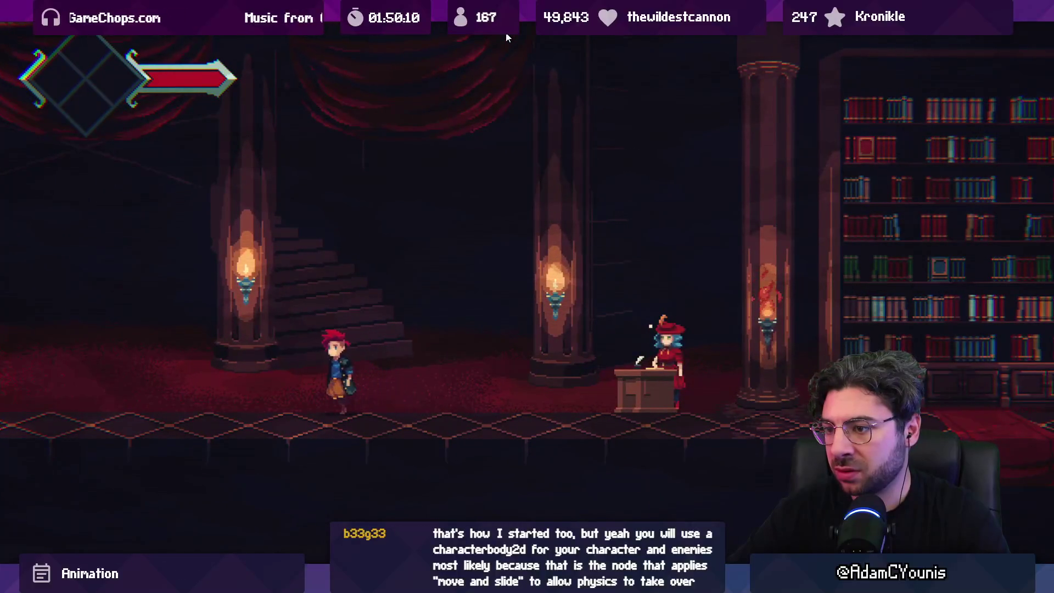
Leave fullscreen play, adjust the walk animation frame rate and skid factor, and test walking right.
key(alt+Tab)
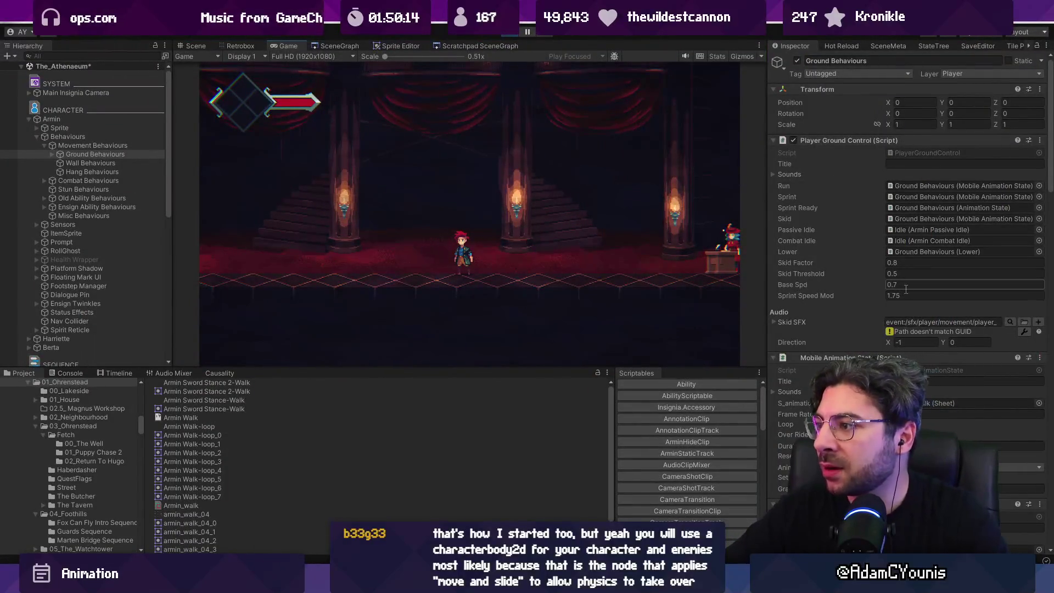
click(911, 413)
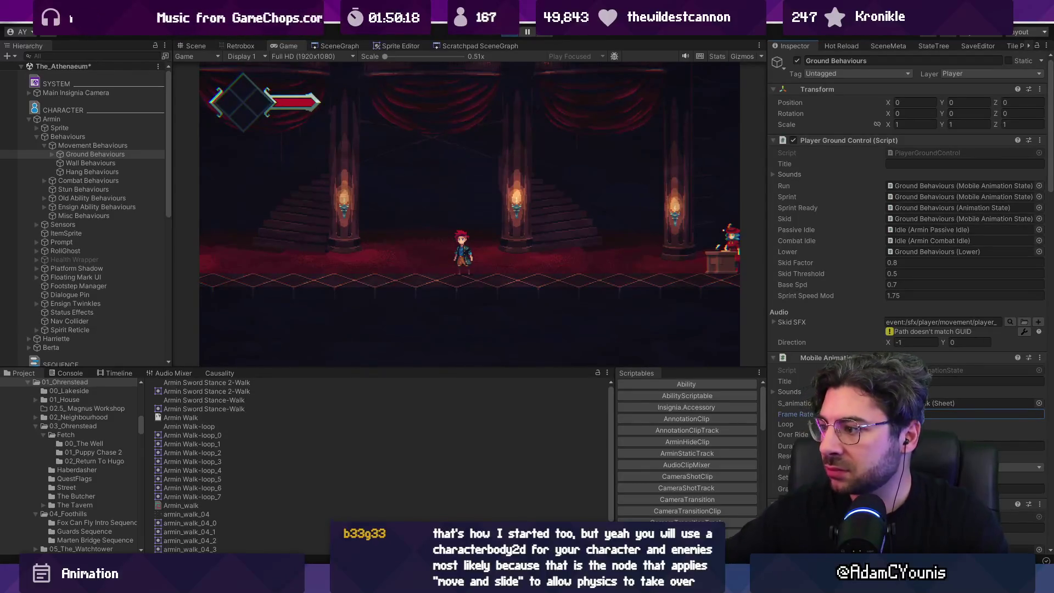
click(591, 201)
key(Right)
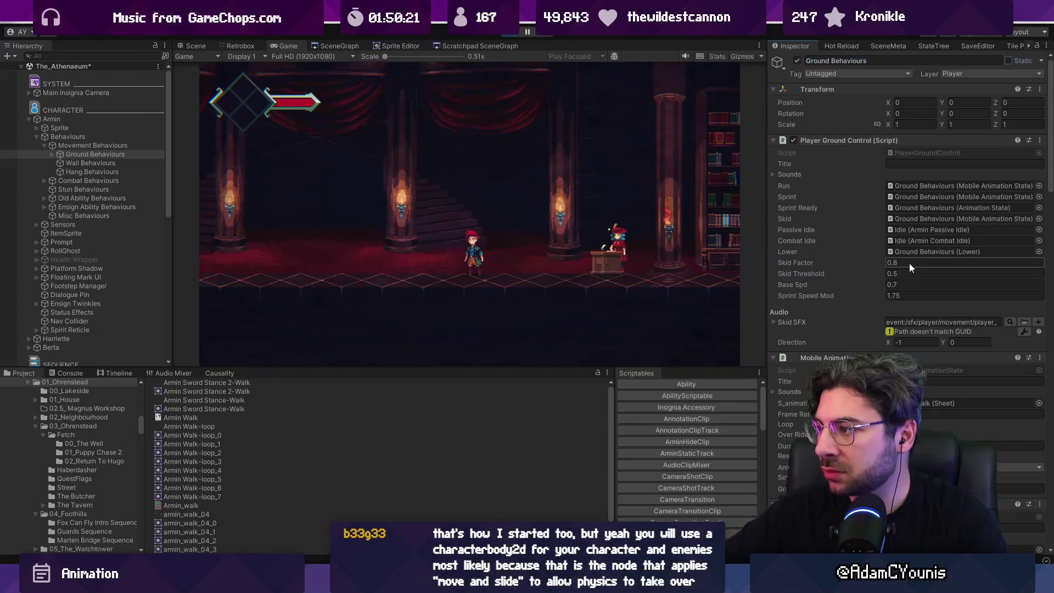
key(Return)
Set the player's Base Spd to 0.5 and enlarge the game view again for playtesting.
click(929, 284)
text(0.5)
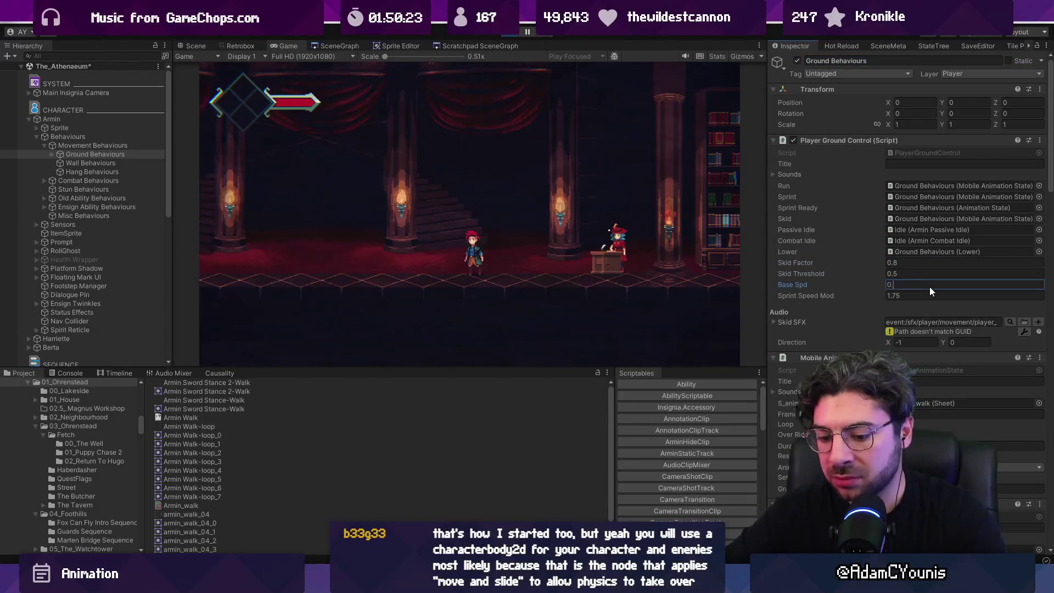
click(536, 247)
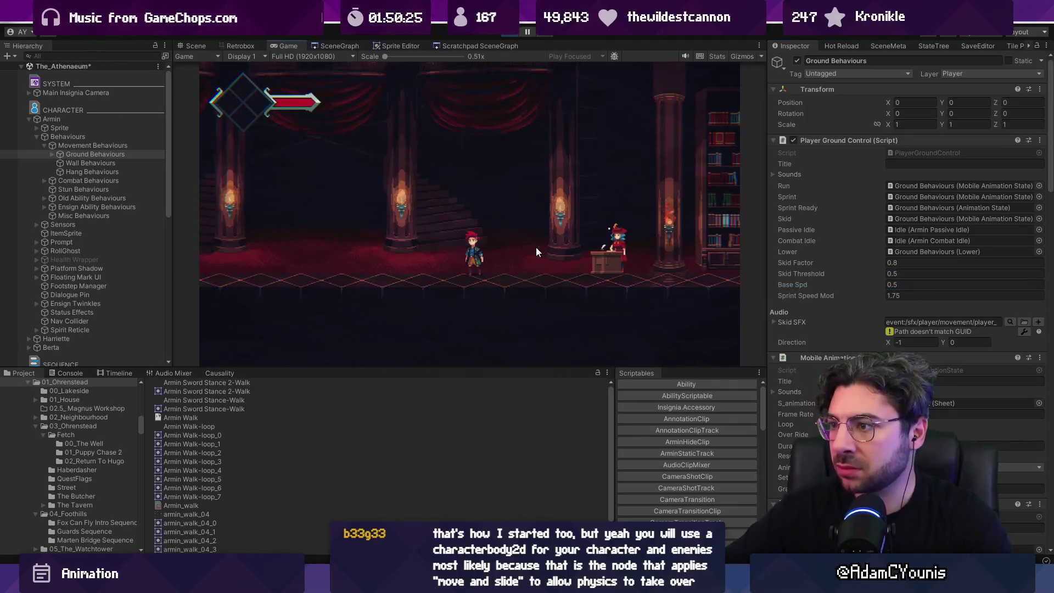
key(shift+space)
key(Left)
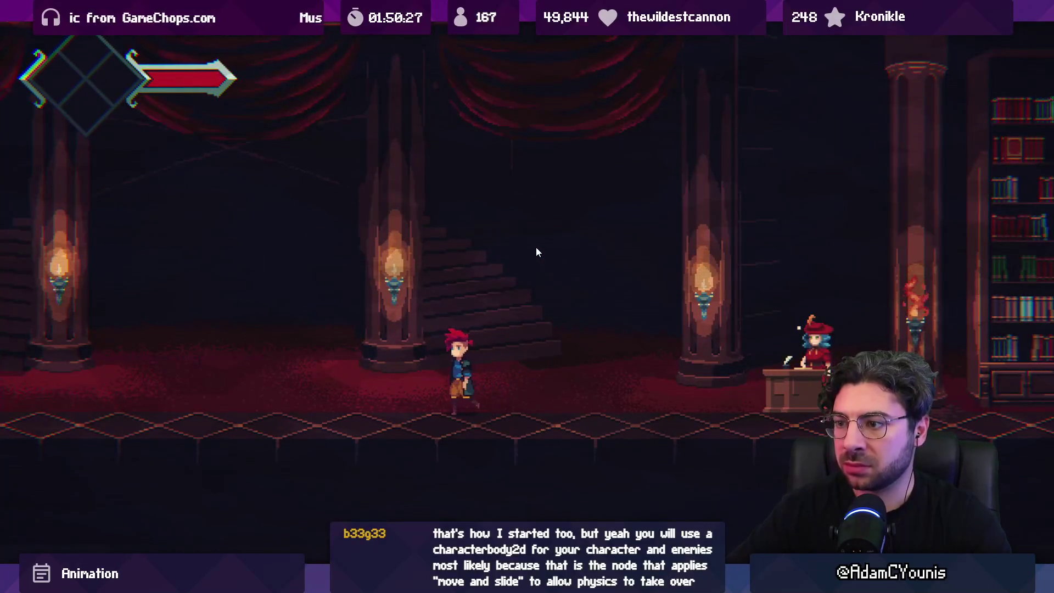
key(Left)
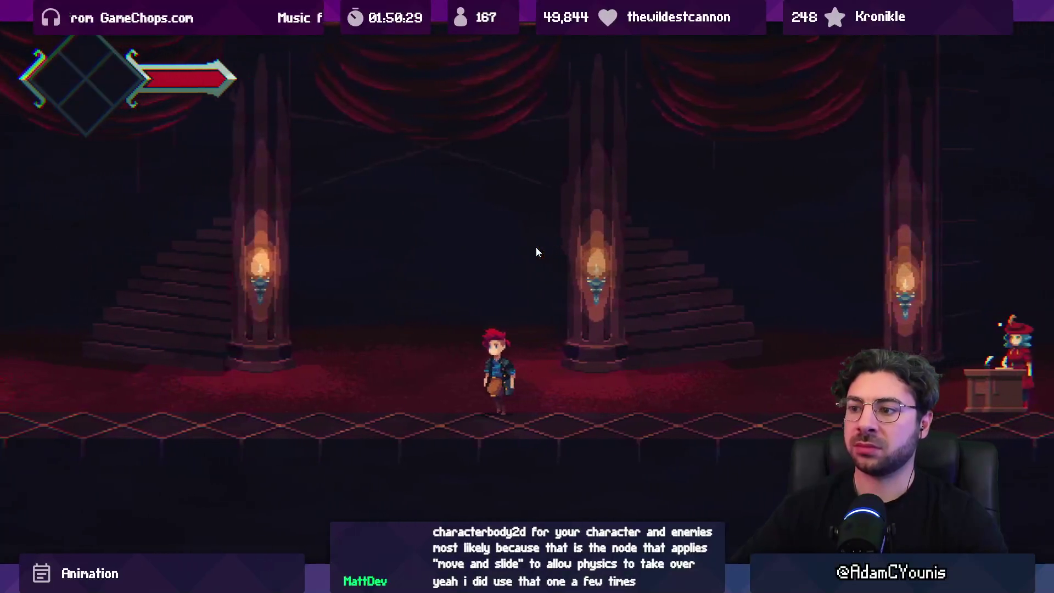
key(Left)
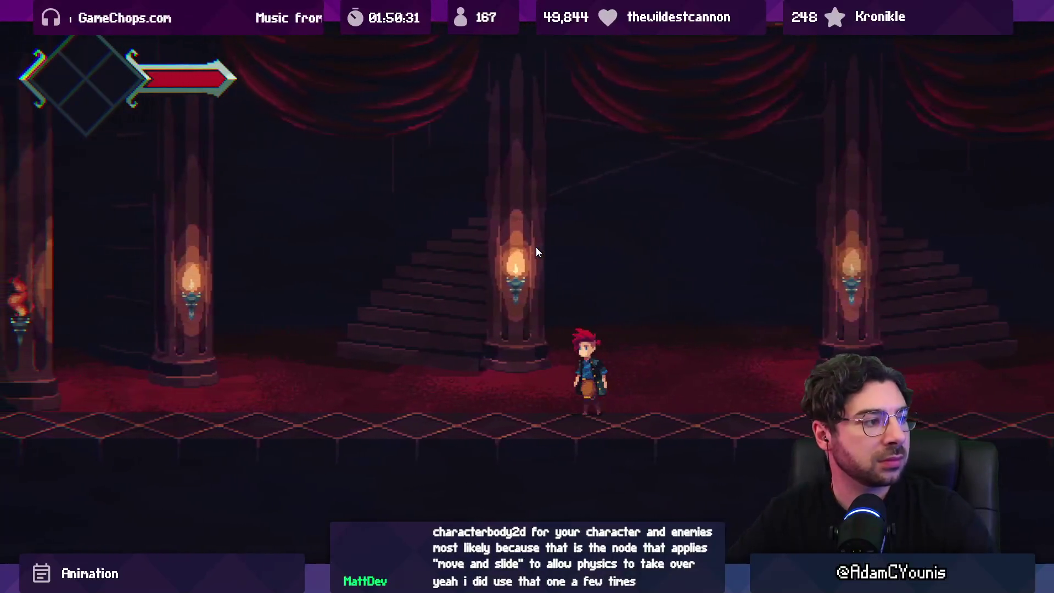
key(Left)
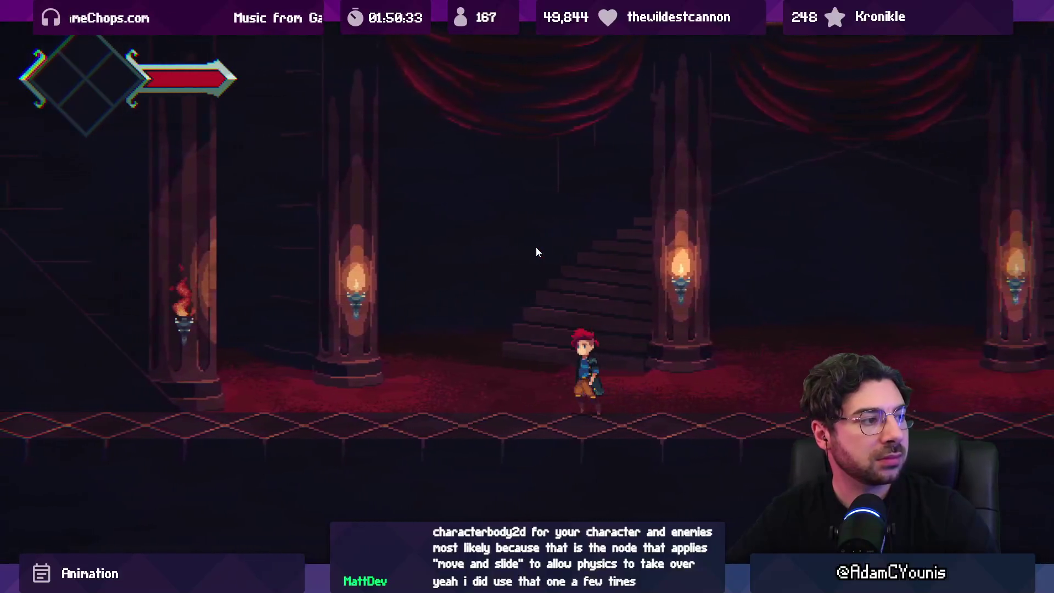
key(Left)
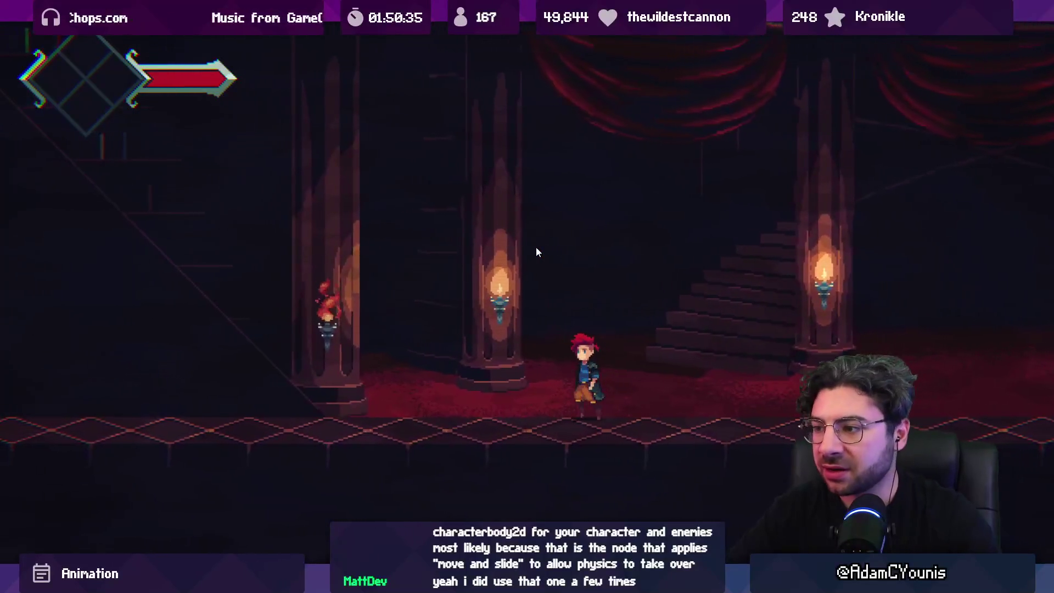
key(Right)
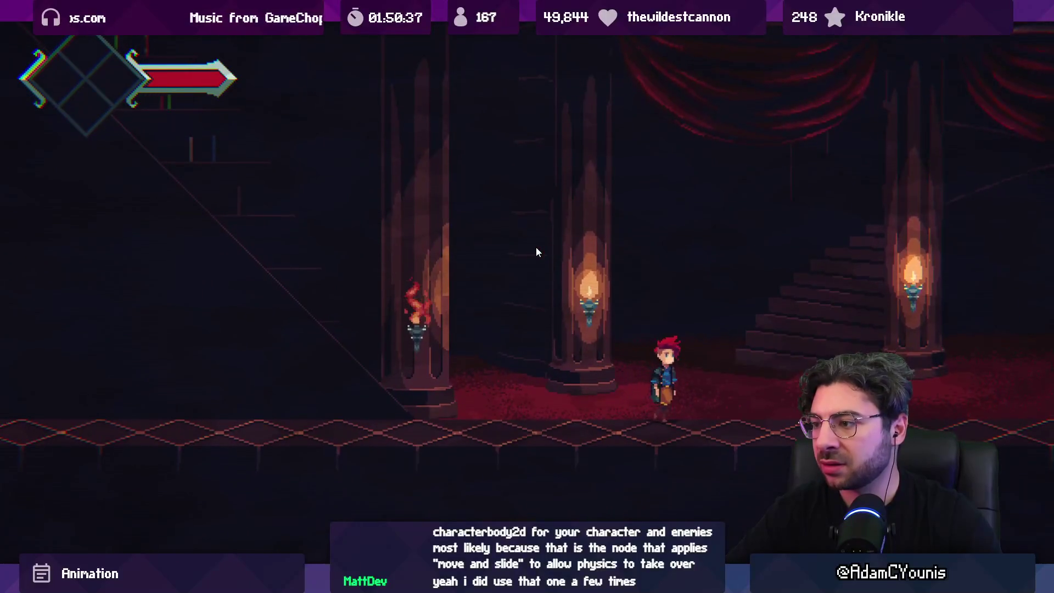
key(Right)
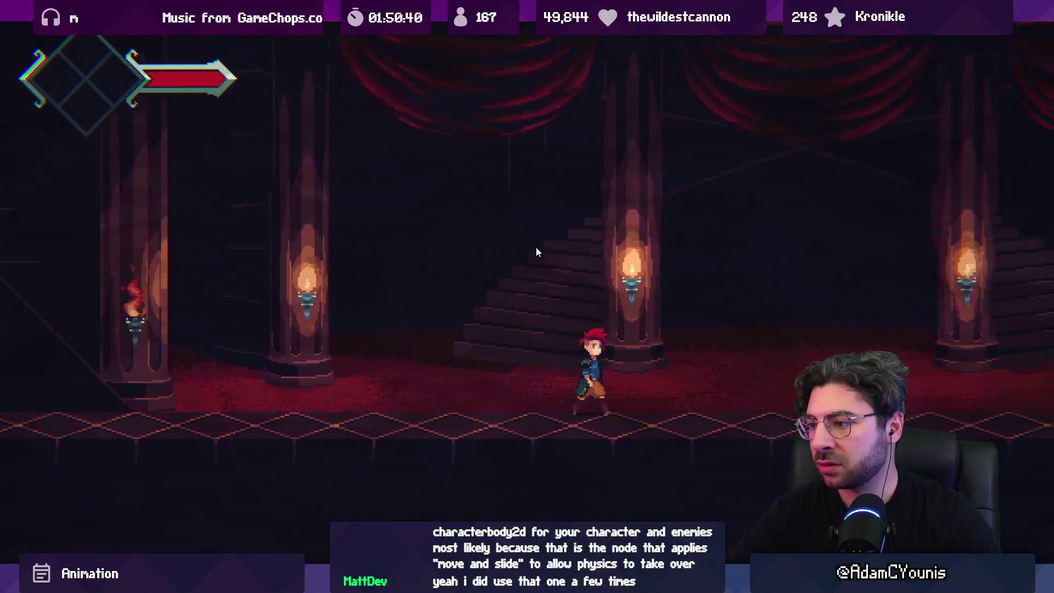
key(Right)
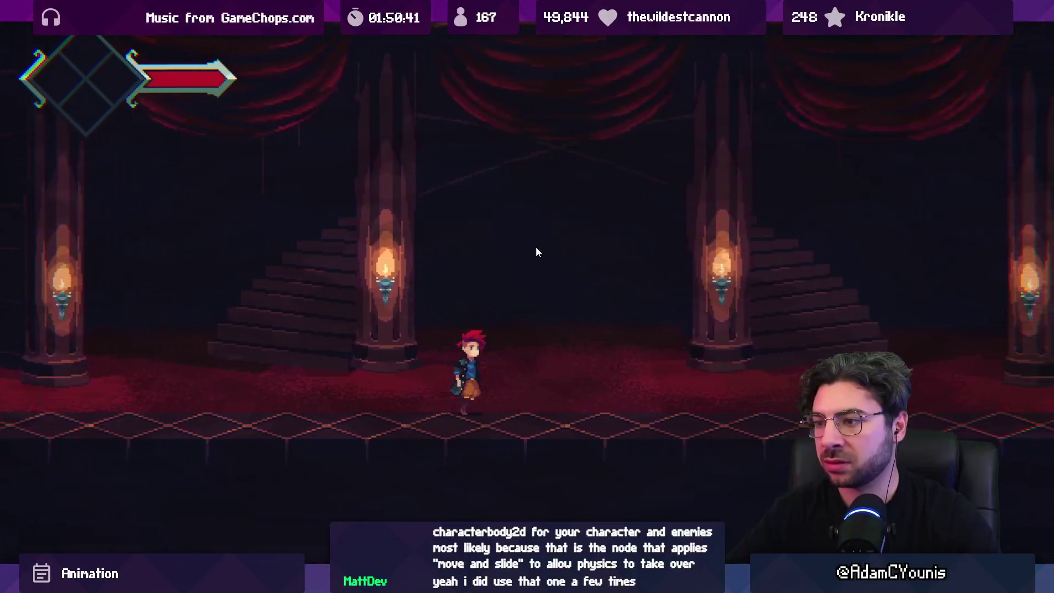
key(Right)
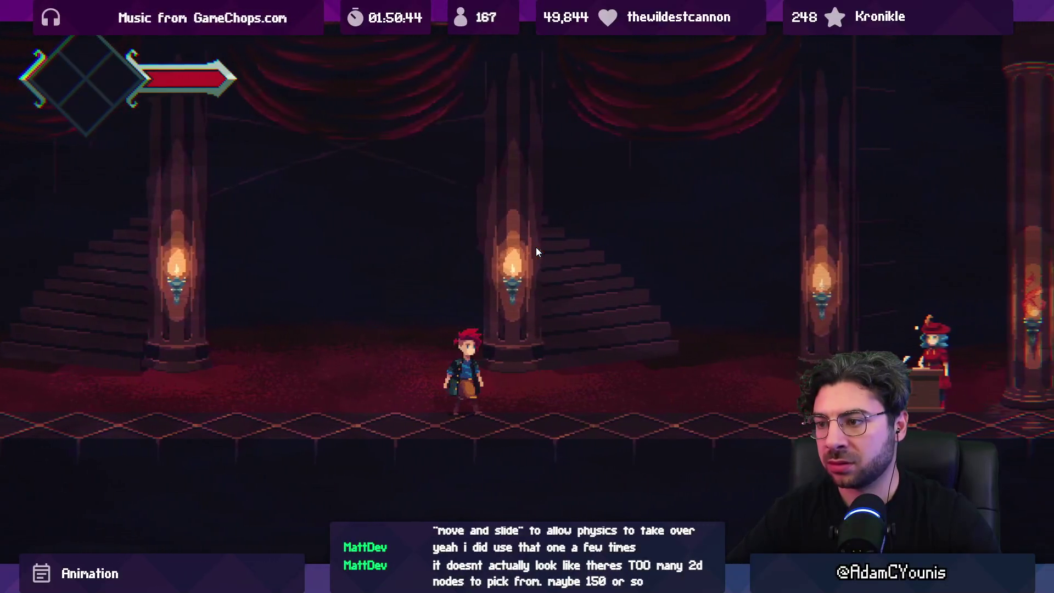
key(Right)
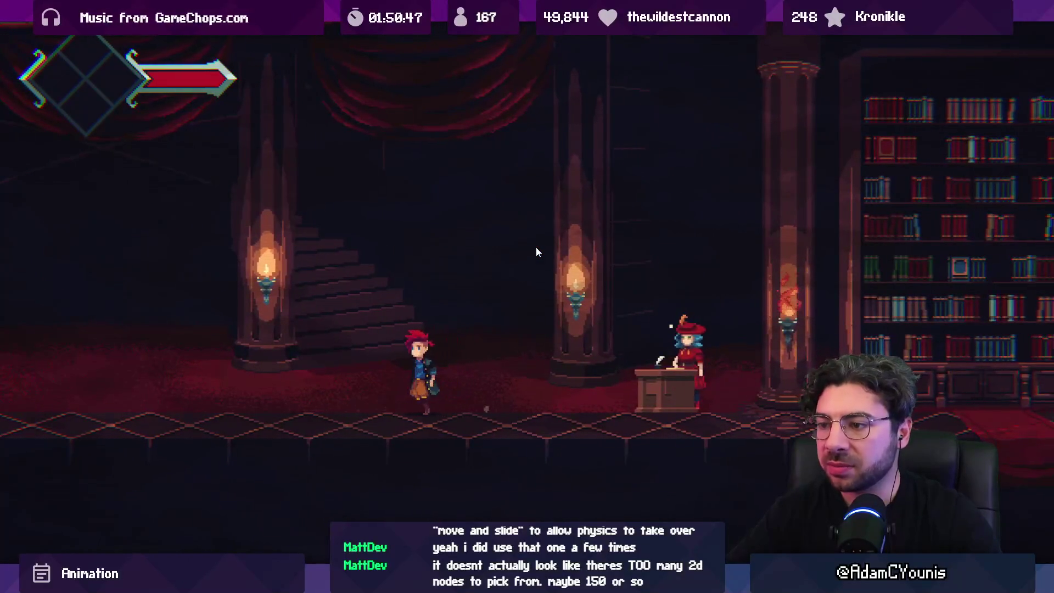
key(Left)
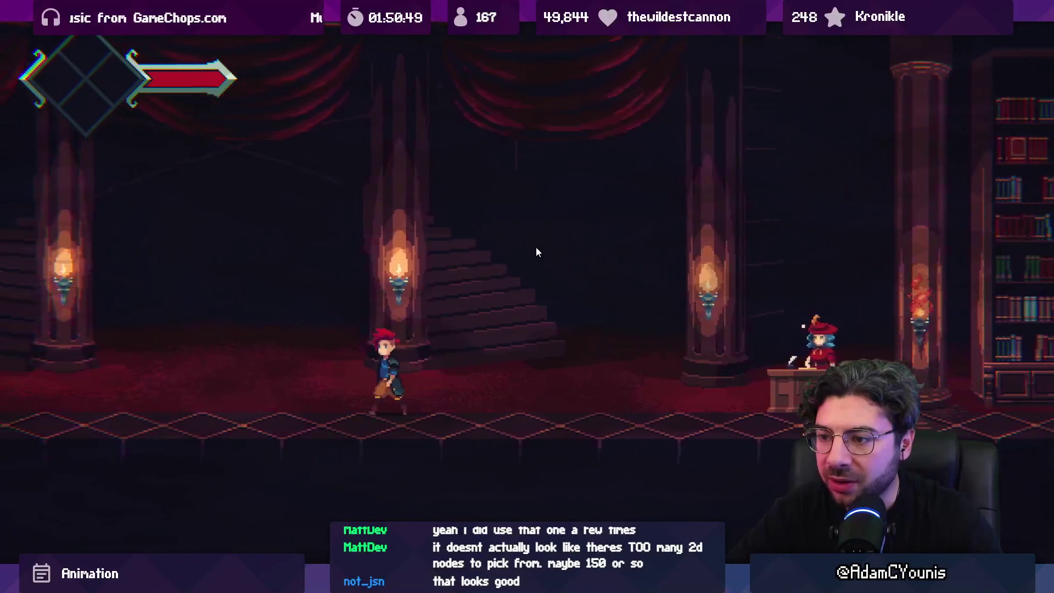
key(Left)
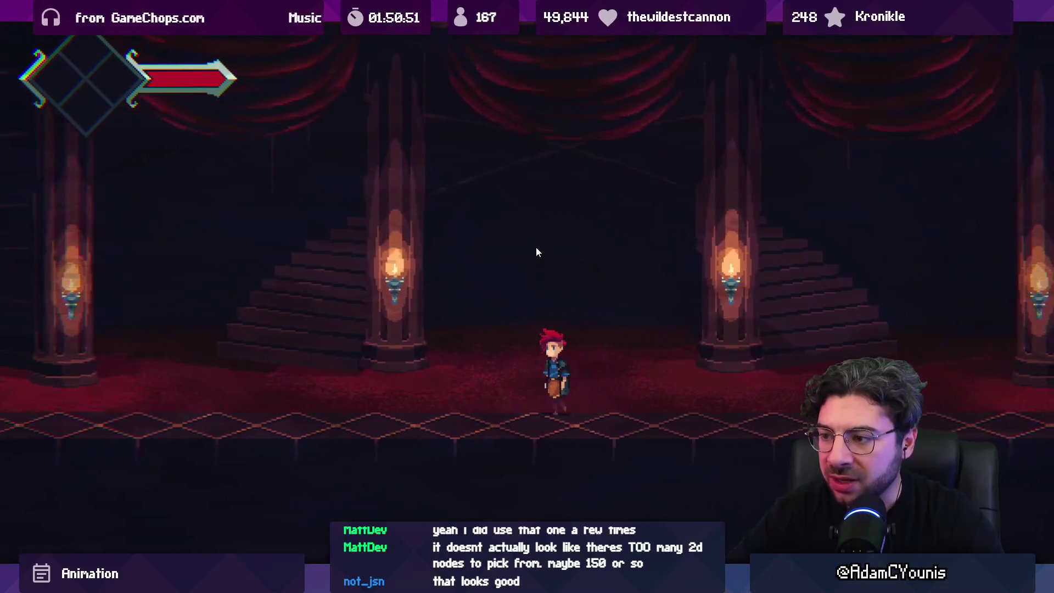
key(Left)
key(shift+space)
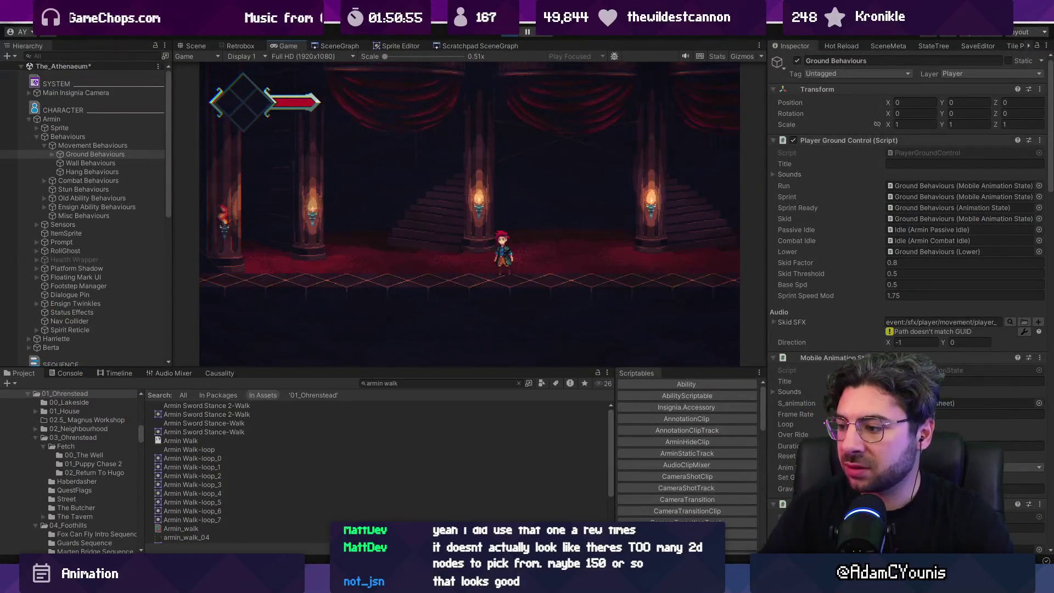
key(alt+Tab)
scroll(540, 246, up, 2)
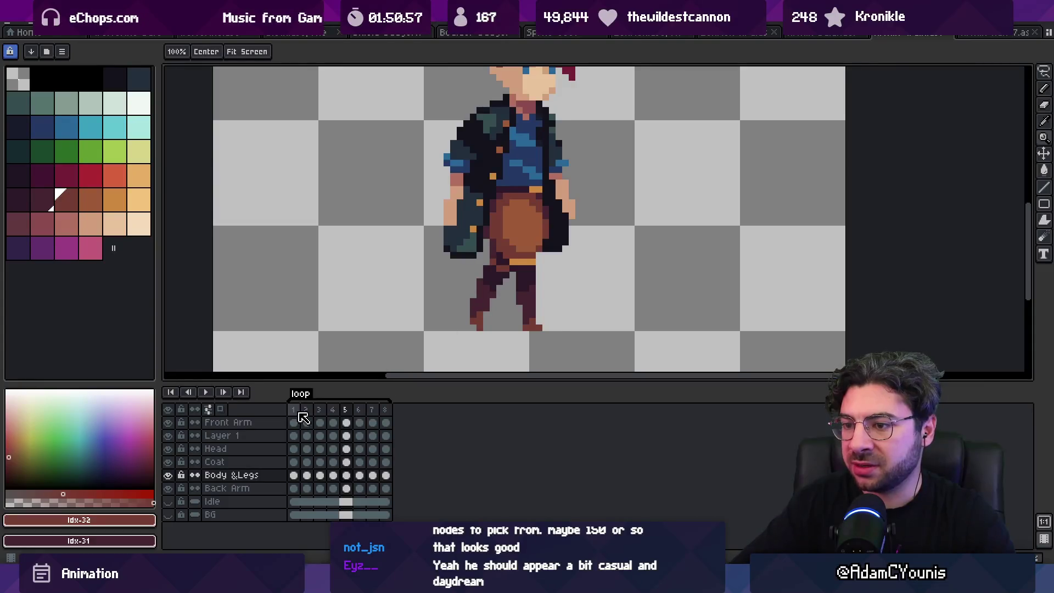
Select walk frames 1–4, sample the sprite's orange, and zoom in to inspect the legs.
drag(299, 418, 334, 421)
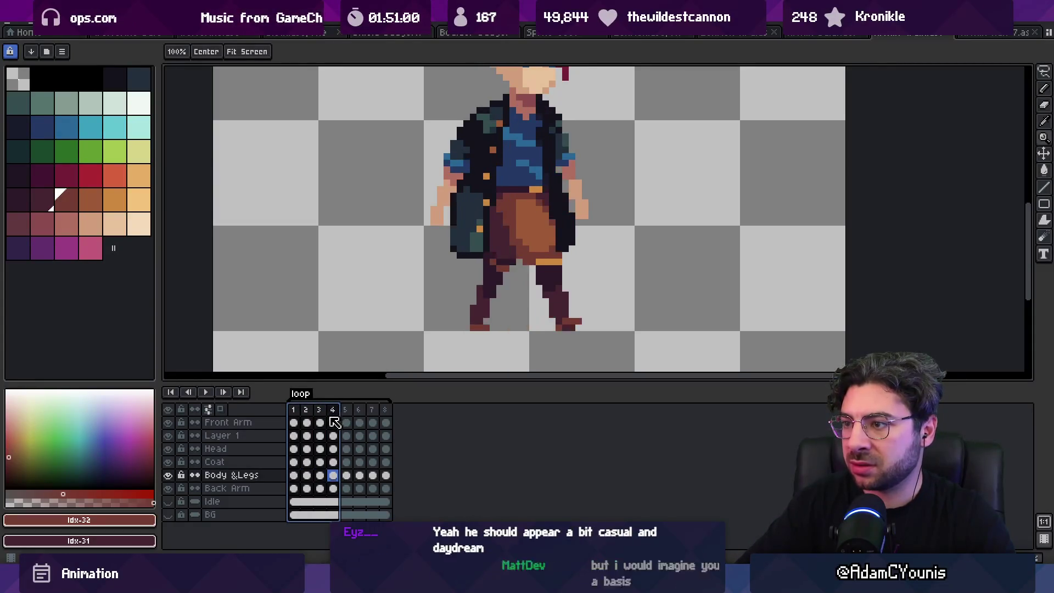
key(i)
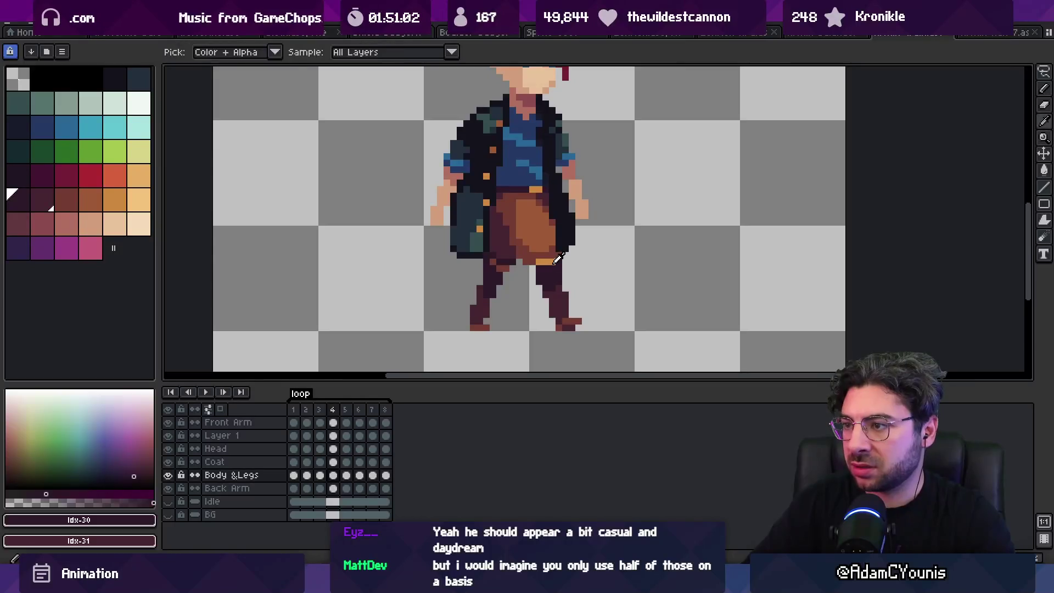
click(554, 261)
key(z)
scroll(553, 248, down, 2)
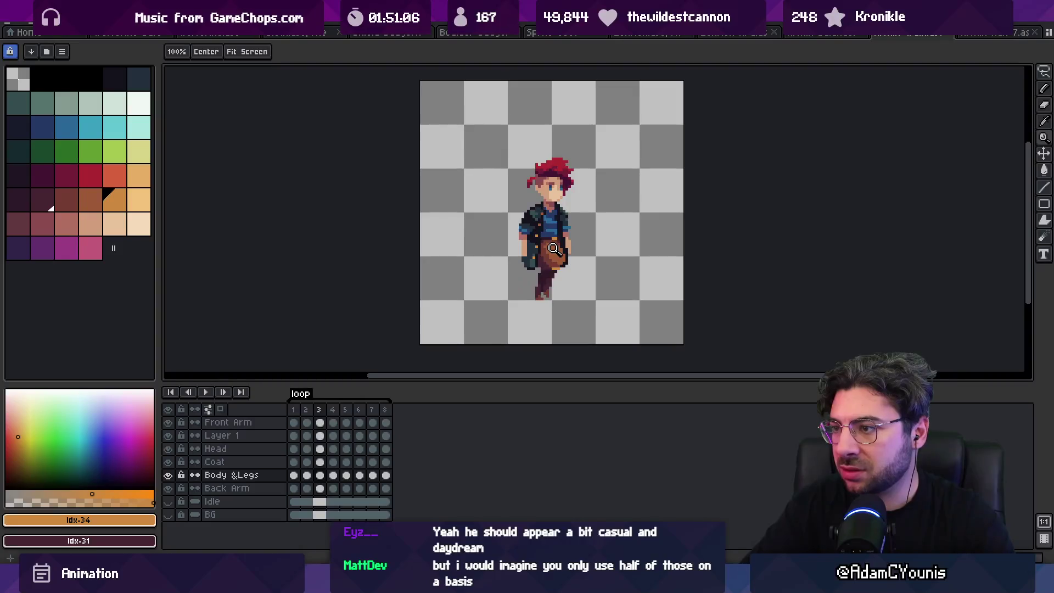
key(super+z)
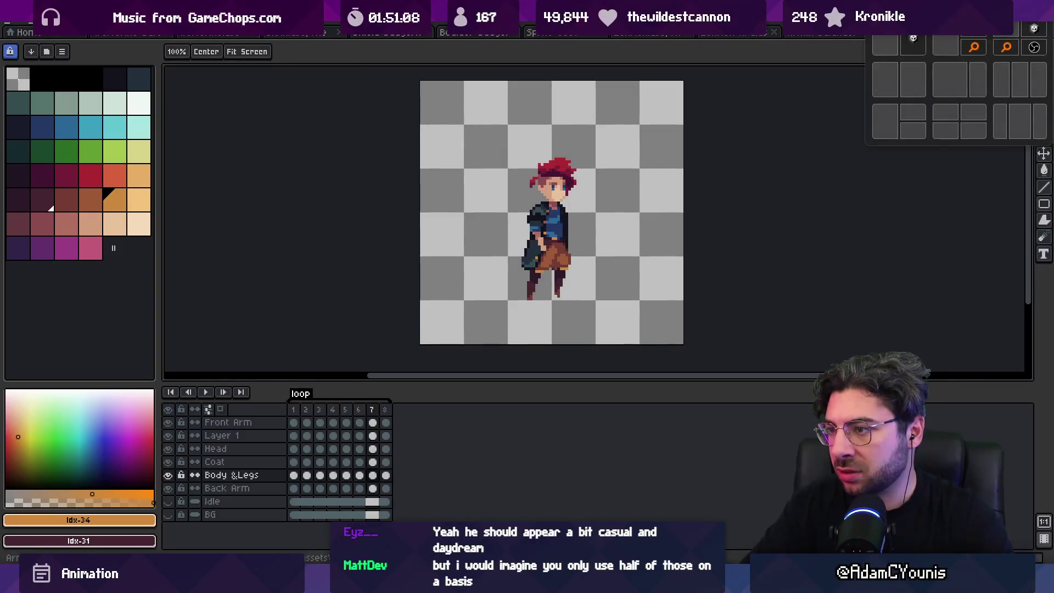
scroll(514, 268, up, 5)
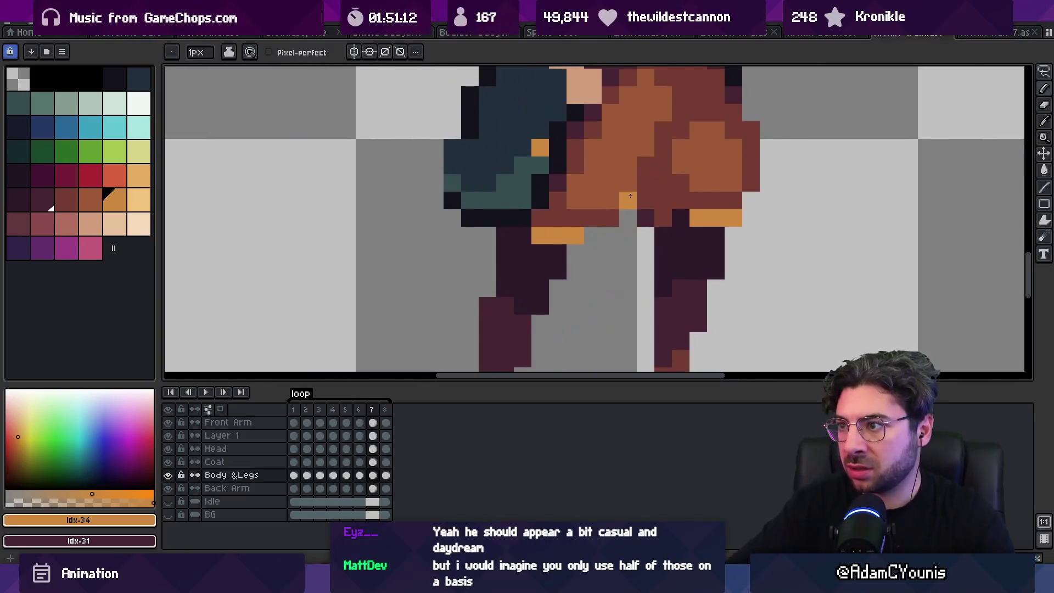
click(537, 246)
key(z)
scroll(526, 242, down, 5)
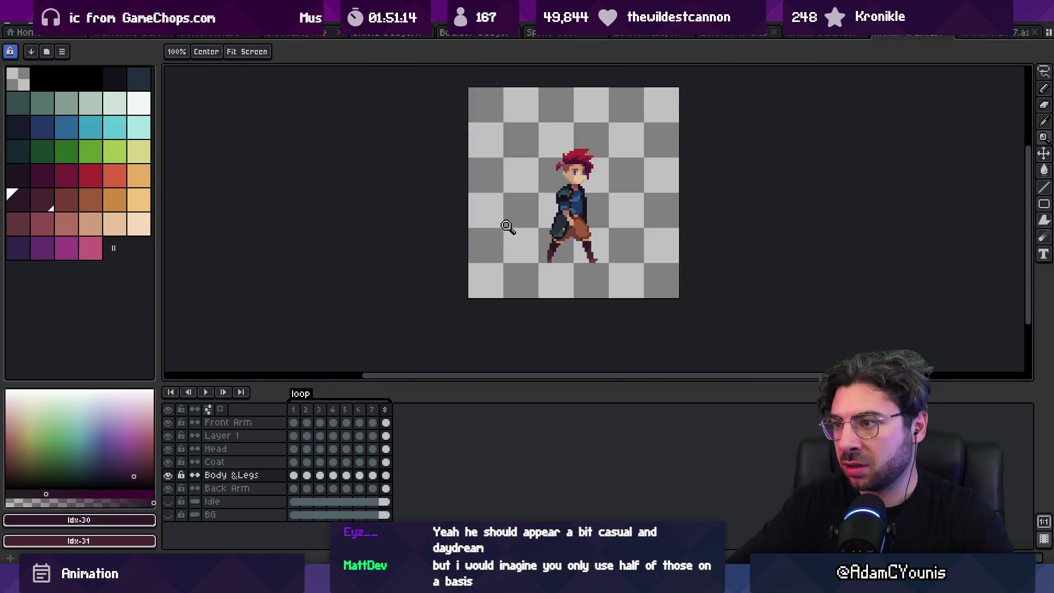
scroll(555, 248, up, 5)
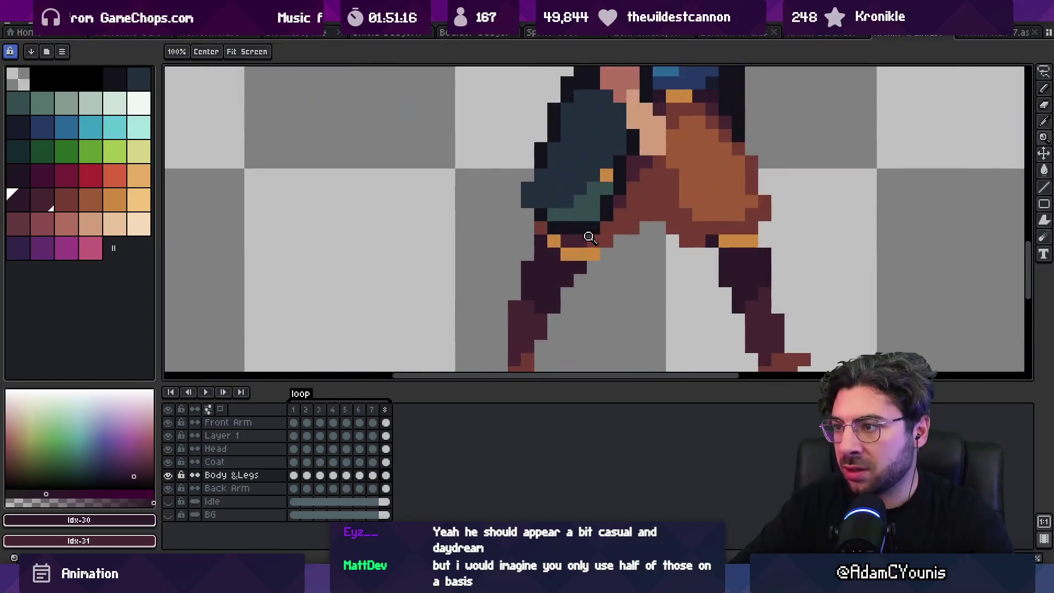
Repaint the orange waist pixels dark brown and sample the leg colour.
drag(570, 253, 587, 253)
alt+click(584, 235)
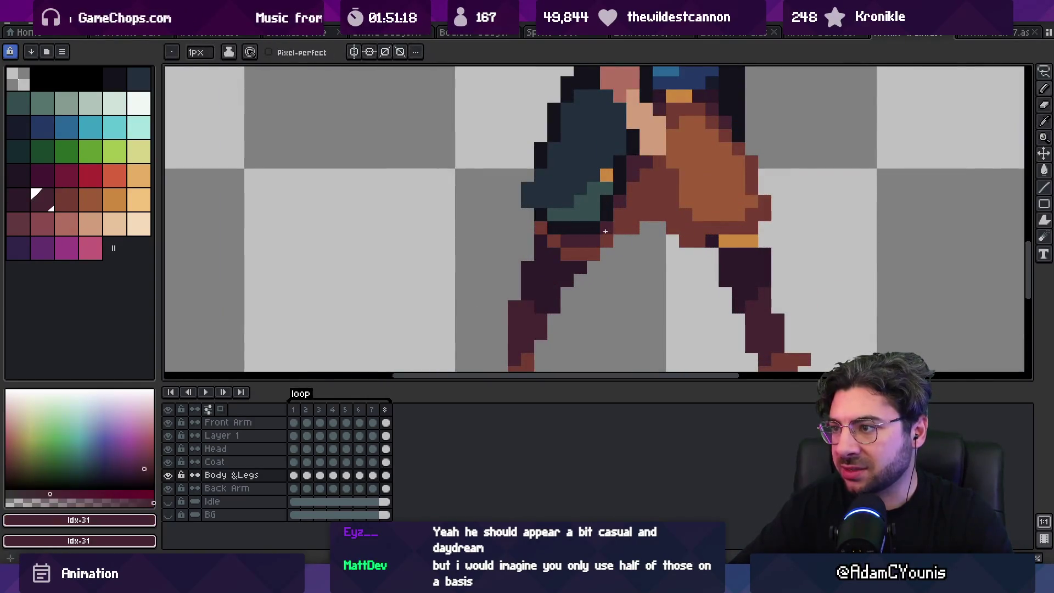
key(z)
scroll(603, 208, down, 4)
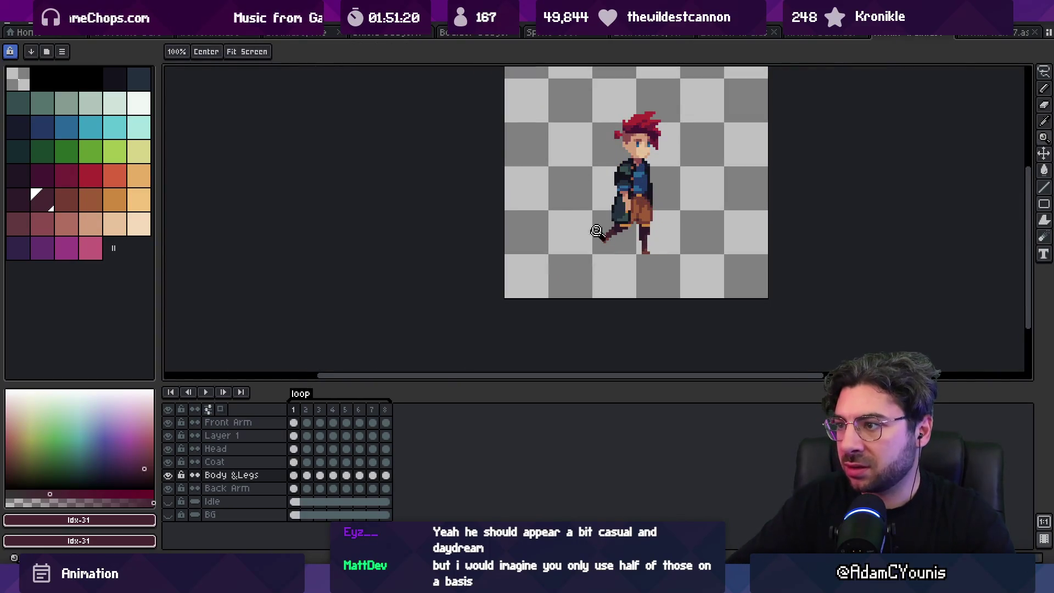
scroll(597, 231, up, 4)
key(b)
key(bracketleft)
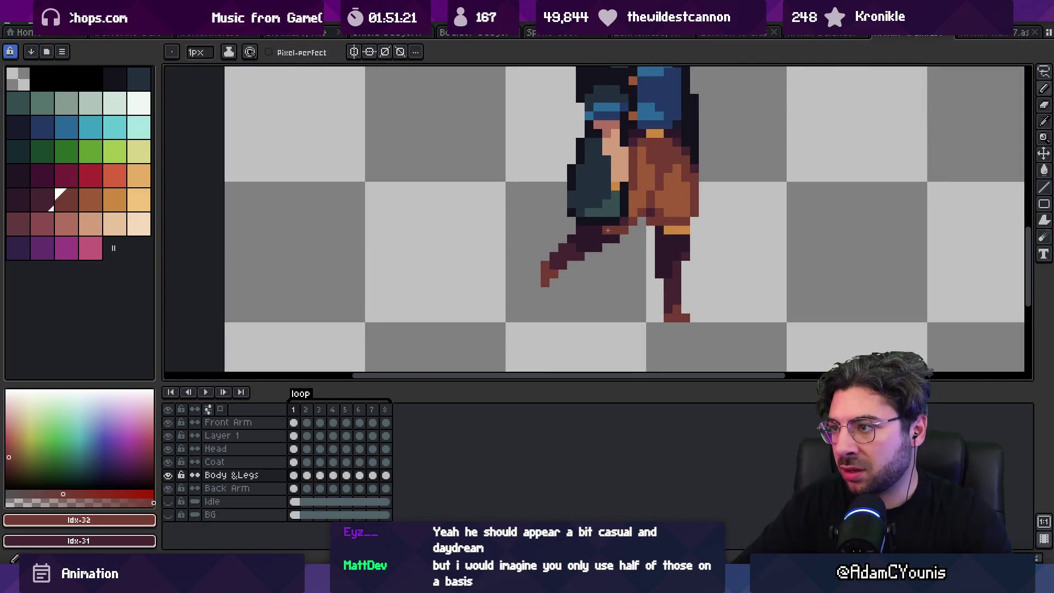
alt+click(609, 228)
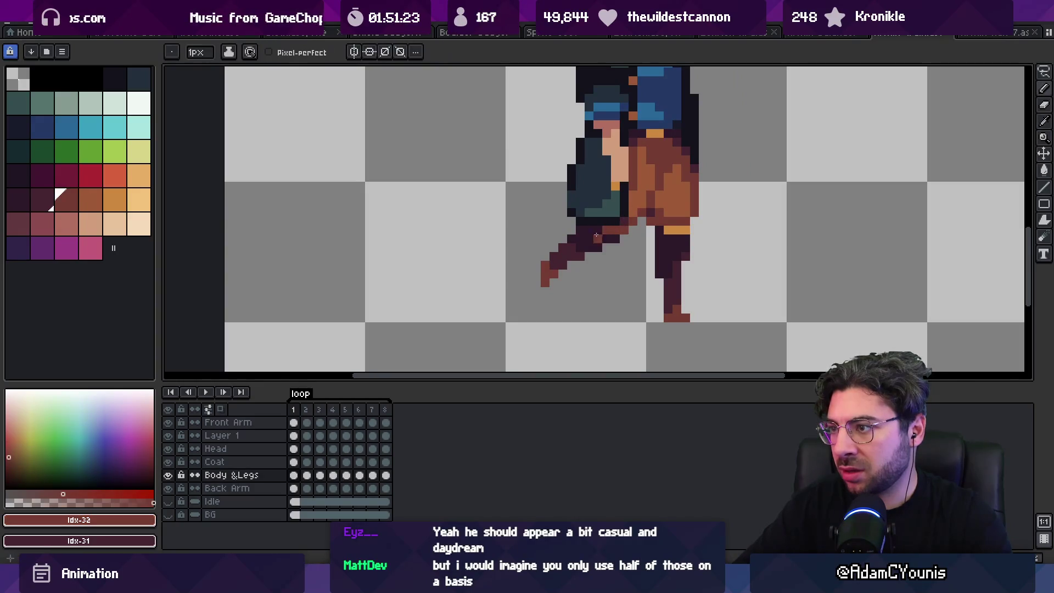
Play the walk-cycle preview, then step forward to walk frame 8.
key(period)
scroll(606, 212, down, 5)
key(Return)
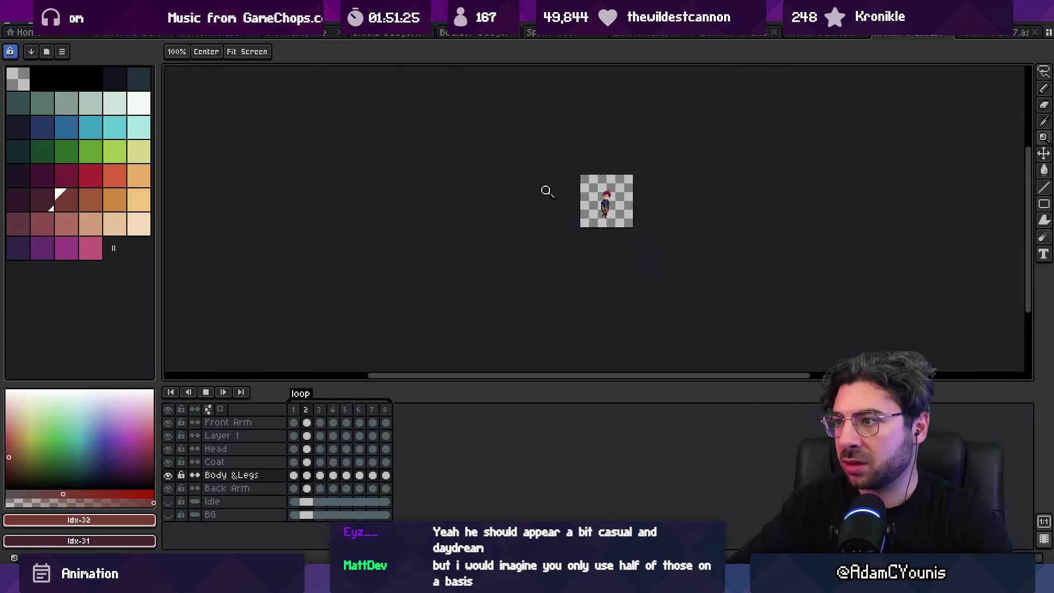
scroll(642, 150, up, 5)
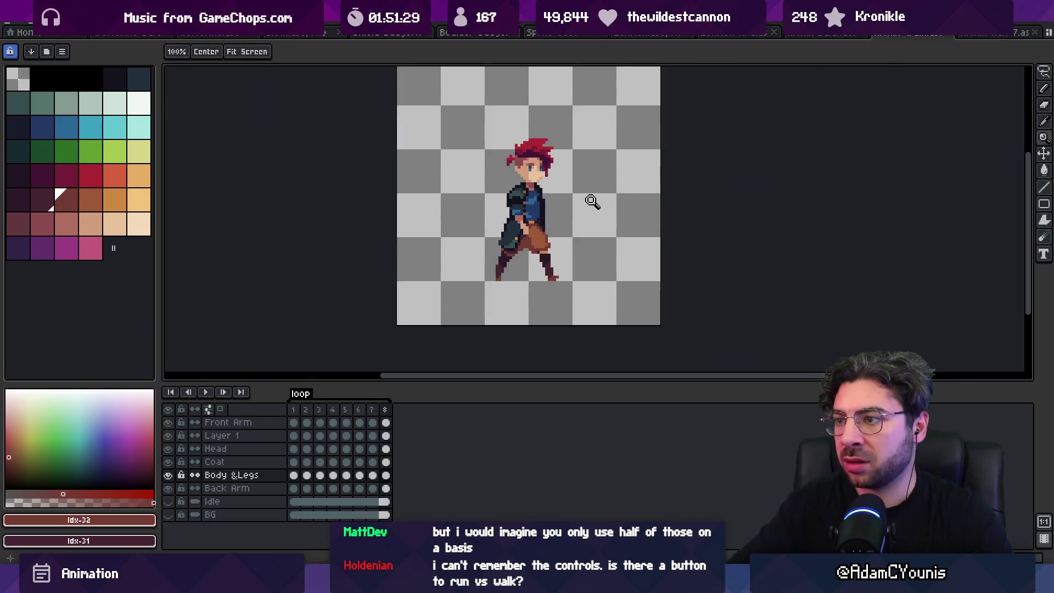
key(Return)
key(Right)
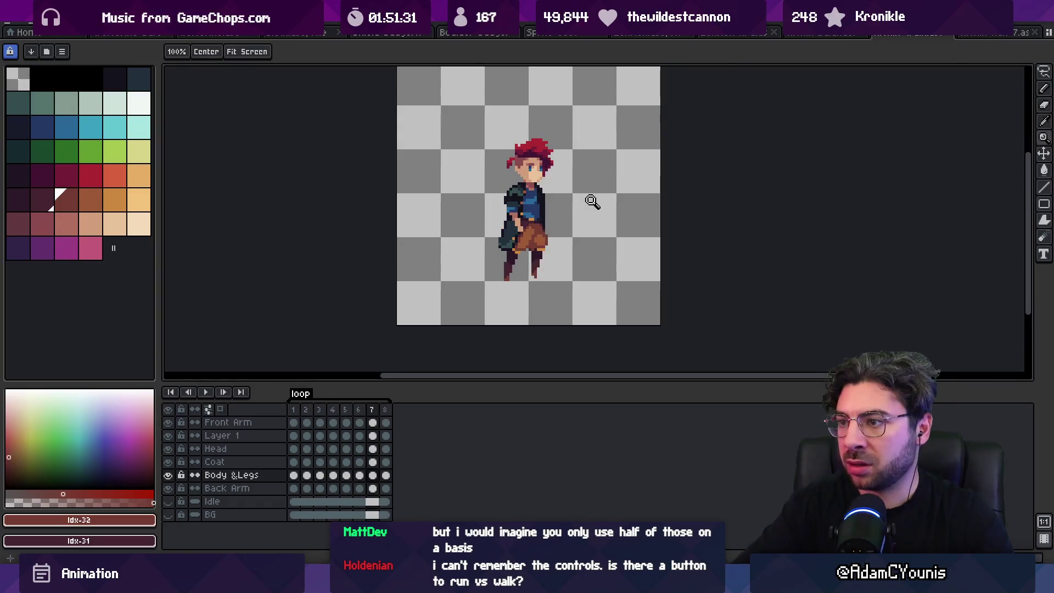
scroll(522, 256, up, 4)
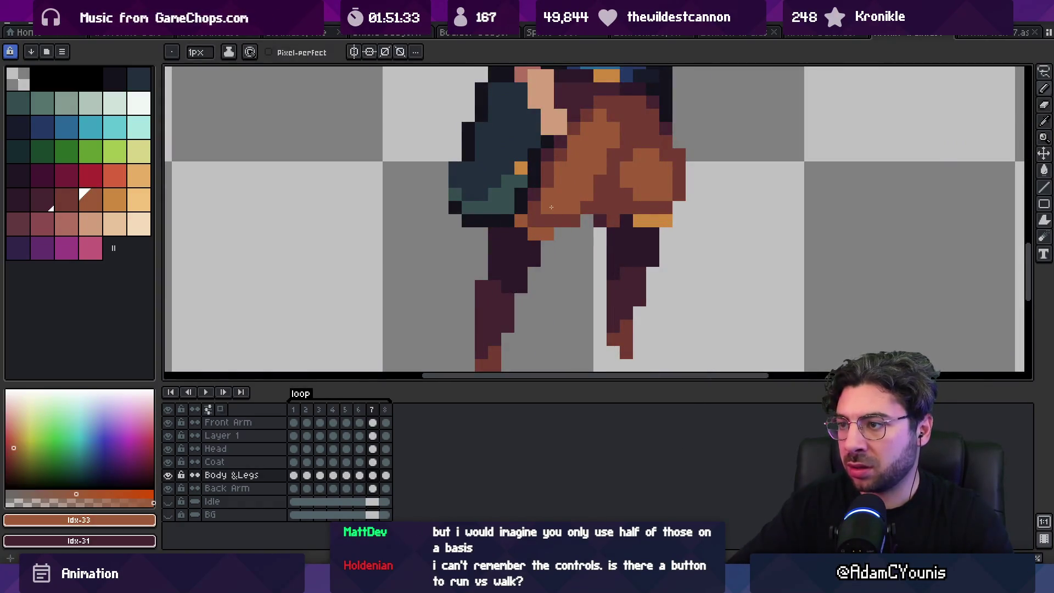
key(Right)
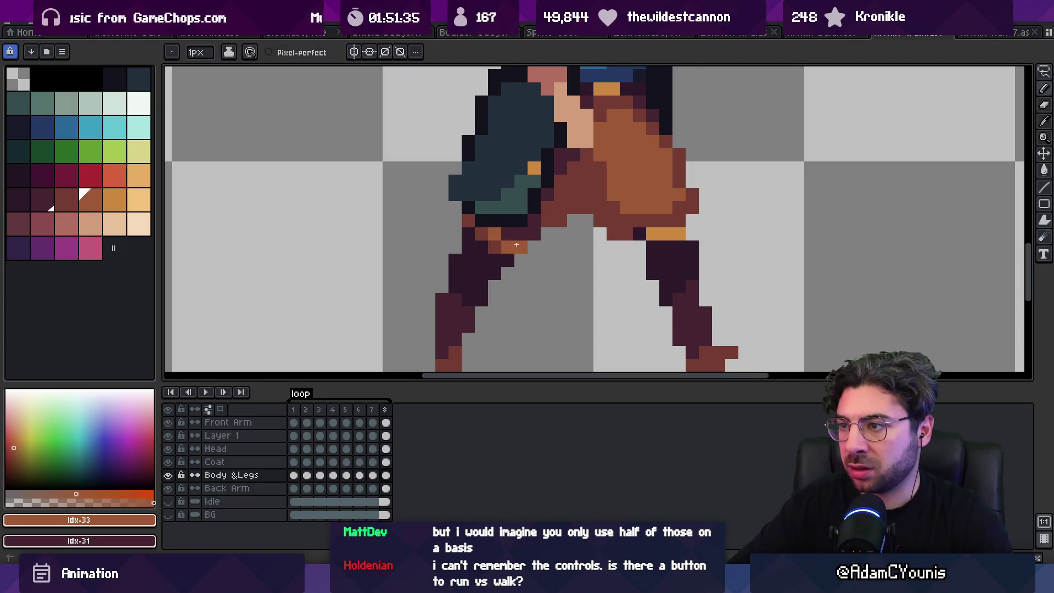
Retouch frame 8's legs in dark purple and orange-brown, then save and overwrite the exported sheet.
alt+click(495, 248)
key(z)
scroll(474, 171, down, 4)
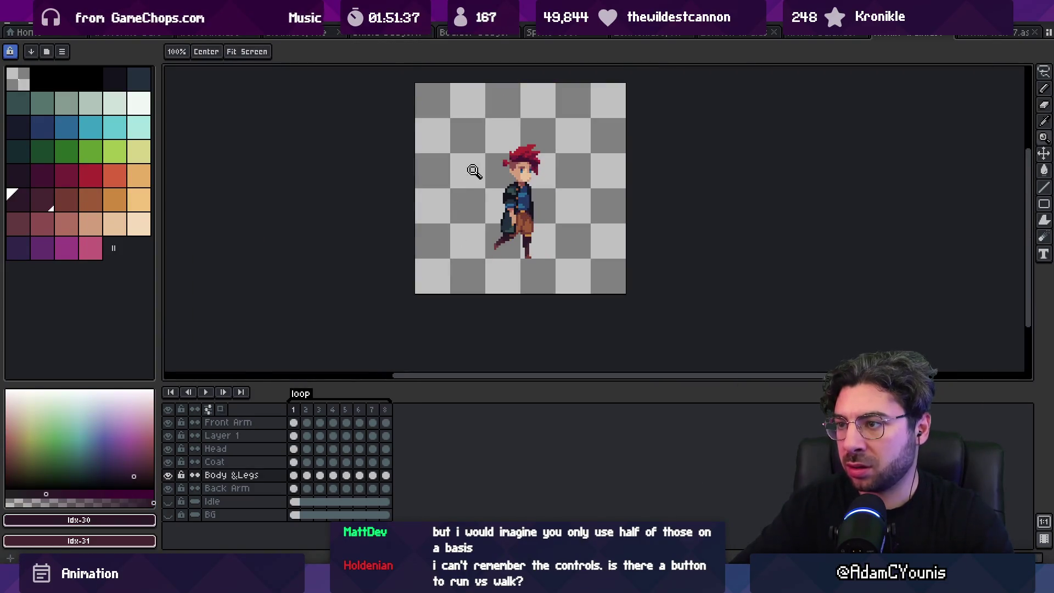
scroll(549, 227, up, 4)
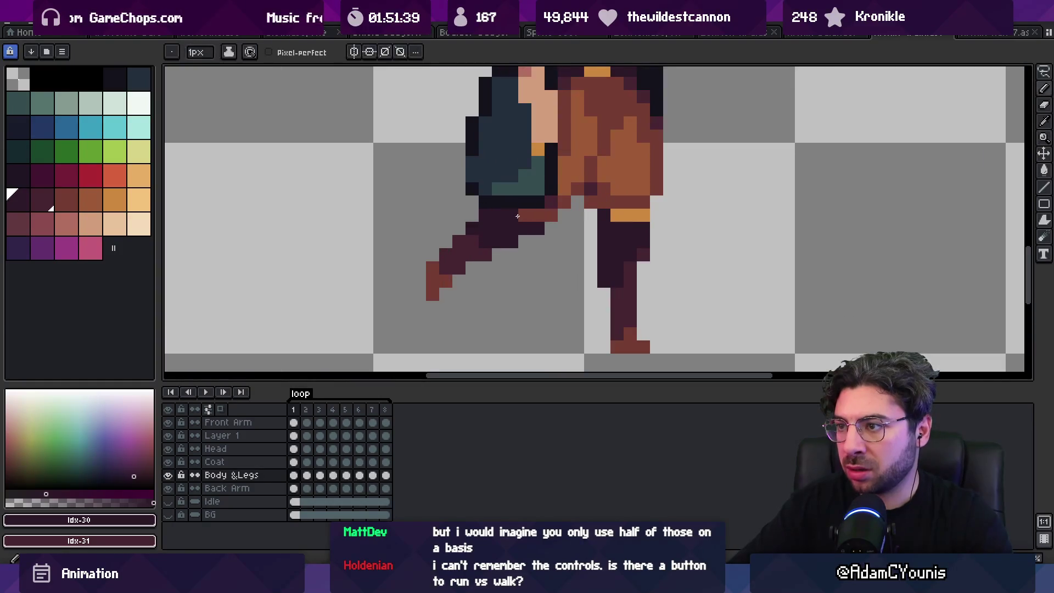
alt+click(545, 202)
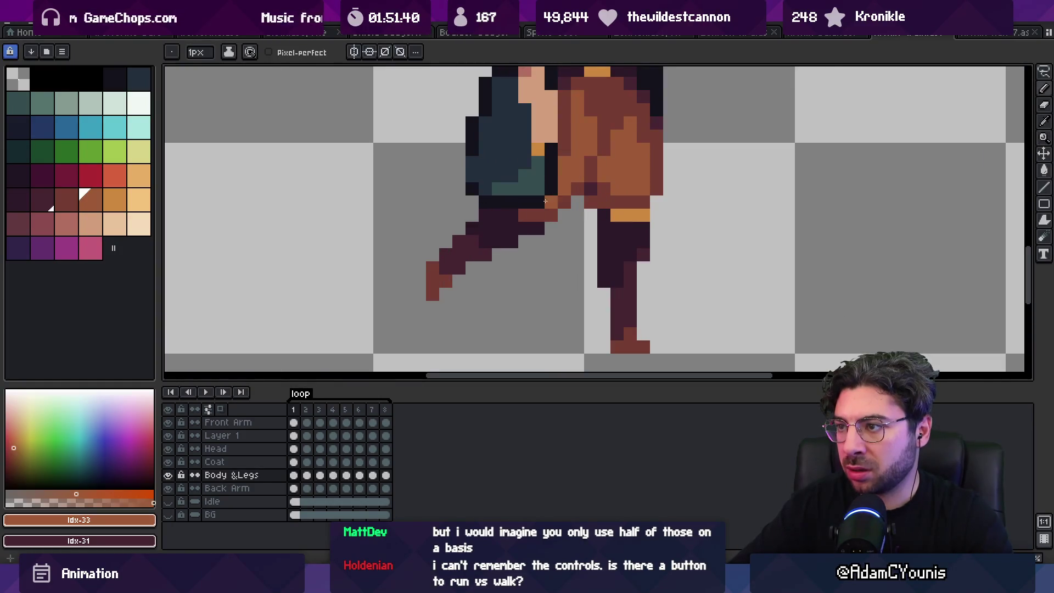
alt+click(508, 225)
key(z)
scroll(486, 202, down, 4)
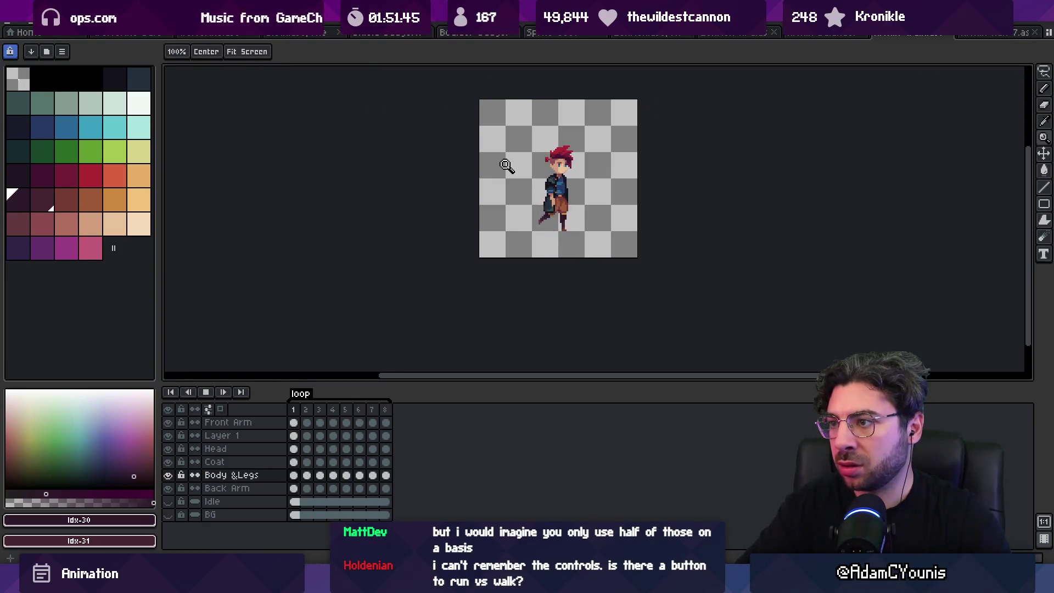
key(ctrl+s)
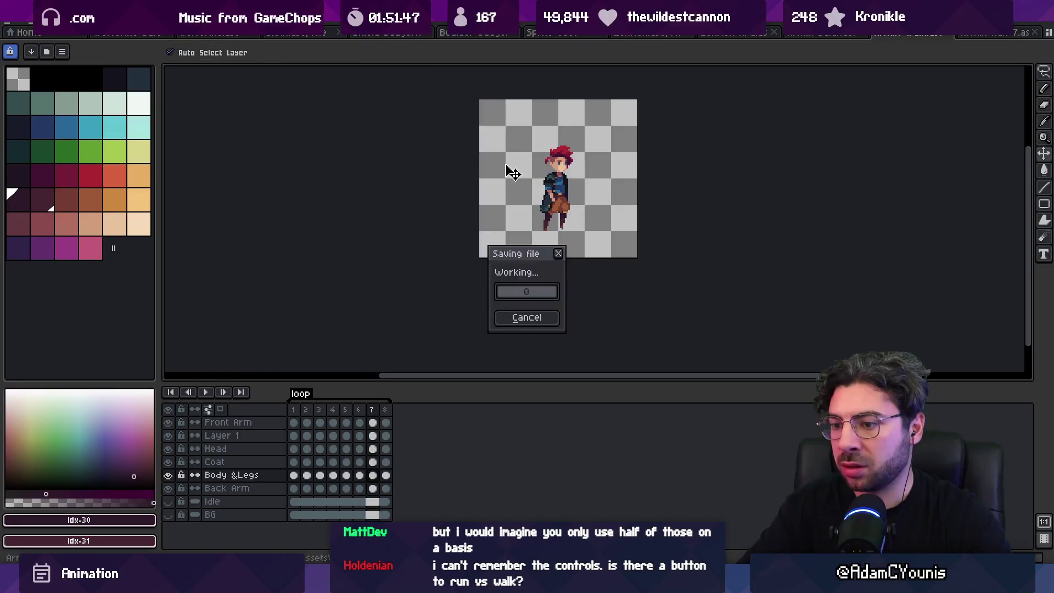
key(Return)
Maximize Unity's game view, walk the character left and right, then restore the layout.
key(alt+Tab)
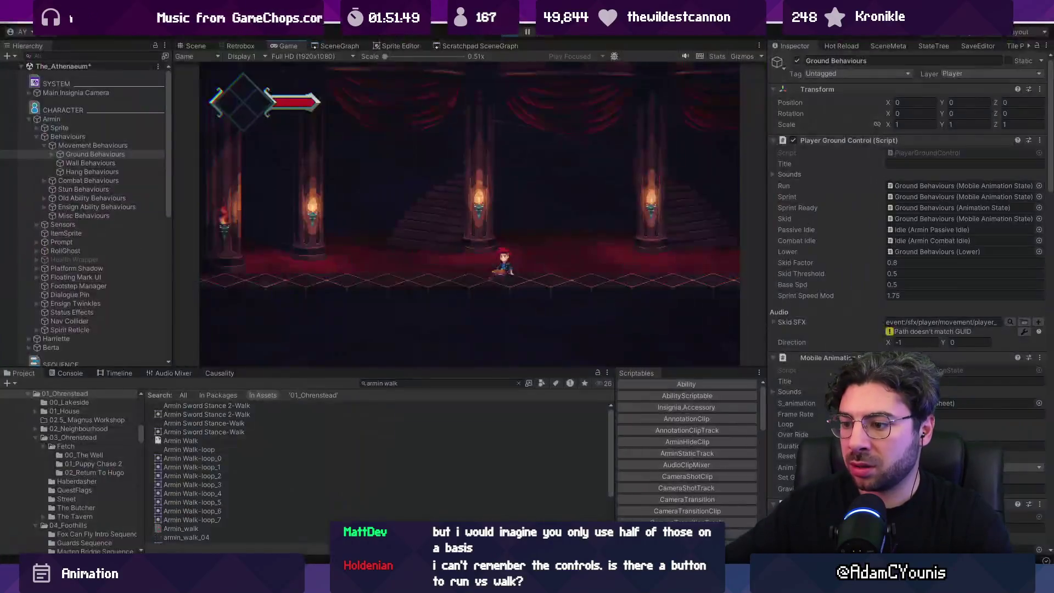
key(F11)
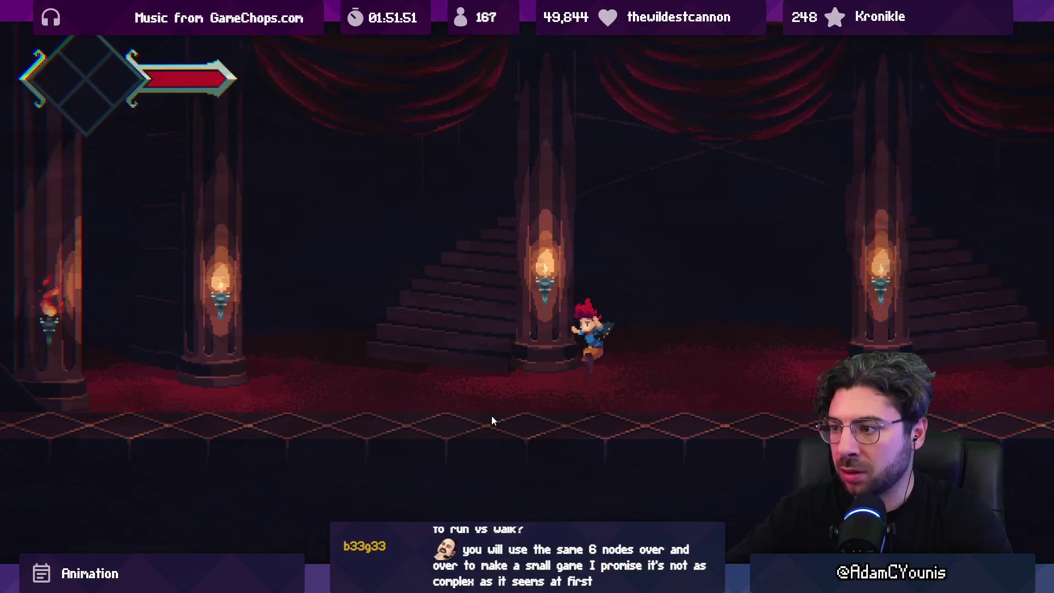
key(Left)
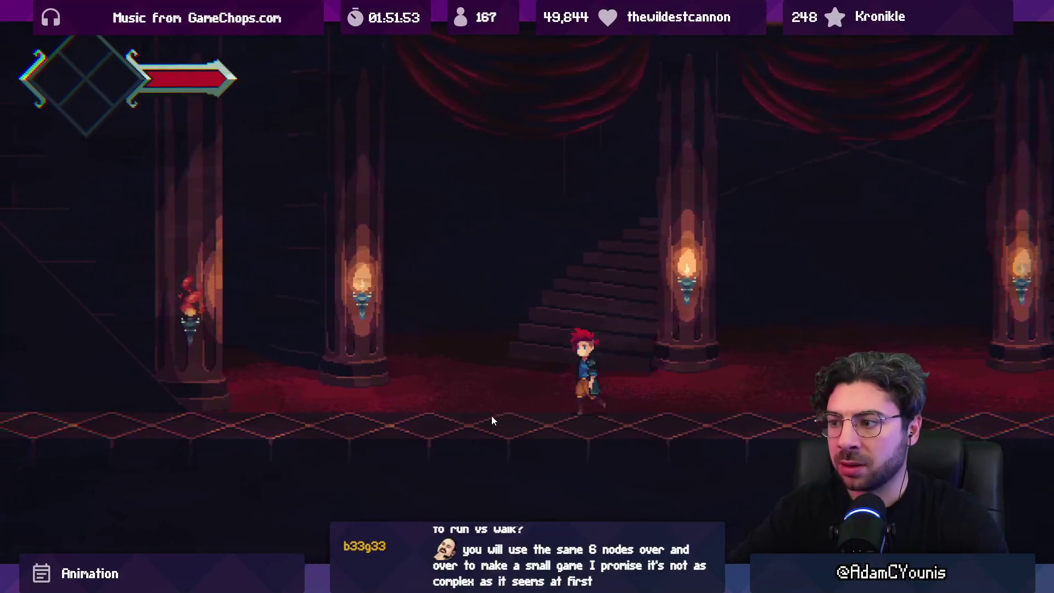
key(Left)
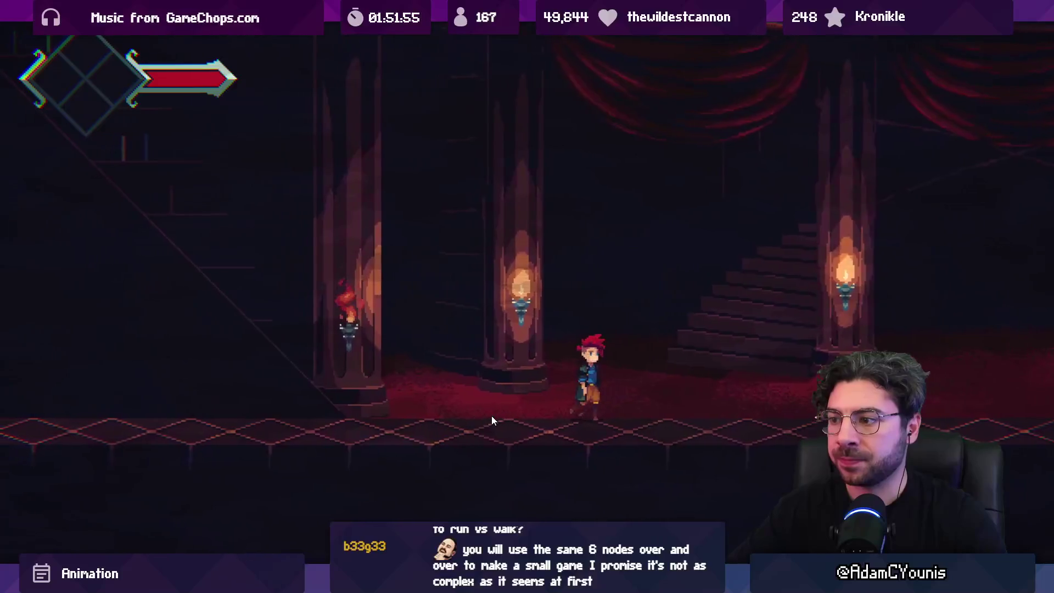
key(Right)
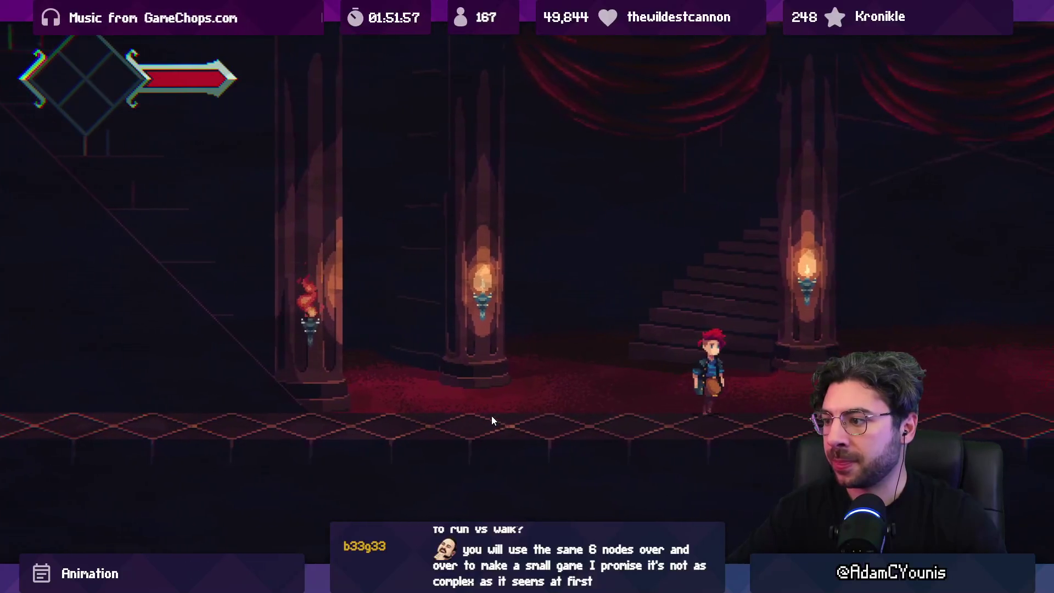
key(Right)
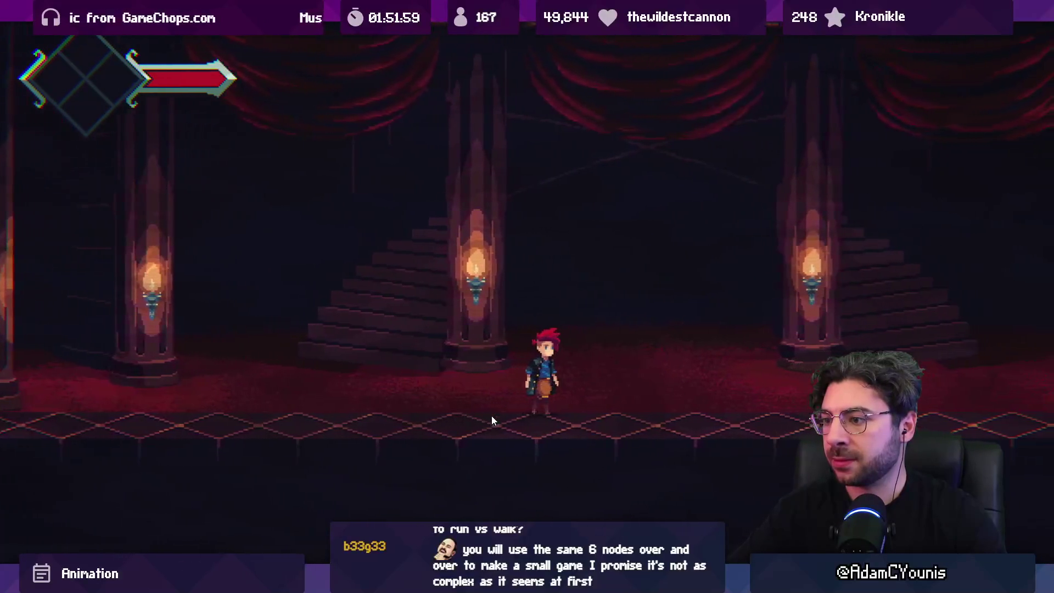
key(ctrl+p)
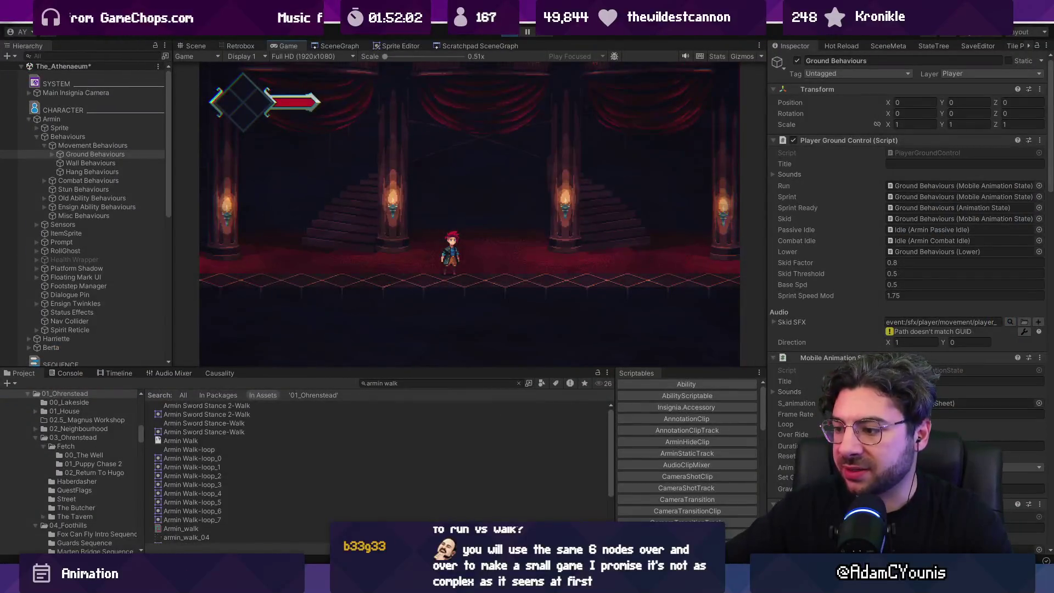
Back in Aseprite, zoom in on the sprite and select walk frames 1–3.
key(alt+Tab)
key(plus)
key(plus)
drag(293, 409, 388, 414)
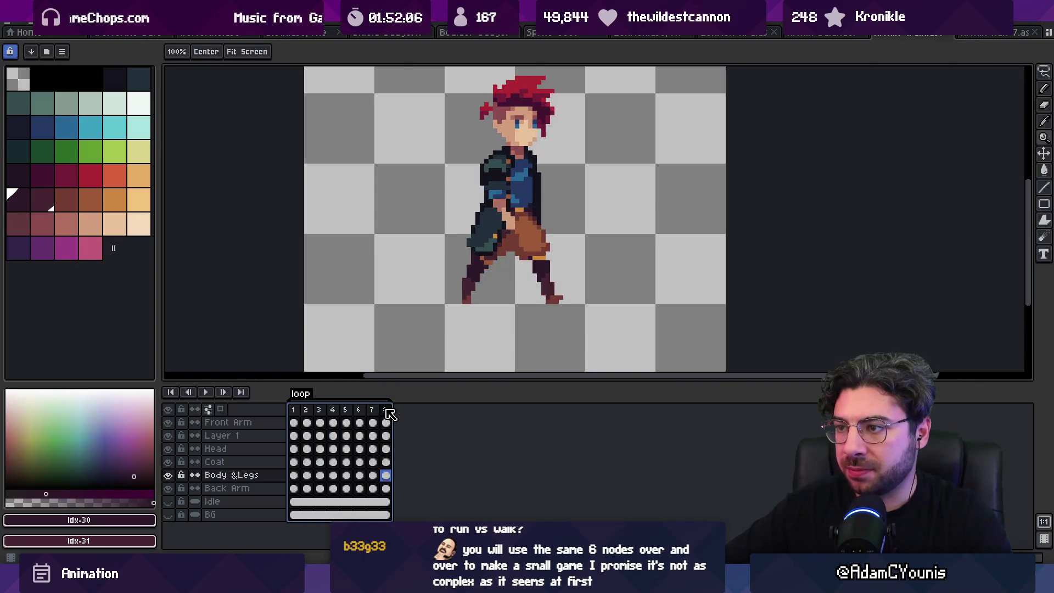
Zoom in on the character's legs and repaint them with the sampled rust orange.
click(468, 286)
key(b)
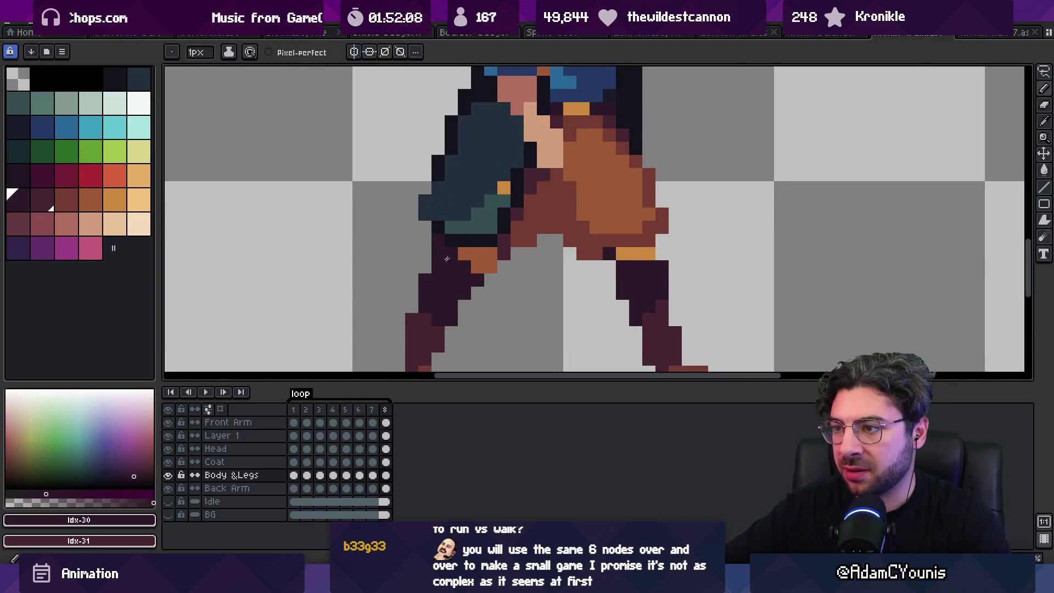
scroll(460, 256, down, 6)
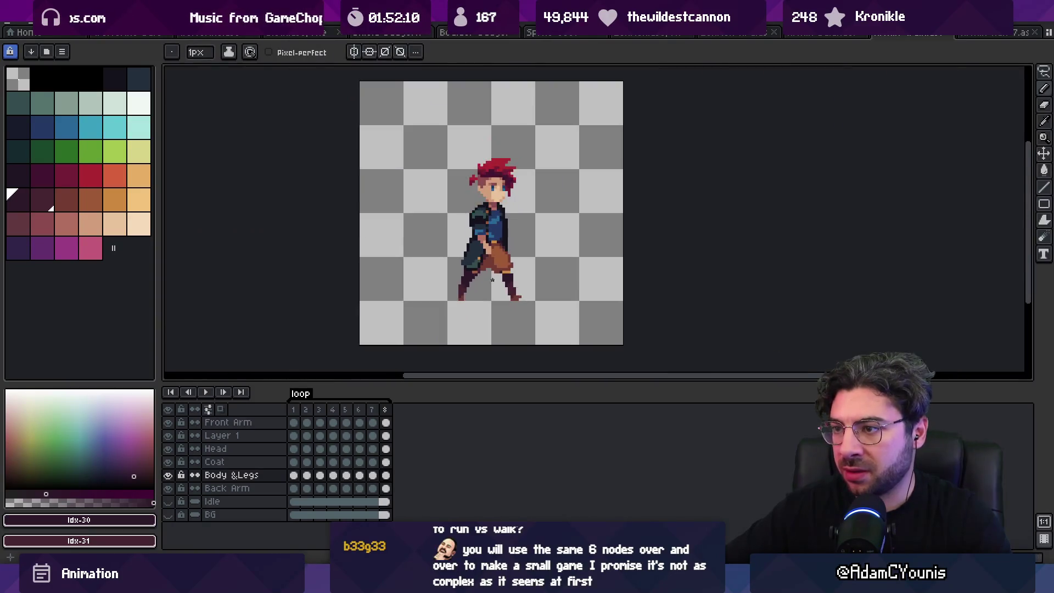
scroll(459, 256, up, 6)
alt+click(482, 253)
scroll(504, 291, down, 6)
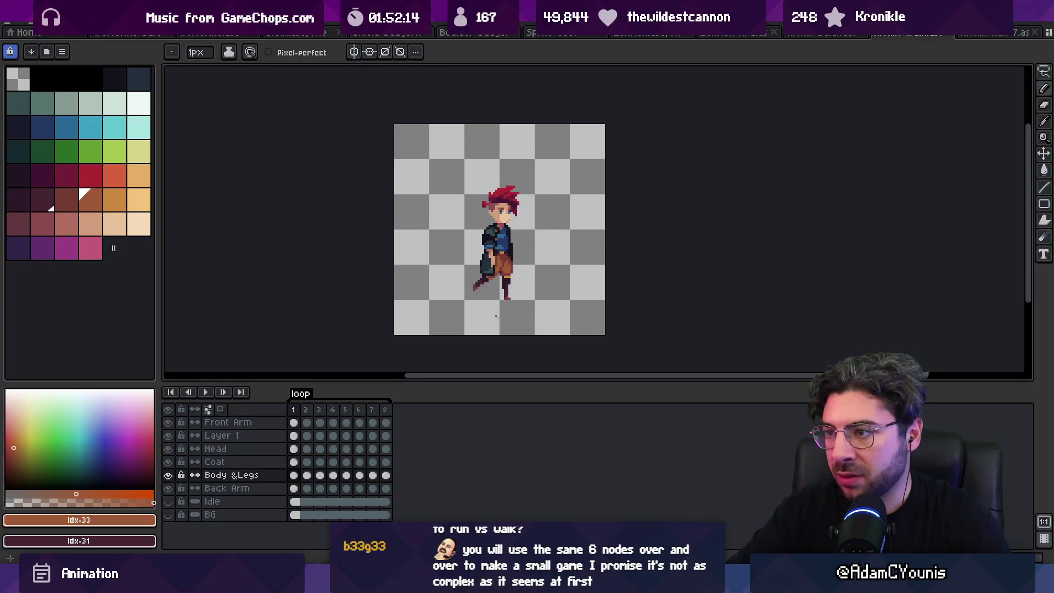
Re-export the sprite sheet, confirm the overwrite, and enlarge Unity's game view.
key(ctrl+e)
click(495, 315)
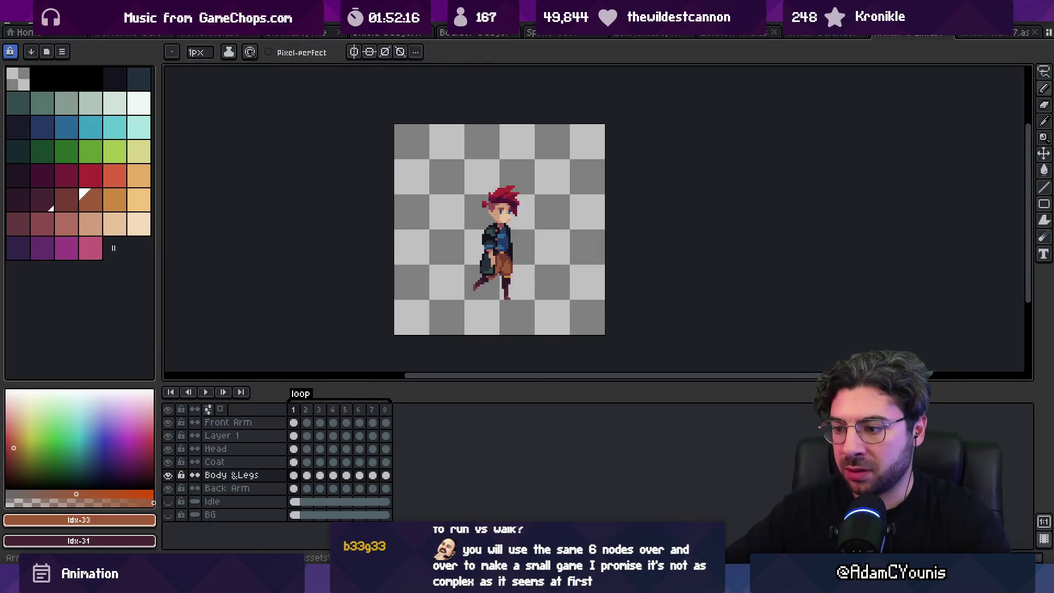
key(alt+Tab)
key(shift+space)
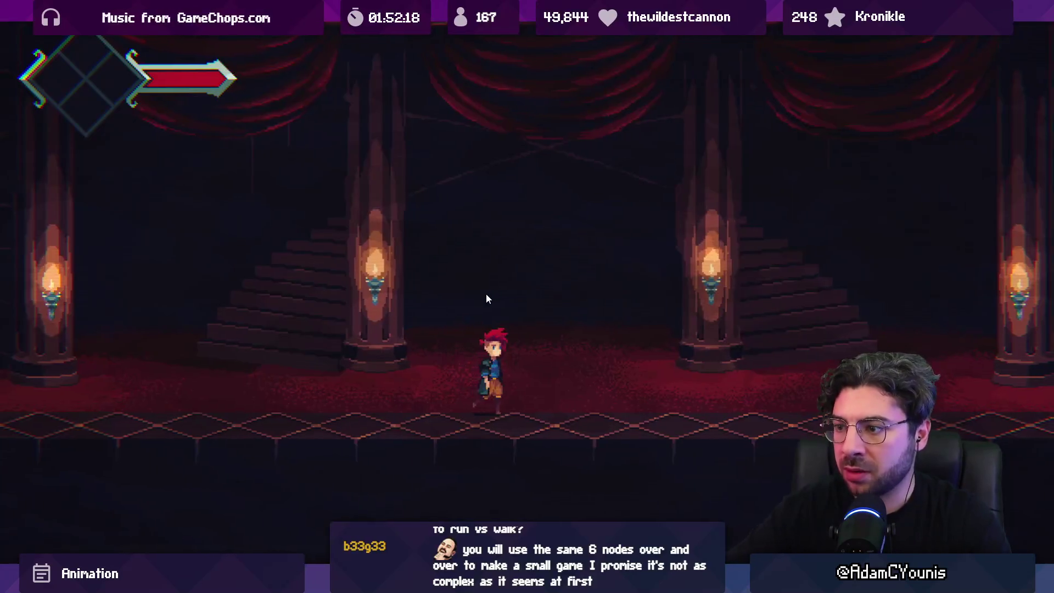
Walk the character right toward the desk and back left several times through the hall.
key(Right)
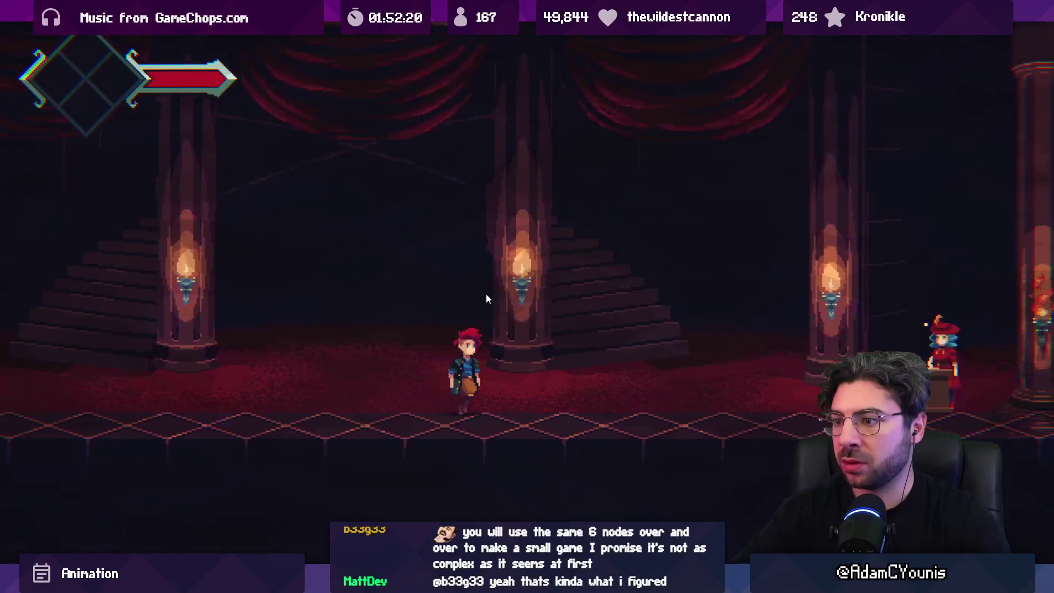
key(Right)
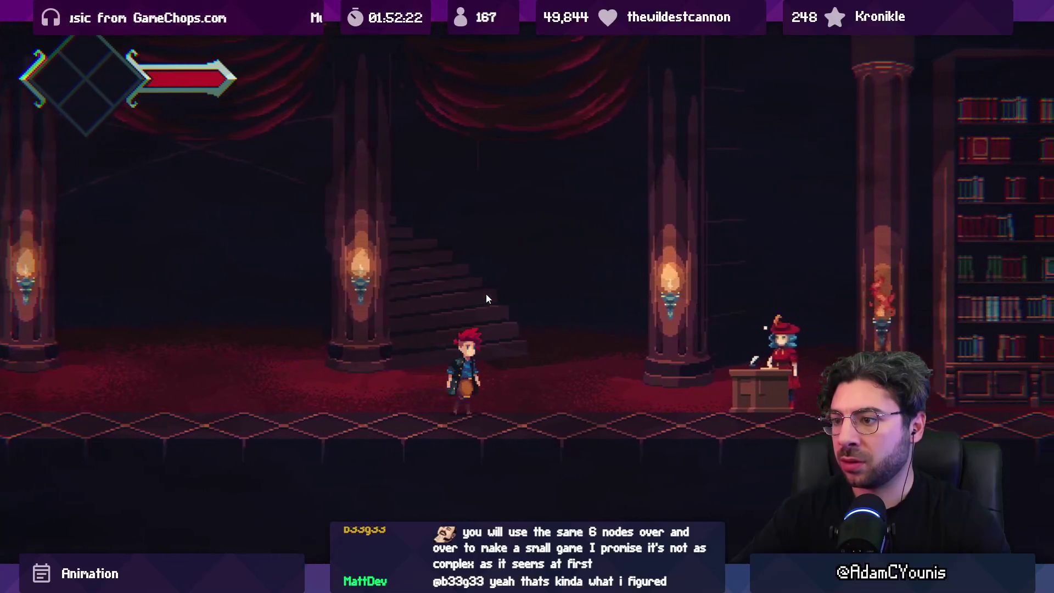
key(Left)
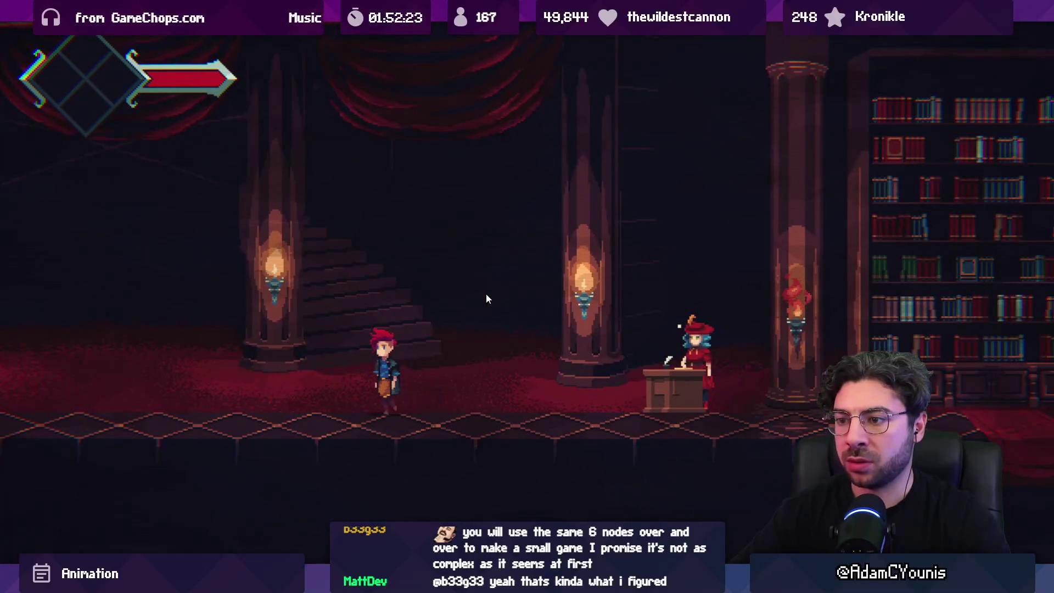
key(Left)
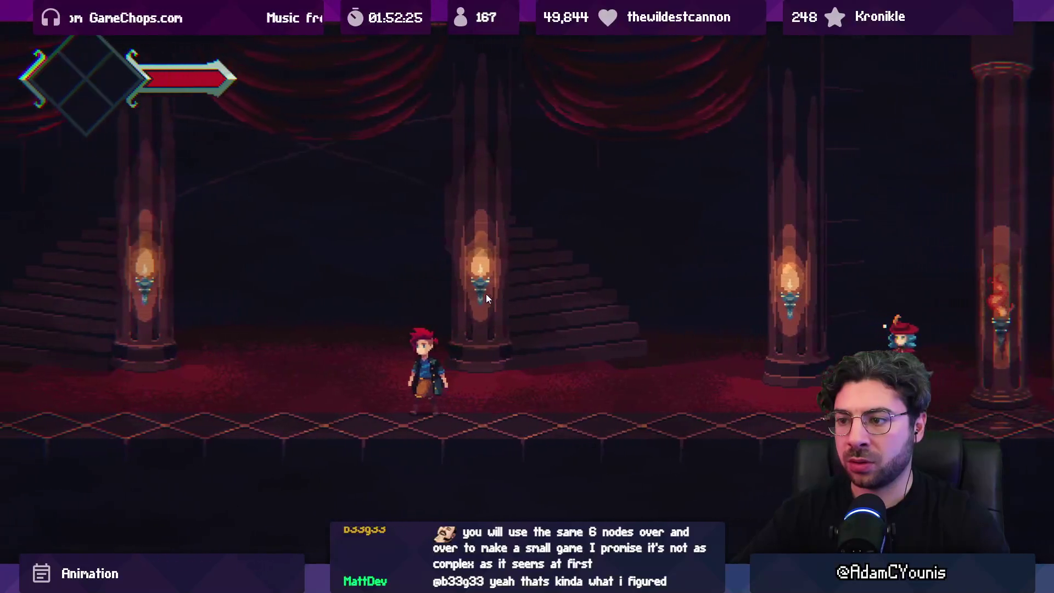
key(Right)
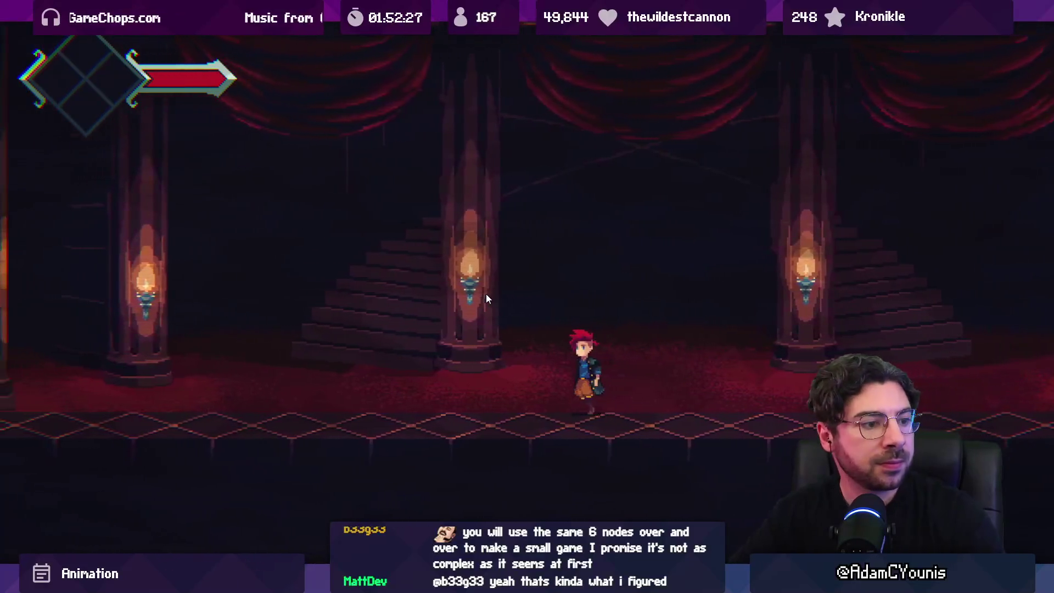
key(Right)
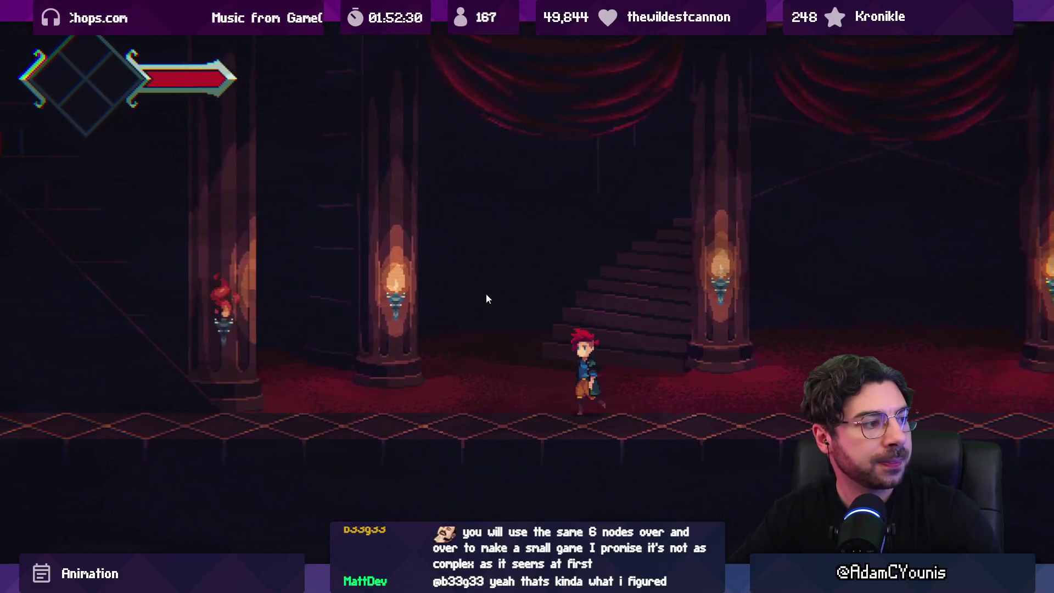
key(Right)
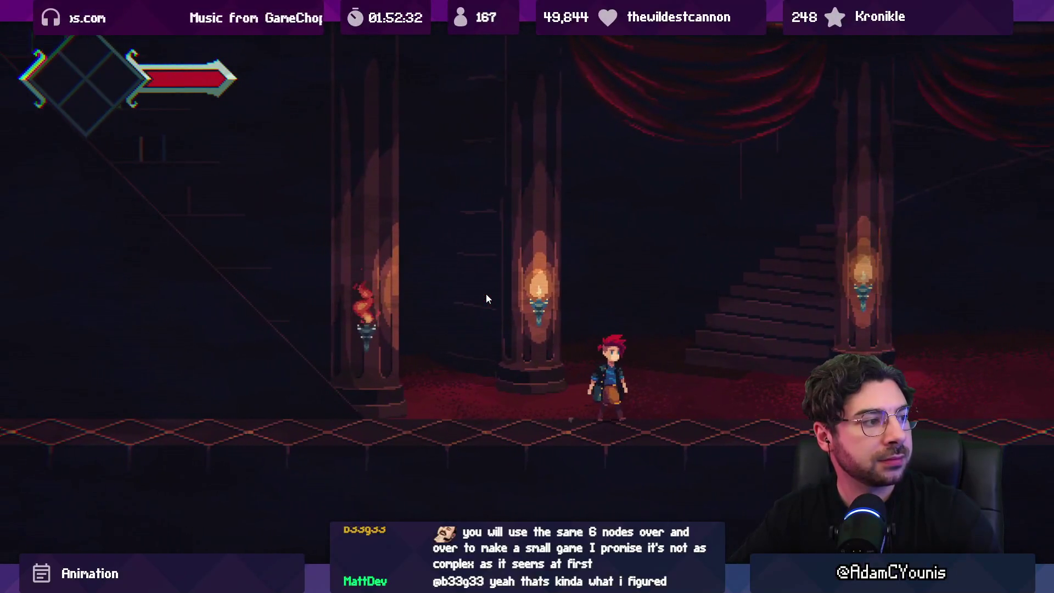
key(Right)
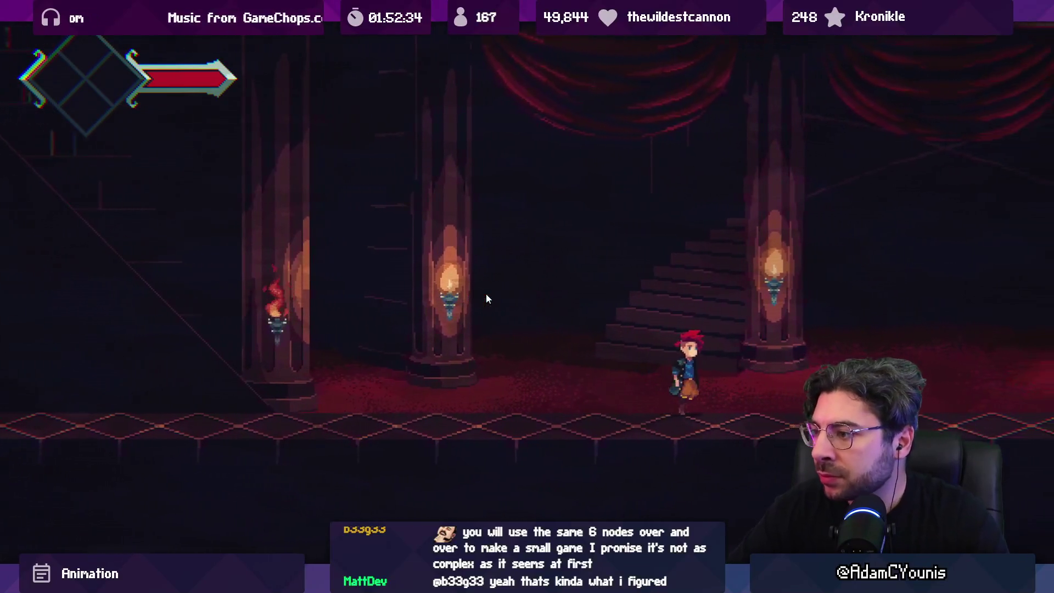
key(Right)
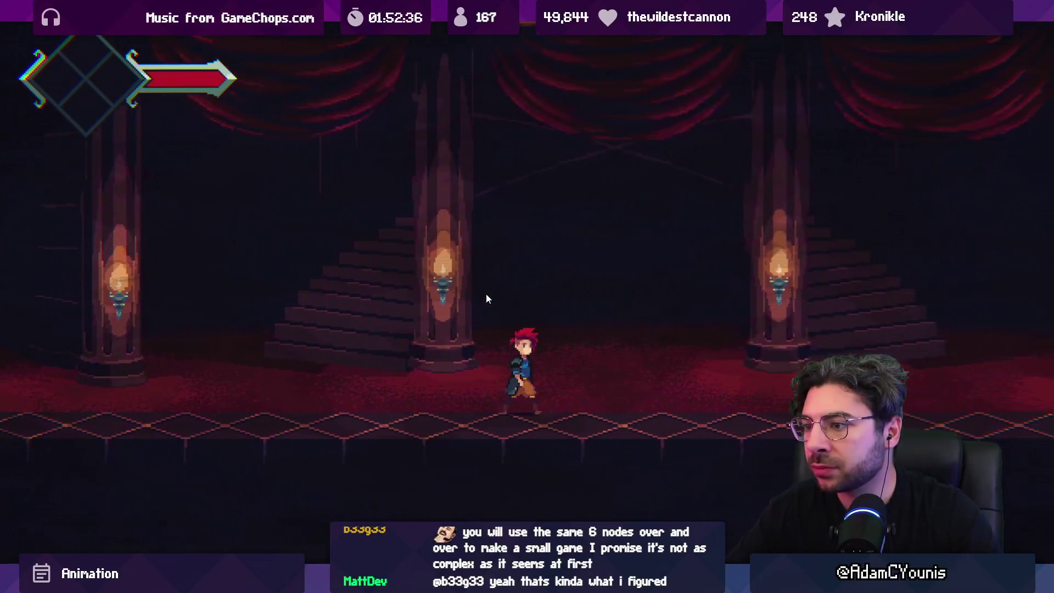
key(Right)
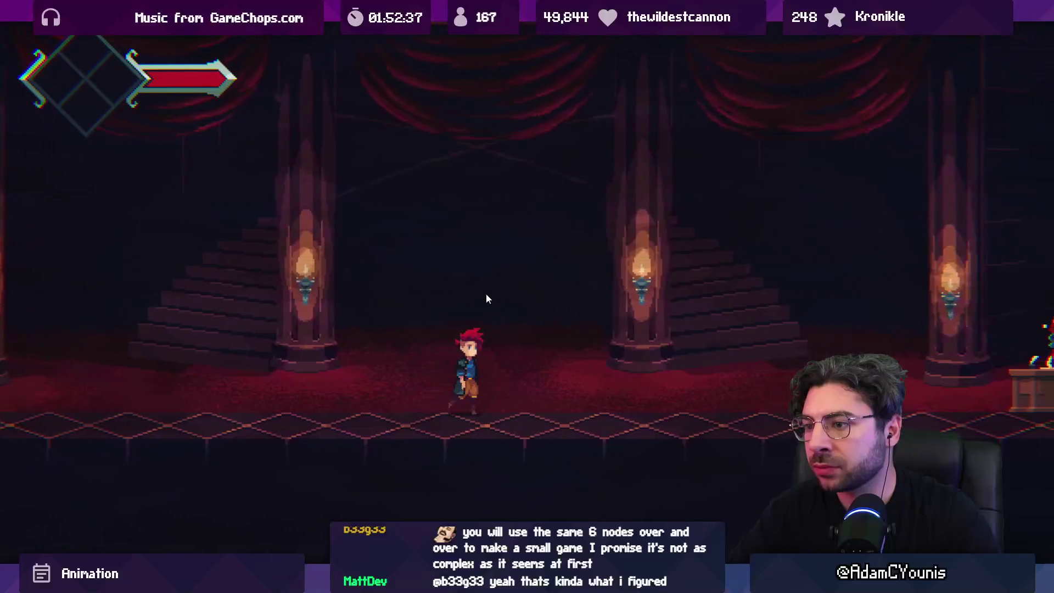
key(Right)
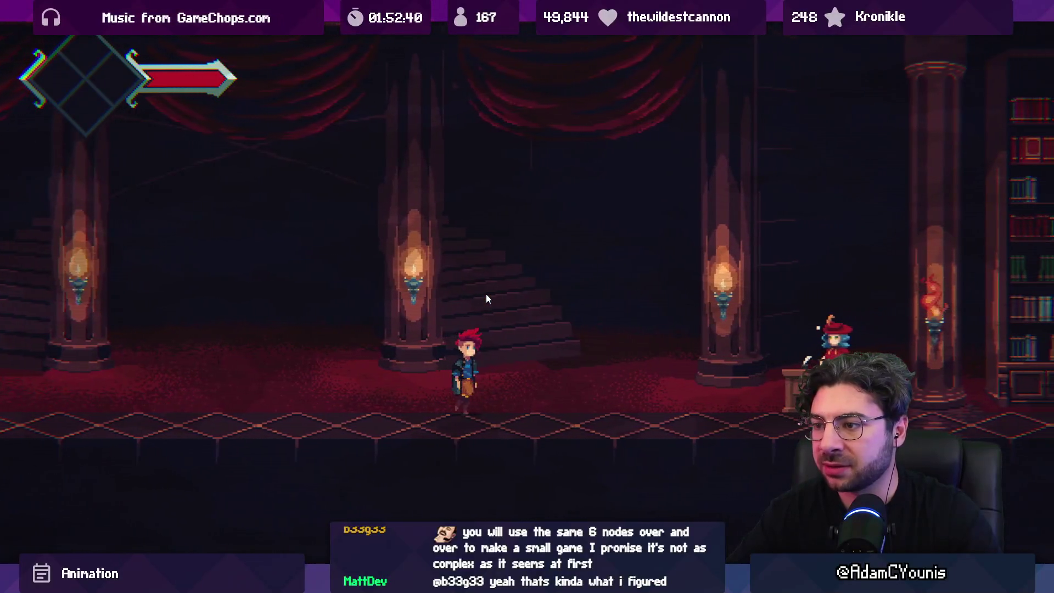
key(Right)
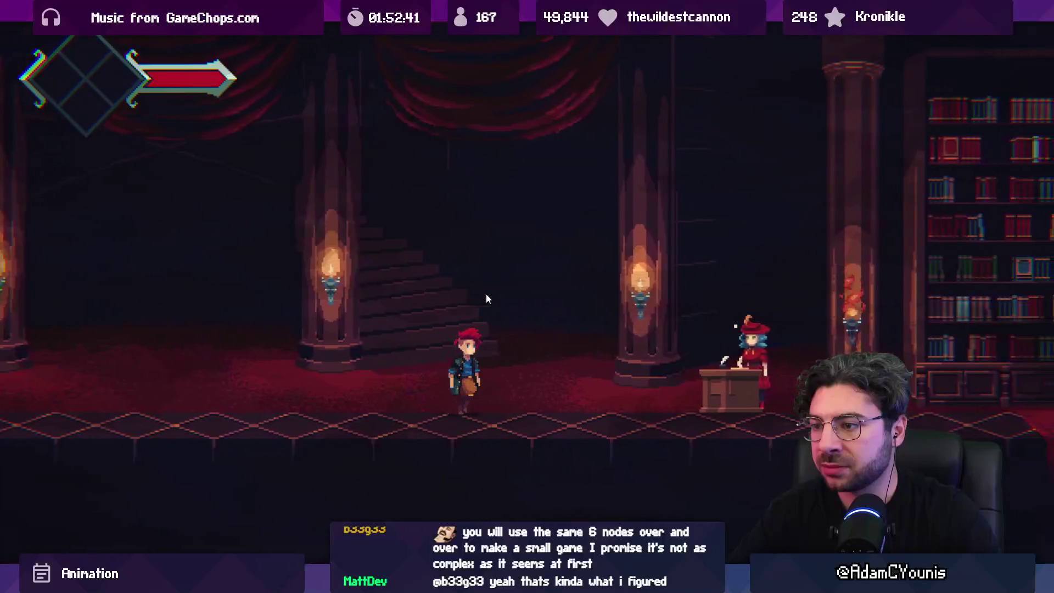
key(Left)
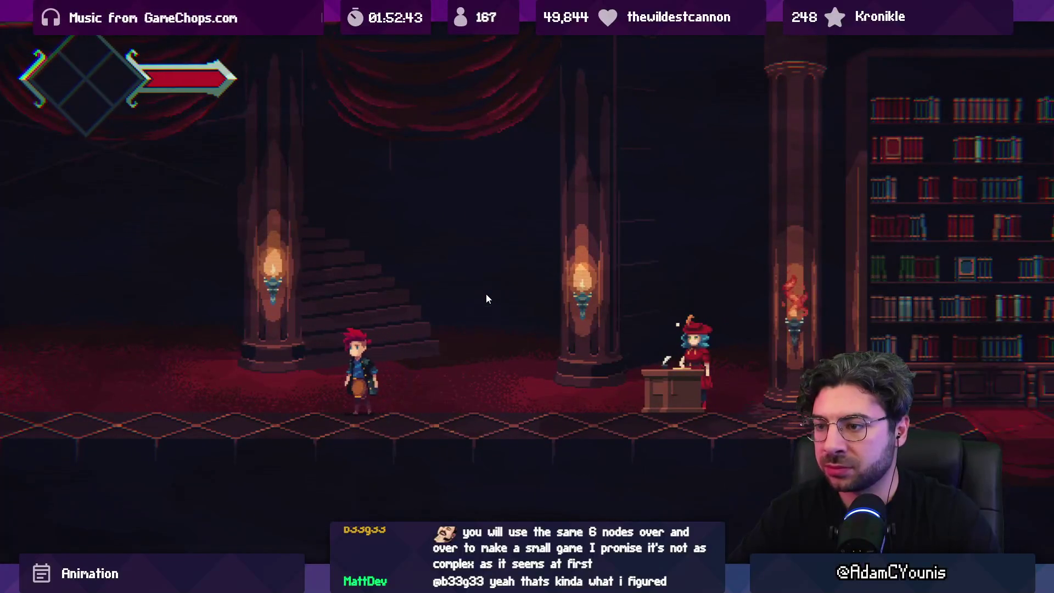
key(Left)
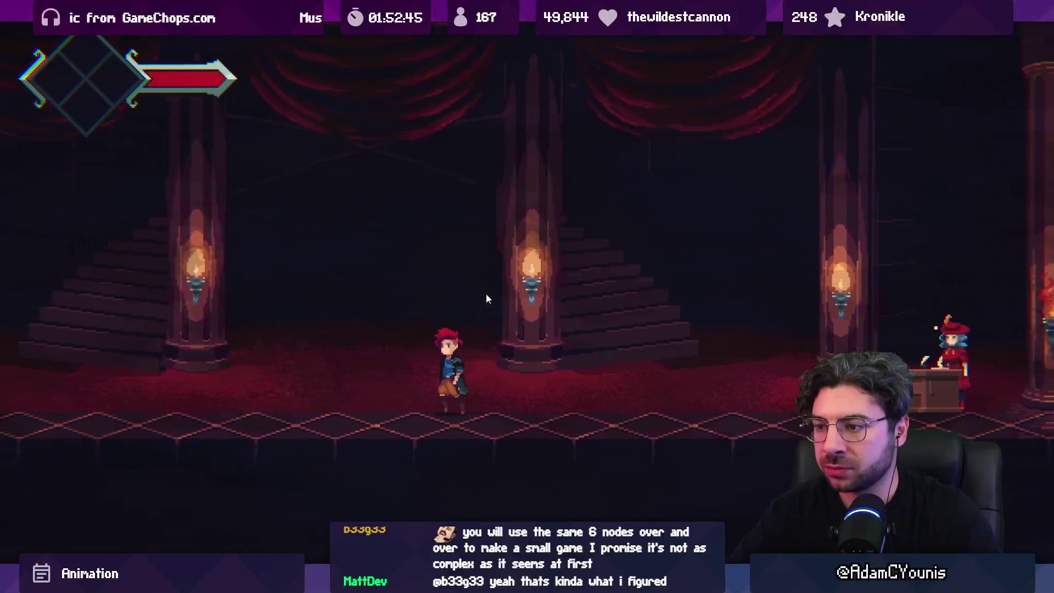
key(Left)
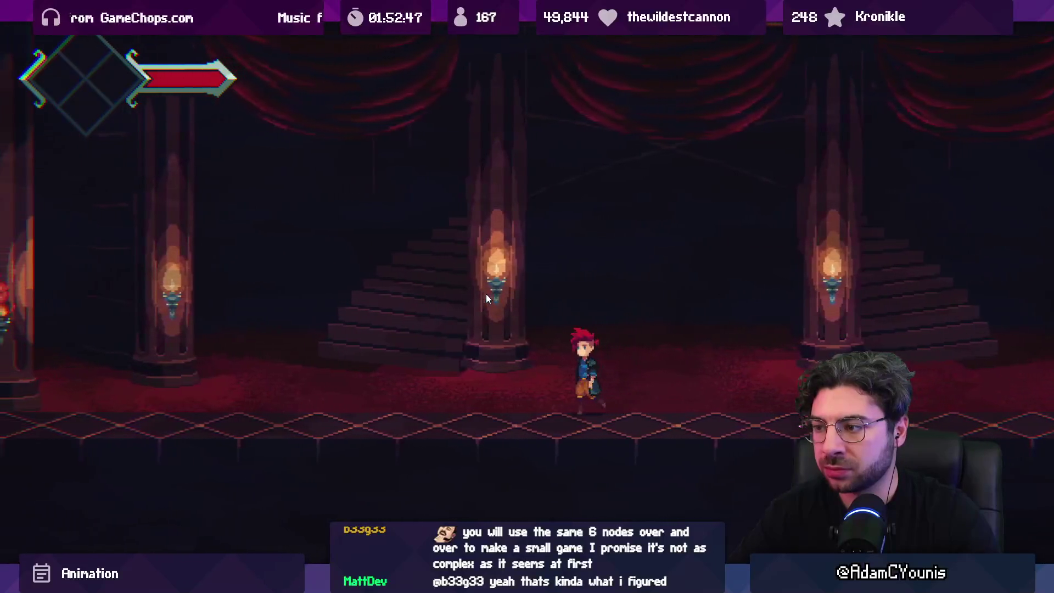
key(Left)
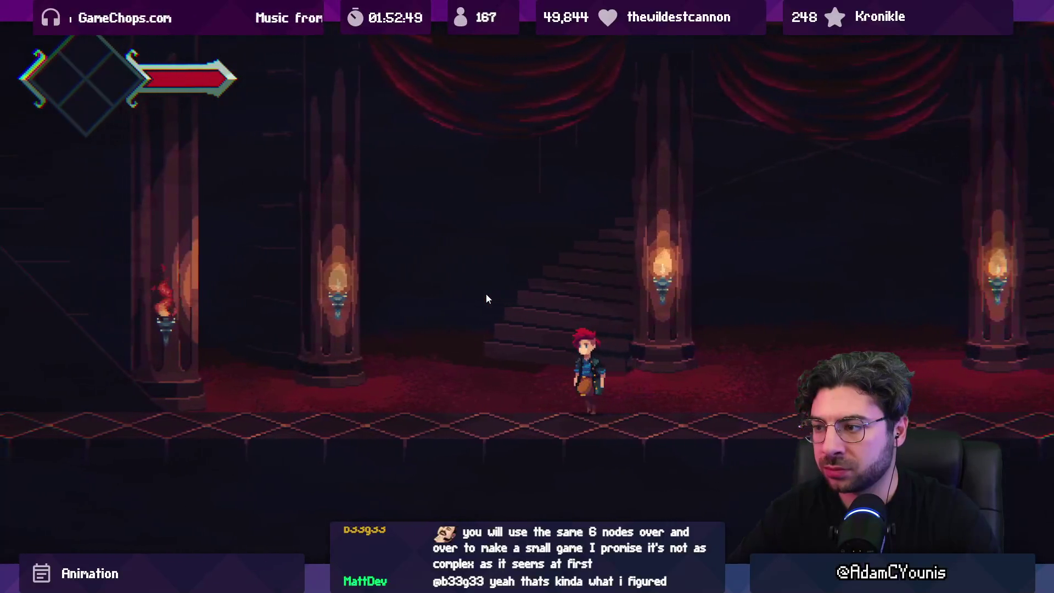
key(Left)
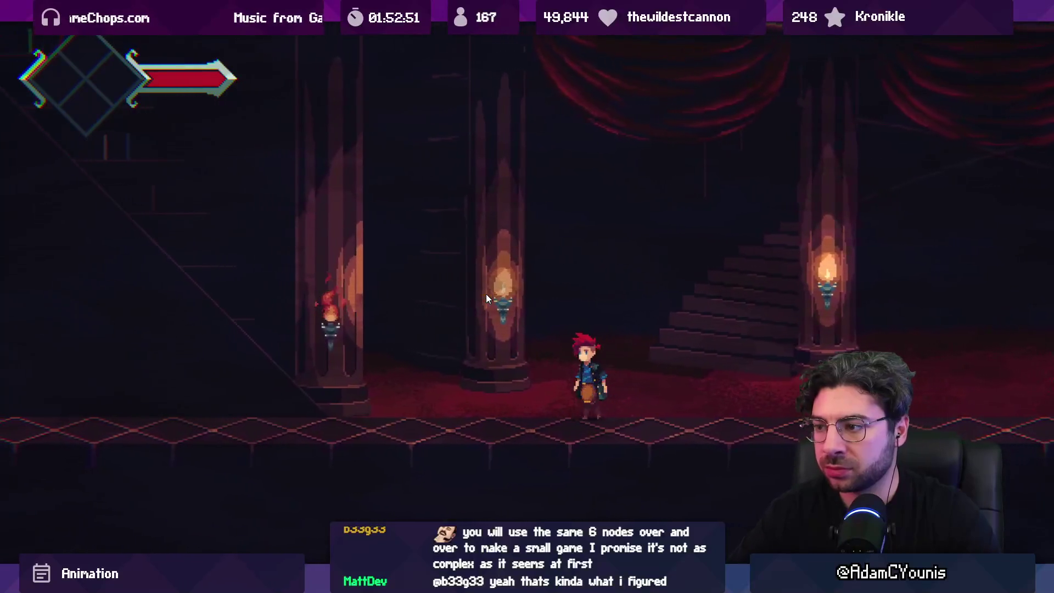
key(Right)
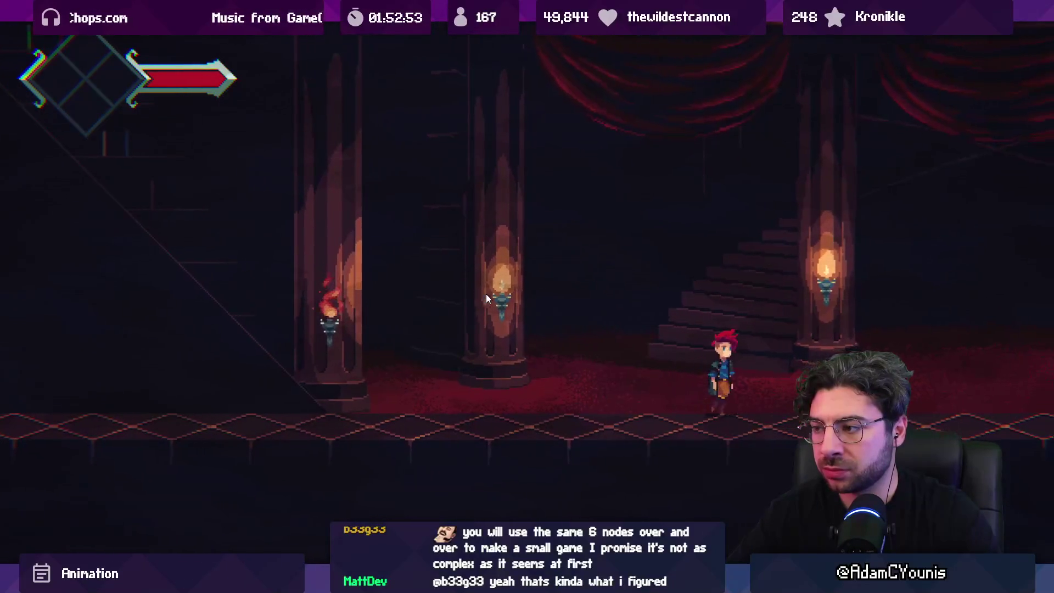
key(Left)
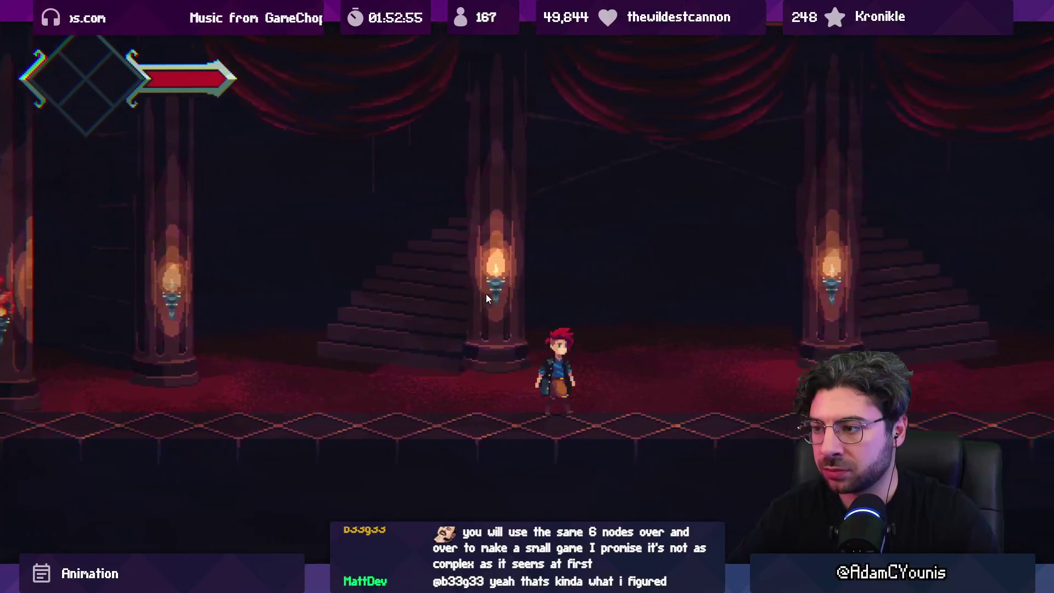
Exit the maximized game view and bring up the walk sprite in Aseprite.
key(shift+space)
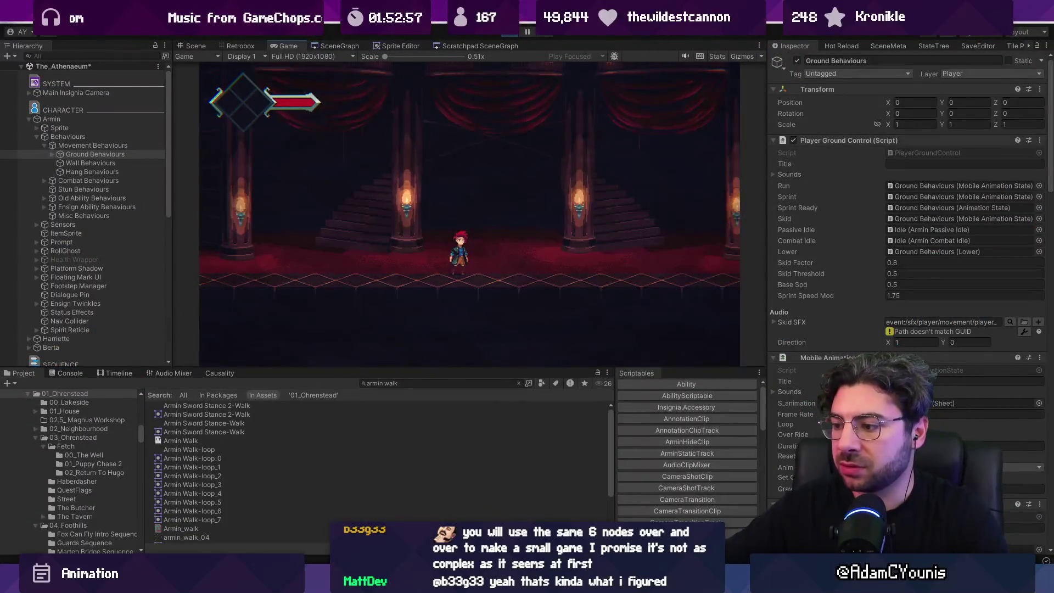
key(alt+Tab)
scroll(491, 233, up, 2)
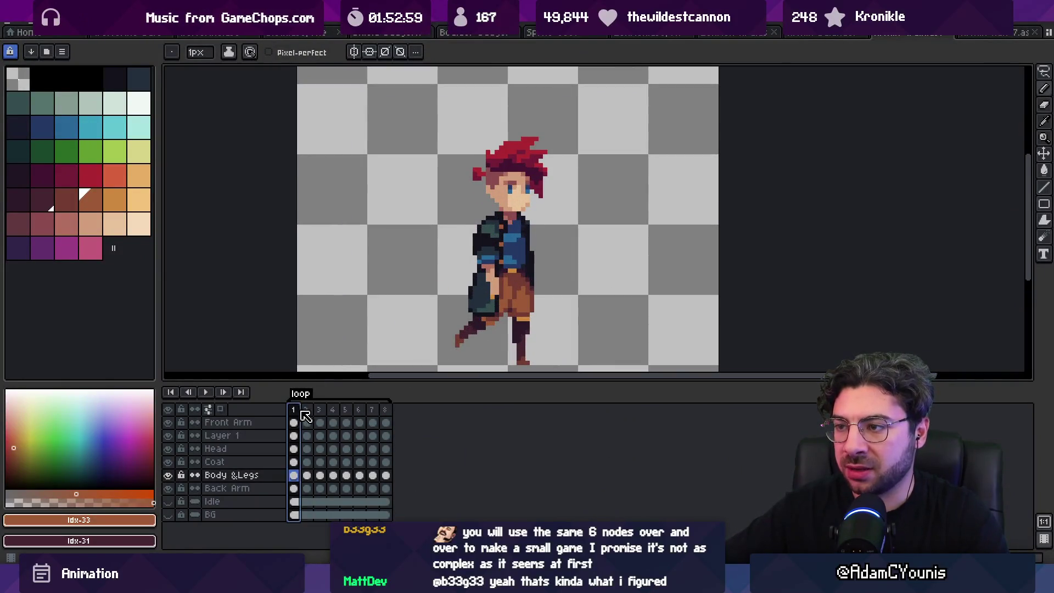
Preview walk frames 1–4, then move the front arm pixels on the torso.
drag(305, 416, 387, 401)
key(Return)
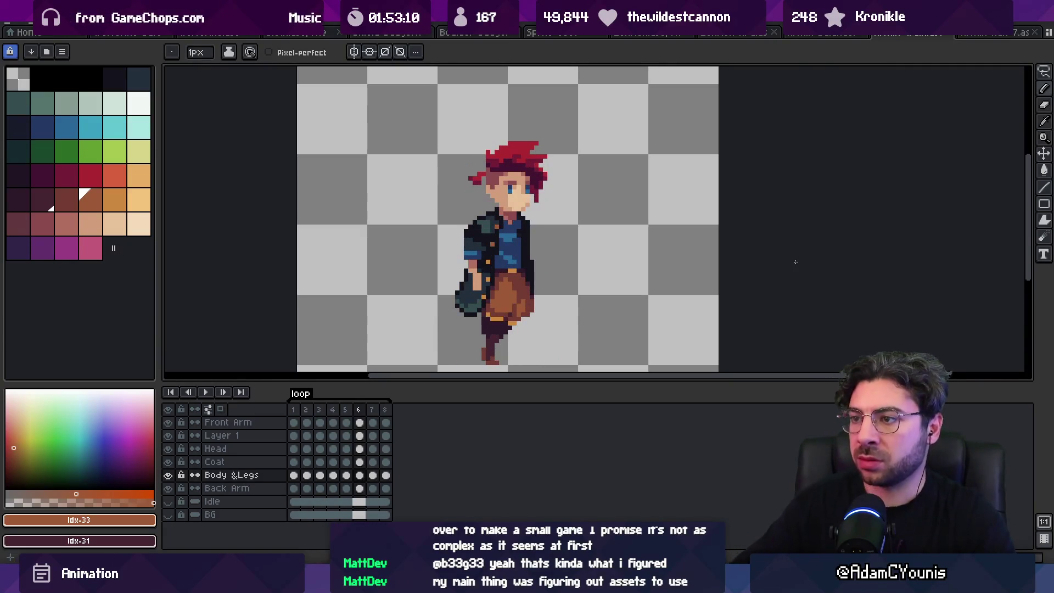
click(414, 237)
key(v)
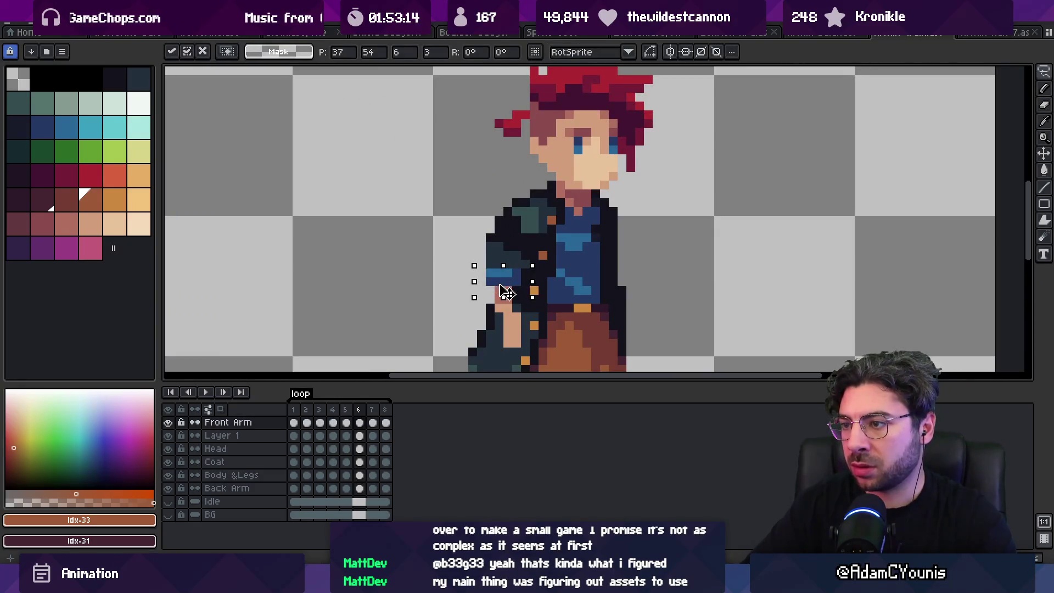
key(Return)
Touch up the arm pixels using the dark coat colour and skin tone.
key(b)
alt+click(513, 273)
alt+click(515, 316)
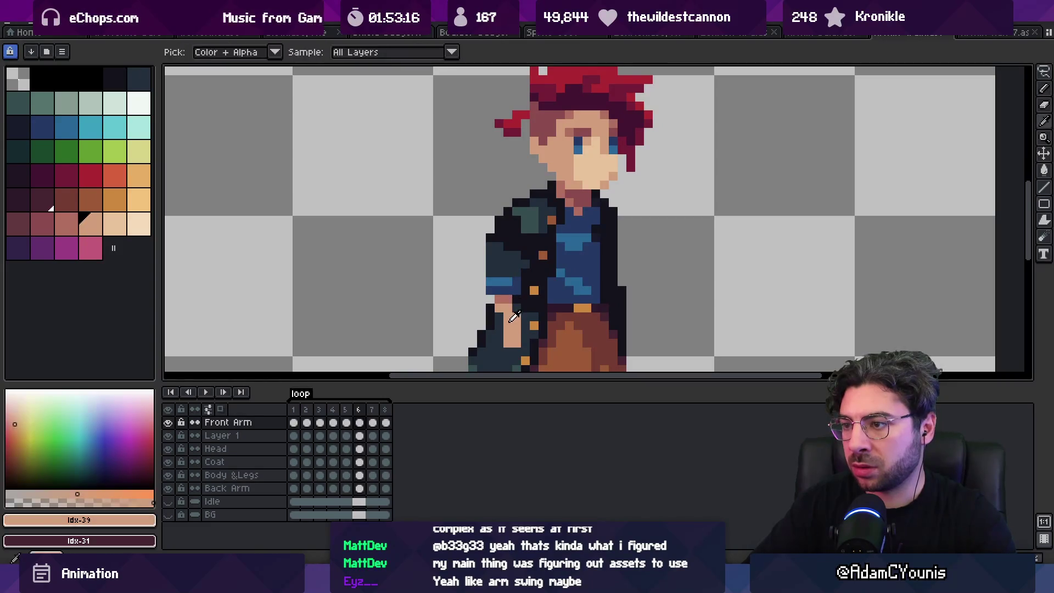
alt+click(517, 307)
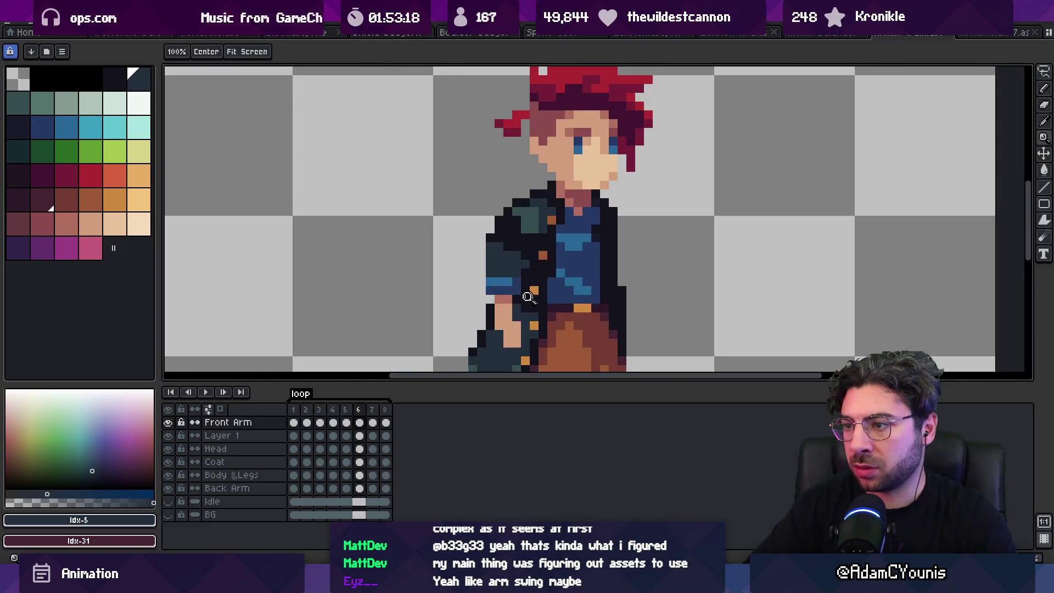
scroll(498, 246, down, 3)
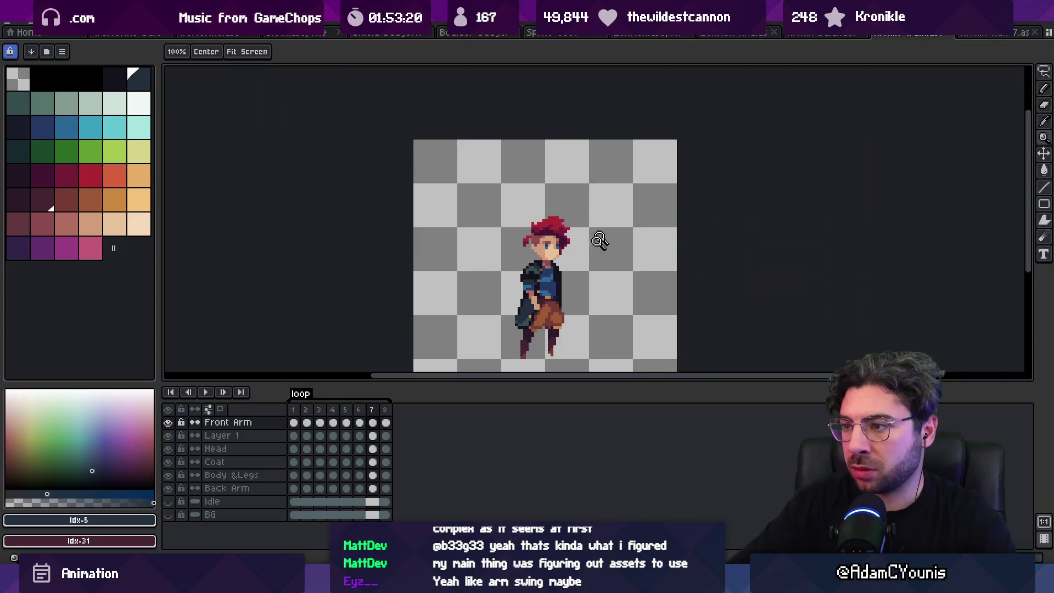
Marquee-select the front arm and hand, shift them left, and check frame 8's pose.
click(600, 241)
click(565, 280)
key(m)
drag(597, 265, 586, 276)
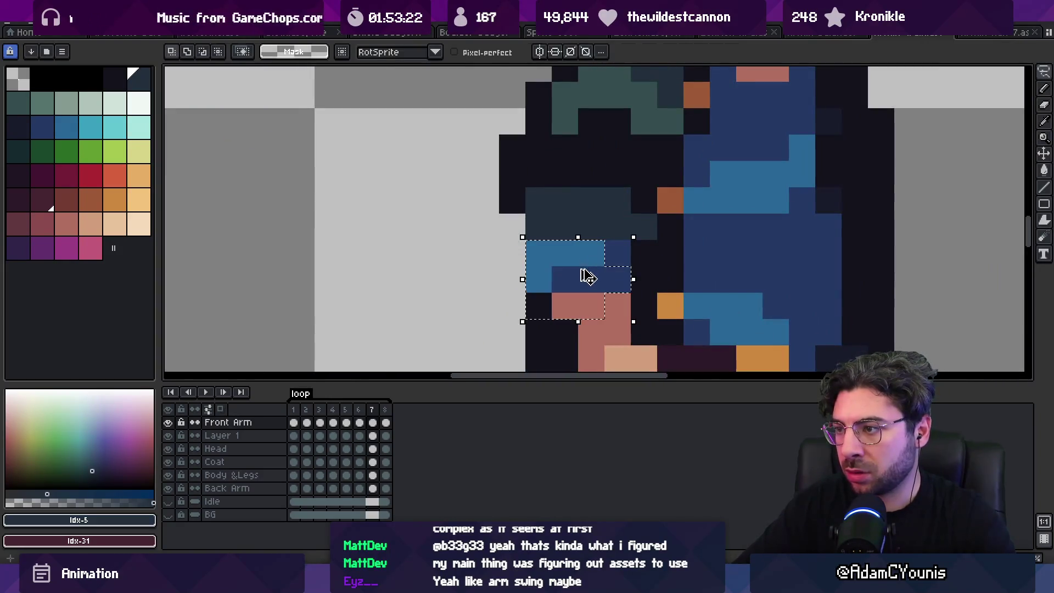
key(z)
scroll(514, 217, down, 3)
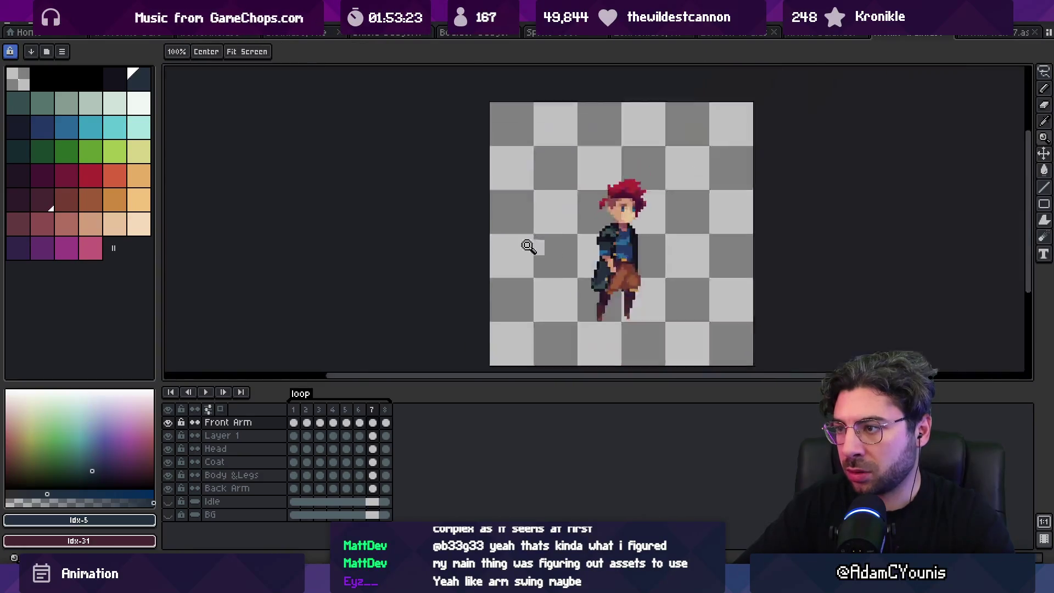
key(End)
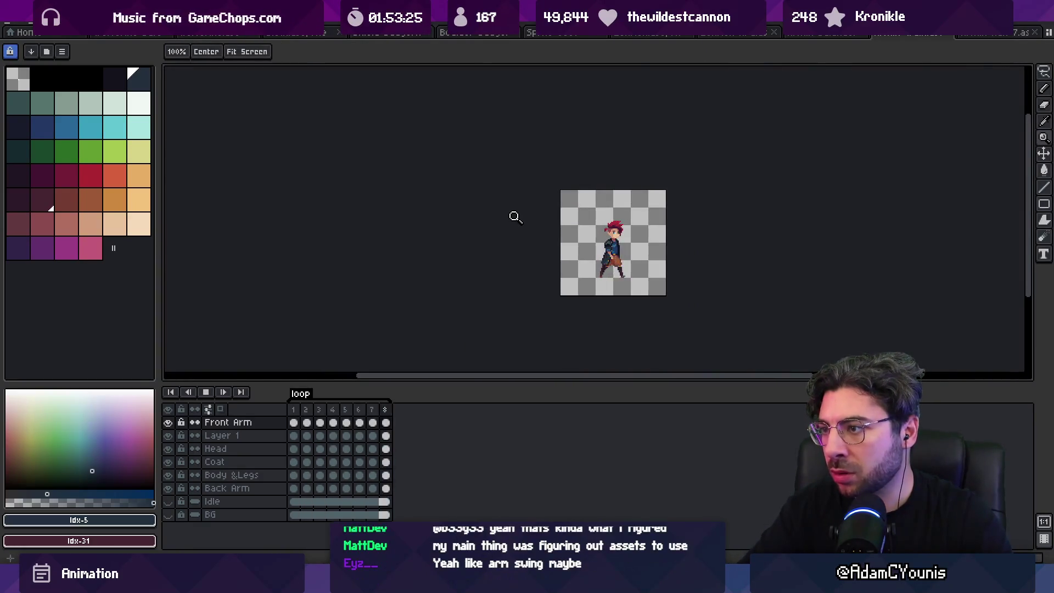
Export the walk sprite sheet, overwriting the existing files, and return to Unity.
key(ctrl+shift+x)
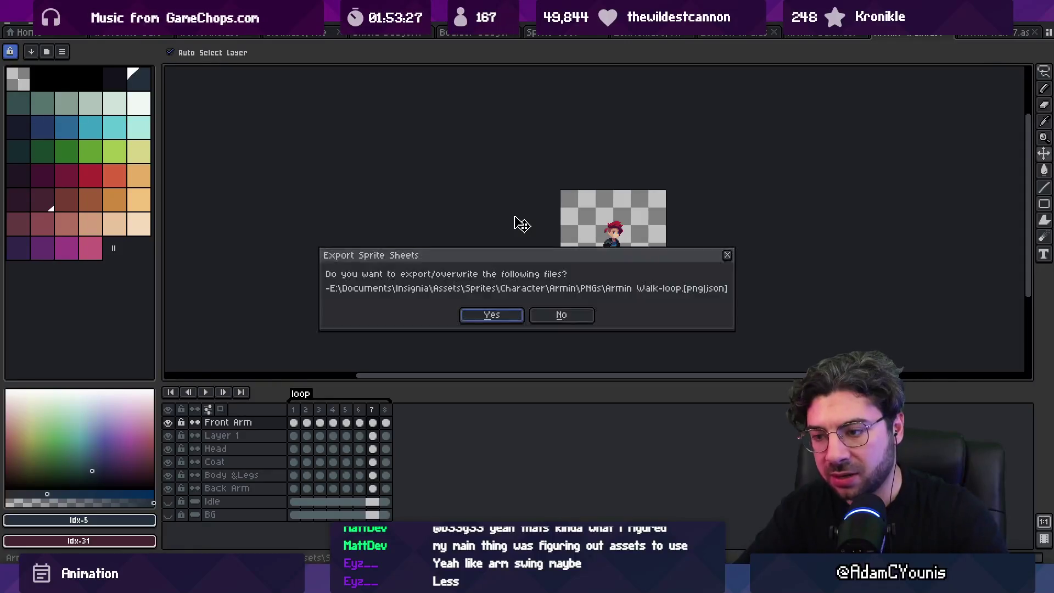
key(Return)
key(alt+Tab)
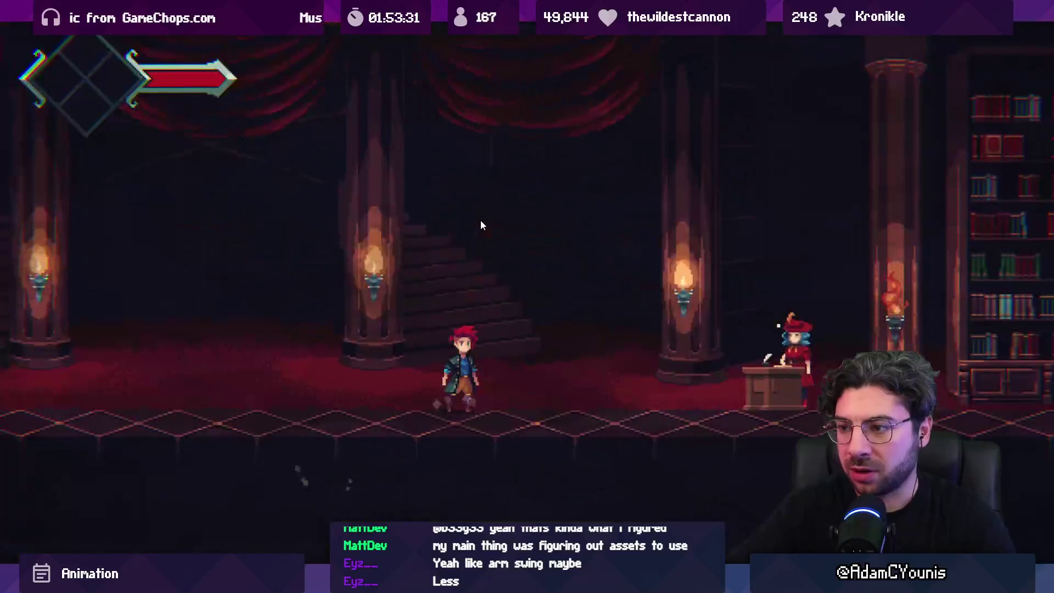
Maximize the game view, walk Armin left, then right up to the desk, and exit fullscreen.
key(shift+space)
key(Left)
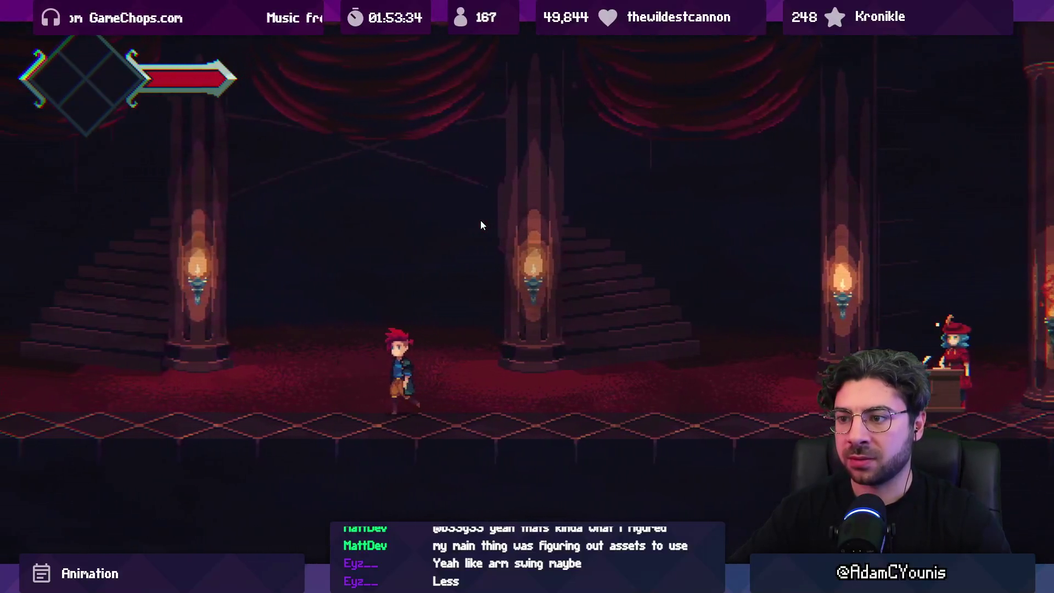
key(Left)
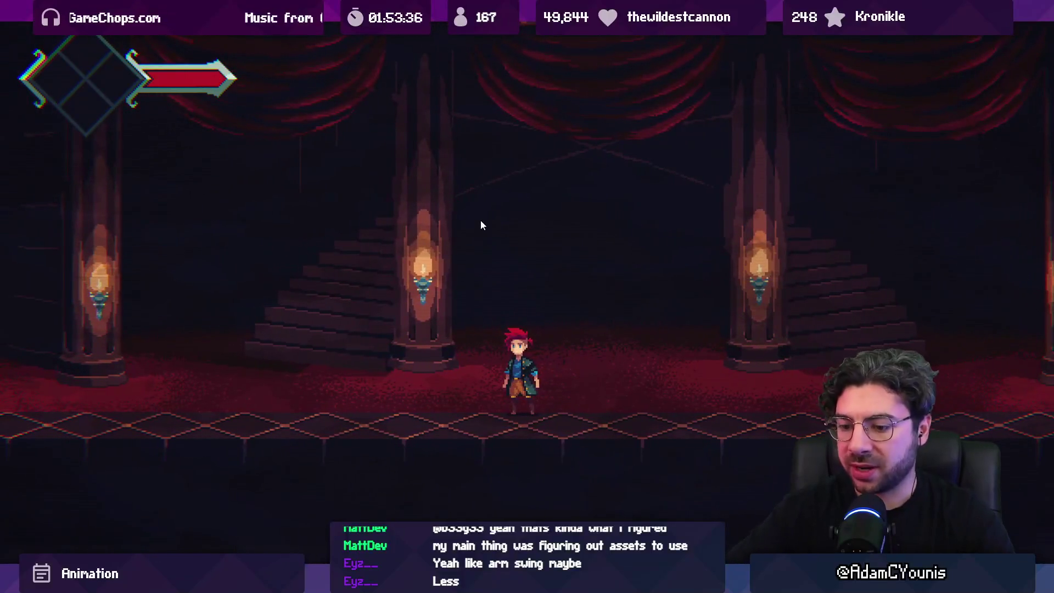
key(Right)
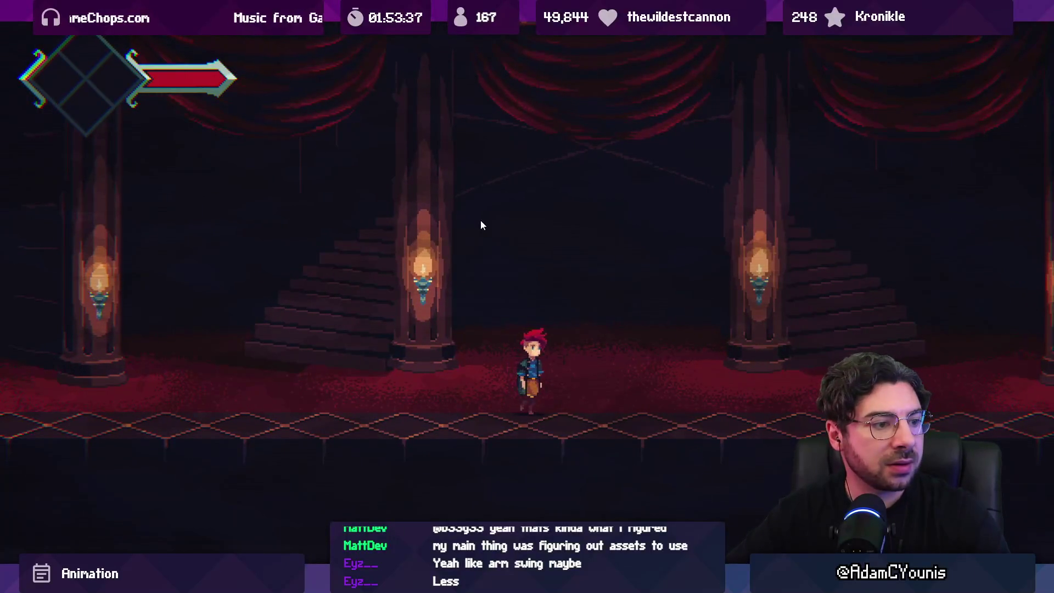
key(Right)
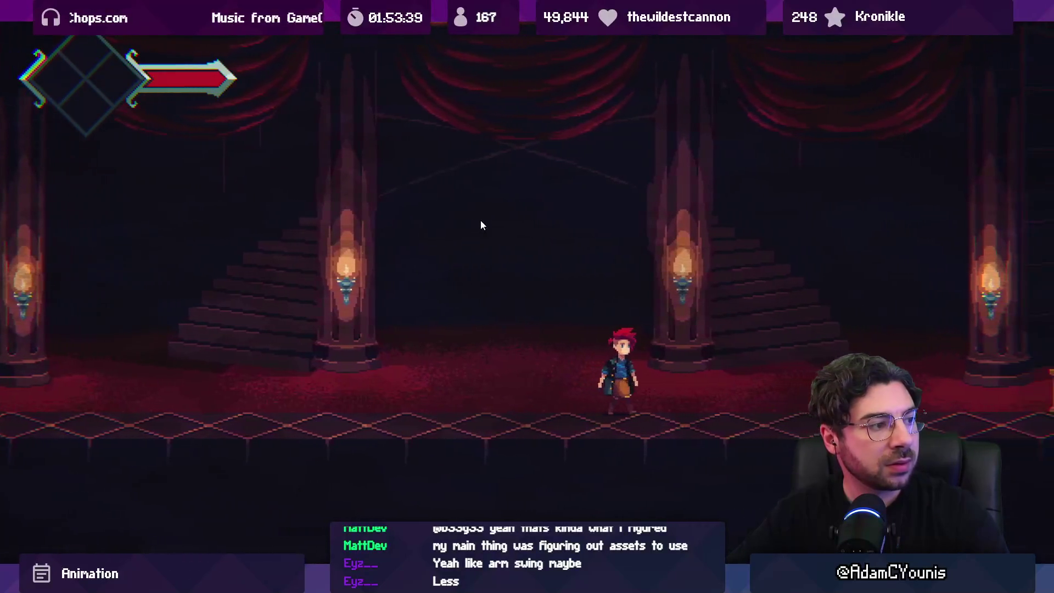
key(Right)
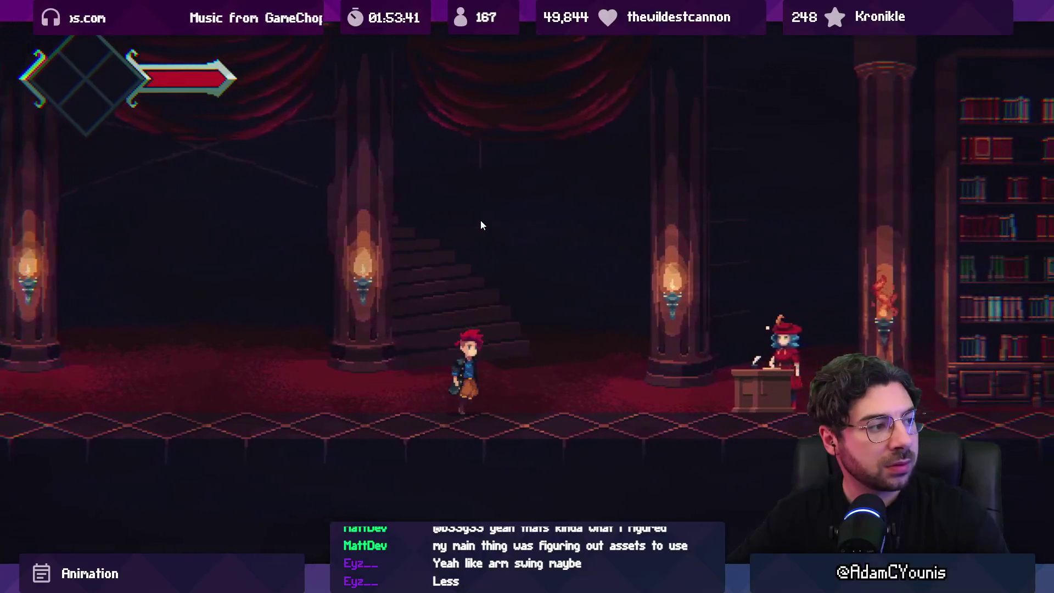
key(alt+Tab)
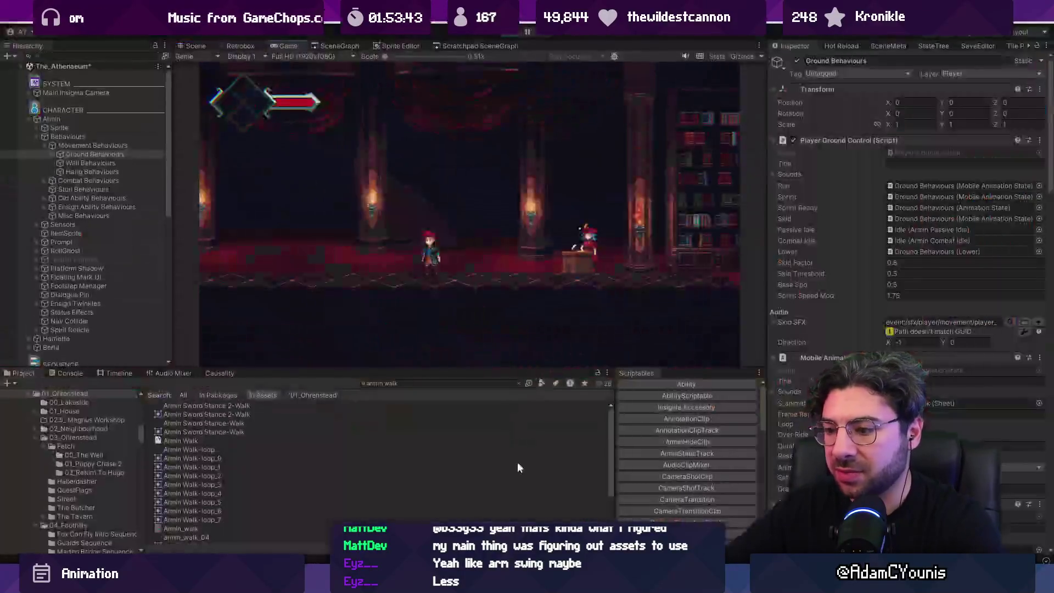
key(alt+Tab)
scroll(659, 254, up, 3)
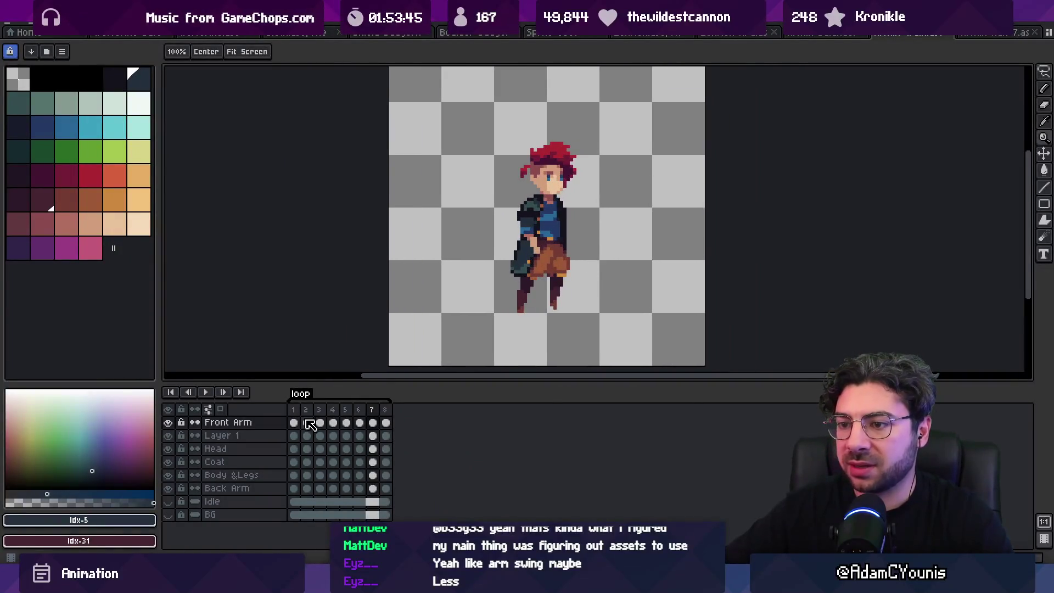
mouse_move(293, 409)
mouse_down()
mouse_move(357, 412)
mouse_move(326, 410)
mouse_move(338, 409)
mouse_up()
key(Escape)
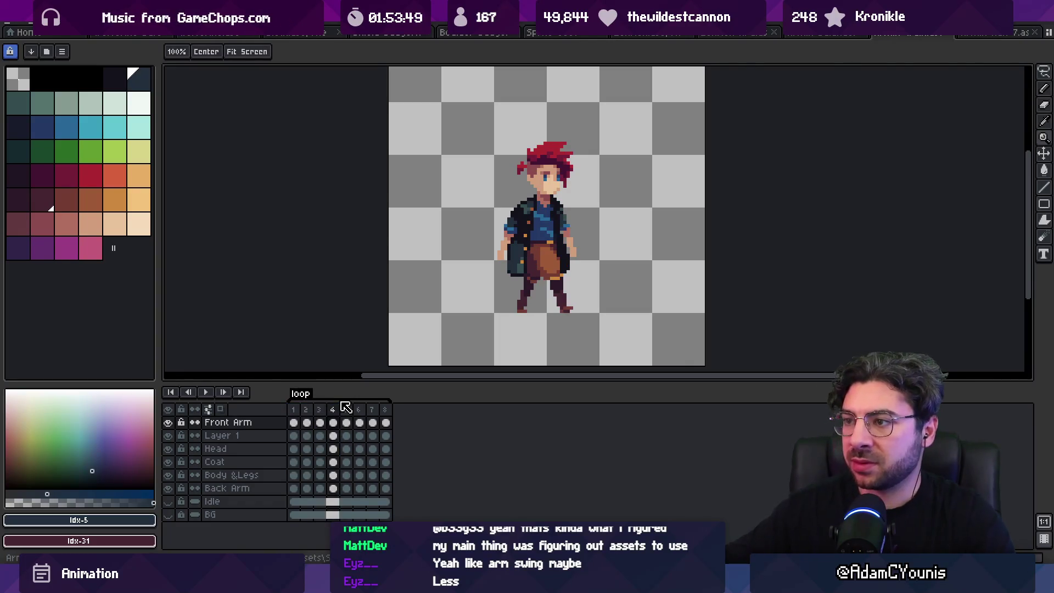
scroll(499, 268, up, 2)
key(b)
alt+click(500, 268)
key(e)
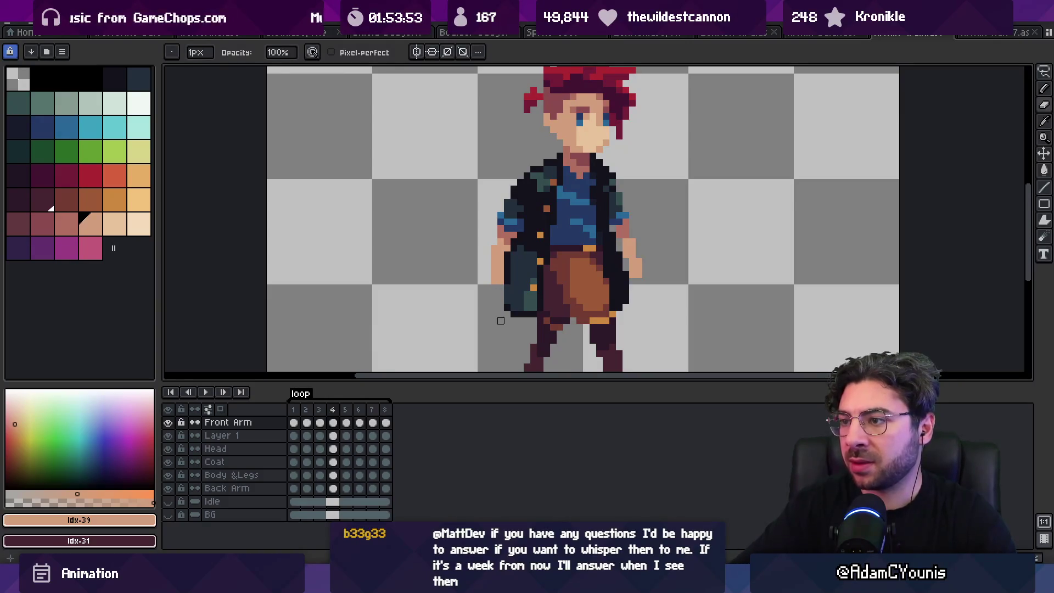
alt+click(509, 268)
ctrl+click(511, 266)
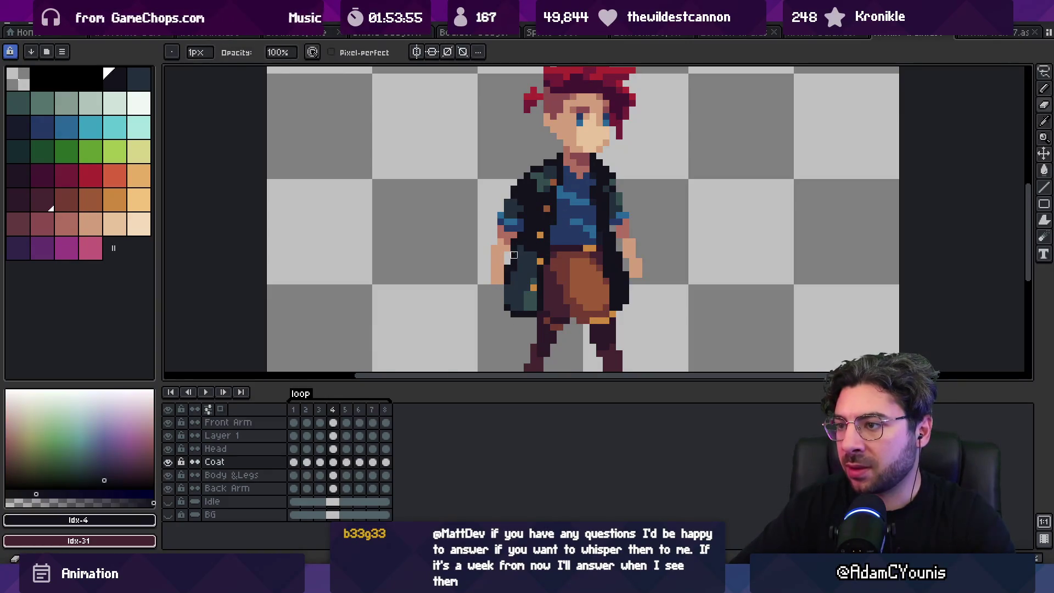
key(Right)
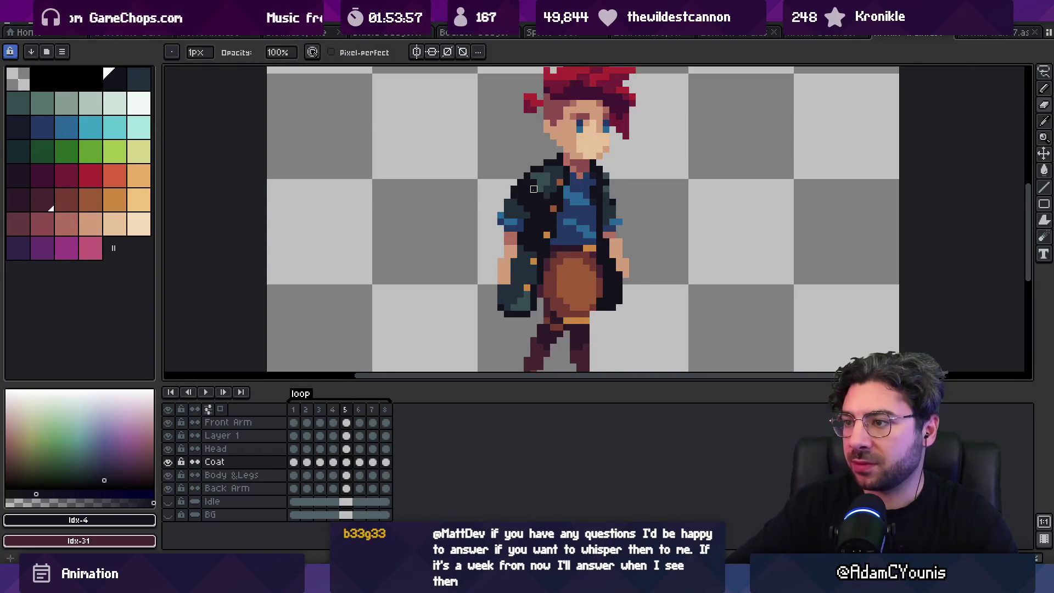
key(Right)
key(Return)
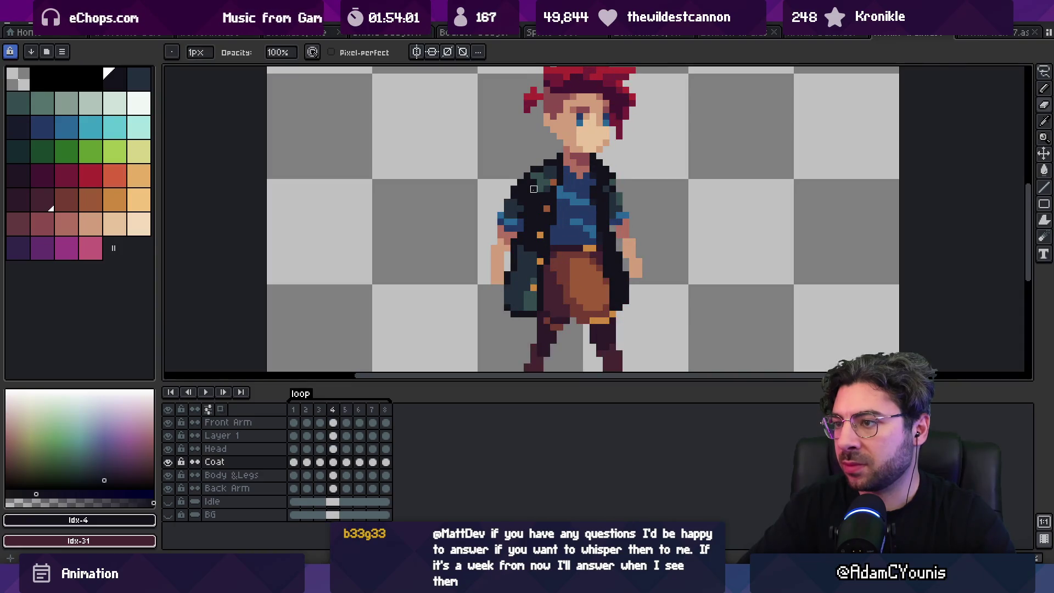
alt+click(508, 240)
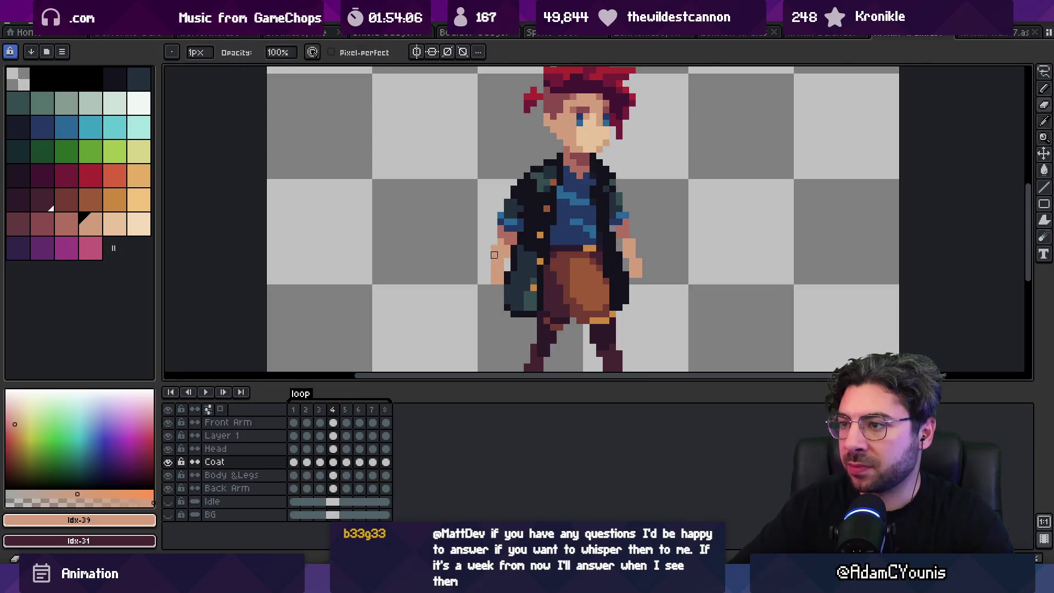
key(z)
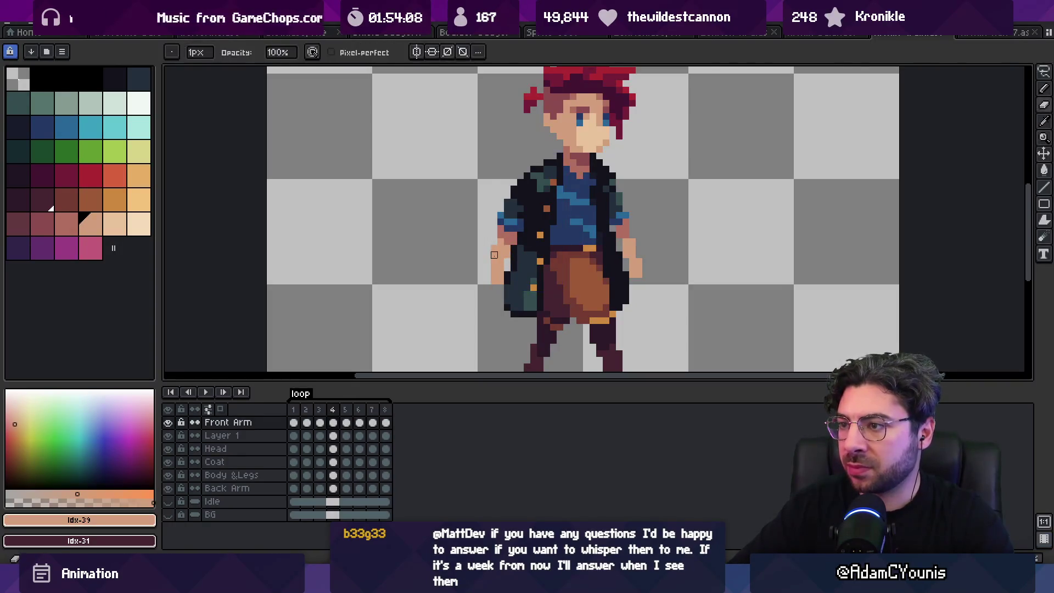
scroll(481, 220, down, 3)
scroll(481, 220, down, 1)
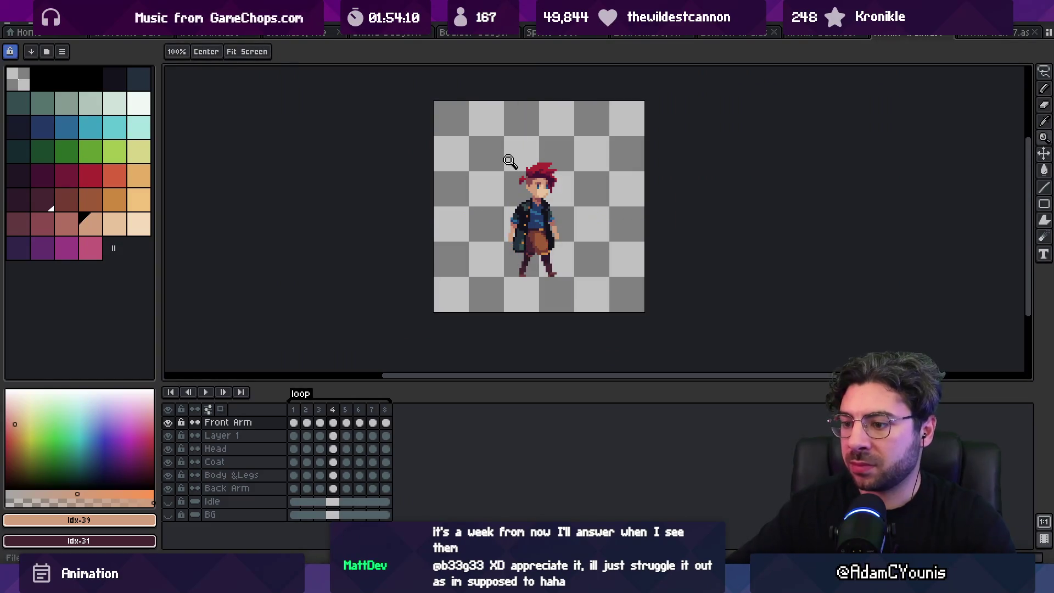
key(alt+Tab)
Walk the player left through the Athenaeum and up the library stairs, then stop the game.
key(F11)
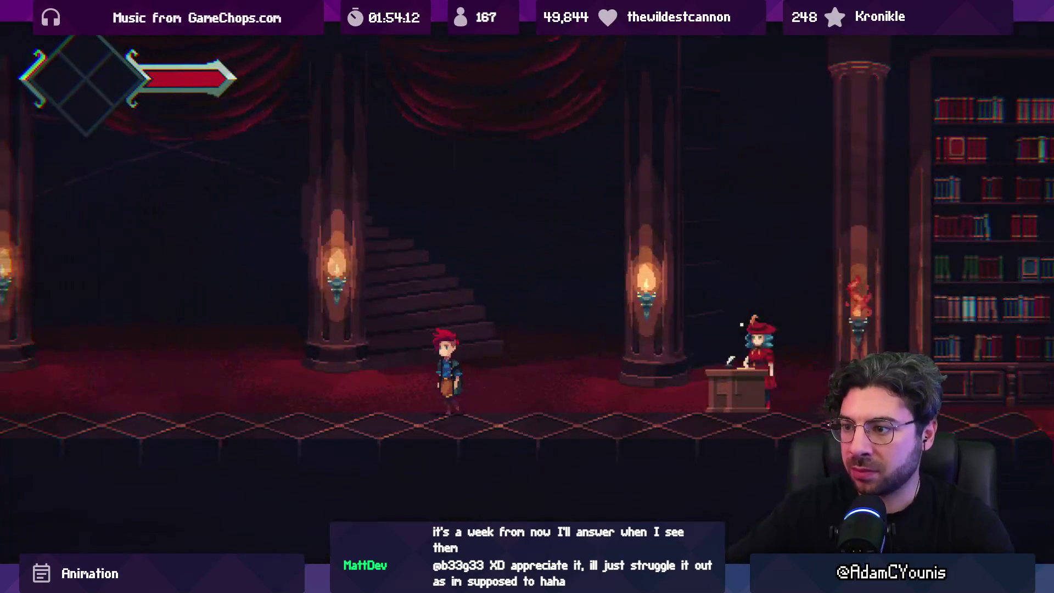
key(Left)
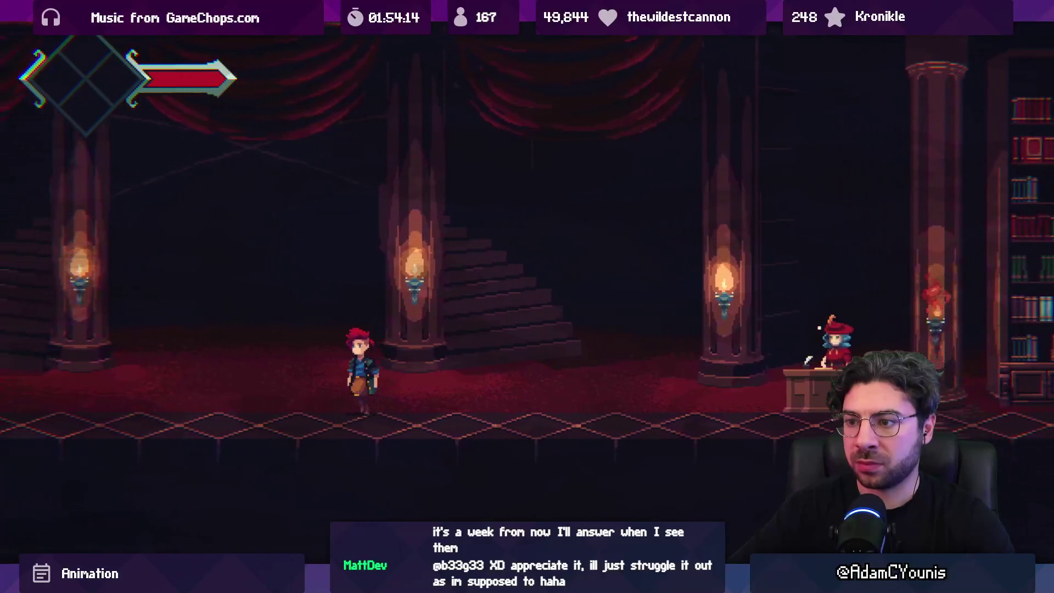
key(Left)
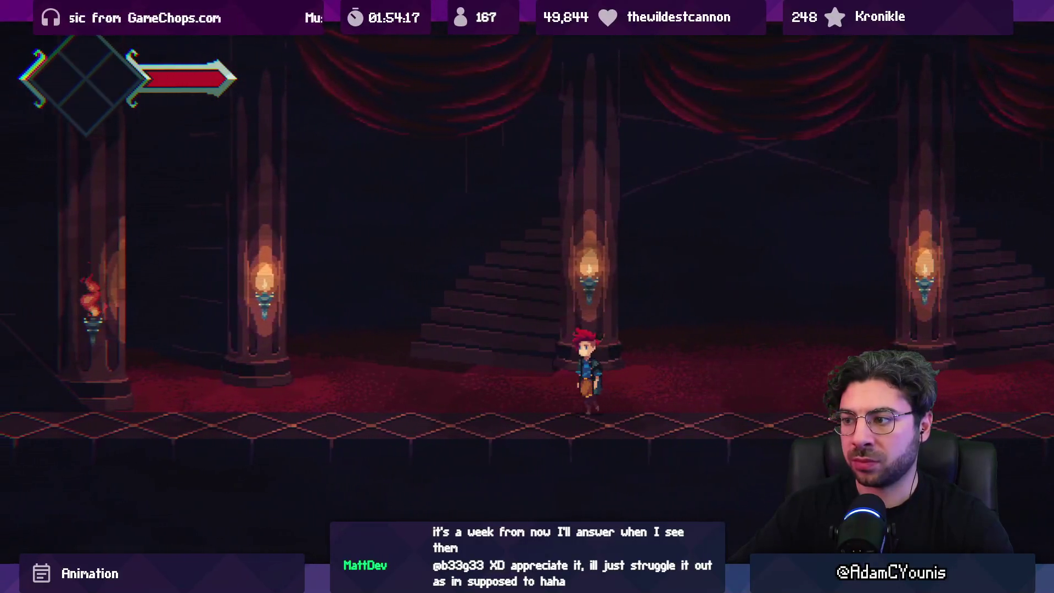
key(Left)
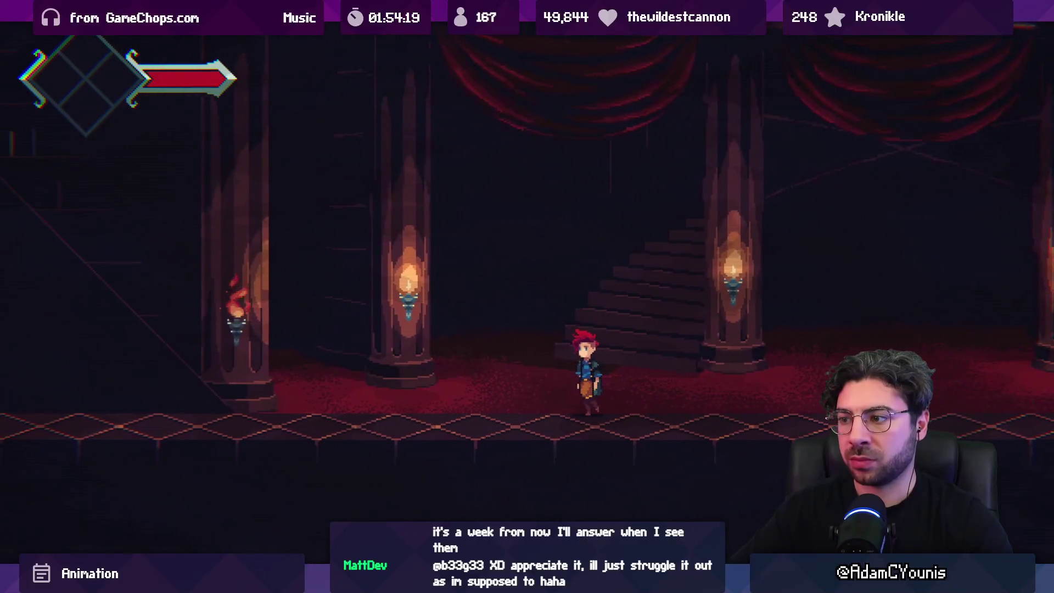
key(Left)
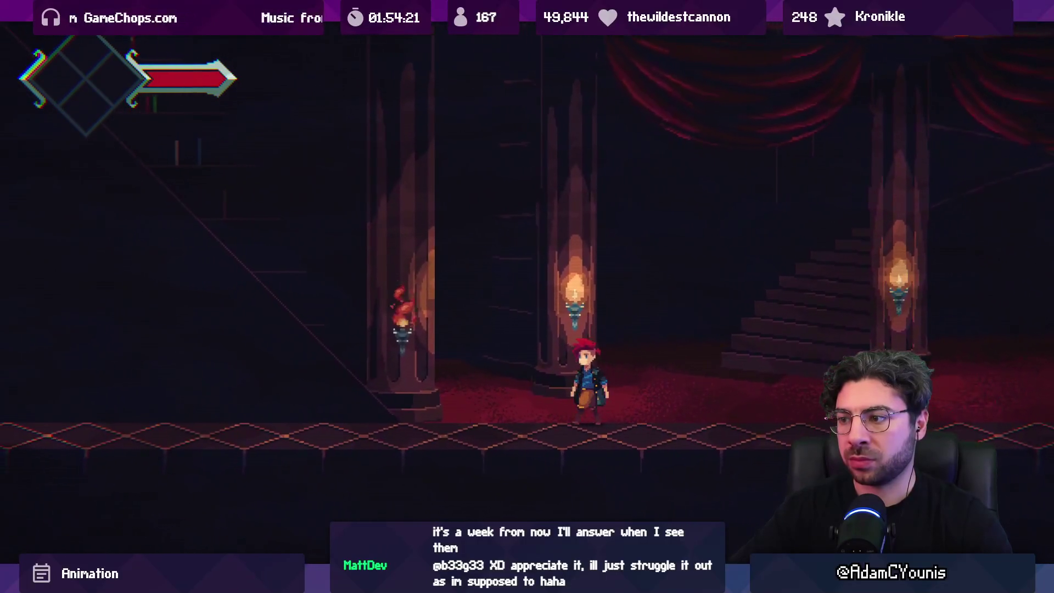
key(Left)
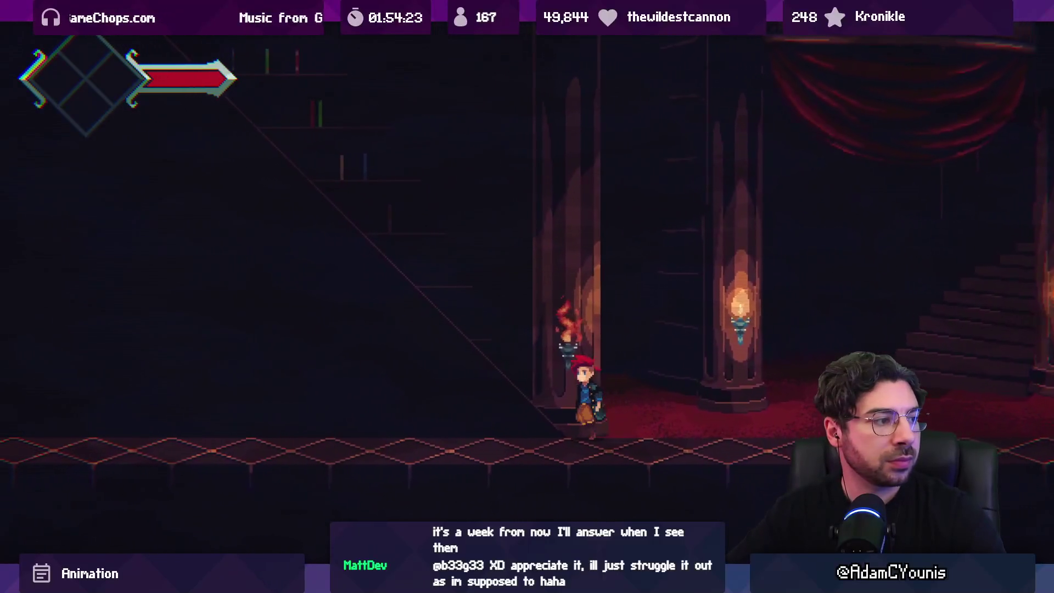
key(Left)
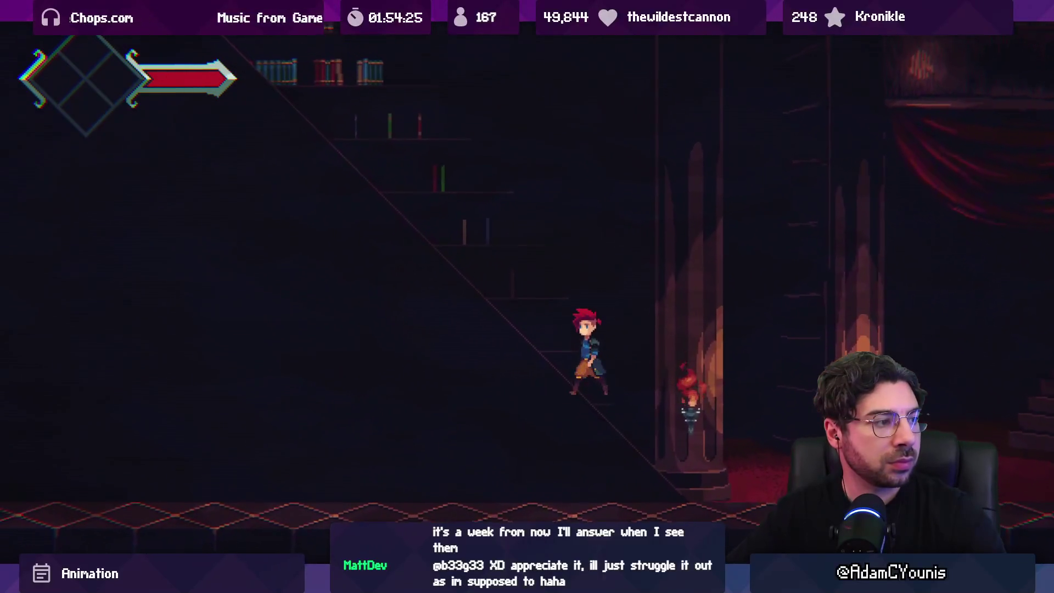
key(Left)
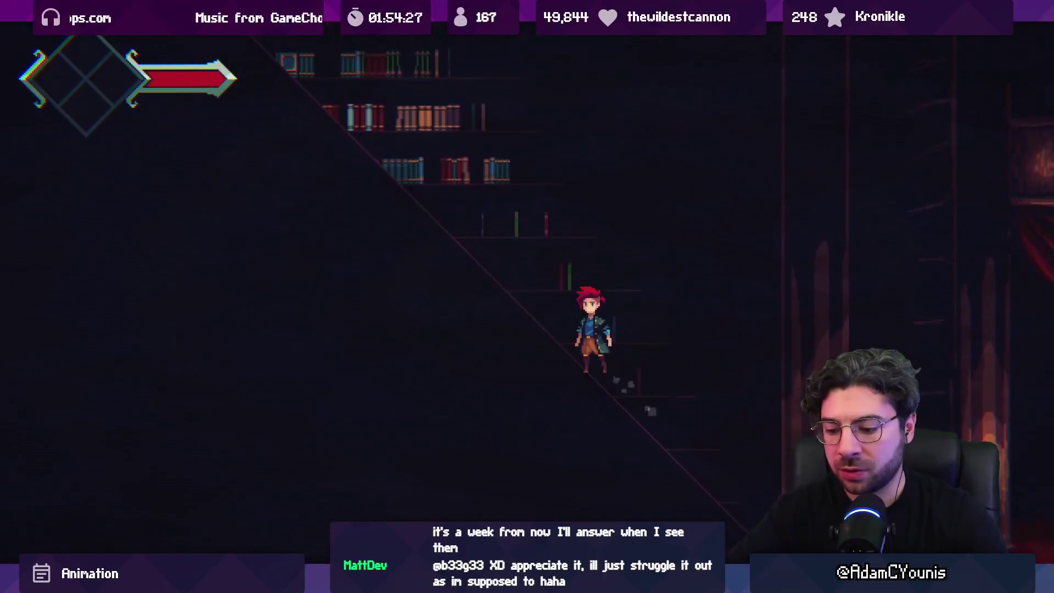
click(513, 31)
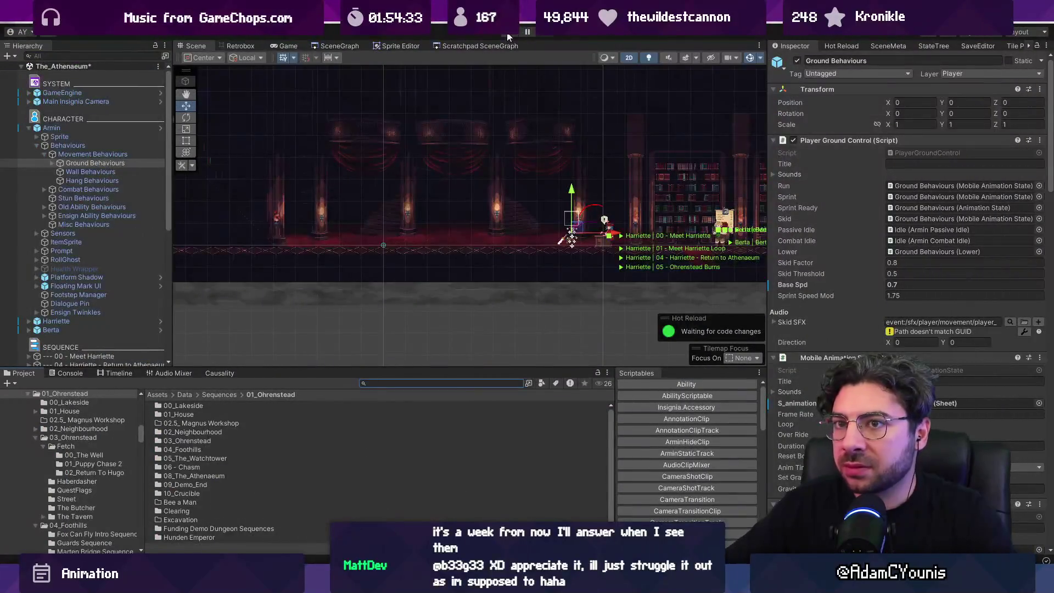
Select Armin, use Revert All in the Inspector's Overrides, and press Play.
click(519, 144)
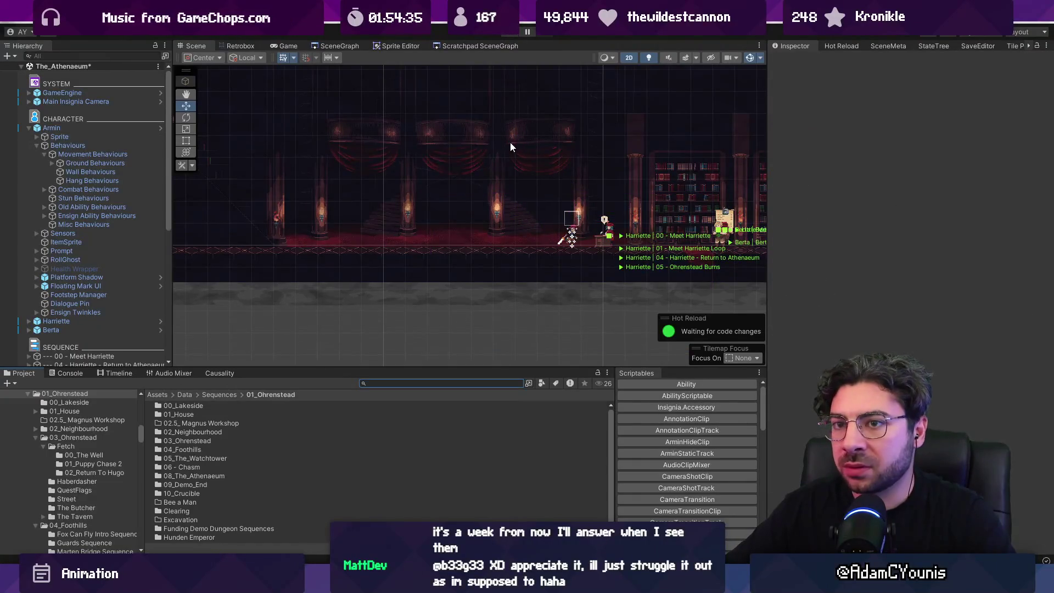
right_click(75, 127)
click(163, 132)
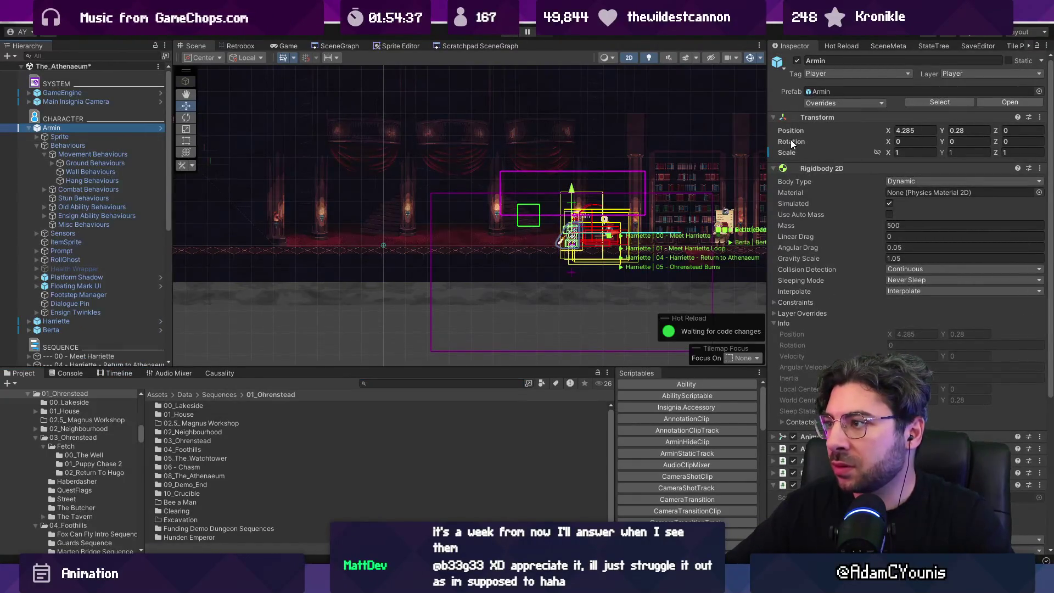
right_click(72, 126)
mouse_move(155, 253)
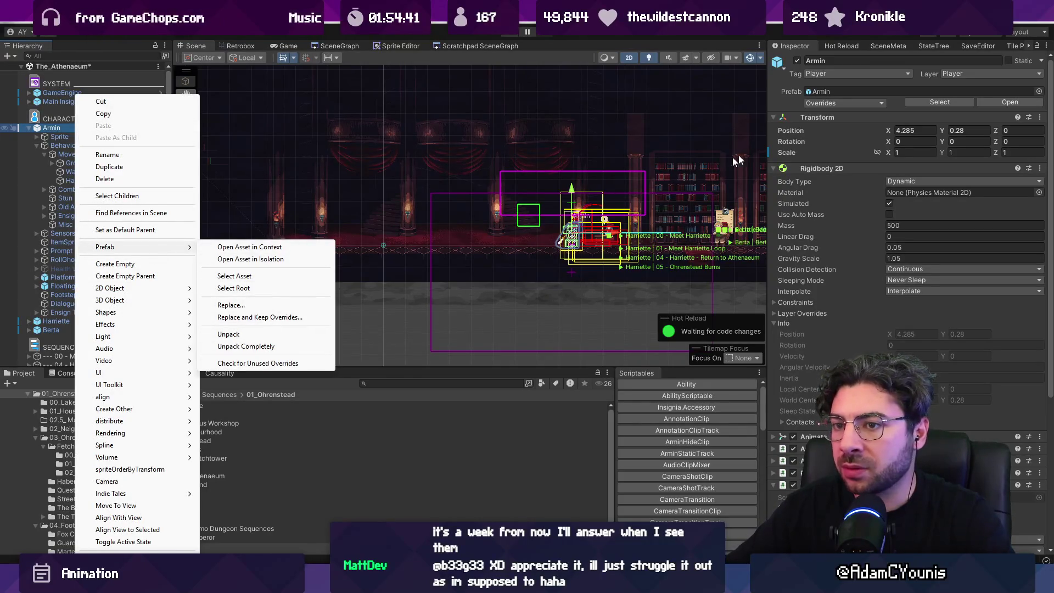
click(839, 102)
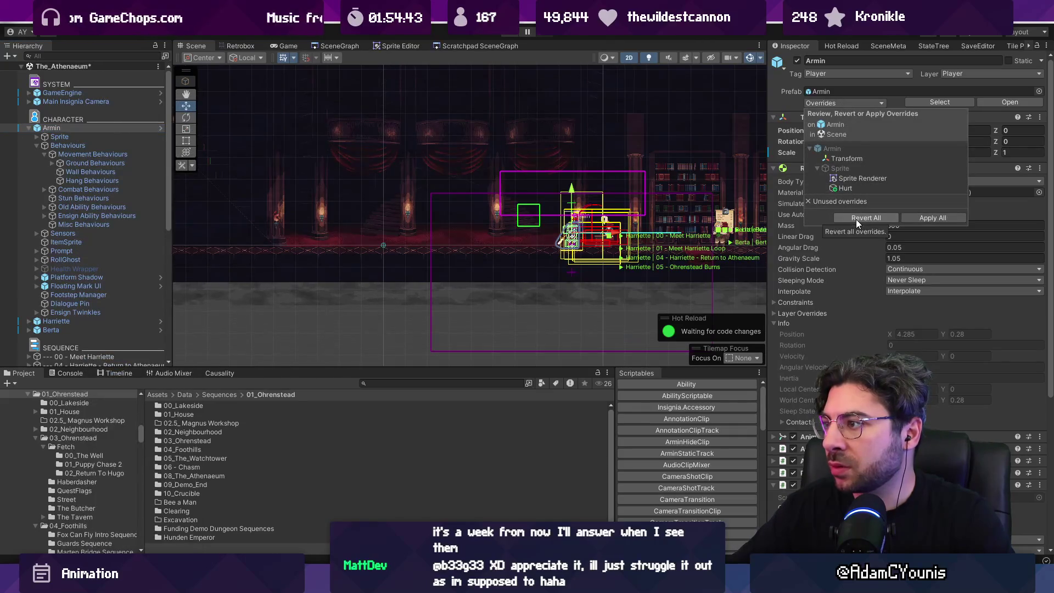
click(860, 219)
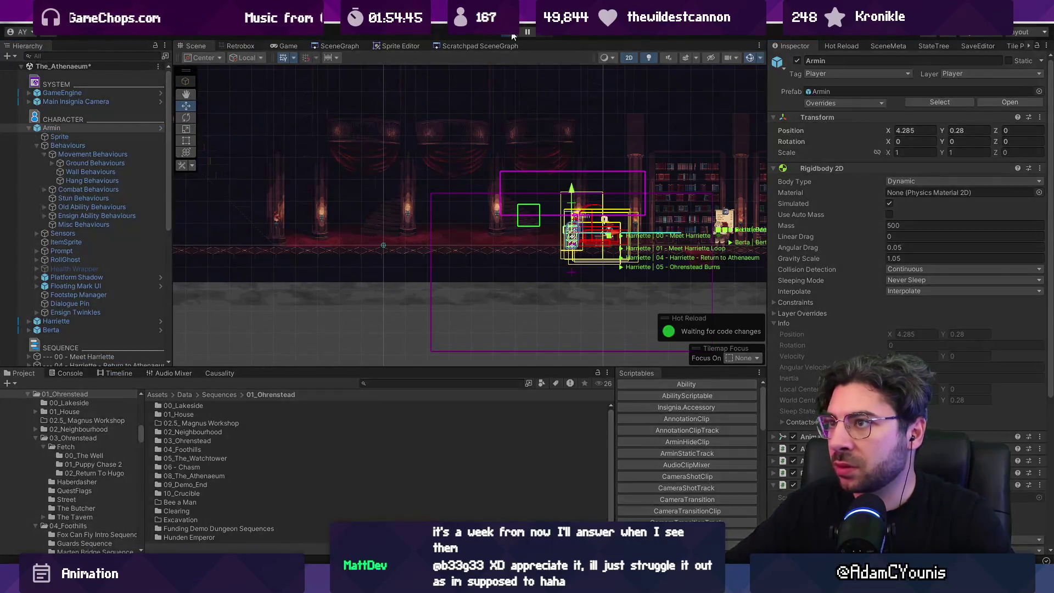
click(512, 34)
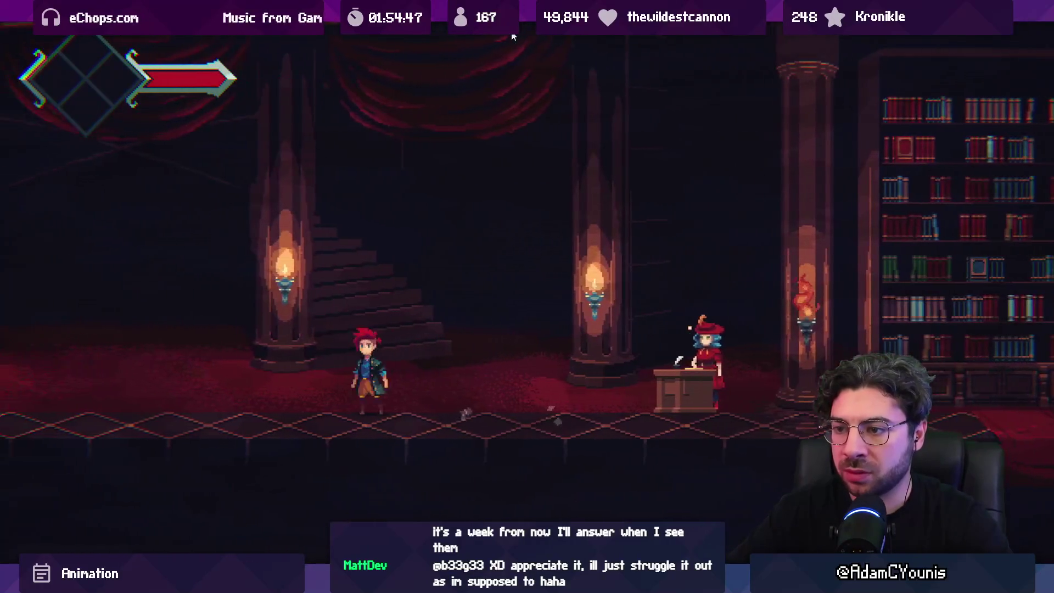
Playtest a run up the library stairs, across the bookshelves to the librarian, then return to the Scene view.
key(Right)
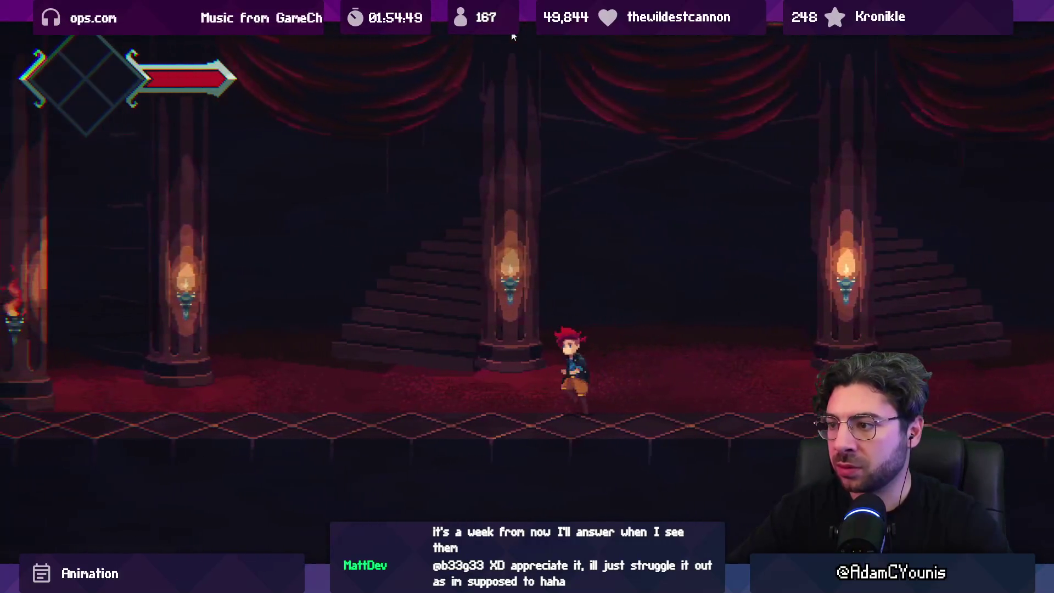
key(Right)
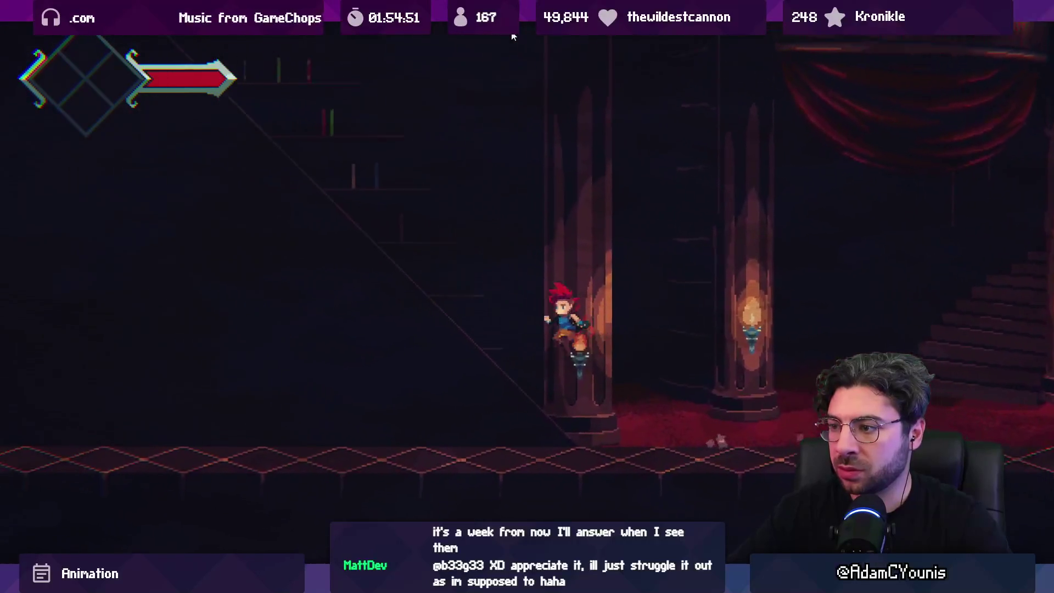
key(Left)
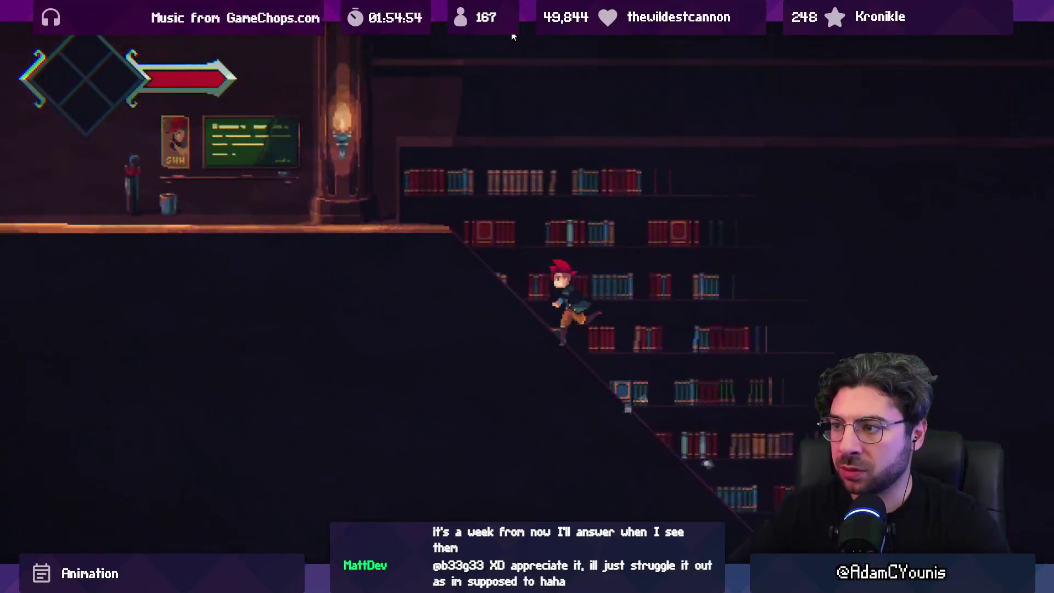
key(Left)
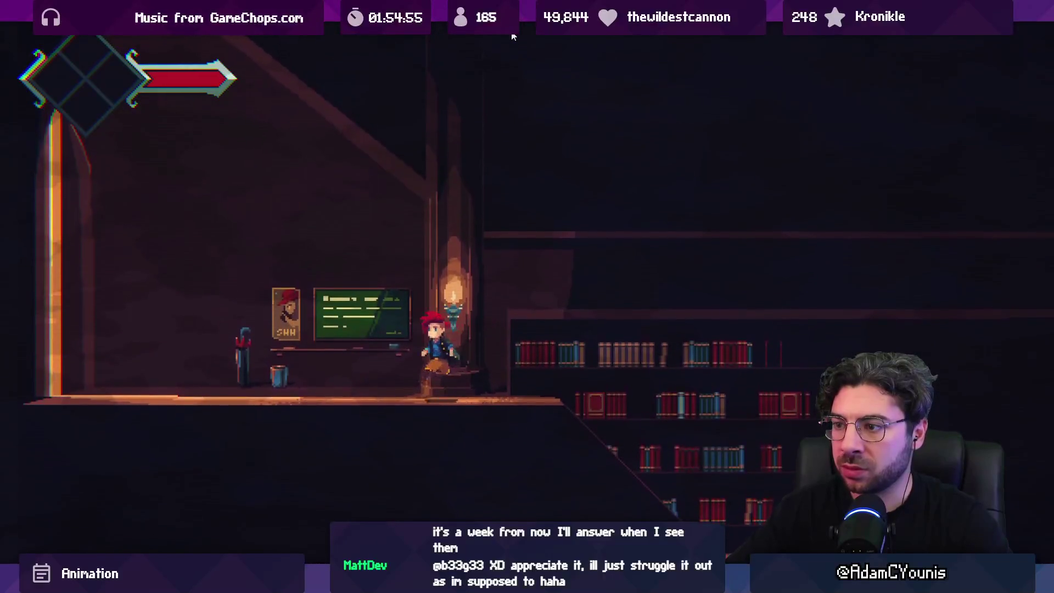
key(Right)
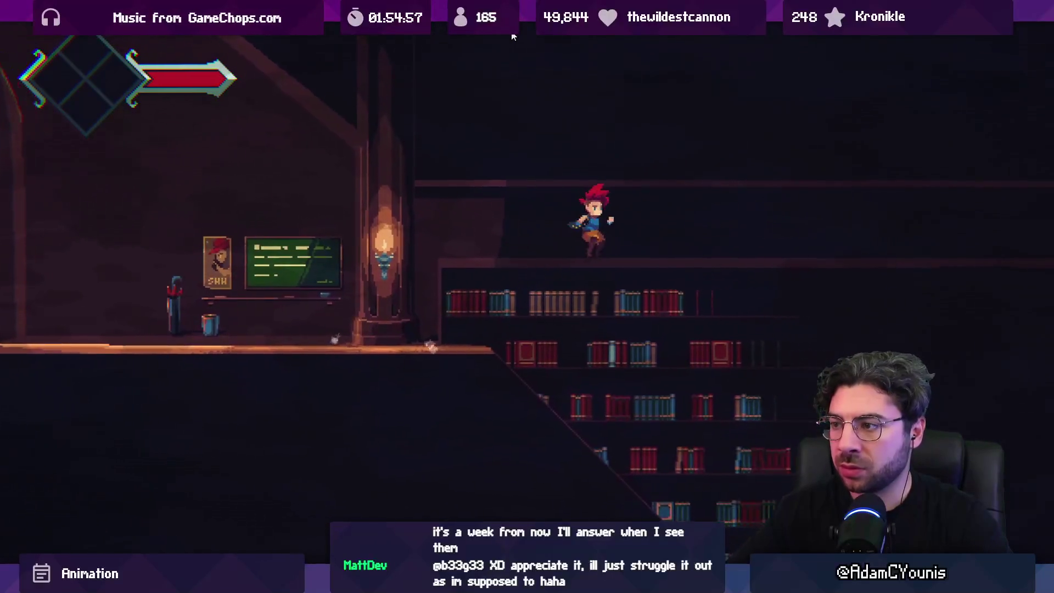
key(Right)
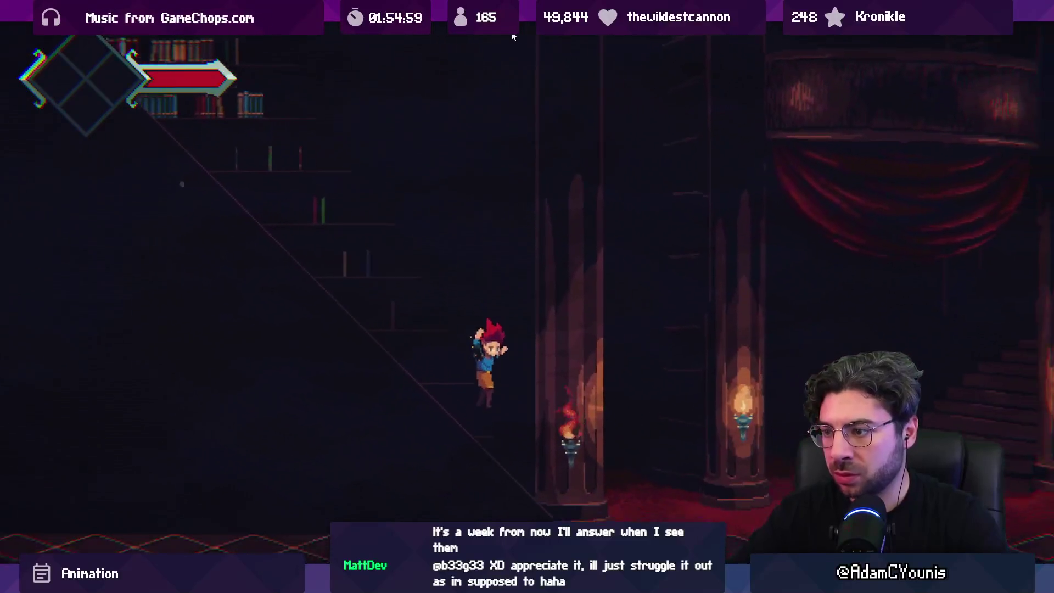
key(Right)
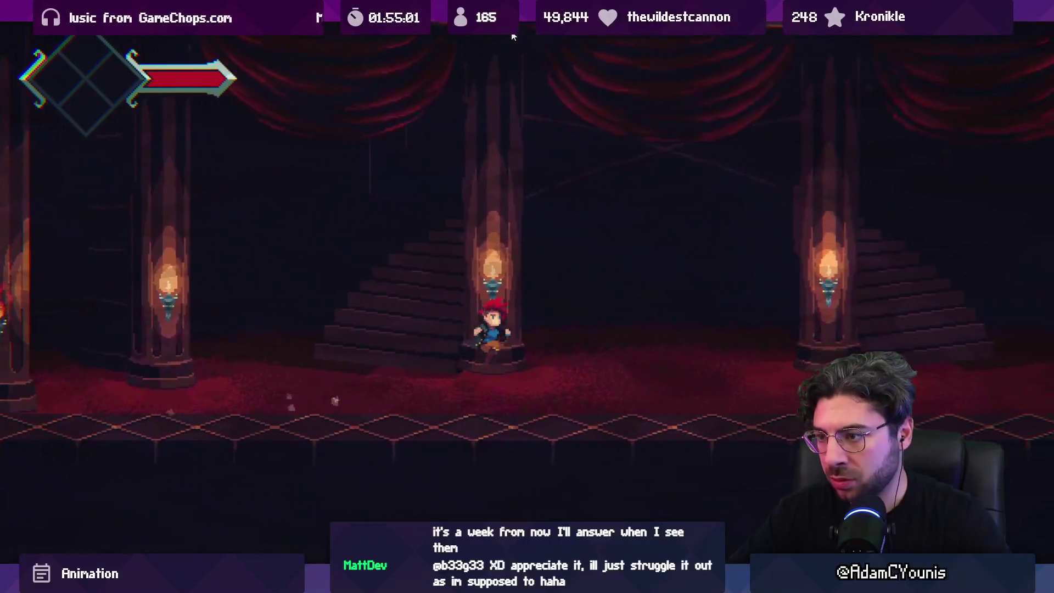
key(Right)
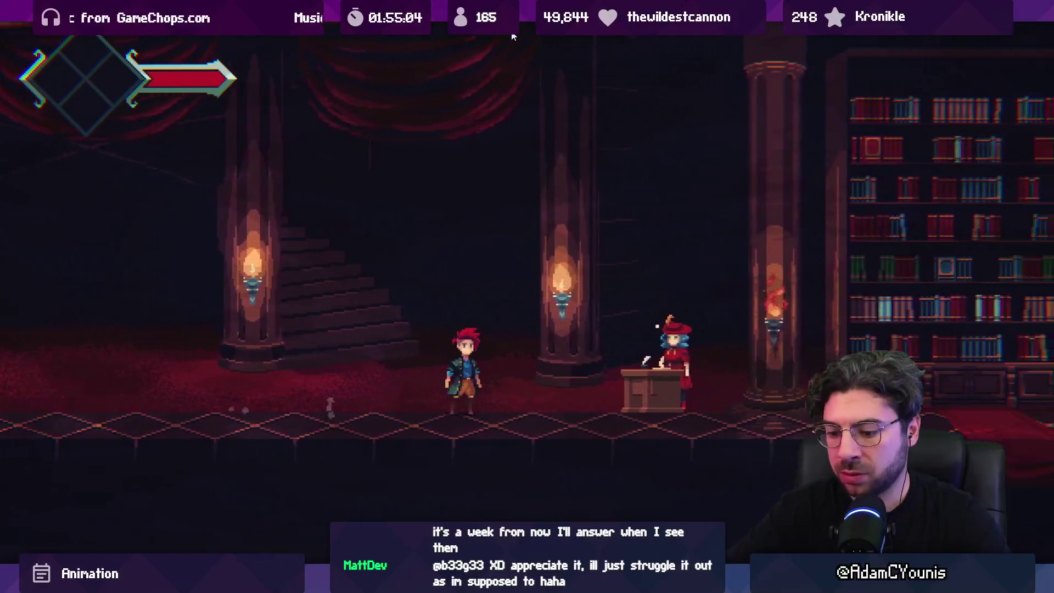
key(shift+space)
key(ctrl+1)
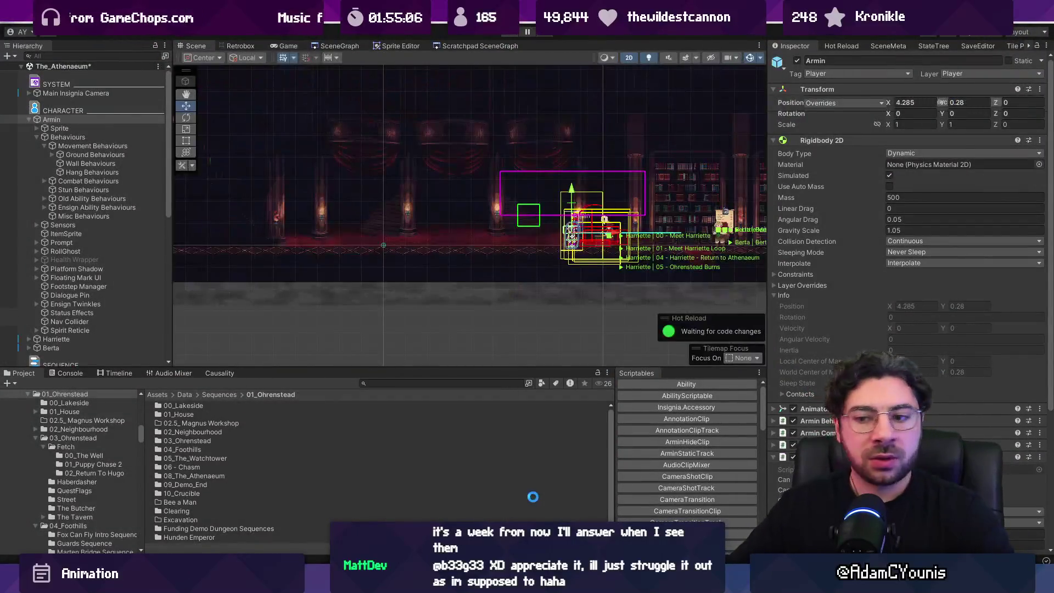
Stage all changes and commit them as 'Adds new Armin walk animation into state tree'.
key(alt+Tab)
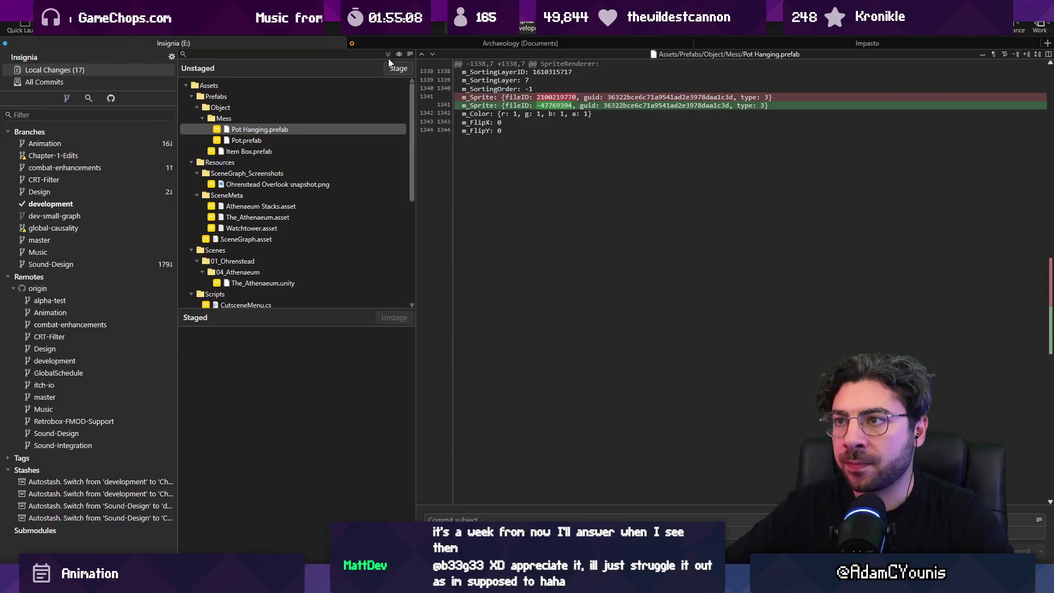
click(390, 66)
click(485, 518)
text(Adds new Armin walk animation into state tree)
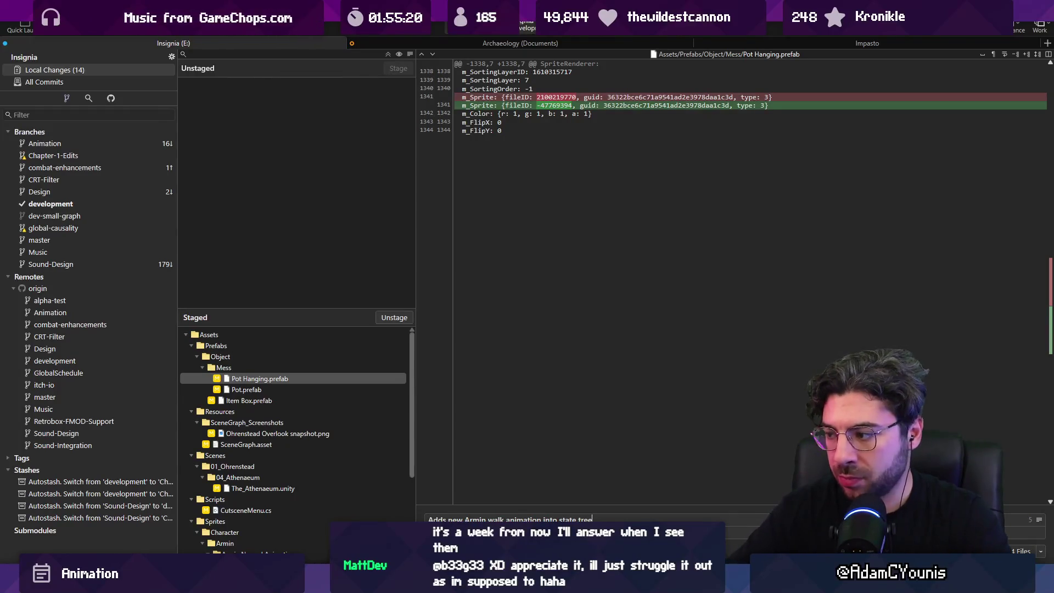
key(ctrl+Return)
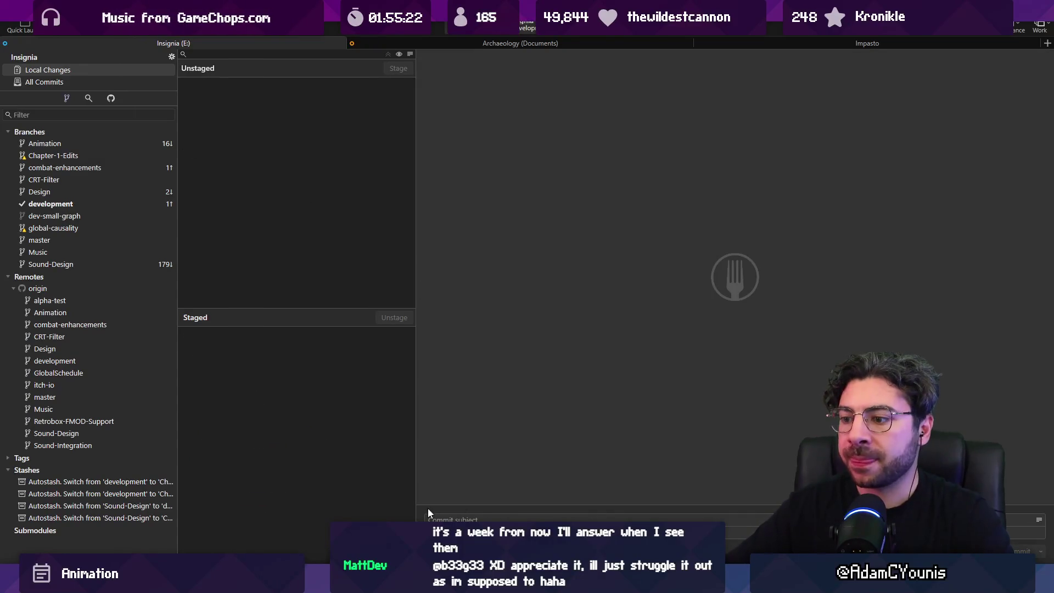
key(alt+Tab)
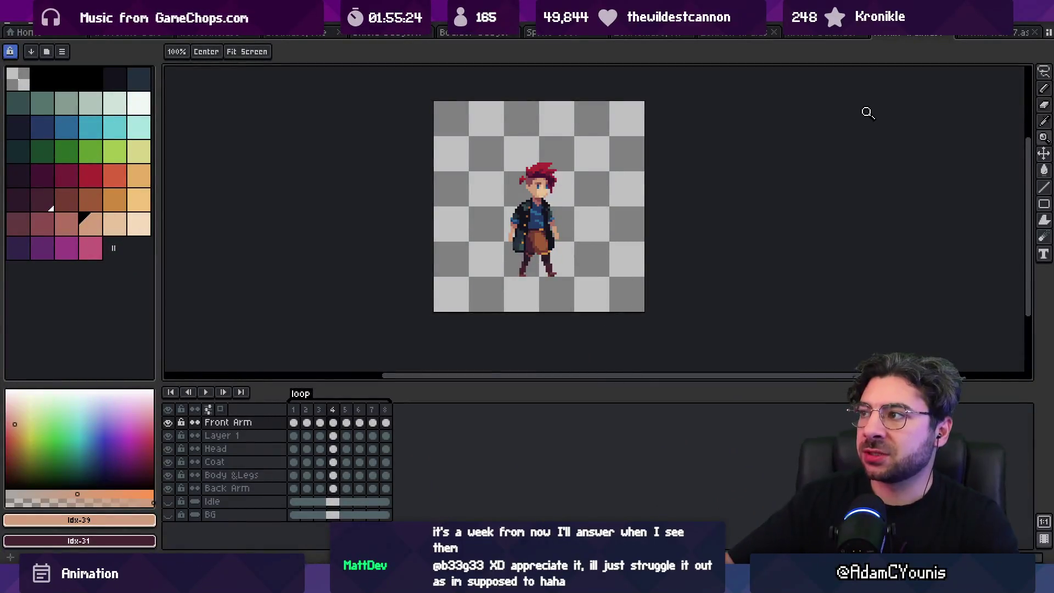
Close the sprites no longer needed and bring the bear sprite sheet fully into view.
key(ctrl+Tab)
key(ctrl+w)
key(ctrl+w)
key(ctrl+w)
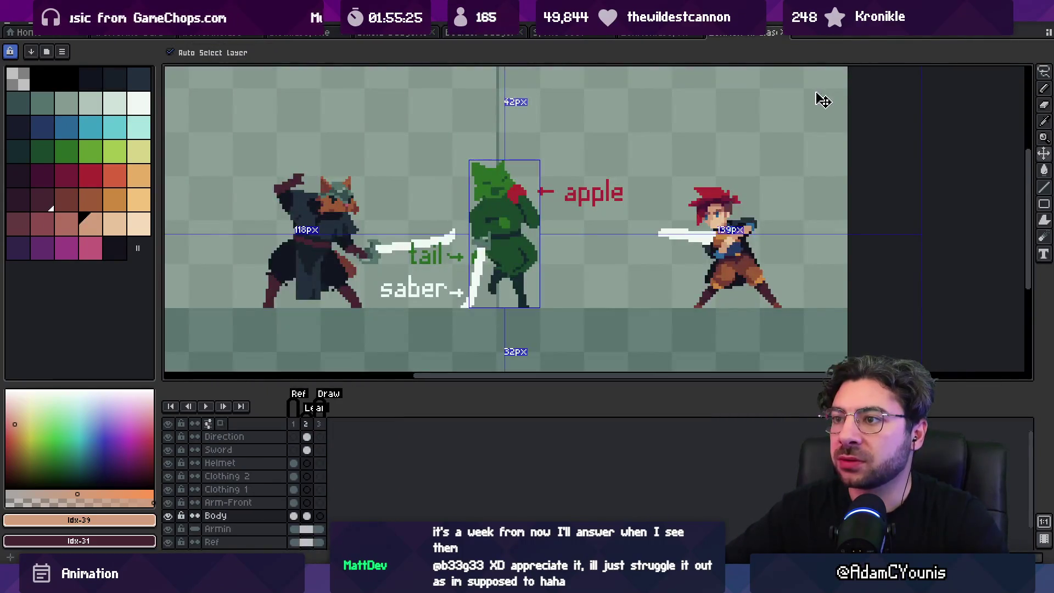
key(ctrl+shift+Tab)
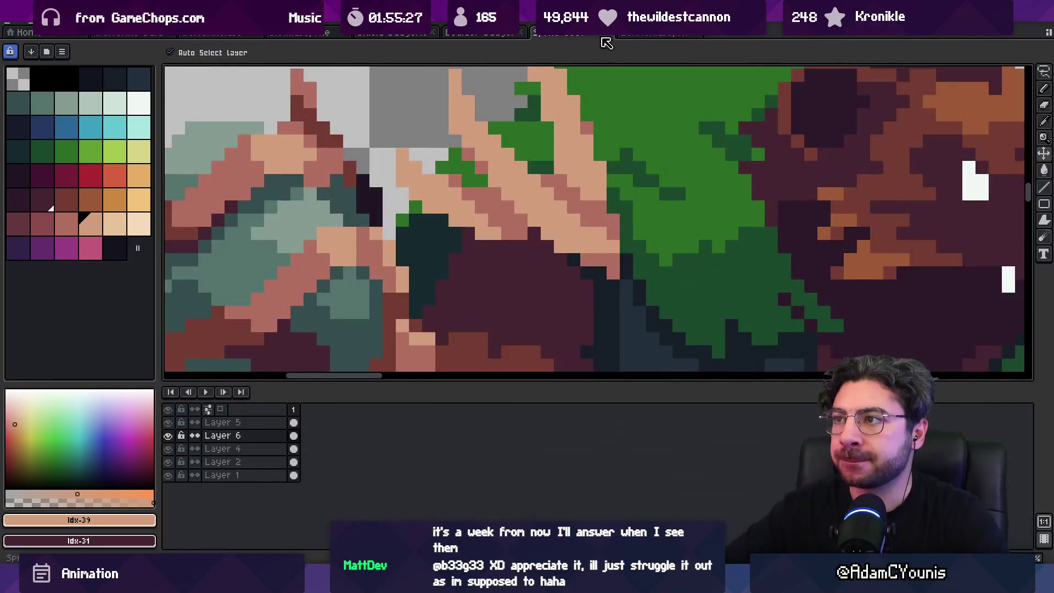
key(z)
scroll(647, 176, down, 3)
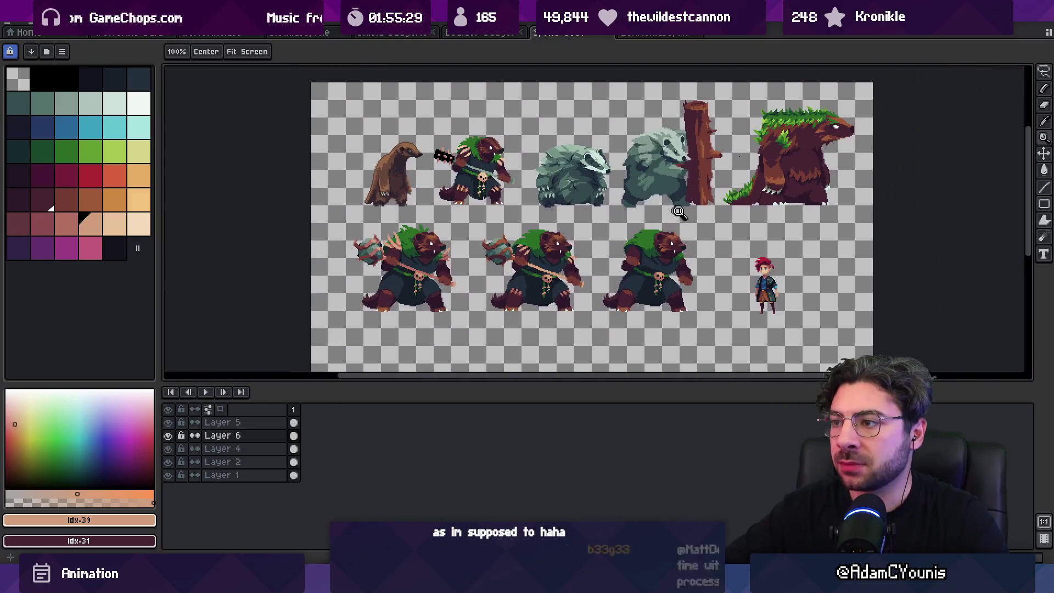
key(ctrl)
Save the sheet as 'Wolverine Concept Evolution' in Sprites > Enemy > Wolverine.
key(ctrl+s)
text(Wolverine Concept Evolution)
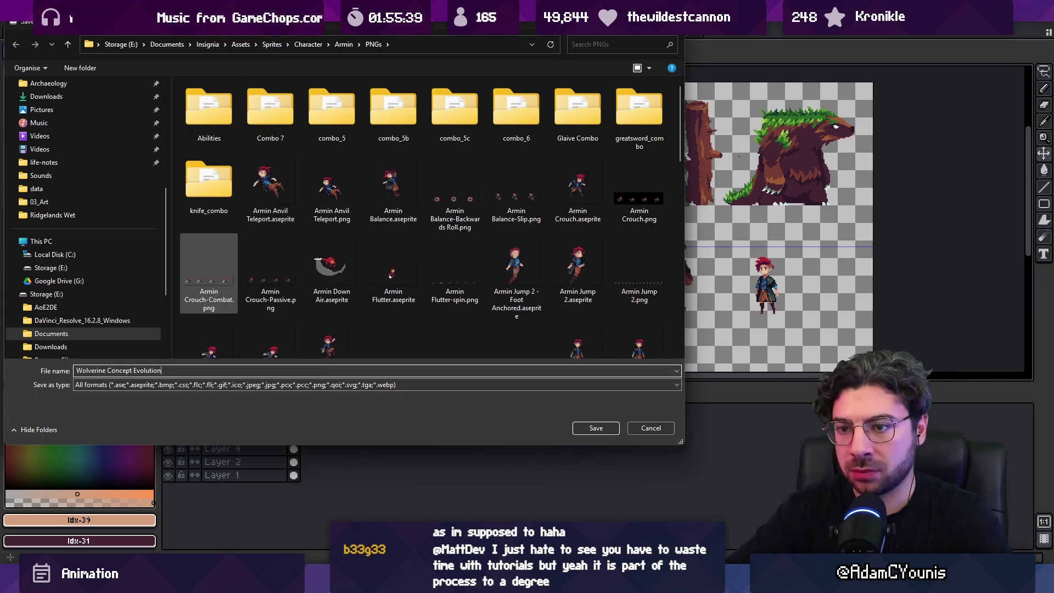
click(312, 44)
click(274, 45)
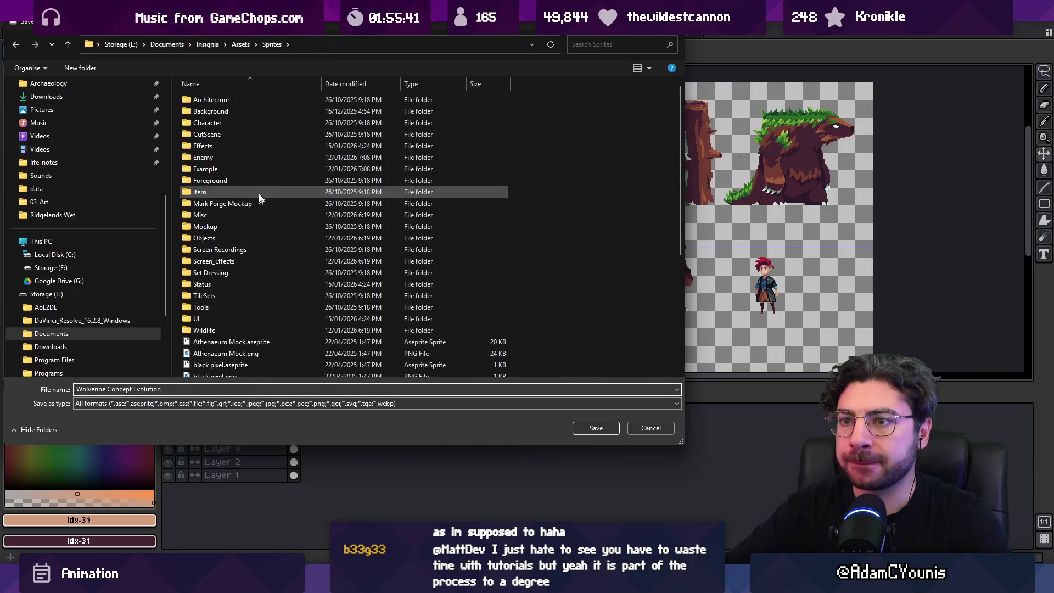
click(245, 158)
double_click(245, 158)
scroll(248, 307, down, 3)
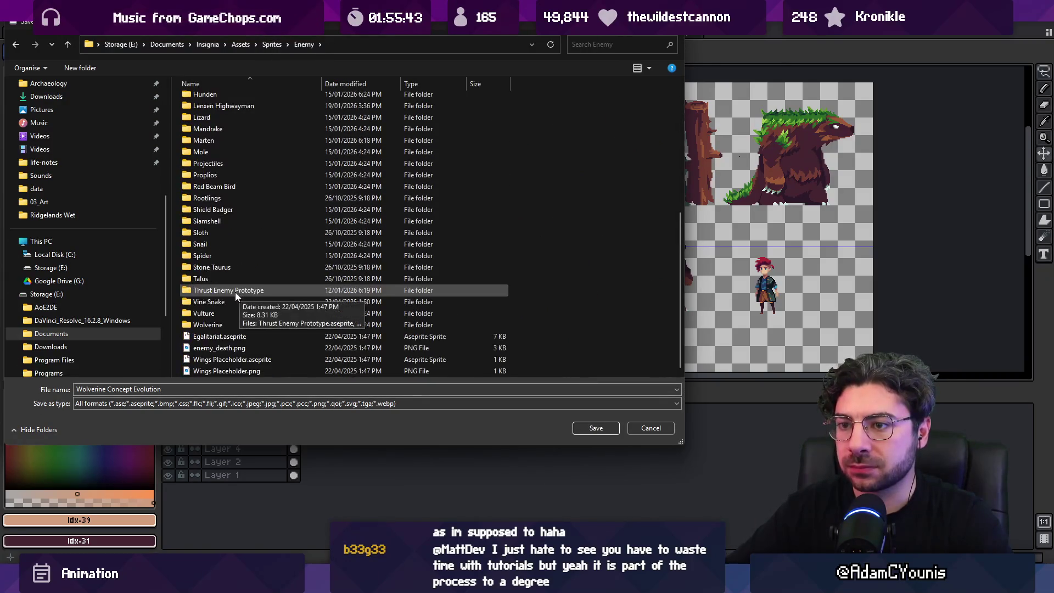
double_click(242, 327)
click(596, 429)
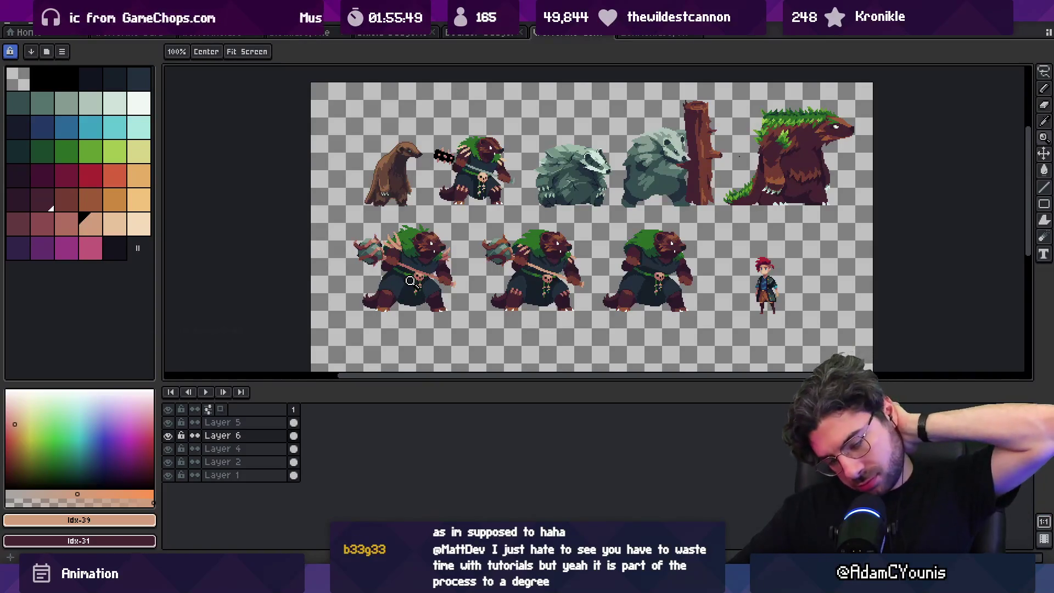
Switch to the bear-and-hero scene and zoom in closely on the bear's foot.
click(133, 33)
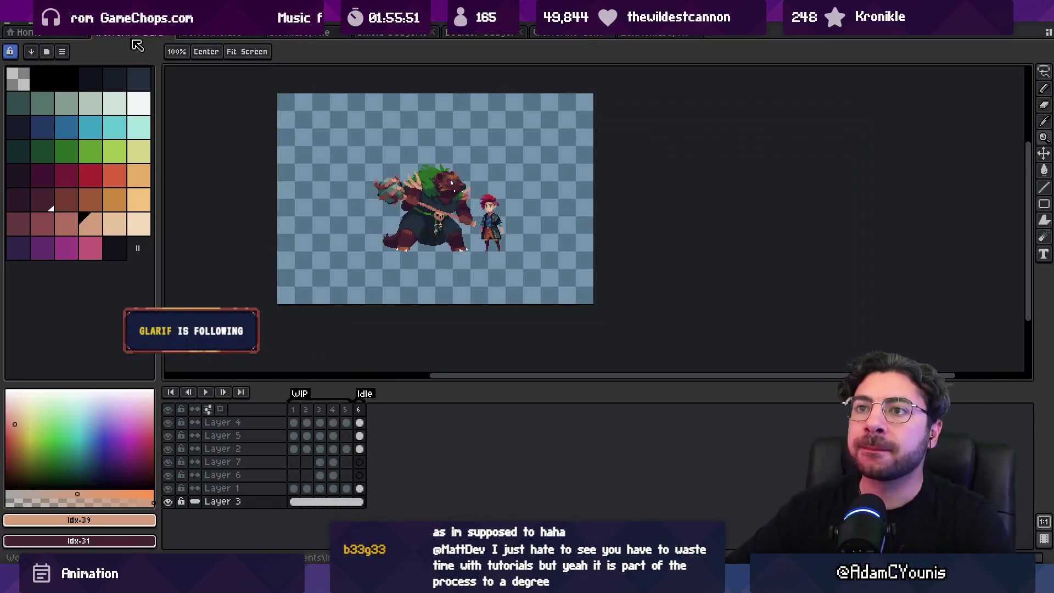
click(430, 191)
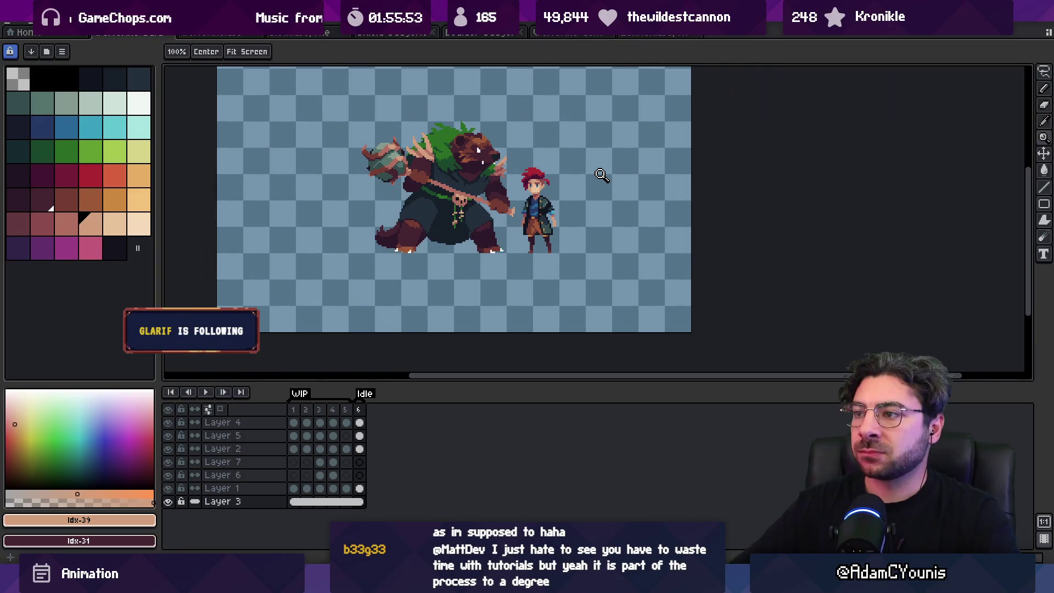
scroll(538, 255, down, 1)
scroll(494, 275, up, 2)
key(v)
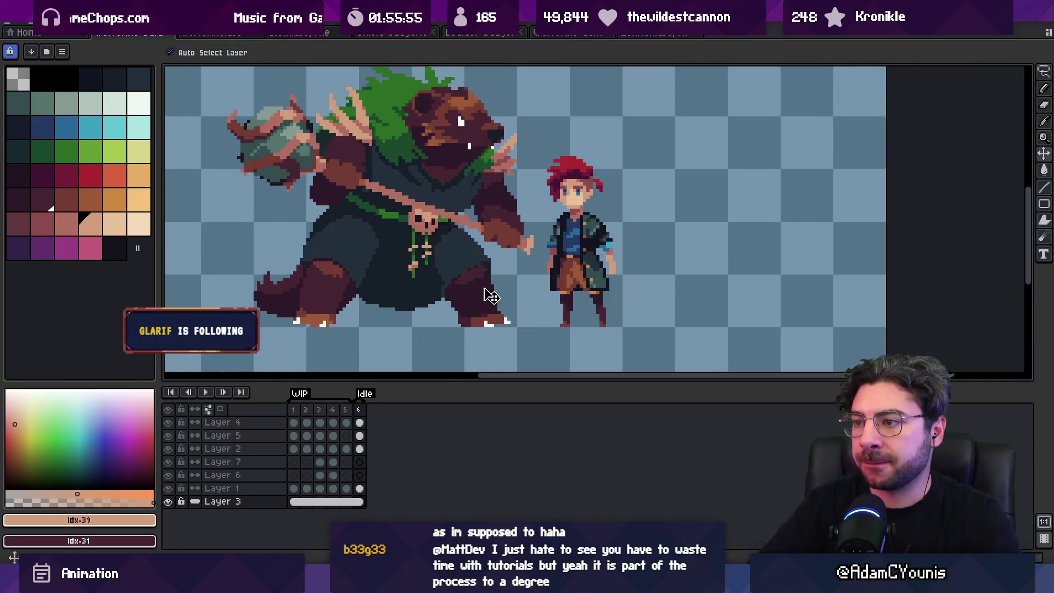
click(504, 287)
key(z)
click(505, 271)
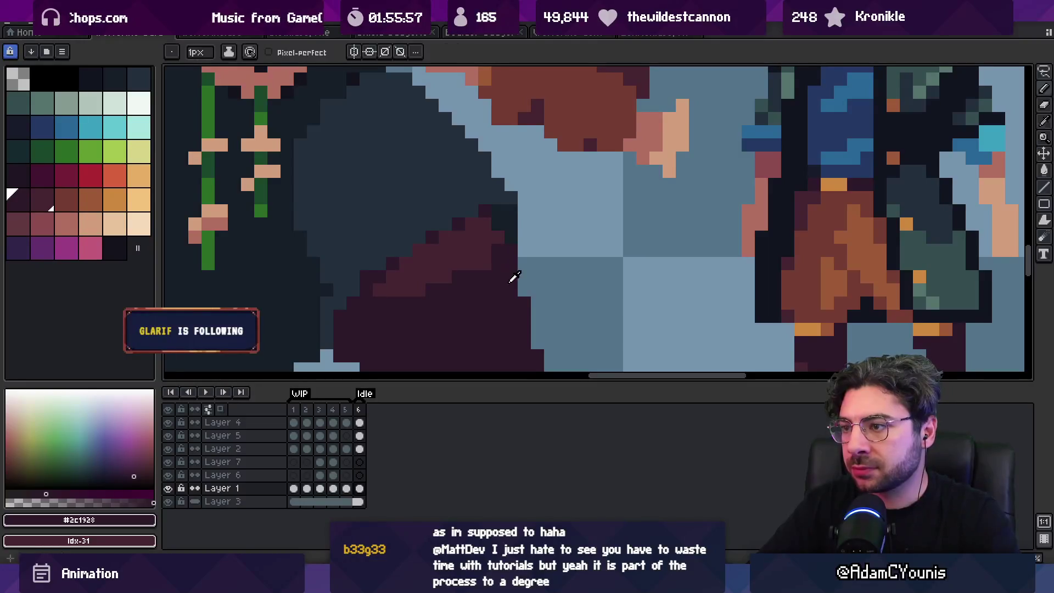
Drag the hero sprite further right, away from the bear.
key(e)
scroll(527, 291, down, 3)
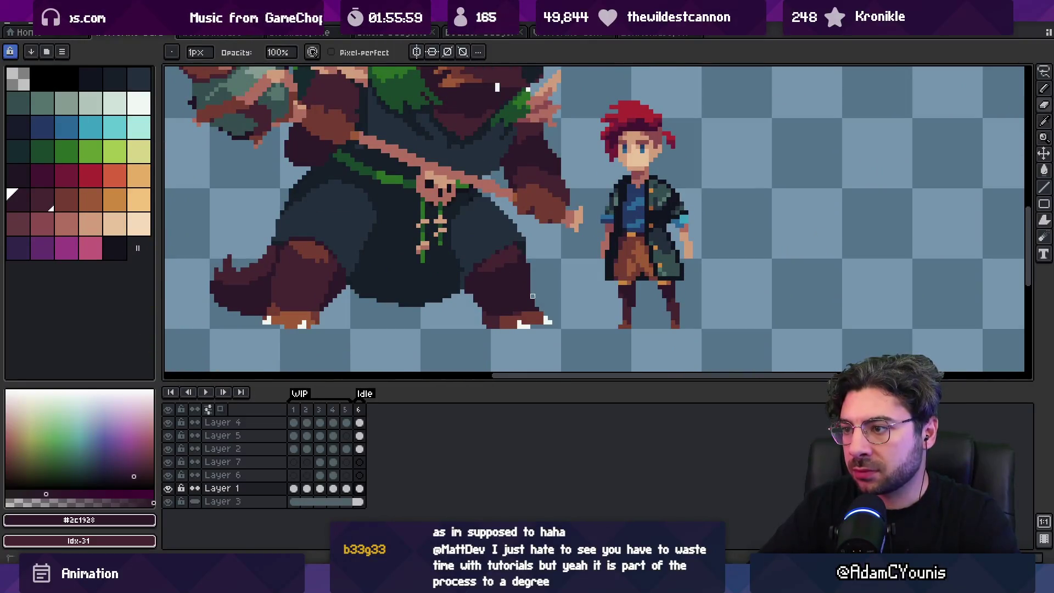
key(v)
scroll(538, 286, down, 3)
key(h)
scroll(543, 273, up, 1)
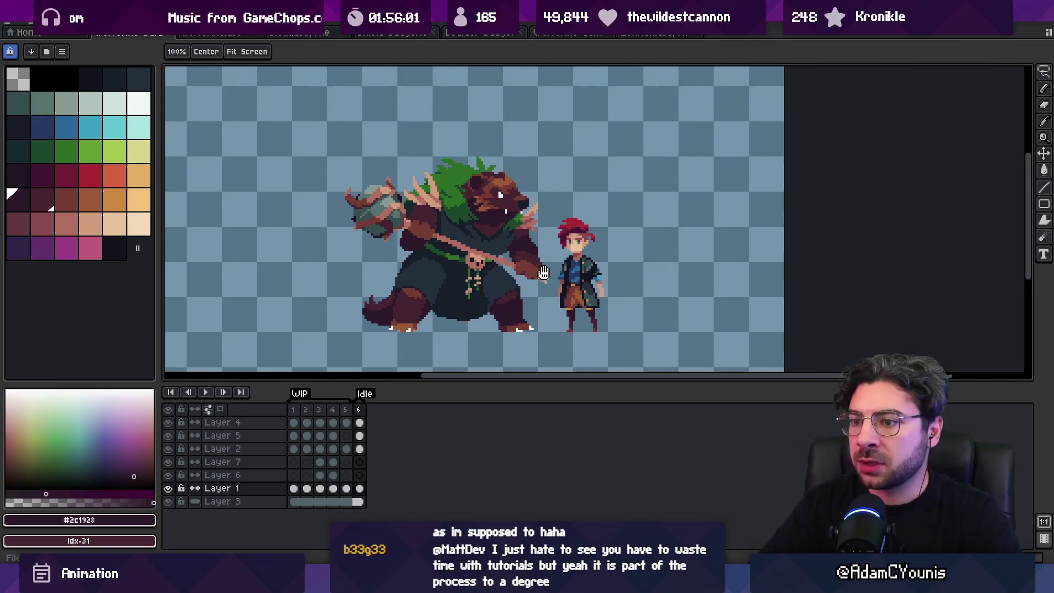
mouse_move(568, 304)
mouse_down()
mouse_move(644, 299)
mouse_move(537, 278)
mouse_move(584, 284)
mouse_up()
key(z)
scroll(565, 292, down, 1)
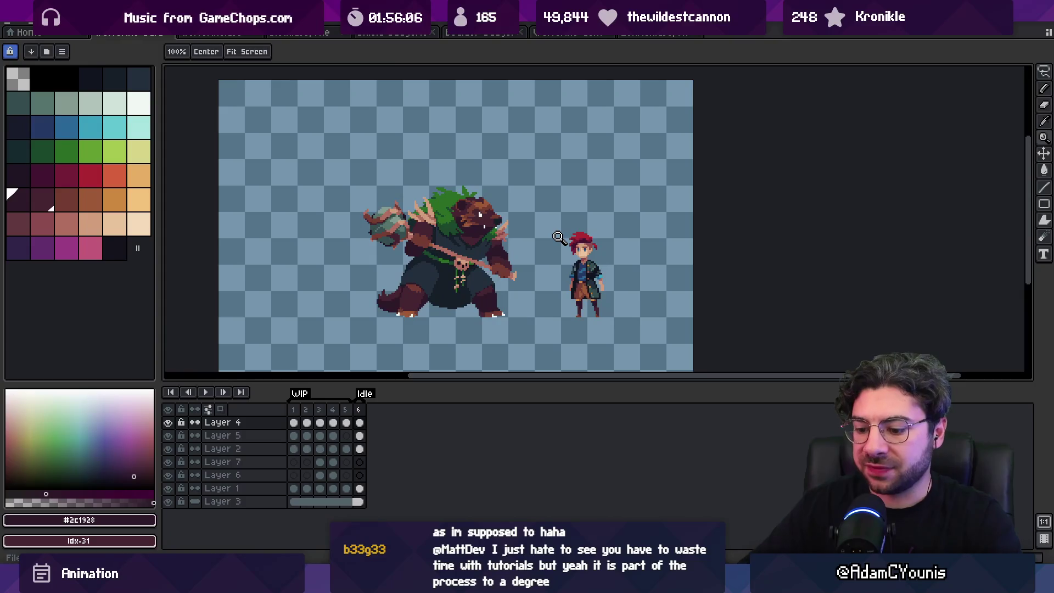
Add a tag over frame 6 and insert a new frame 7 after it.
right_click(364, 421)
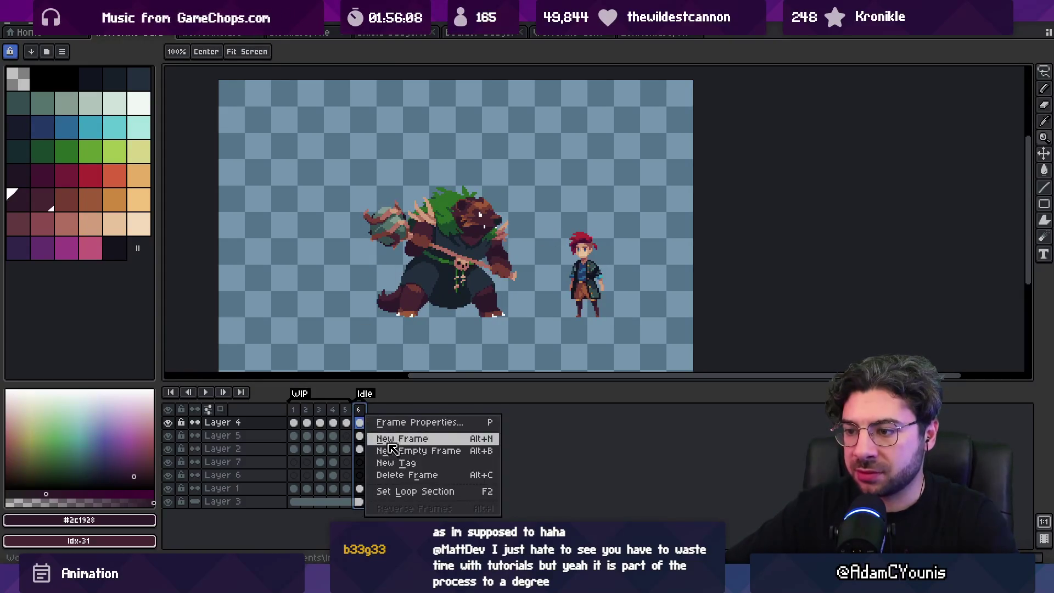
click(409, 463)
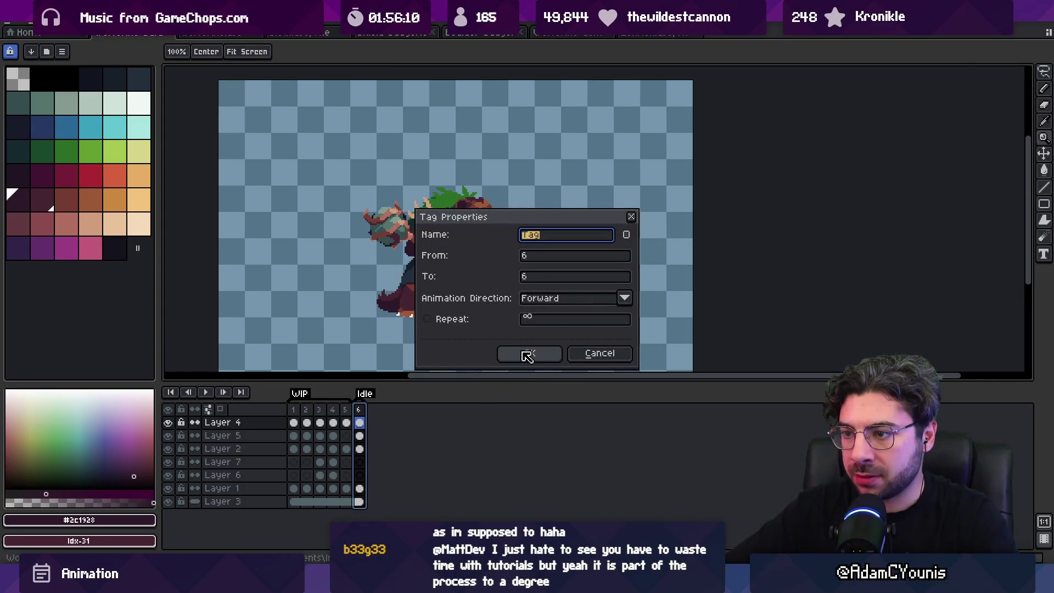
click(527, 353)
right_click(363, 409)
key(alt+n)
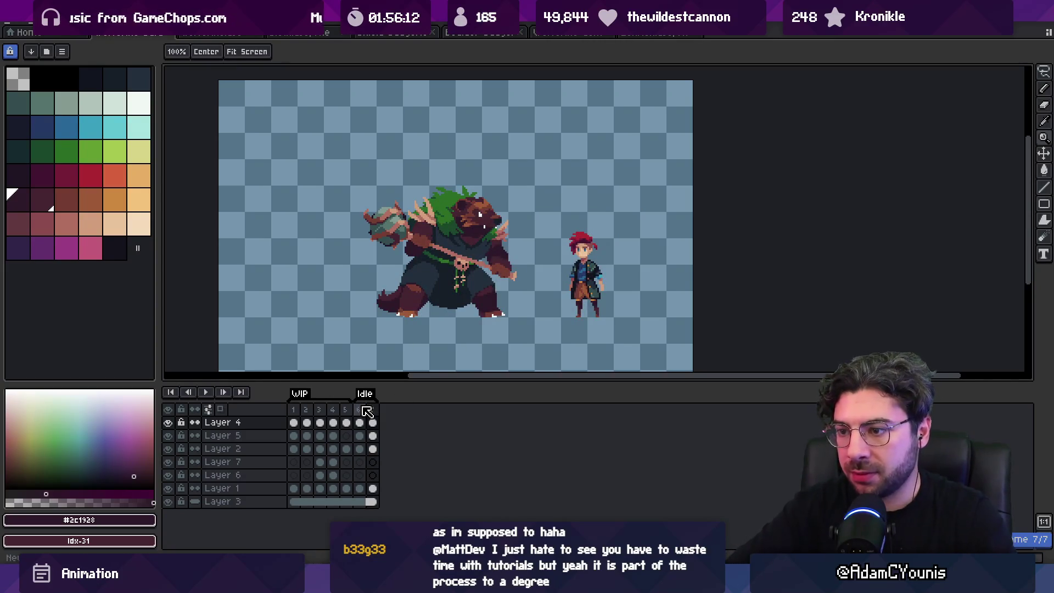
click(373, 409)
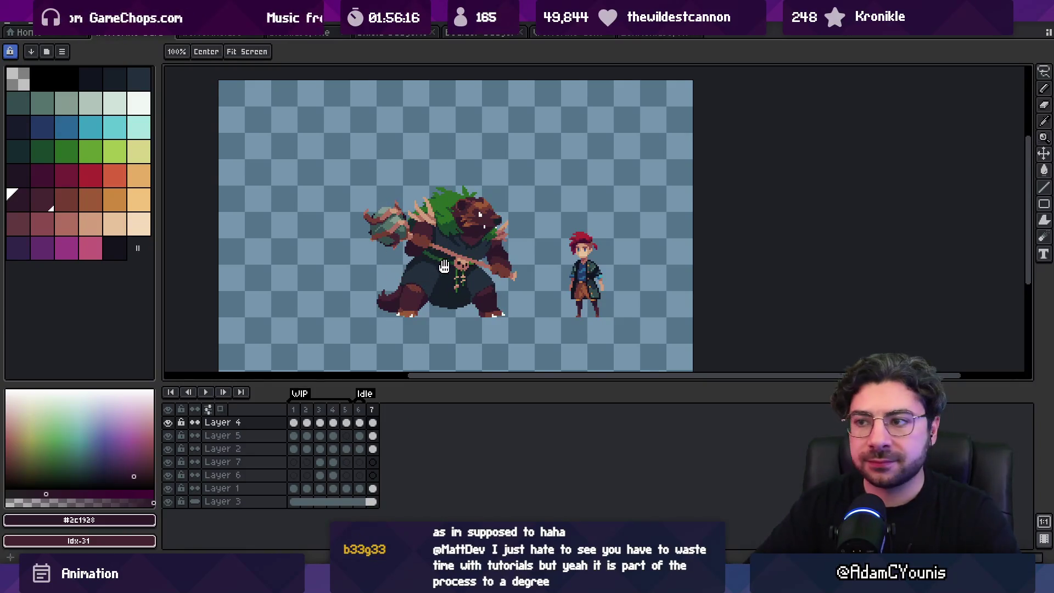
Create a tag named Walk on frame 7.
drag(444, 266, 441, 281)
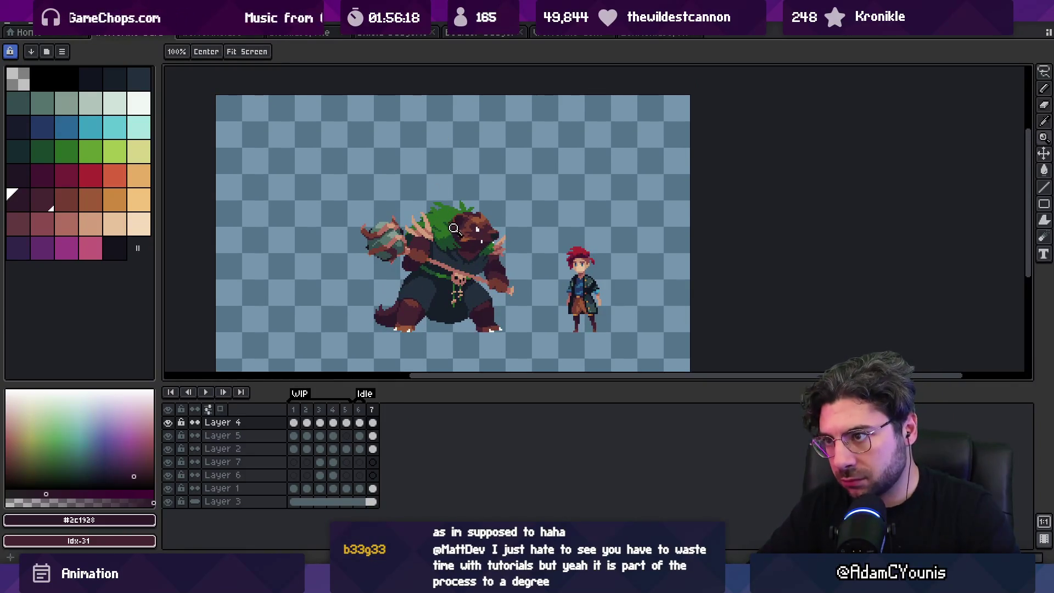
scroll(463, 251, up, 1)
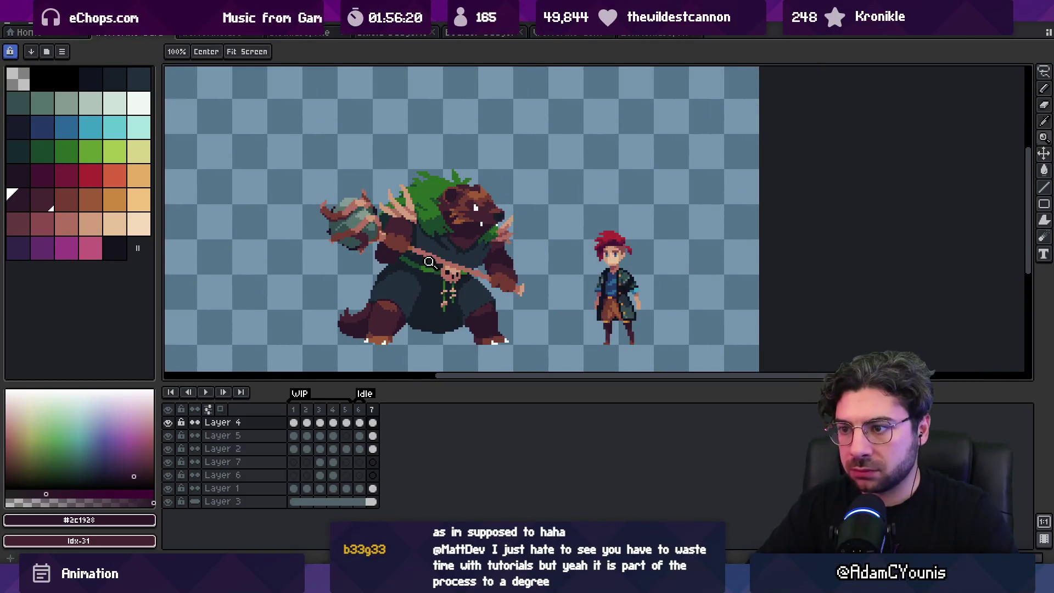
right_click(372, 411)
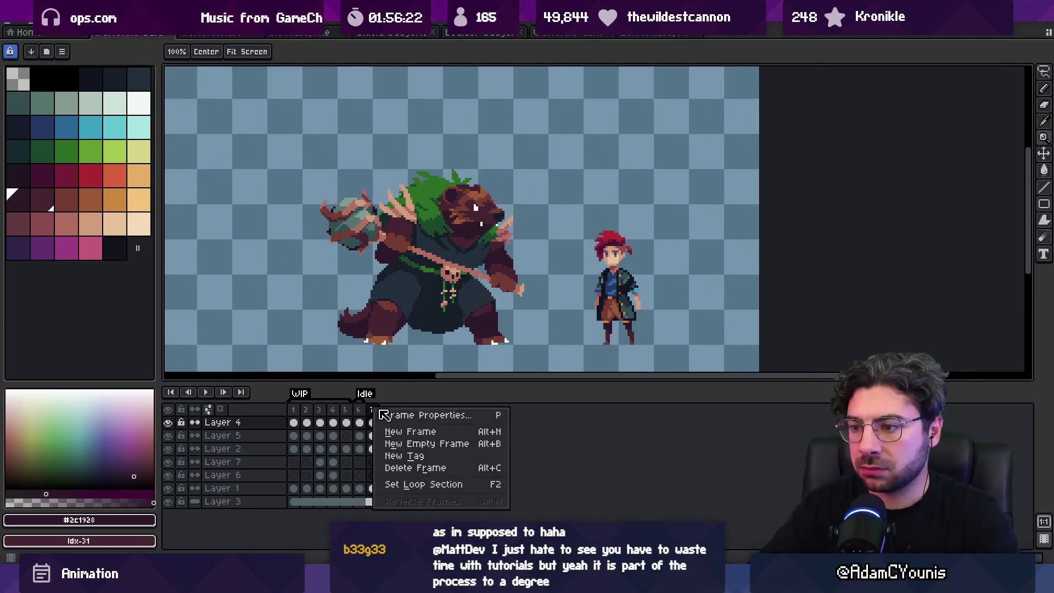
click(412, 460)
text(Walk)
key(Return)
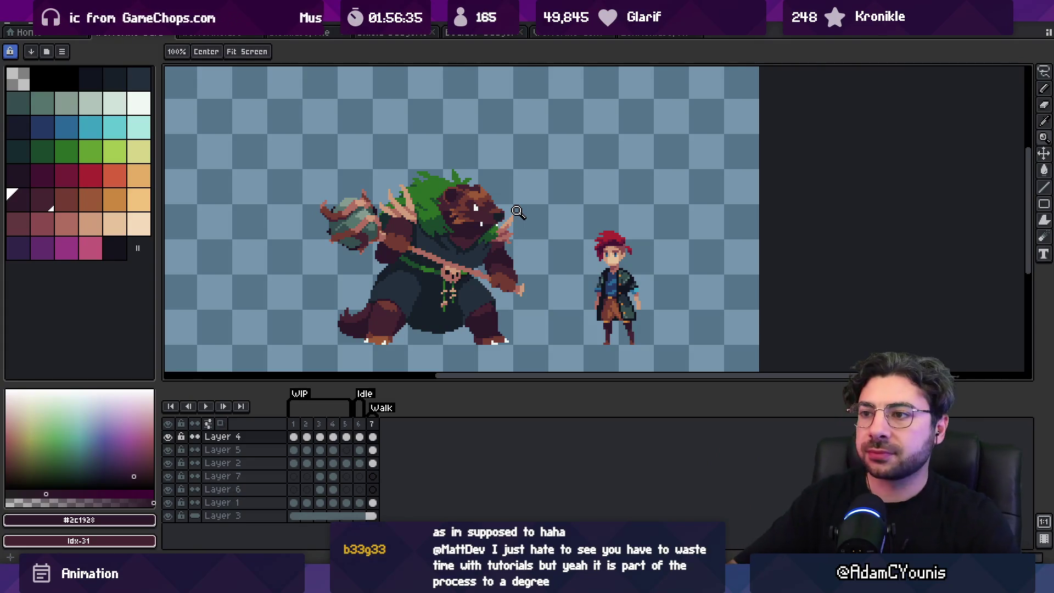
Group Layers 1 through 4 into a collapsed group named Ref.
click(102, 176)
key(b)
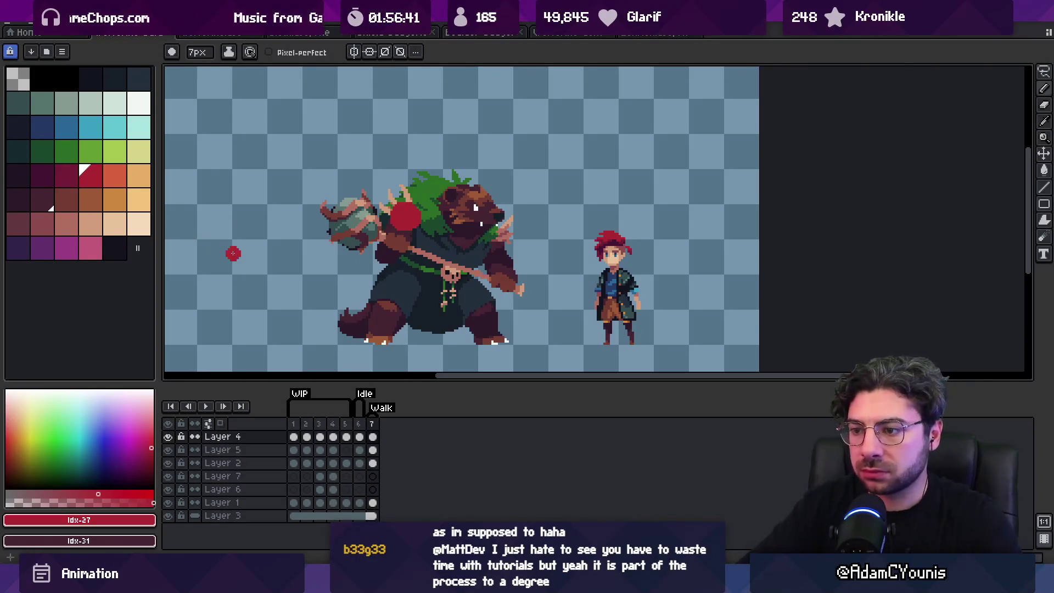
key(ctrl)
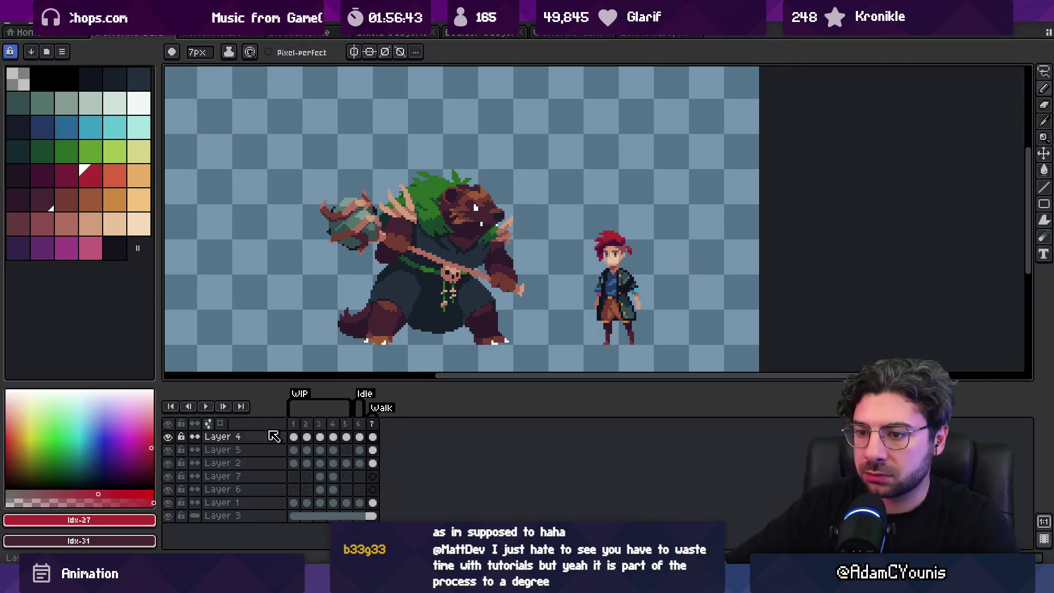
drag(219, 436, 249, 506)
right_click(248, 505)
mouse_move(327, 503)
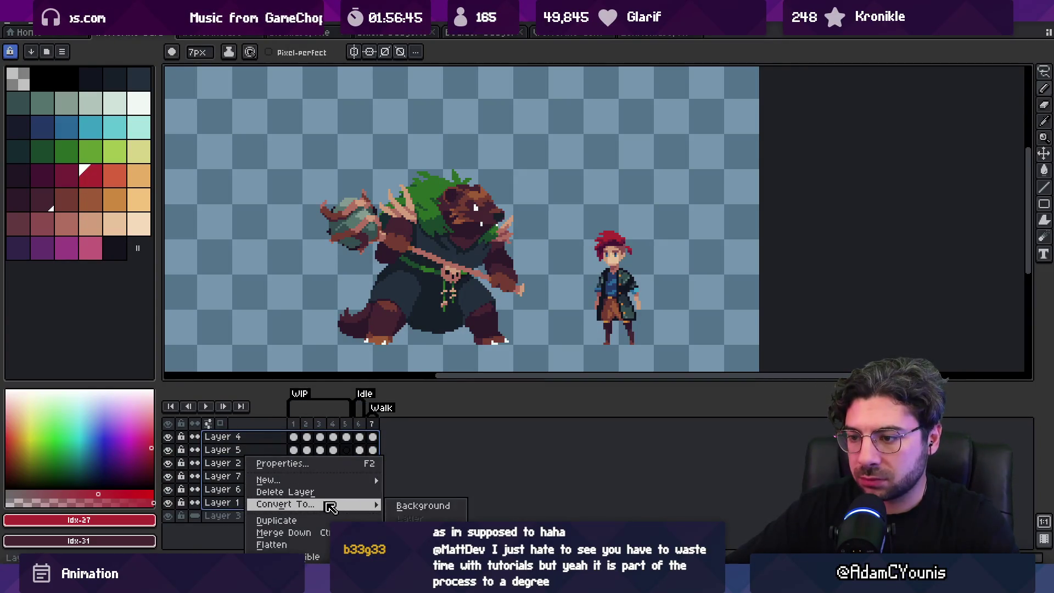
click(413, 494)
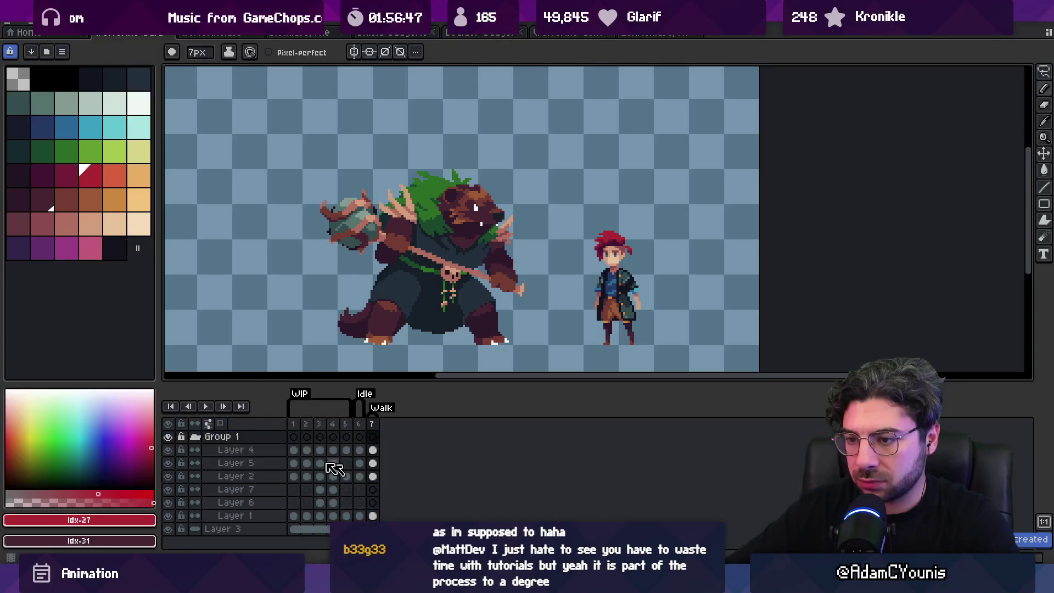
click(195, 436)
double_click(252, 438)
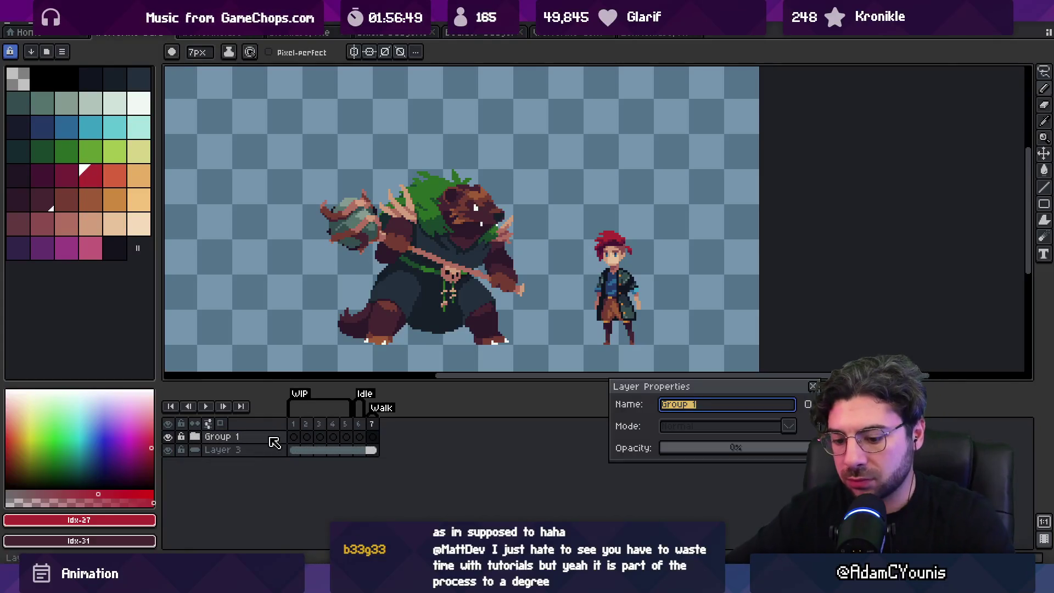
text(Ref)
key(Return)
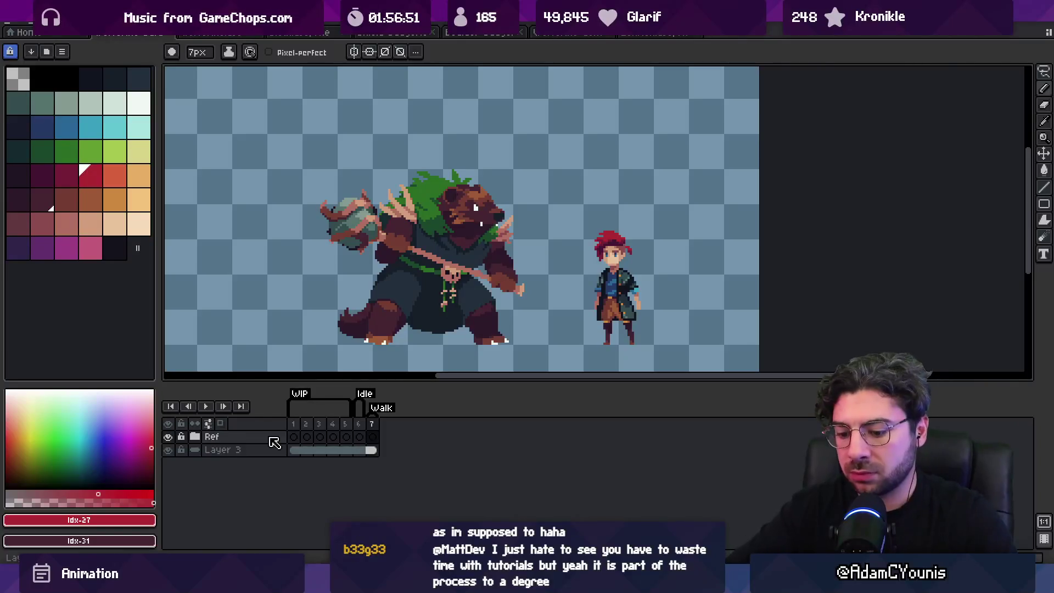
Wrap a new Layer 8 in a group named Animation Roughs and add more layers inside it.
key(shift+n)
right_click(270, 437)
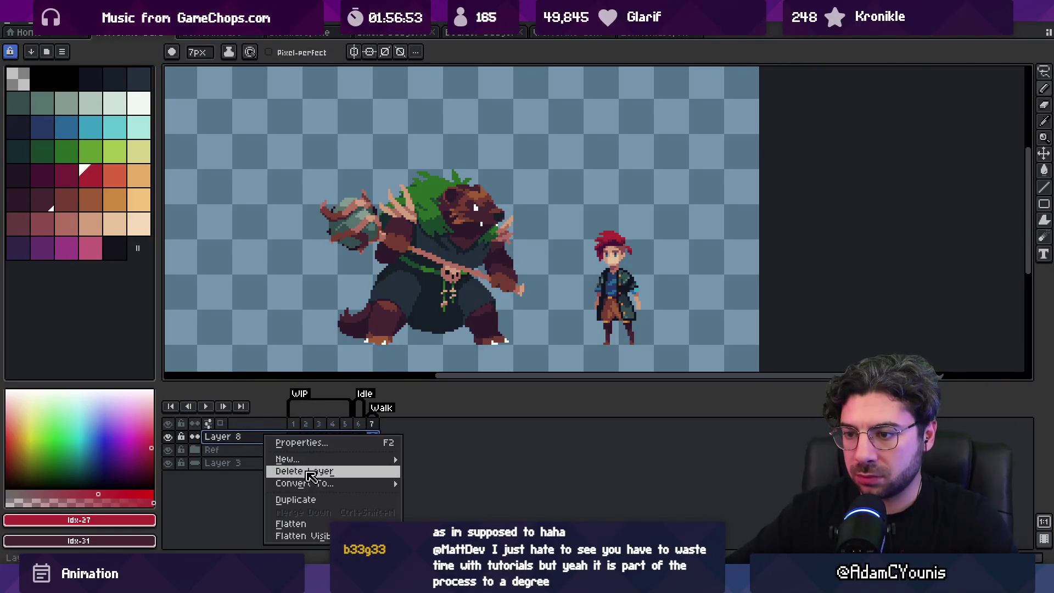
mouse_move(307, 459)
click(451, 473)
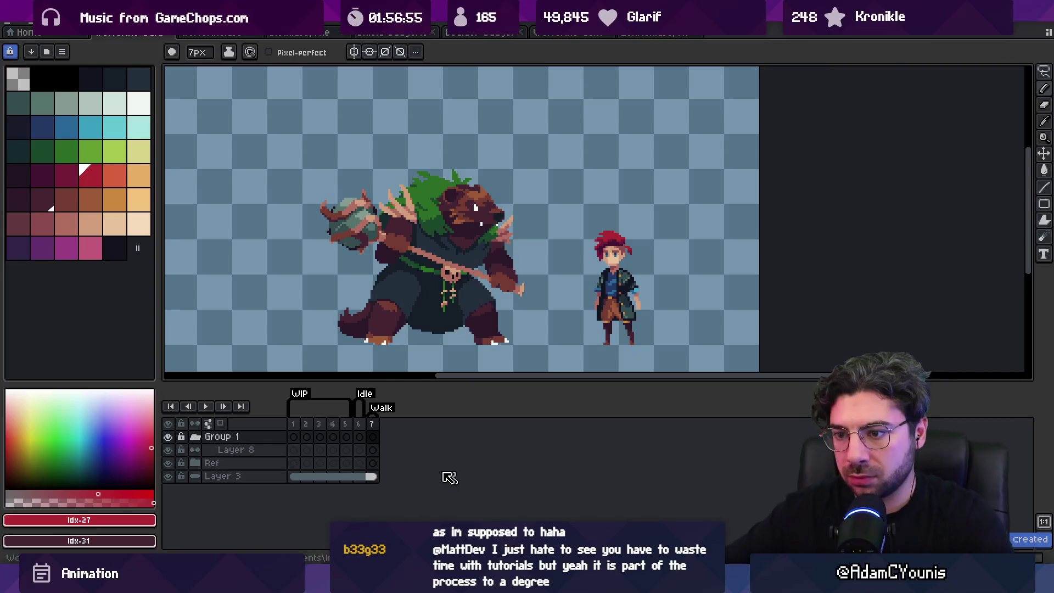
double_click(219, 437)
text(Animation)
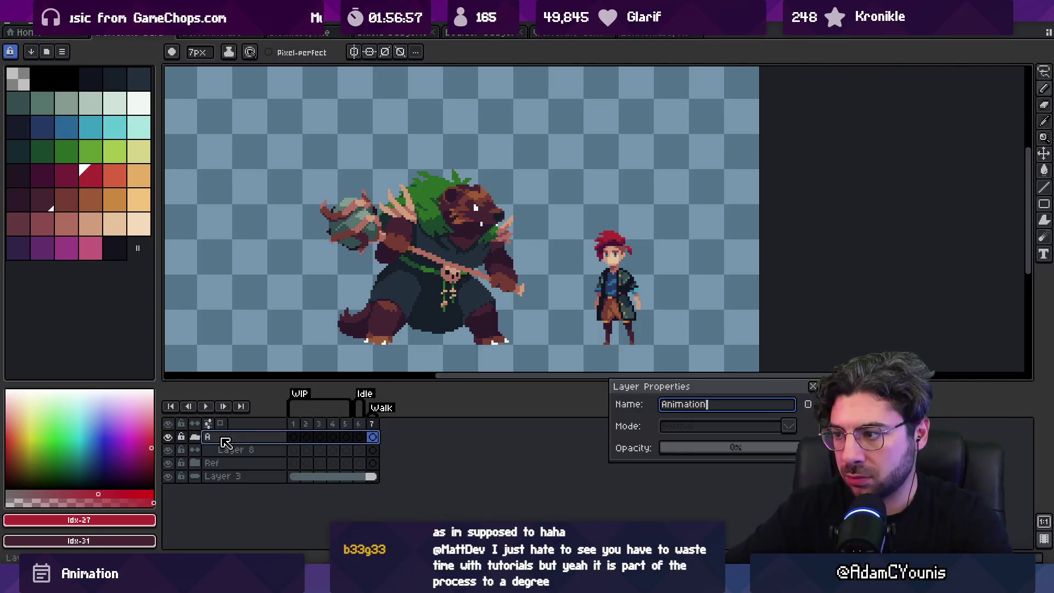
key(Return)
double_click(225, 442)
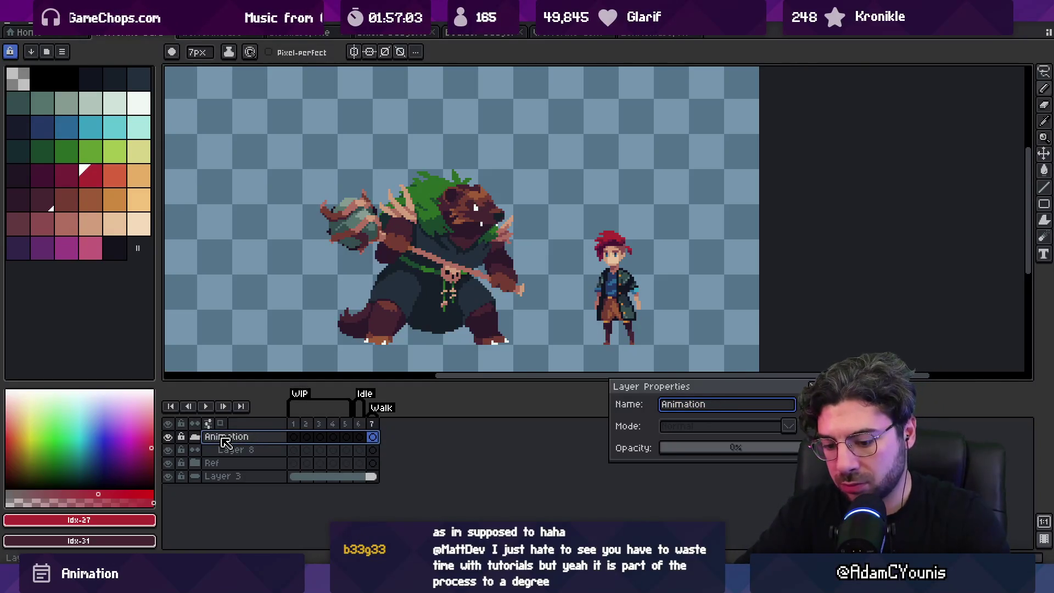
text(s)
key(Return)
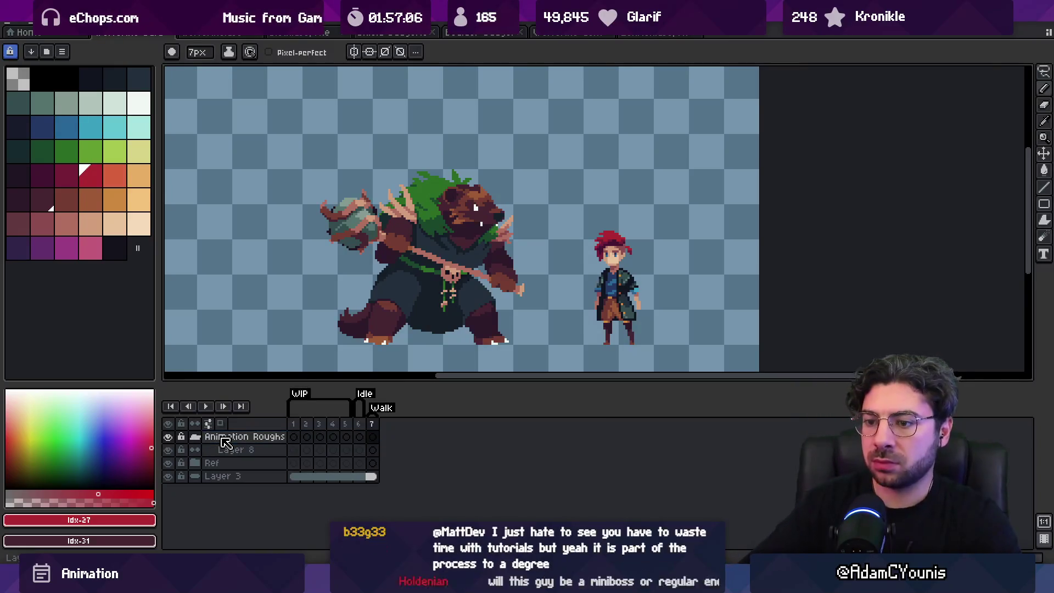
key(shift+n)
key(shift+n)
key(shift+n)
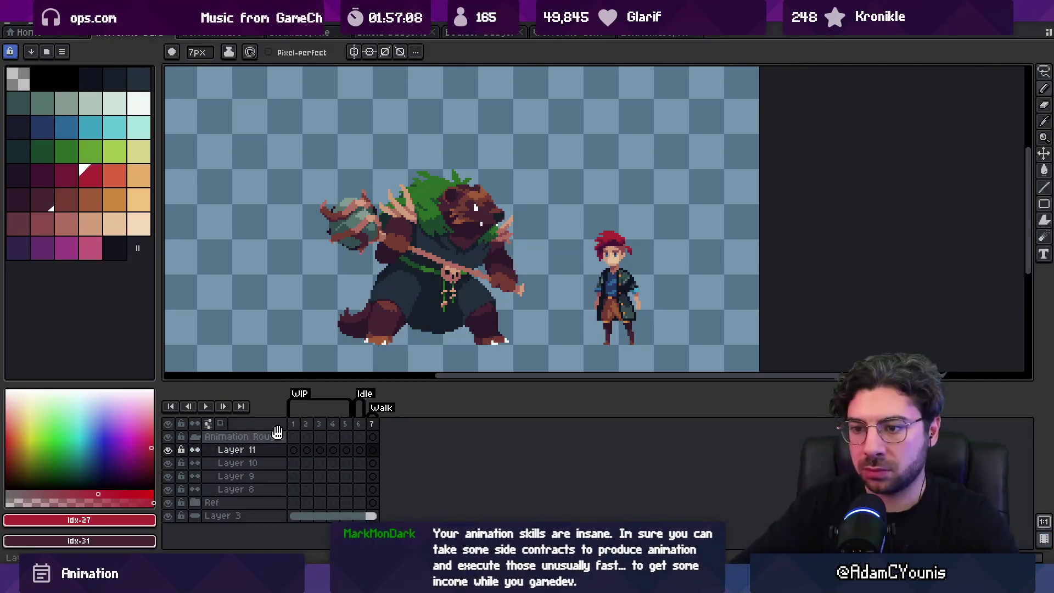
Paint a red shoulder blob on Layer 11 and a dark-red shape on Layer 10, then reorder the two layers.
mouse_move(524, 249)
mouse_down()
mouse_move(509, 232)
mouse_move(485, 231)
mouse_up()
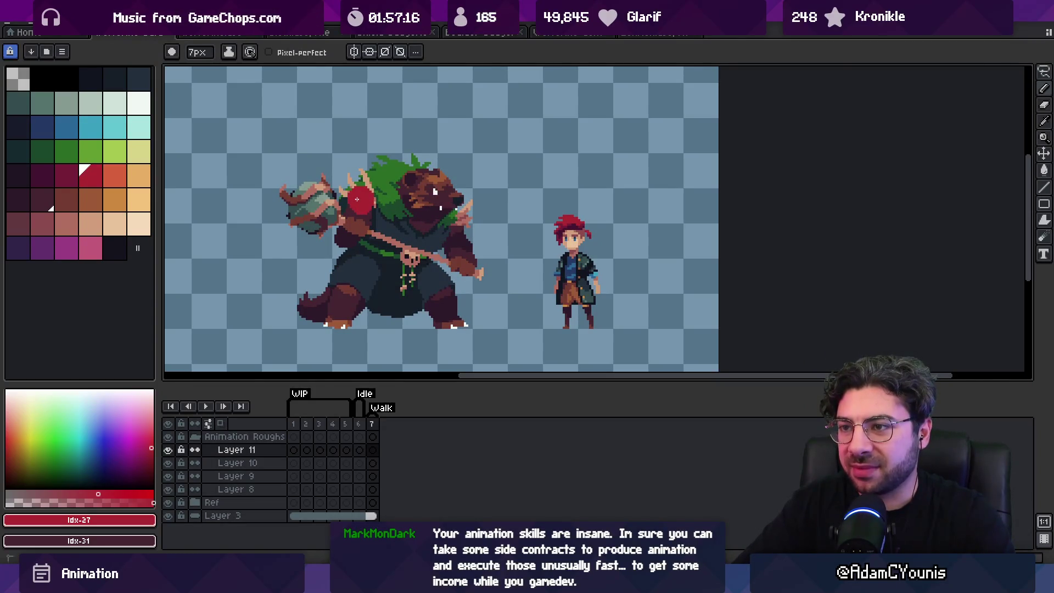
drag(371, 205, 353, 200)
key(b)
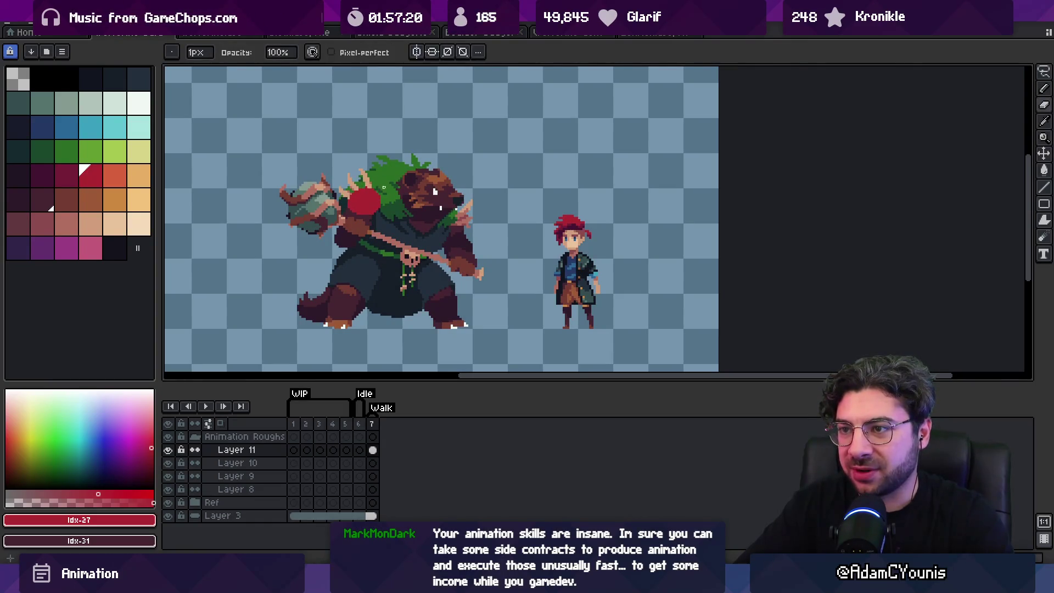
key(b)
scroll(384, 187, up, 1)
click(66, 174)
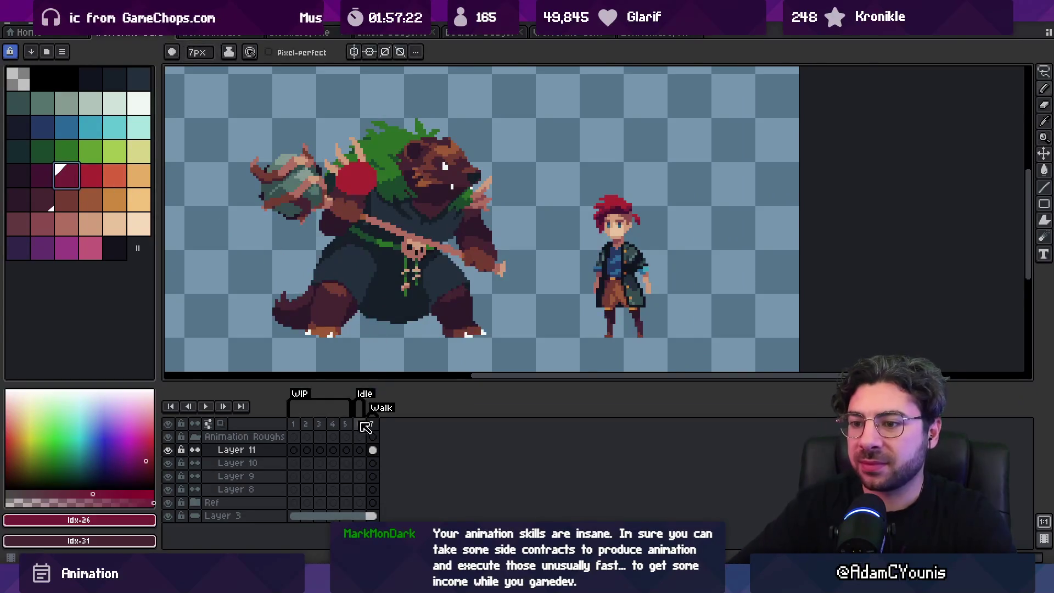
click(373, 462)
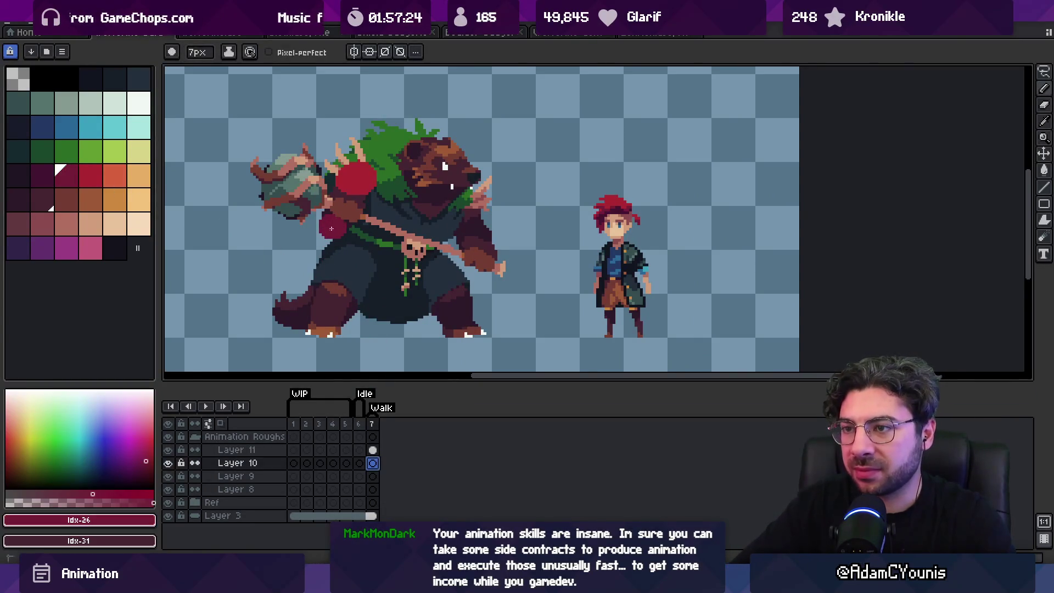
drag(332, 229, 340, 217)
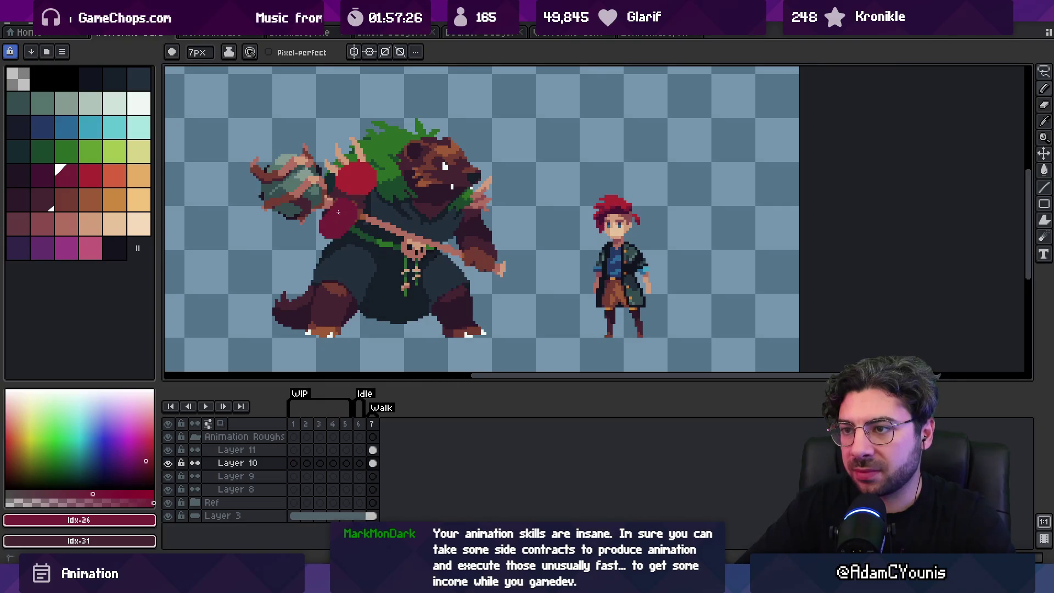
key(v)
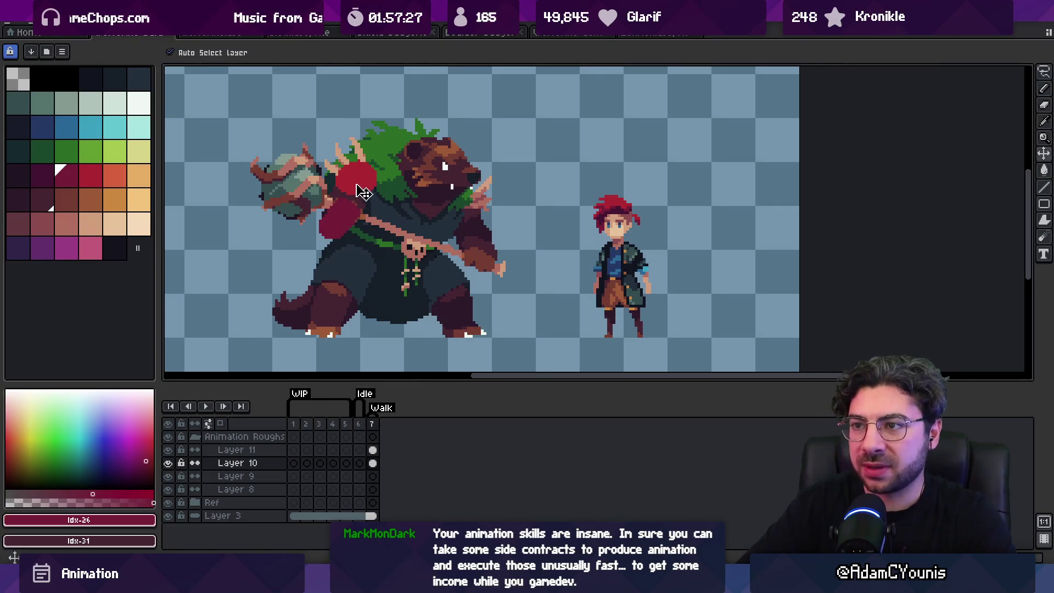
click(343, 211)
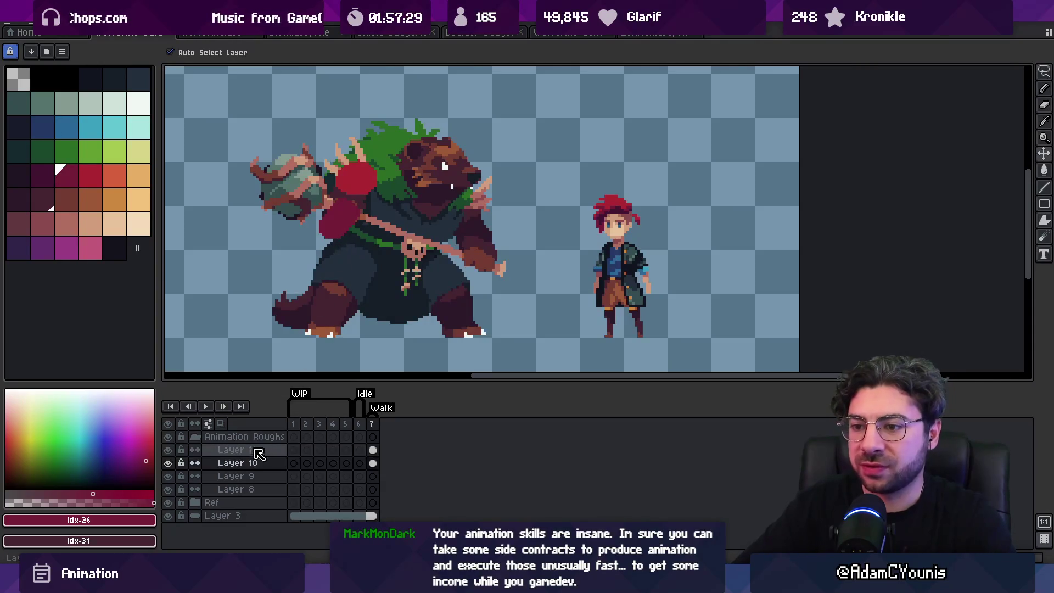
mouse_move(254, 451)
mouse_down()
mouse_move(258, 463)
mouse_move(263, 447)
mouse_move(265, 469)
mouse_up()
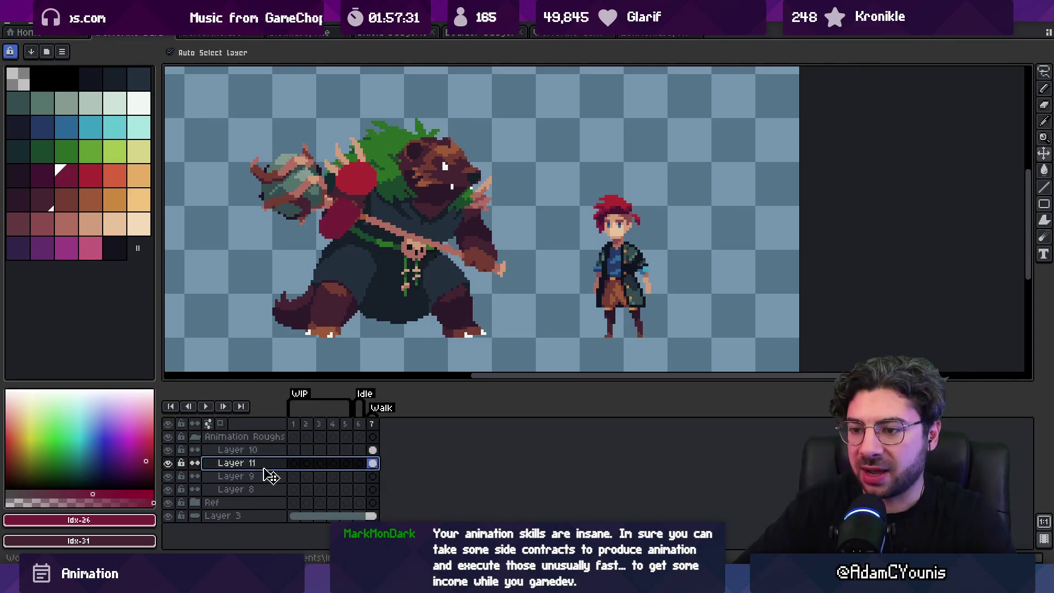
On Layer 9, paint a light-blue blob on the front shoulder and a dark-blue blob on the forearm.
click(266, 476)
click(101, 136)
click(65, 126)
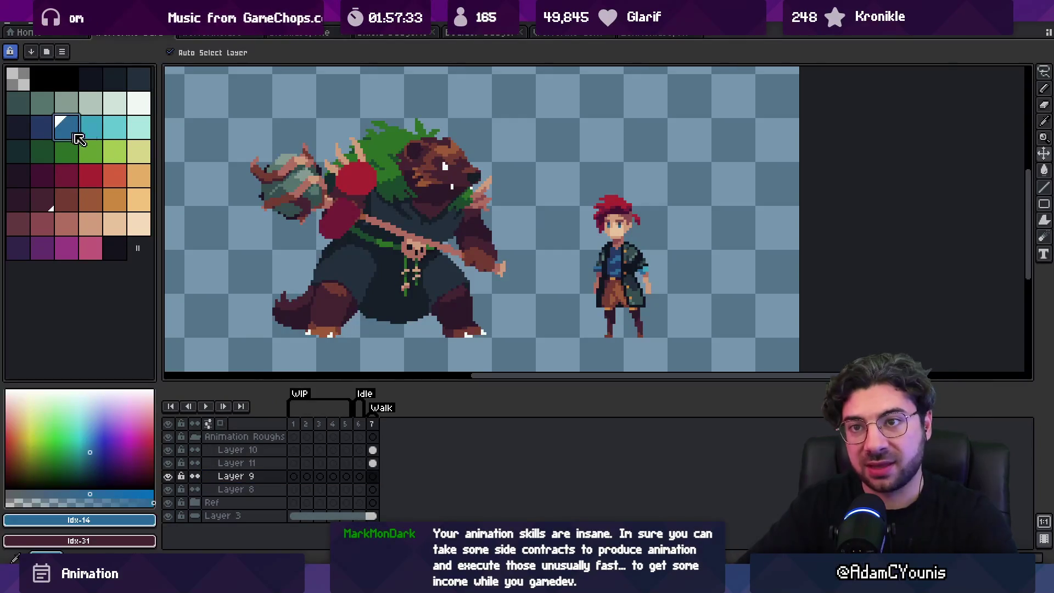
key(b)
mouse_move(461, 212)
mouse_down()
mouse_move(469, 214)
mouse_move(460, 211)
mouse_up()
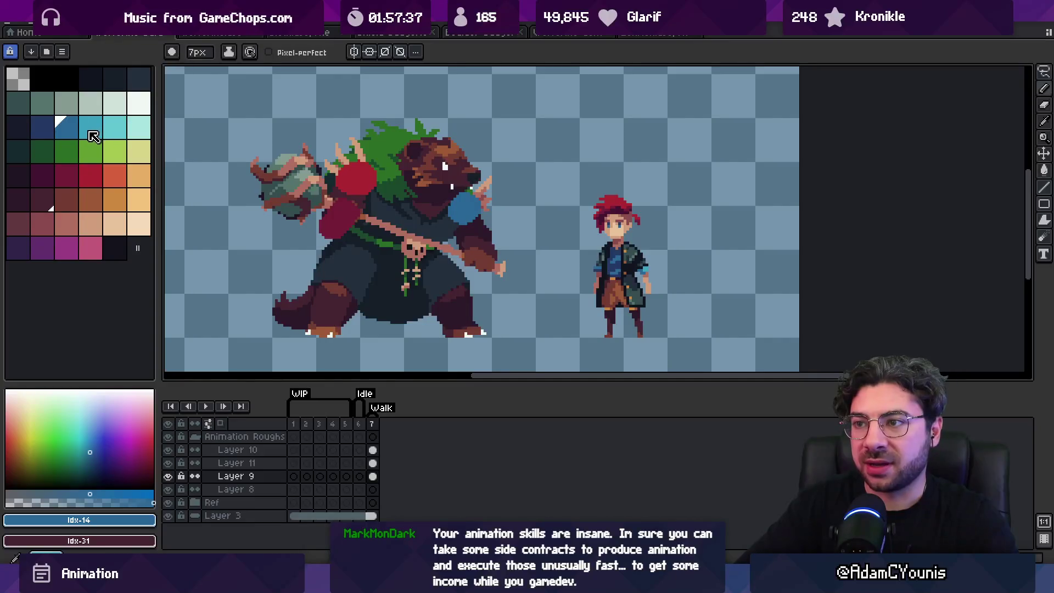
click(91, 132)
key(ctrl+z)
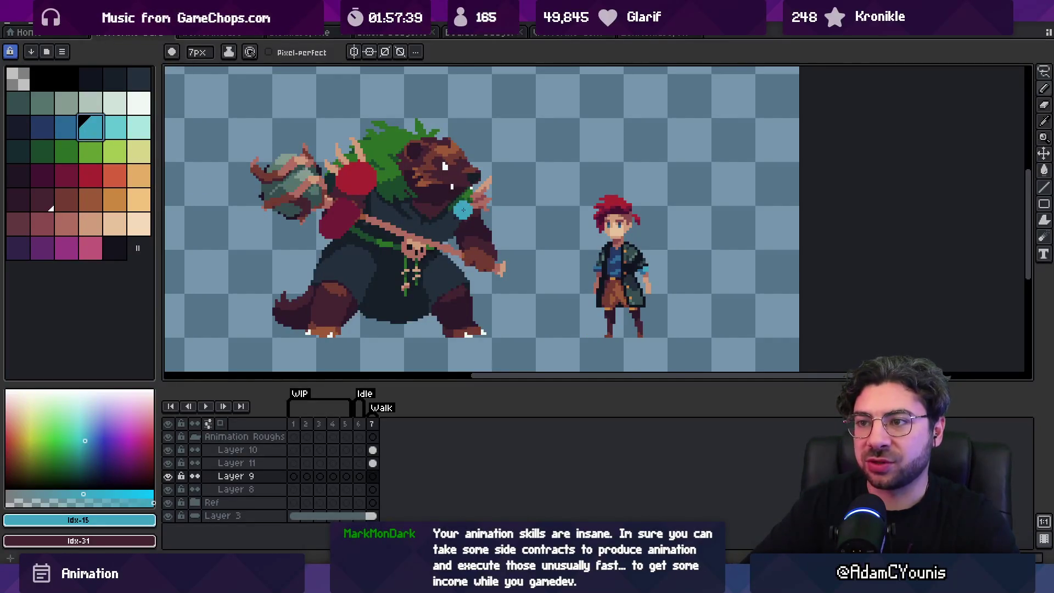
drag(463, 209, 466, 208)
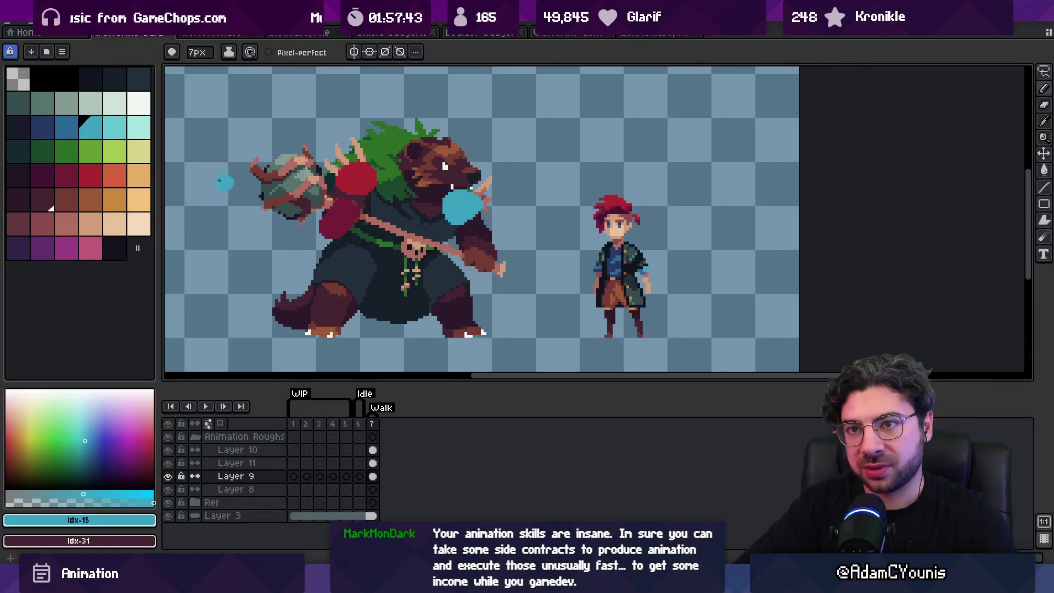
click(66, 127)
drag(466, 247, 470, 253)
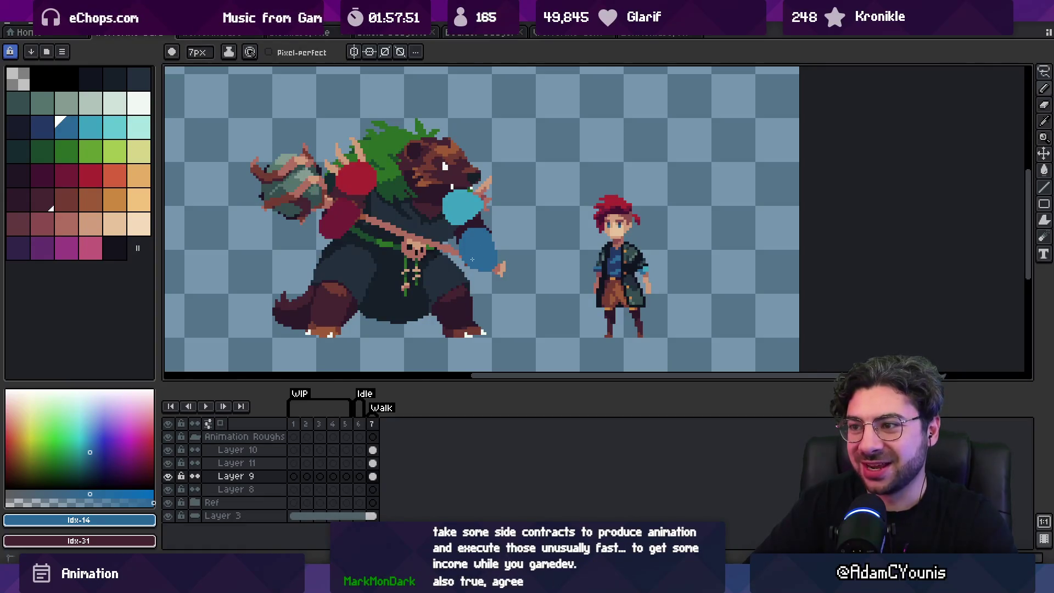
key(b)
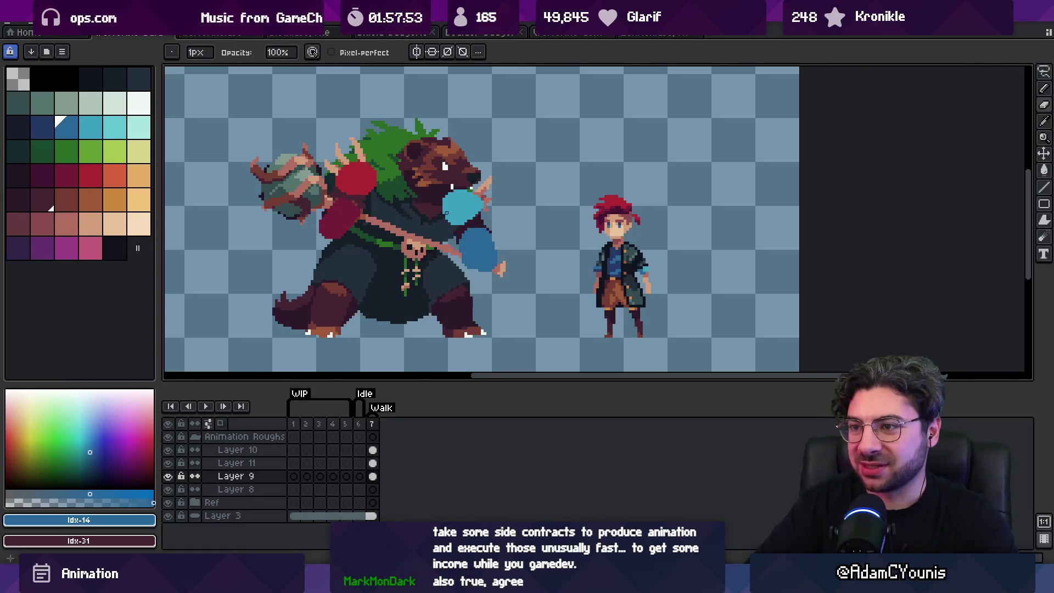
Darken the left part of the lower red blob with dark red sampled from the canvas.
alt+click(338, 214)
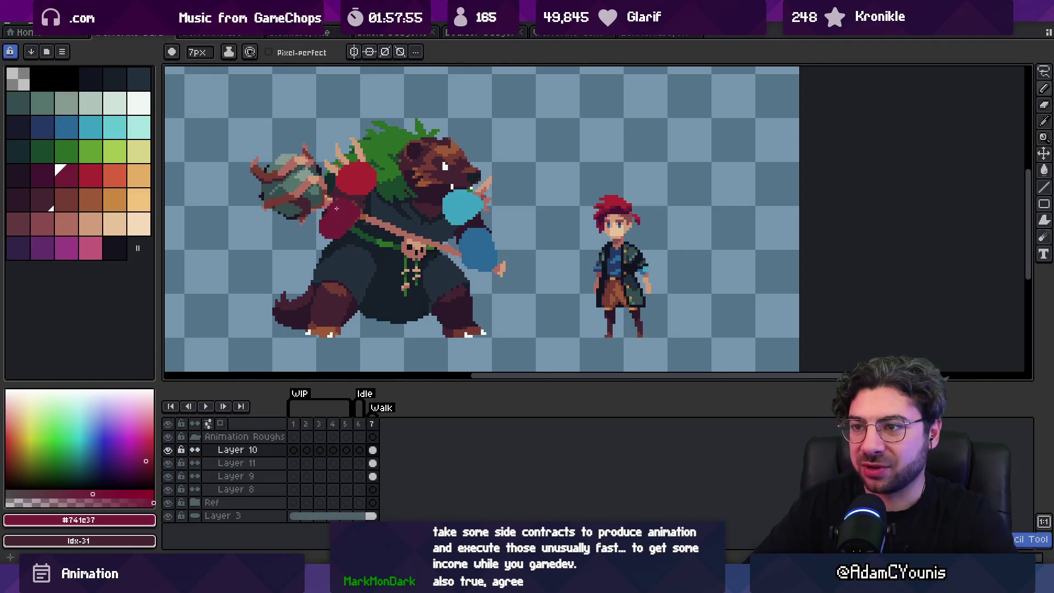
drag(336, 208, 348, 209)
key(b)
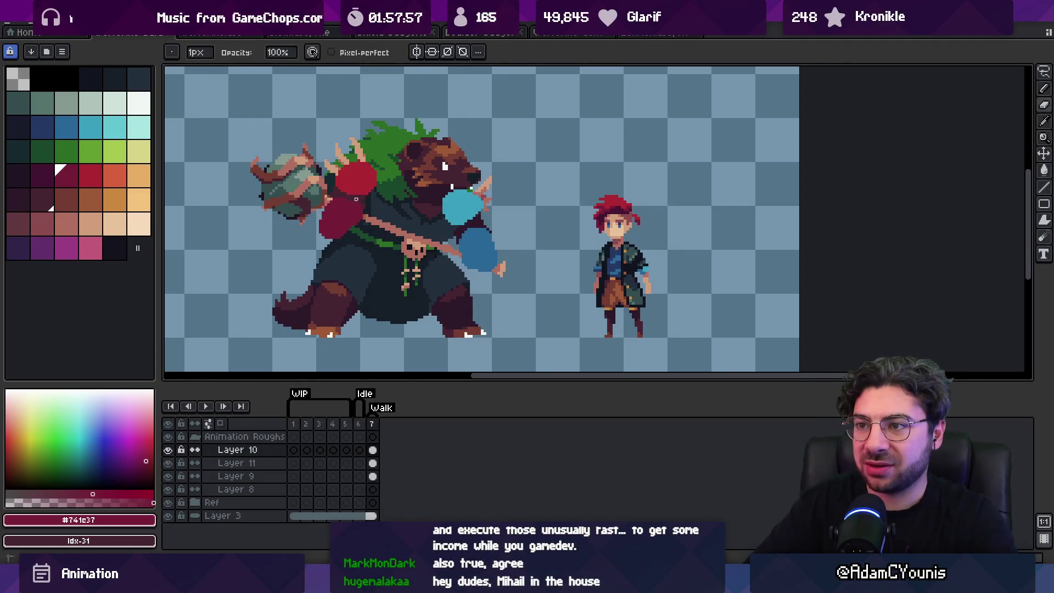
key(v)
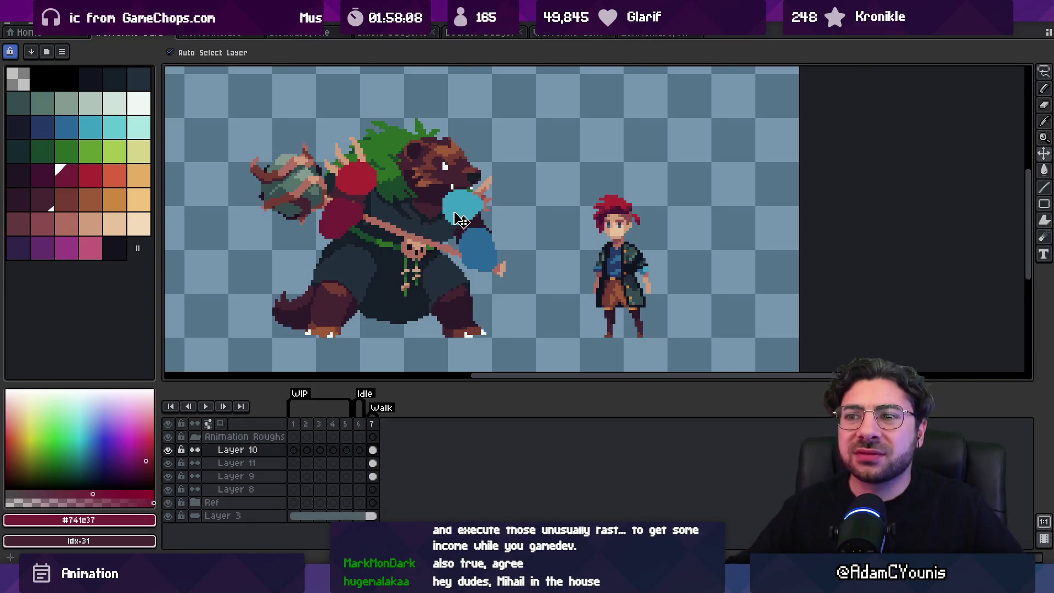
alt+click(363, 187)
ctrl+click(363, 187)
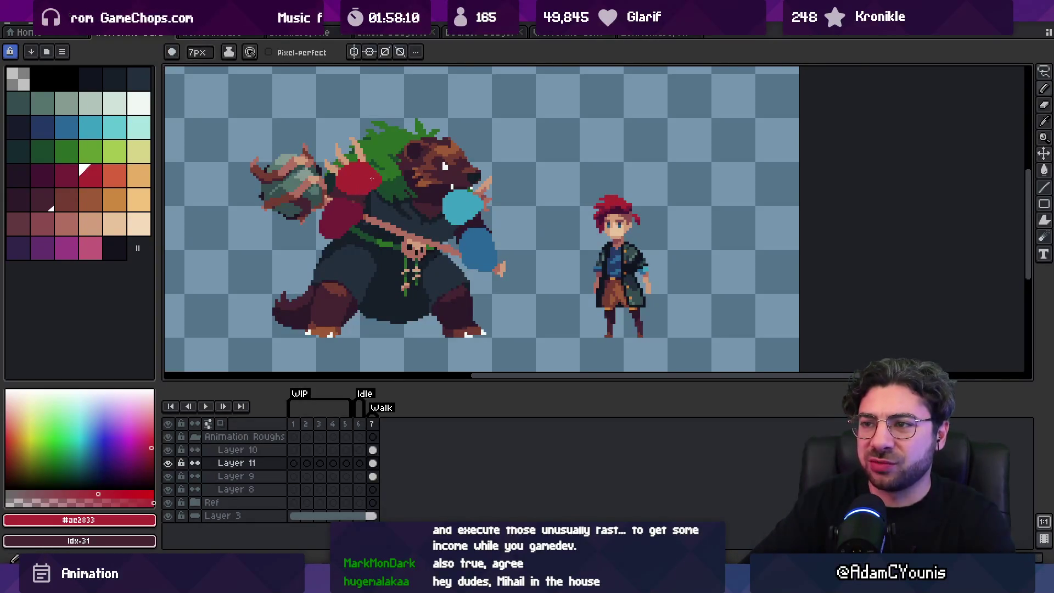
key(b)
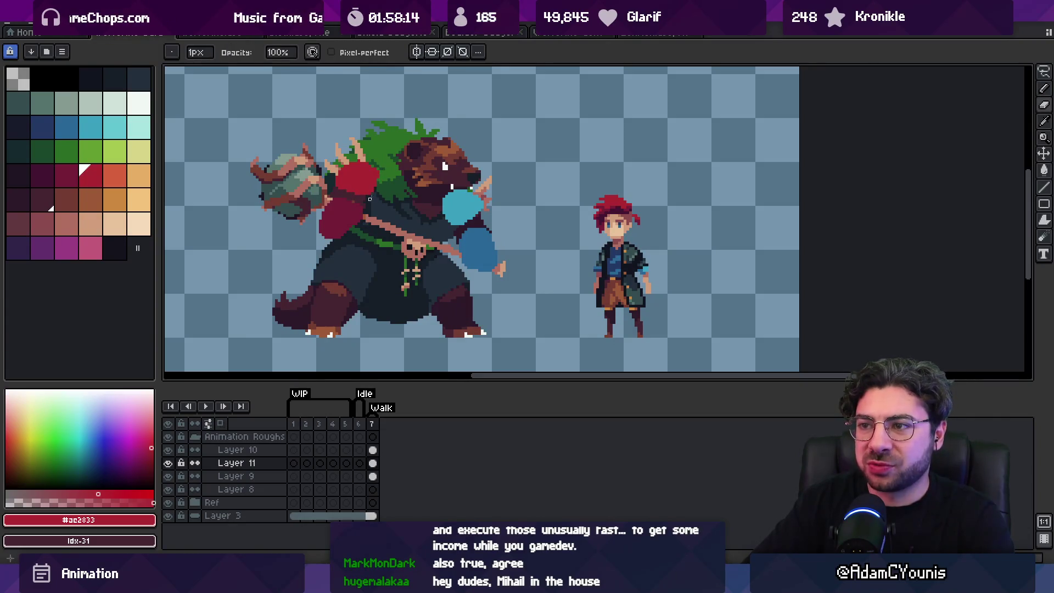
key(e)
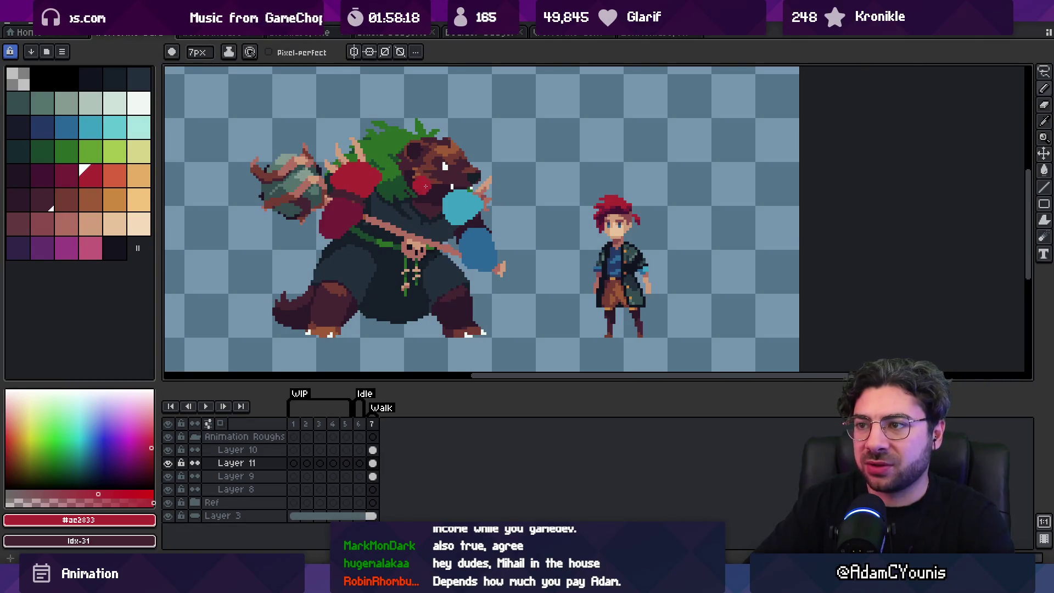
key(b)
On Layer 9, erase the top of the light-blue shape beside the bear's mouth with a 7px eraser.
ctrl+click(436, 210)
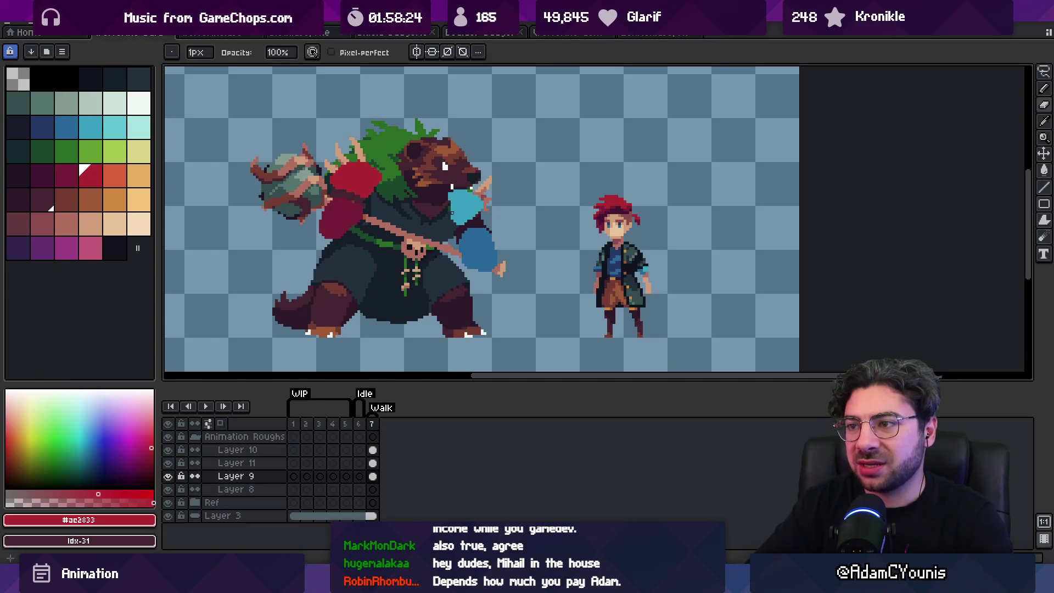
alt+click(476, 207)
key(e)
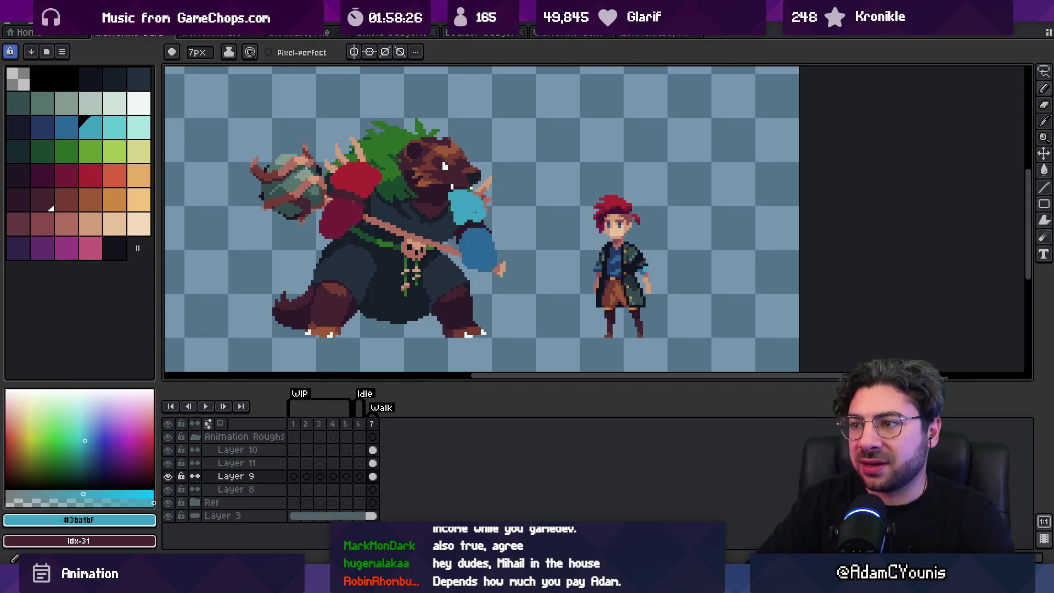
key(b)
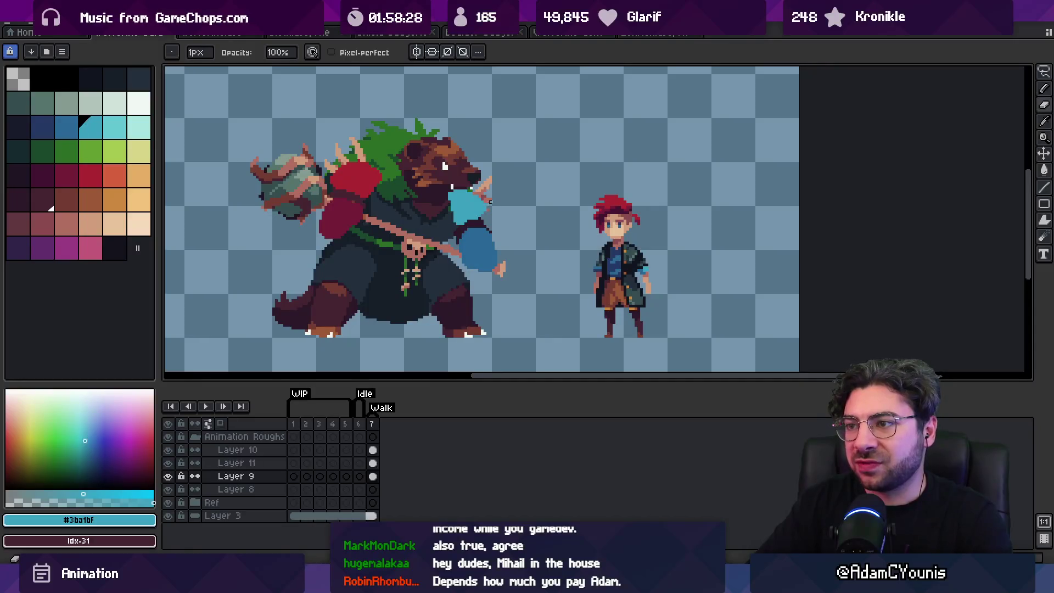
scroll(484, 180, down, 1)
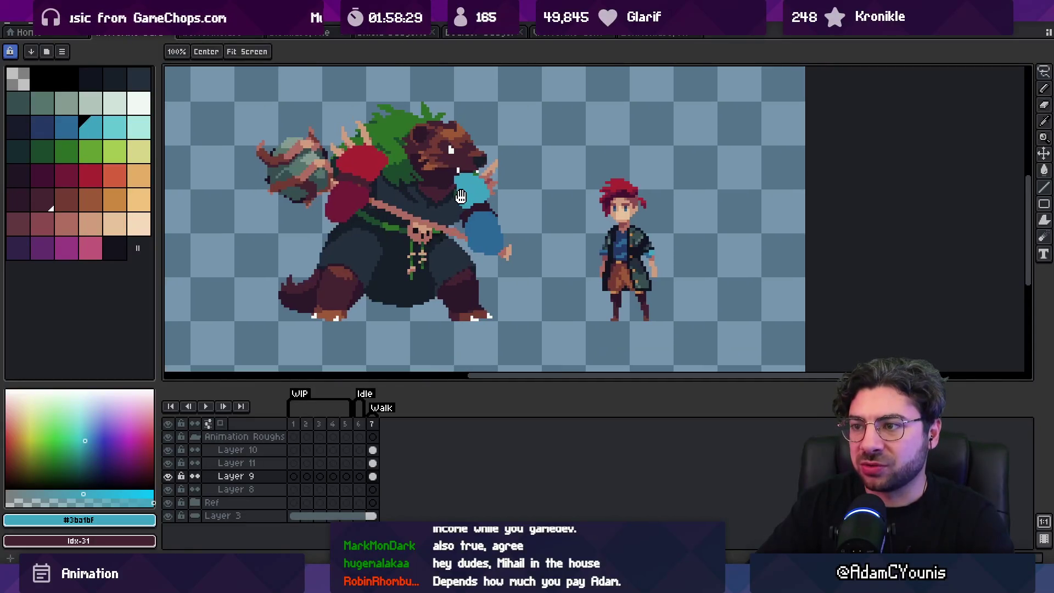
key(e)
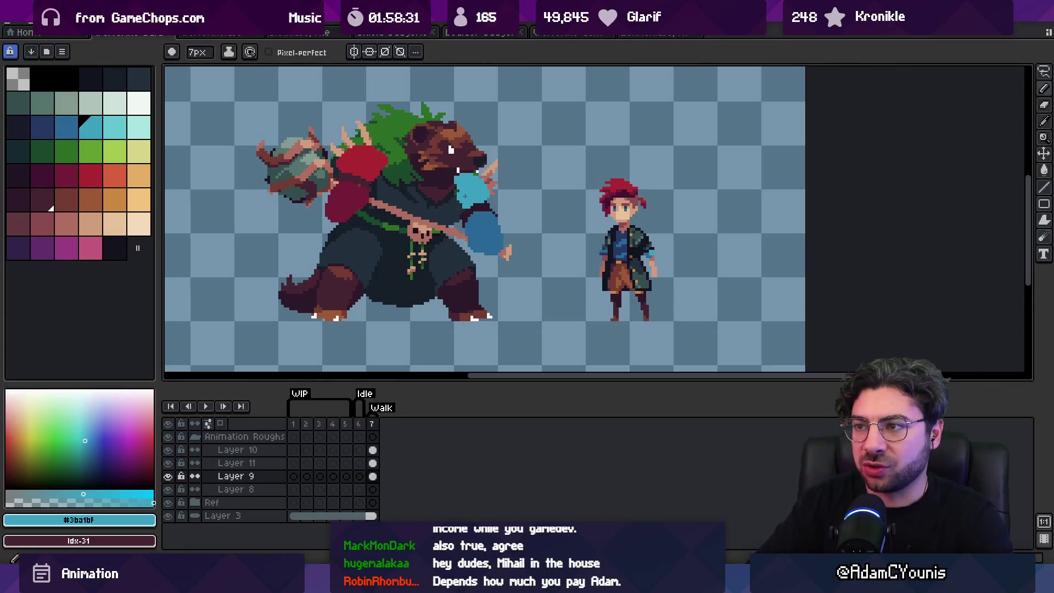
click(474, 171)
key(b)
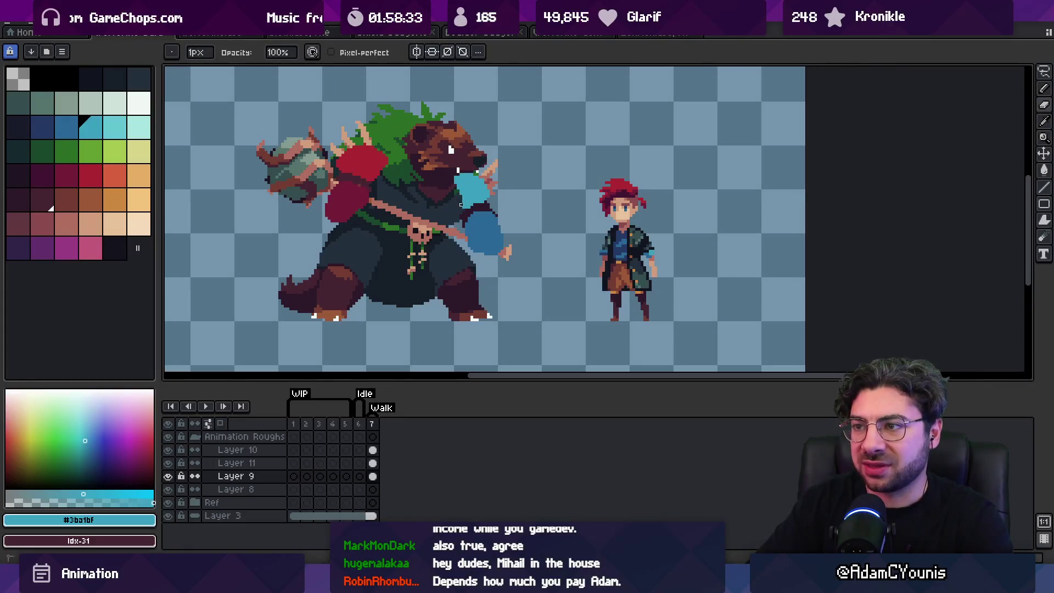
key(e)
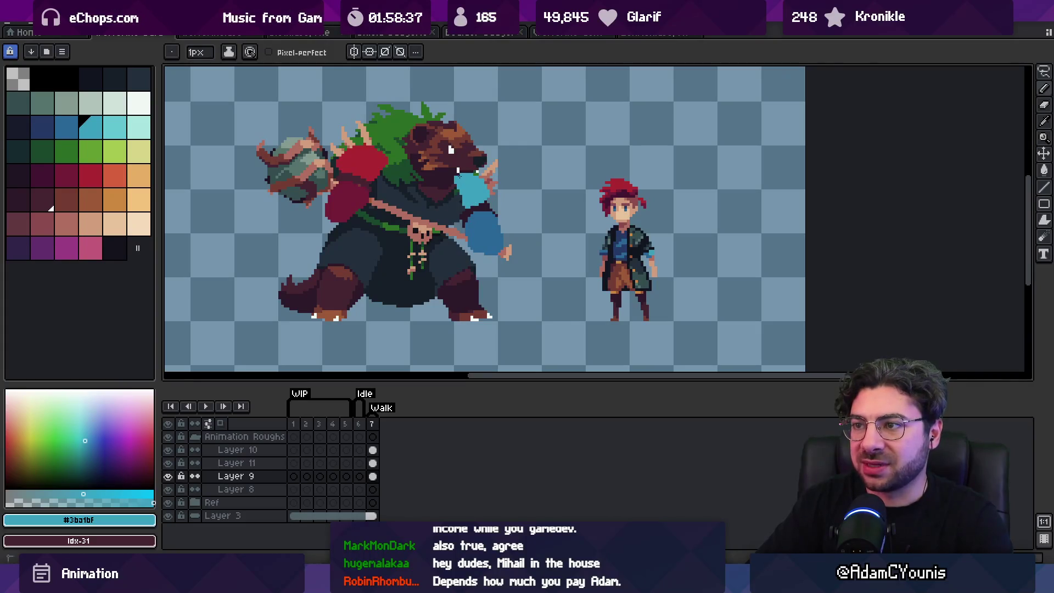
drag(465, 155, 437, 163)
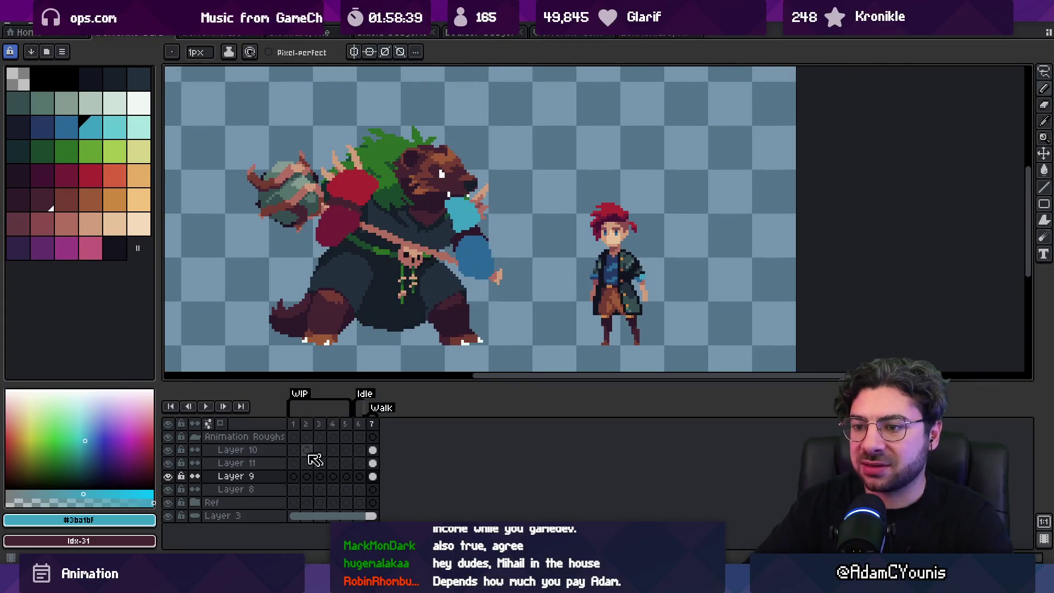
click(241, 489)
Paint a light green shape over the bear's head at 4px, then refine the hat brim and left edge at 1px.
click(95, 157)
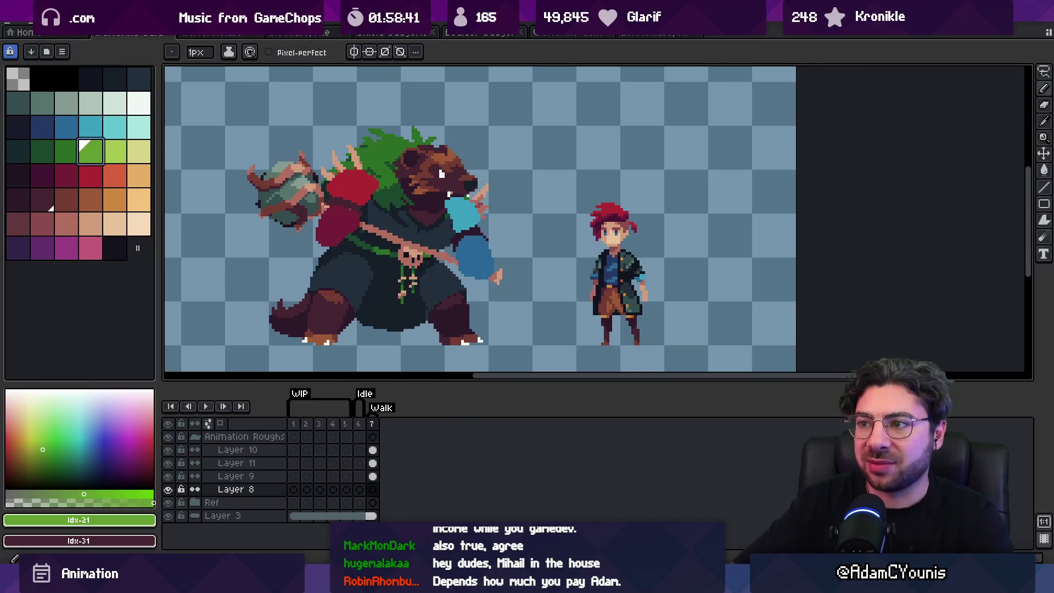
key(plus)
key(plus)
key(plus)
drag(425, 157, 445, 167)
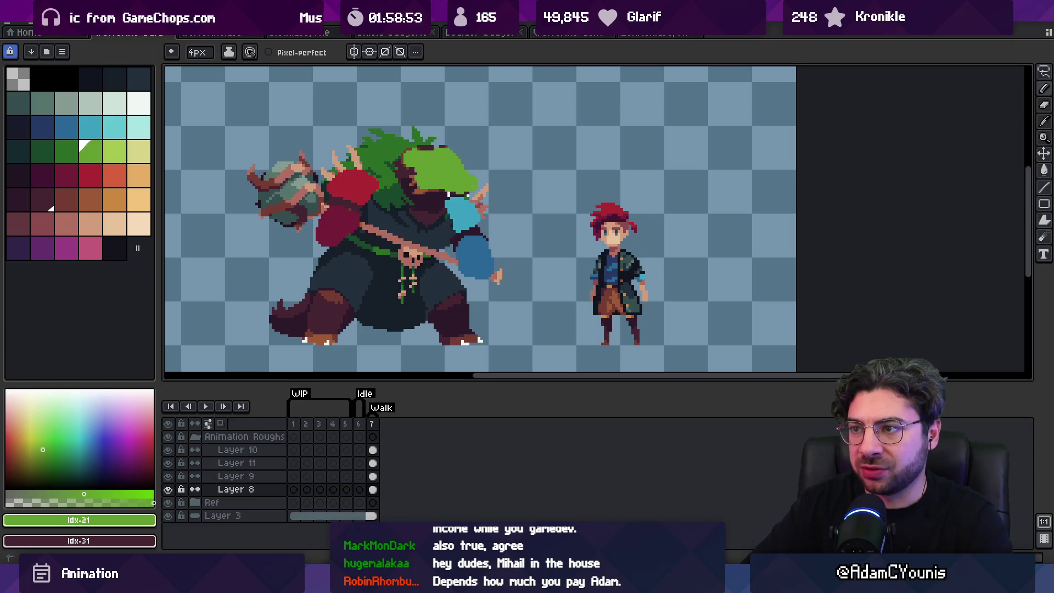
key(minus)
key(minus)
key(minus)
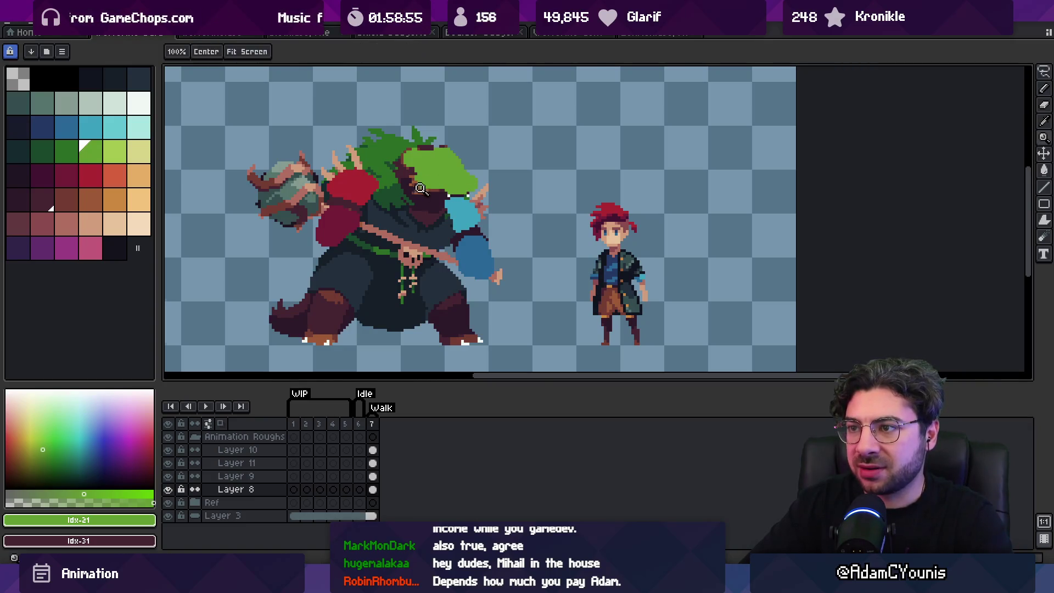
scroll(447, 182, up, 5)
drag(409, 204, 471, 194)
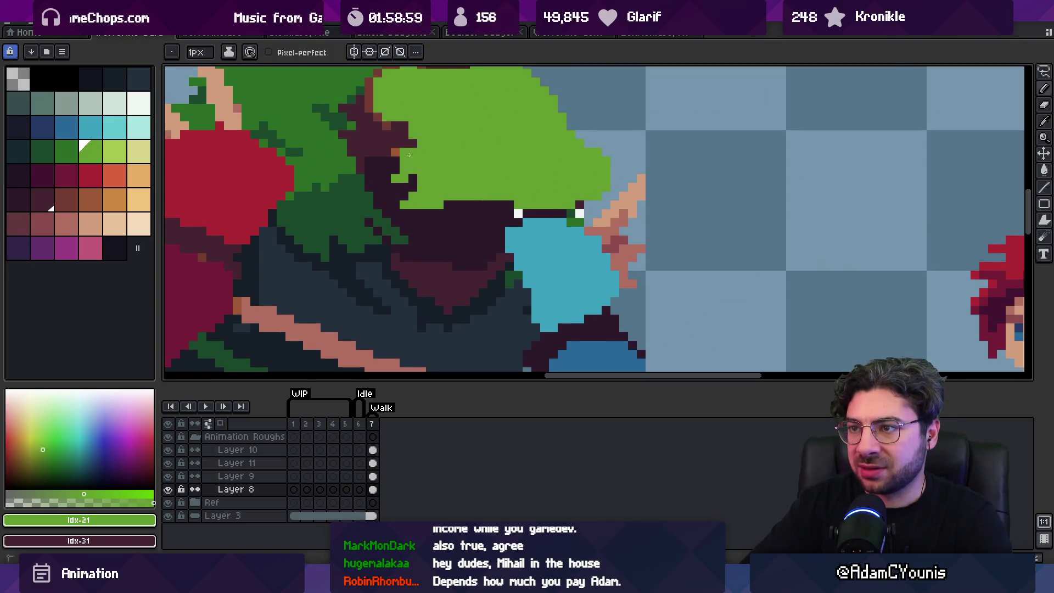
scroll(413, 154, up, 3)
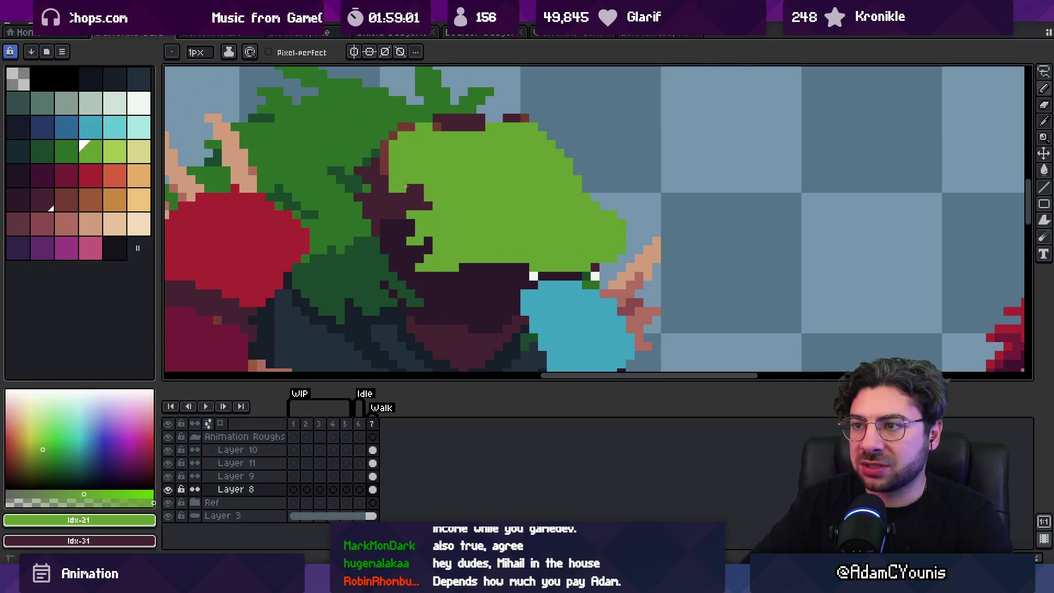
drag(393, 167, 400, 138)
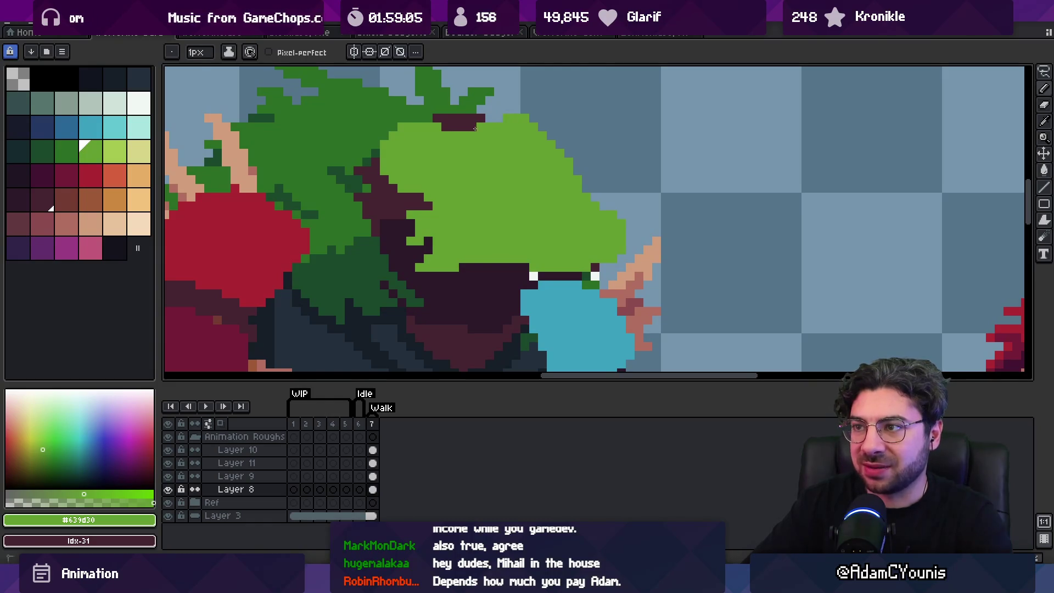
scroll(482, 148, down, 3)
scroll(472, 154, up, 3)
Compare the head with Layer 8 hidden, then eyedrop white and draw a white eye.
key(z)
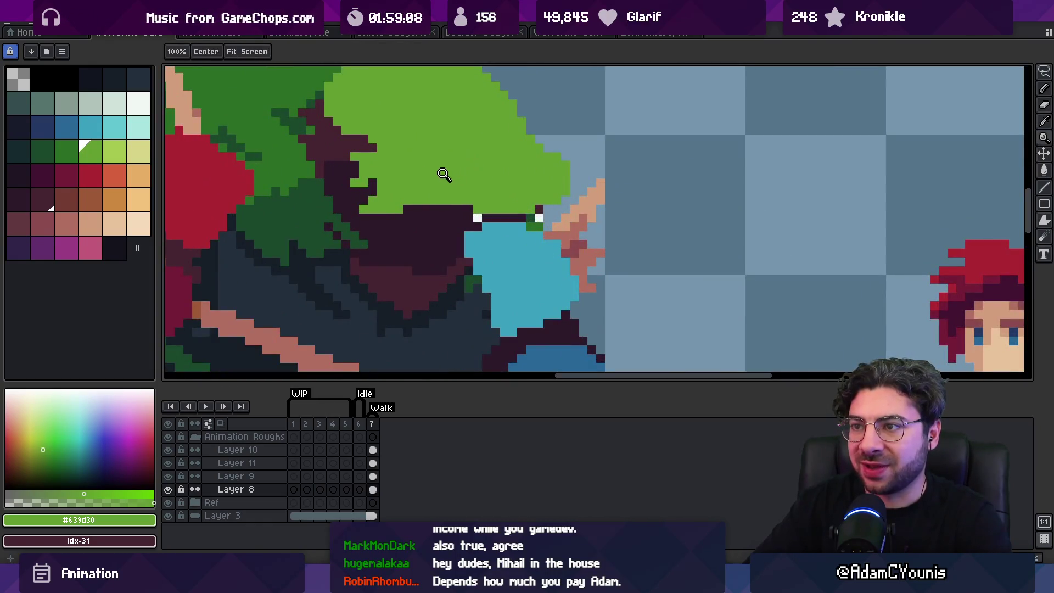
key(v)
click(168, 489)
click(168, 489)
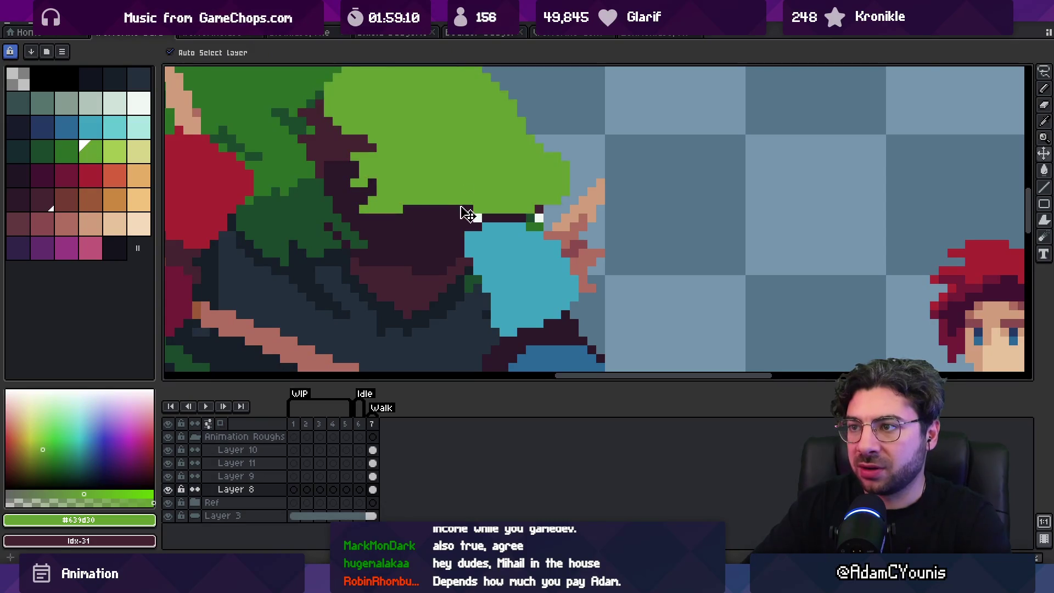
alt+click(477, 216)
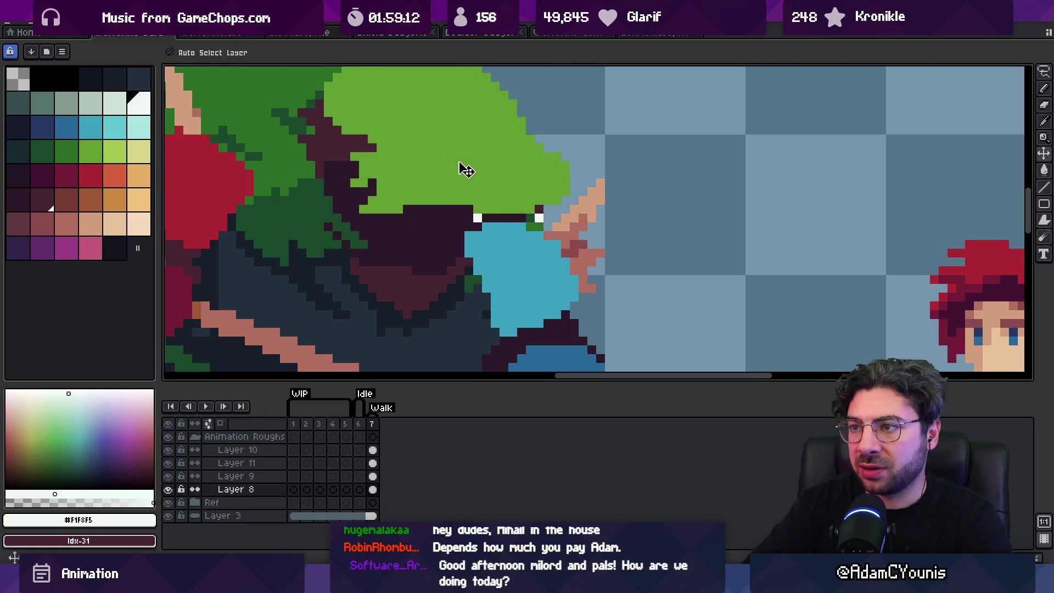
key(b)
drag(451, 148, 460, 159)
Check the eye position by toggling Layer 8, then return to the green colour.
alt+click(454, 184)
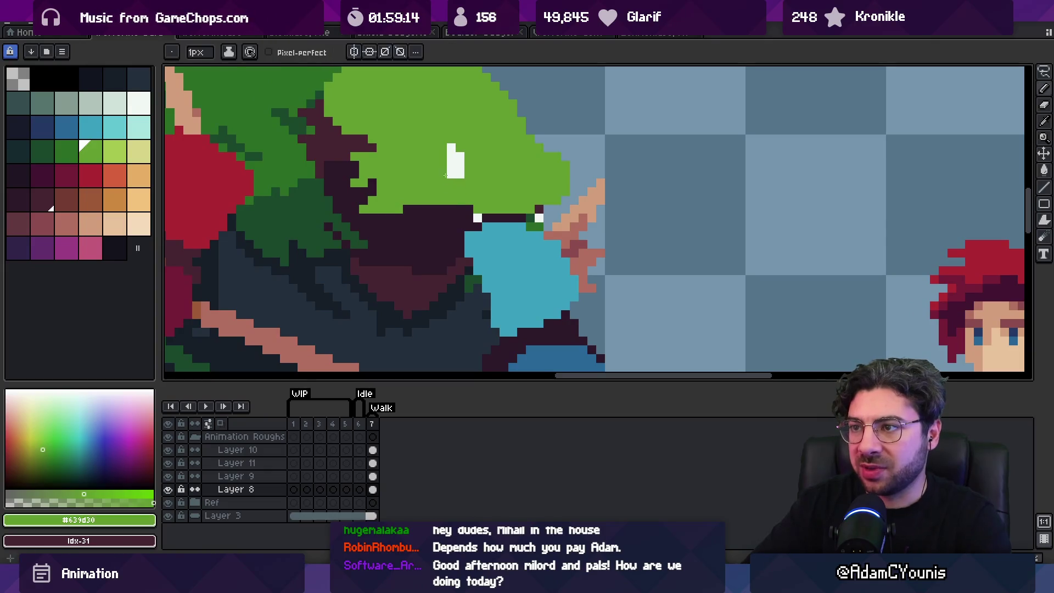
click(168, 489)
double_click(167, 489)
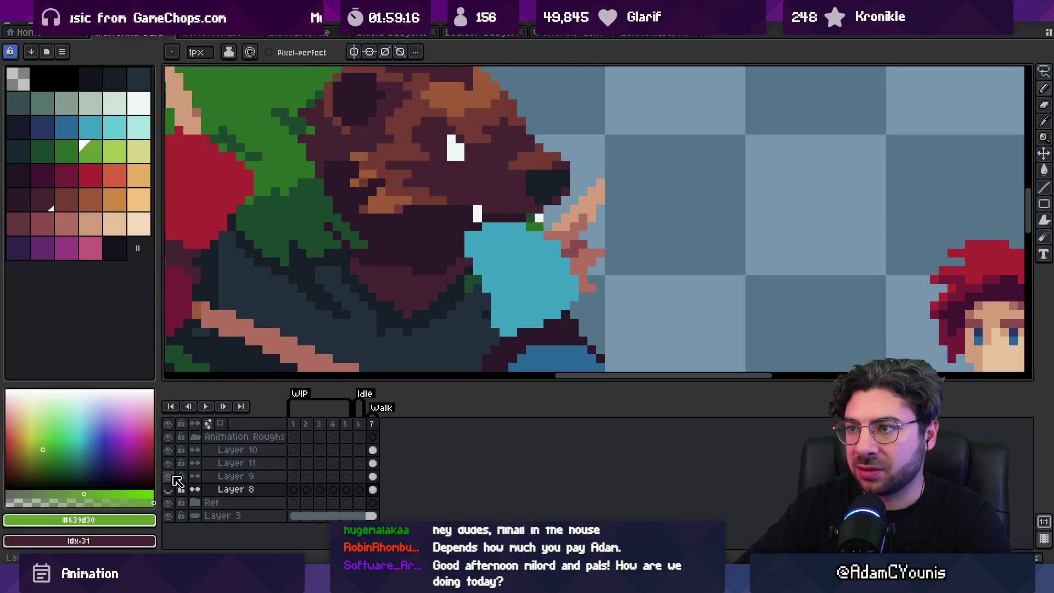
click(168, 489)
alt+click(453, 146)
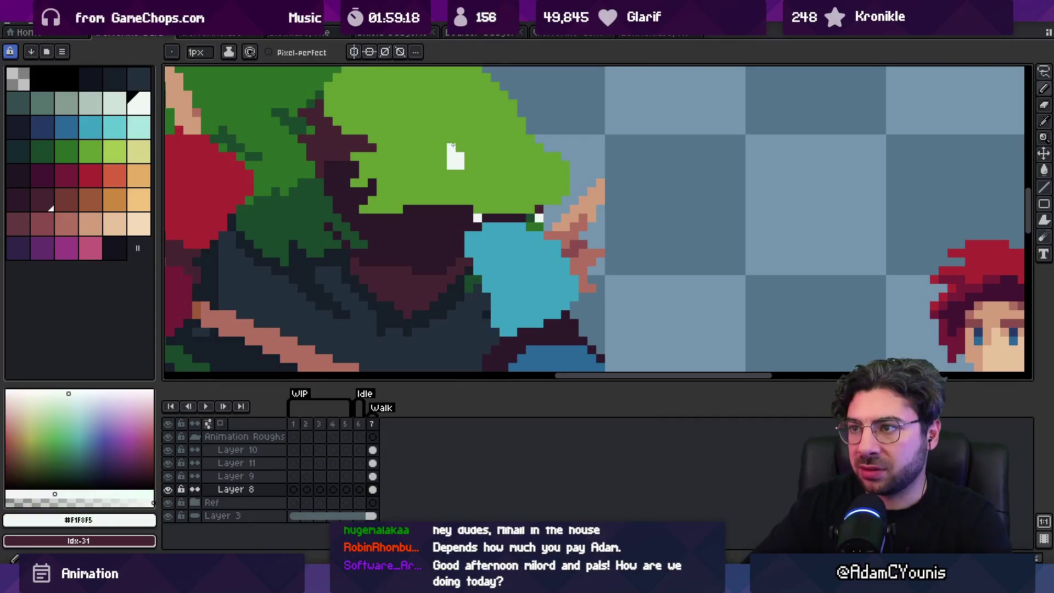
alt+click(466, 167)
key(z)
scroll(439, 170, down, 4)
scroll(417, 172, up, 3)
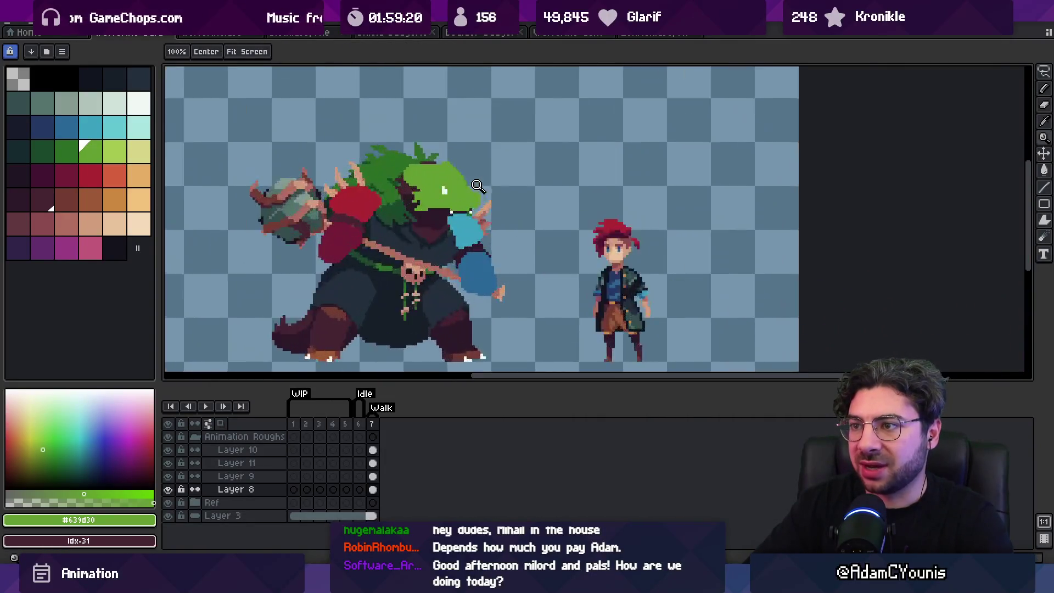
Inspect the Ref layers by hiding Animation Roughs and the blue background; undo a trial flatten.
alt+click(406, 172)
scroll(409, 181, down, 1)
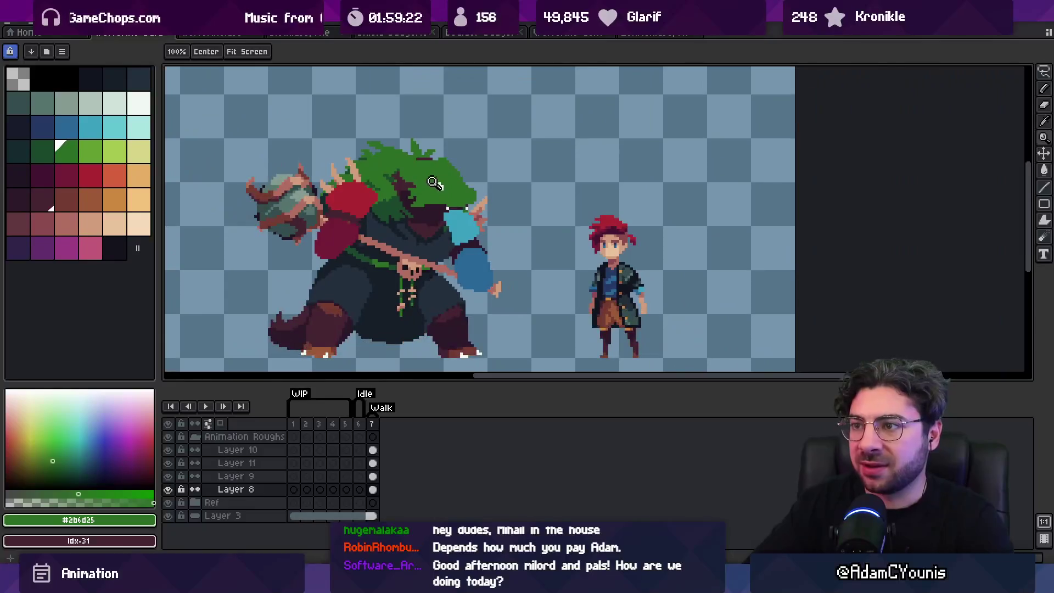
key(v)
click(405, 217)
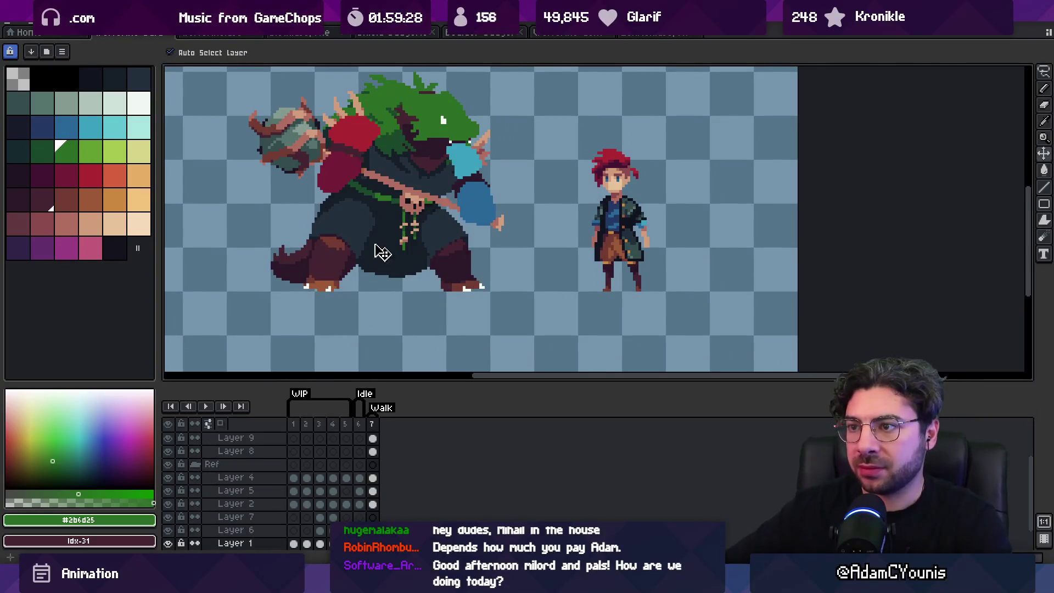
scroll(187, 450, up, 1)
click(194, 437)
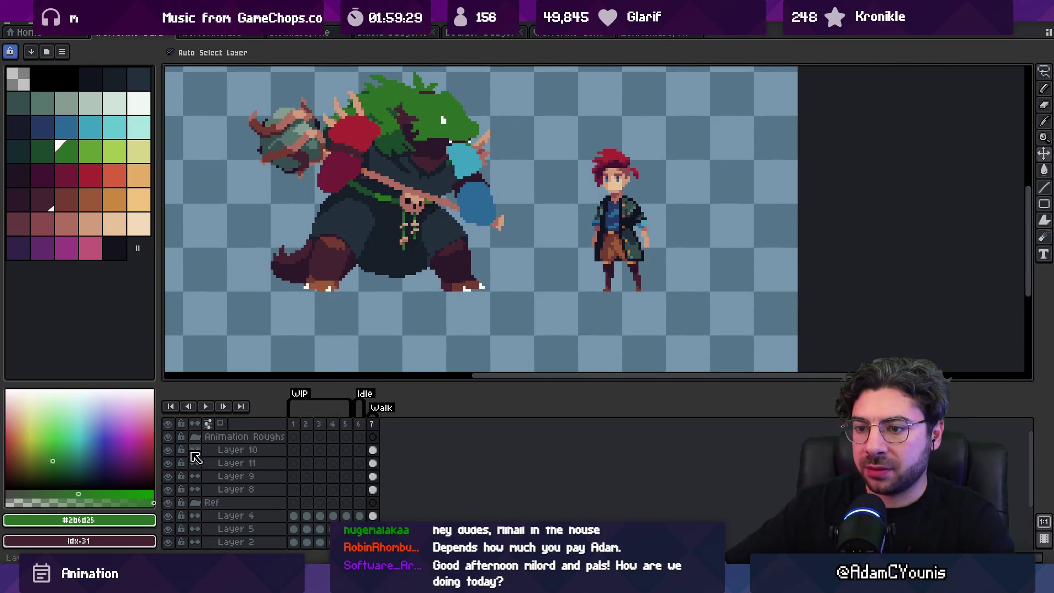
click(168, 437)
click(168, 529)
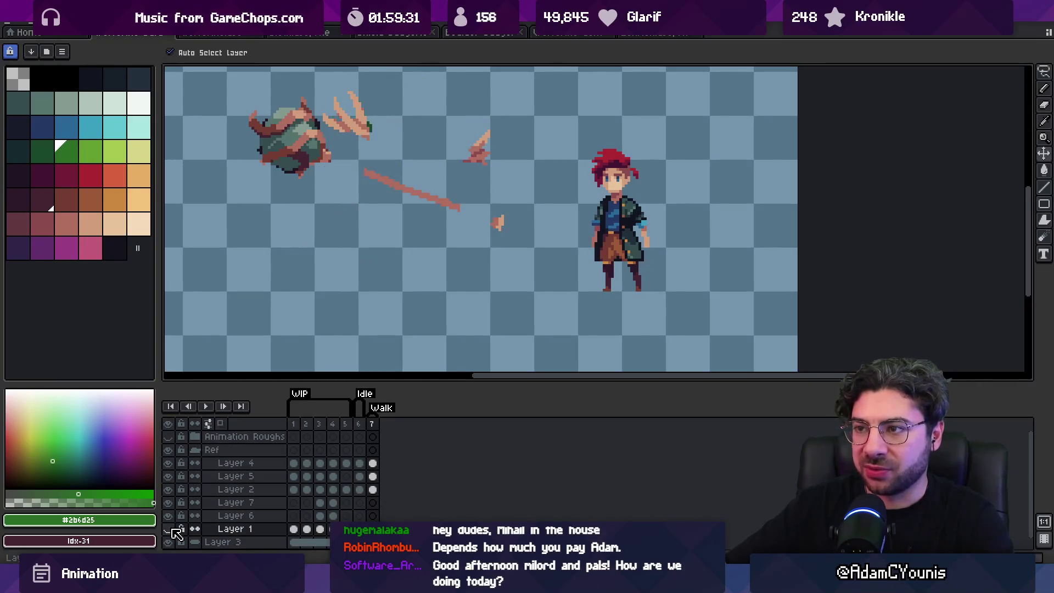
click(168, 528)
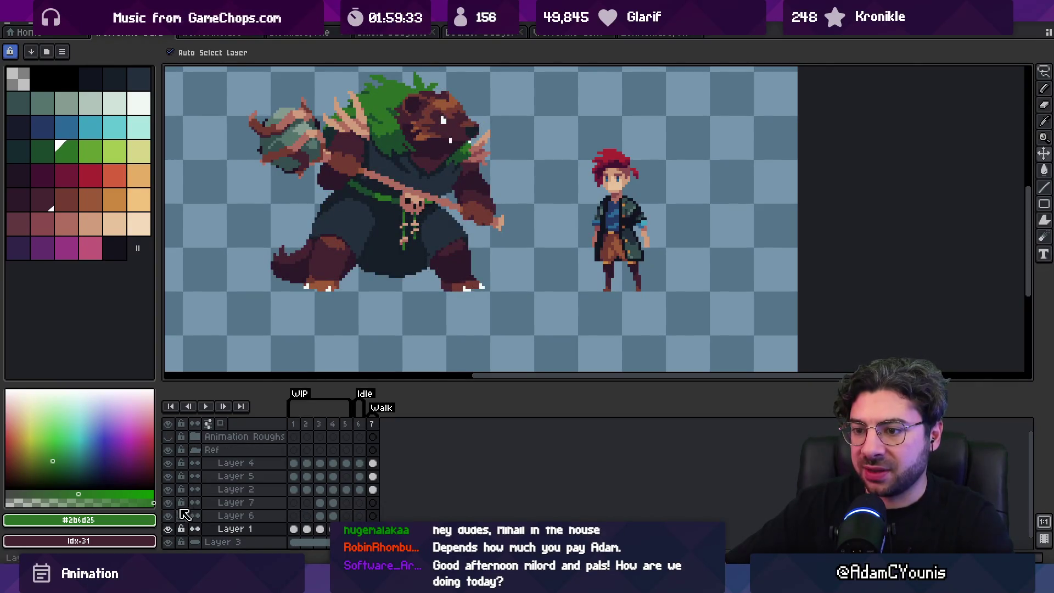
click(167, 542)
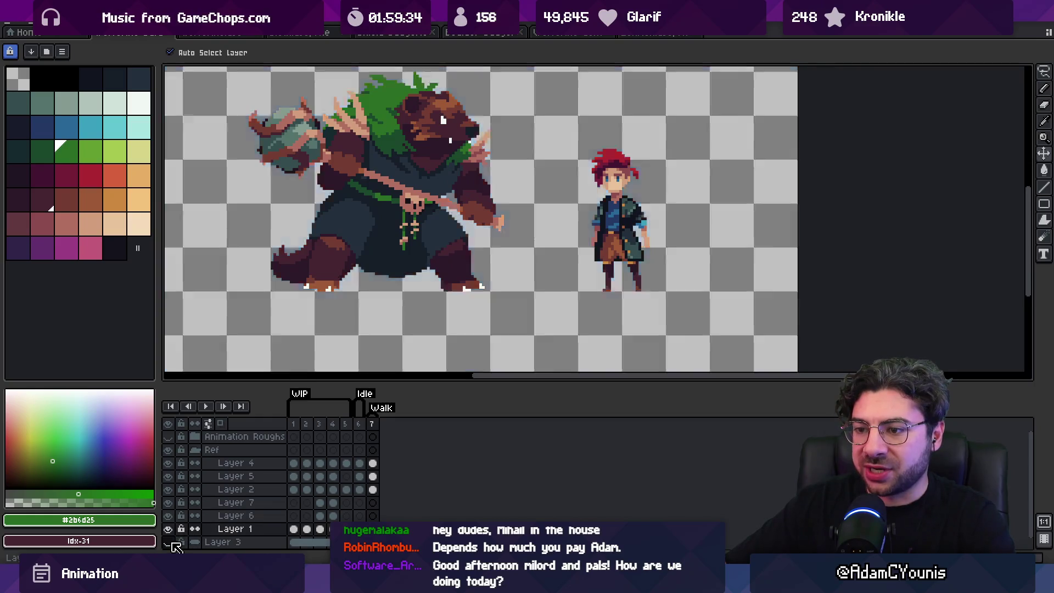
right_click(211, 529)
click(236, 549)
key(ctrl+z)
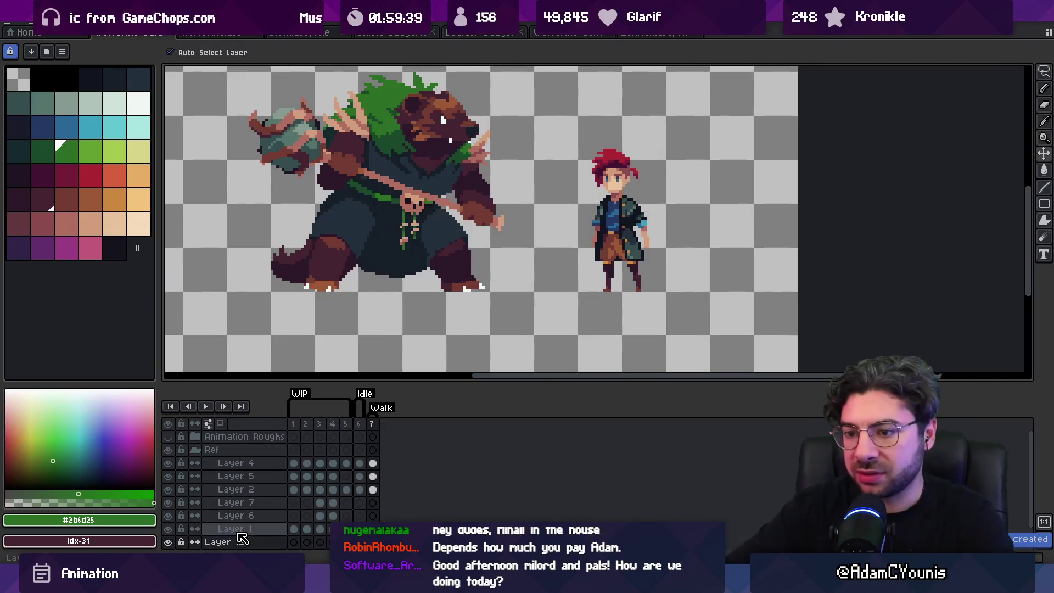
Add Layer 12, link its frames 1–7 into one cel, and set its opacity to 46%.
key(shift+n)
key(m)
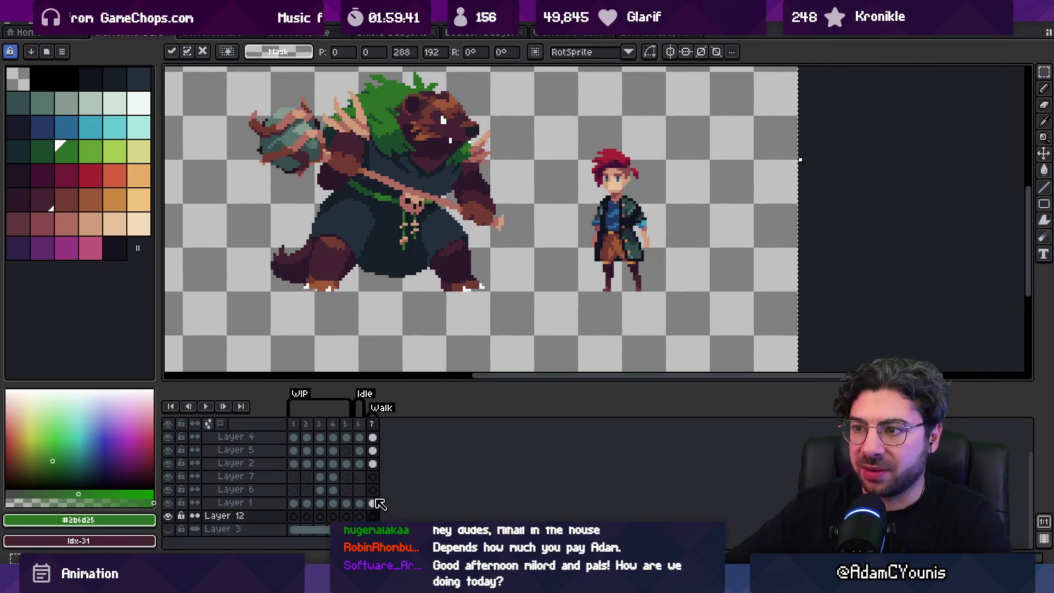
key(v)
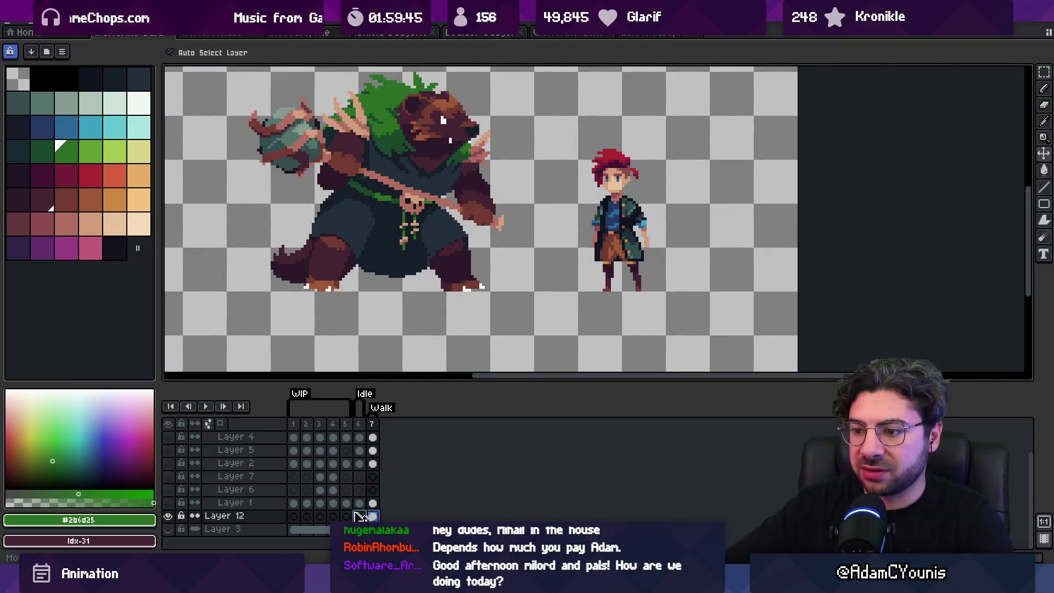
drag(375, 517, 305, 521)
right_click(304, 521)
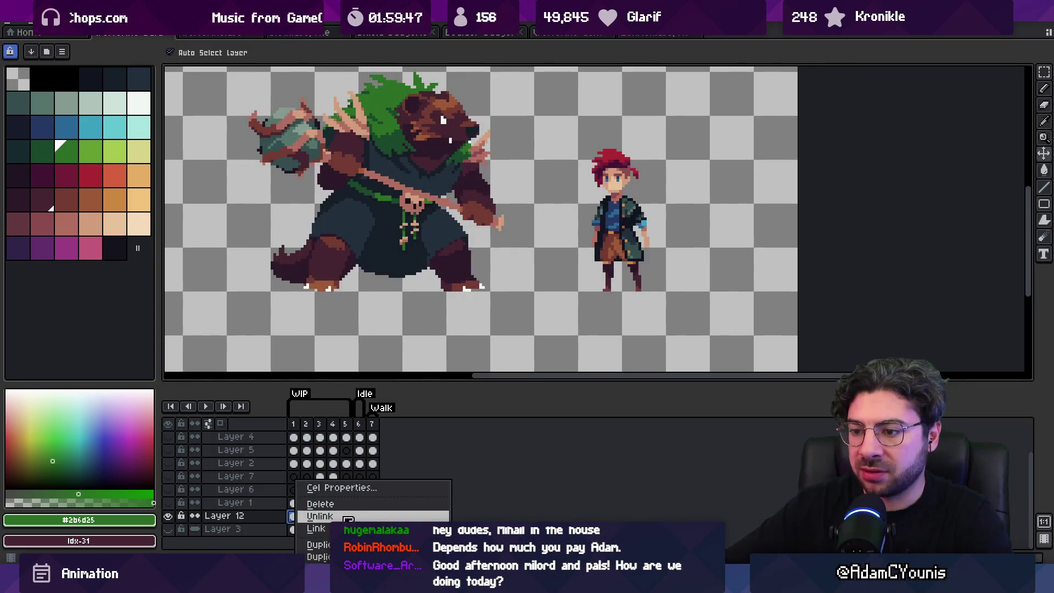
click(309, 519)
click(169, 529)
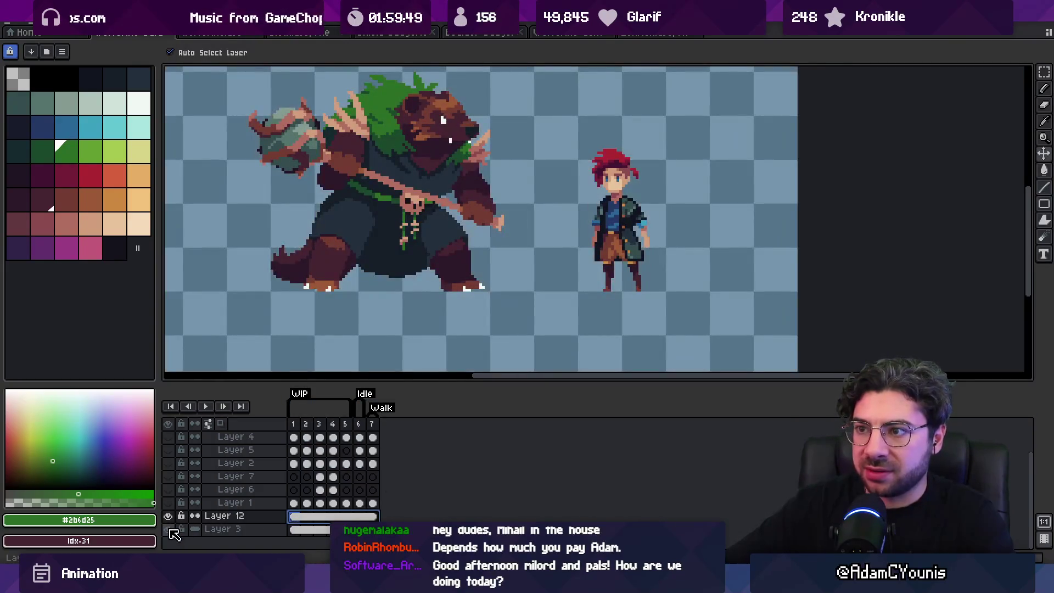
double_click(224, 516)
drag(761, 454, 727, 447)
click(814, 387)
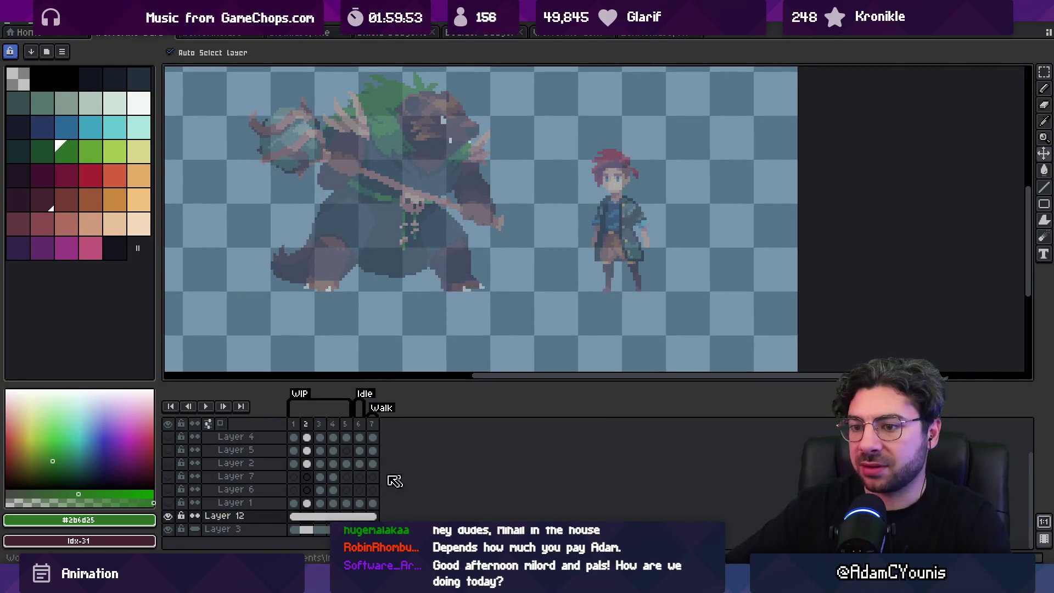
Show Layers 4 through 1 again, go to frame 7, and select Layer 1.
click(170, 424)
click(169, 424)
drag(170, 436, 170, 497)
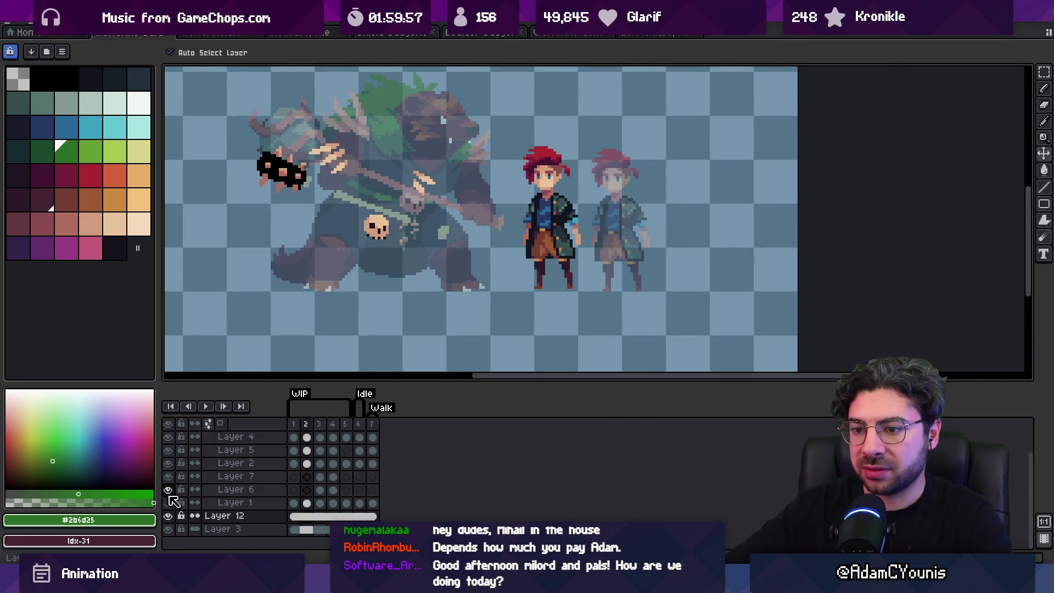
click(372, 424)
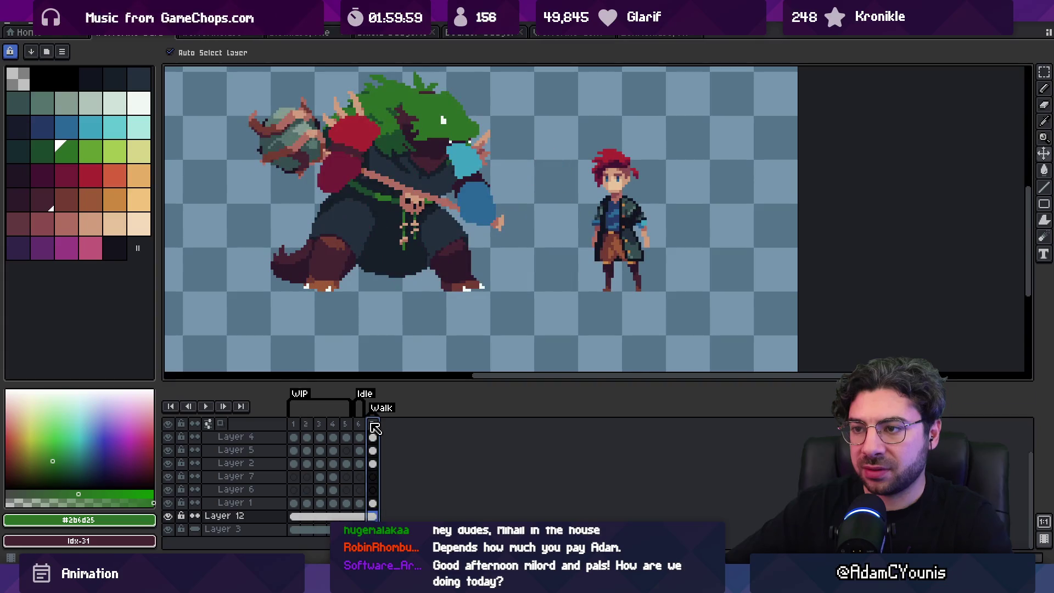
click(446, 274)
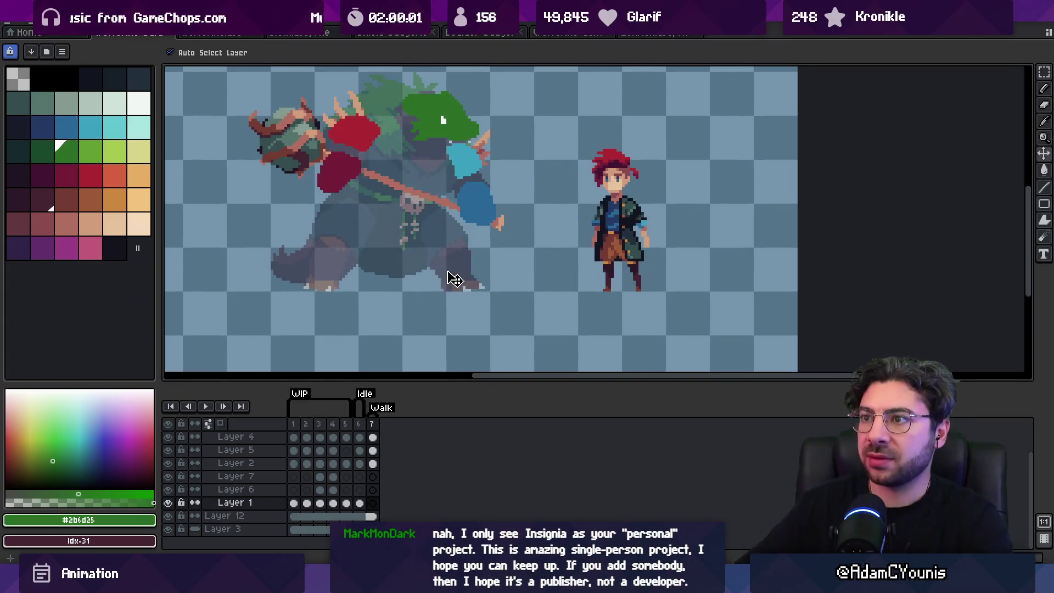
key(z)
scroll(419, 228, up, 2)
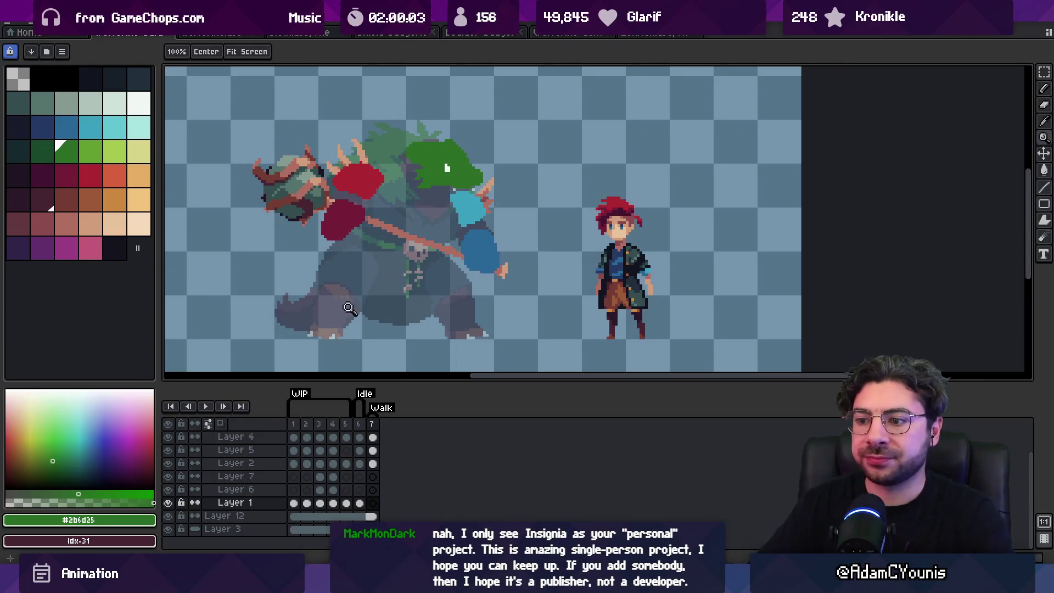
Paint an orange-red blob on the wolverine's lower body on Layer 7, then choose a paler orange.
click(372, 476)
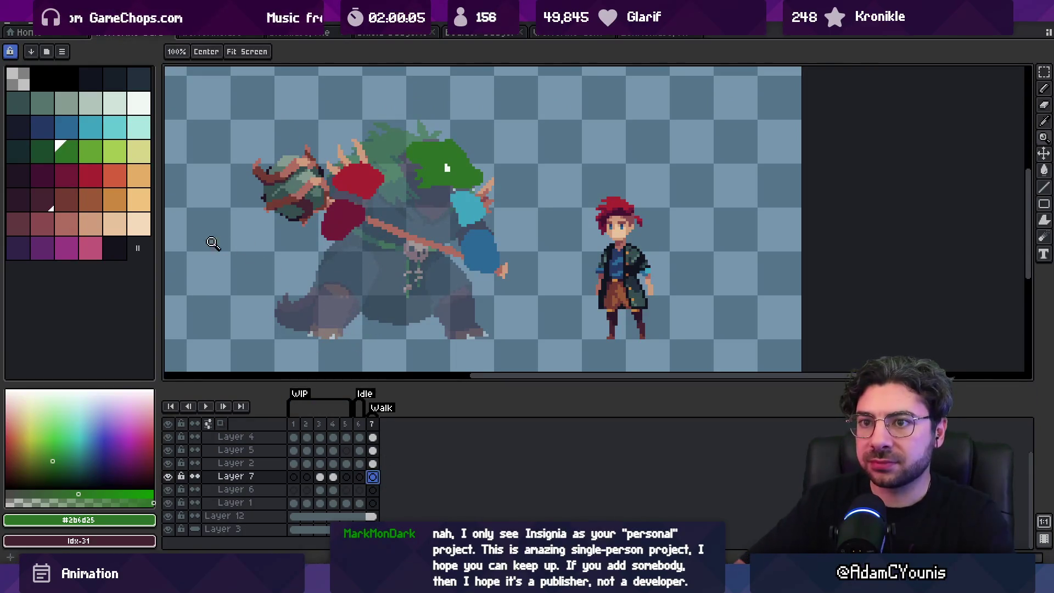
click(116, 185)
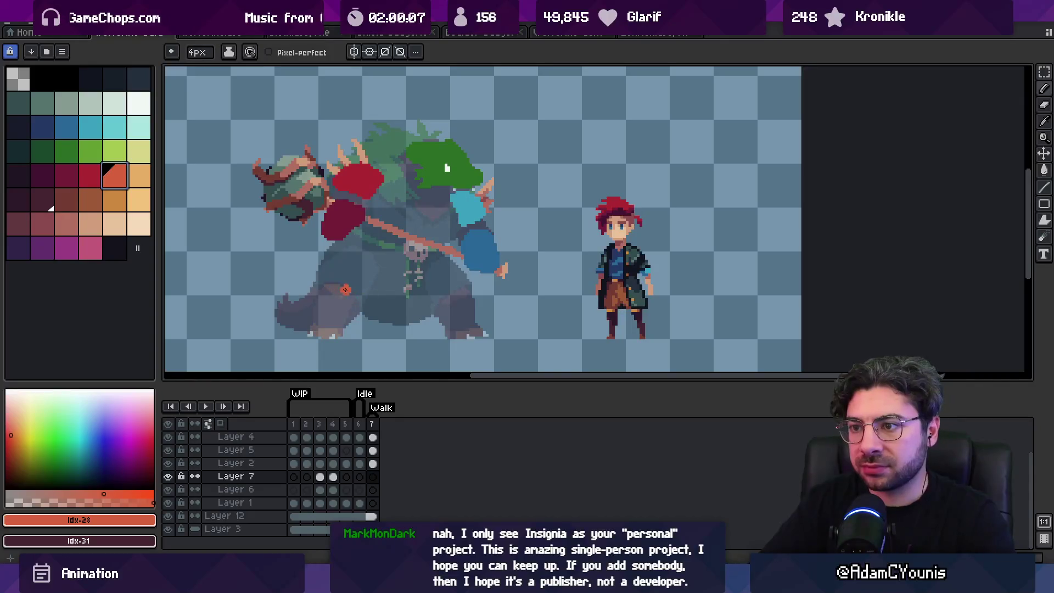
drag(346, 289, 327, 285)
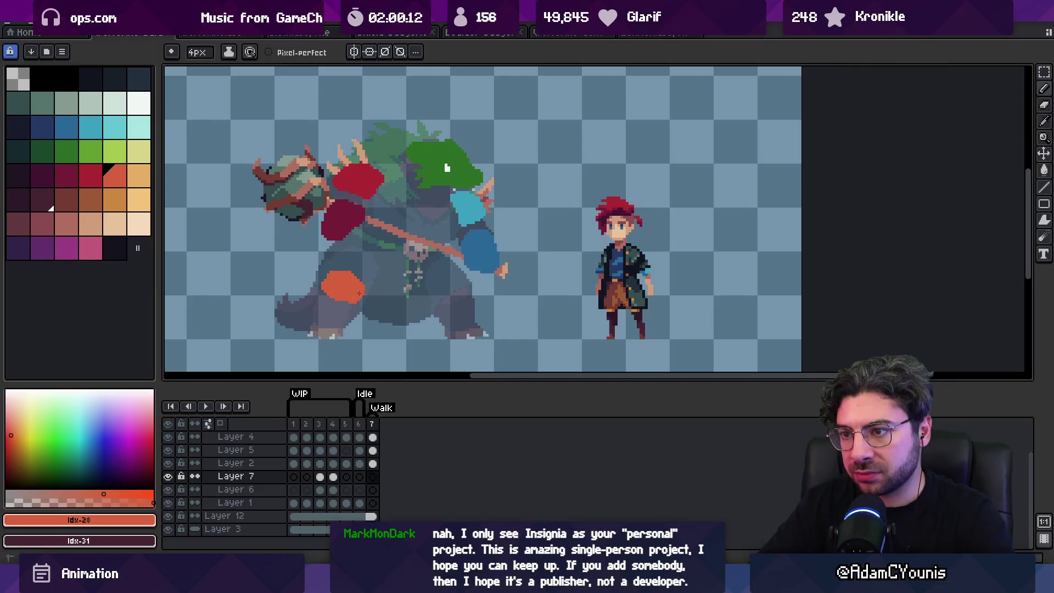
click(139, 175)
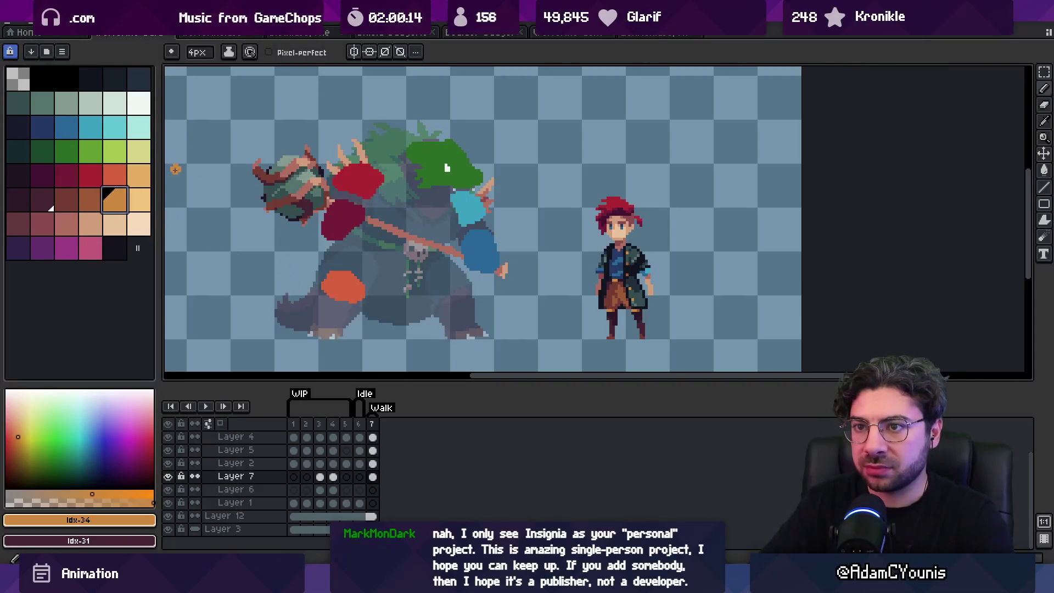
click(324, 327)
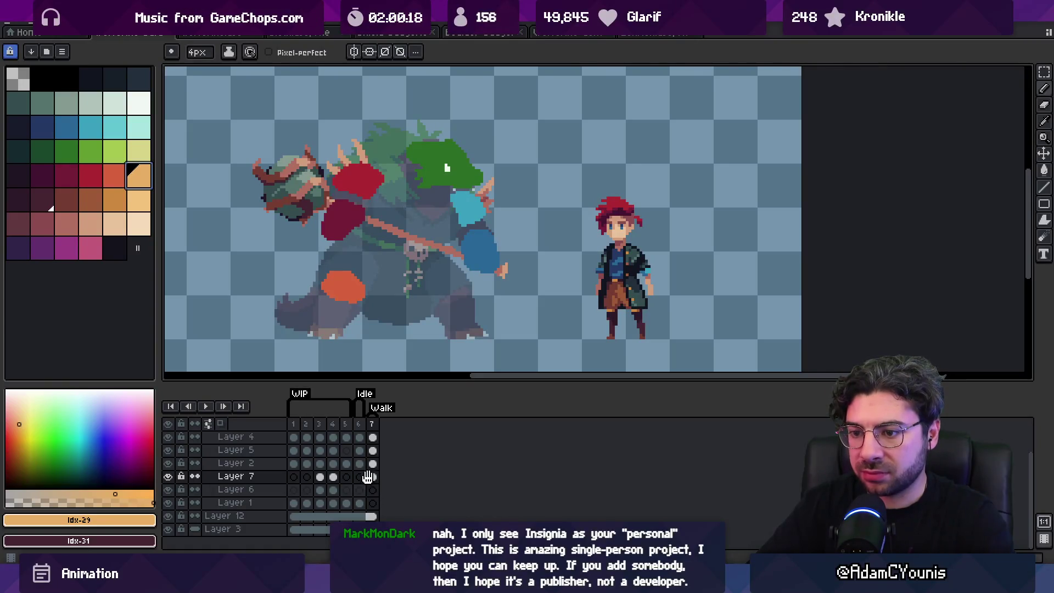
Lasso and delete the orange blob, then collapse Ref and expand Animation Roughs.
scroll(374, 495, up, 1)
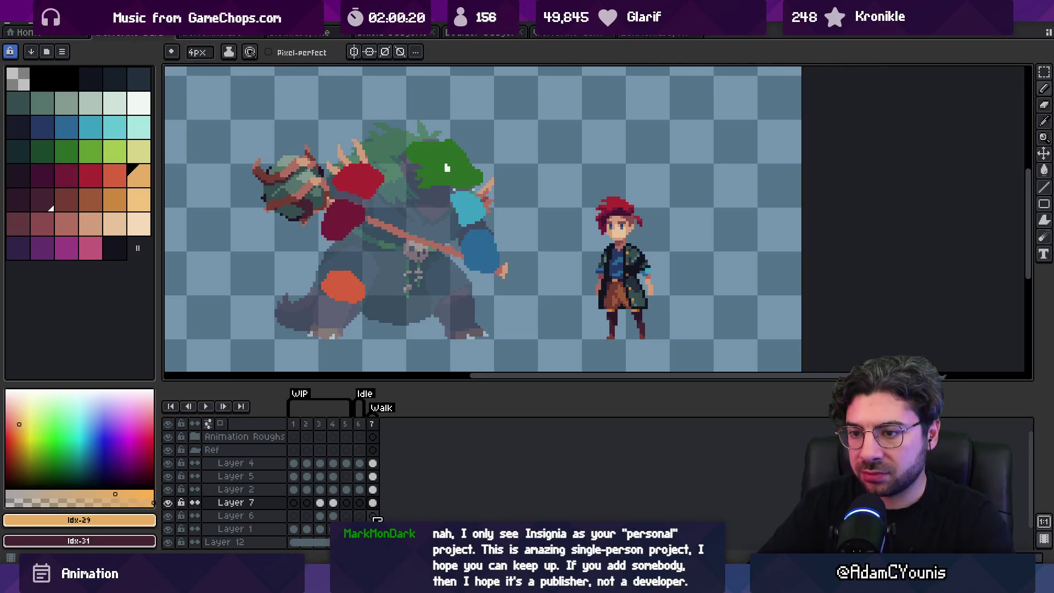
key(q)
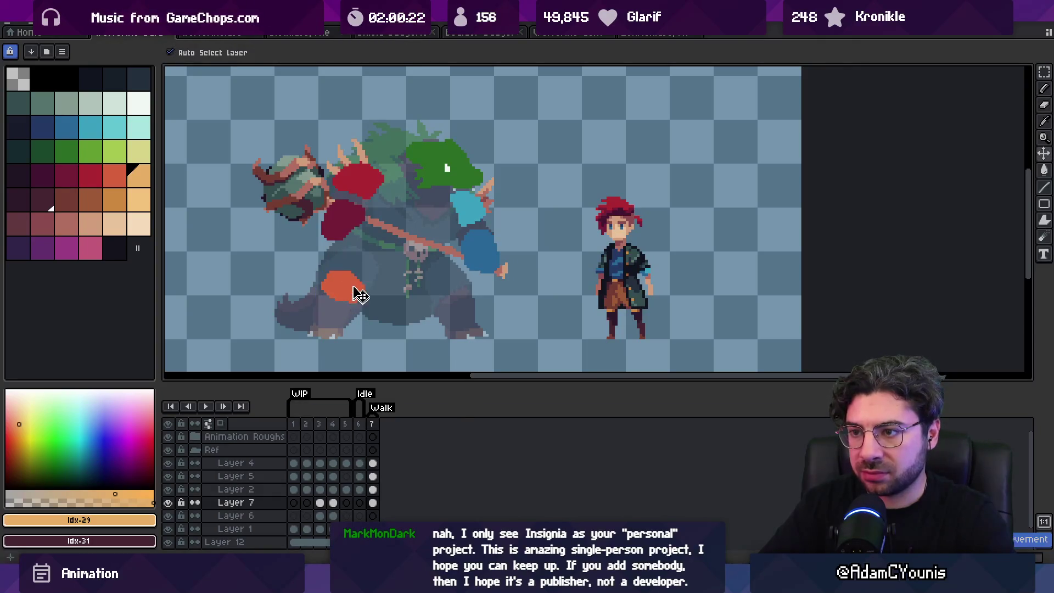
drag(349, 251, 360, 321)
key(Delete)
key(v)
click(195, 449)
click(195, 437)
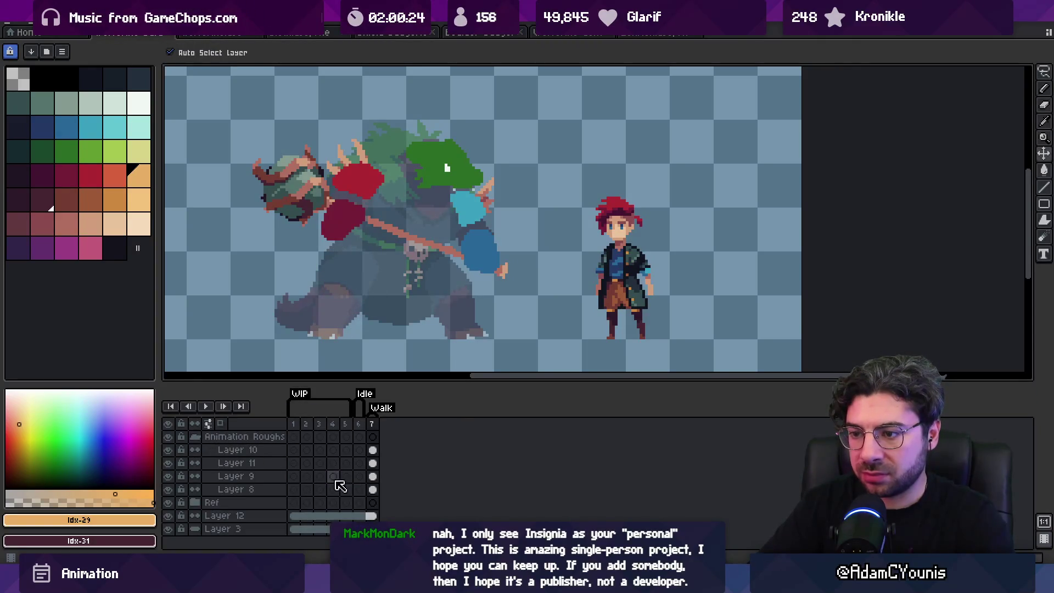
Add new layers above Layer 8 and paint a light orange foot under the left leg on Layer 14.
click(285, 490)
key(shift+b)
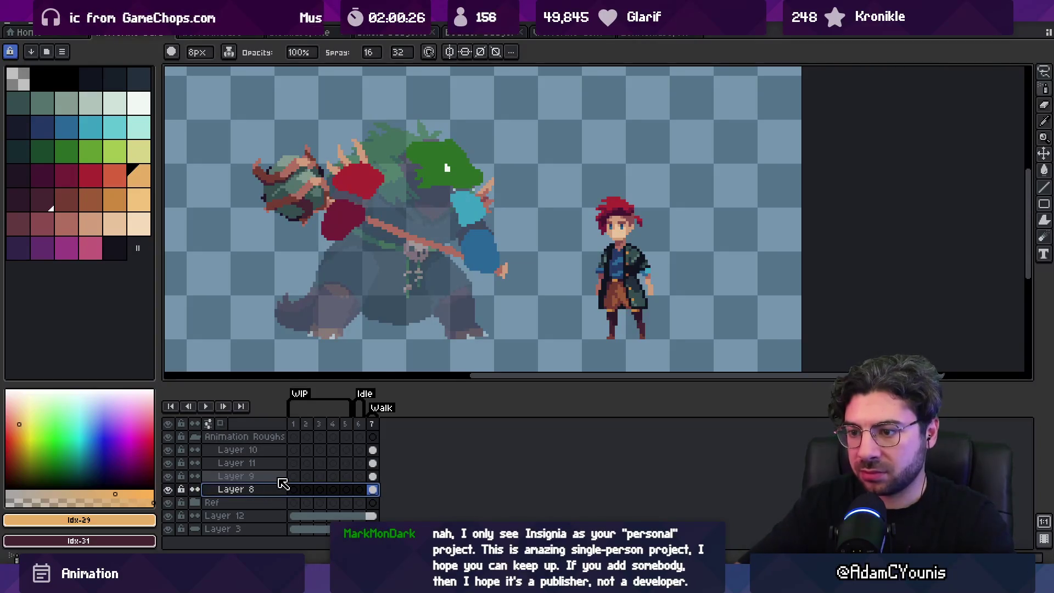
key(Escape)
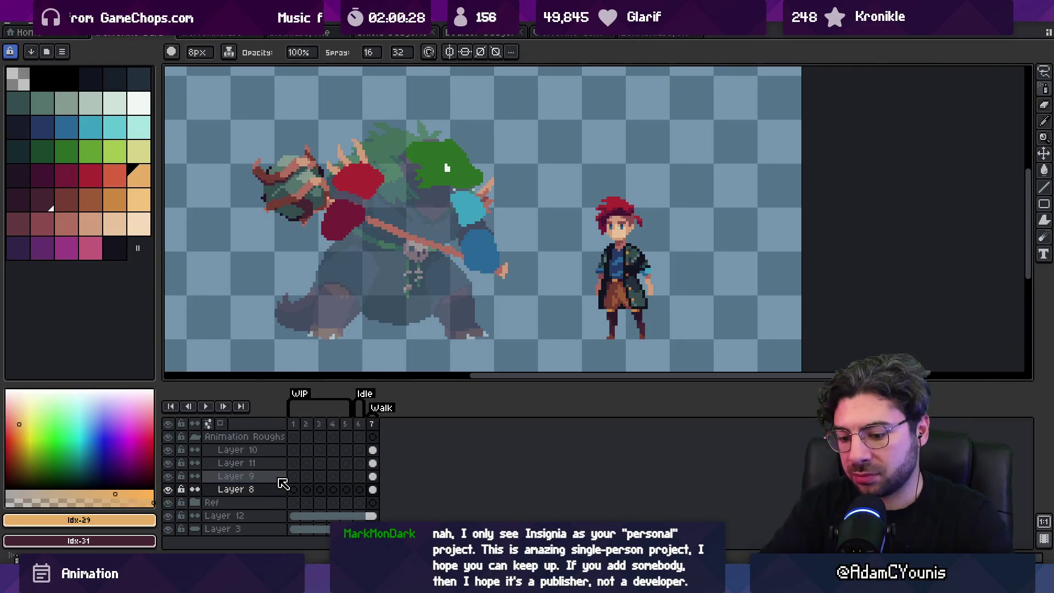
key(shift+n)
key(shift+n)
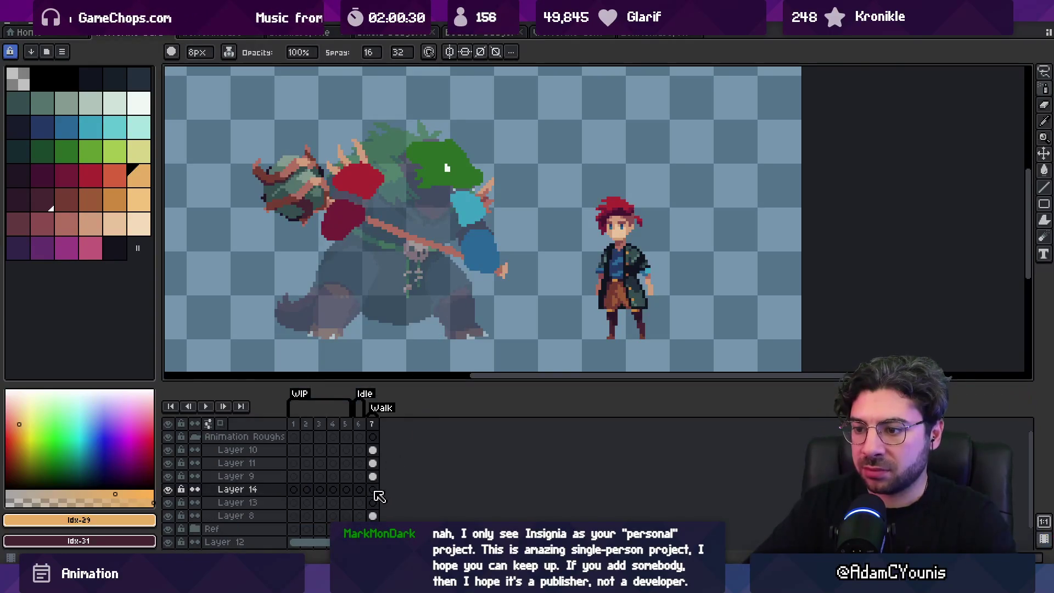
key(v)
click(341, 236)
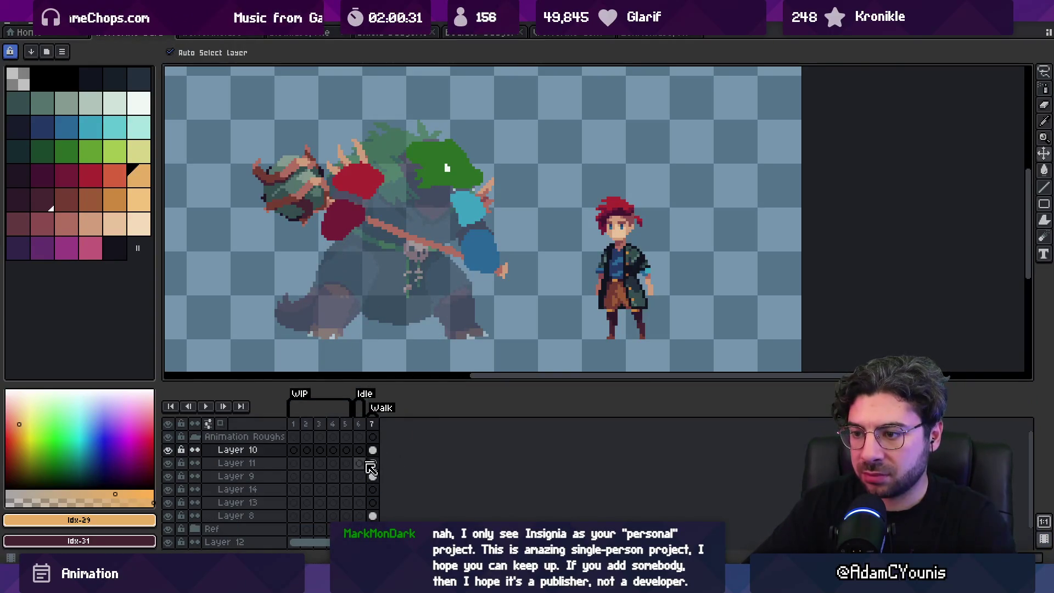
click(255, 490)
key(b)
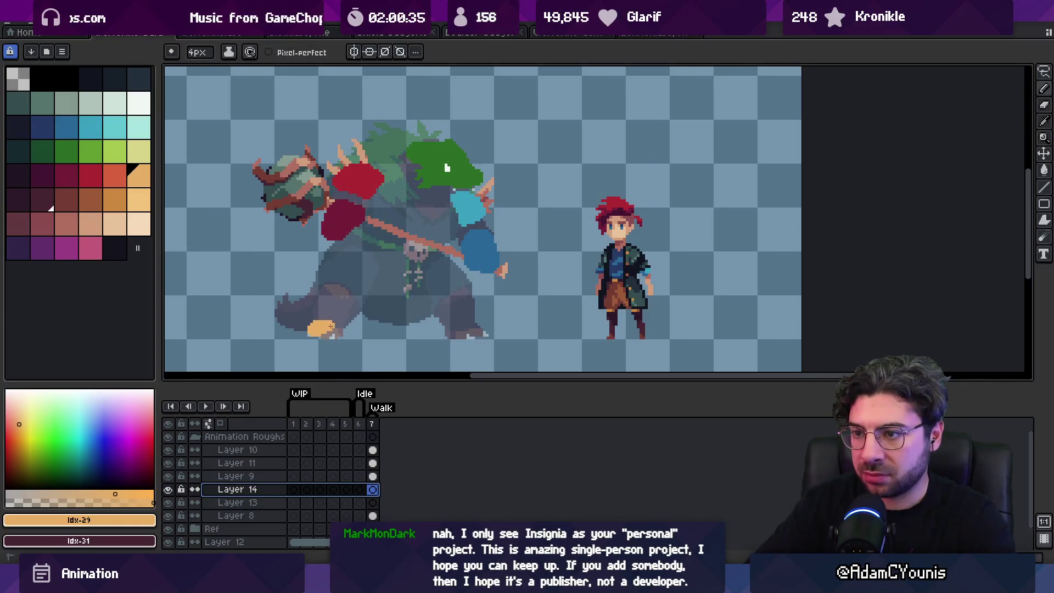
click(310, 333)
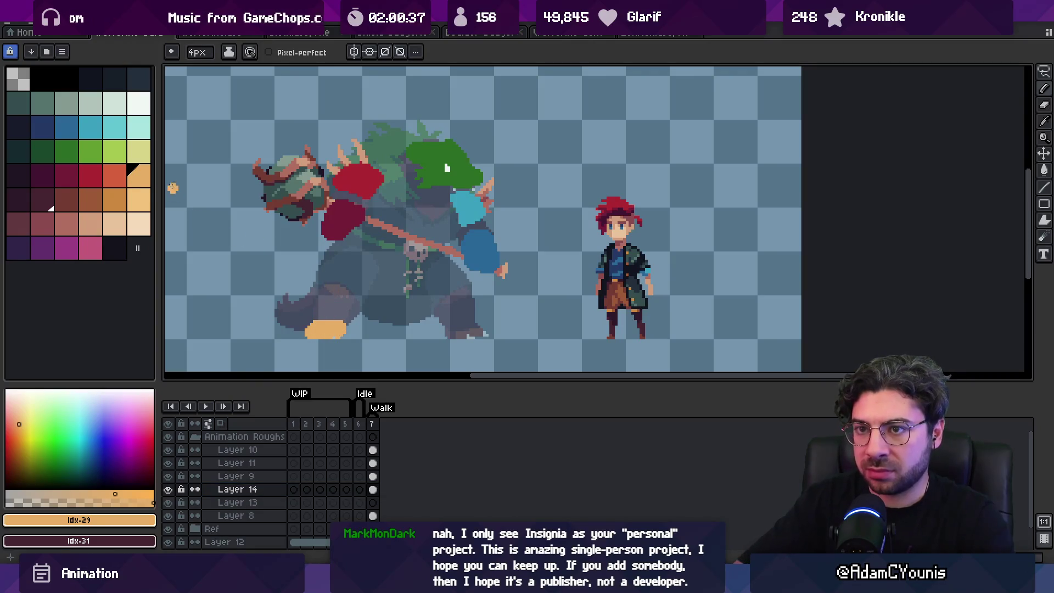
click(114, 176)
On new layers, paint a cyan blob on the right leg and a light cyan foot beneath it.
click(373, 503)
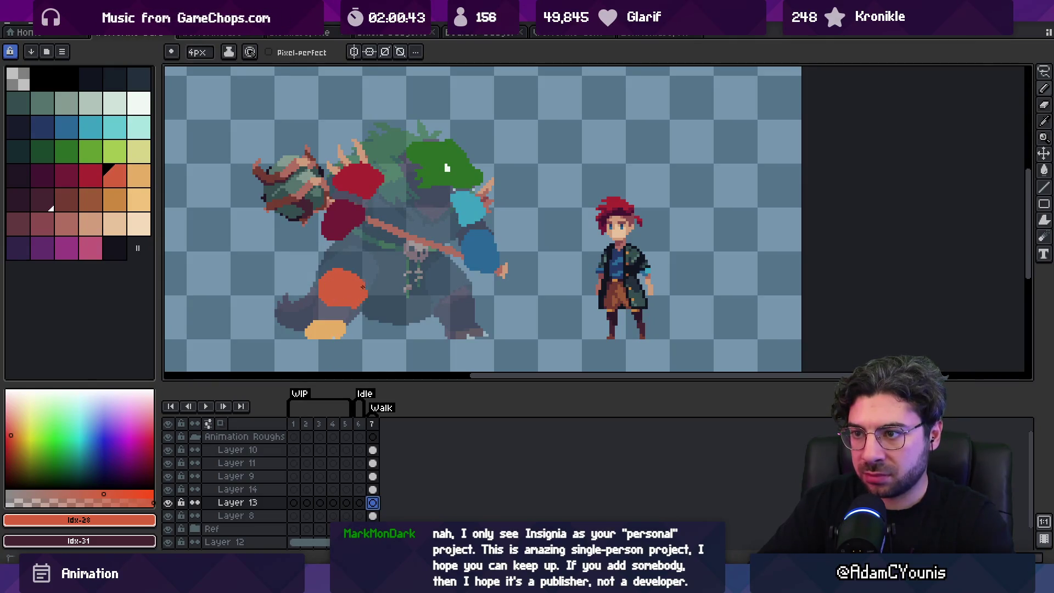
click(115, 127)
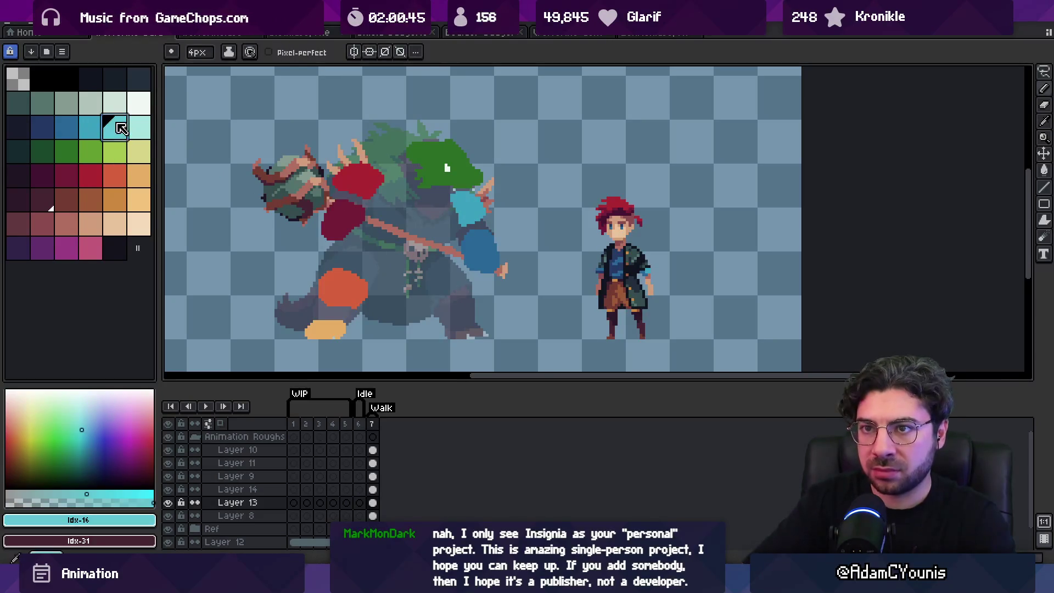
key(shift+n)
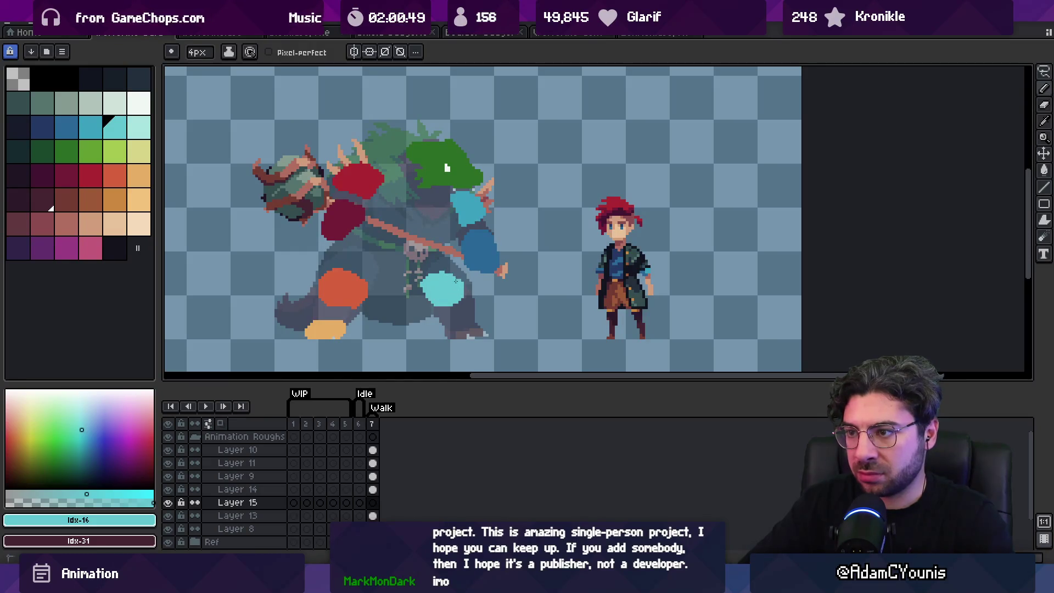
key(ctrl+z)
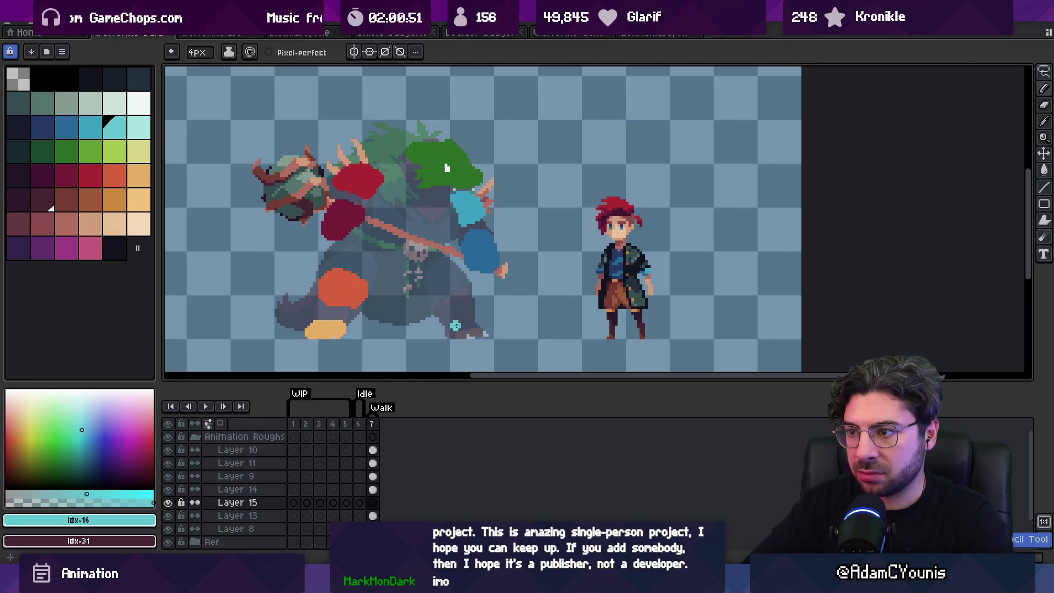
drag(447, 303, 442, 298)
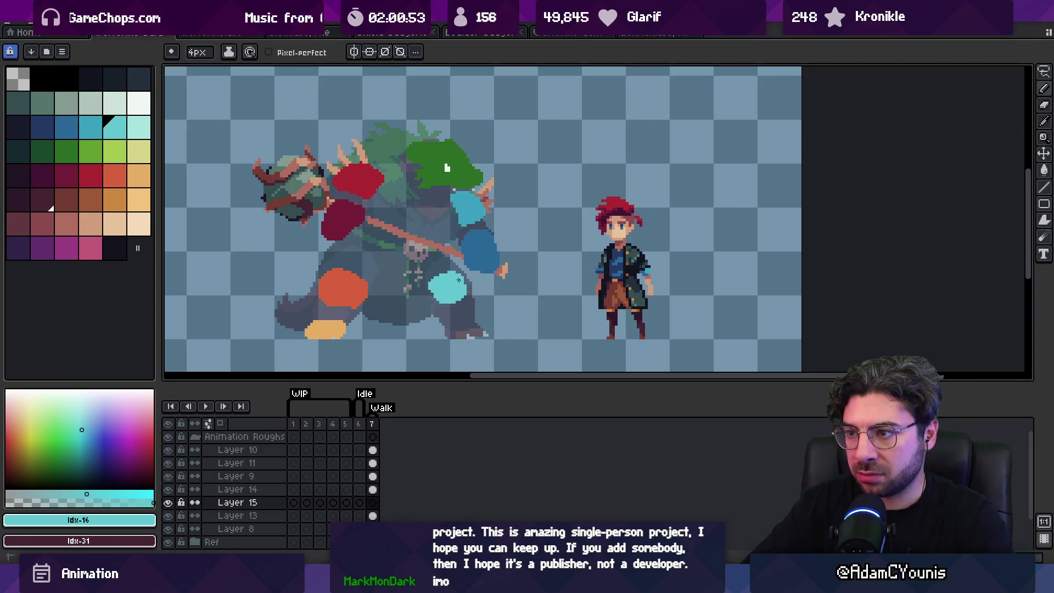
click(146, 131)
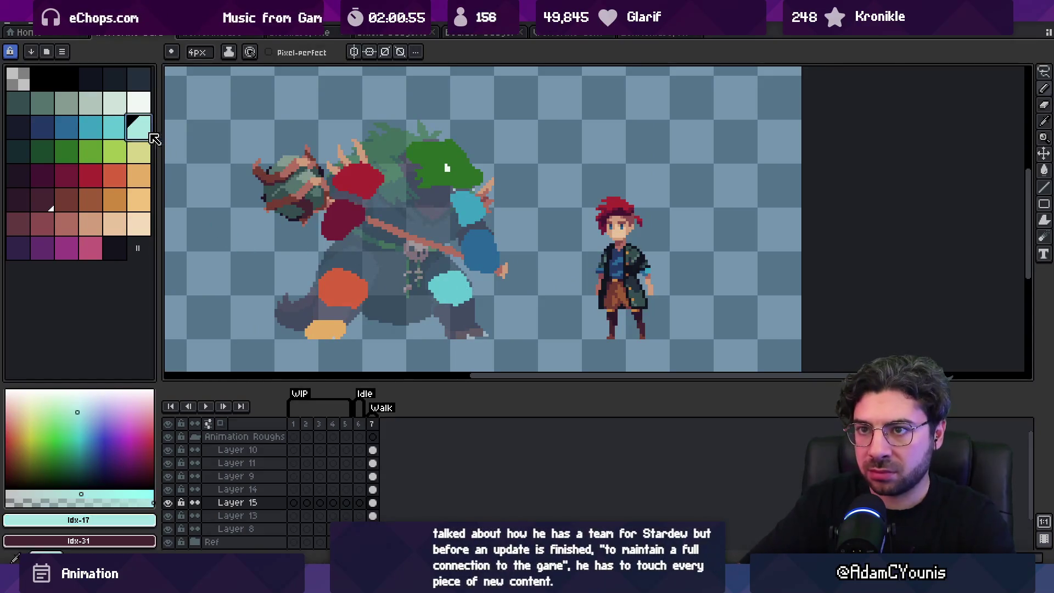
key(shift+n)
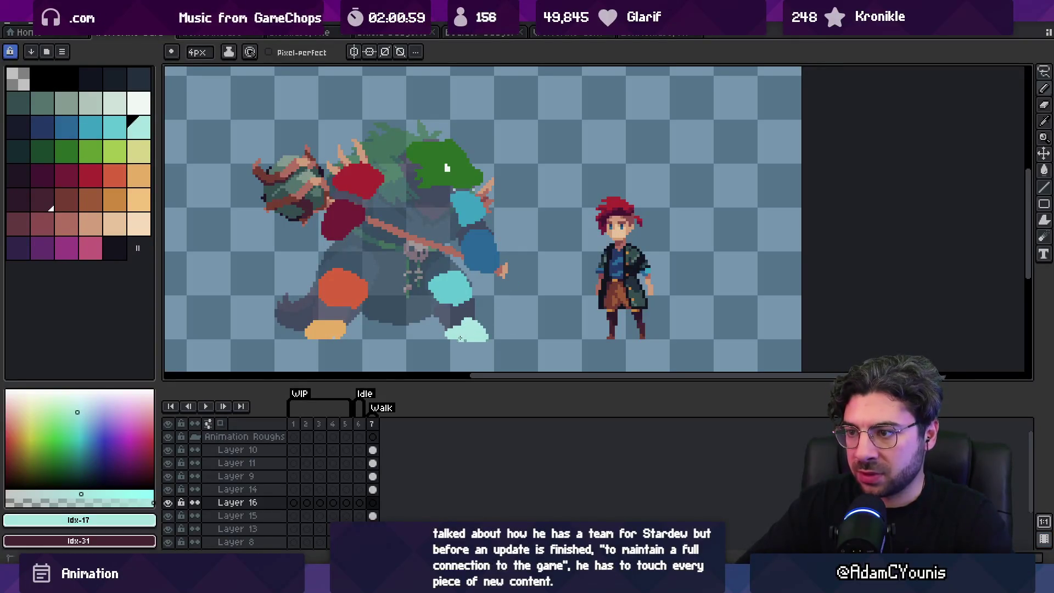
drag(460, 332, 461, 332)
Tidy the light cyan foot's edge with the eraser and fine brush.
key(b)
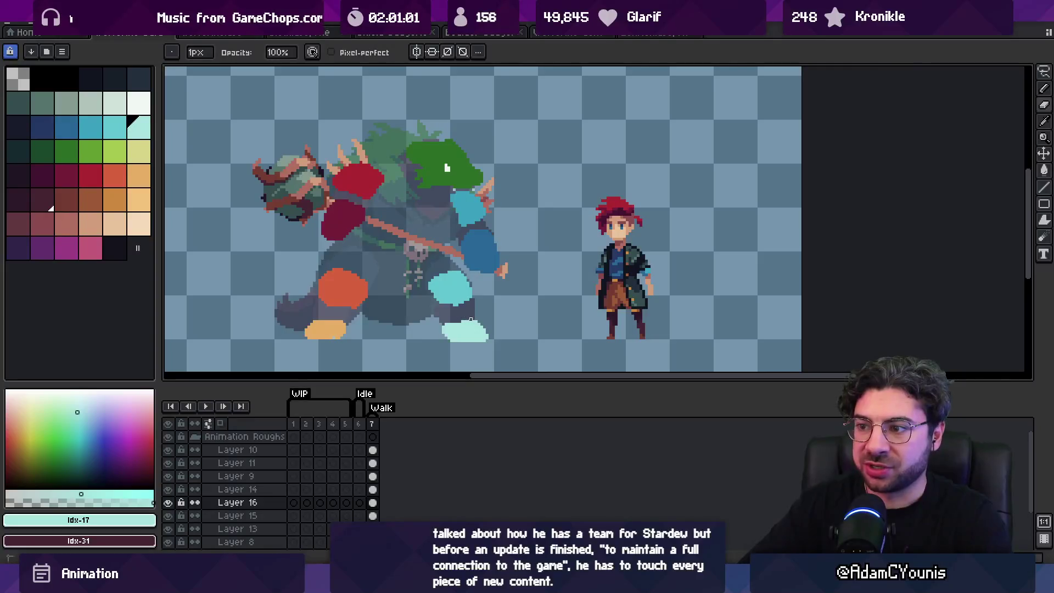
key(e)
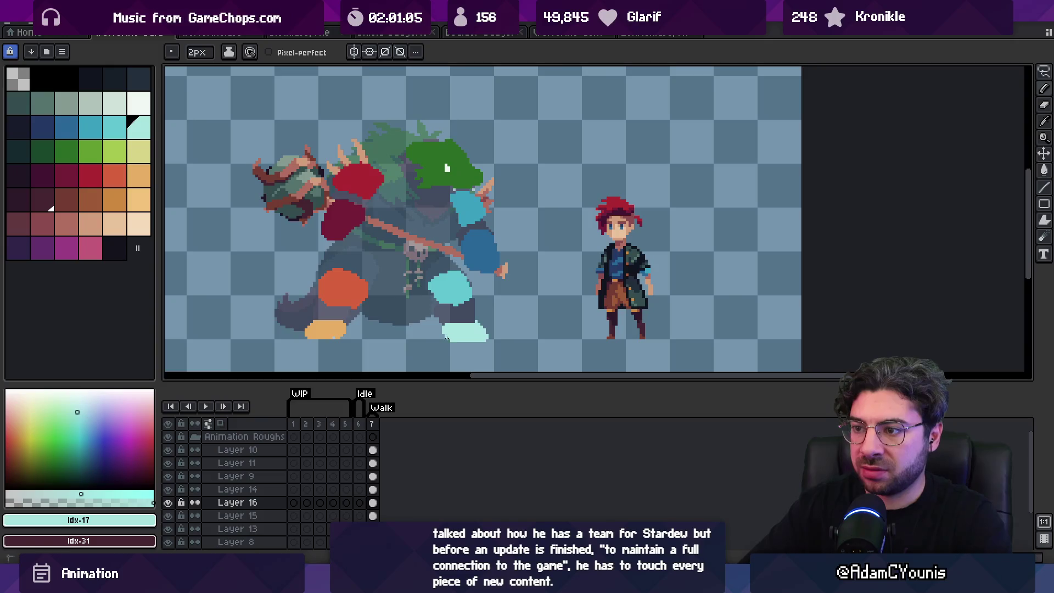
key(b)
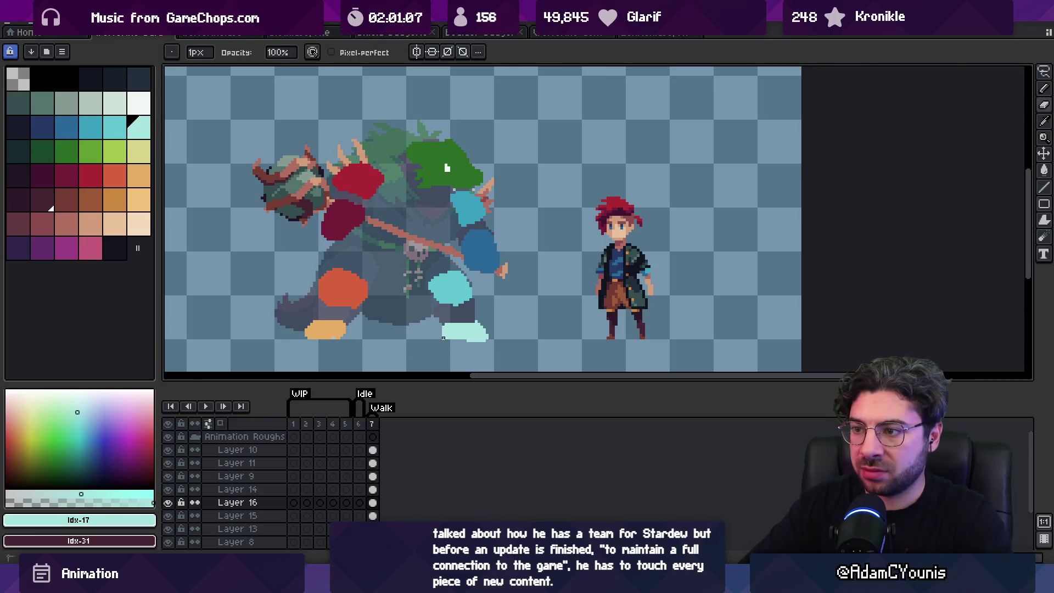
scroll(443, 338, down, 2)
scroll(503, 329, up, 3)
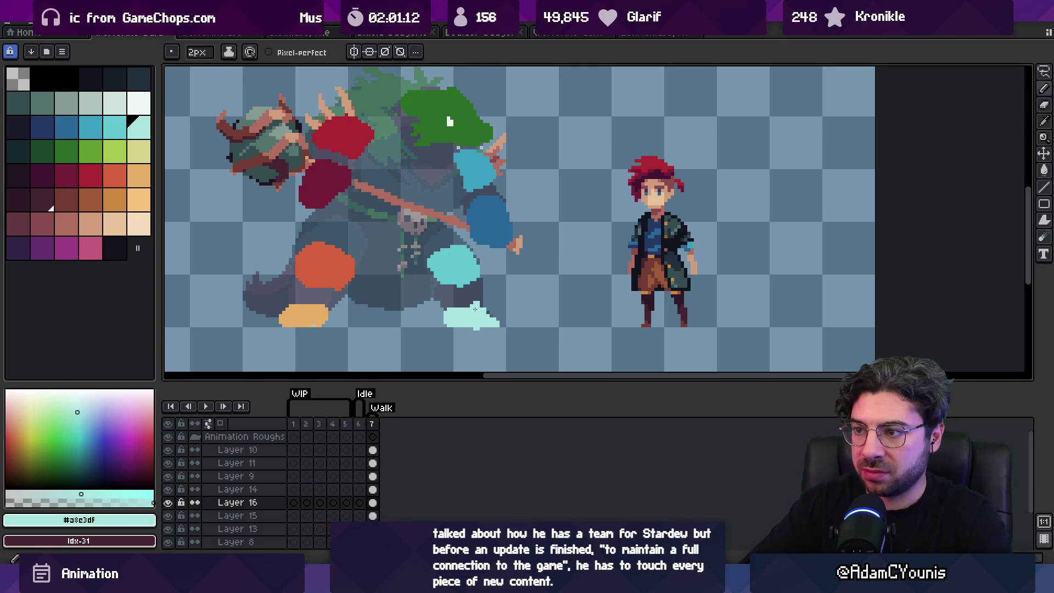
Zoom out to review the sprite, then pick the head's green and make Layer 8 active.
ctrl+click(465, 282)
alt+click(472, 286)
key(z)
scroll(483, 284, down, 2)
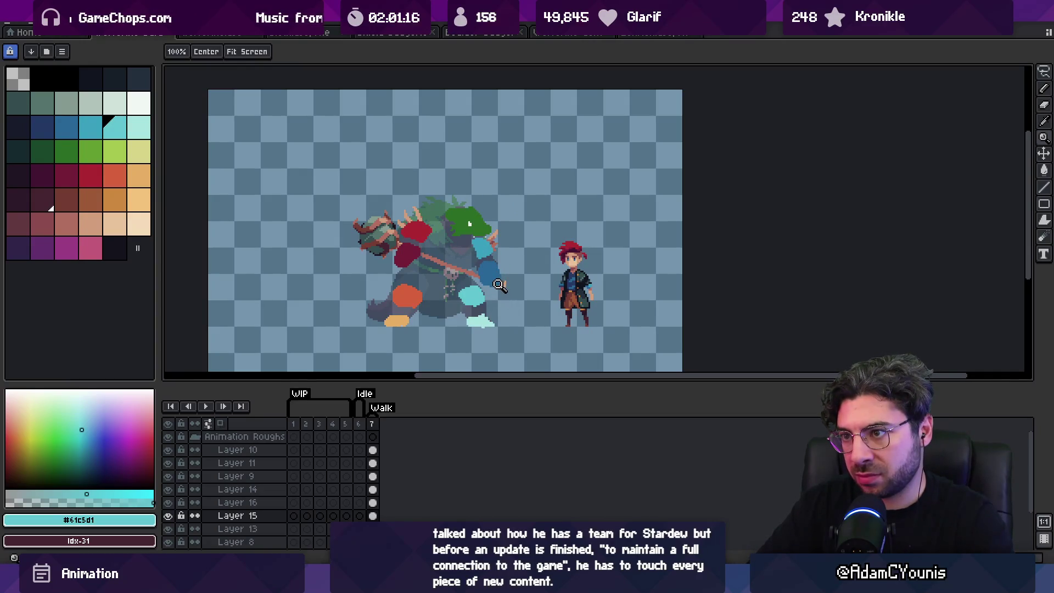
click(472, 237)
key(b)
alt+click(442, 205)
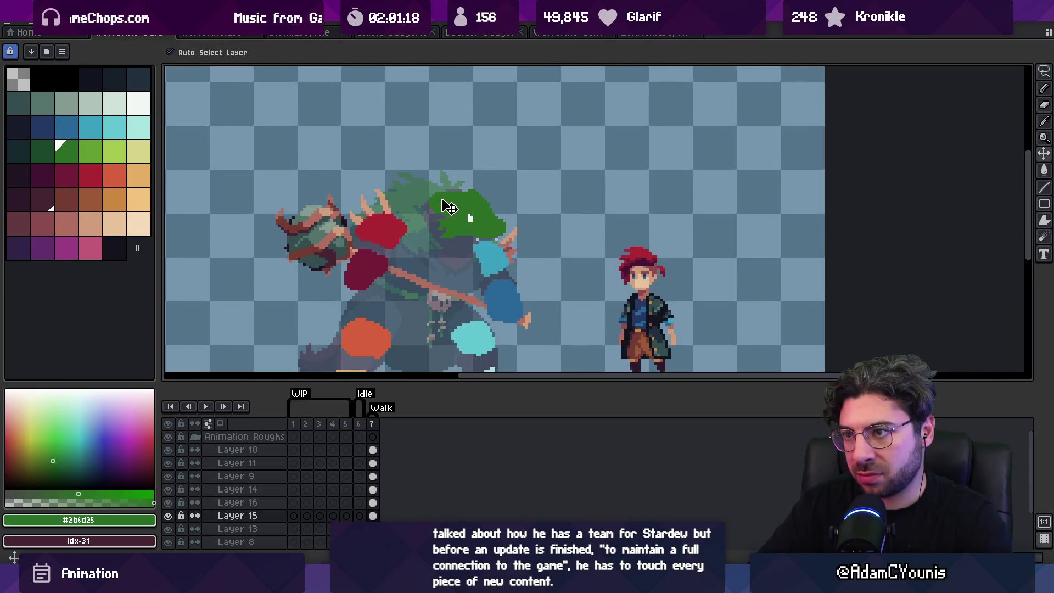
ctrl+click(413, 202)
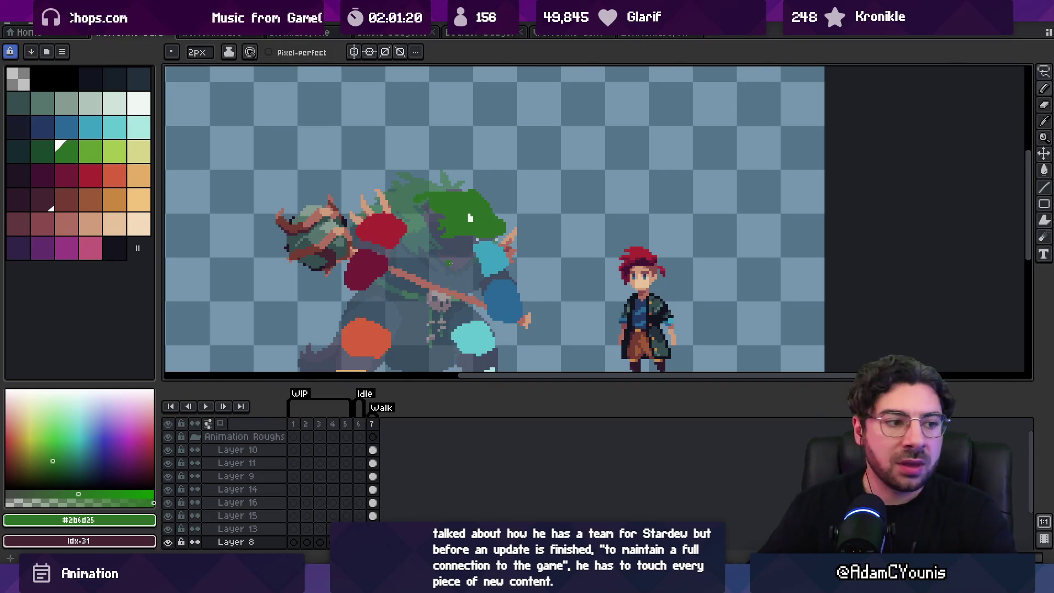
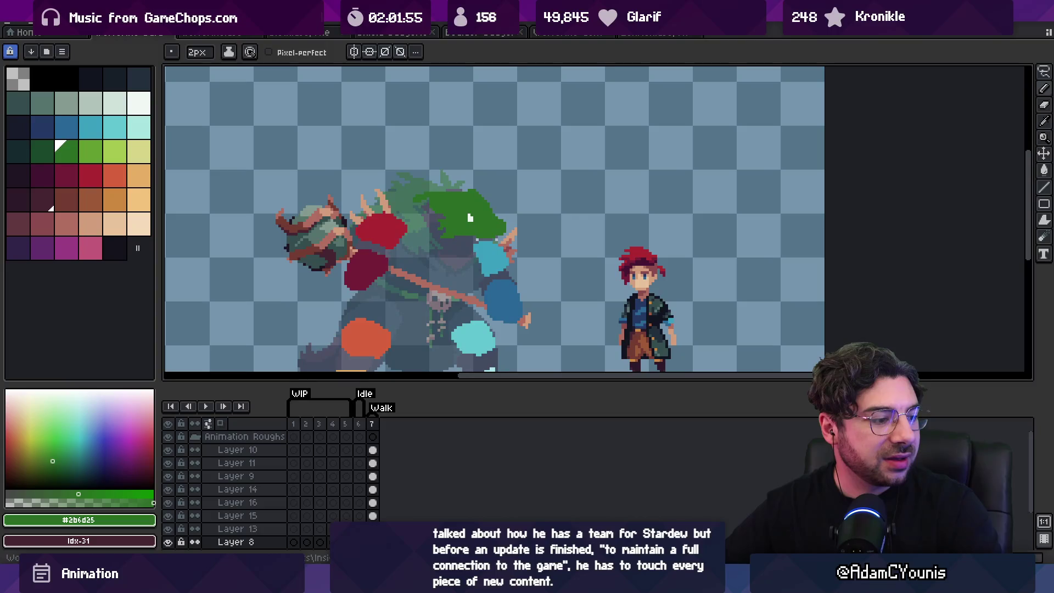
Check the YouTube soundtrack, recentre both characters and select Layer 10.
key(alt+Tab)
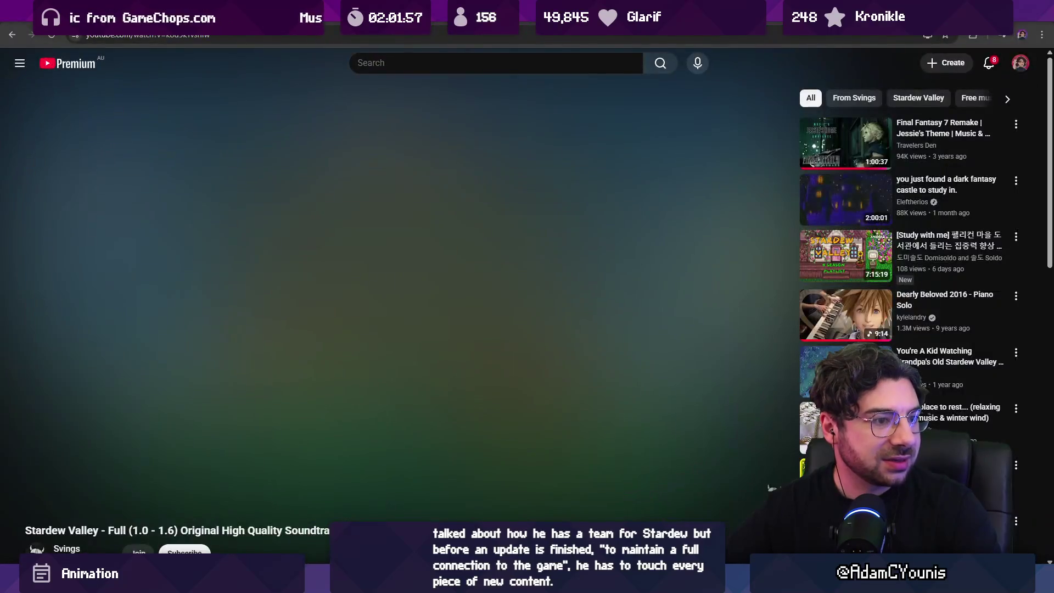
key(alt+Tab)
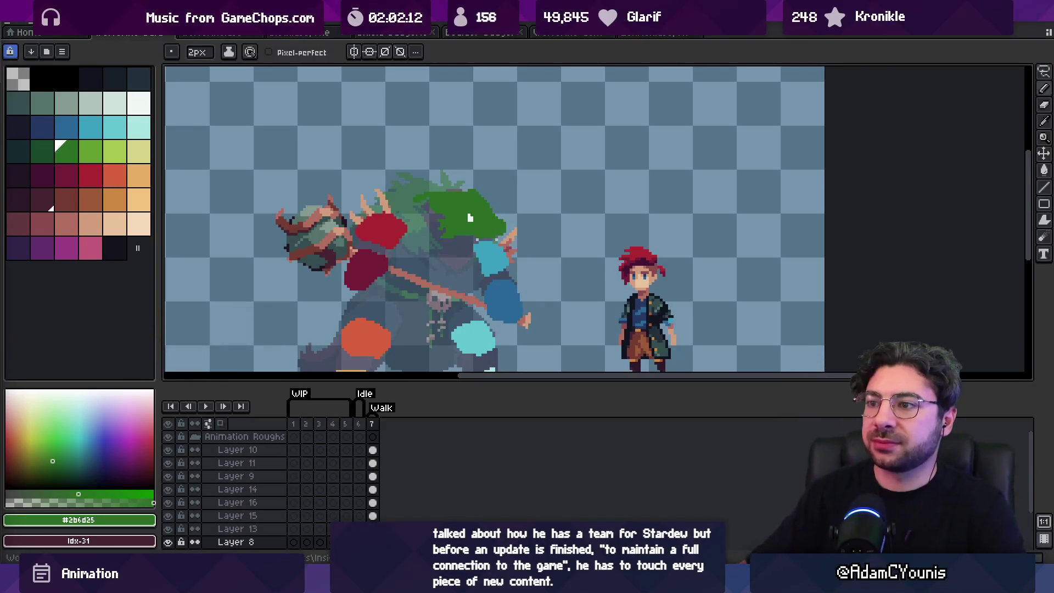
drag(470, 218, 530, 192)
key(v)
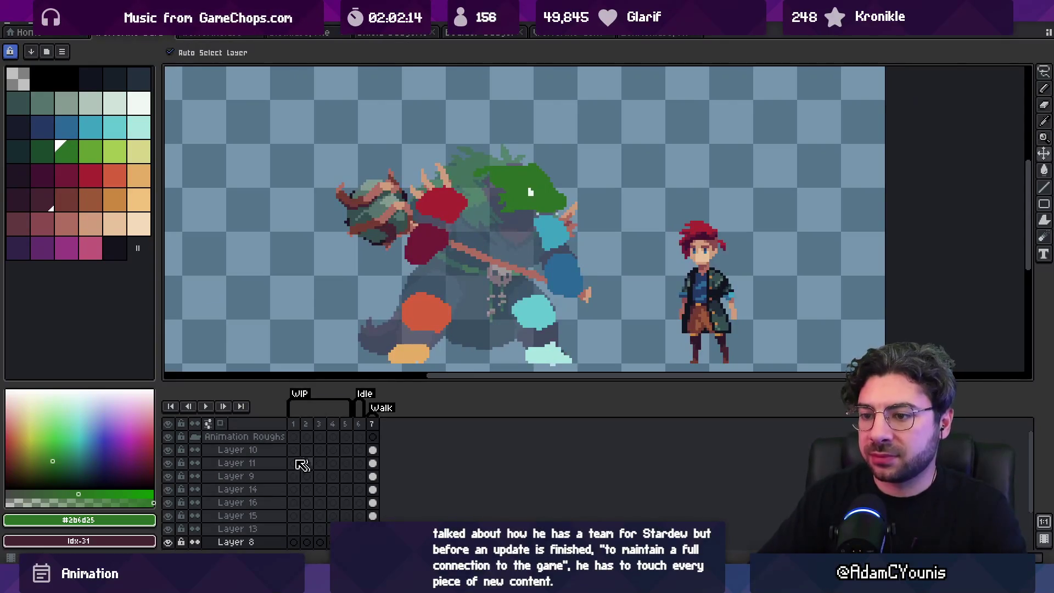
click(282, 450)
Paint a large white blob over the boss's weapon on a new layer above Layer 10.
key(shift+n)
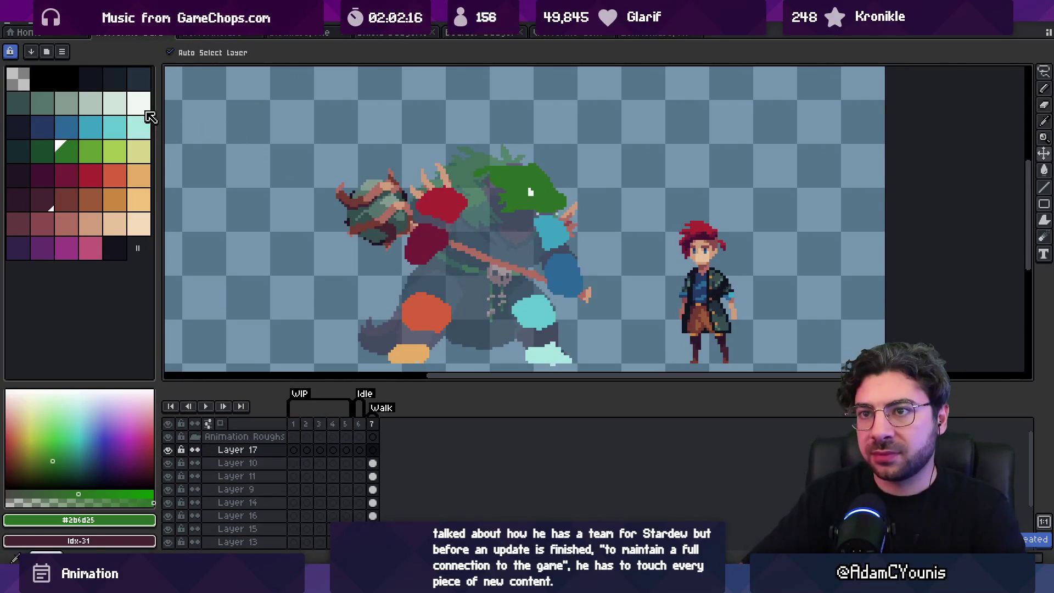
click(139, 102)
key(b)
drag(406, 214, 388, 218)
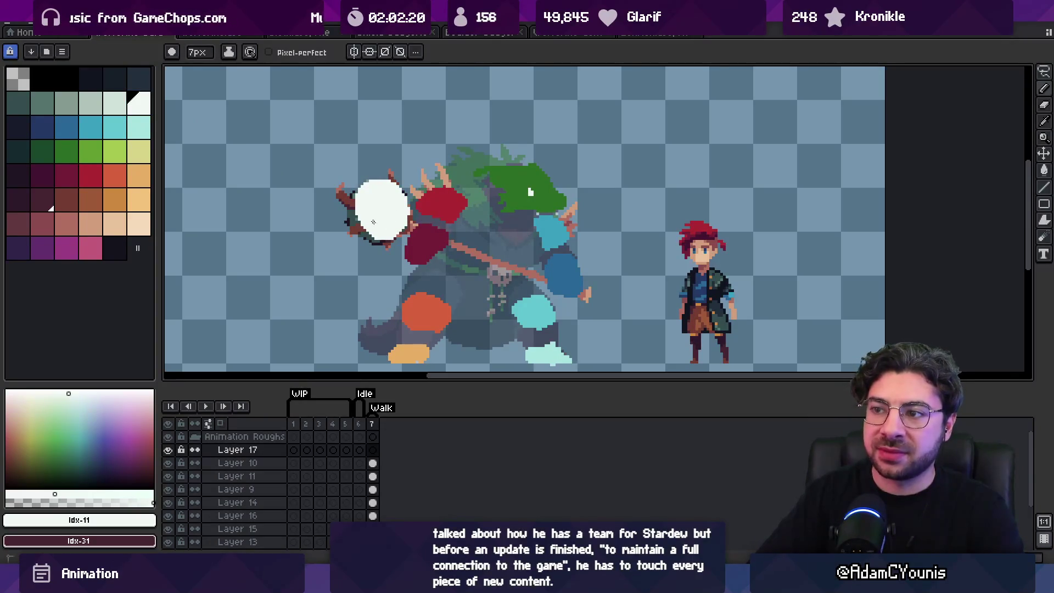
drag(367, 198, 364, 194)
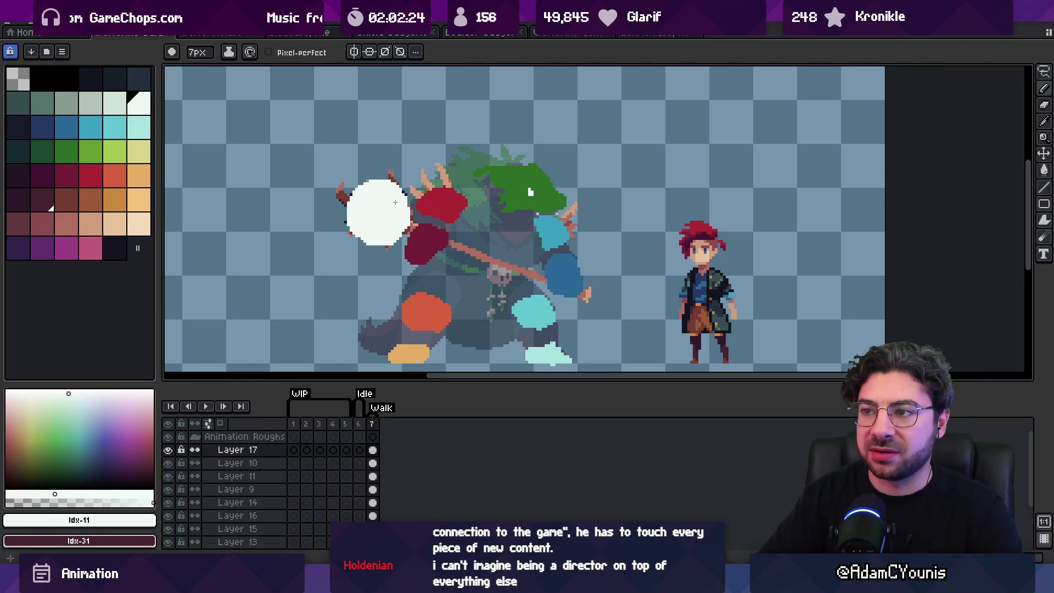
drag(382, 229, 359, 225)
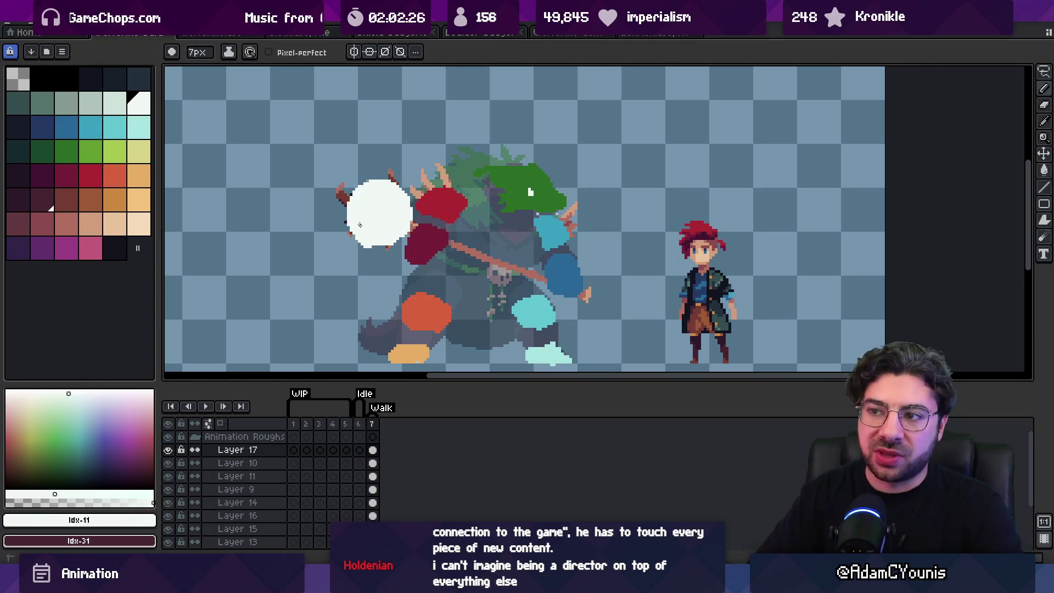
Switch to a 1px pencil and zoom in on the characters.
key(b)
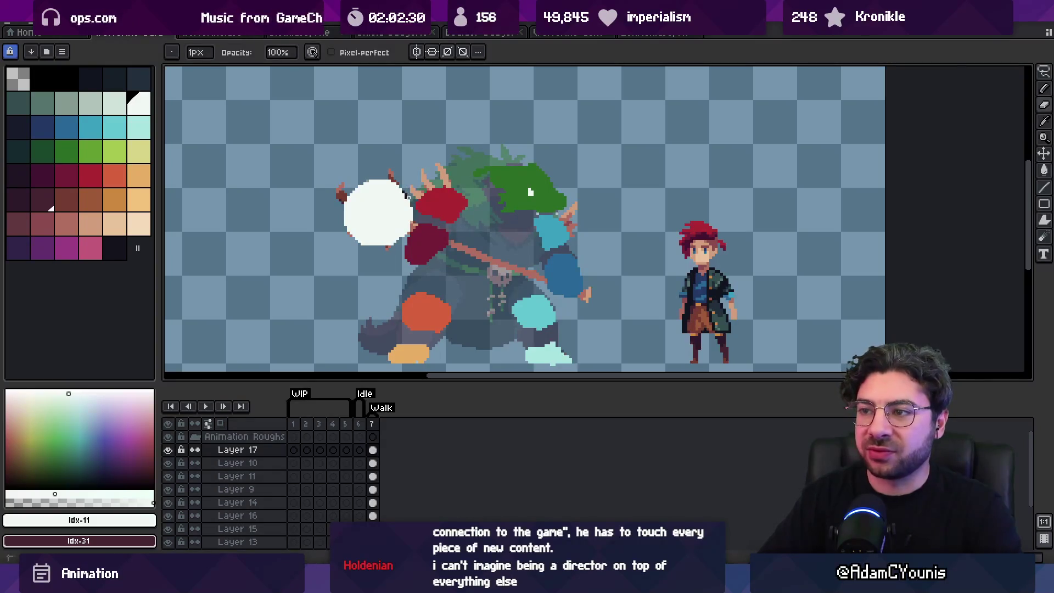
key(z)
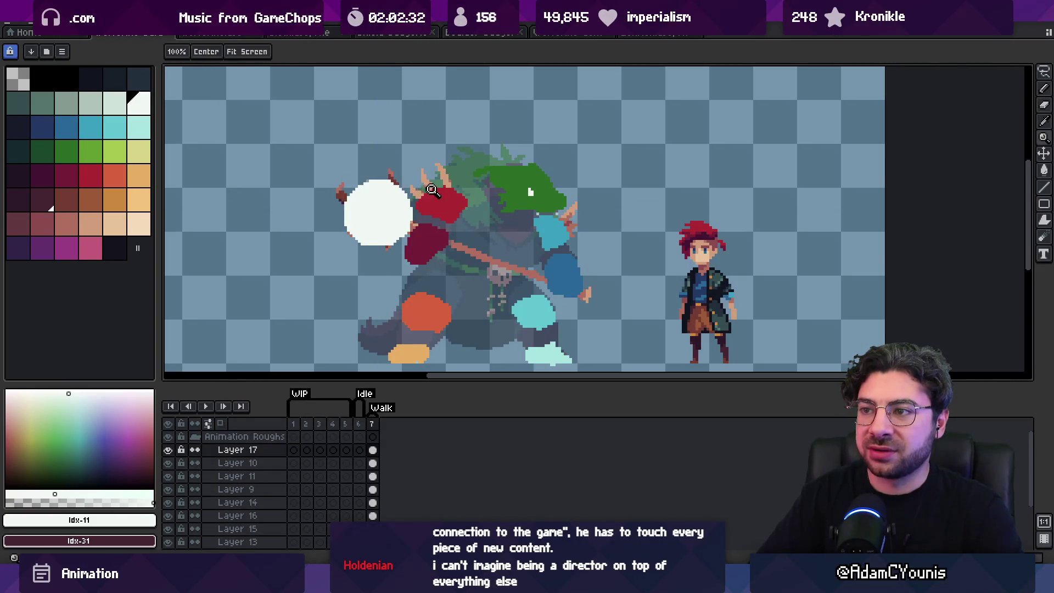
scroll(424, 147, down, 3)
click(435, 205)
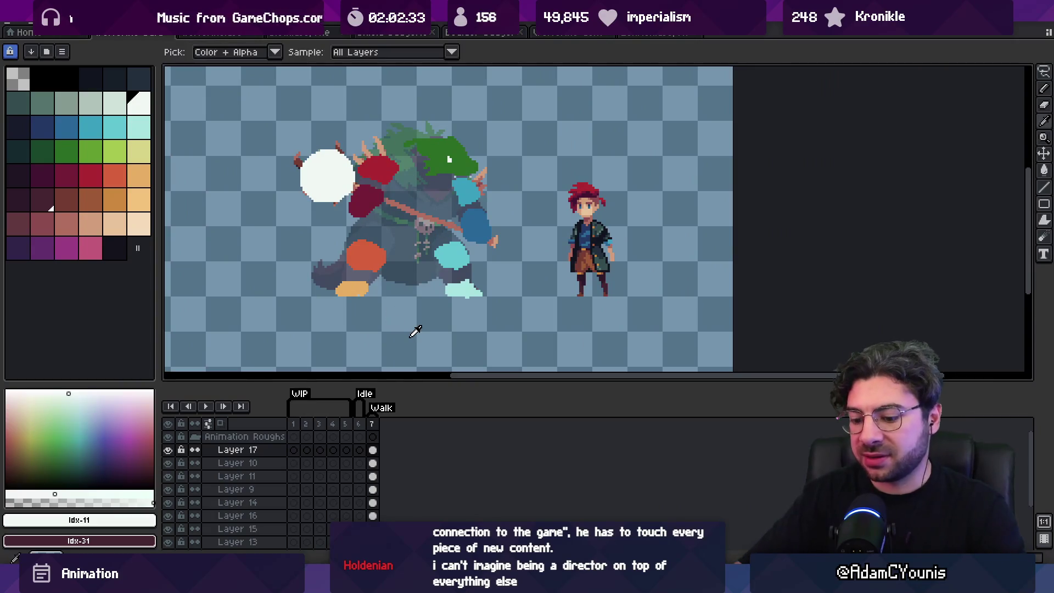
Add new frames until the timeline reaches frame 17.
key(i)
key(alt+n)
key(alt+n)
key(alt+n)
key(alt+n)
key(alt+n)
key(alt+n)
key(z)
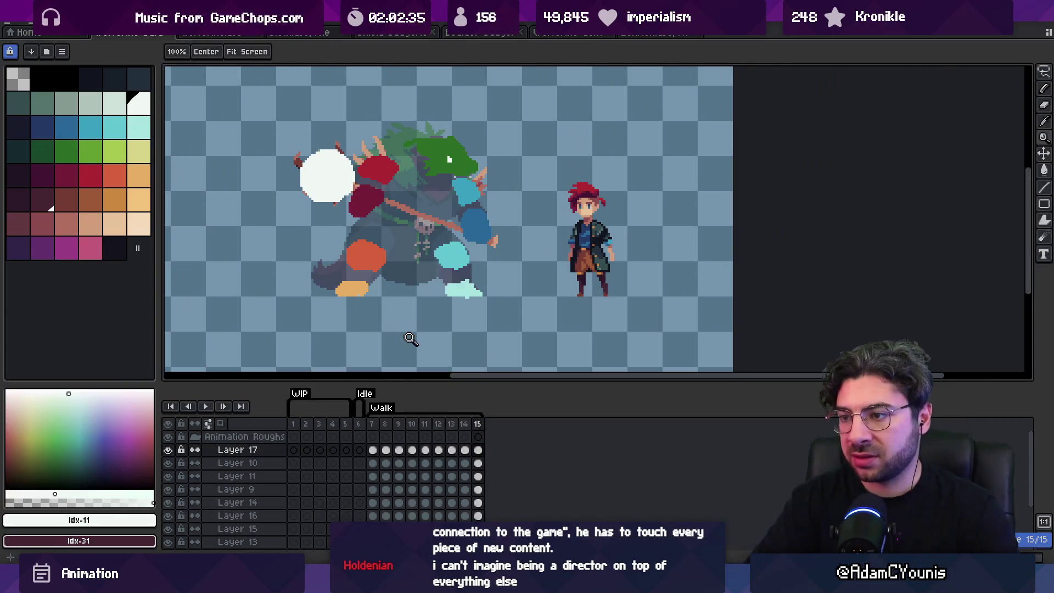
key(alt+n)
key(alt+n)
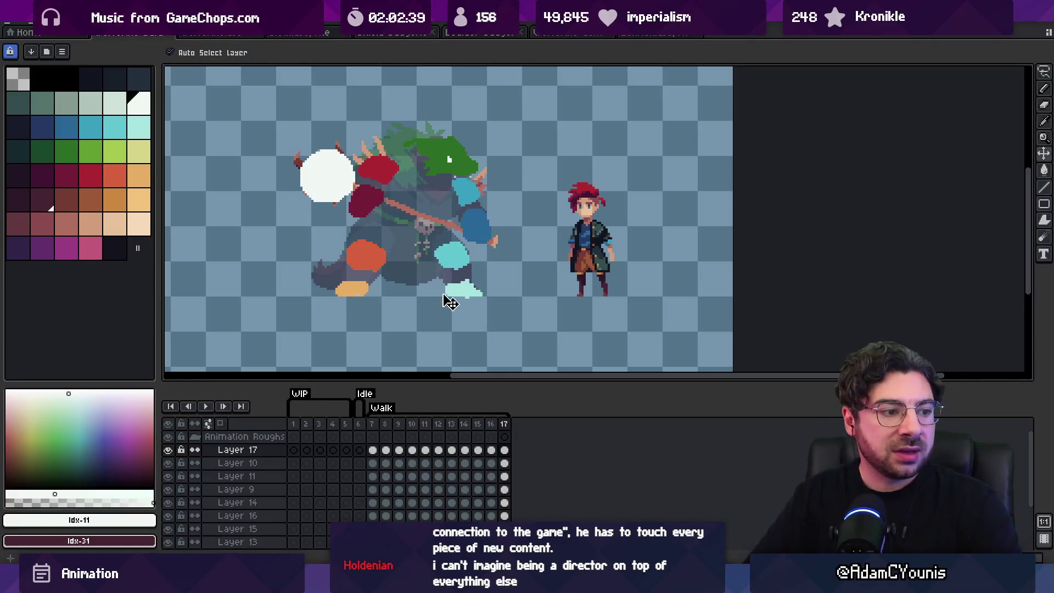
Recentre the view and pick several boss blob layers by clicking their blobs with the Move tool.
drag(431, 336, 426, 321)
scroll(439, 313, up, 3)
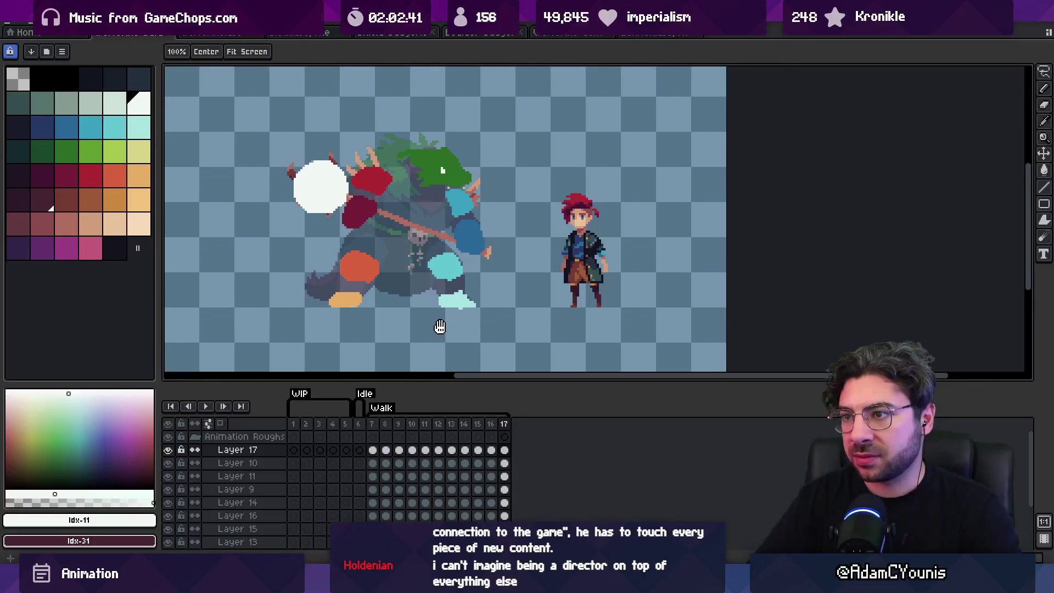
key(v)
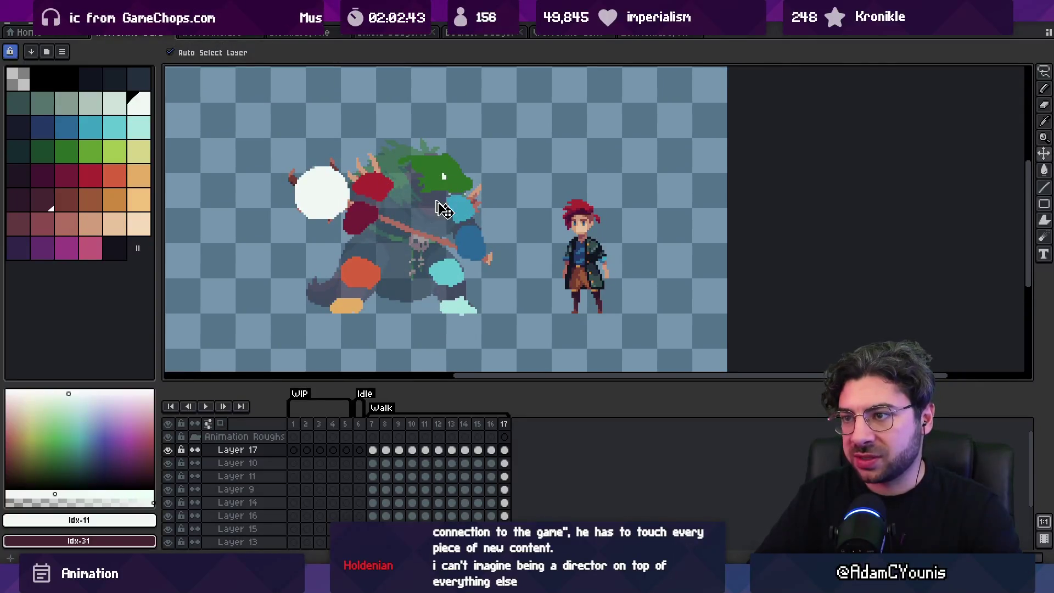
click(385, 190)
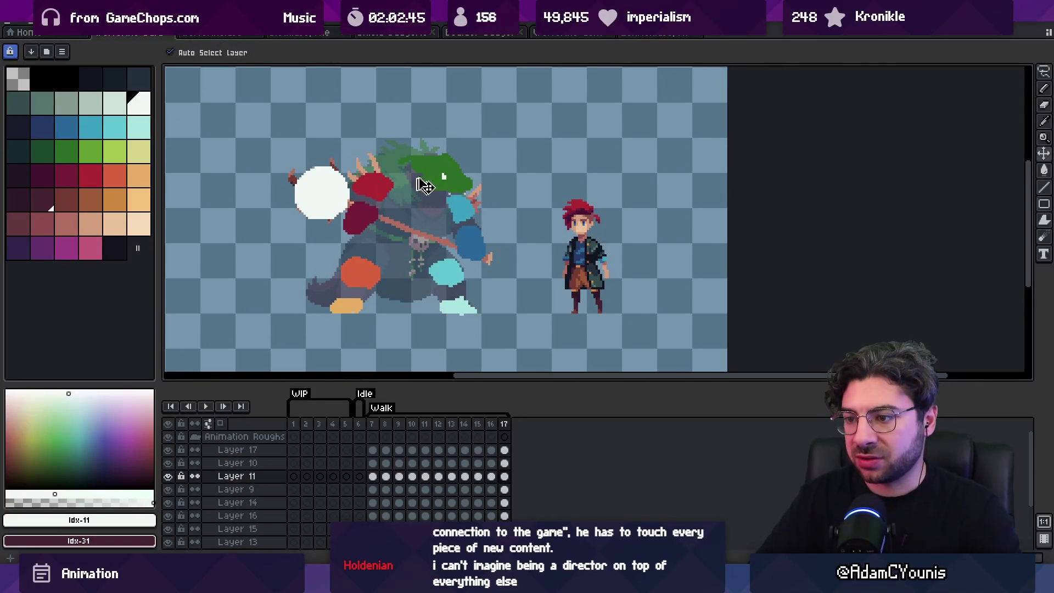
click(458, 184)
click(468, 213)
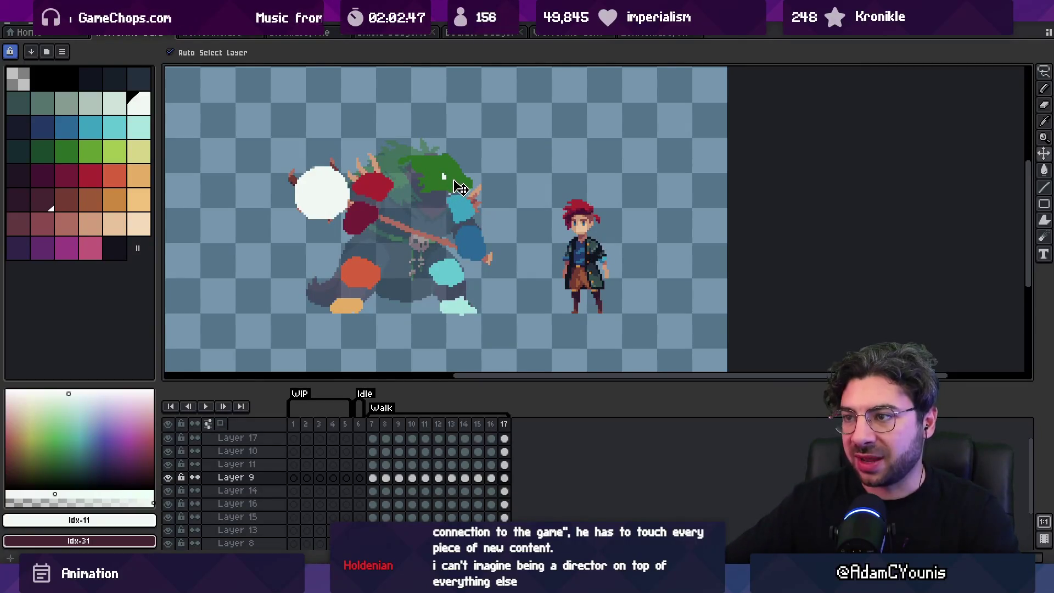
Rename Layer 8 to 'Head' and move it higher in the layer stack.
double_click(235, 544)
text(Head)
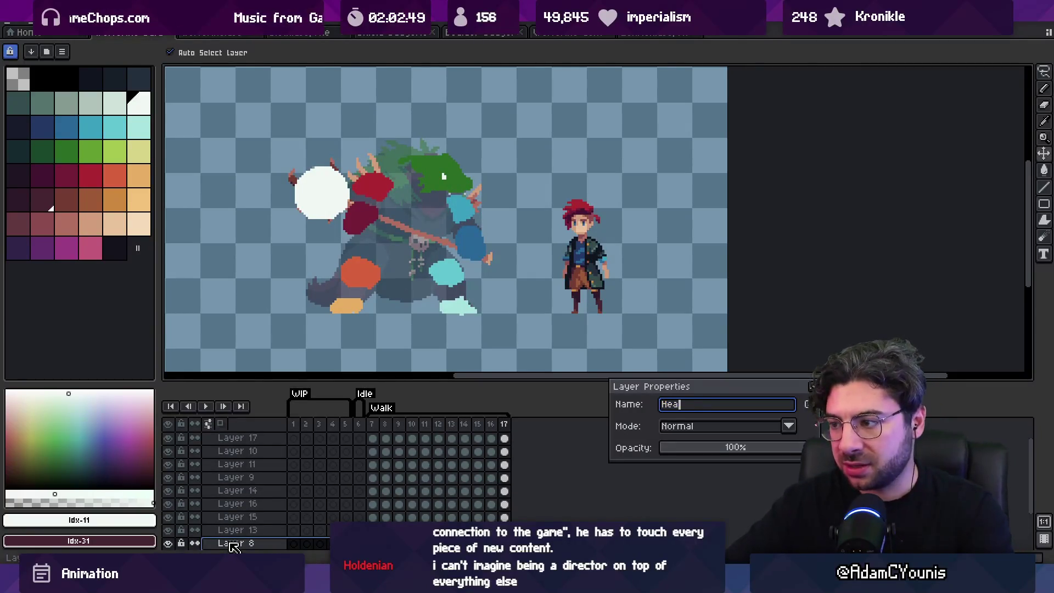
key(Return)
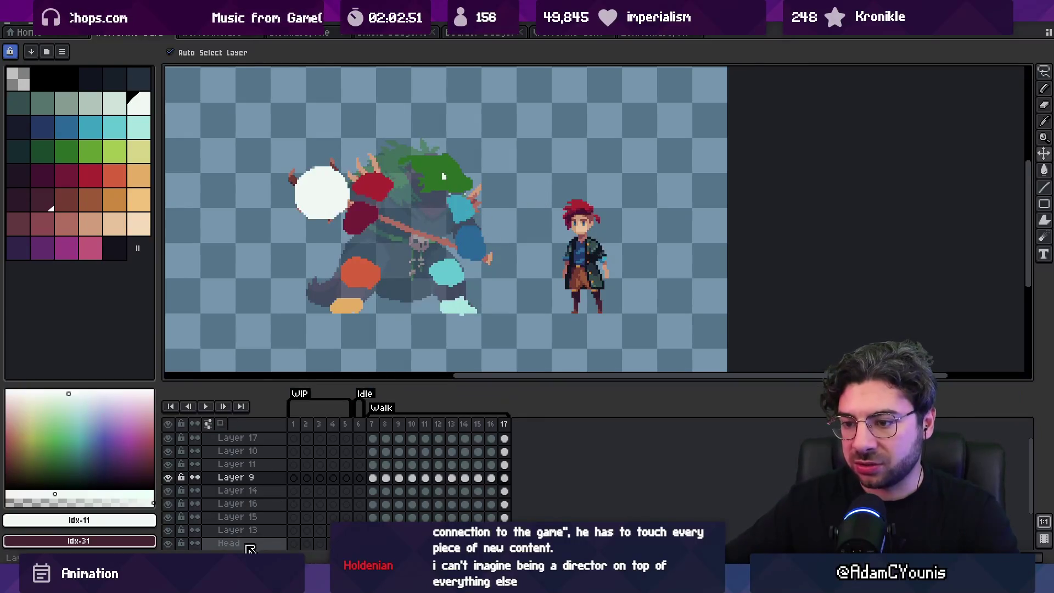
drag(247, 541, 255, 481)
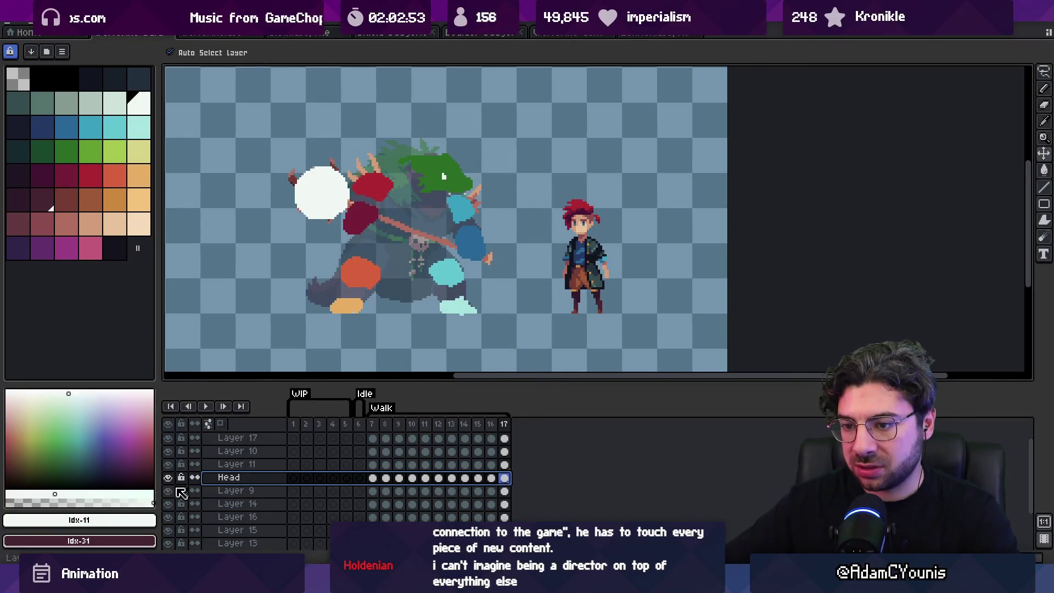
double_click(236, 490)
key(Return)
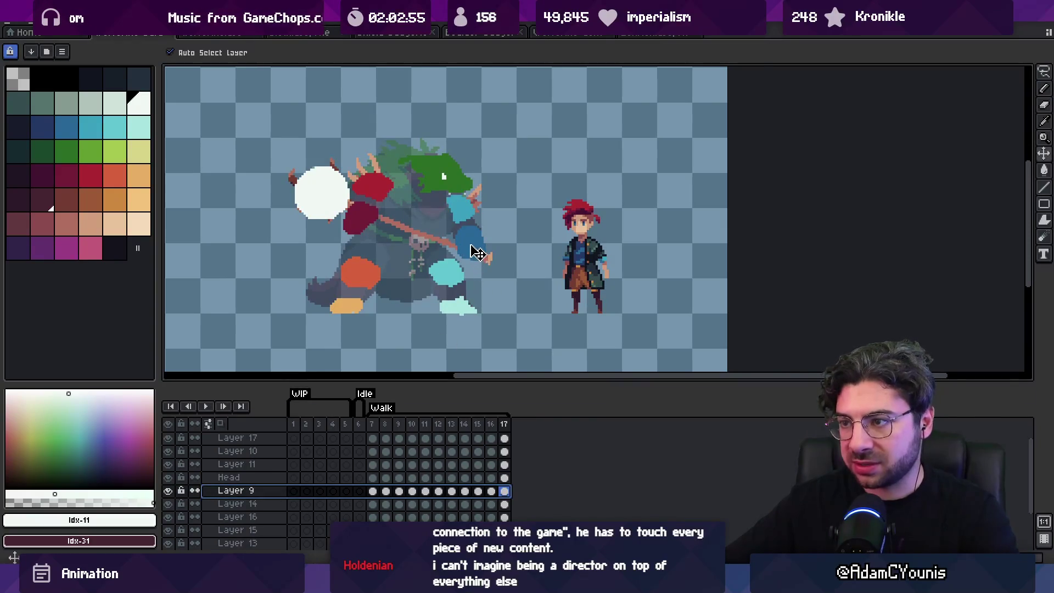
Cut the blue hand blob from Layer 9 onto its own new layer and select its later cels.
key(m)
drag(455, 224, 511, 233)
key(ctrl+x)
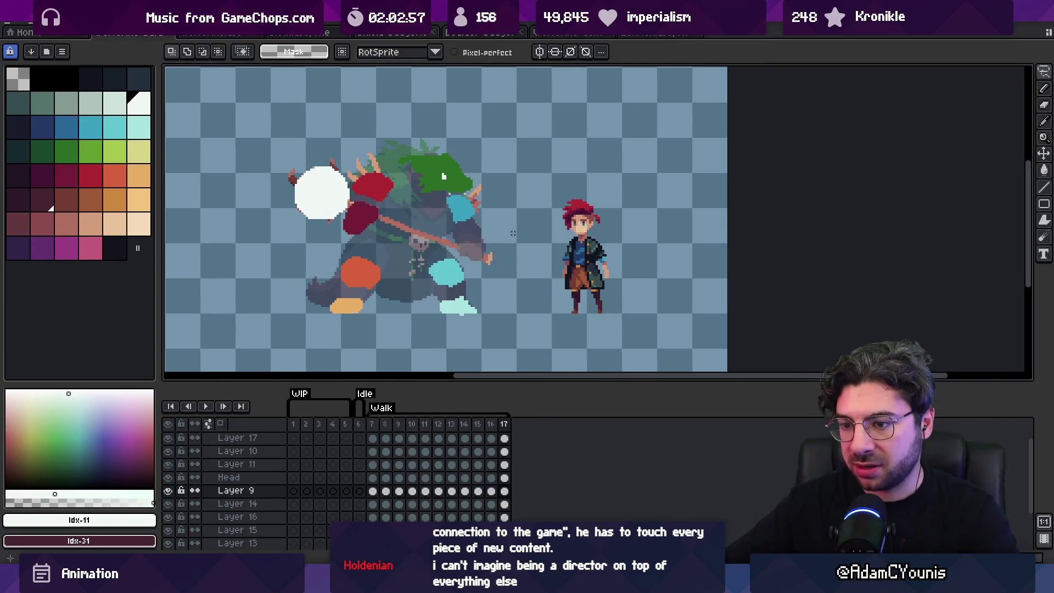
key(shift+n)
key(ctrl+v)
key(Return)
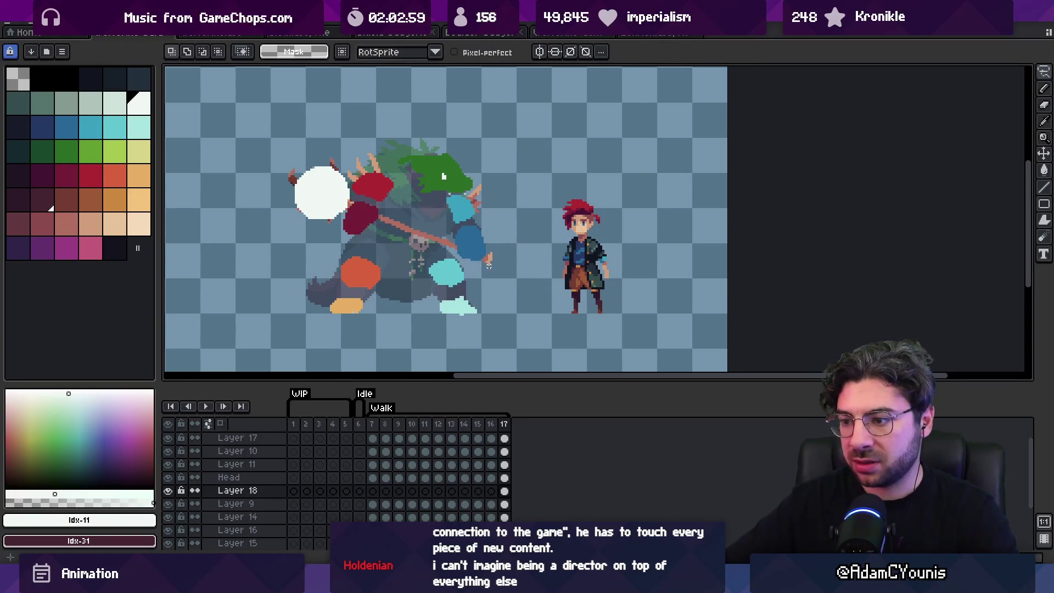
drag(498, 493, 392, 495)
key(v)
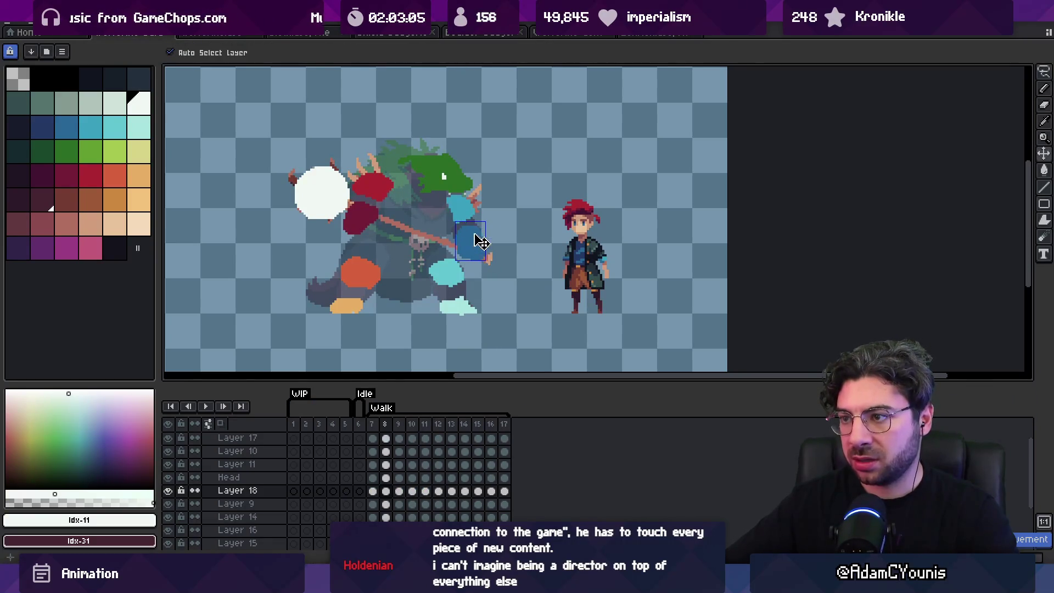
Lasso the light blue hand blob, then deselect and return to frame 7.
scroll(487, 231, up, 2)
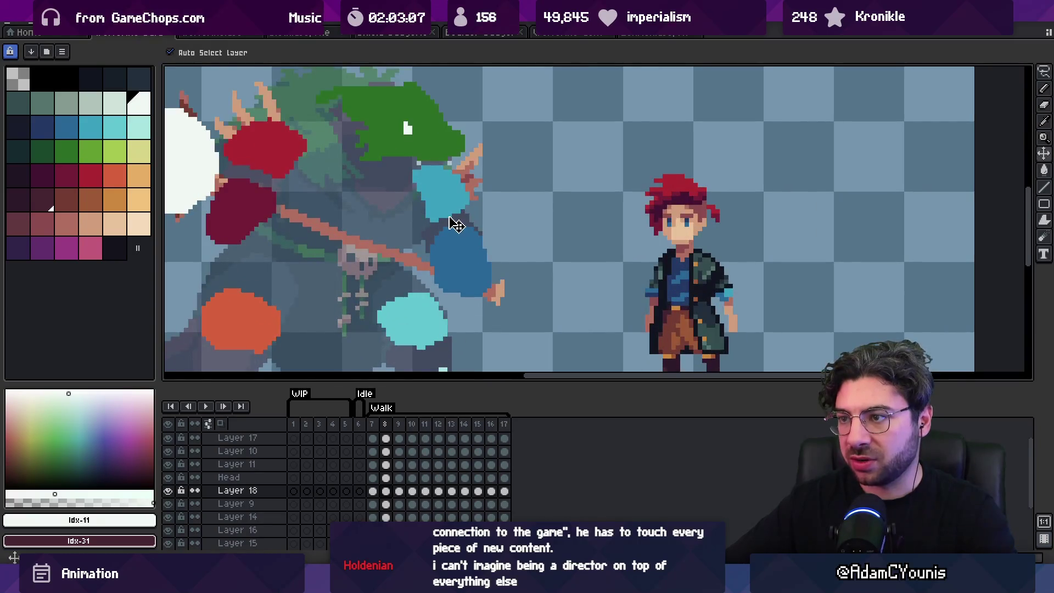
key(m)
mouse_move(440, 202)
mouse_down()
mouse_move(434, 223)
mouse_move(455, 181)
mouse_up()
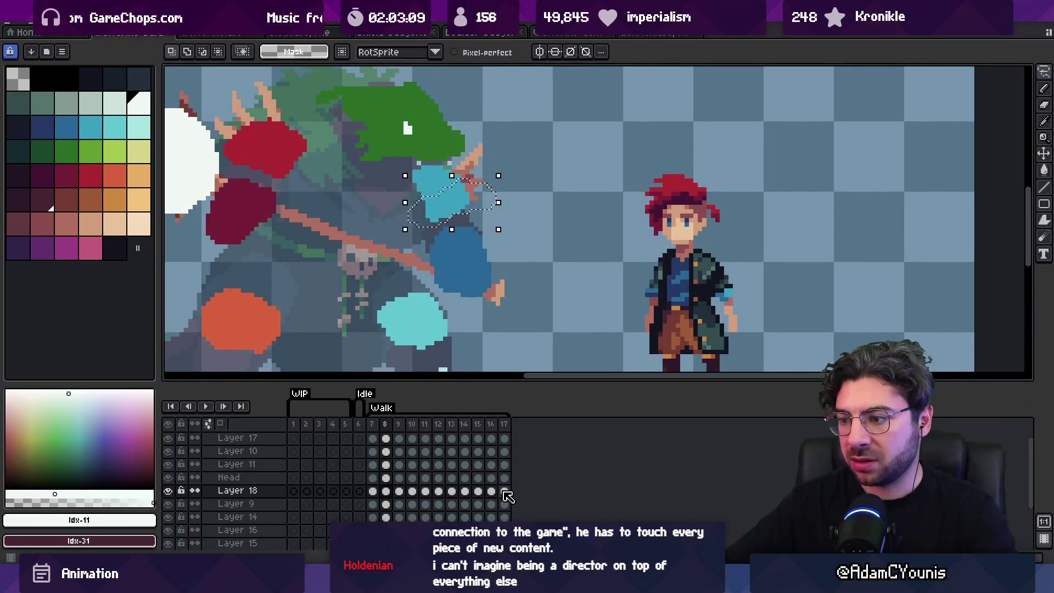
drag(504, 492, 378, 494)
key(ctrl+d)
click(377, 494)
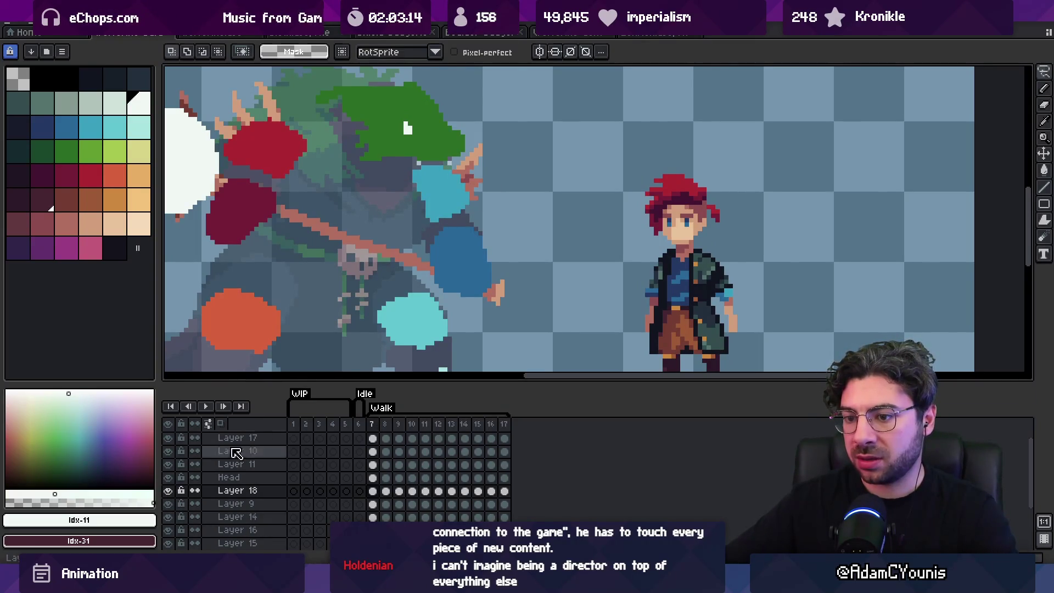
Select the dark blue hand blob and its cels across the walk frames, then deselect.
key(v)
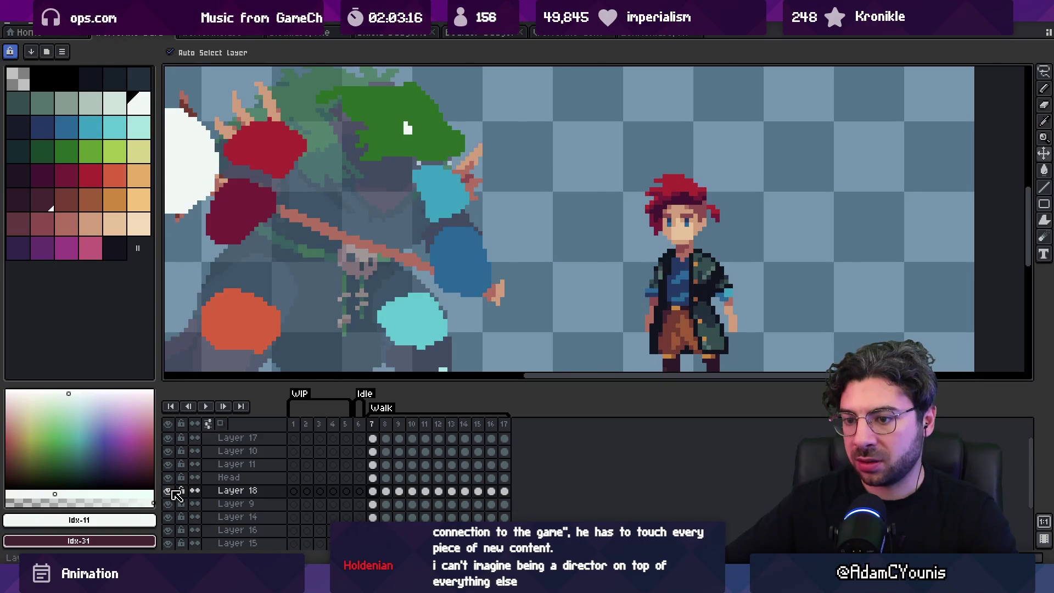
click(466, 242)
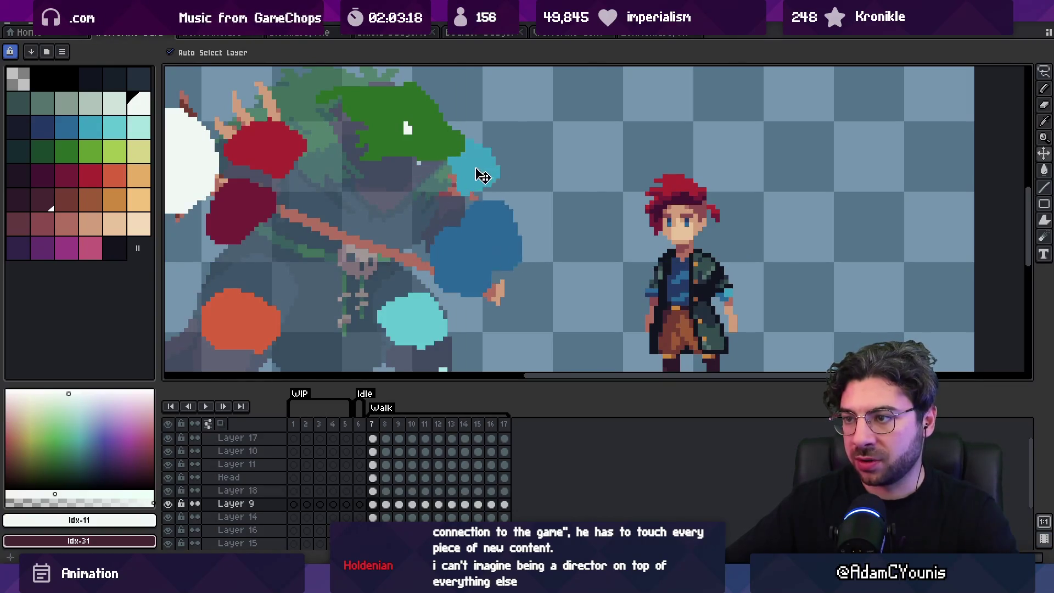
key(q)
drag(430, 234, 420, 266)
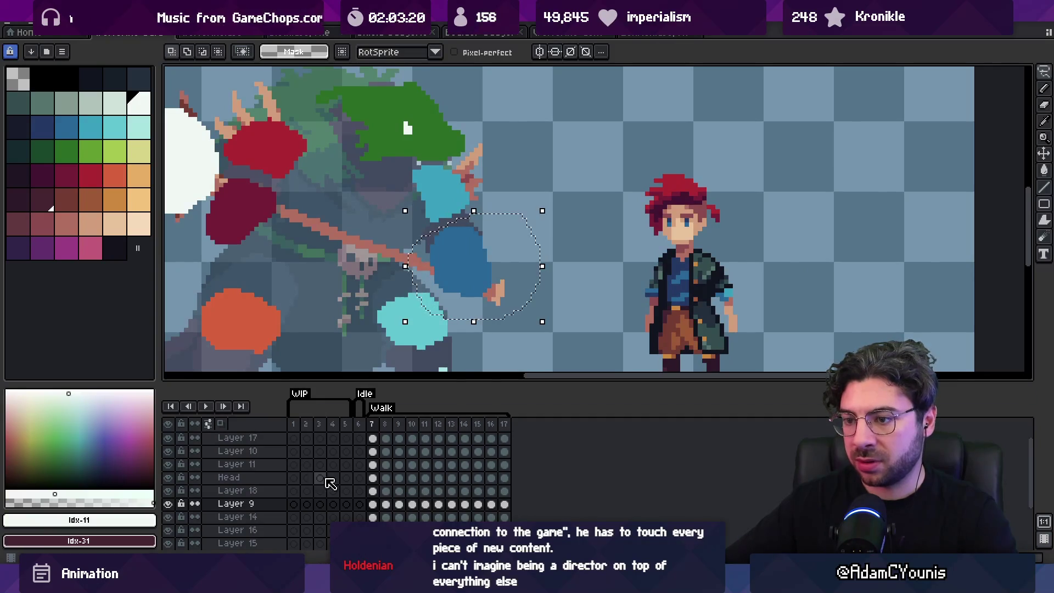
drag(387, 509, 505, 504)
key(ctrl+d)
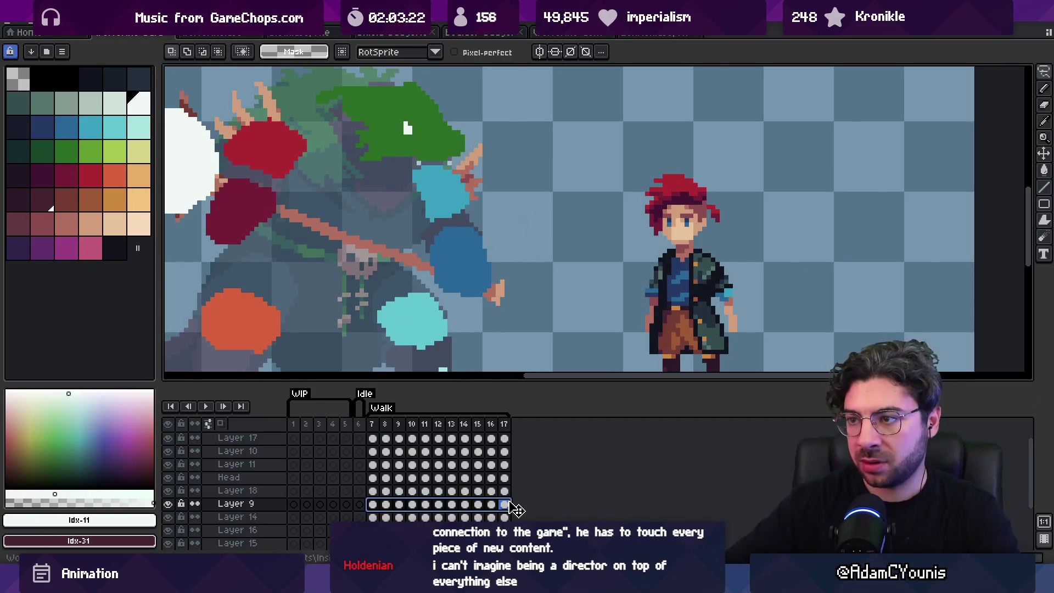
Pick the dark-red blob's layer with the Move tool.
key(v)
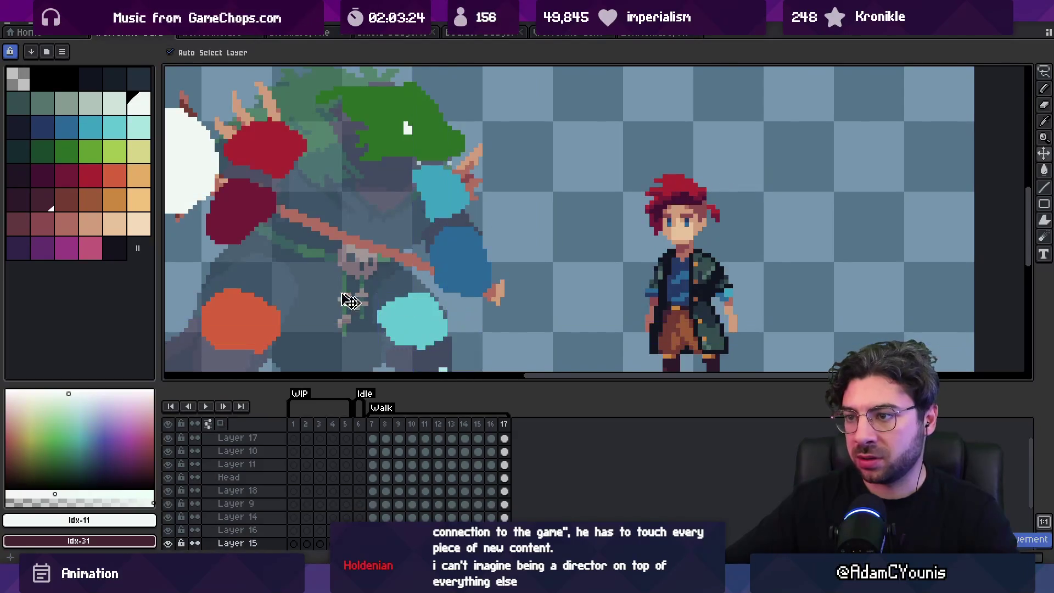
click(246, 208)
scroll(488, 127, down, 3)
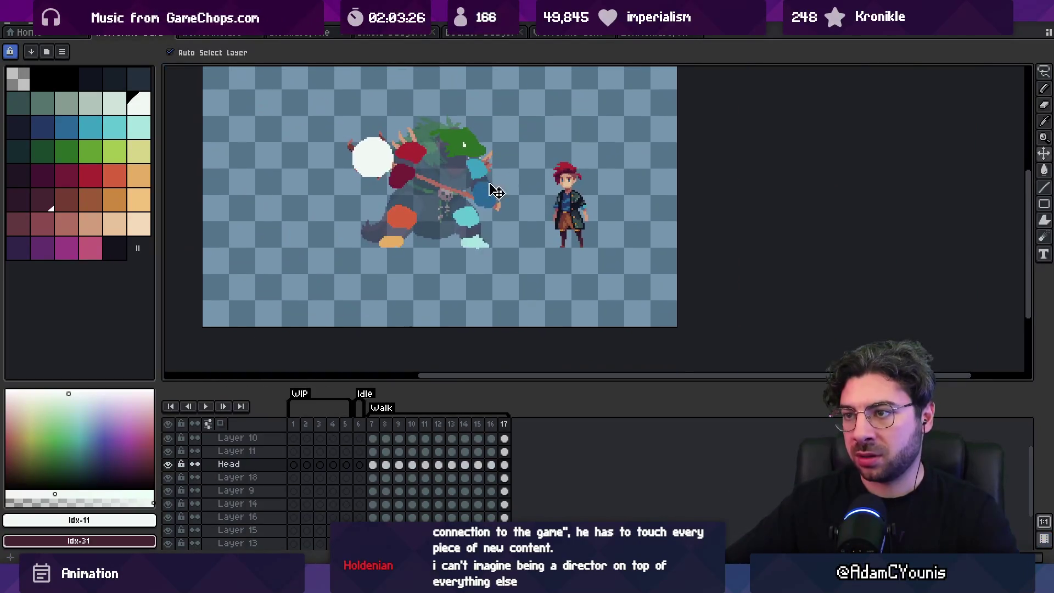
Nudge the cyan blob slightly left and pick the foot and head blob layers.
click(504, 244)
drag(504, 245, 490, 244)
click(388, 252)
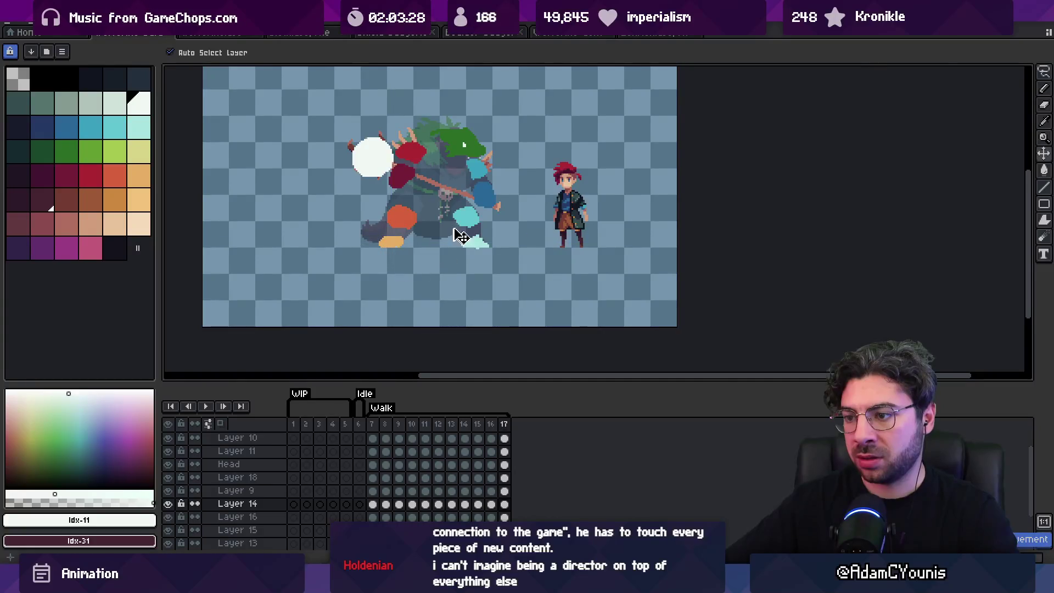
scroll(454, 209, up, 2)
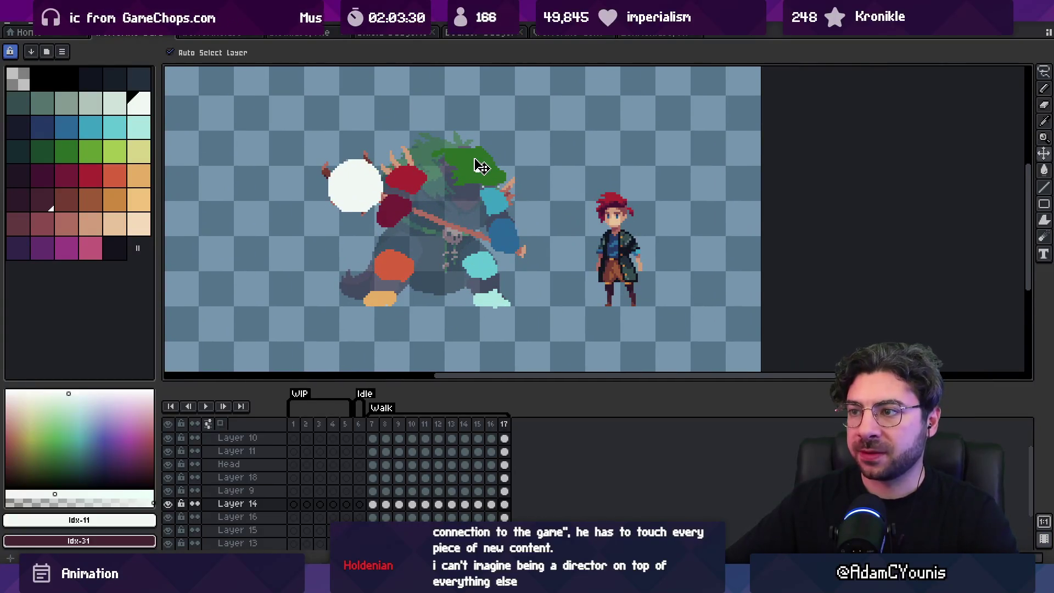
click(477, 165)
Rename Layer 9 'Far Shoulder' and Layer 11 'Near Shoulder', moving Layer 18 above Near Shoulder.
double_click(247, 491)
text(Far Shoulde)
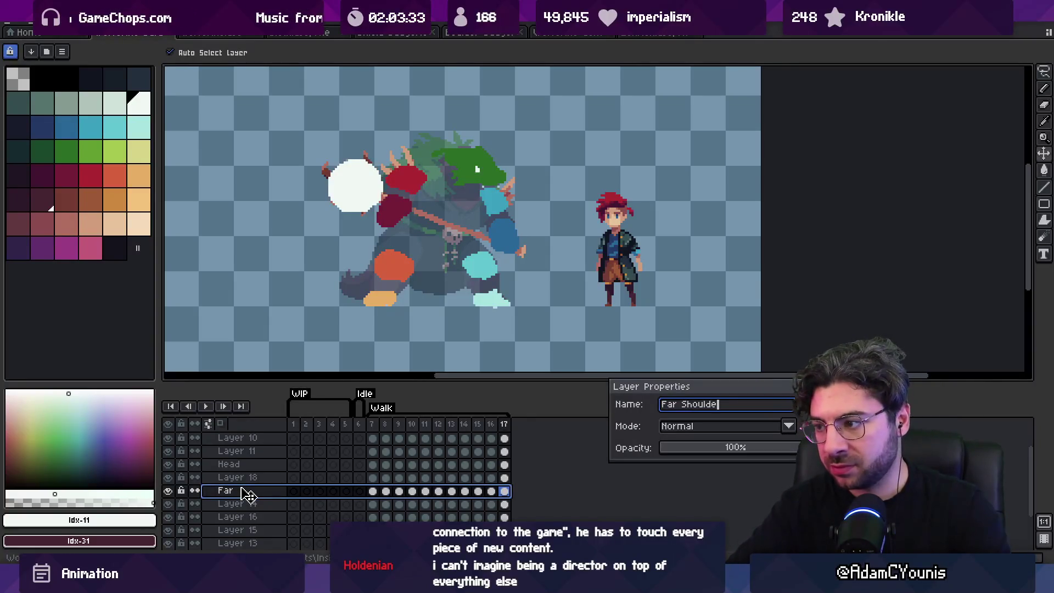
text(r)
key(Return)
click(250, 451)
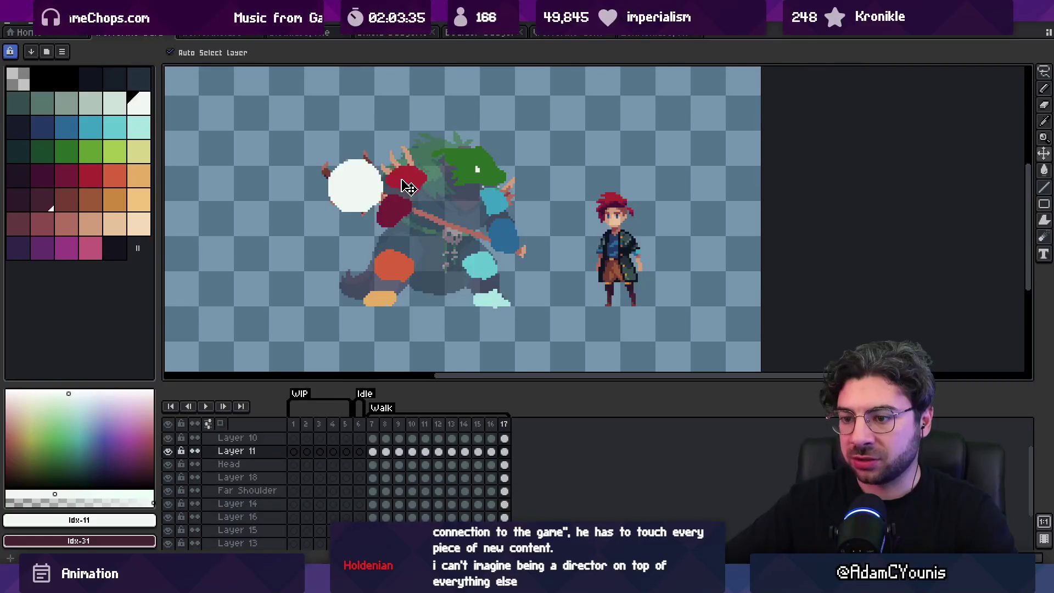
double_click(251, 452)
text(Near Shoulder)
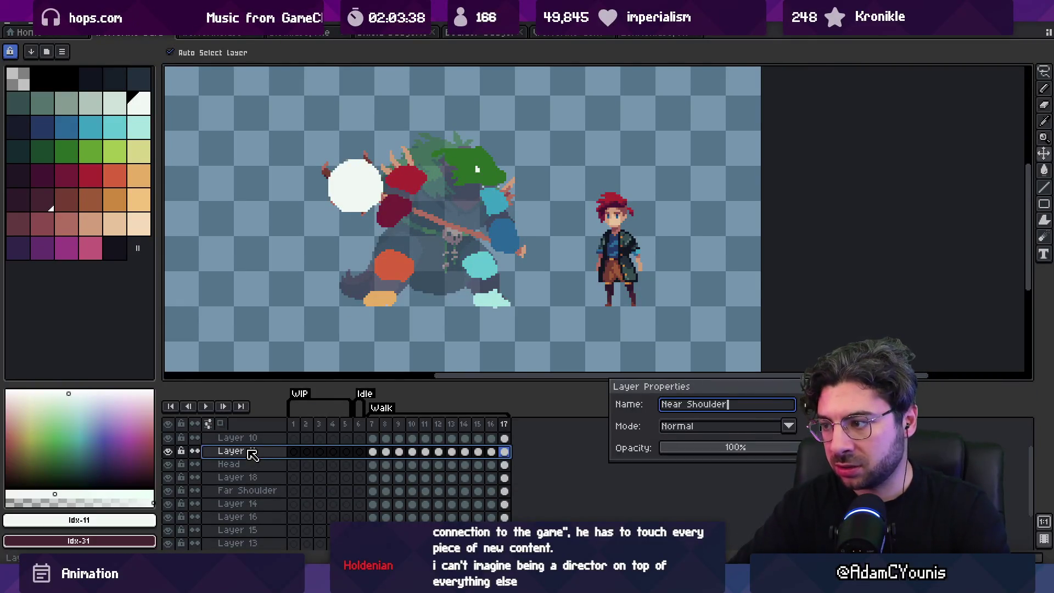
key(Return)
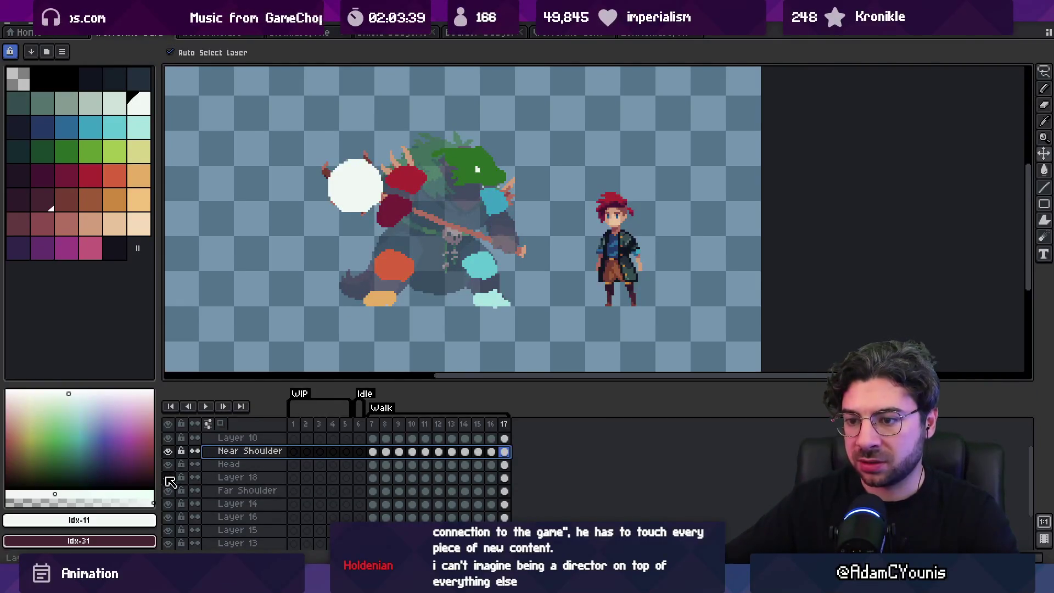
drag(235, 477, 245, 451)
click(249, 463)
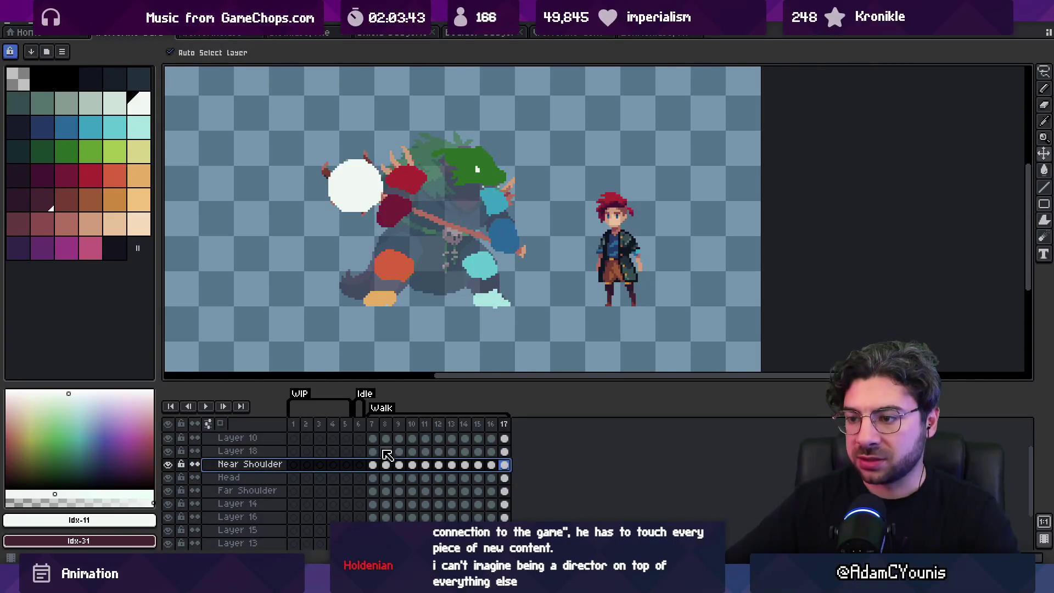
Hide Layer 10, Layer 18 and the cyan and orange blob layers, then return to frame 7.
drag(168, 437, 167, 451)
drag(170, 509, 170, 544)
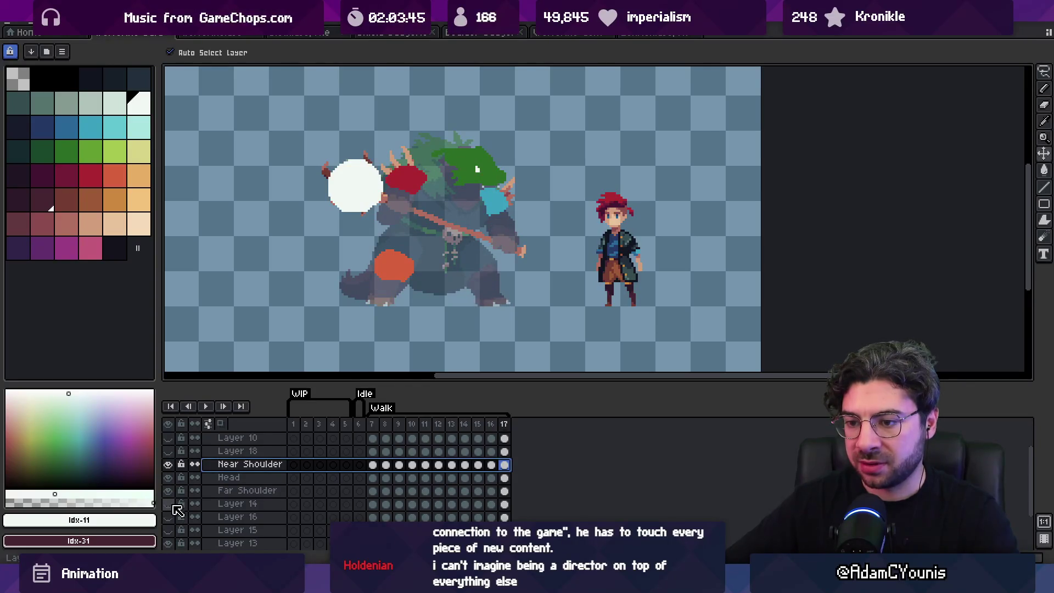
scroll(172, 501, down, 2)
click(172, 512)
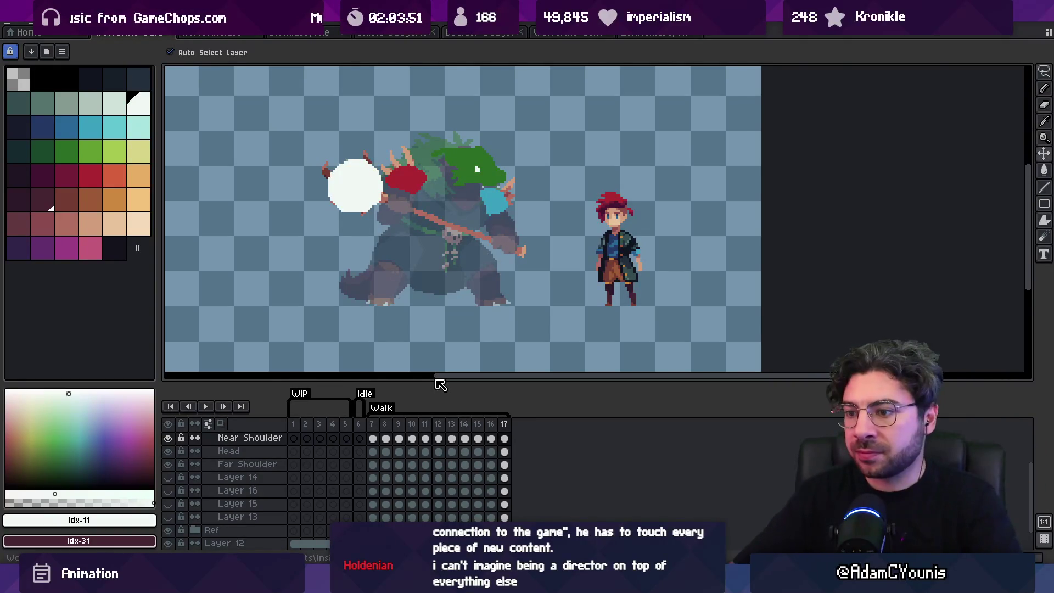
click(372, 423)
key(space)
scroll(481, 227, up, 1)
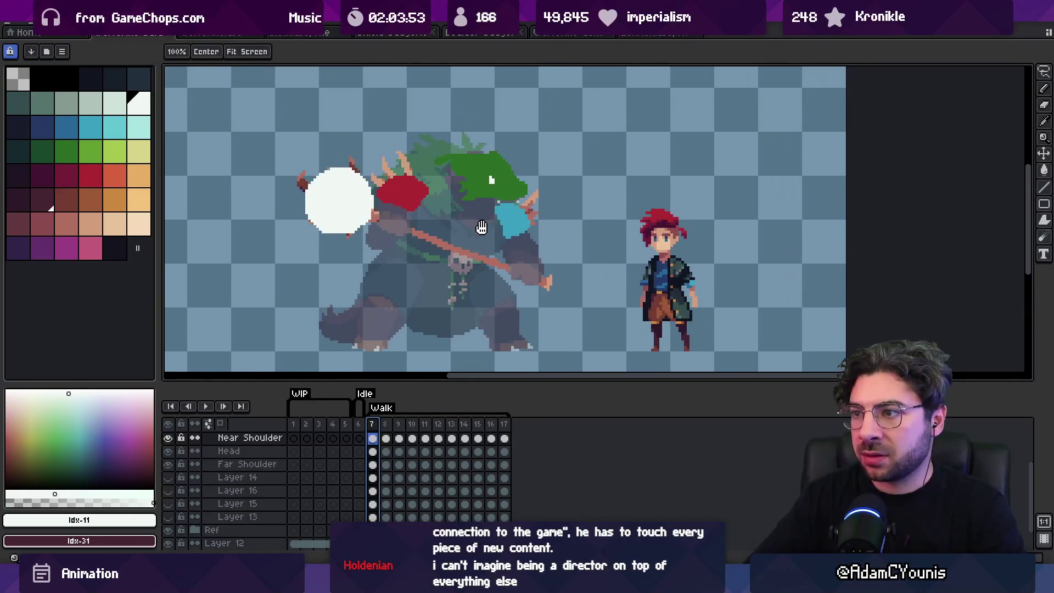
Step through walk frames 7–17 to review the cycle.
drag(481, 227, 482, 231)
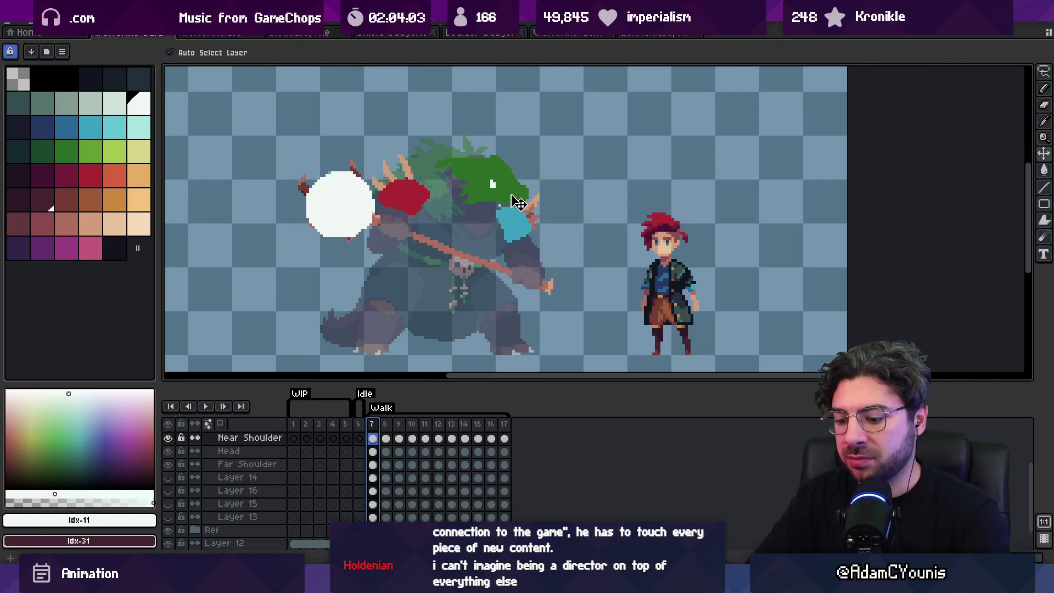
key(Right)
key(Right)
key(Right)
key(Right)
key(Right)
key(Right)
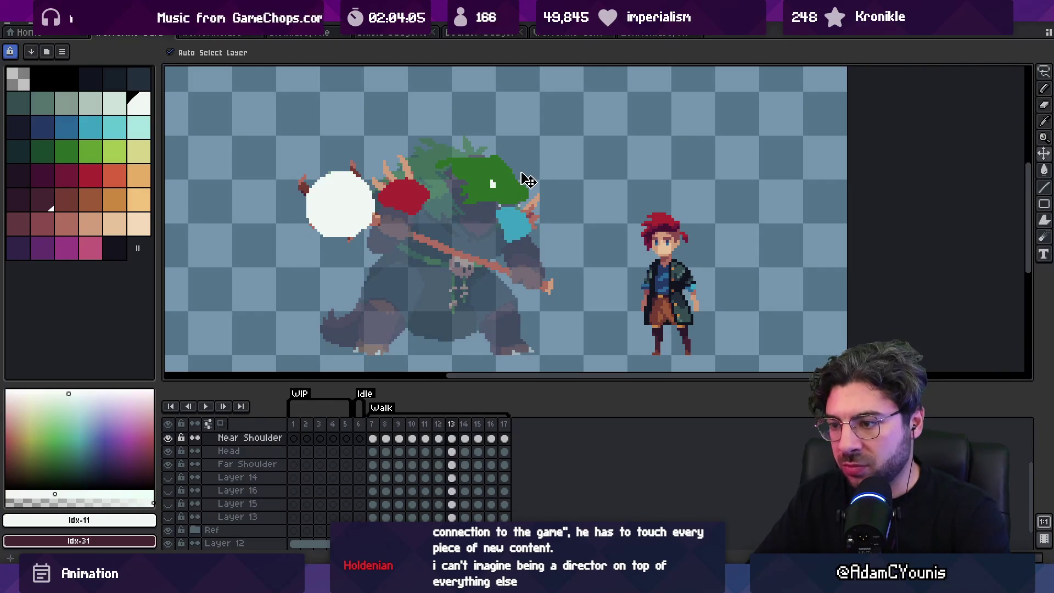
key(Right)
key(Right)
key(Right)
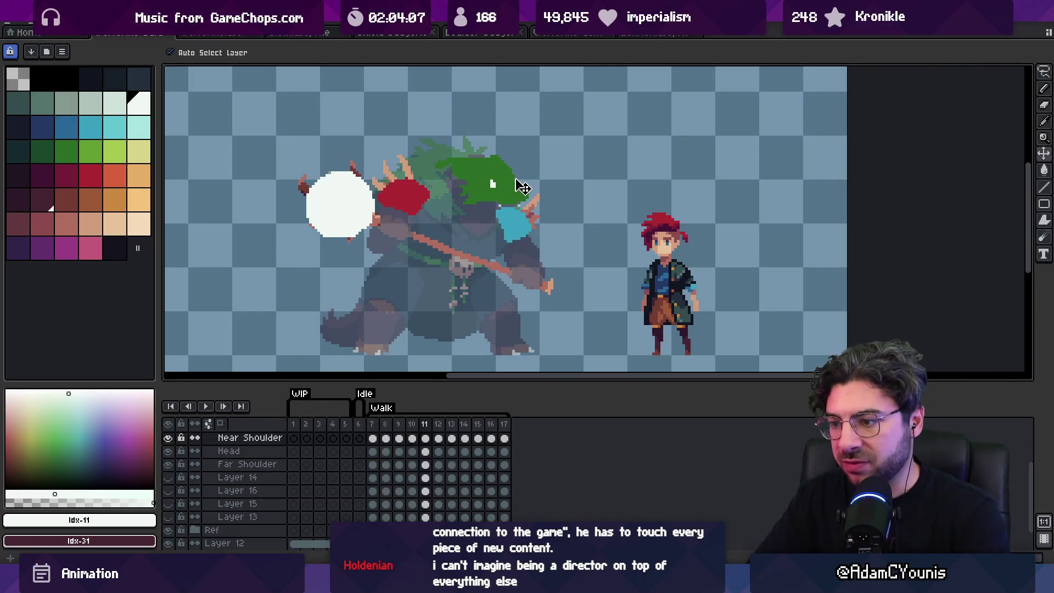
key(Right)
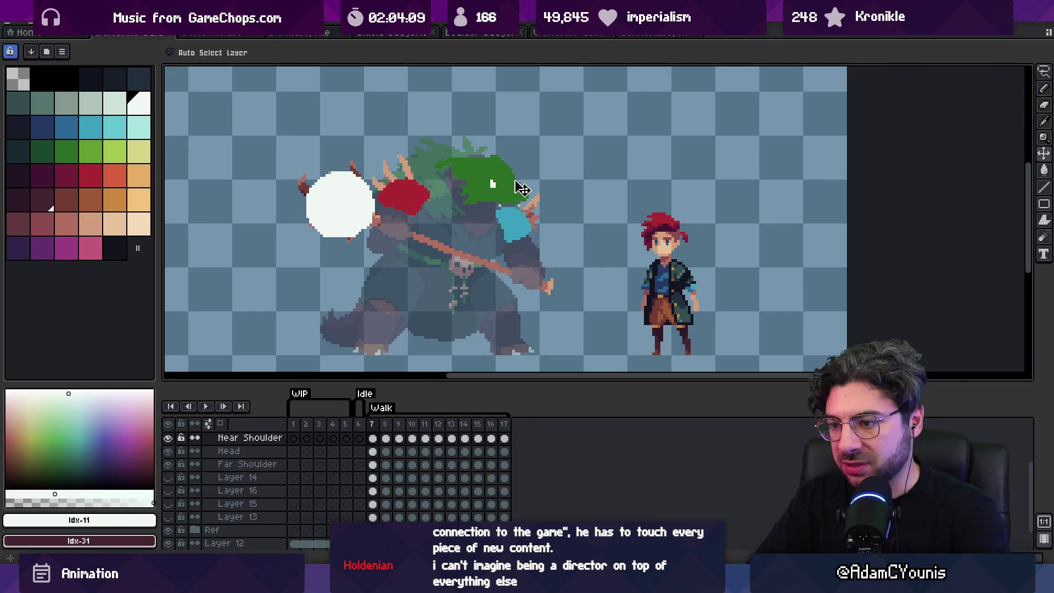
key(Right)
key(Right)
key(Right)
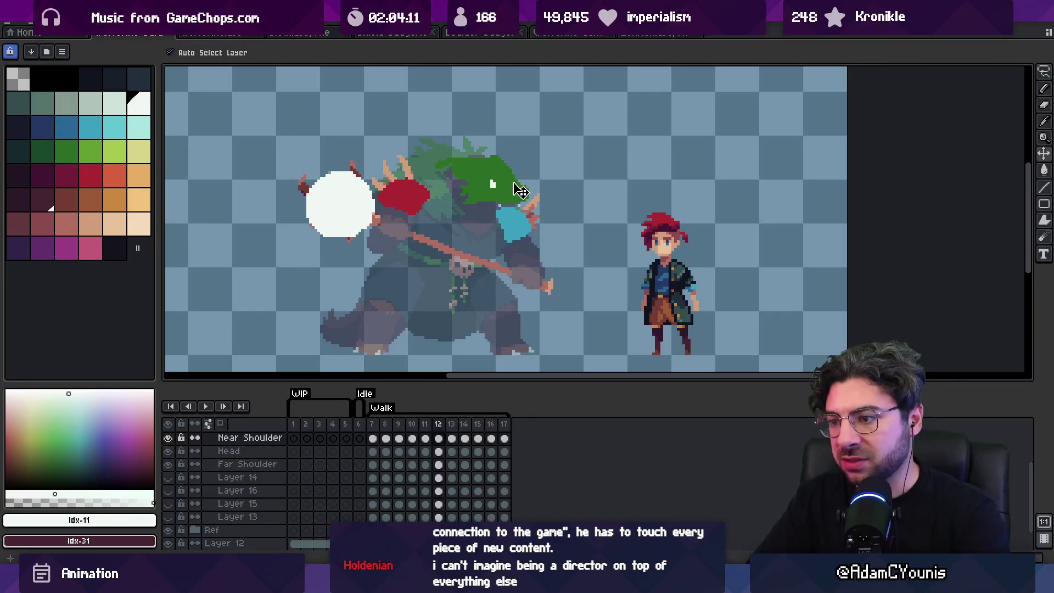
key(Right)
key(Right)
key(Right)
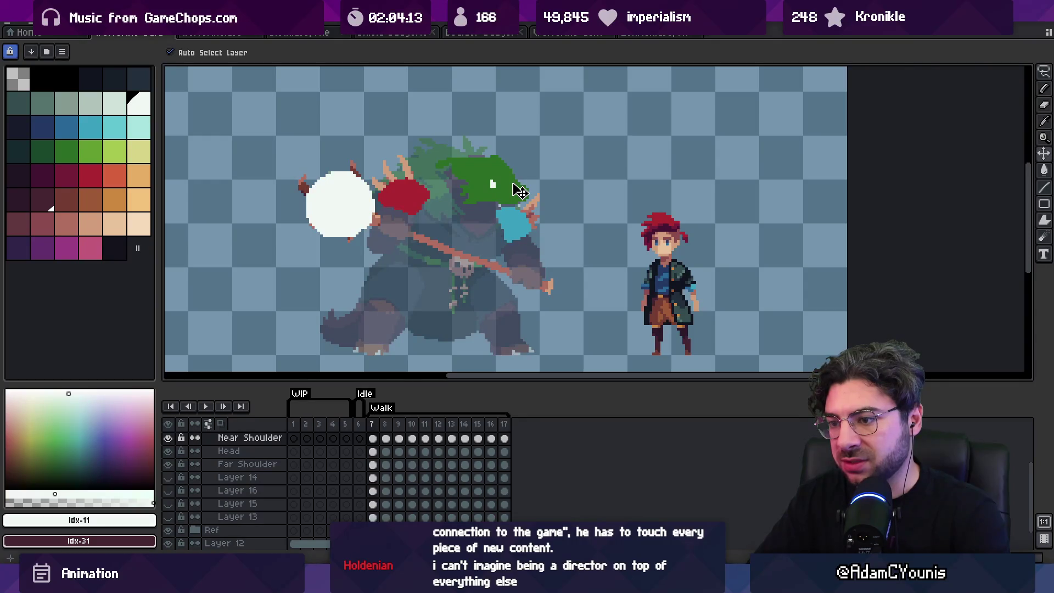
key(Right)
key(Right)
key(Right)
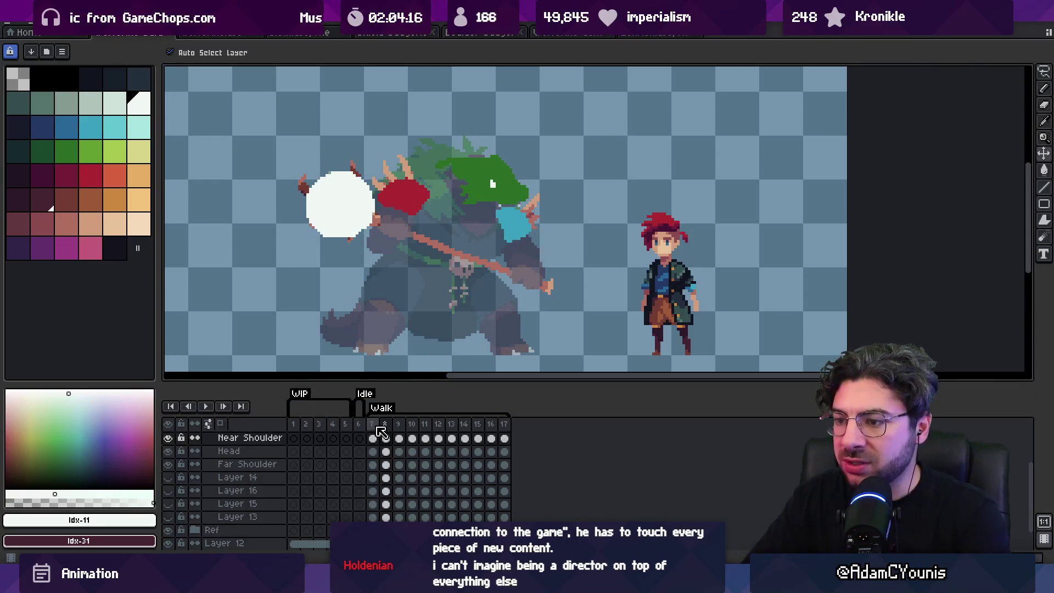
Add frame 18 at the end of the walk and select frames 7–12.
key(Right)
key(Right)
key(Right)
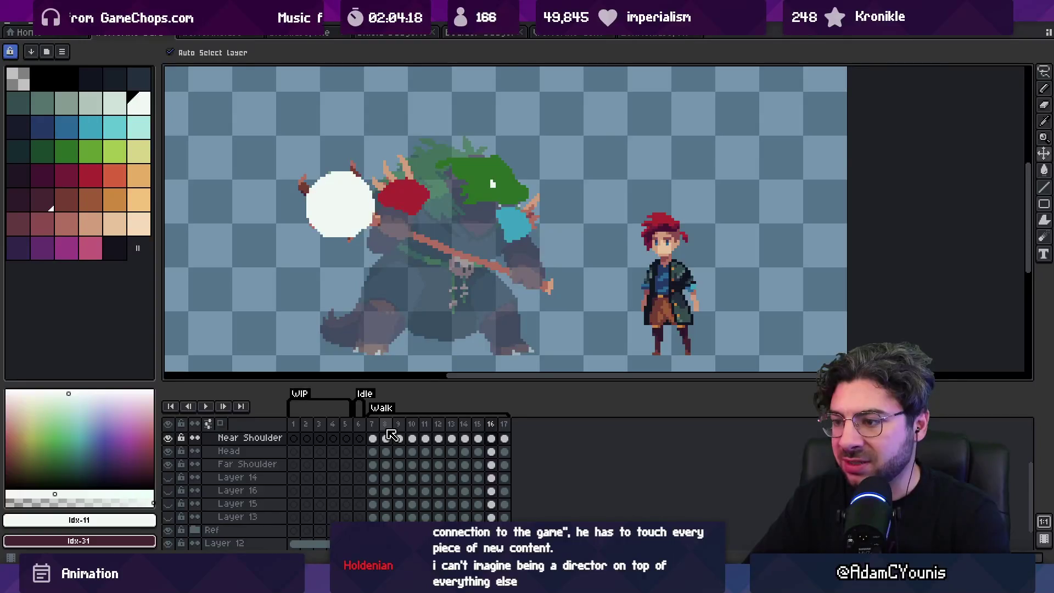
key(alt+n)
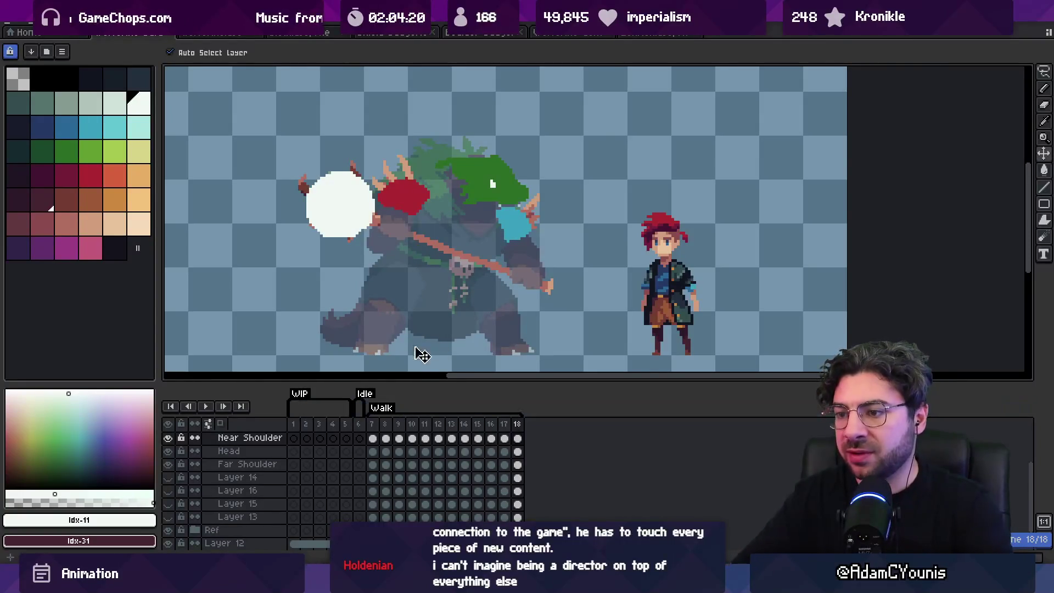
drag(380, 436, 443, 434)
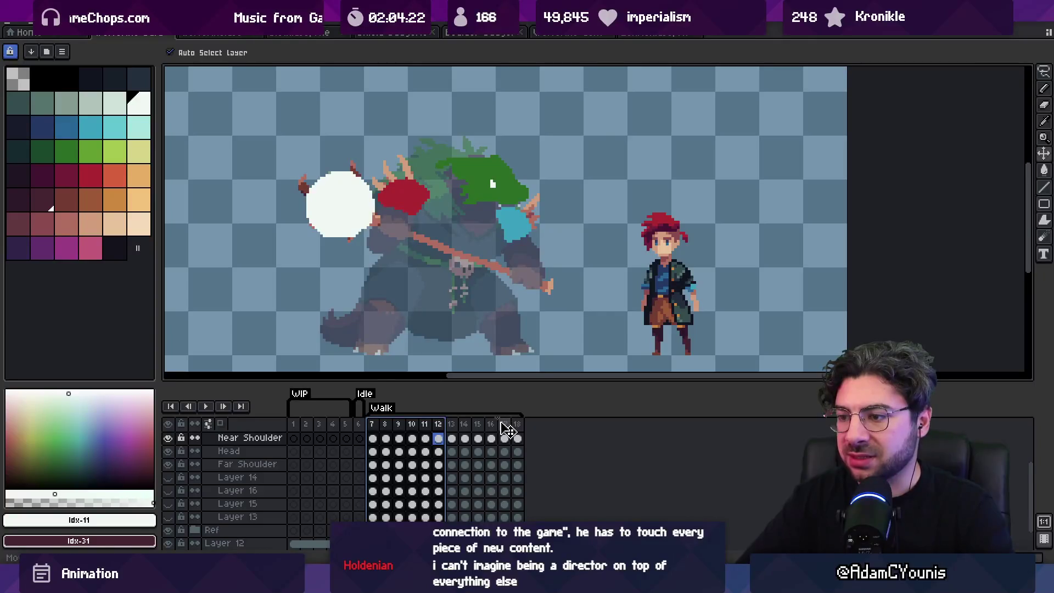
click(371, 424)
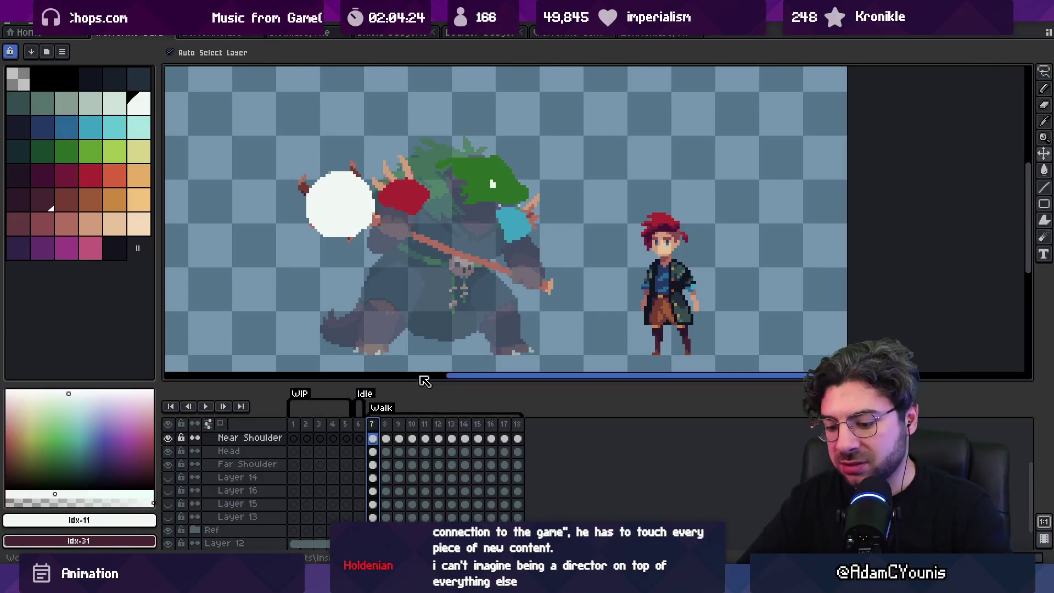
key(Return)
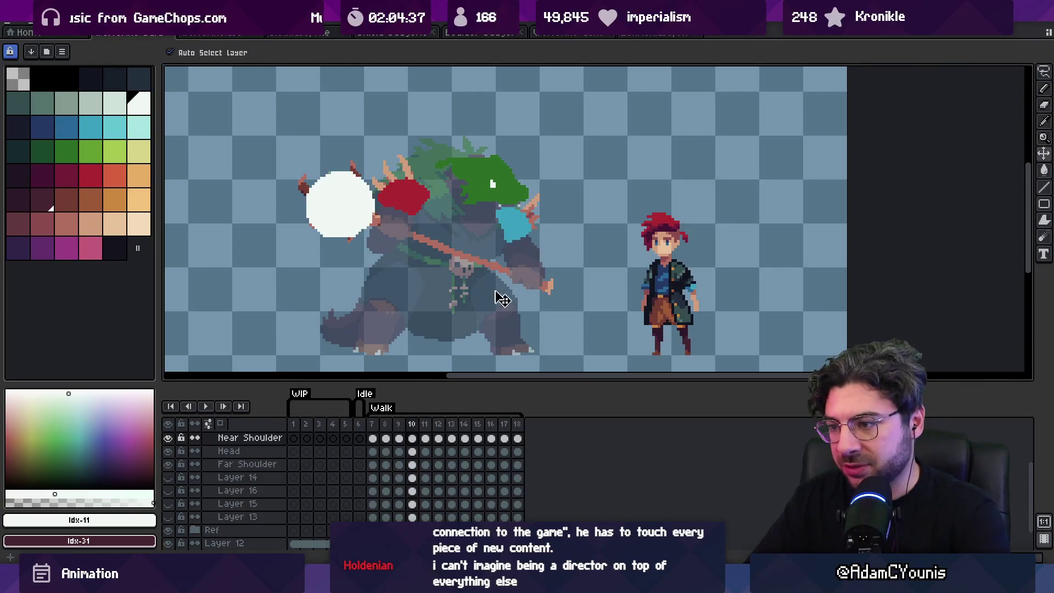
click(420, 435)
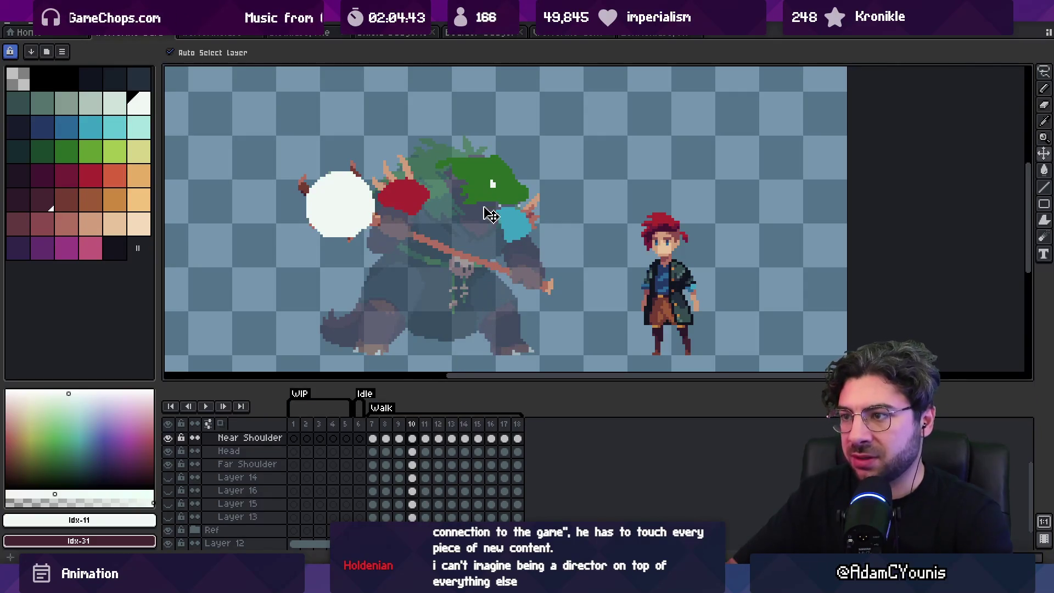
drag(505, 190, 507, 207)
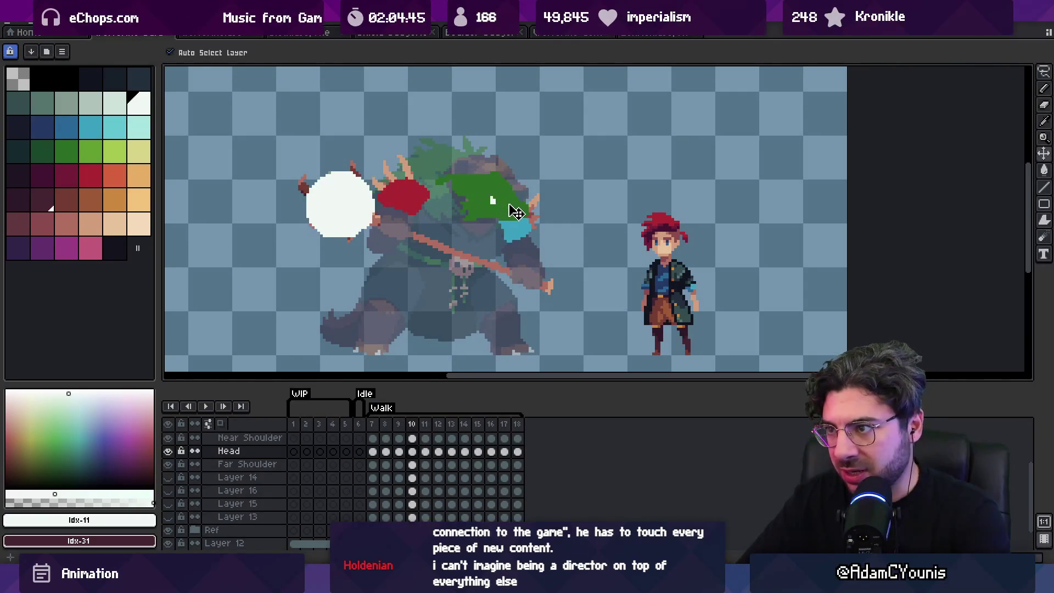
Lower the green head a few pixels on frame 16 and on the first walk frames.
key(Return)
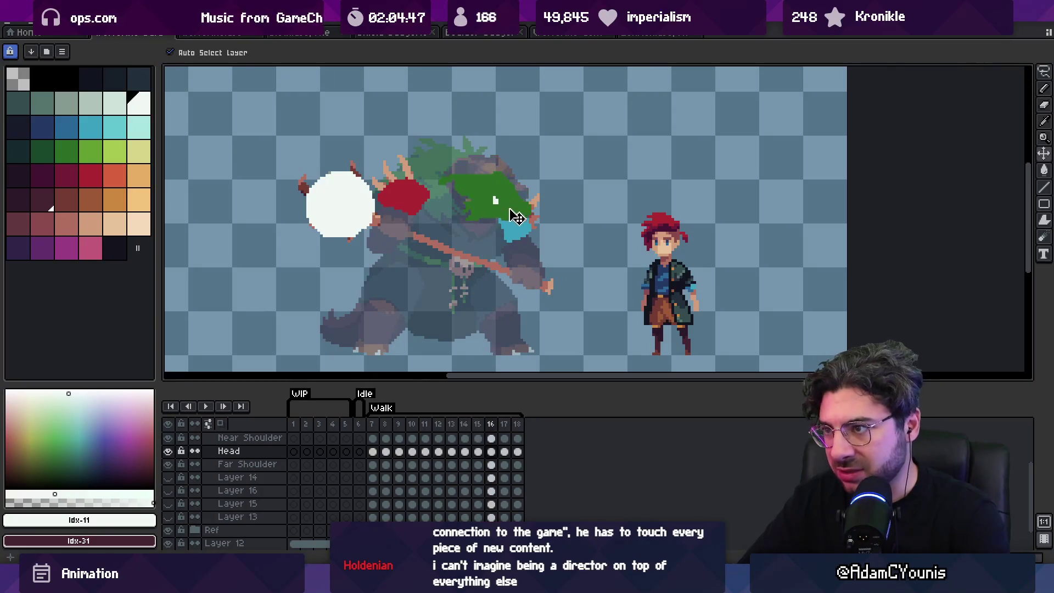
drag(516, 216, 517, 221)
key(Home)
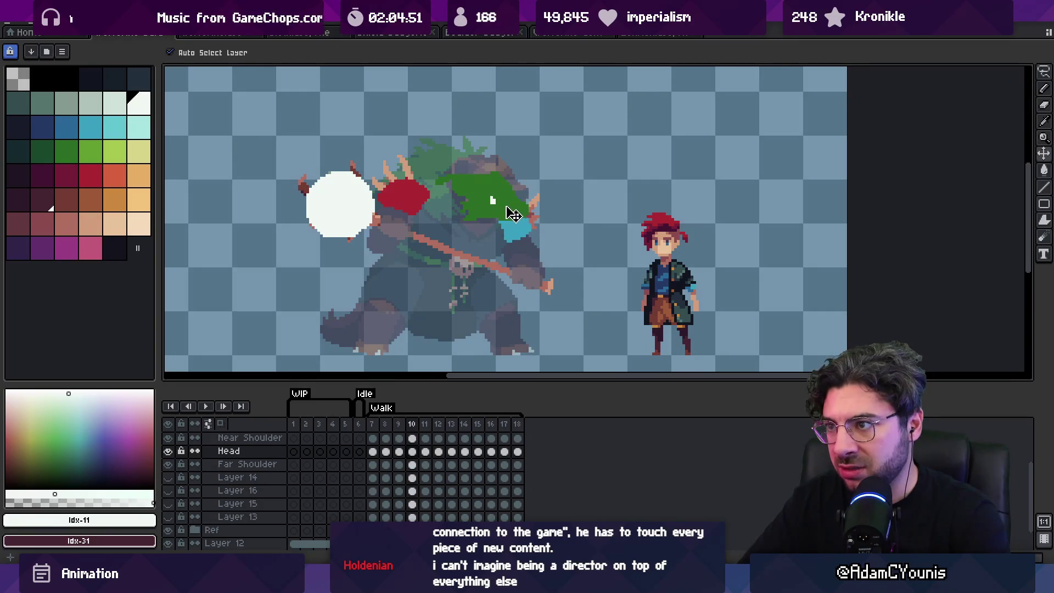
key(period)
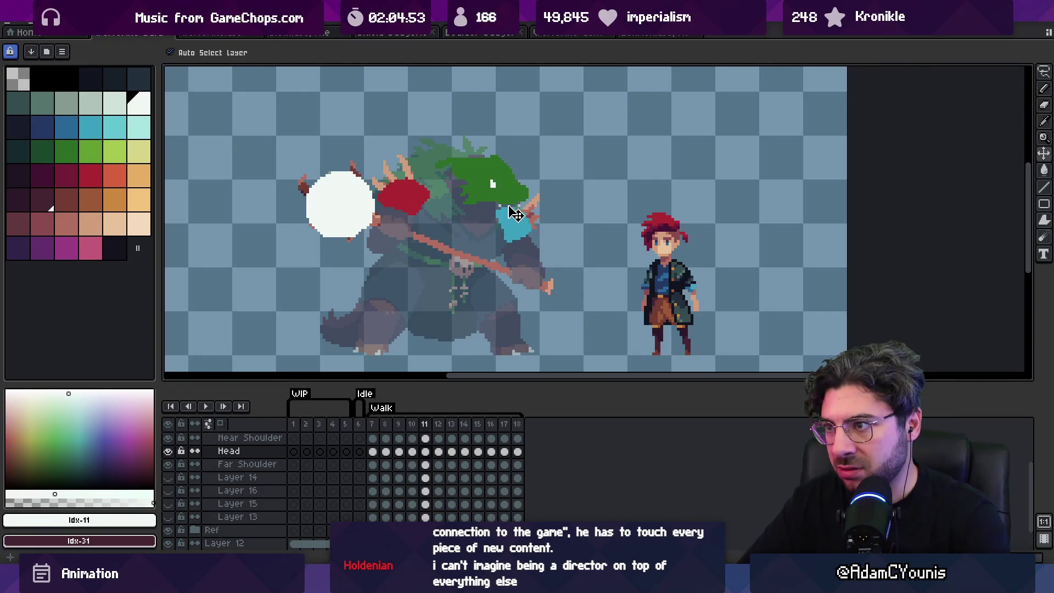
drag(514, 211, 516, 219)
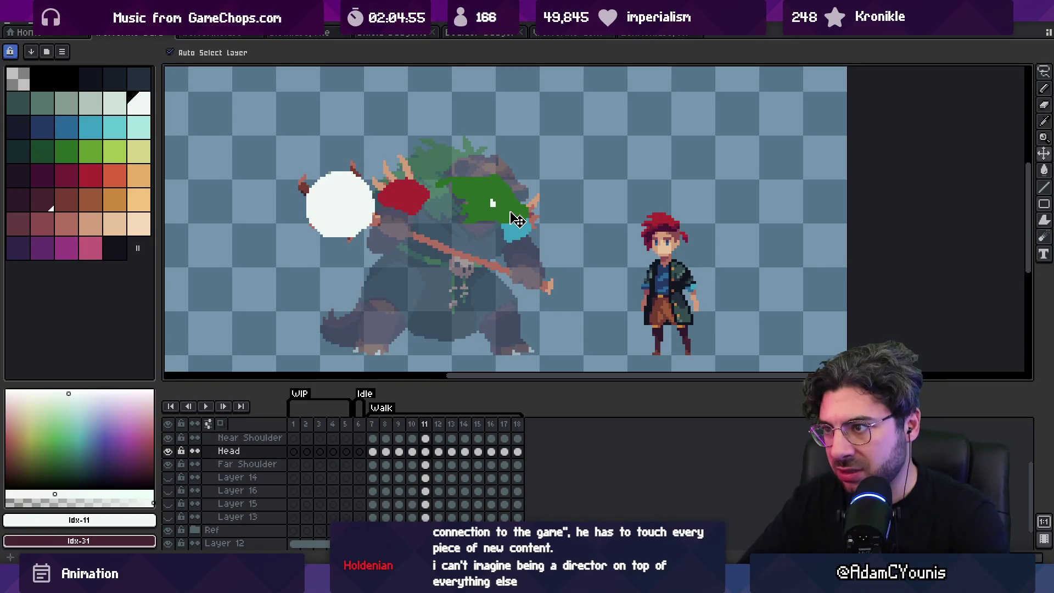
Raise the green head blob on frame 14.
key(period)
key(period)
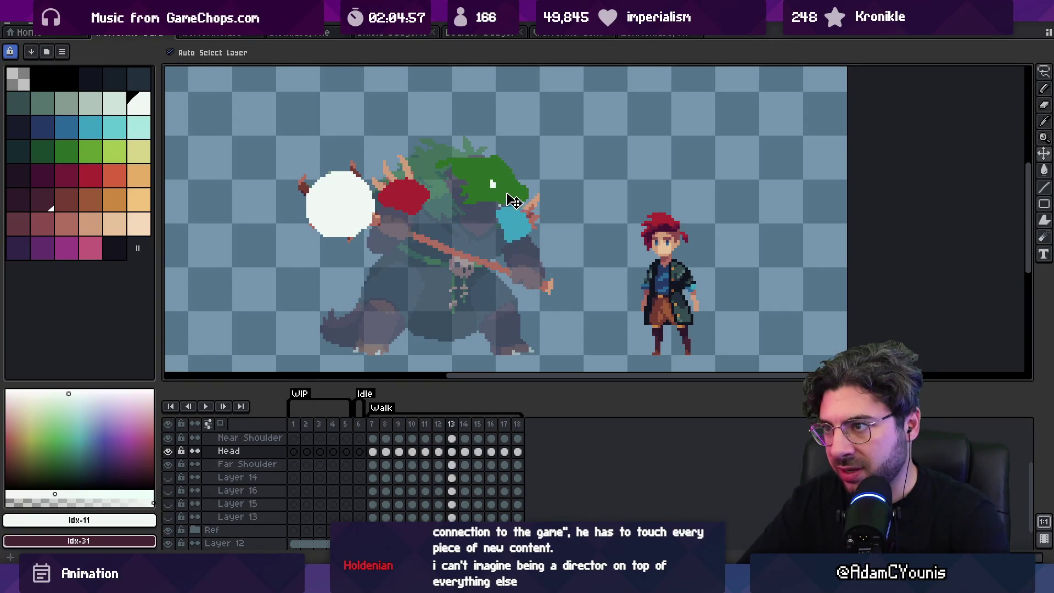
key(period)
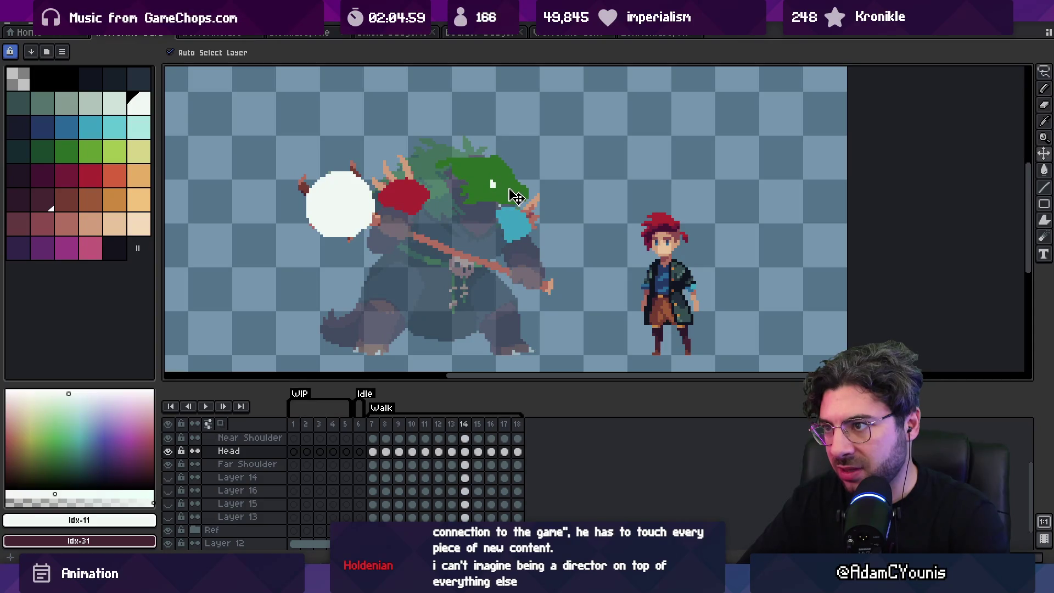
drag(513, 195, 515, 186)
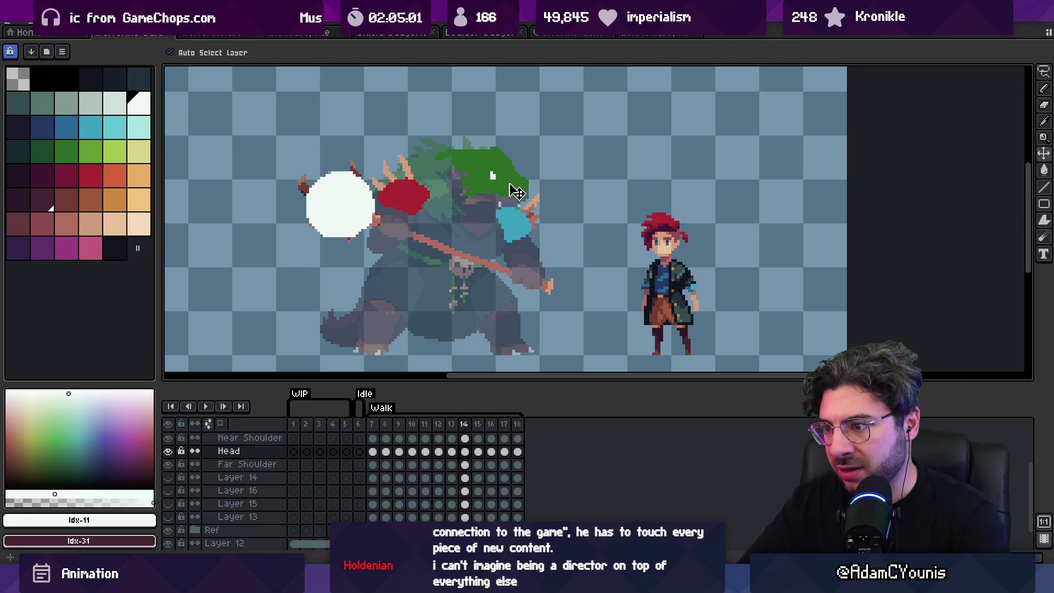
Lift the green head higher on frame 8 and play the walk to check the bob.
key(period)
key(period)
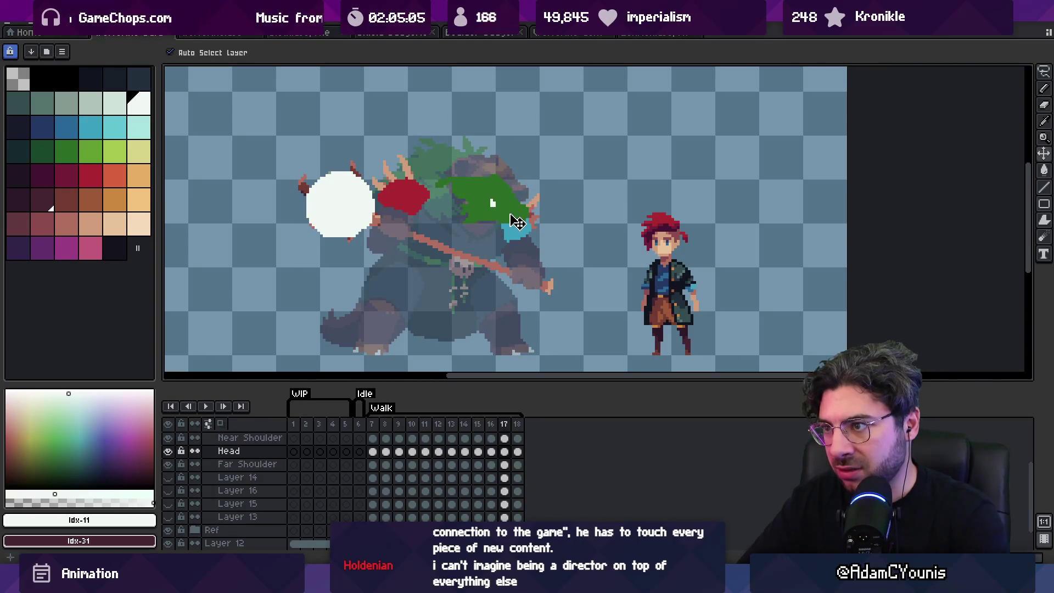
key(period)
key(period)
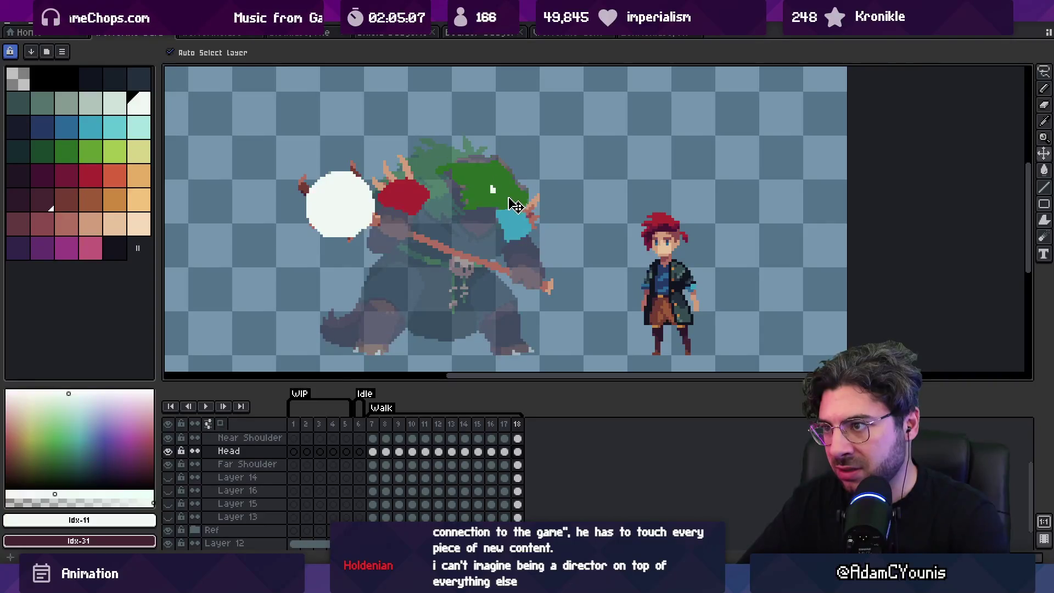
key(period)
key(period)
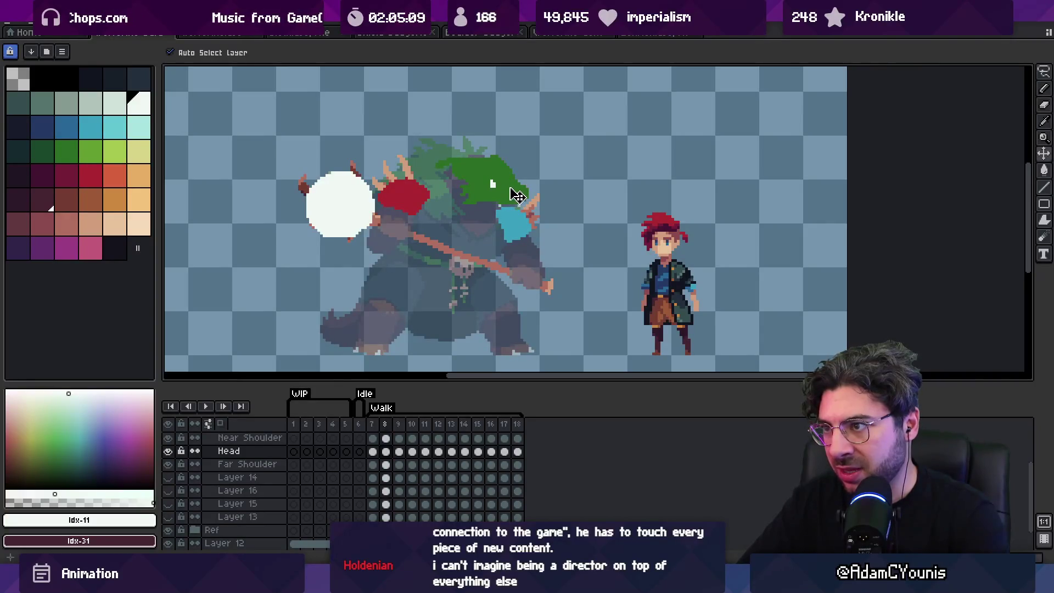
drag(515, 199, 514, 190)
key(period)
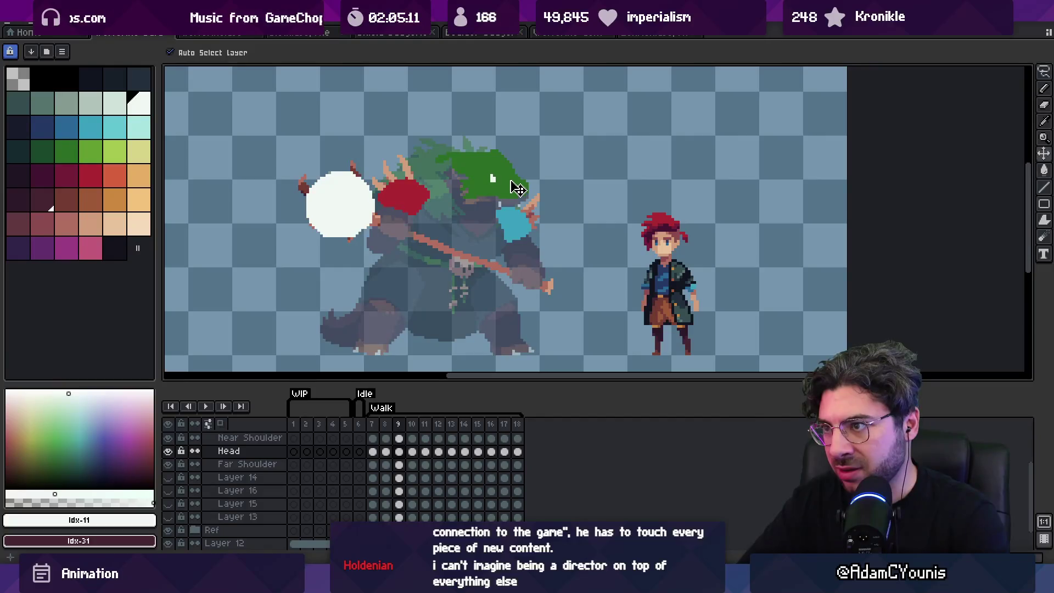
key(Return)
key(z)
scroll(556, 170, down, 2)
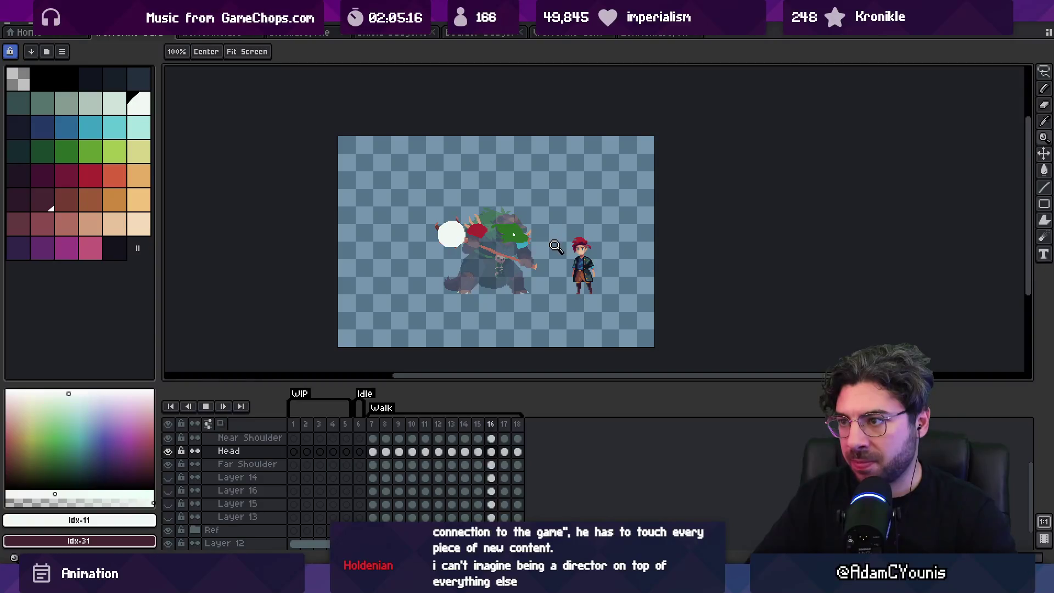
scroll(554, 242, up, 2)
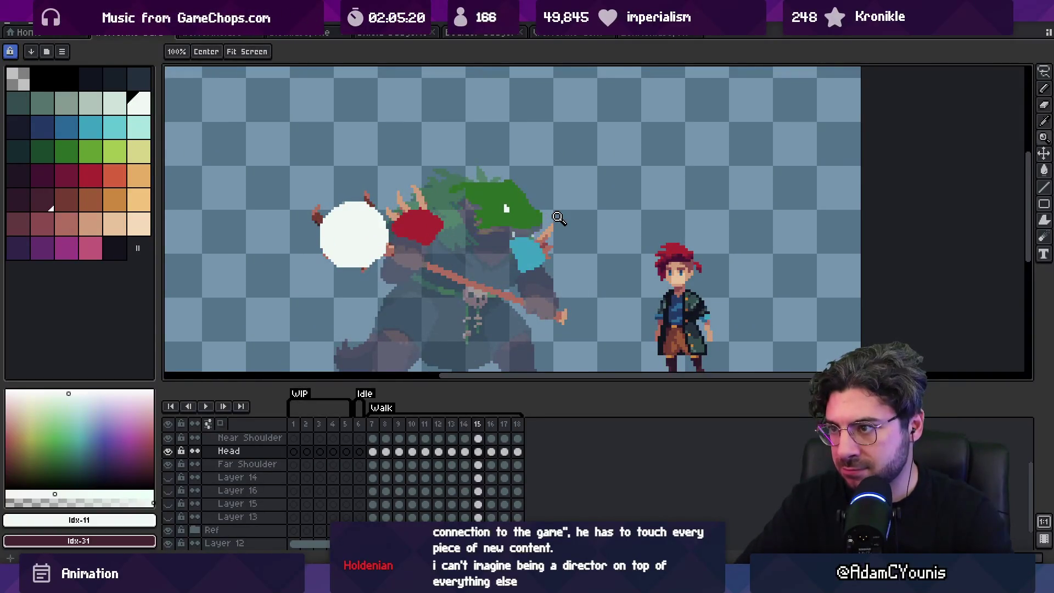
key(Return)
key(Return)
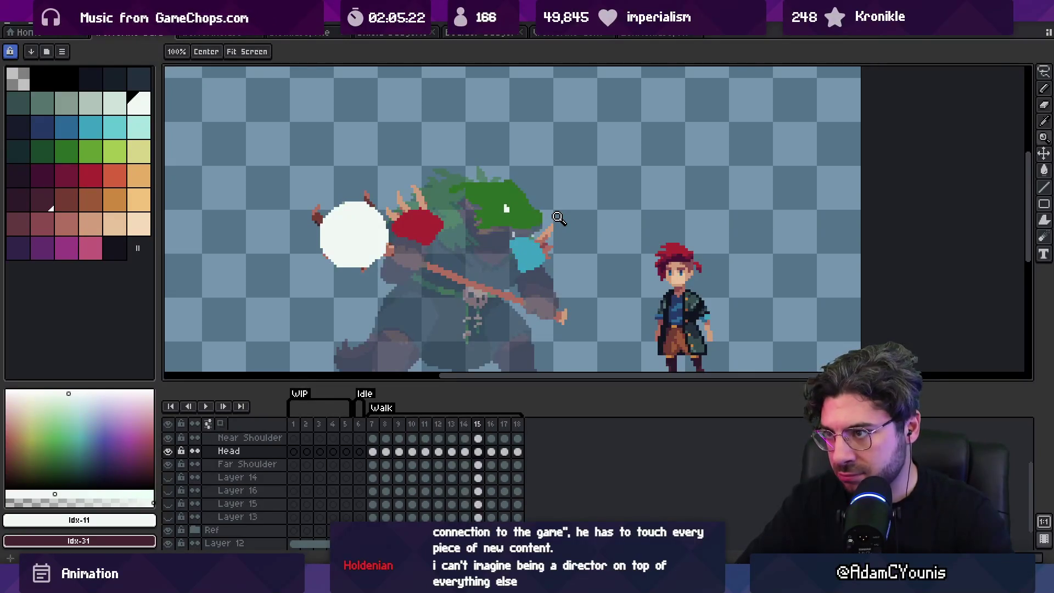
key(v)
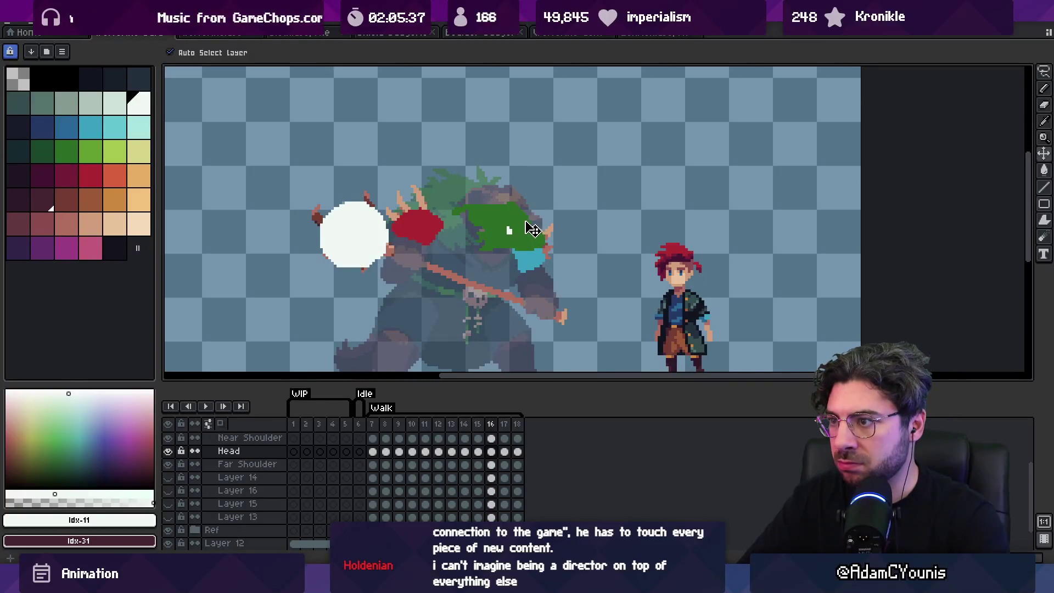
key(Left)
key(Right)
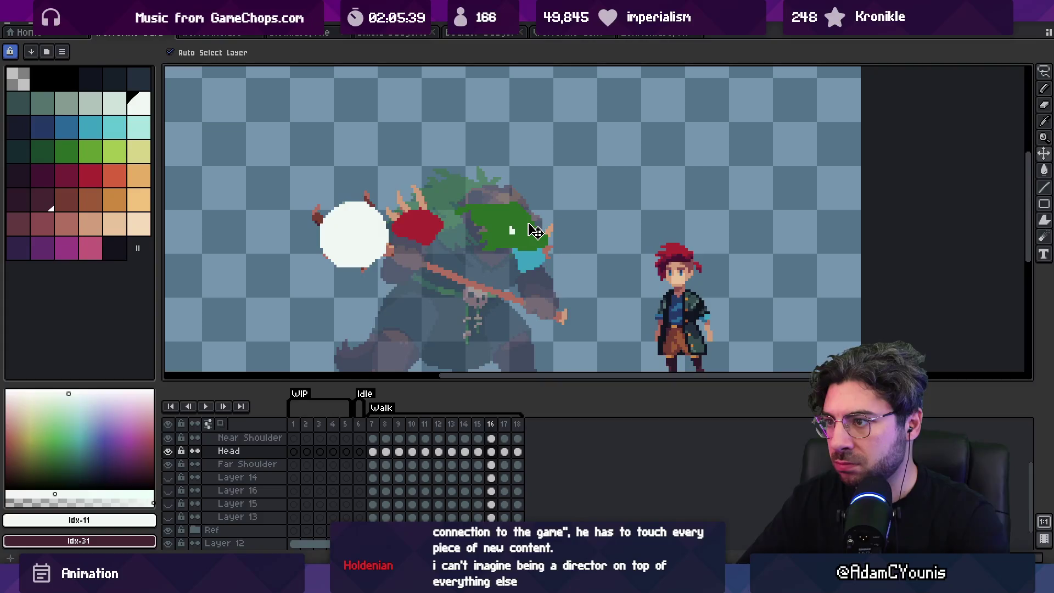
key(Right)
key(Right)
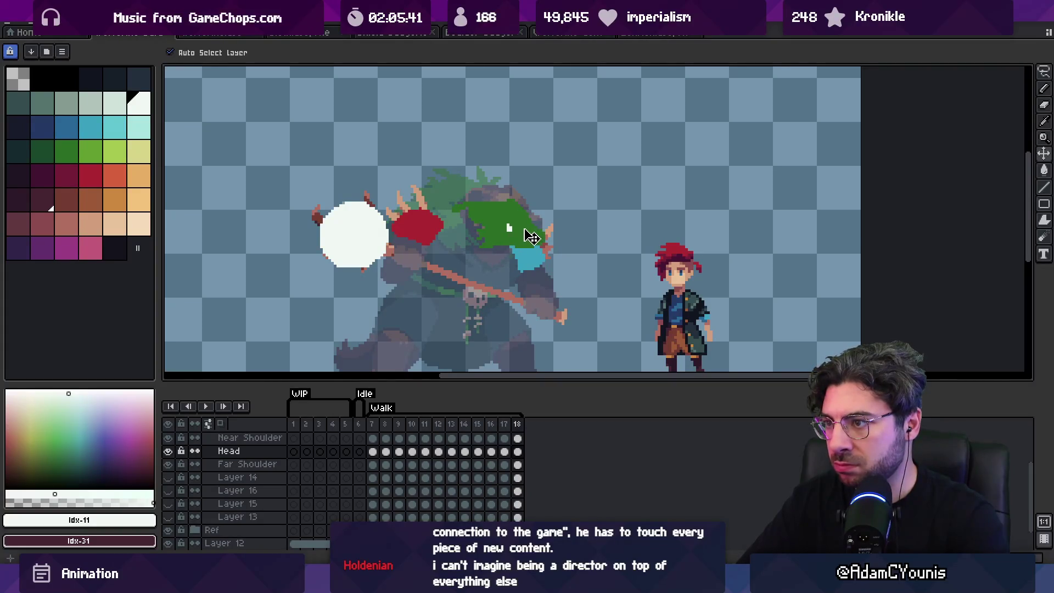
key(Right)
key(Right)
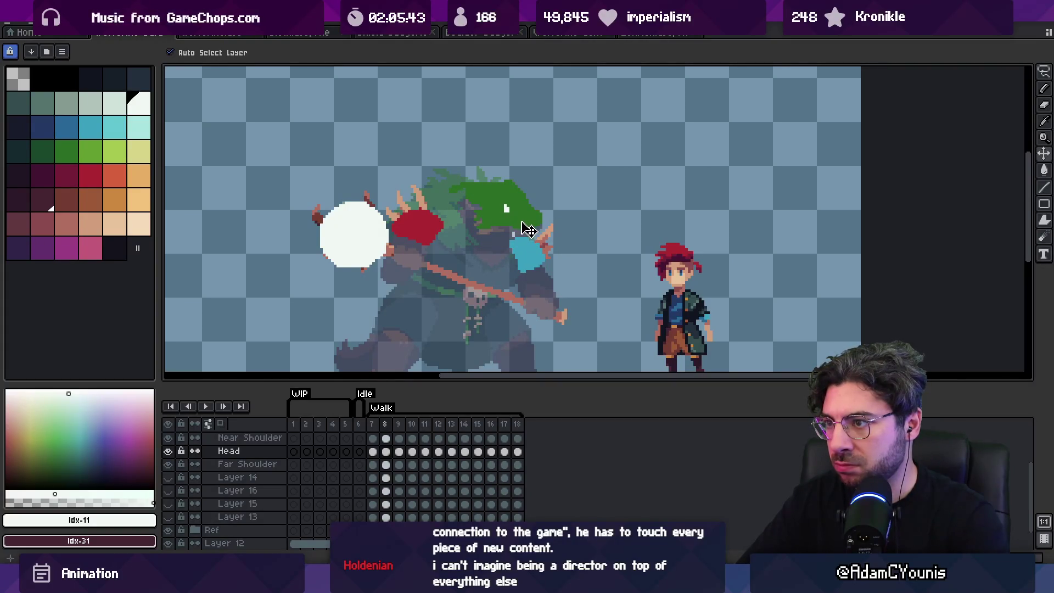
key(Right)
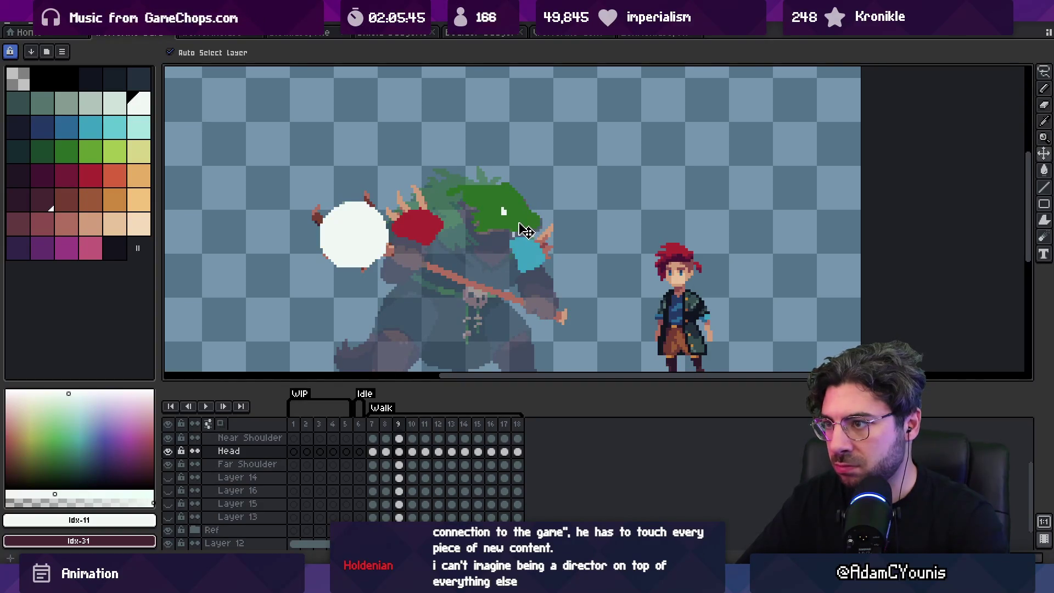
key(Right)
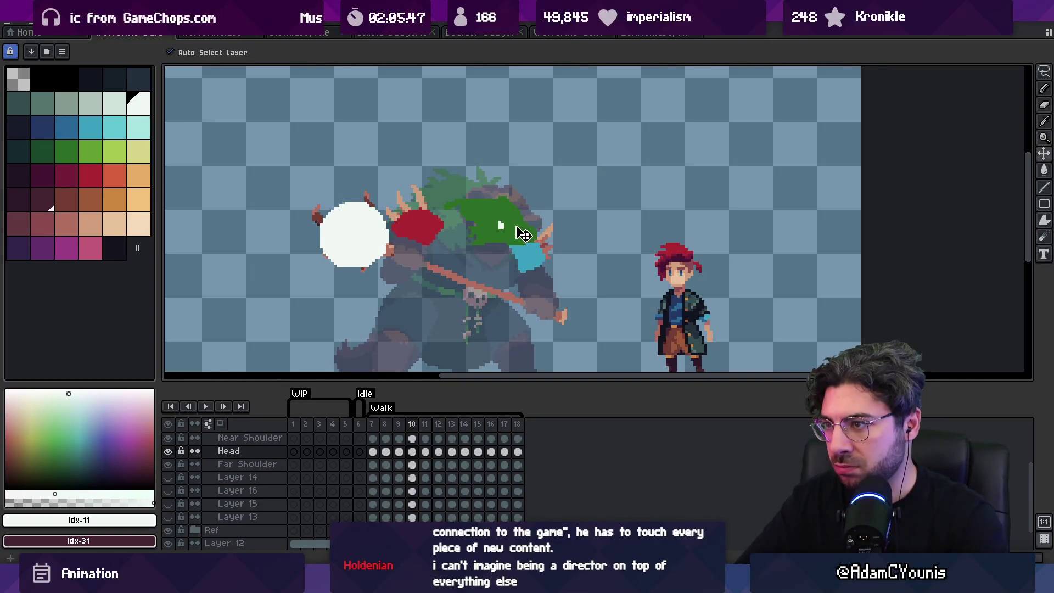
key(Right)
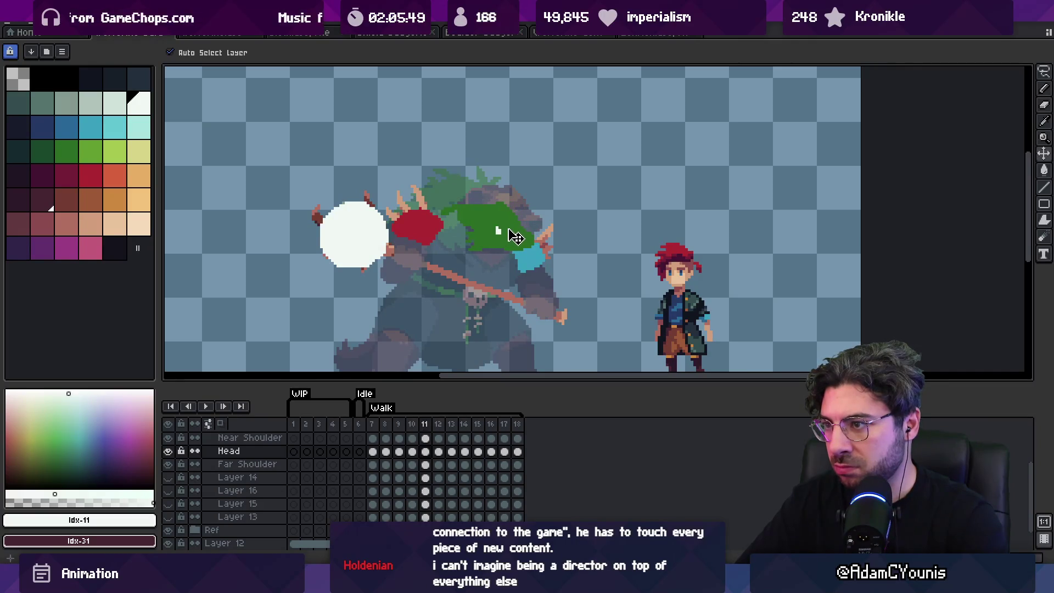
key(Right)
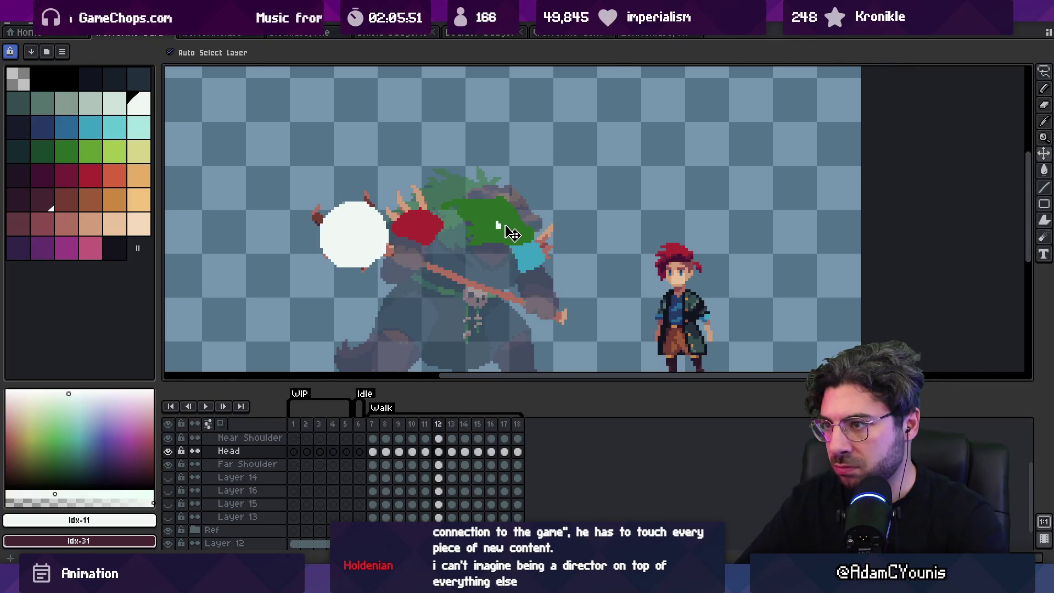
key(Right)
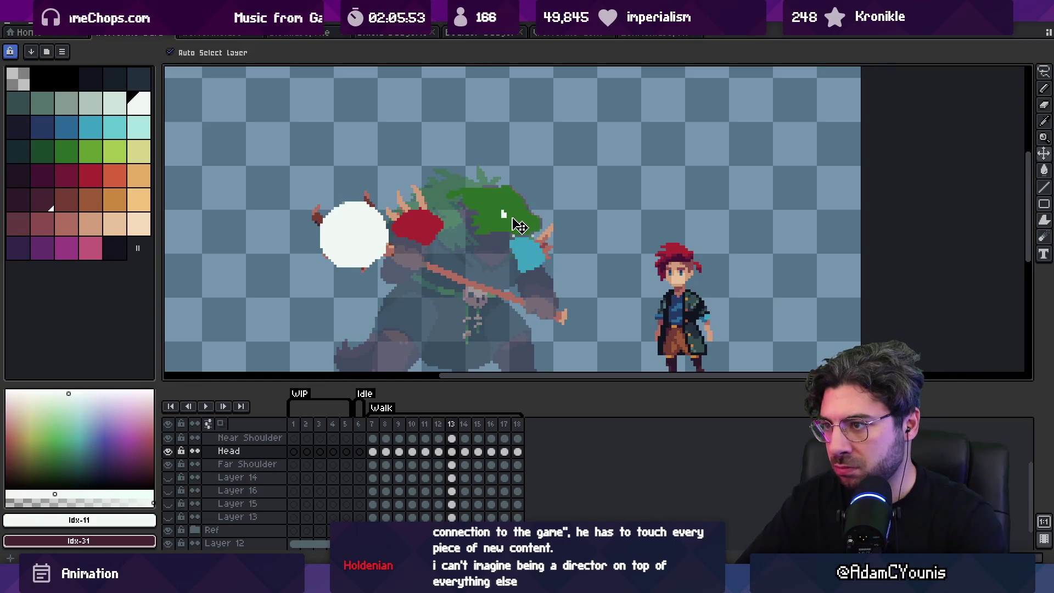
key(Right)
key(Right)
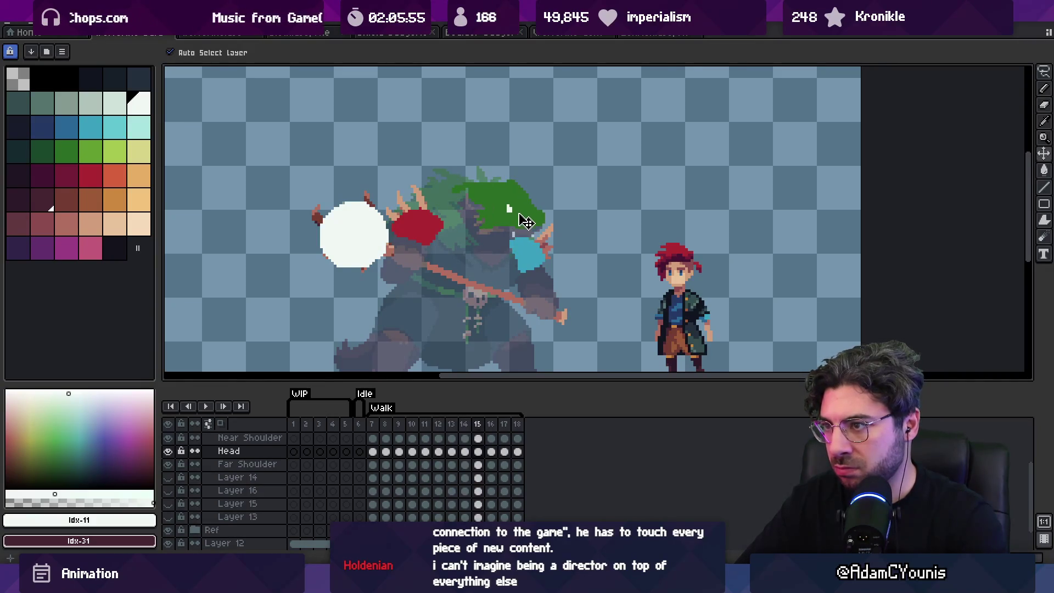
key(Return)
key(z)
scroll(535, 214, down, 1)
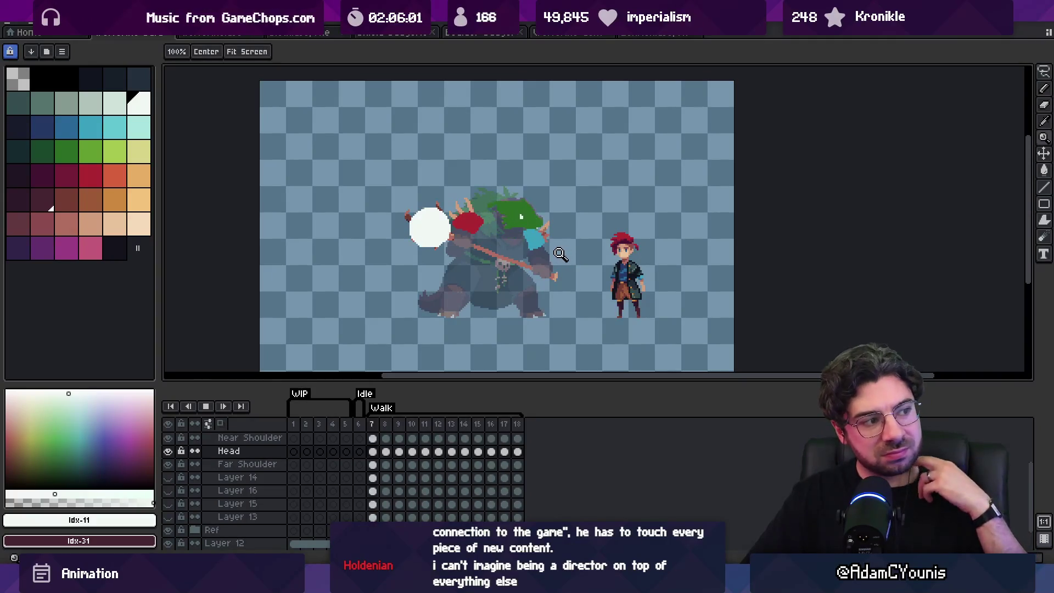
click(576, 215)
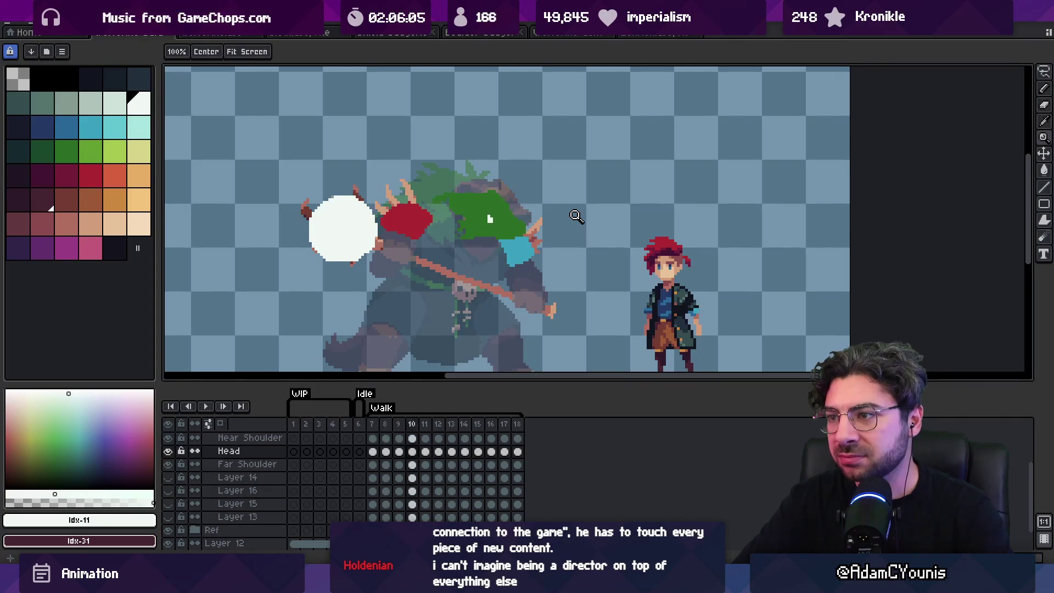
key(v)
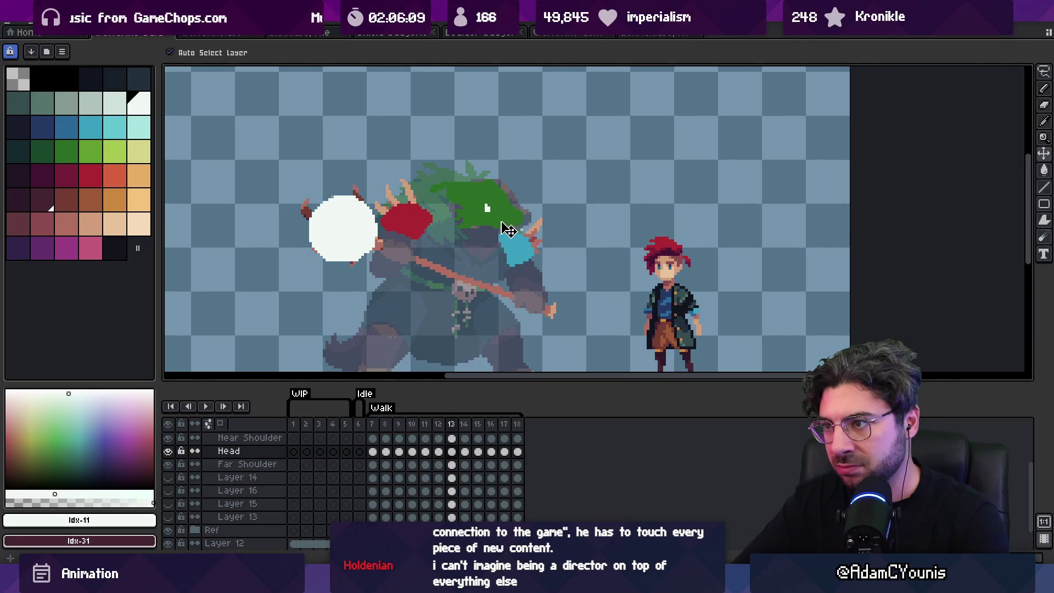
key(Right)
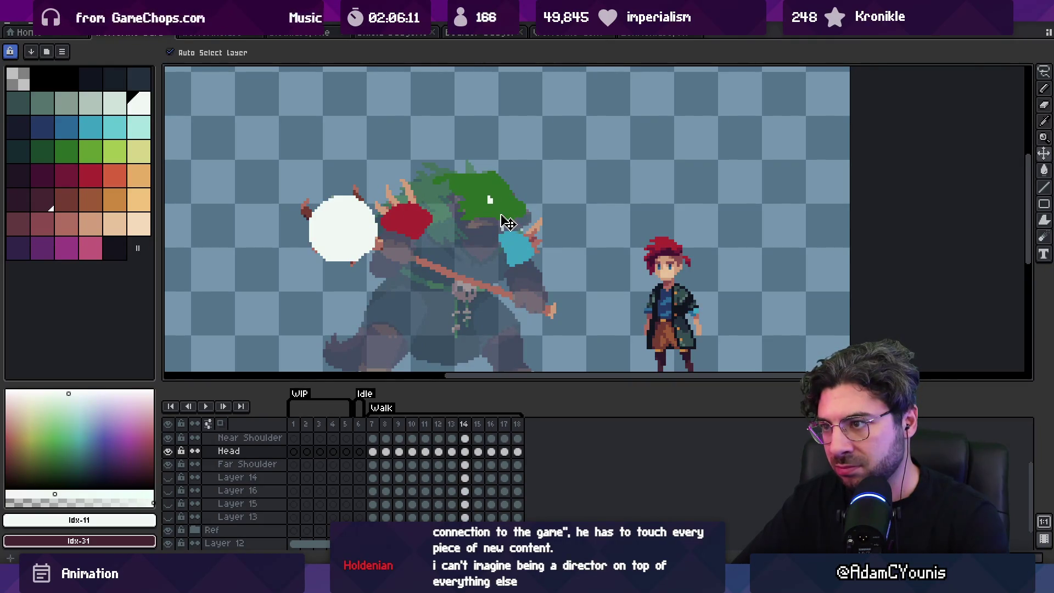
key(Right)
key(Return)
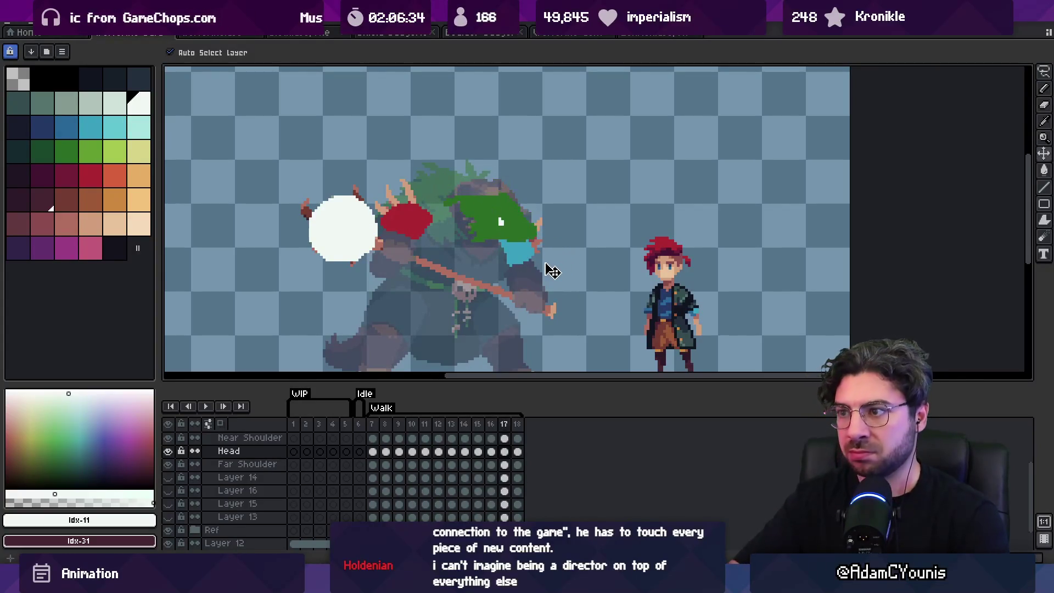
key(z)
Stop playback and open Frame Properties for the Head layer's walk frames 7–18.
scroll(559, 225, down, 1)
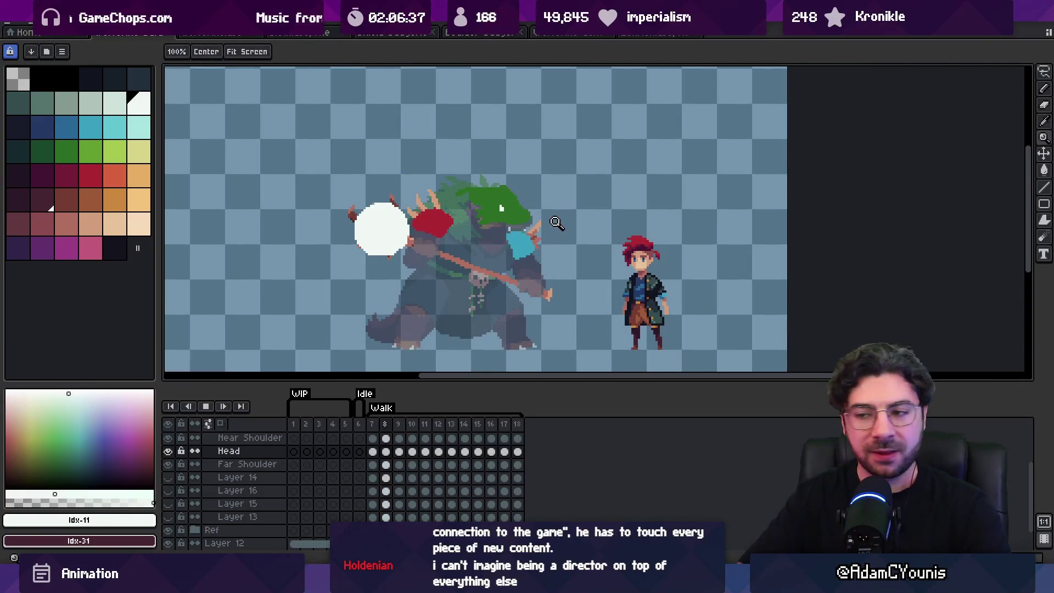
key(Return)
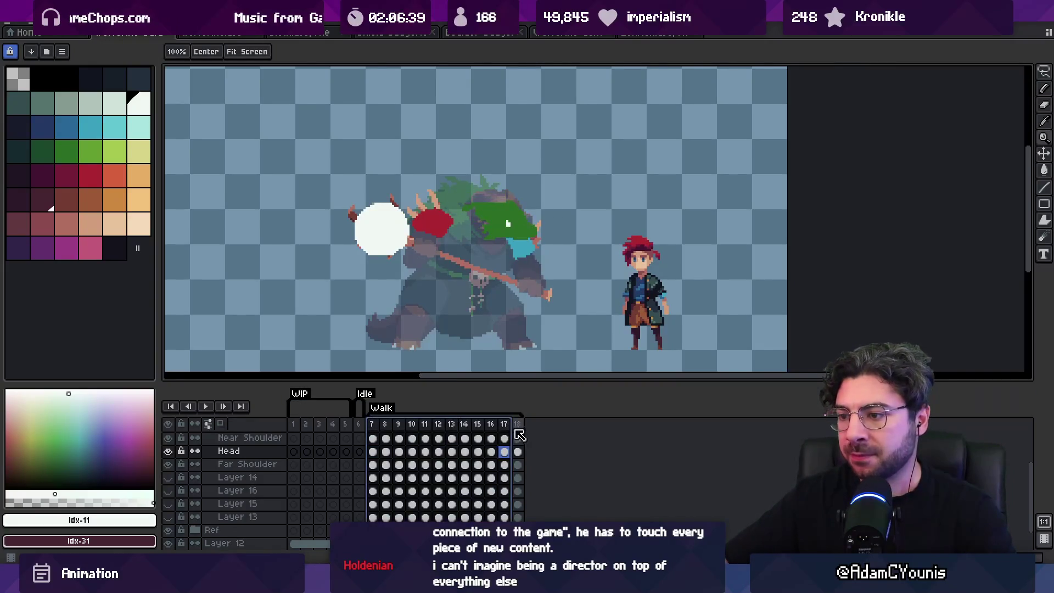
click(372, 452)
right_click(401, 428)
click(404, 430)
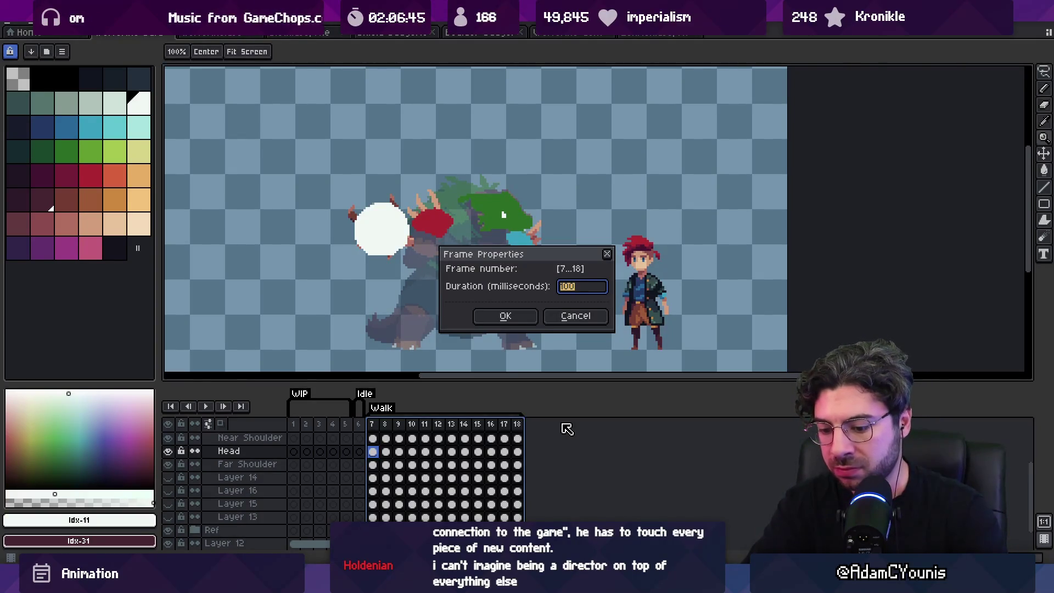
Confirm a 130 ms frame duration and play the walk at the new timing.
key(Return)
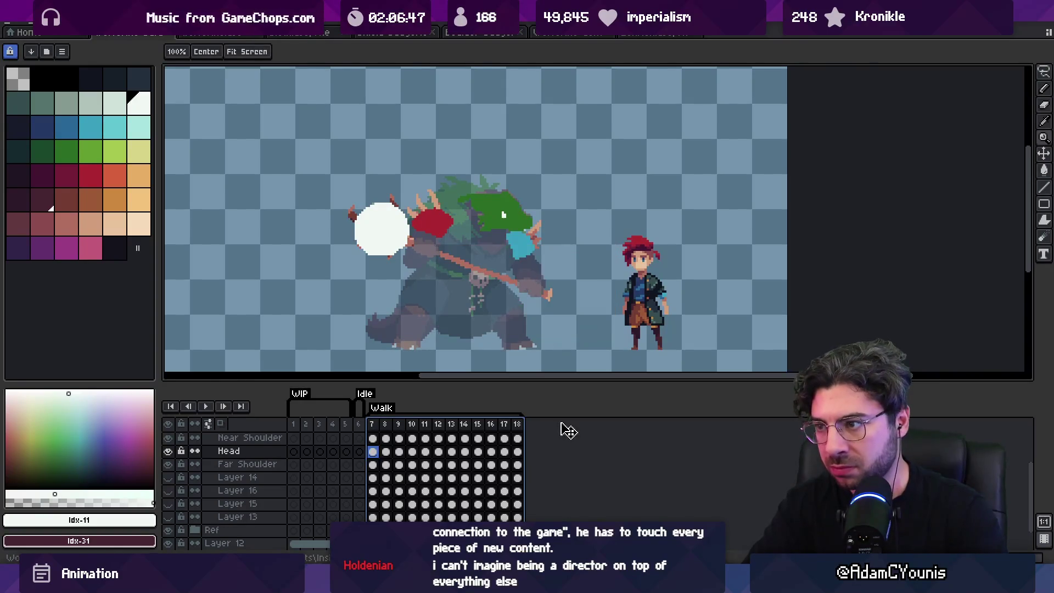
key(Return)
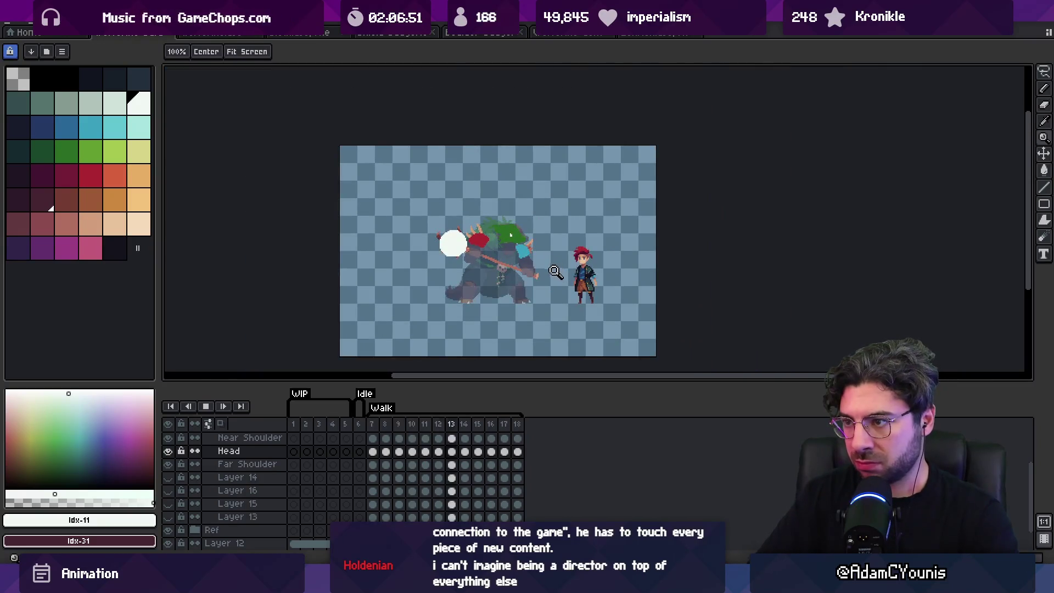
click(531, 262)
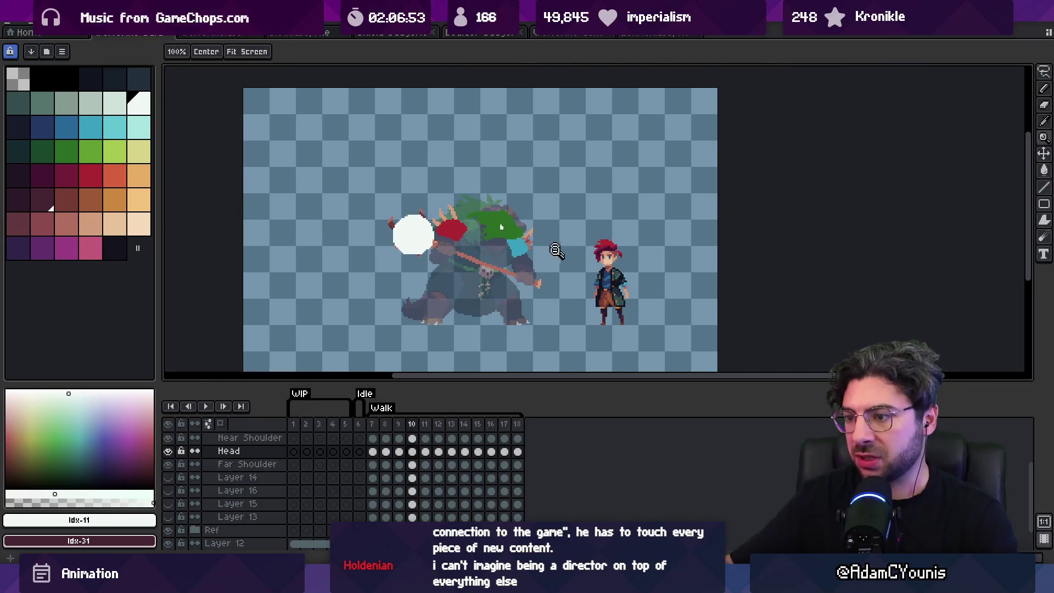
drag(372, 424, 503, 431)
key(v)
scroll(394, 455, down, 1)
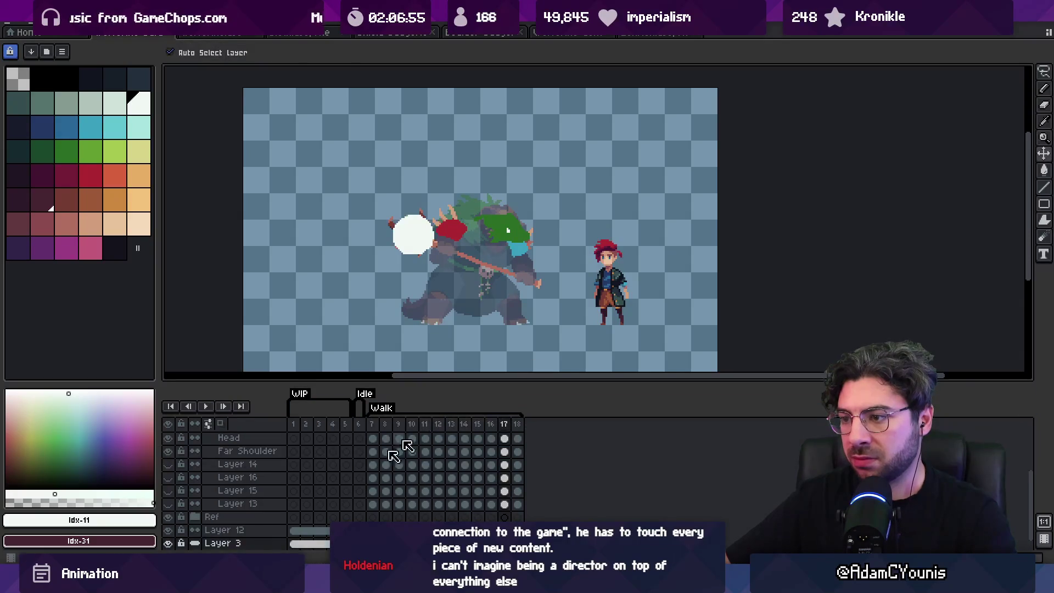
Hide the blue background layer, apply one shared duration to frames 7–18, and replay the walk.
click(175, 544)
drag(372, 424, 513, 424)
right_click(513, 423)
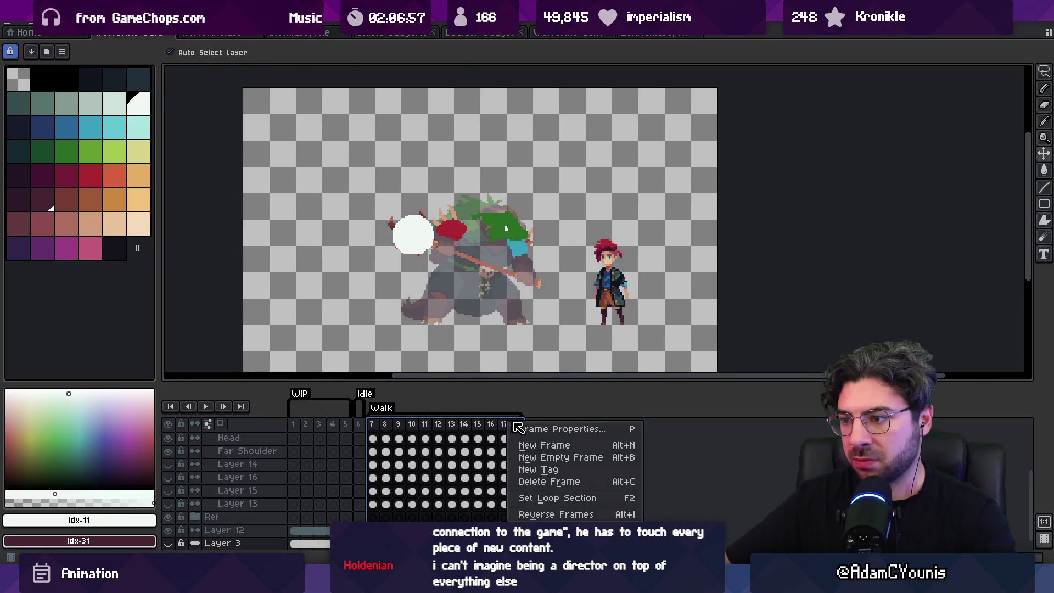
click(535, 432)
key(Return)
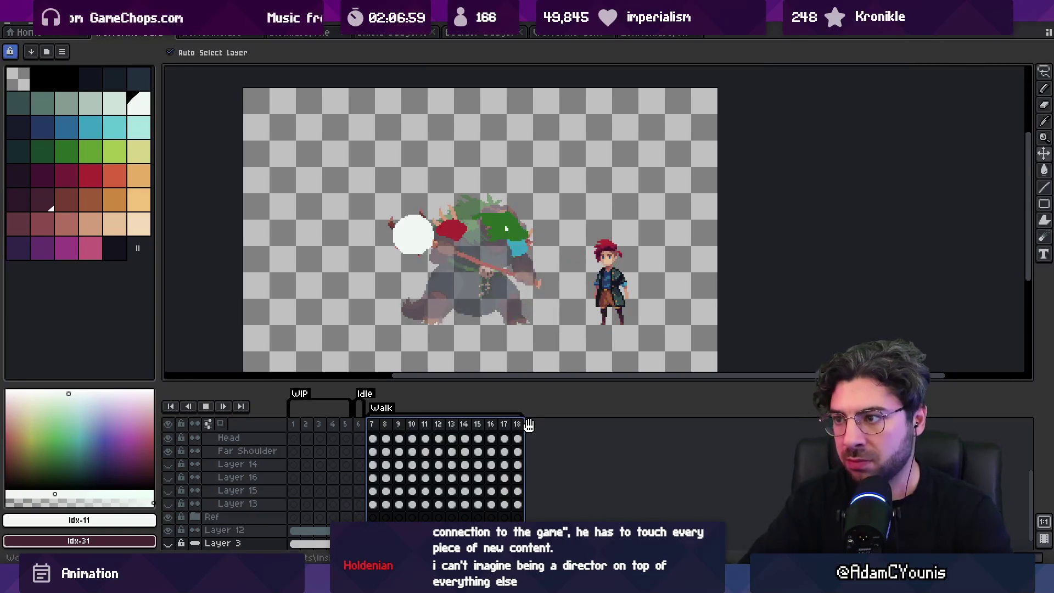
key(Return)
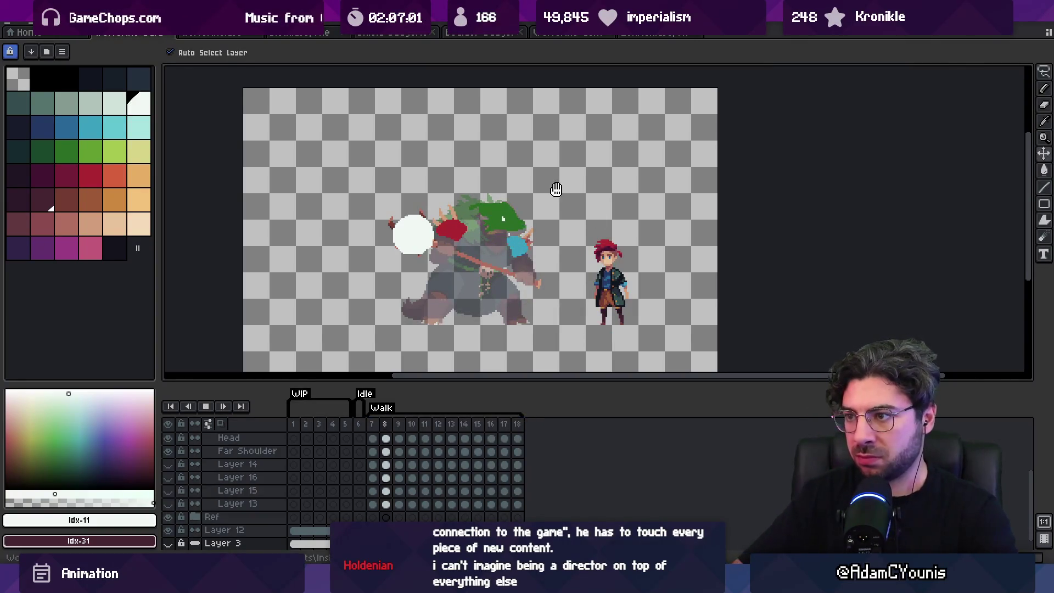
key(z)
click(555, 212)
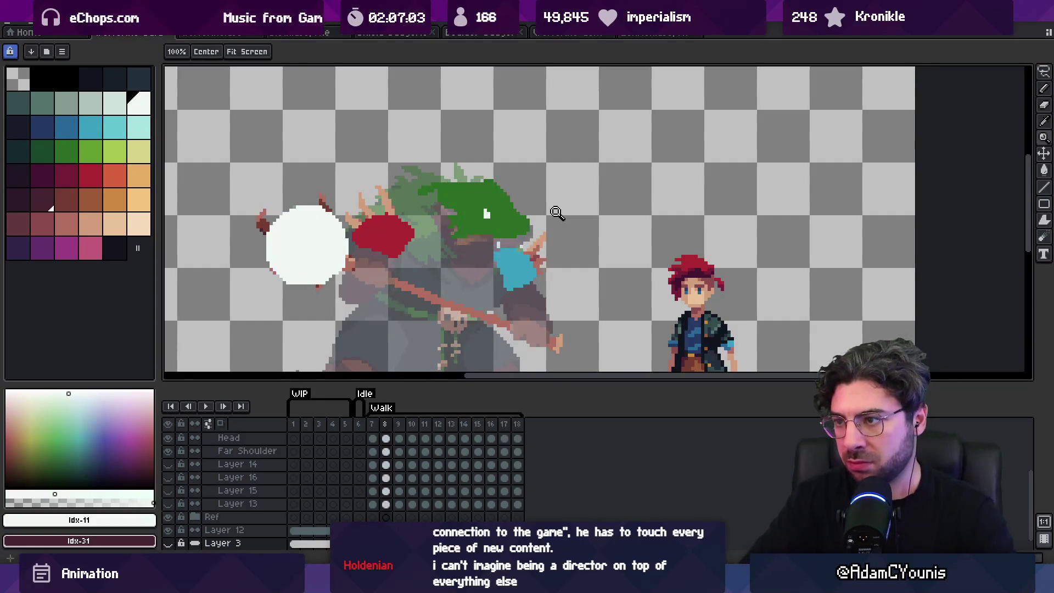
Compare head poses across the walk frames and drop the green head a few pixels on frame 12.
key(Return)
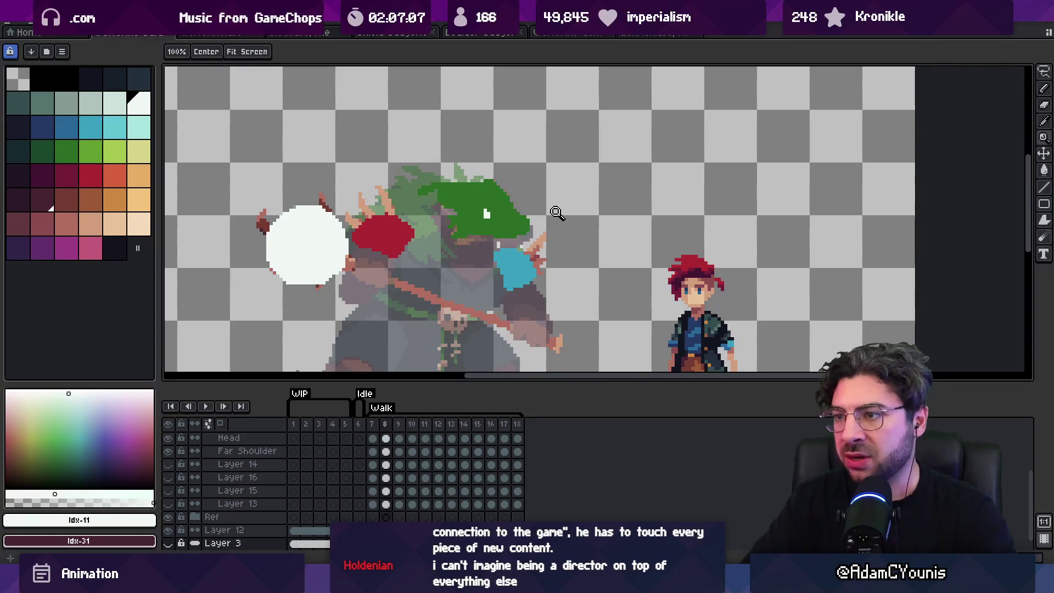
key(Left)
key(Left)
key(Left)
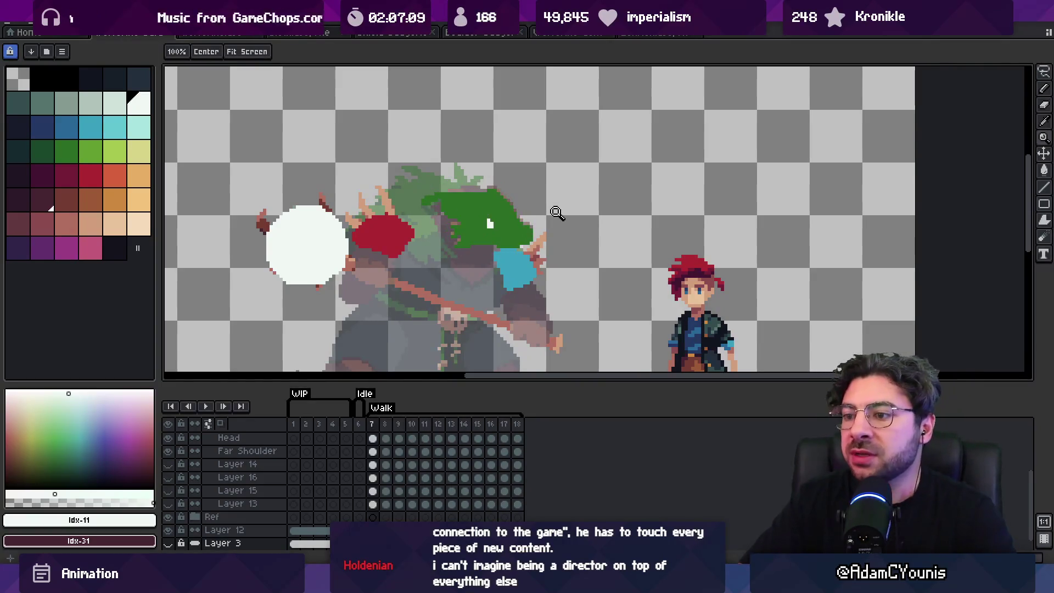
key(Right)
key(Right)
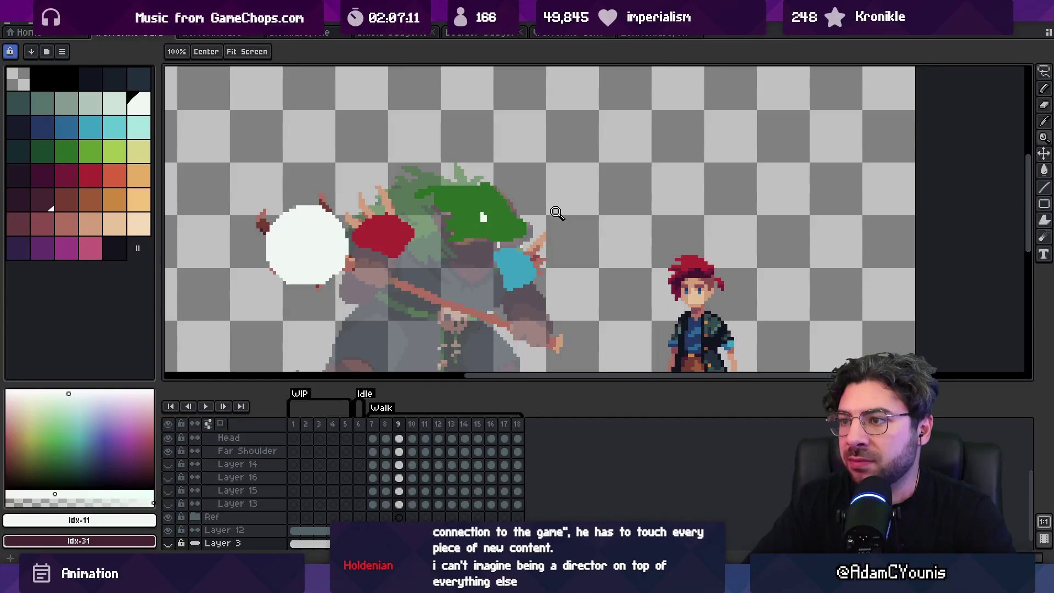
key(Right)
key(Right)
key(Right)
key(Right)
key(Right)
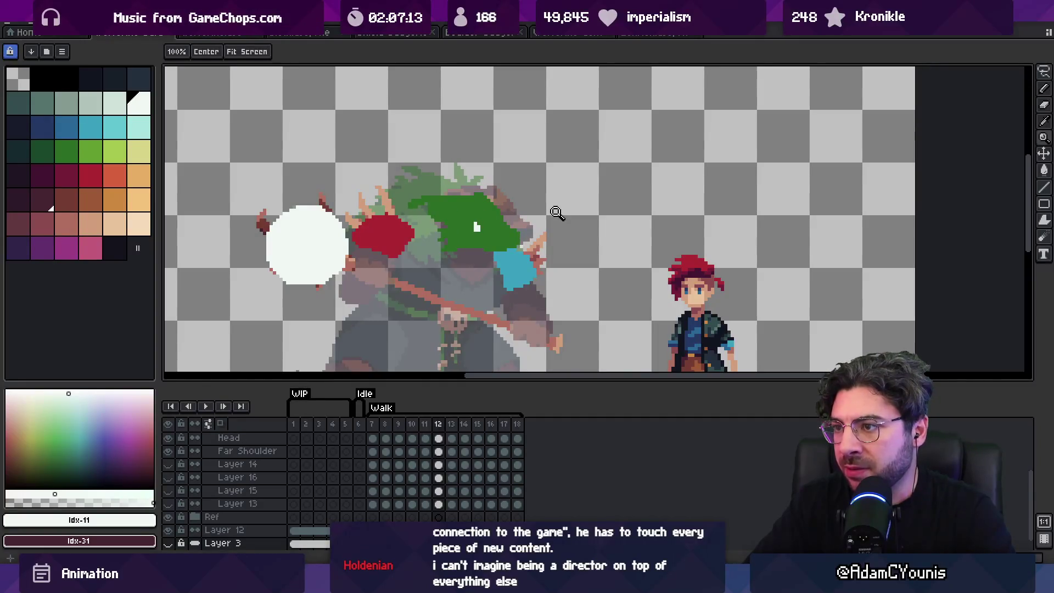
key(Right)
key(Right)
key(Left)
key(Right)
key(Return)
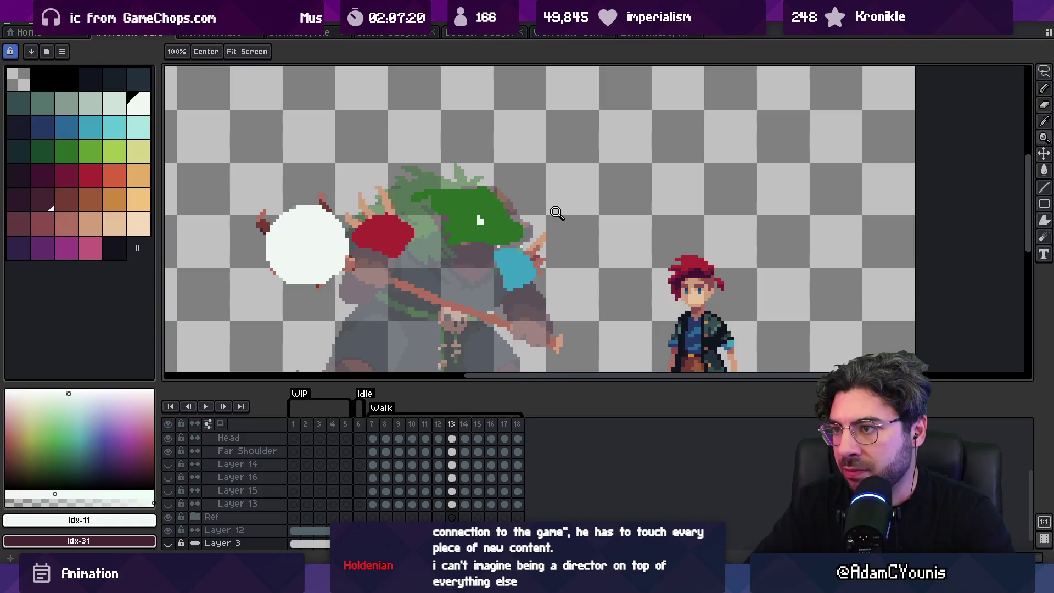
key(v)
drag(481, 235, 483, 240)
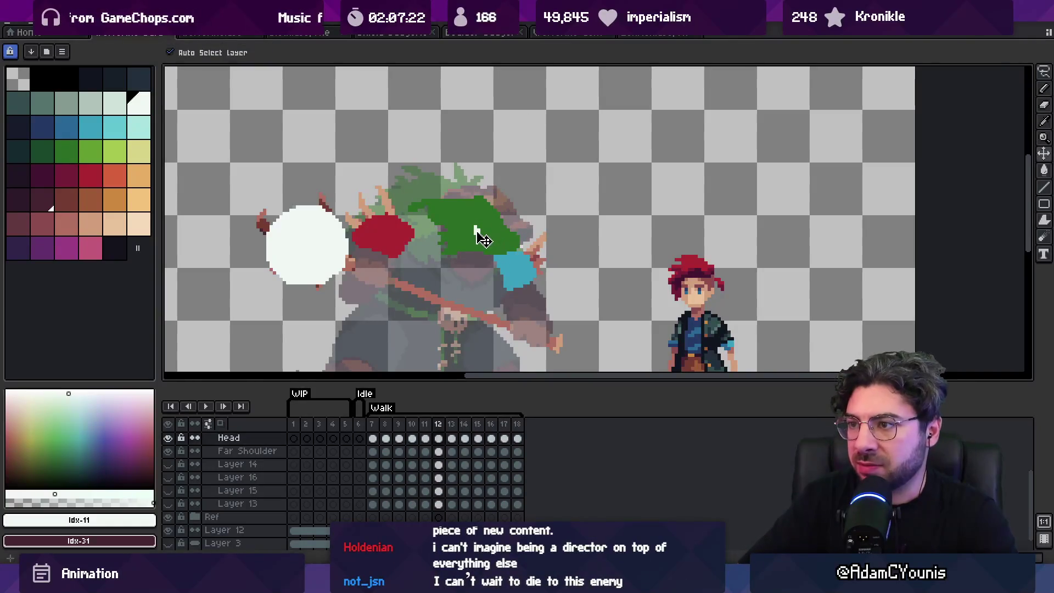
Advance one frame and preview the walk animation.
key(Right)
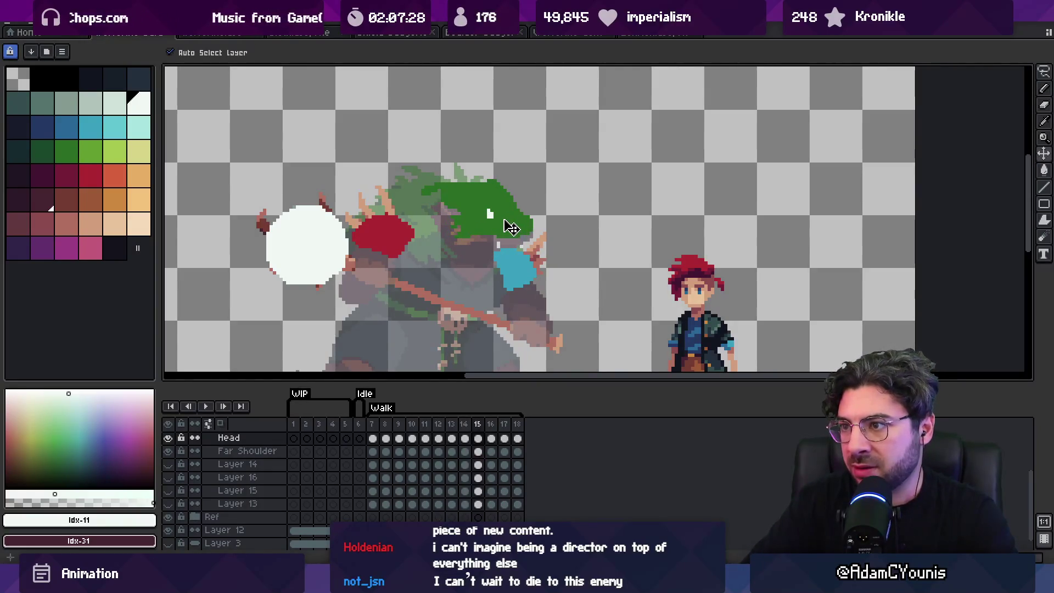
key(Return)
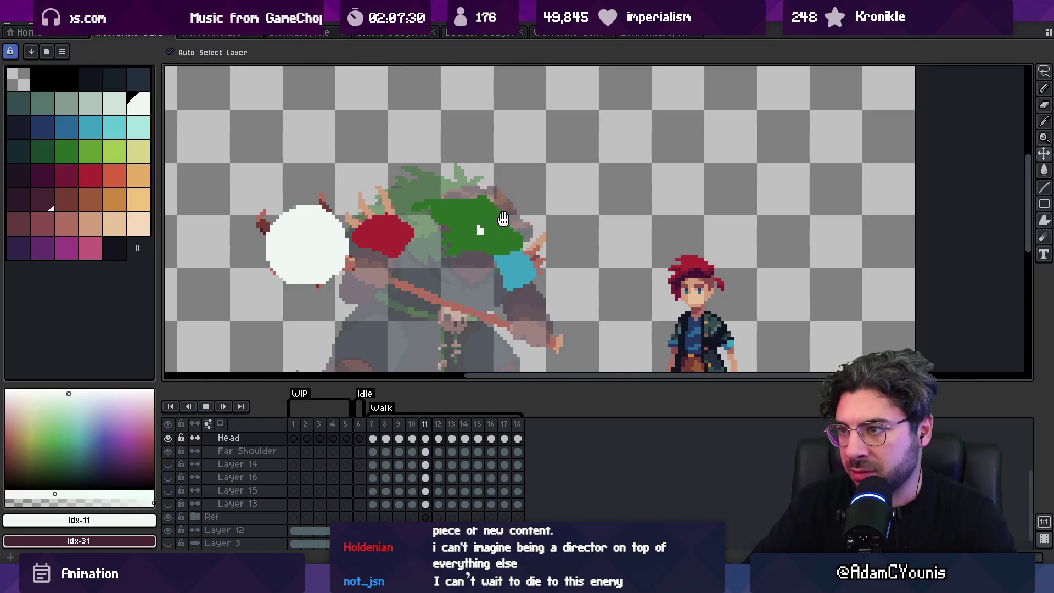
key(Return)
Shift the green head about 13 px right and 12 px down on frame 7, then replay the walk.
key(Right)
key(Right)
key(Right)
key(Right)
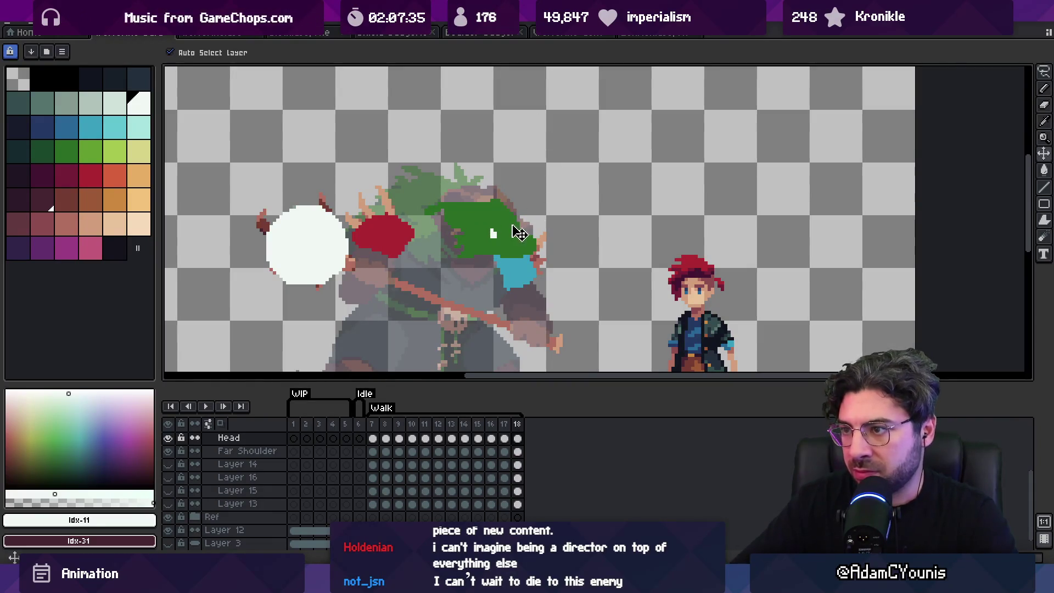
key(Right)
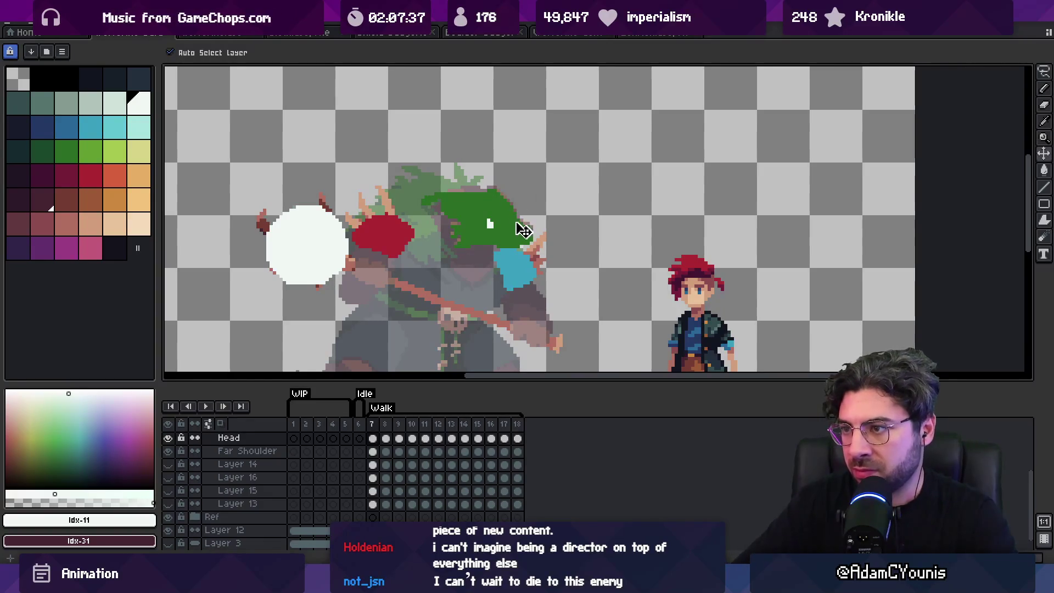
key(Right)
key(Left)
key(Right)
key(Left)
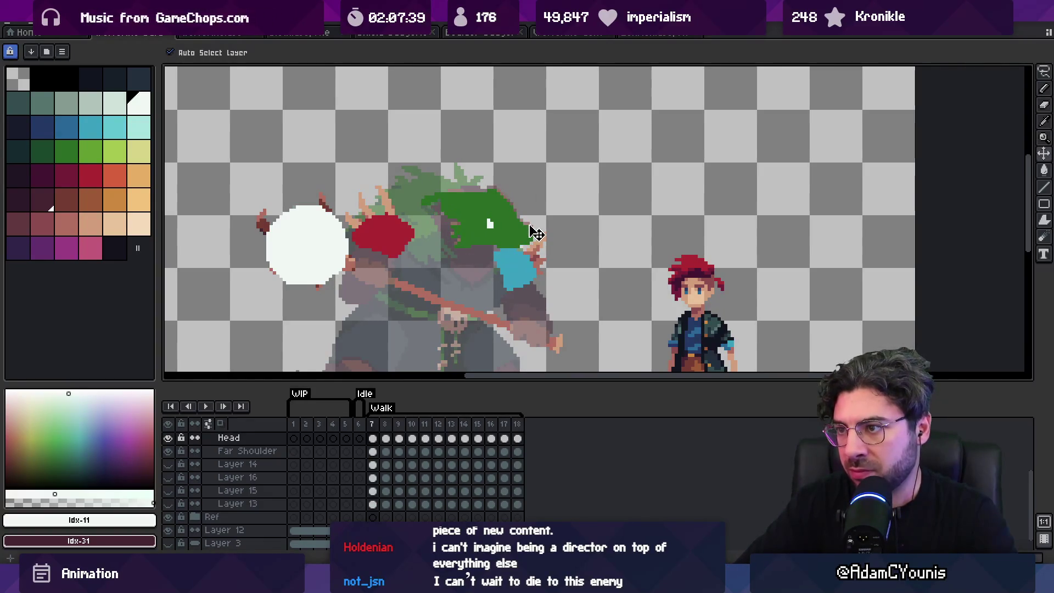
drag(531, 230, 522, 244)
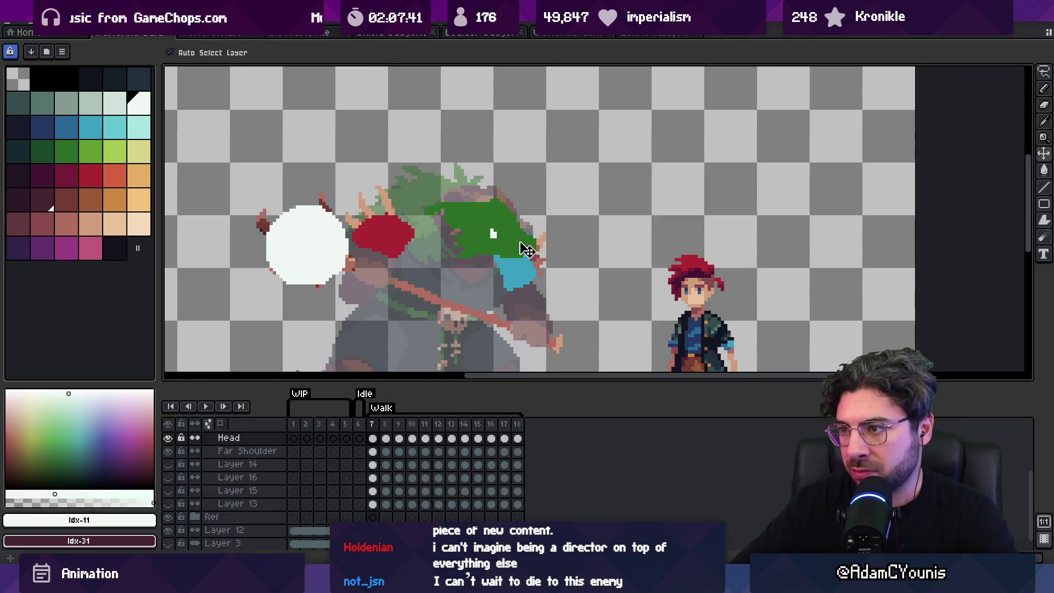
key(Return)
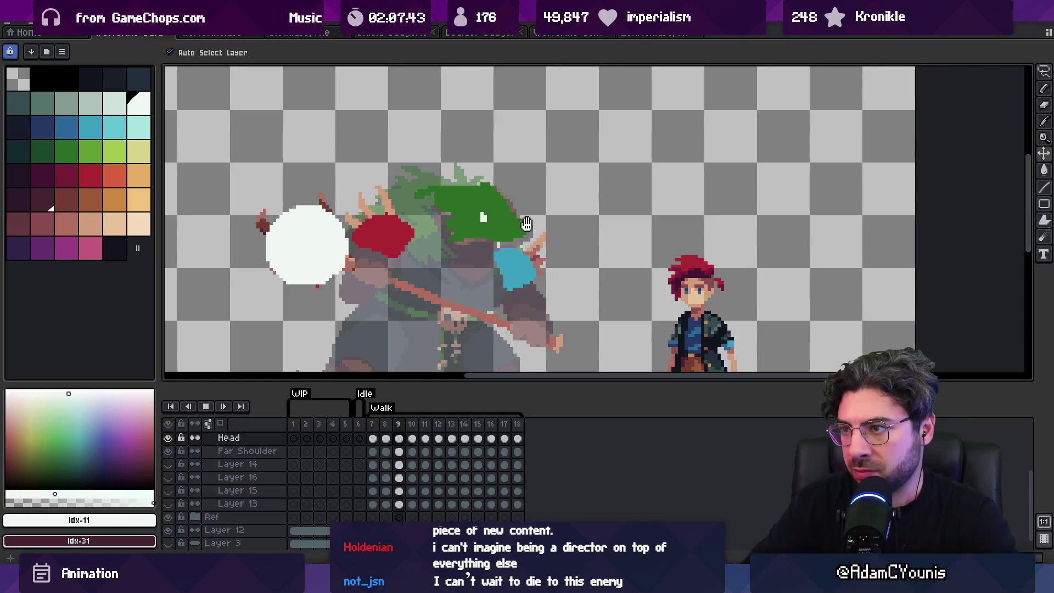
key(z)
scroll(526, 224, down, 2)
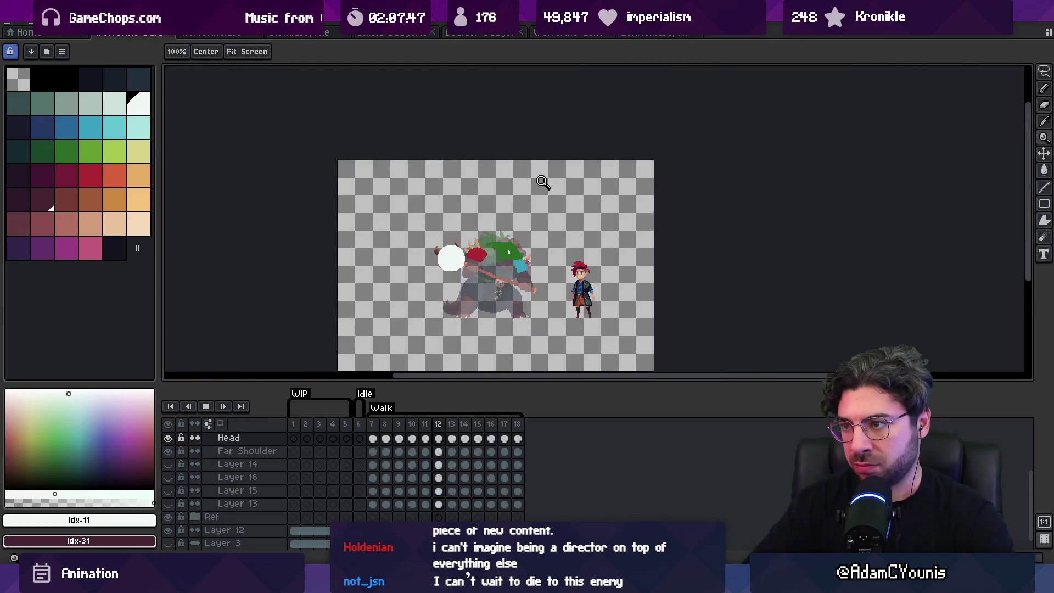
scroll(538, 264, up, 1)
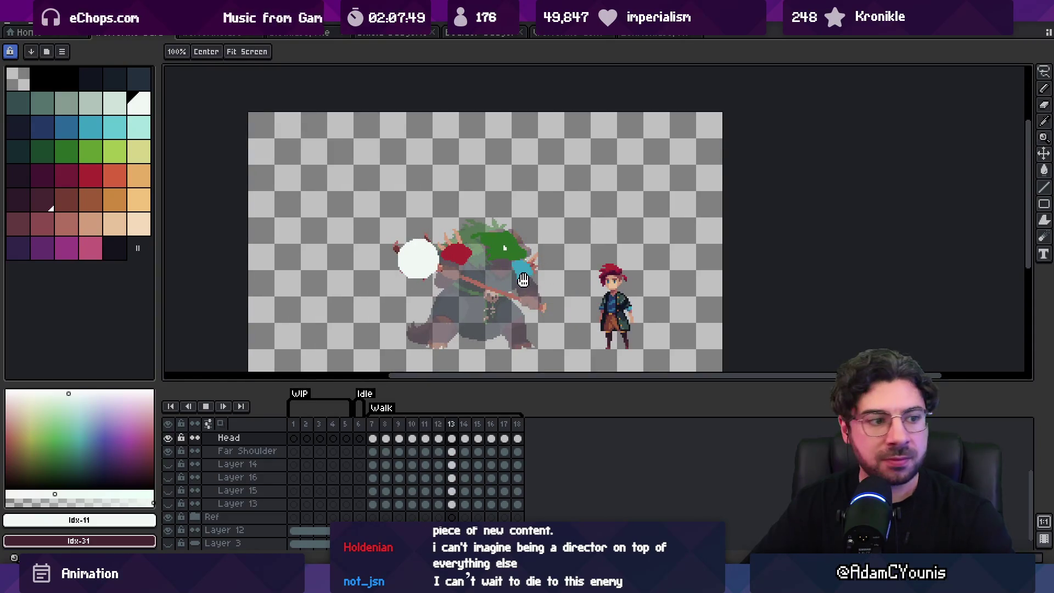
scroll(530, 268, up, 1)
scroll(522, 255, down, 1)
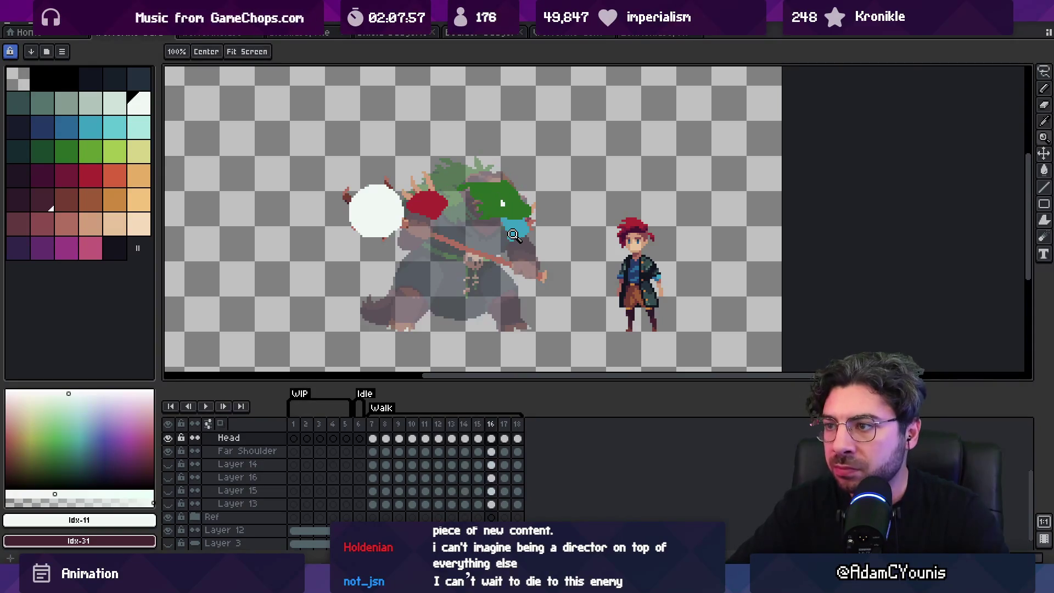
key(Return)
key(Left)
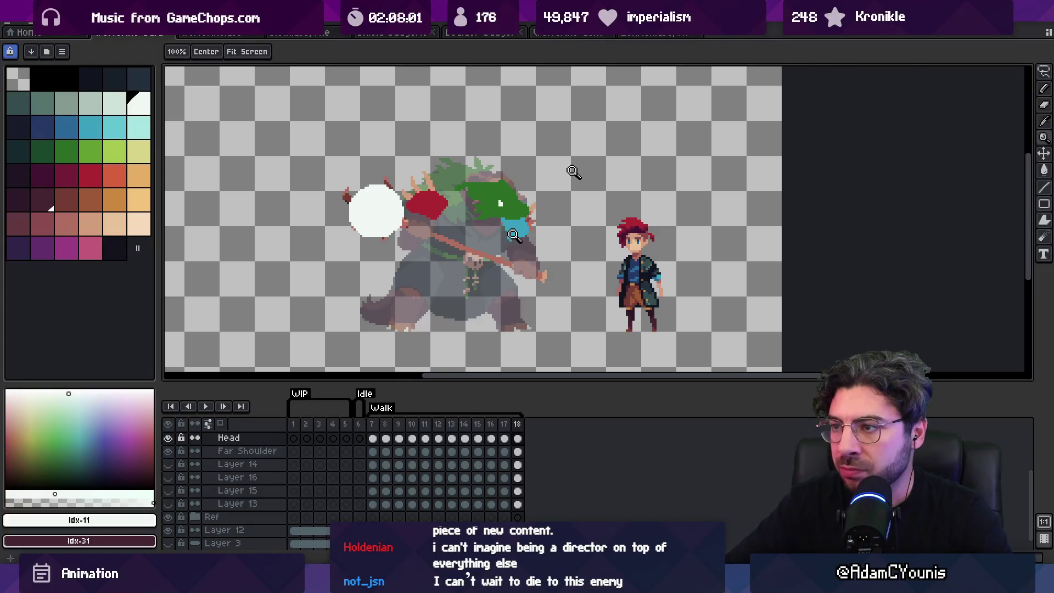
click(514, 235)
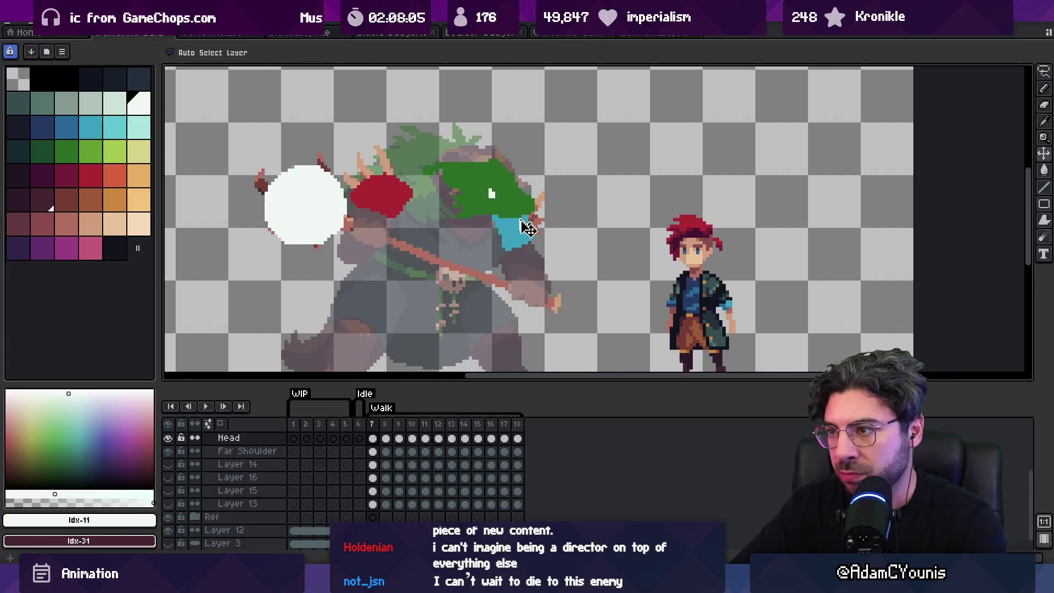
key(period)
key(Return)
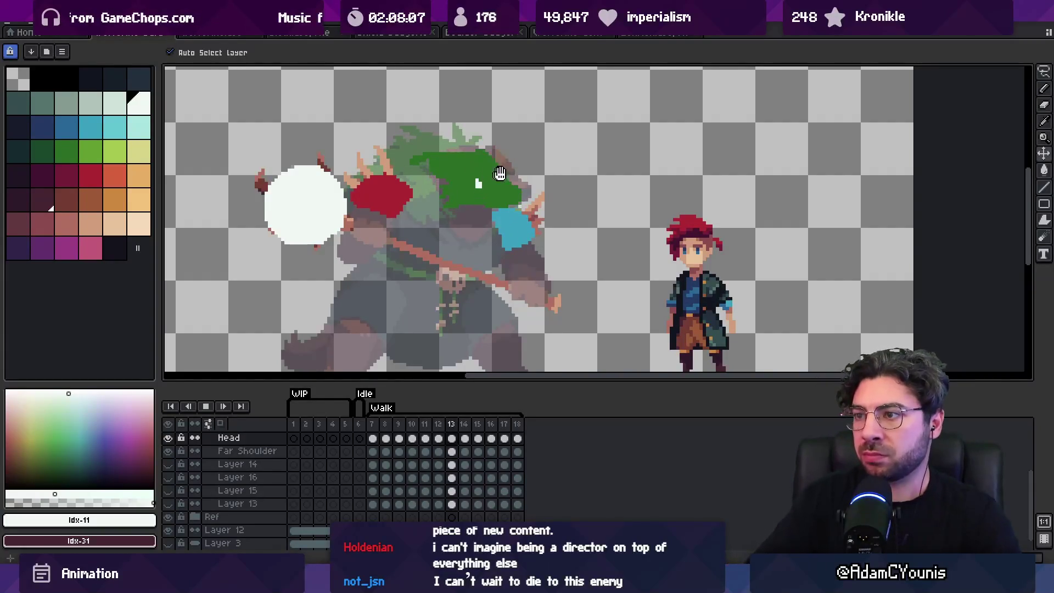
key(z)
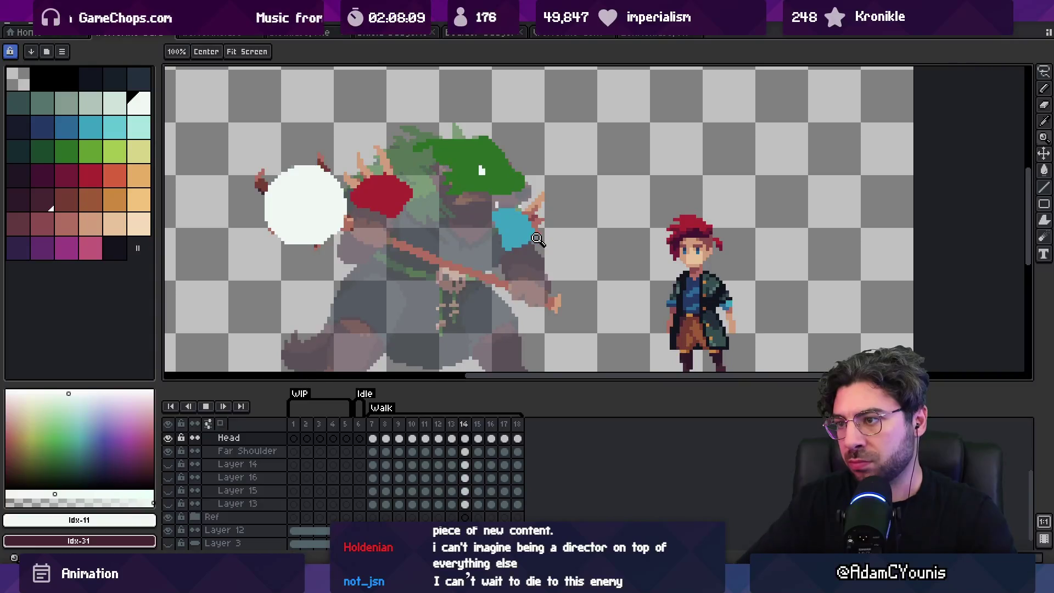
key(Return)
scroll(579, 188, up, 4)
key(i)
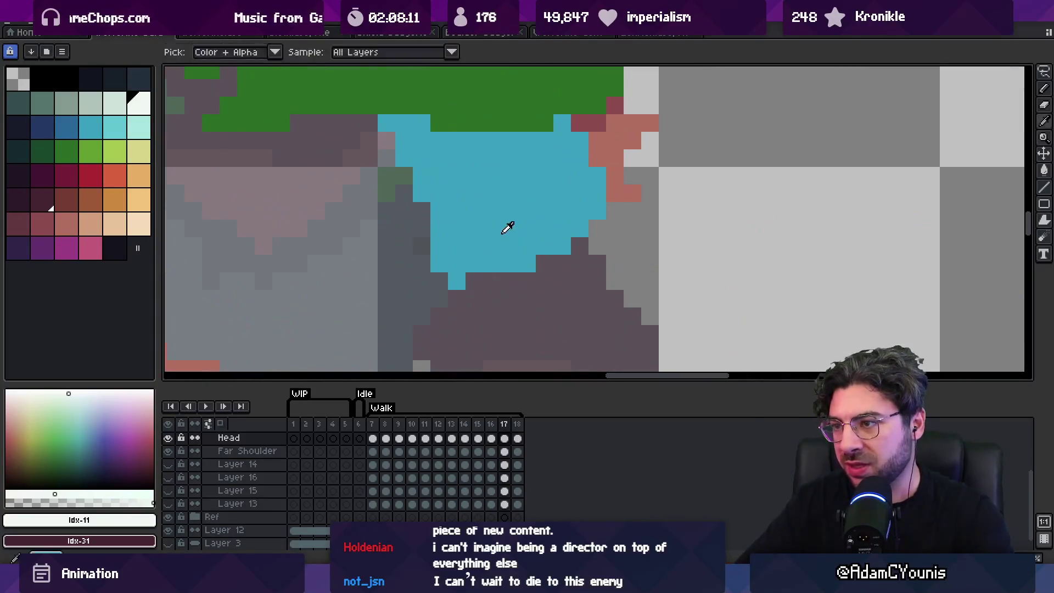
Play the Walk animation and zoom in and out to review the boss's stride.
click(501, 238)
key(Return)
key(z)
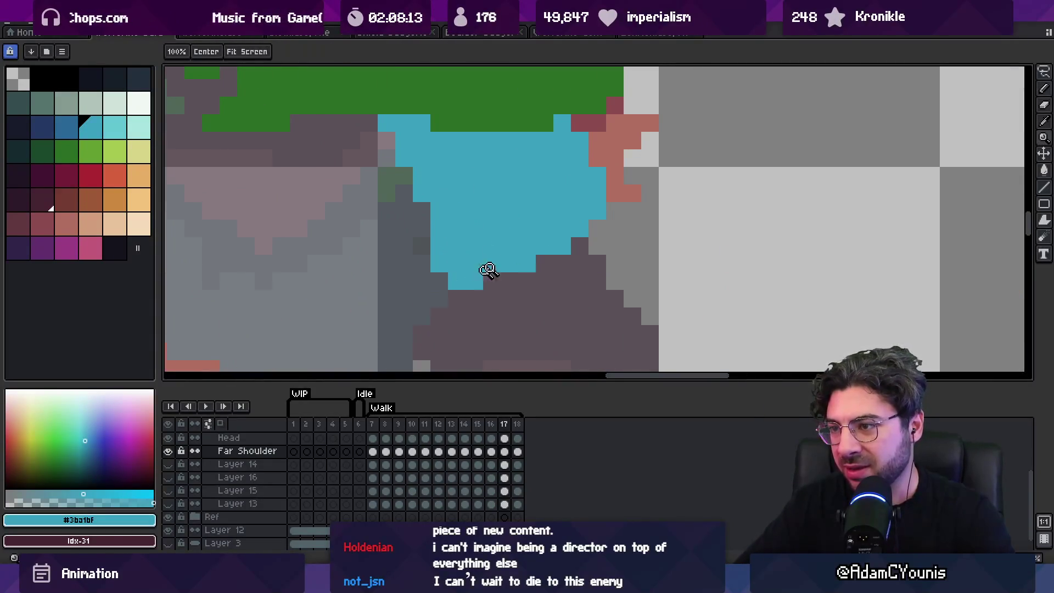
scroll(466, 203, down, 5)
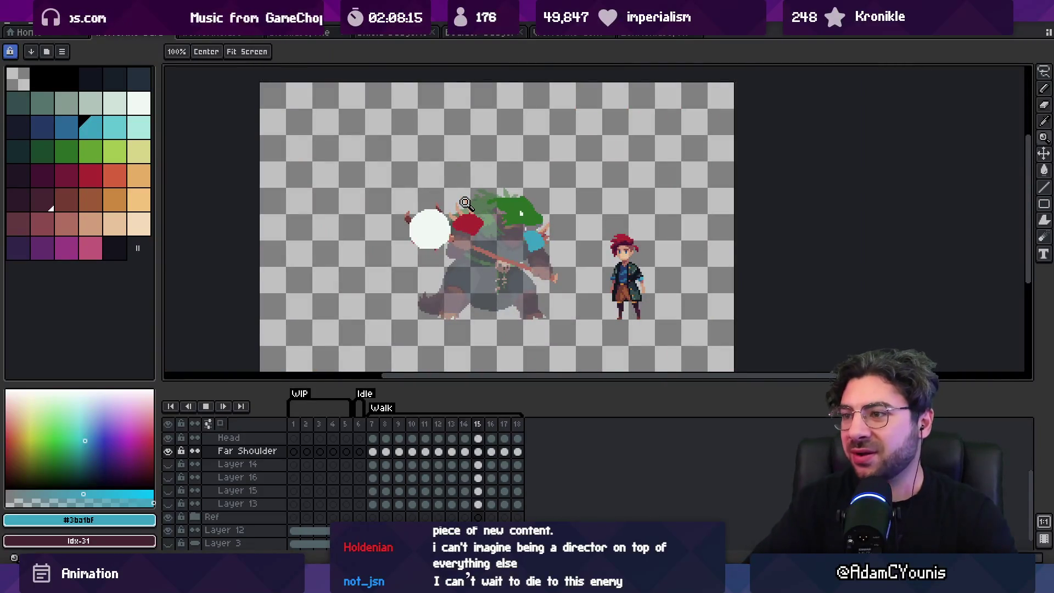
key(Return)
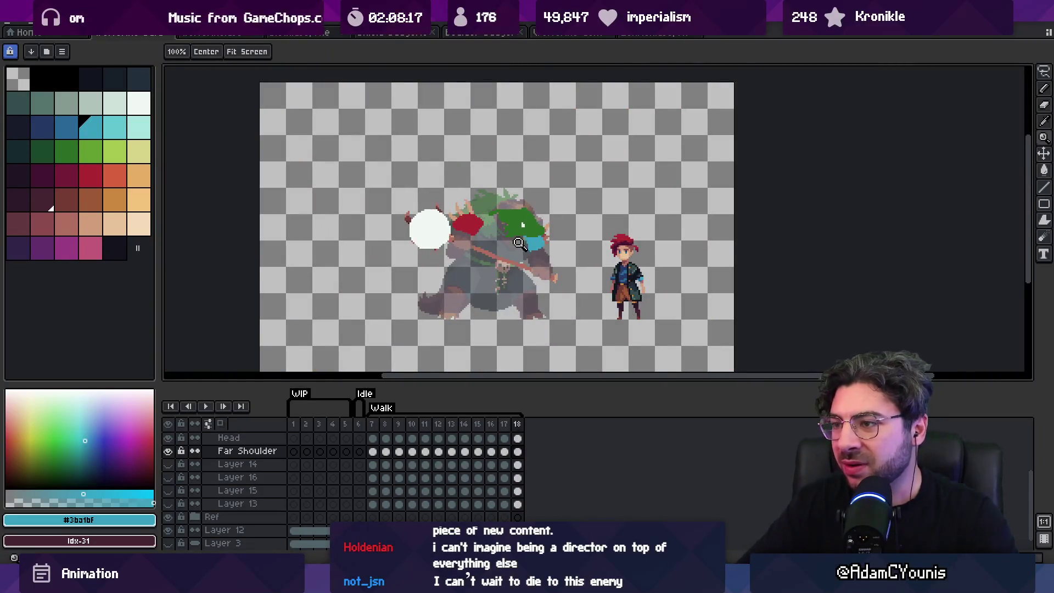
scroll(519, 243, up, 5)
scroll(508, 199, down, 5)
key(Return)
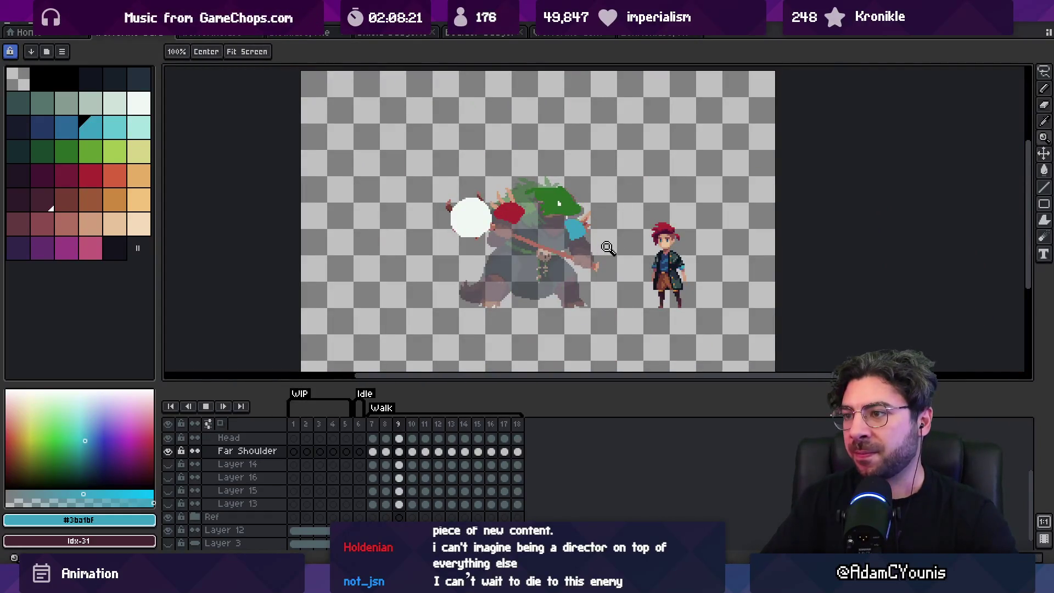
scroll(604, 248, up, 1)
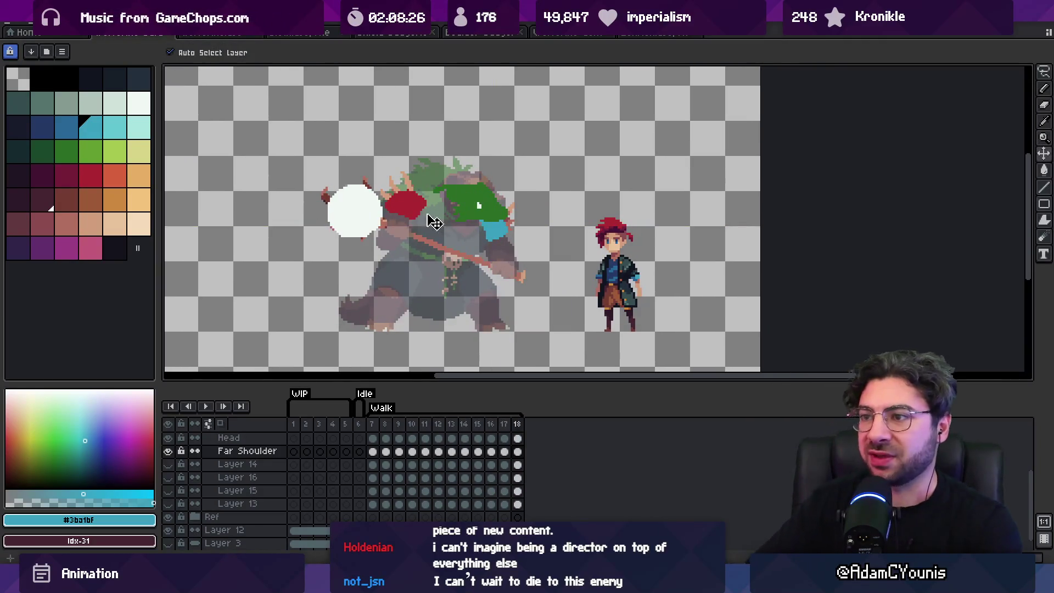
Step back to frame 15 and drag Layer 17's white hand blob down a few pixels.
key(Left)
key(Left)
key(Left)
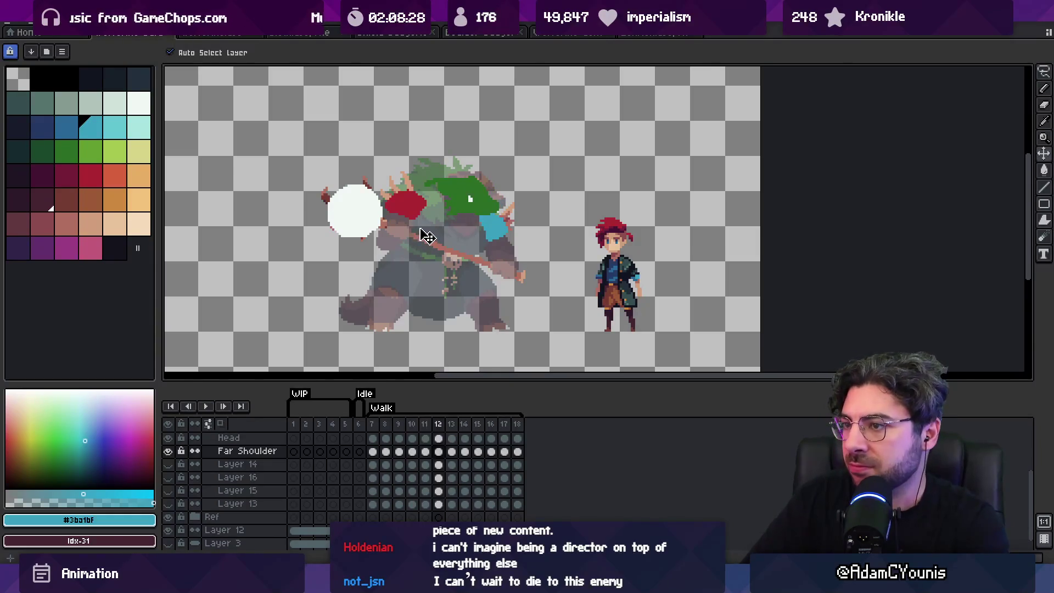
key(Left)
key(Left)
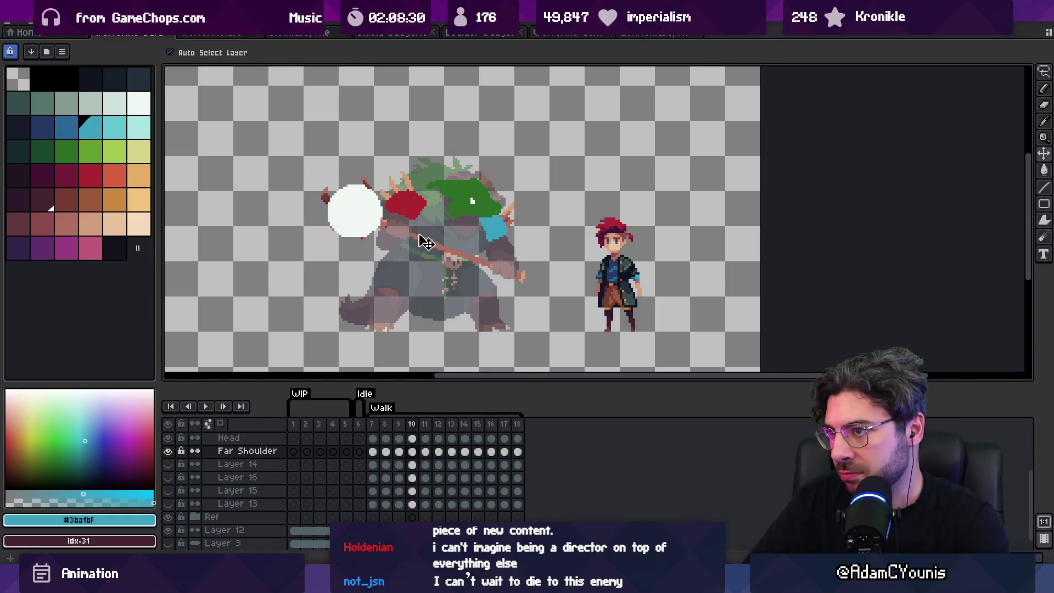
key(Left)
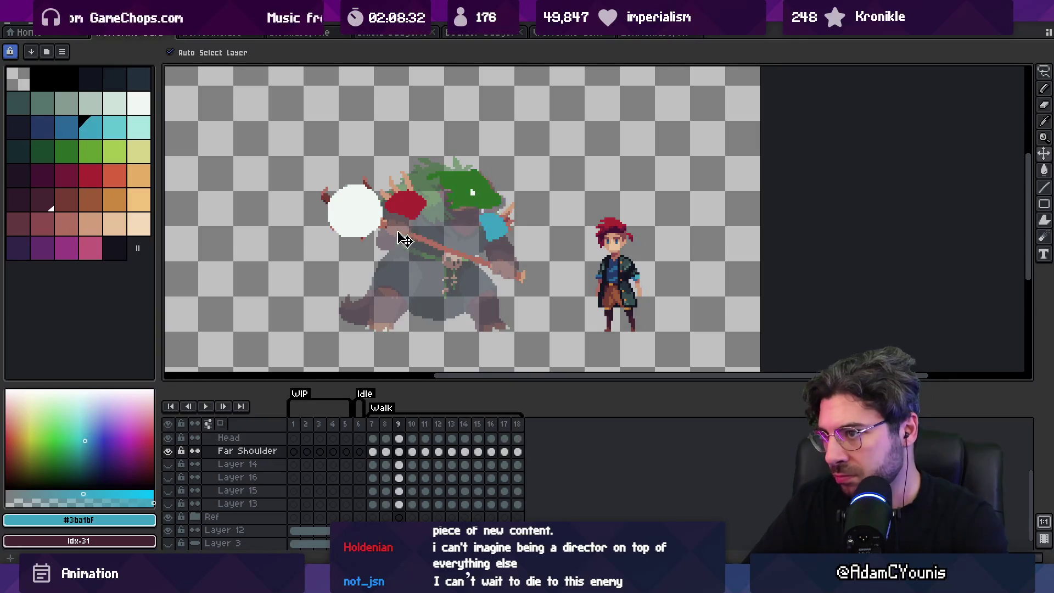
key(Right)
key(Right)
key(Right)
key(Right)
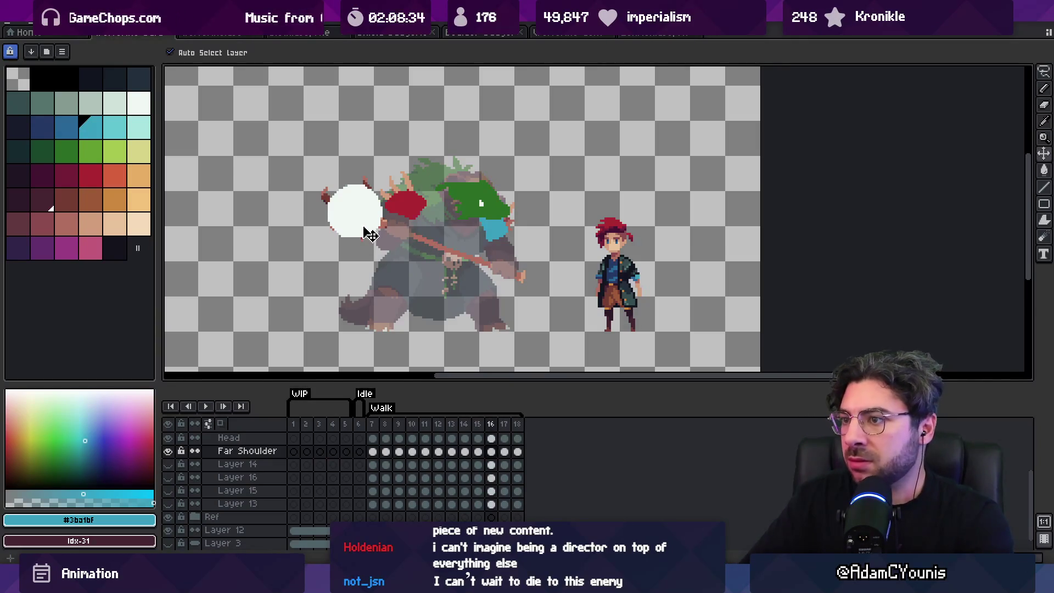
mouse_move(365, 229)
mouse_down()
mouse_move(365, 273)
mouse_move(360, 206)
mouse_move(367, 221)
mouse_up()
key(Right)
key(Right)
key(Right)
key(Right)
key(Right)
key(Right)
On frame 13, raise the white hand blob toward the head, then step on to frame 16.
key(Right)
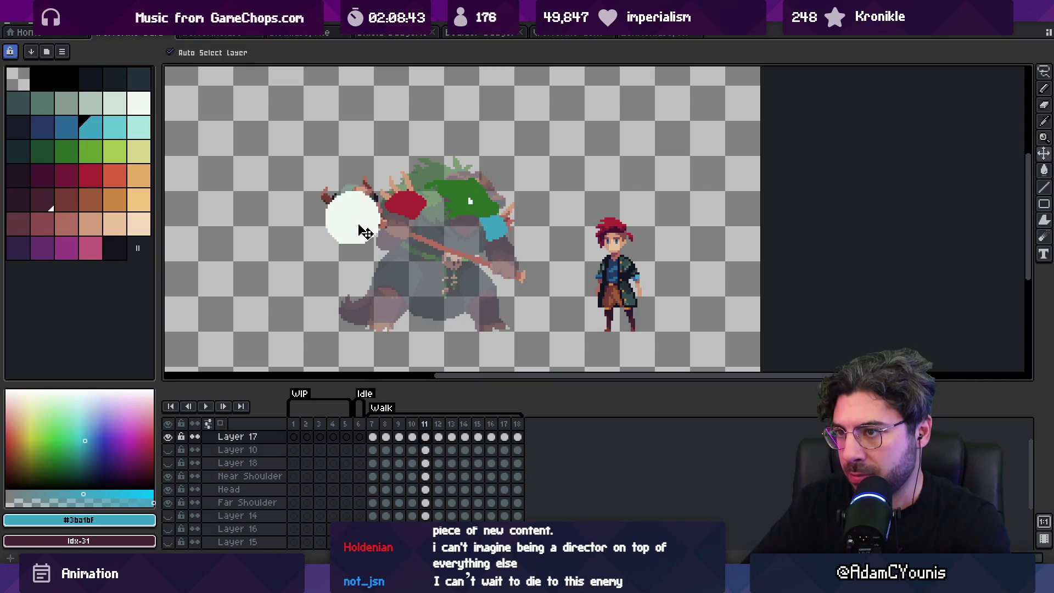
key(Right)
key(Right)
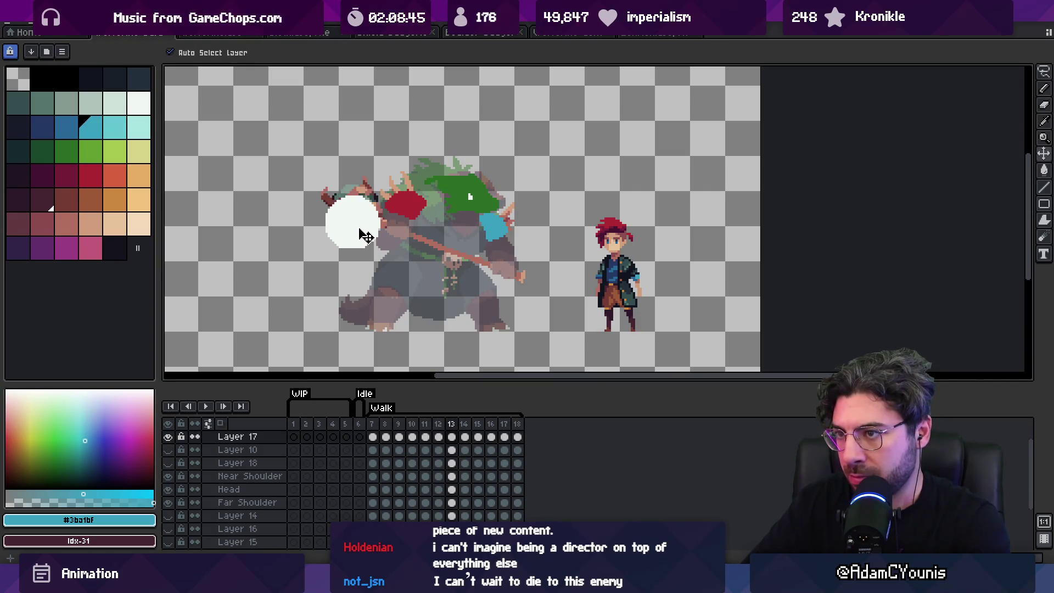
key(Right)
drag(360, 233, 361, 220)
key(Right)
key(Right)
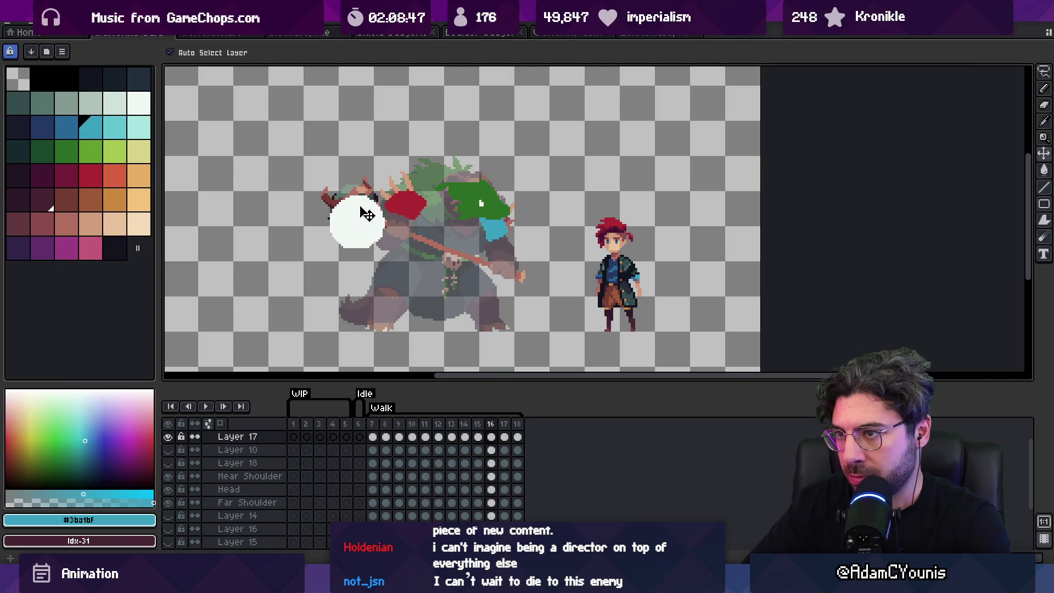
key(Right)
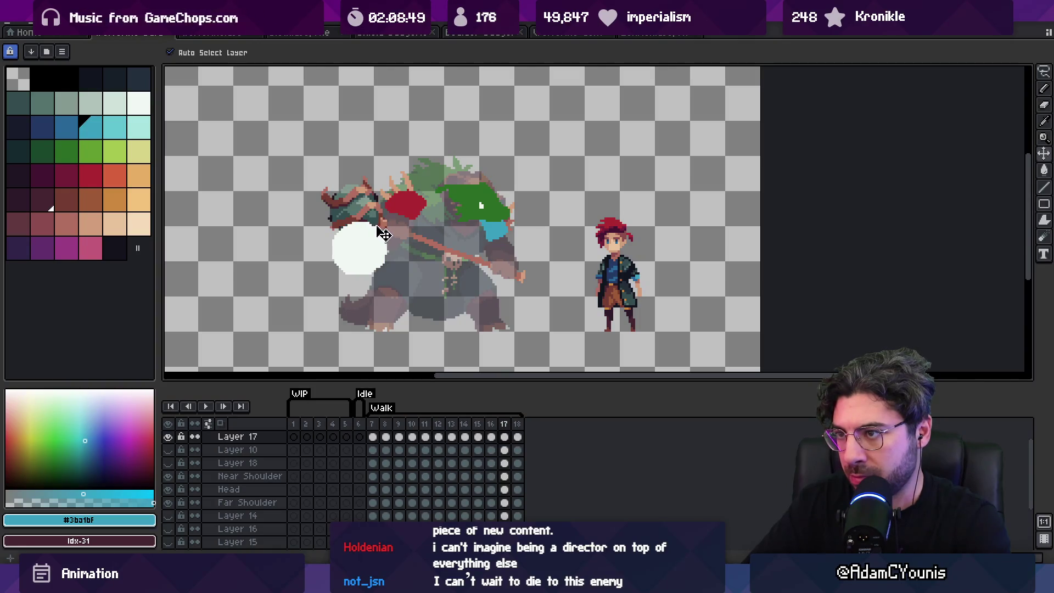
Play the Walk loop, zooming and pausing at frame 16 to check the hand's motion.
key(Return)
key(z)
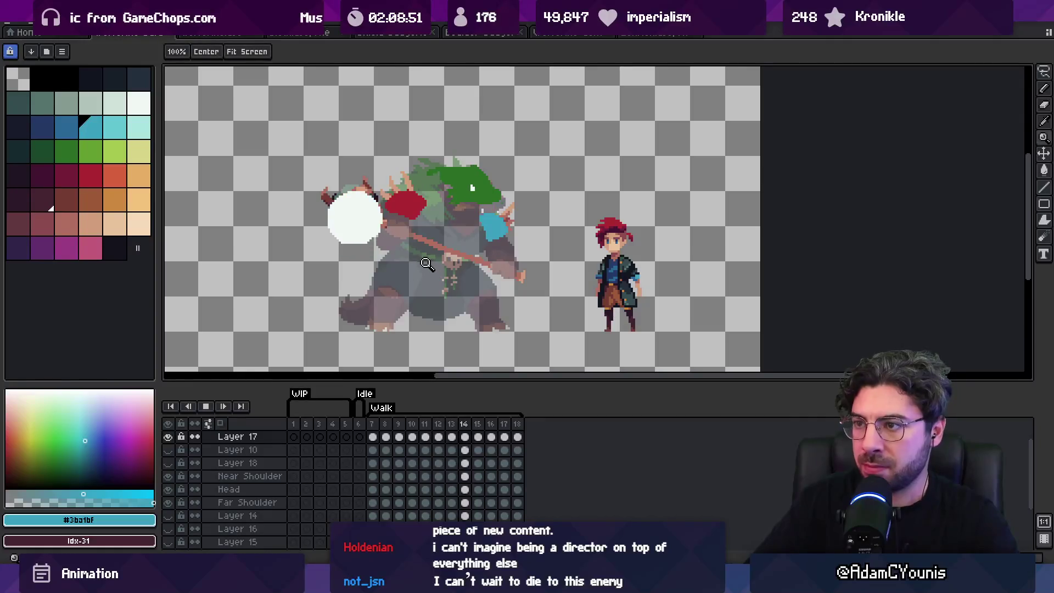
scroll(434, 267, down, 3)
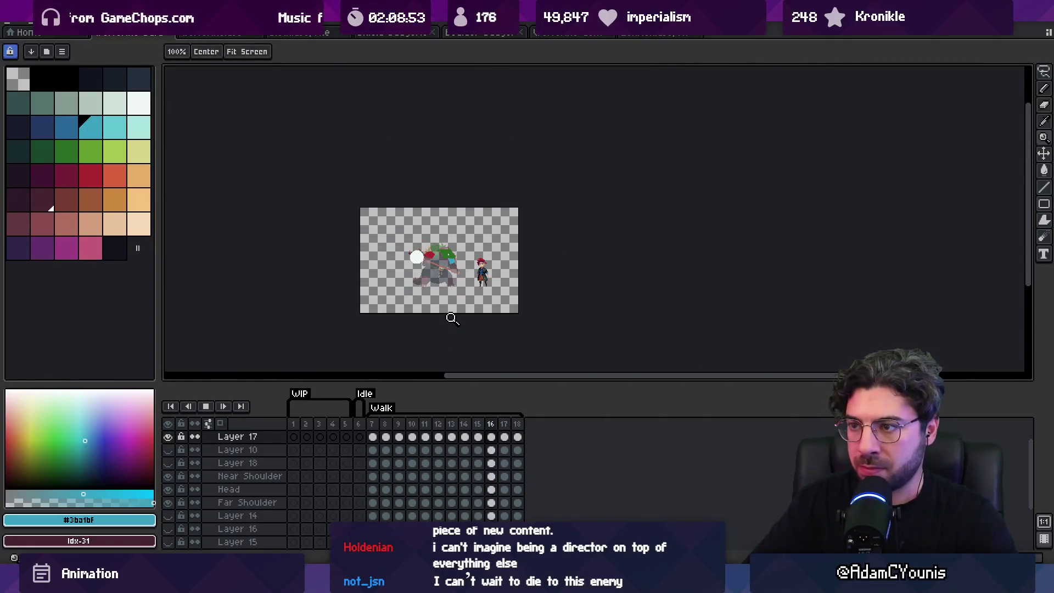
scroll(445, 283, up, 3)
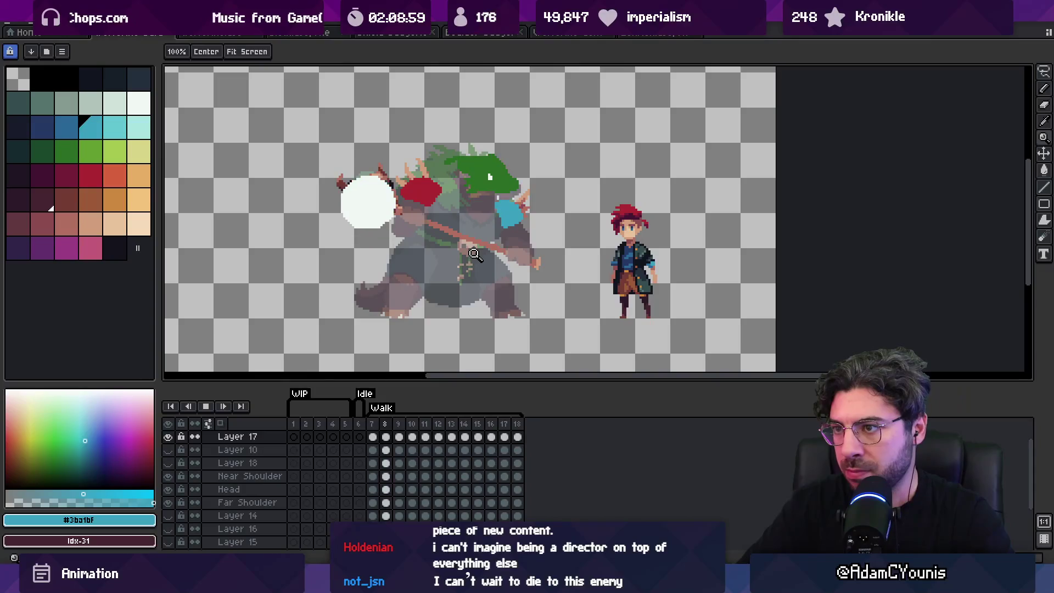
key(Return)
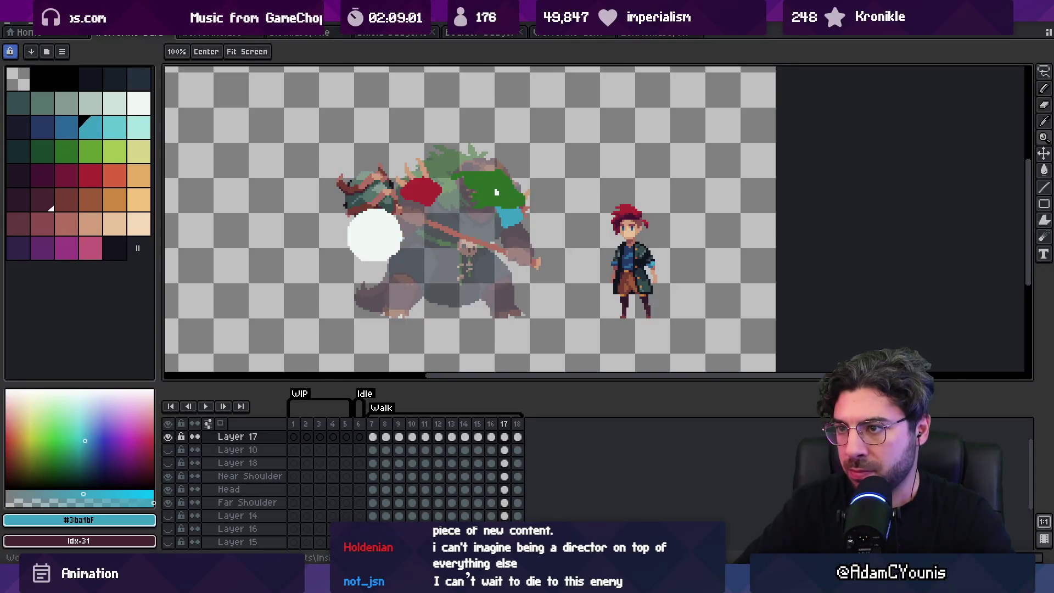
key(Left)
key(Left)
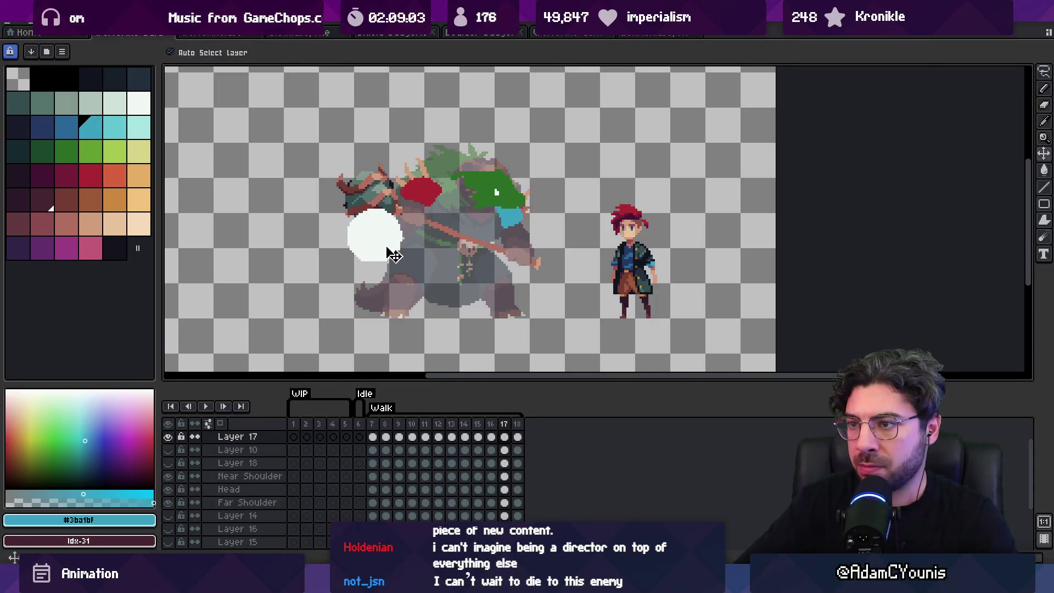
key(Return)
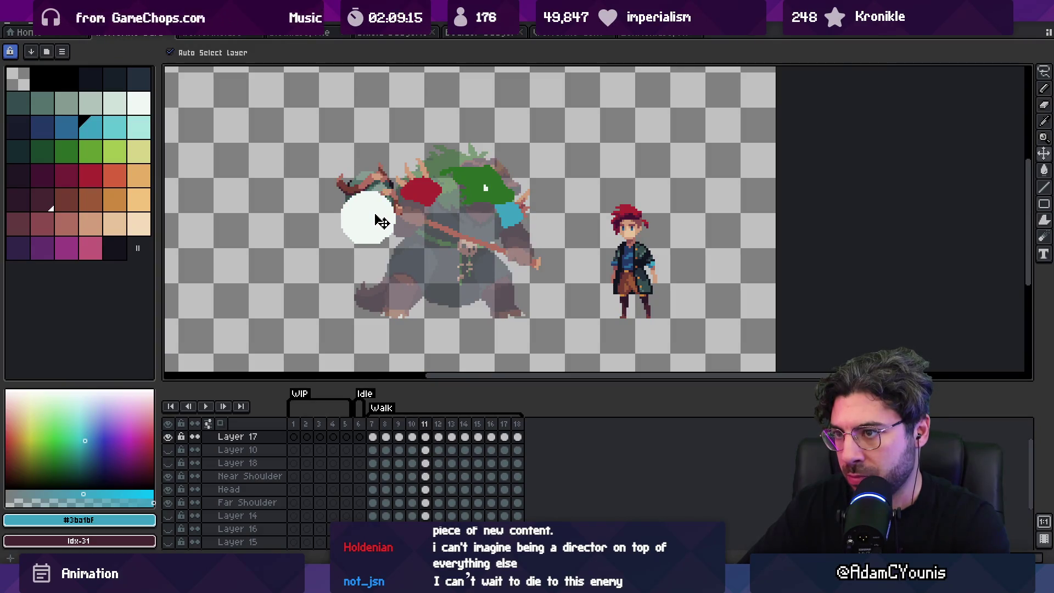
scroll(422, 217, up, 1)
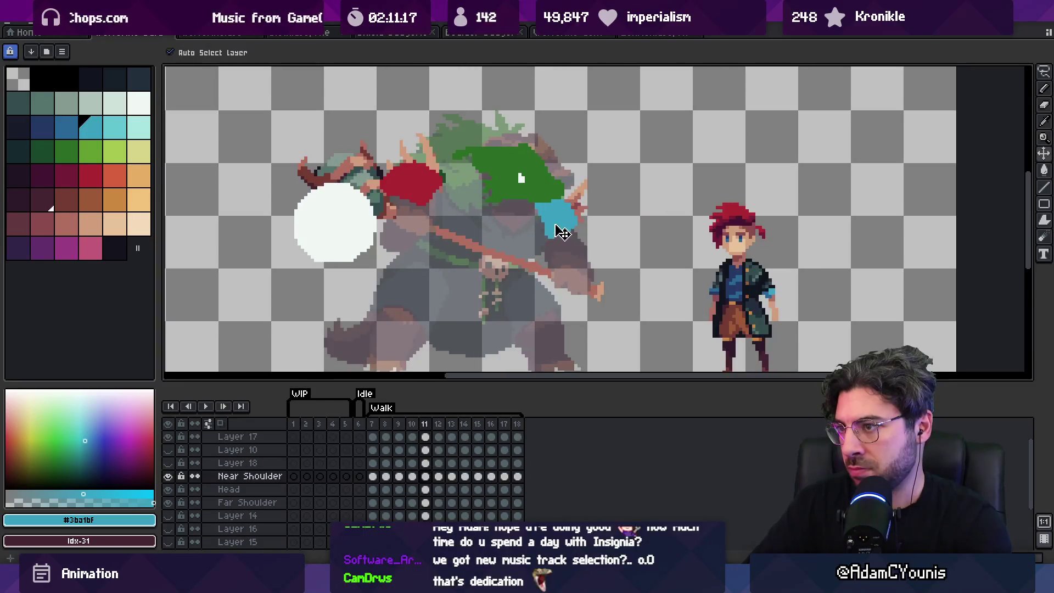
Select the Far Shoulder layer via its cyan blob and step through walk frames 12–18, then 7–9.
click(565, 234)
key(Right)
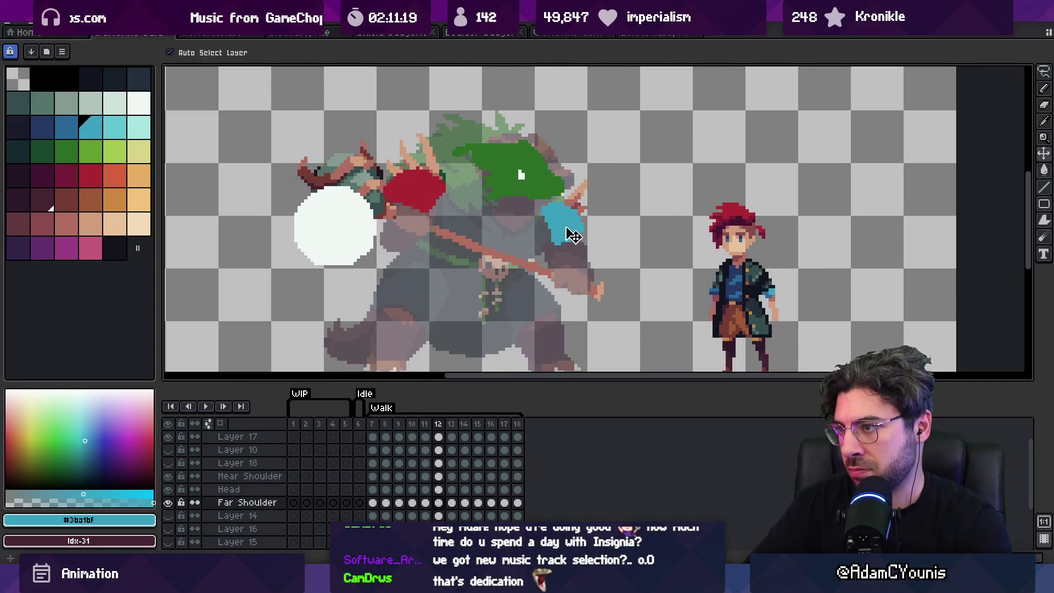
key(Right)
key(Right)
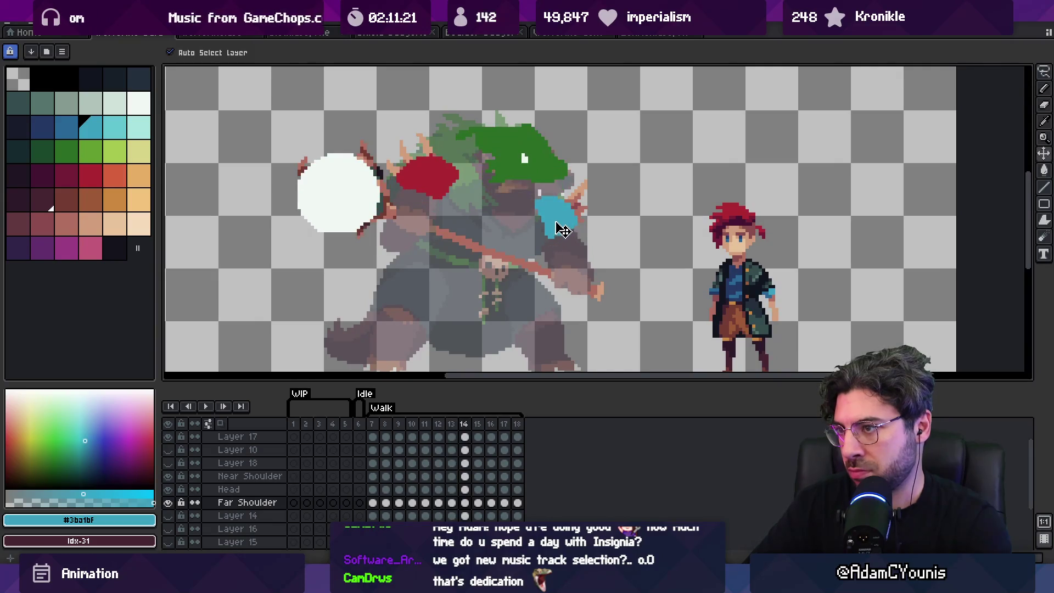
key(Right)
key(Right)
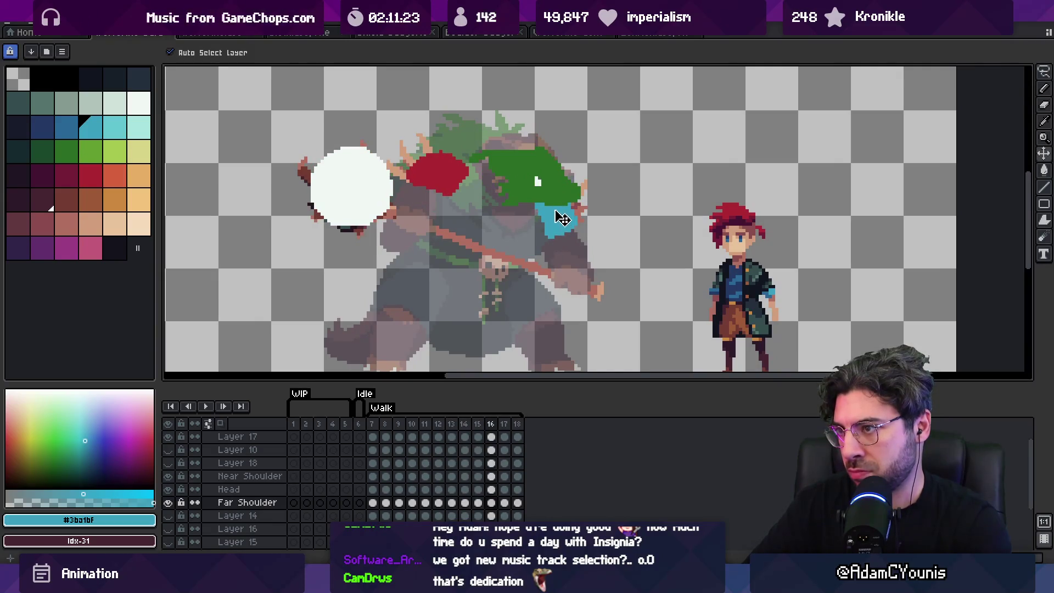
key(Right)
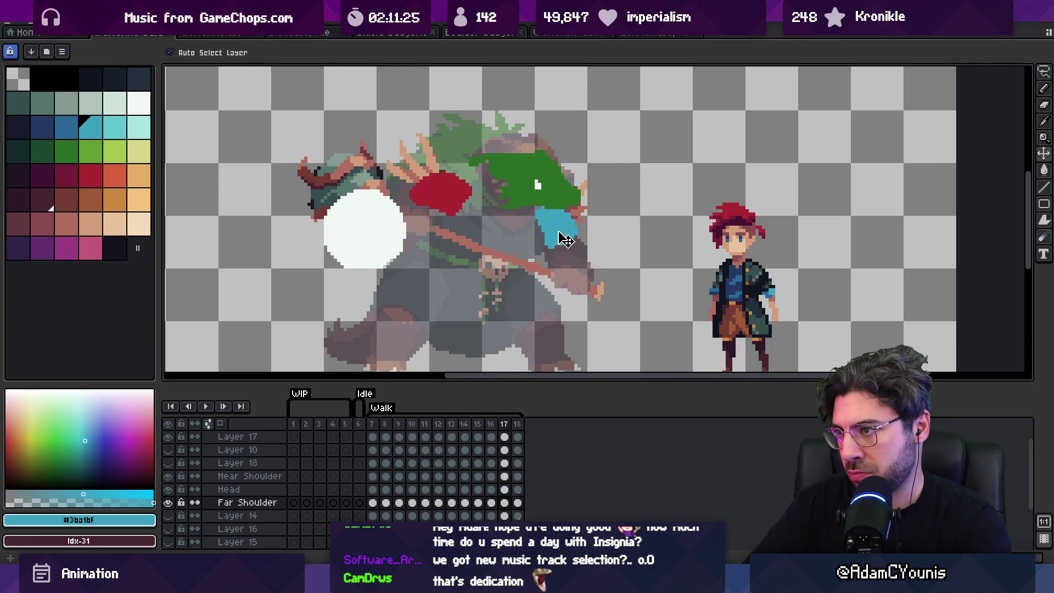
key(Right)
key(Right)
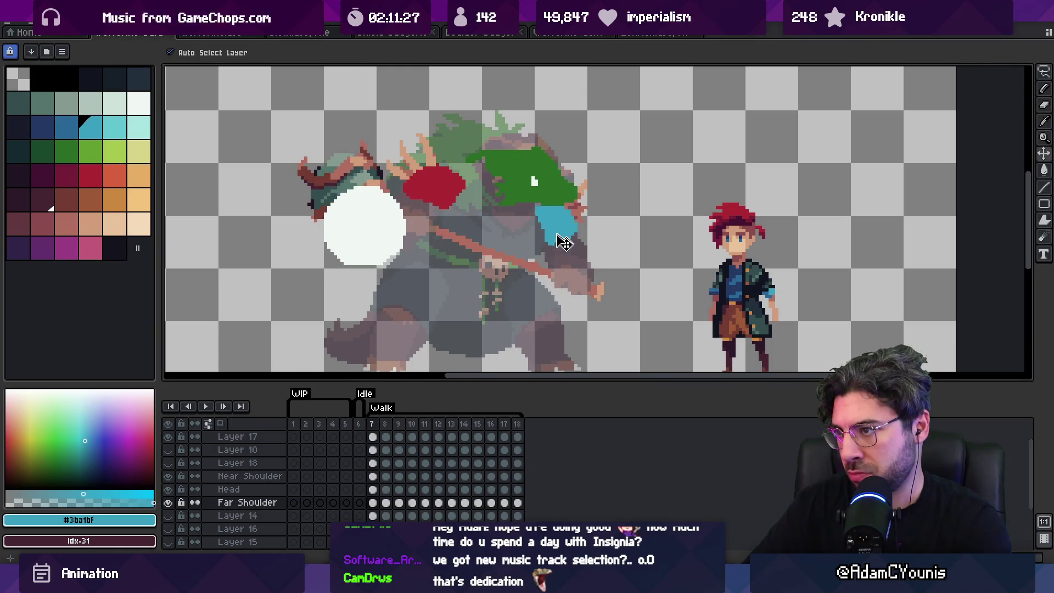
key(Right)
key(Right)
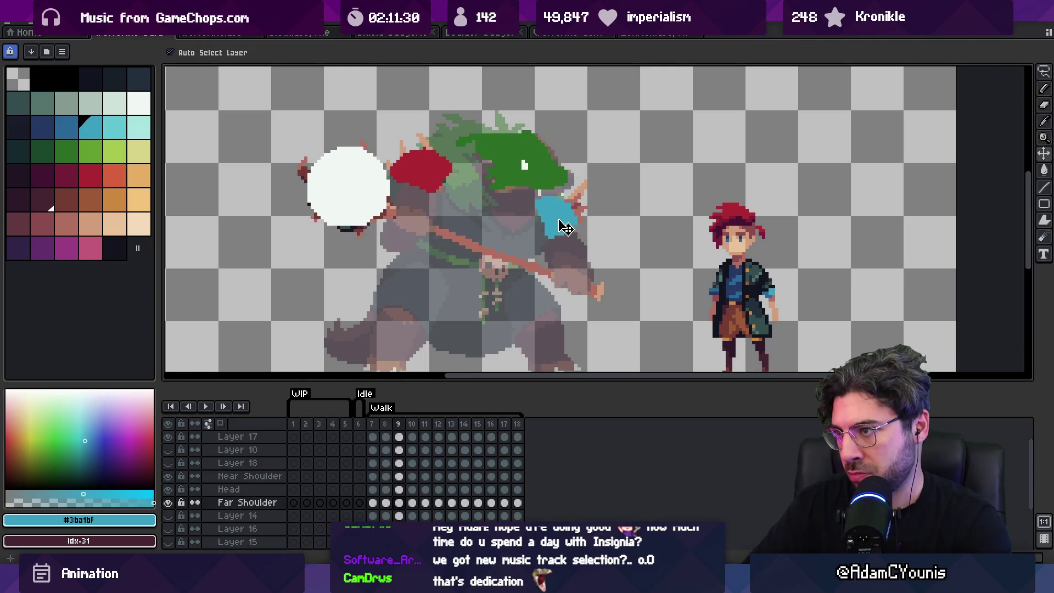
key(Right)
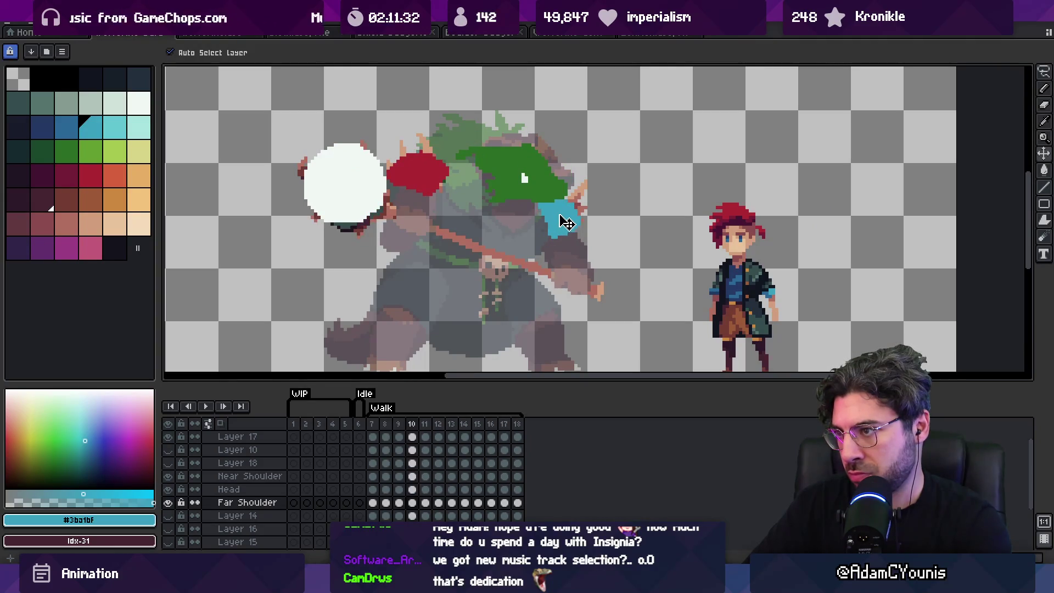
key(Left)
key(Left)
key(Left)
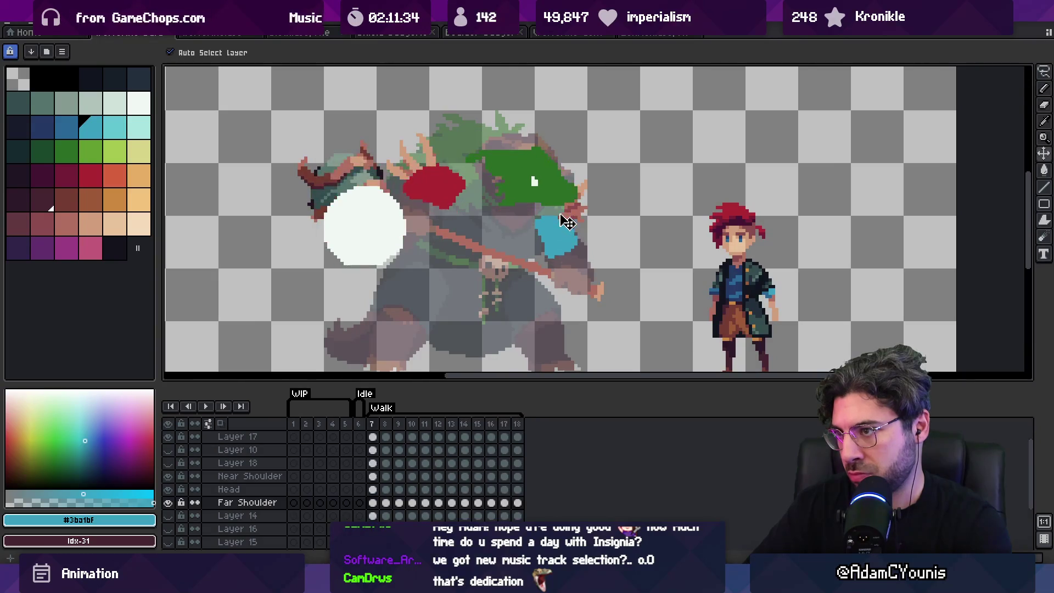
Play the Walk animation, zoom in on boss and hero, and compare frames 16 and 17.
key(Return)
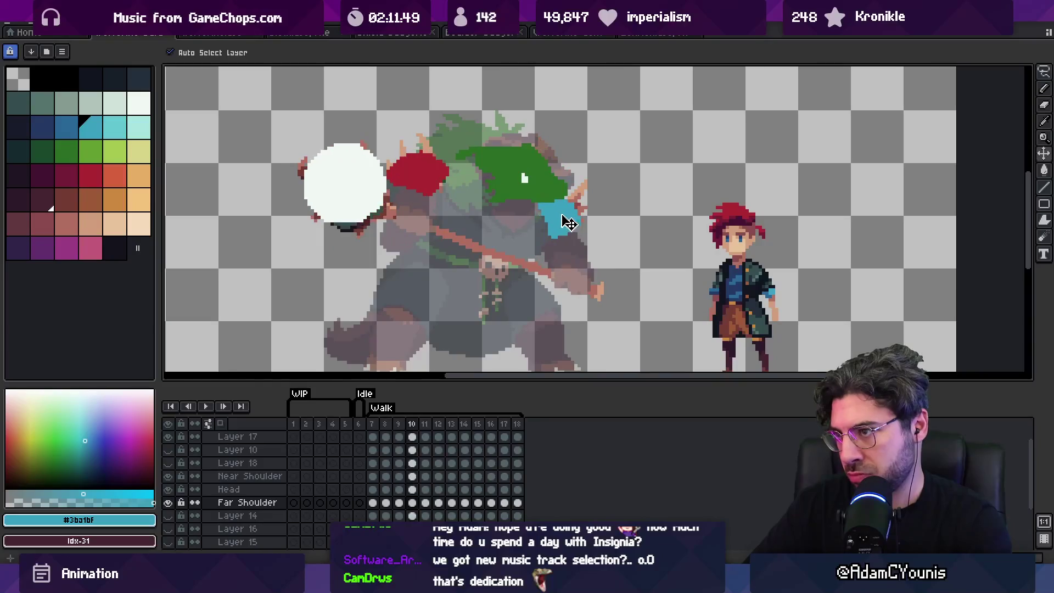
scroll(535, 223, down, 2)
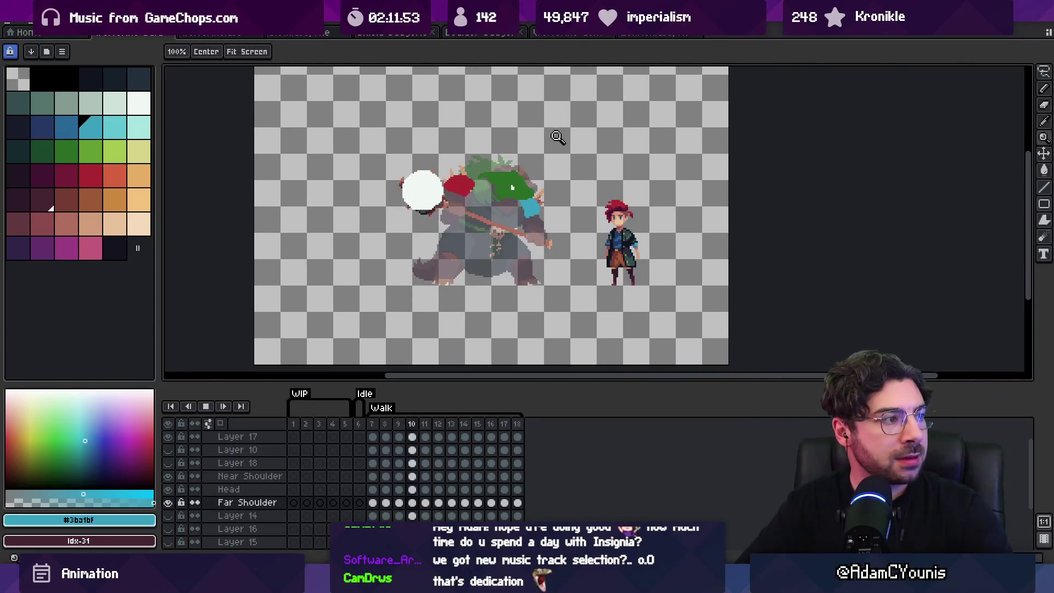
click(562, 204)
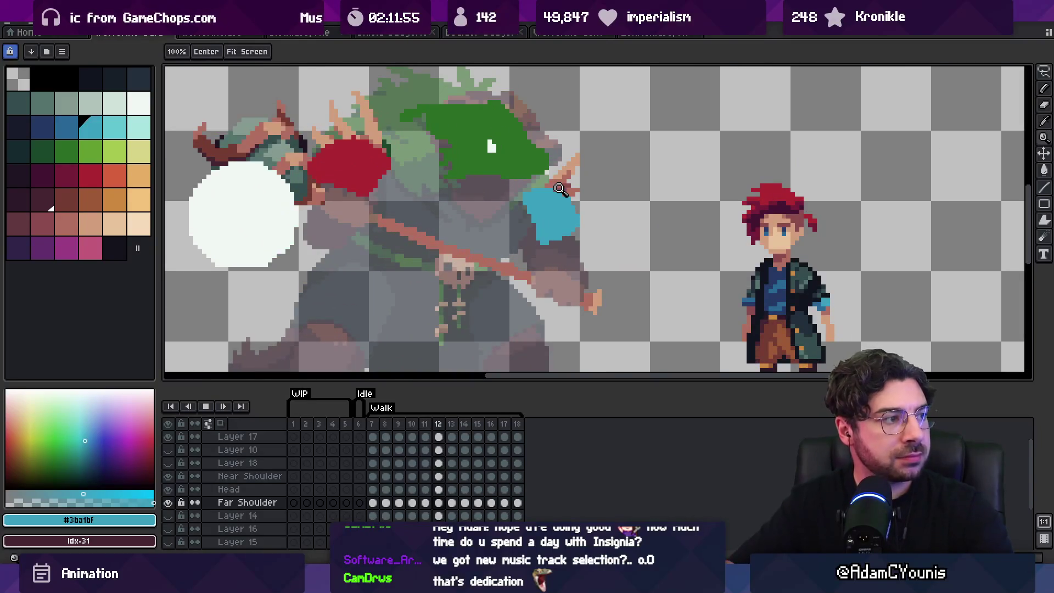
key(Return)
key(Right)
key(Left)
key(Right)
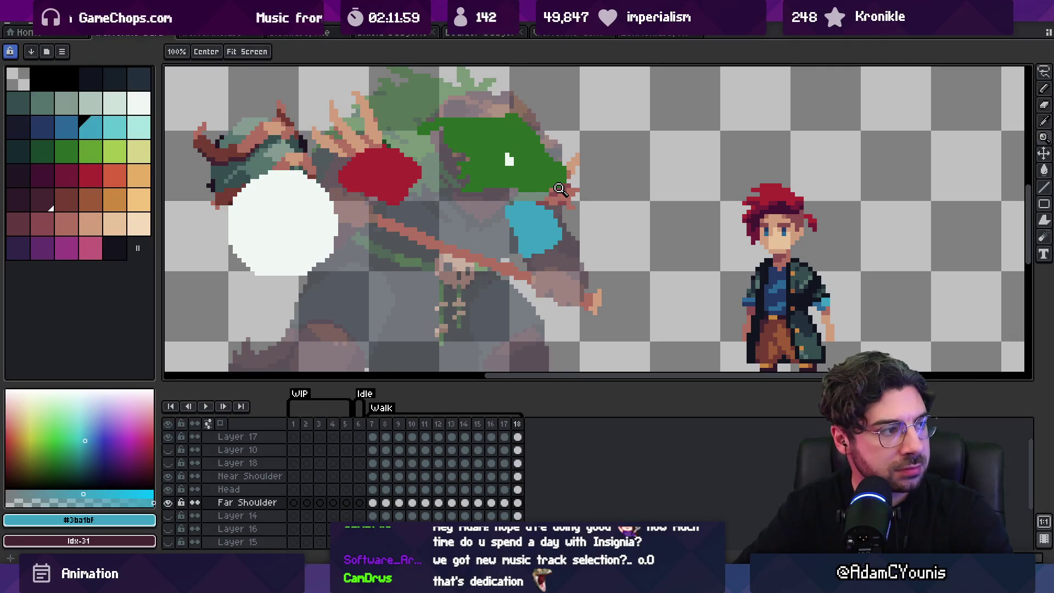
key(Left)
key(Right)
key(Right)
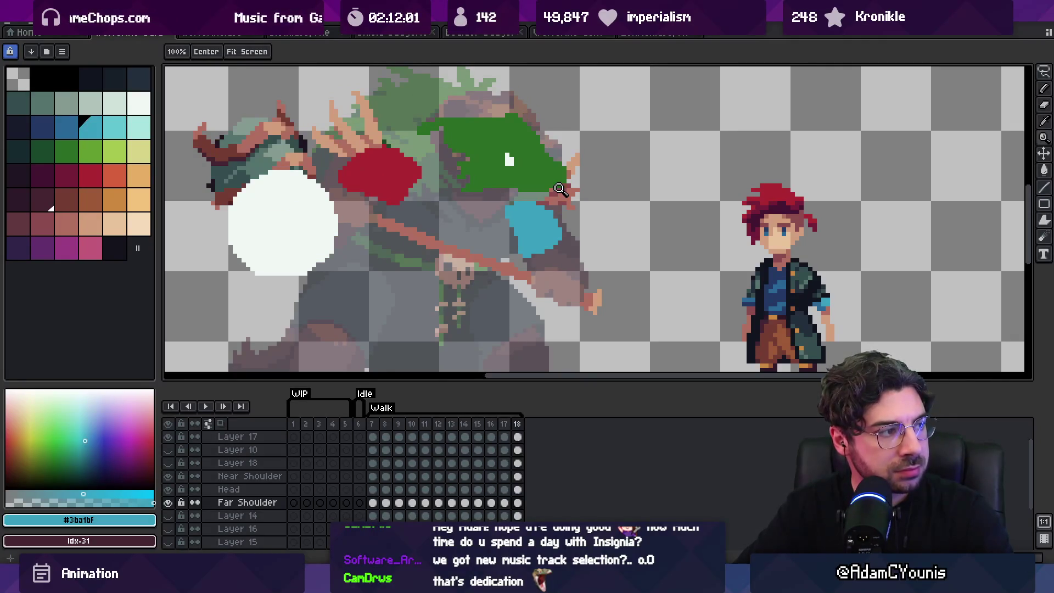
Select the Near and Far Shoulder blobs with the Move tool, step through frames 7–9, and open Layer 18's properties.
key(v)
click(405, 192)
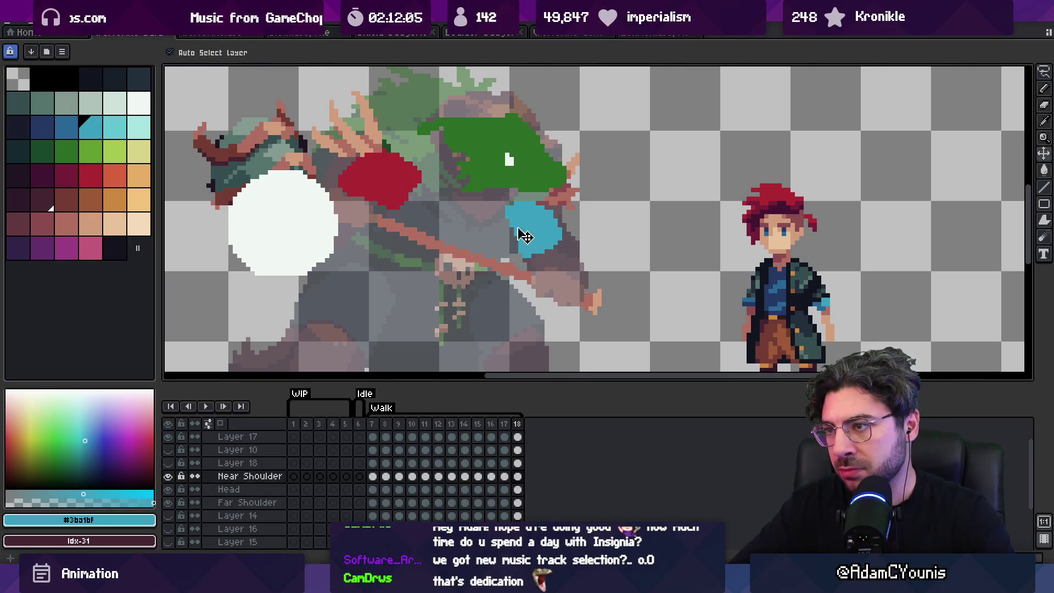
click(545, 231)
key(Right)
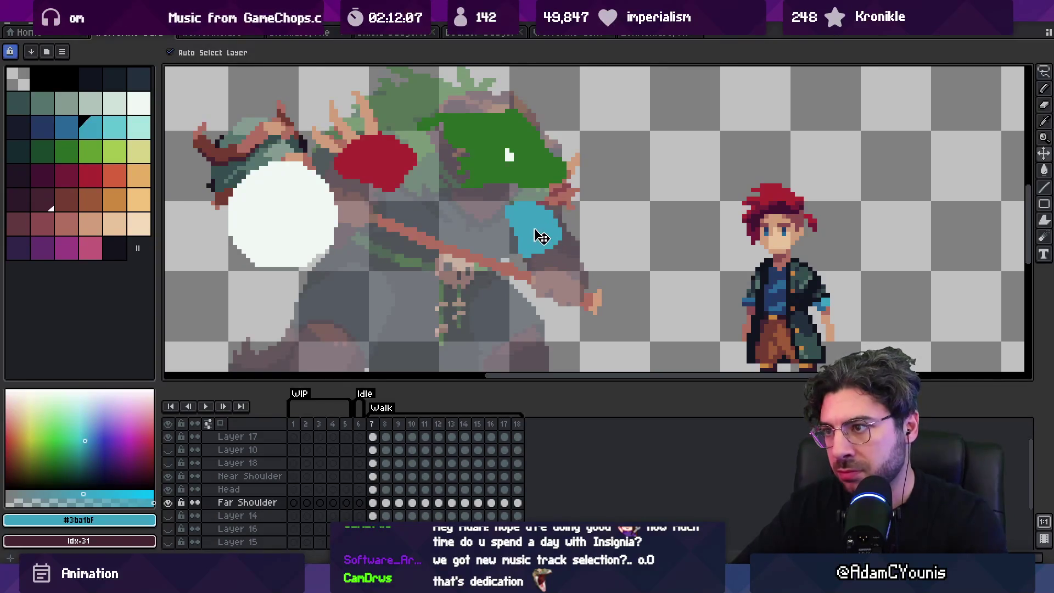
key(Right)
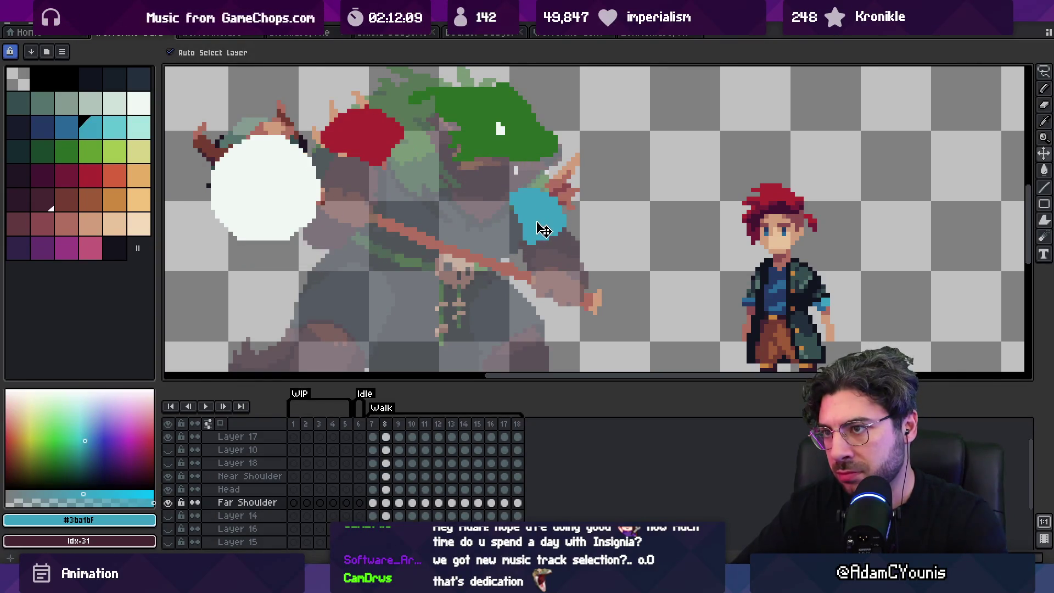
key(Right)
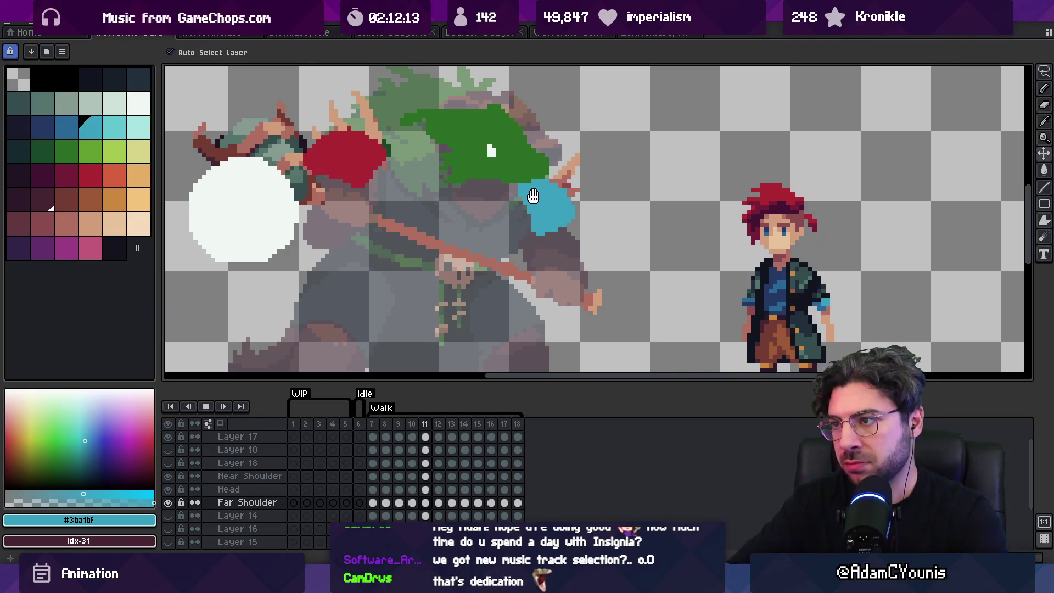
scroll(554, 151, down, 1)
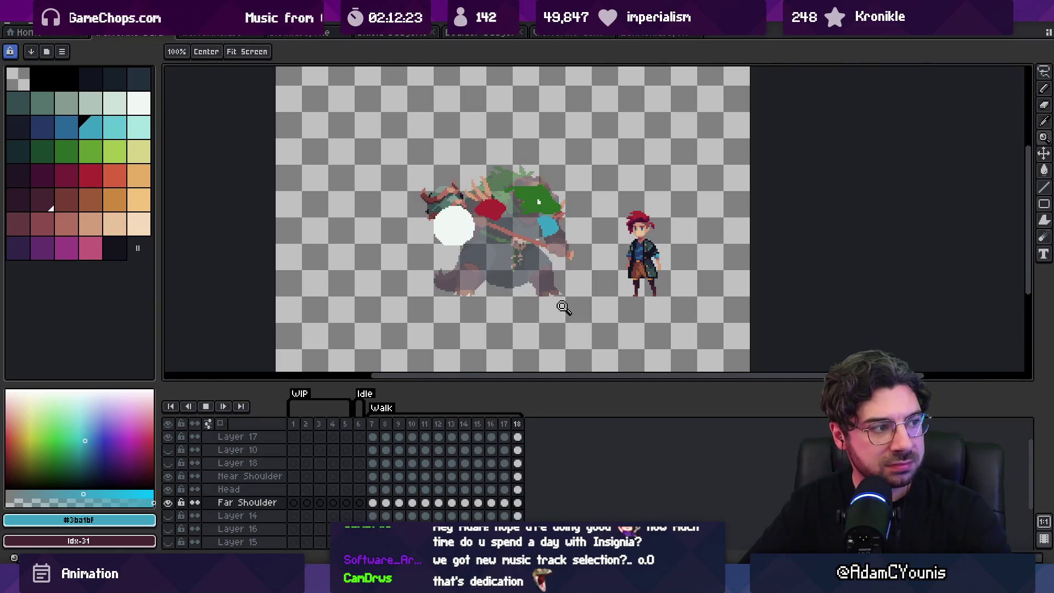
scroll(557, 247, up, 1)
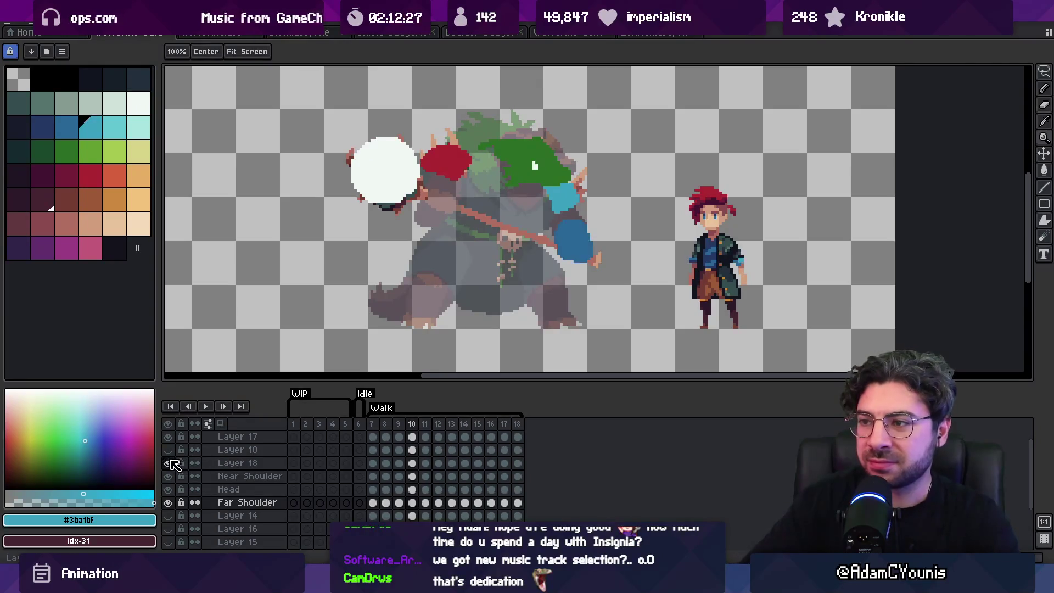
double_click(240, 463)
text(Far Hand)
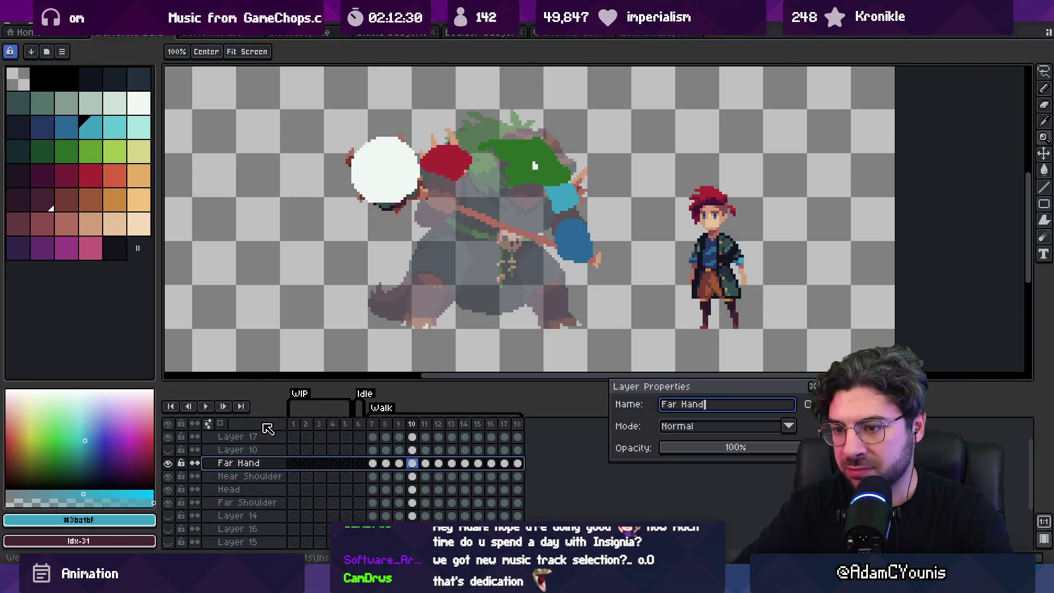
Rename the two hand layers to Far Hand and Near Hand.
key(Return)
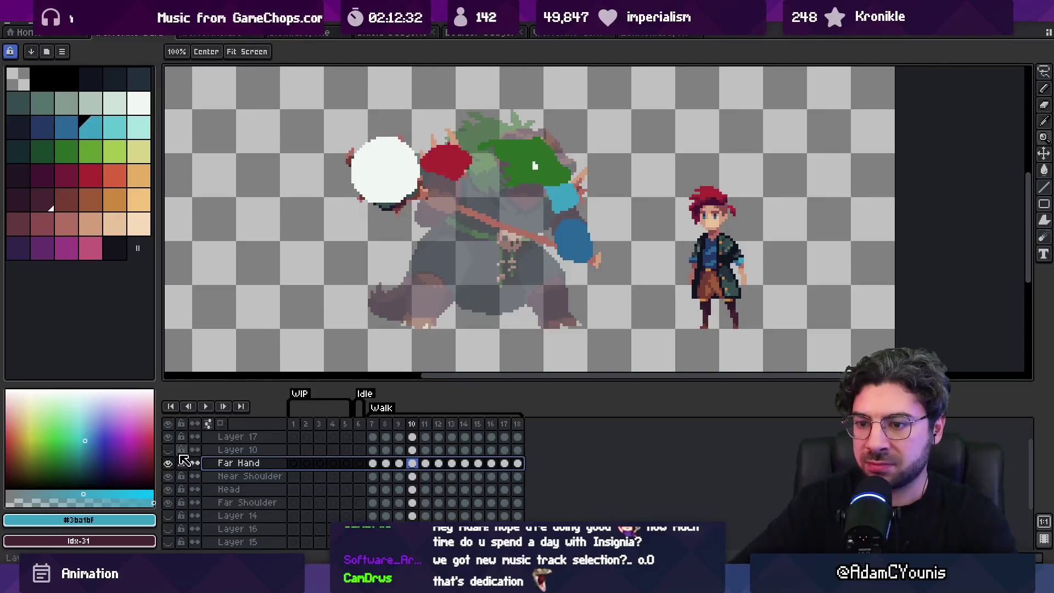
double_click(236, 449)
text(Near Hand)
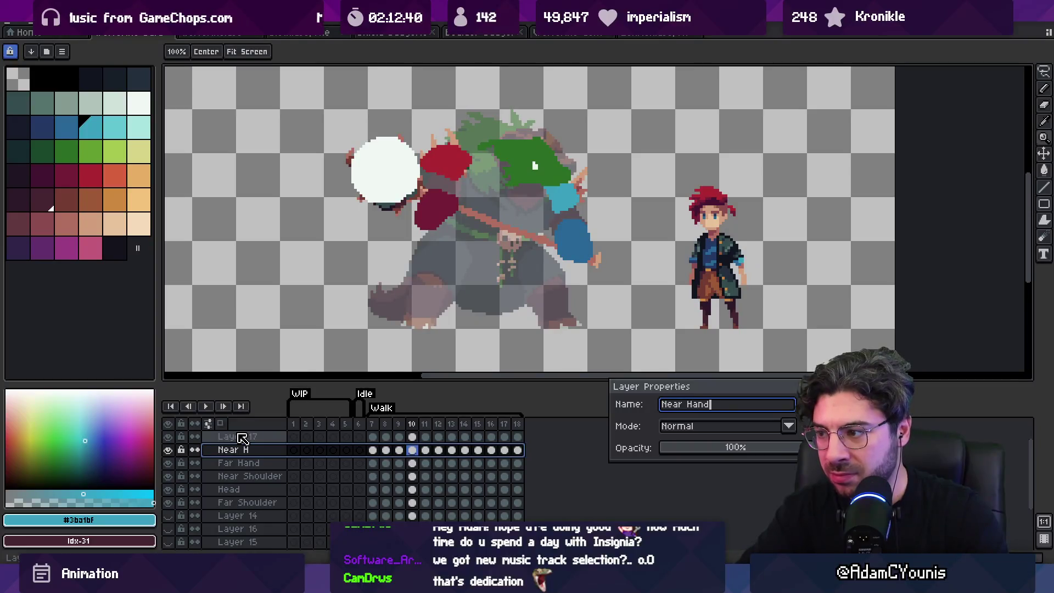
key(Return)
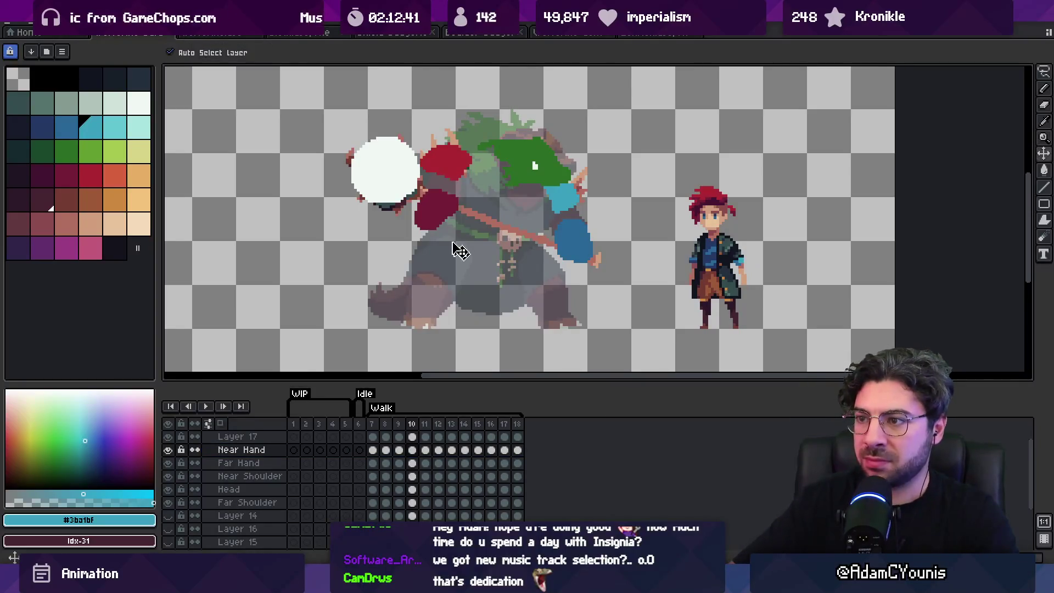
Shift the dark red near hand down and left on frame 11, then step through the walk and play it.
key(period)
drag(445, 219, 437, 237)
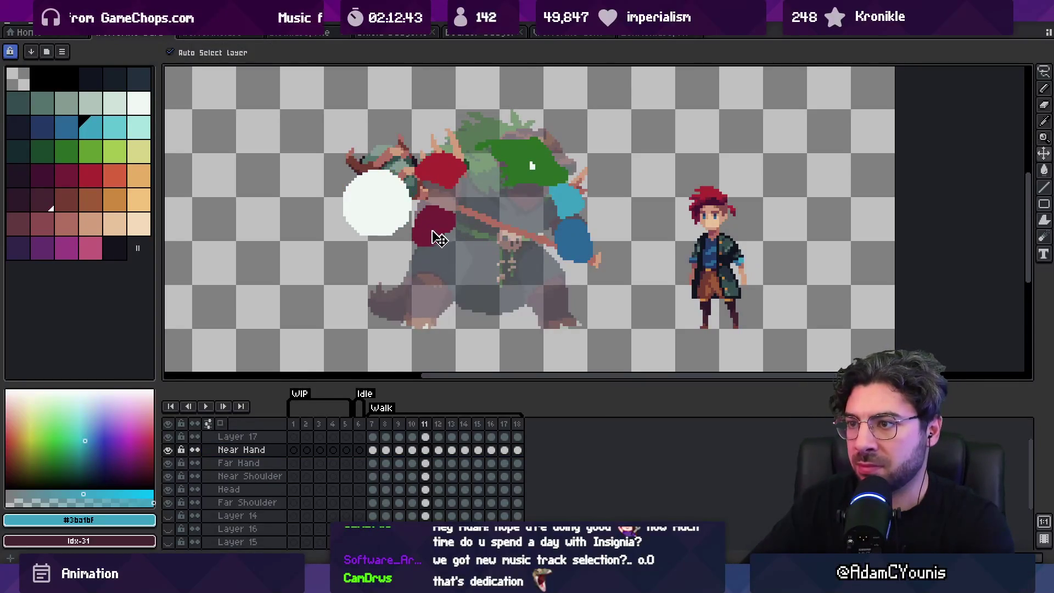
key(period)
key(period)
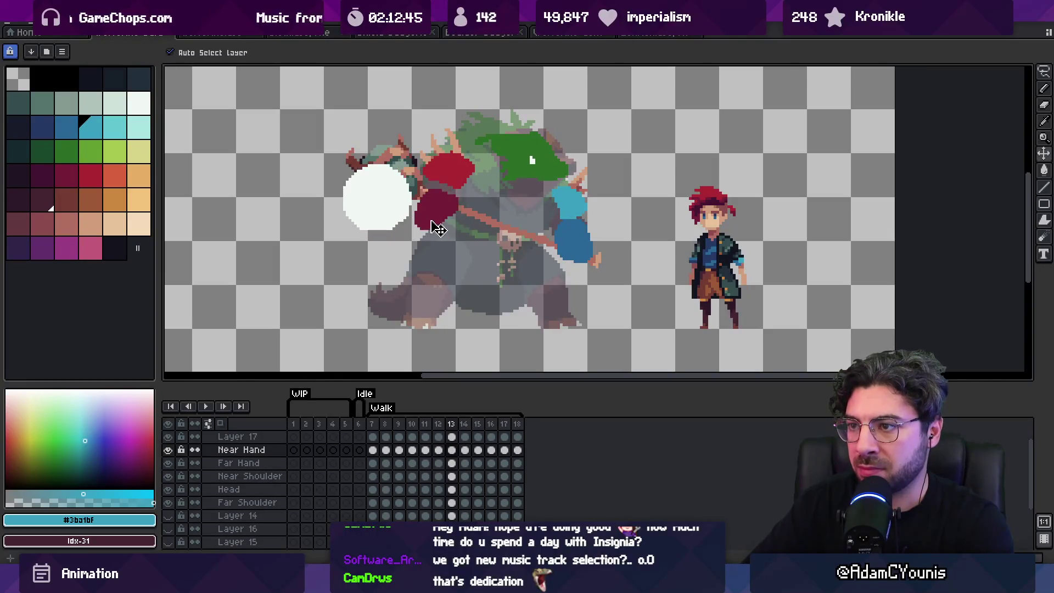
key(period)
key(period)
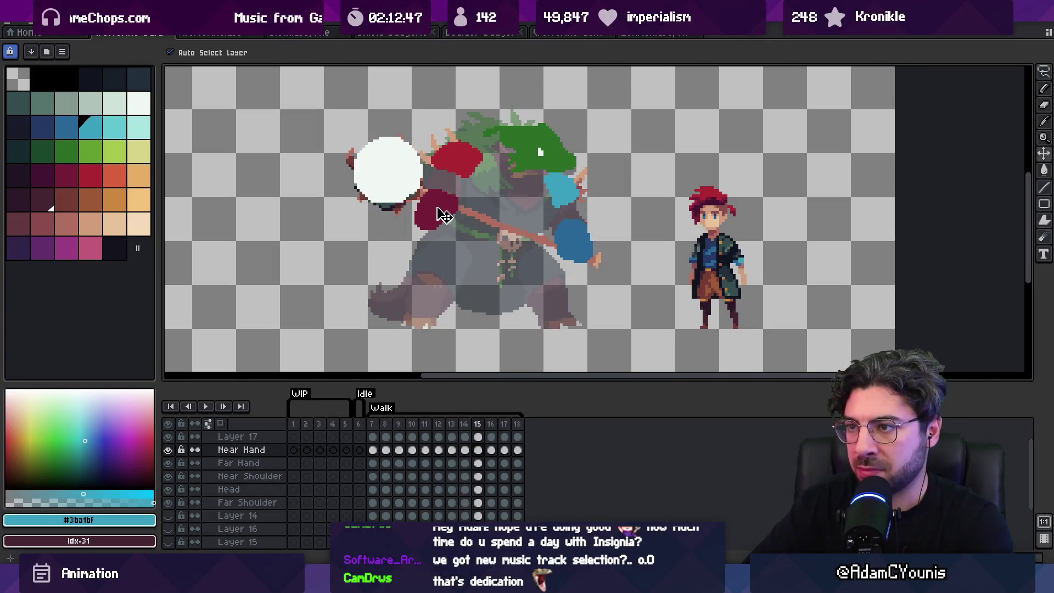
key(period)
key(period)
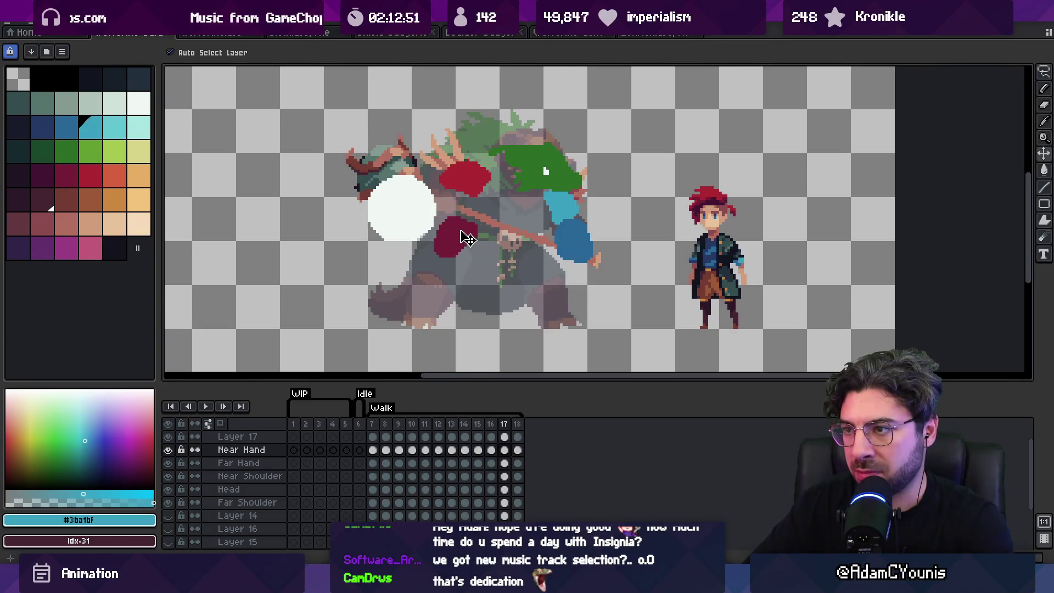
key(period)
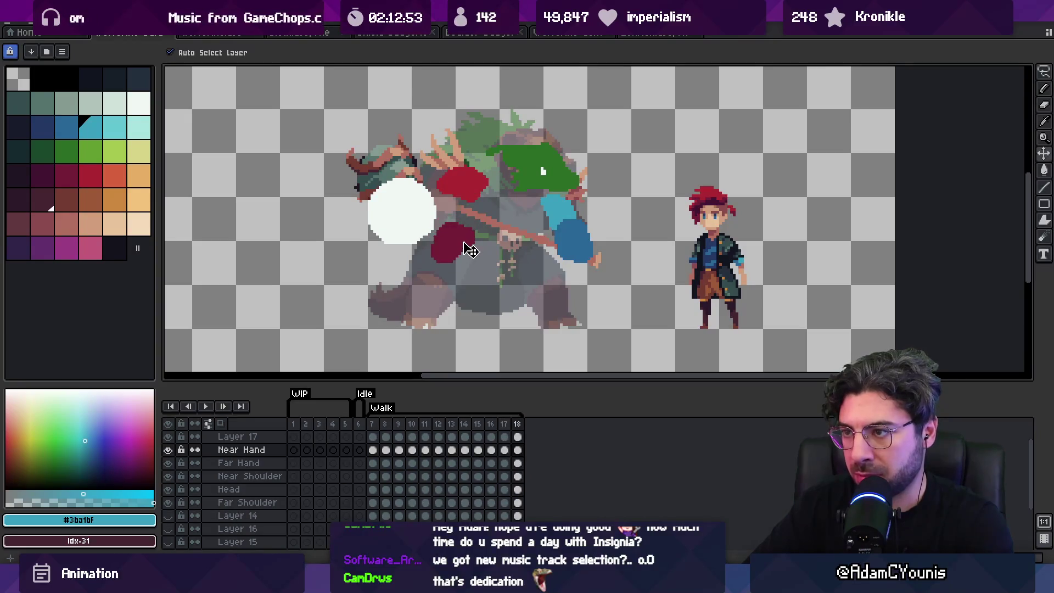
key(period)
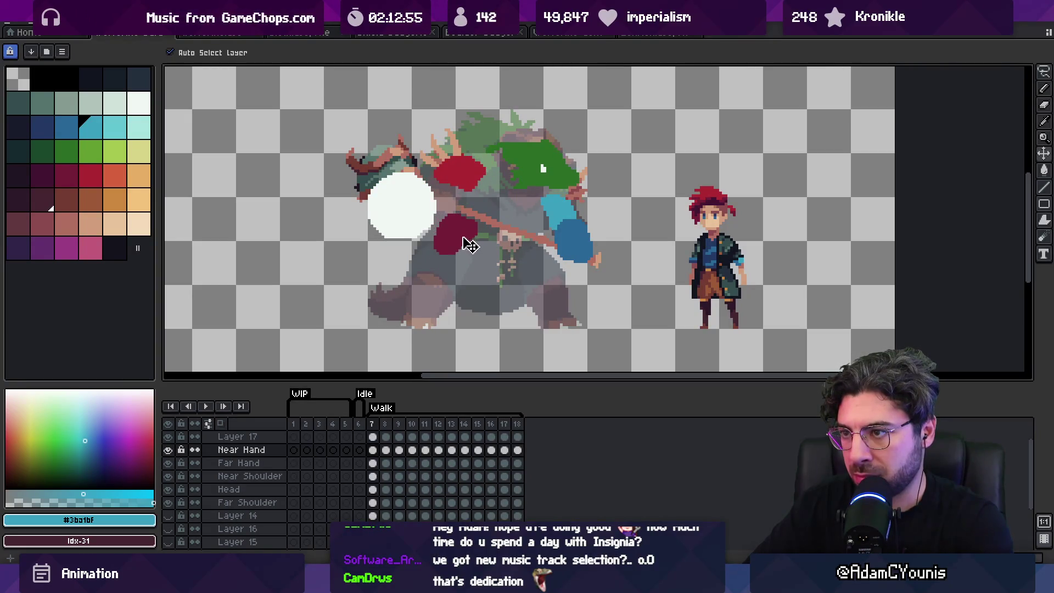
key(period)
key(period)
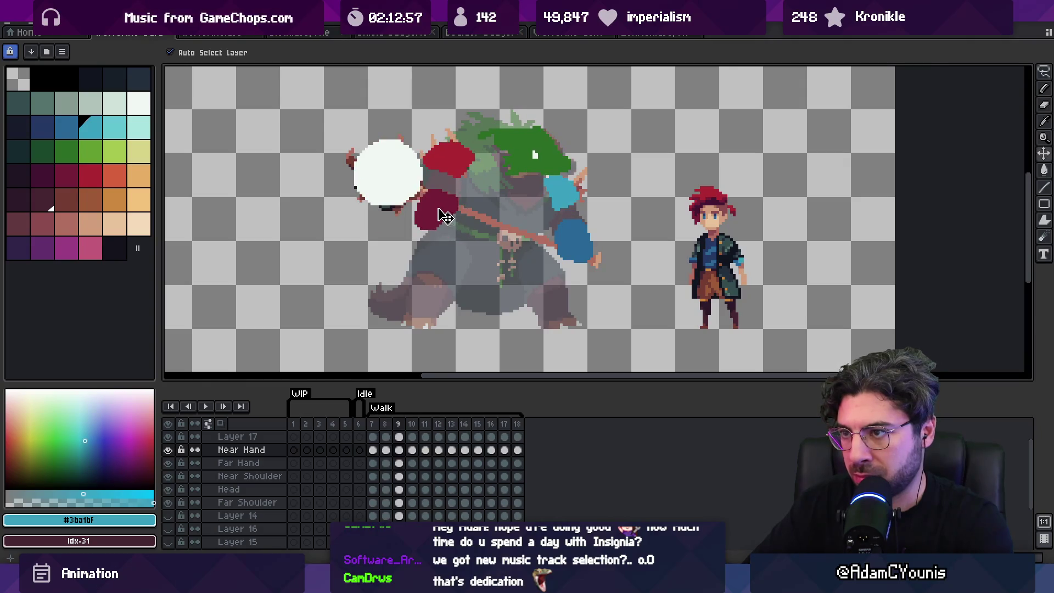
key(period)
key(period)
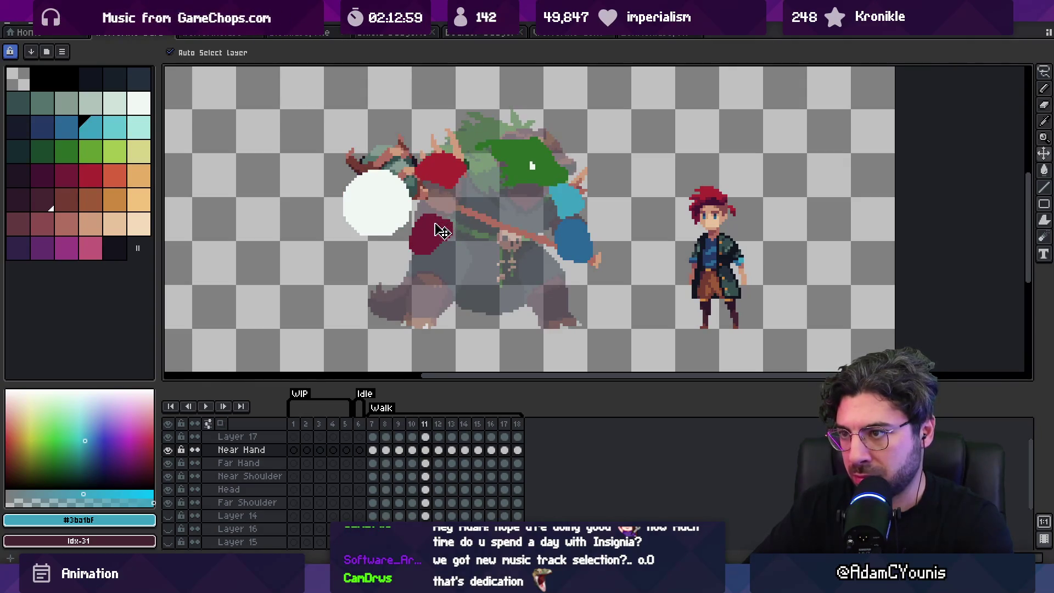
key(Return)
key(Return)
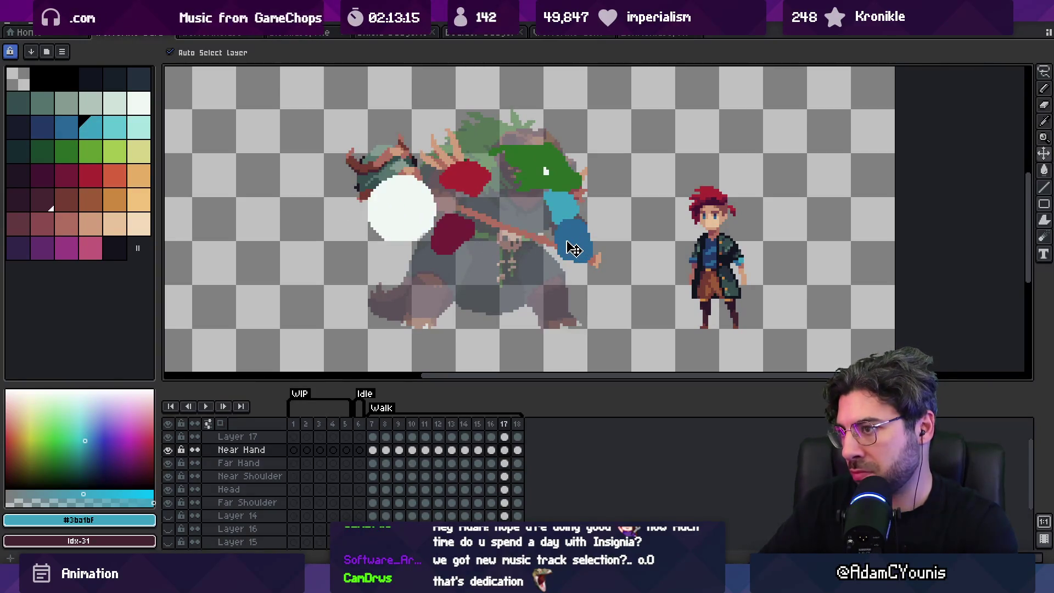
Move the dark blue far hand down and left, then step through walk frames 18 and 7–15.
drag(574, 249, 567, 260)
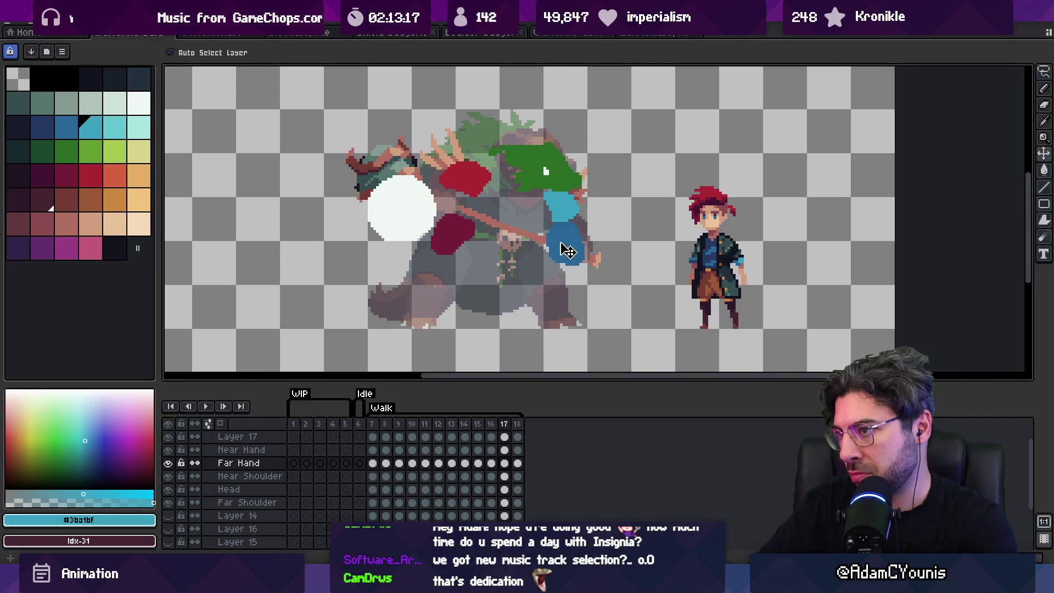
key(period)
key(period)
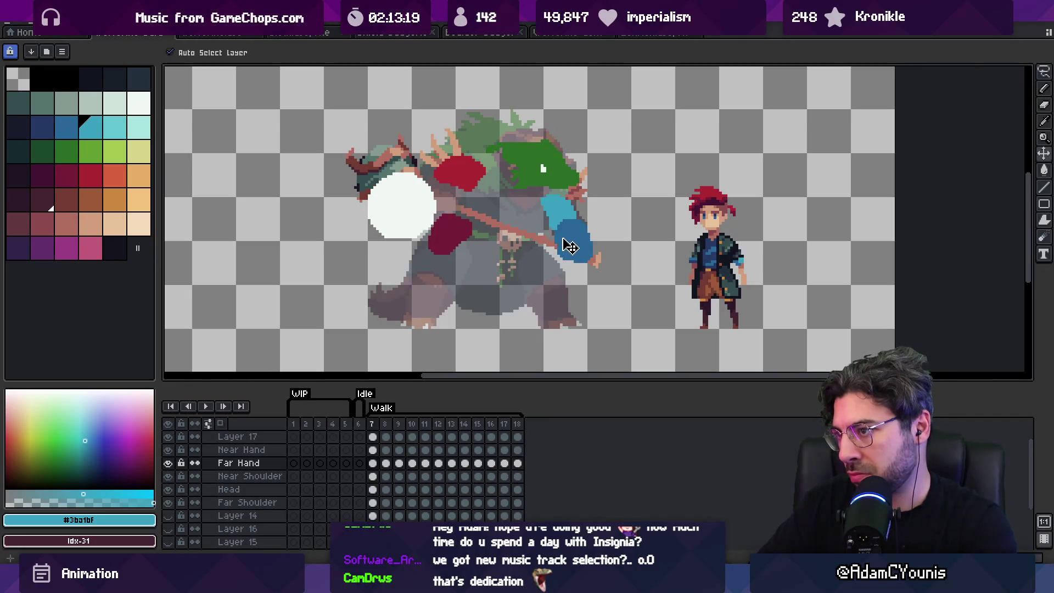
key(period)
key(period)
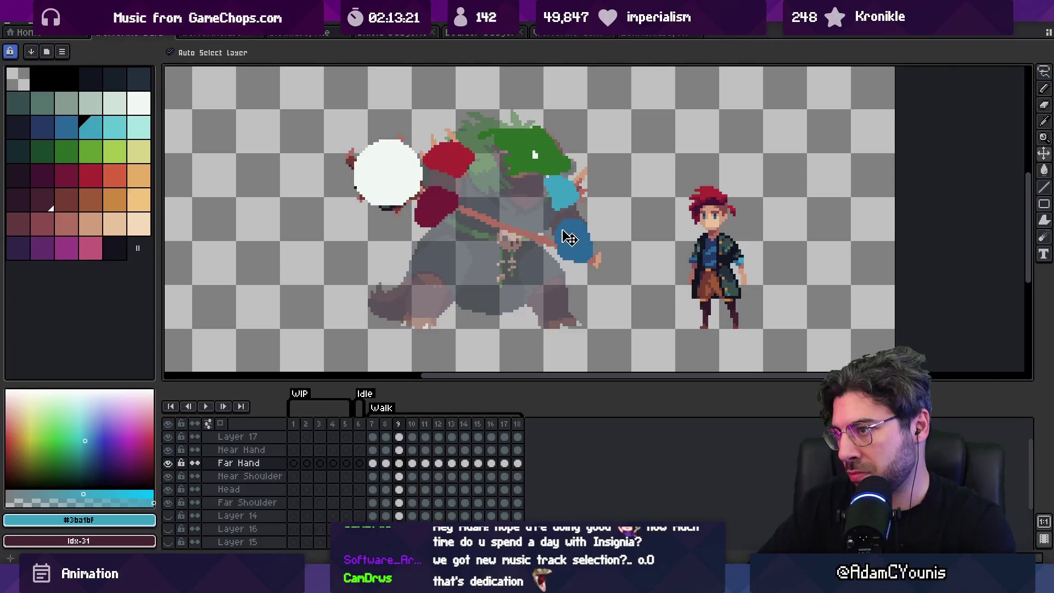
key(period)
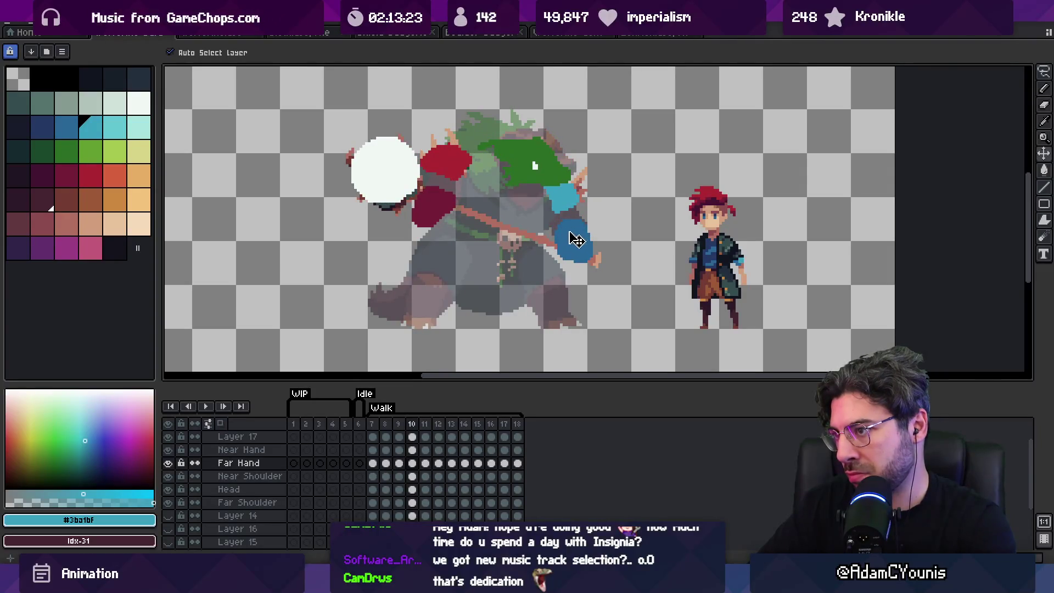
key(period)
key(period)
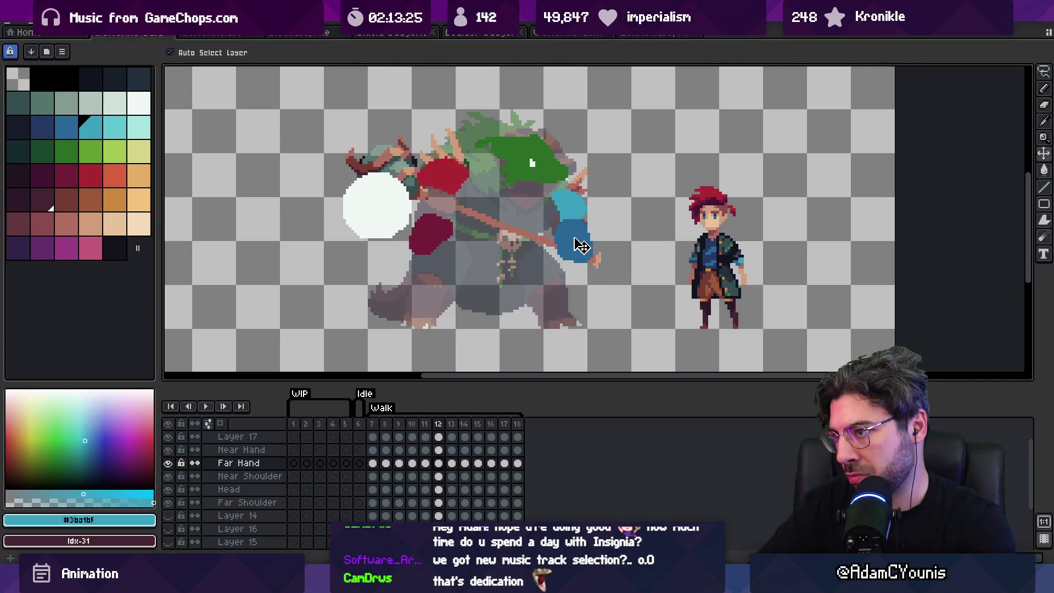
key(period)
key(period)
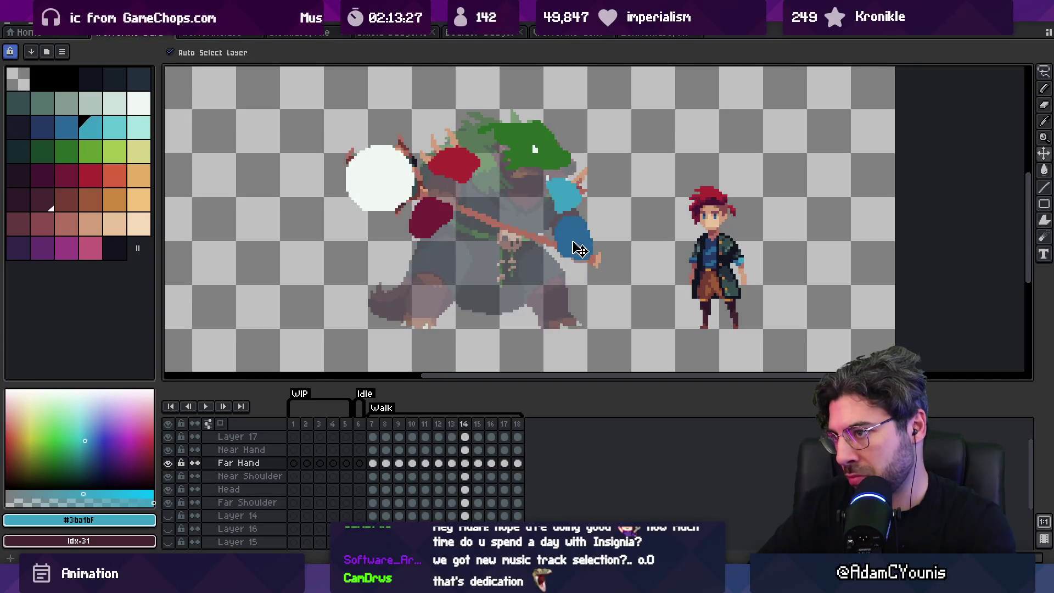
key(period)
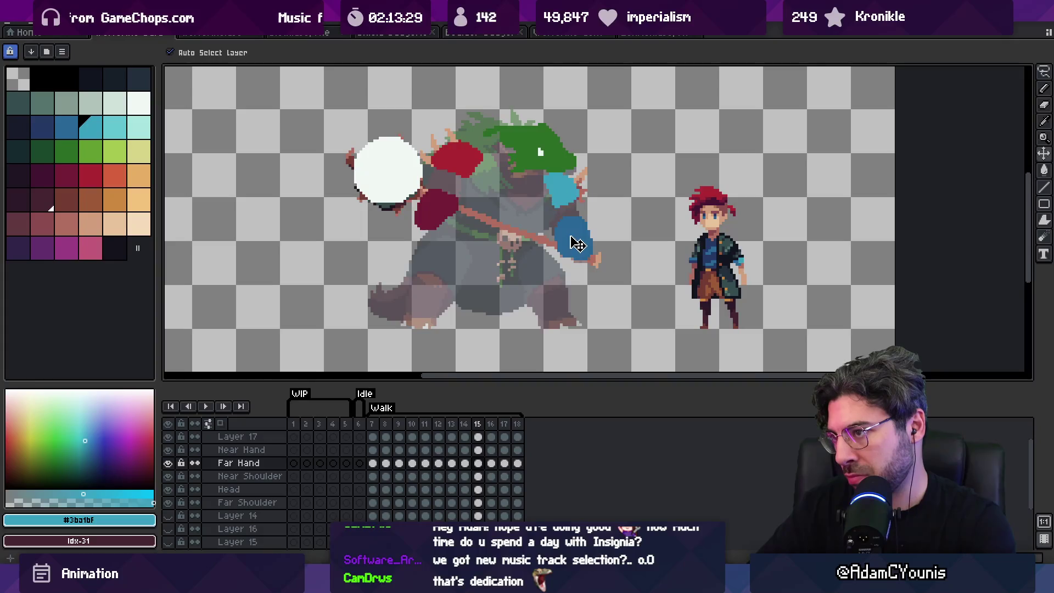
key(period)
key(period)
key(period)
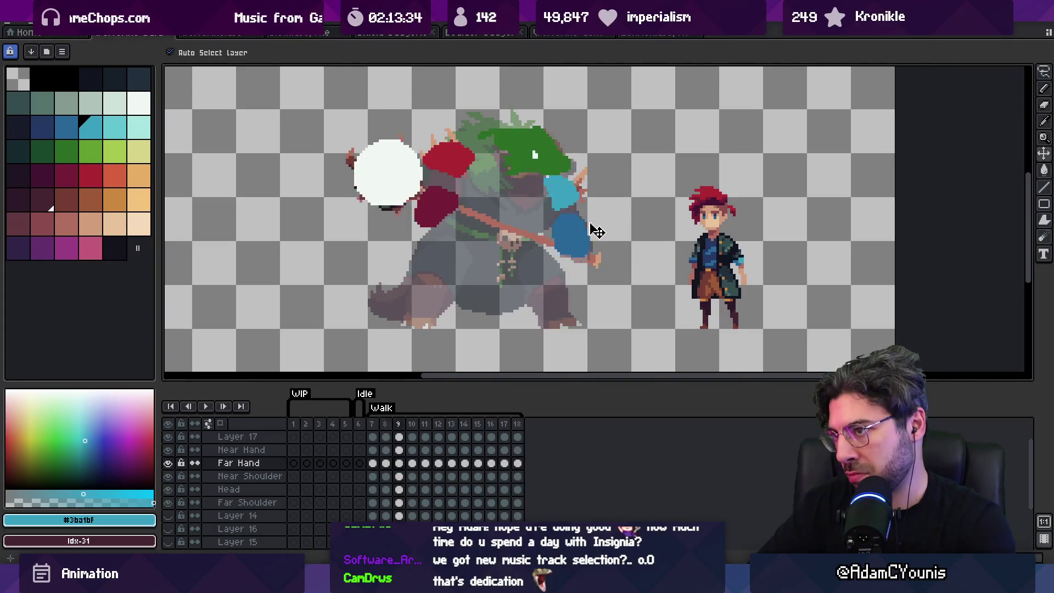
Select Layer 17's white circle and zoom in on the boss and hero.
key(z)
scroll(581, 220, down, 3)
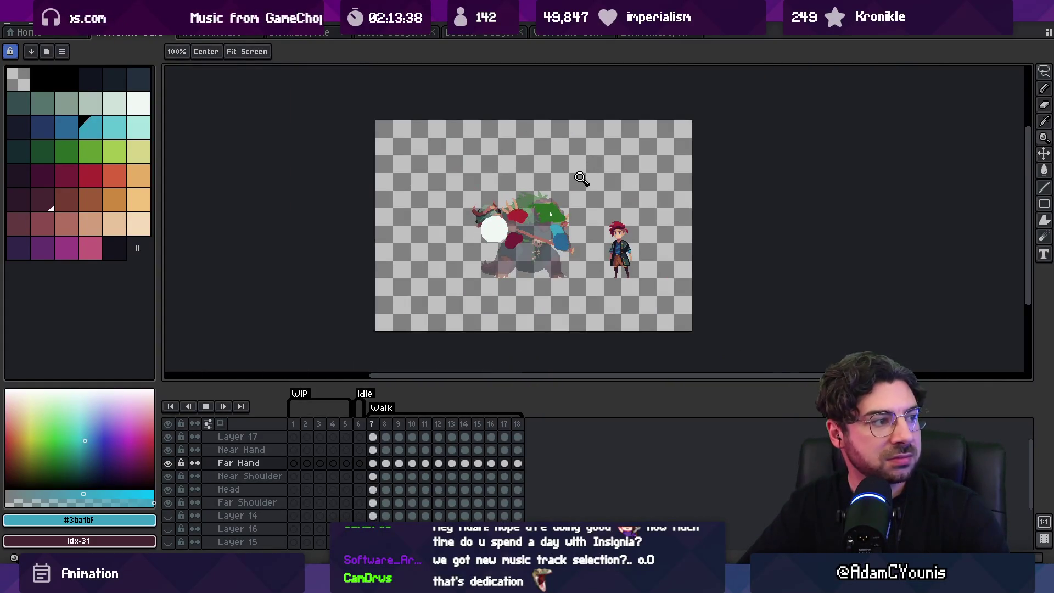
scroll(575, 215, up, 3)
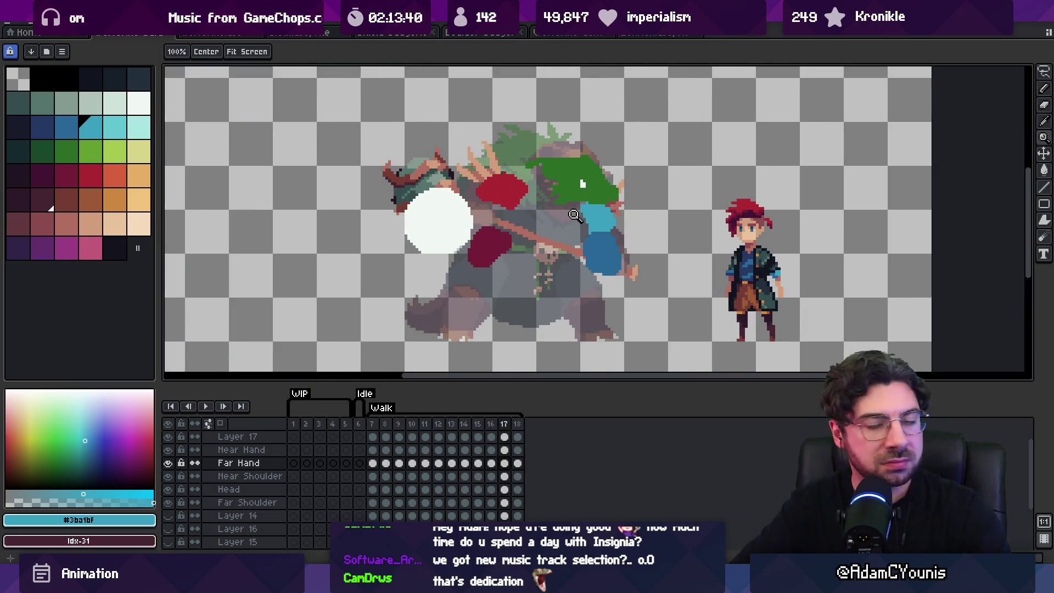
click(450, 237)
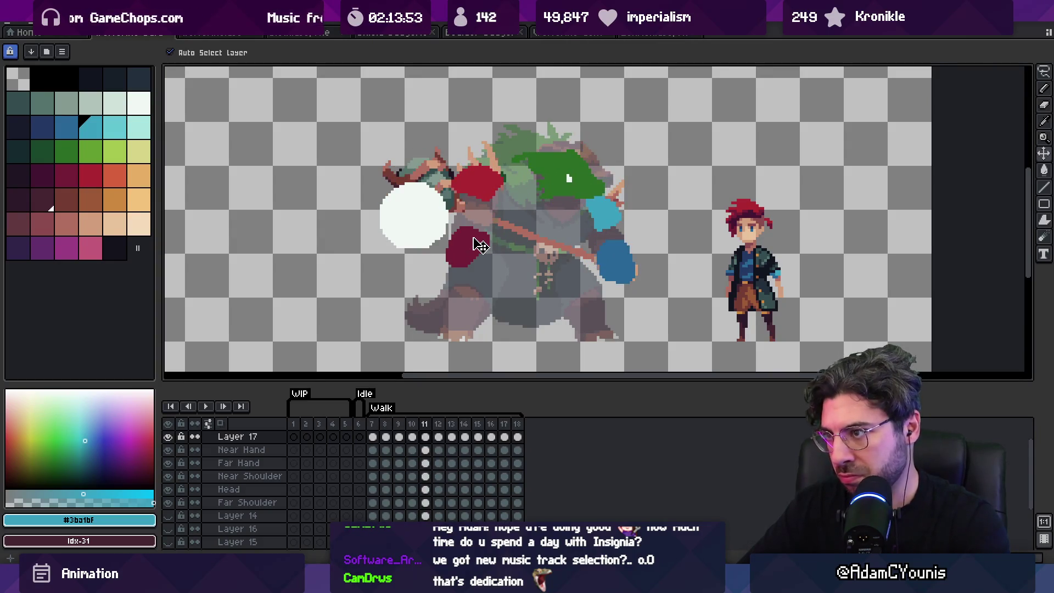
key(z)
scroll(528, 219, down, 5)
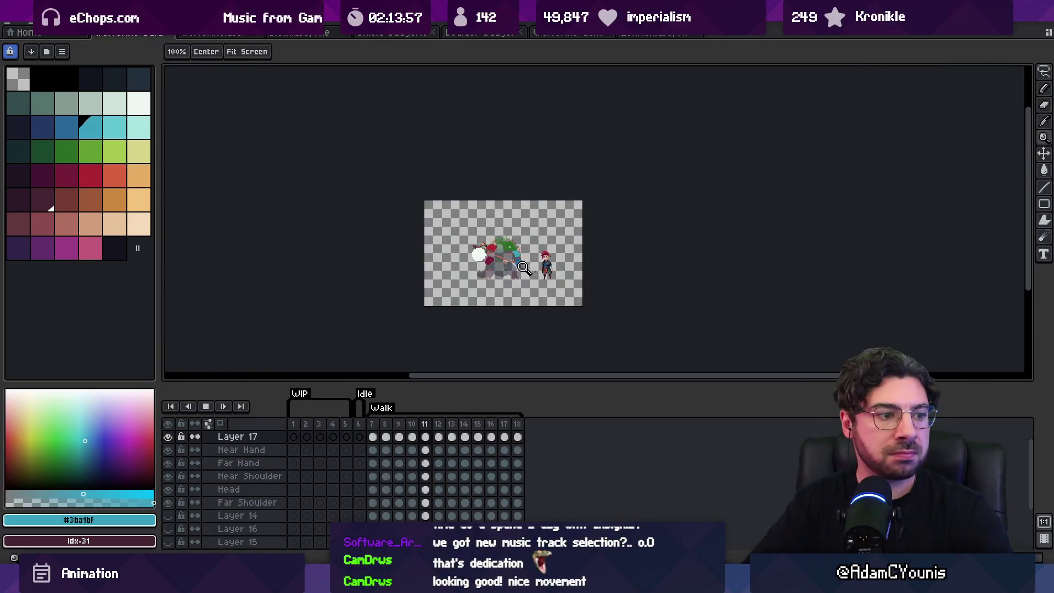
click(531, 225)
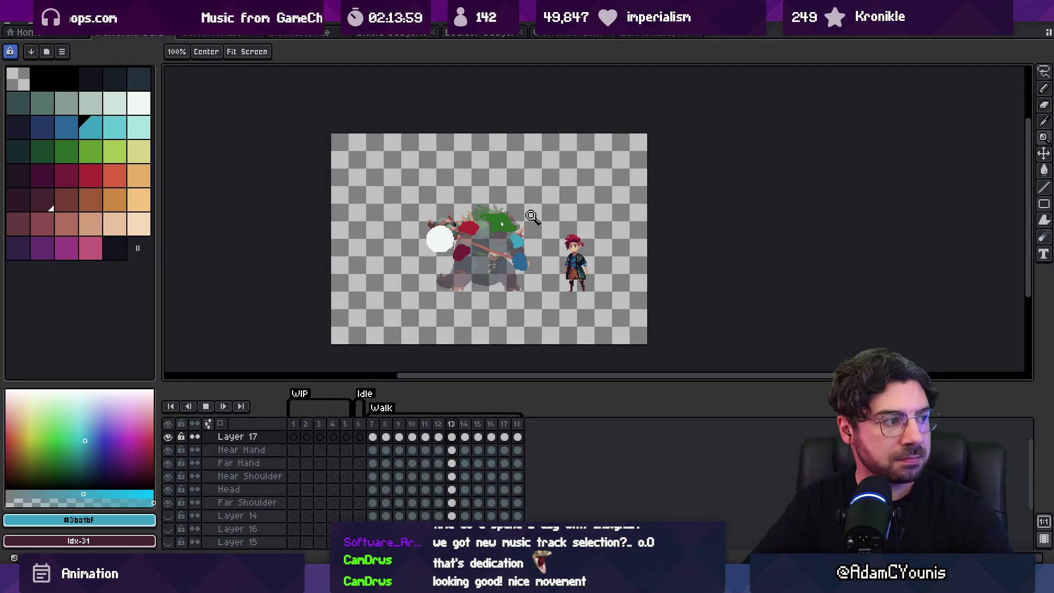
click(534, 218)
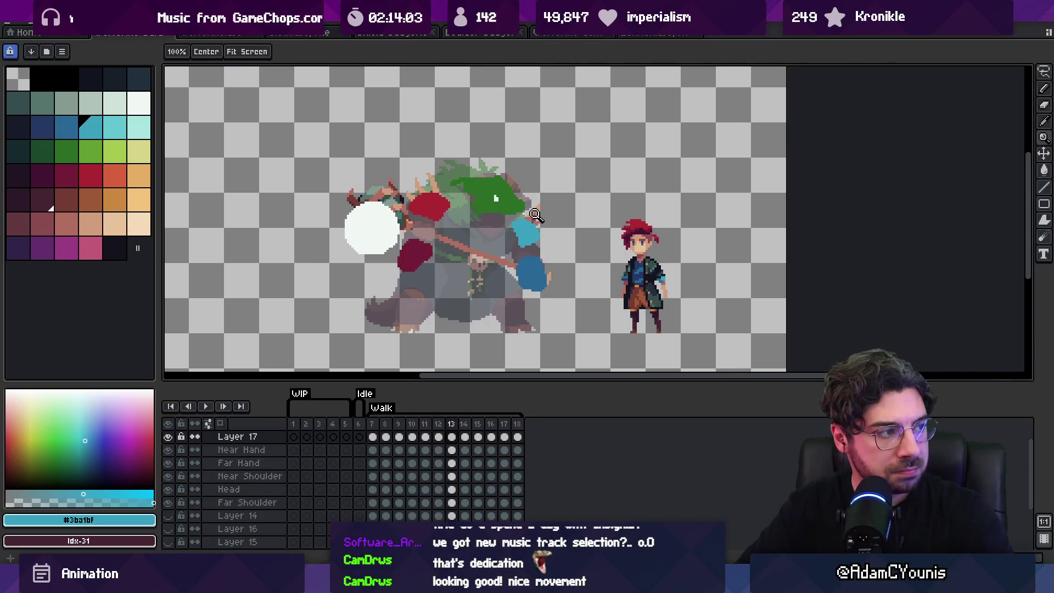
Stop playback, step to walk frame 12, and select the Near Shoulder blob with the Move tool.
key(Return)
key(Left)
key(Left)
key(Right)
key(Right)
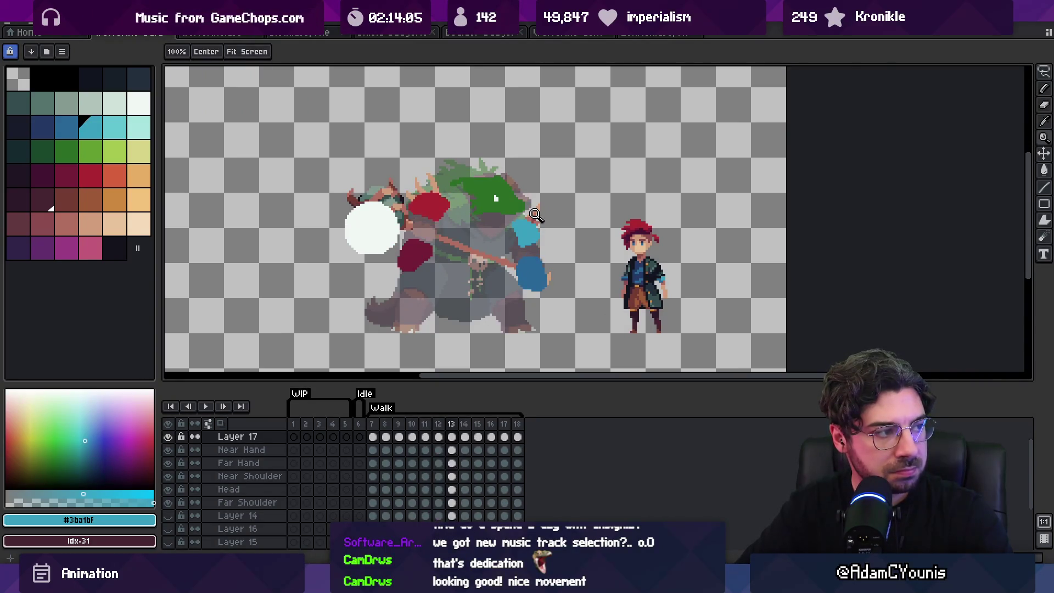
key(Right)
key(Right)
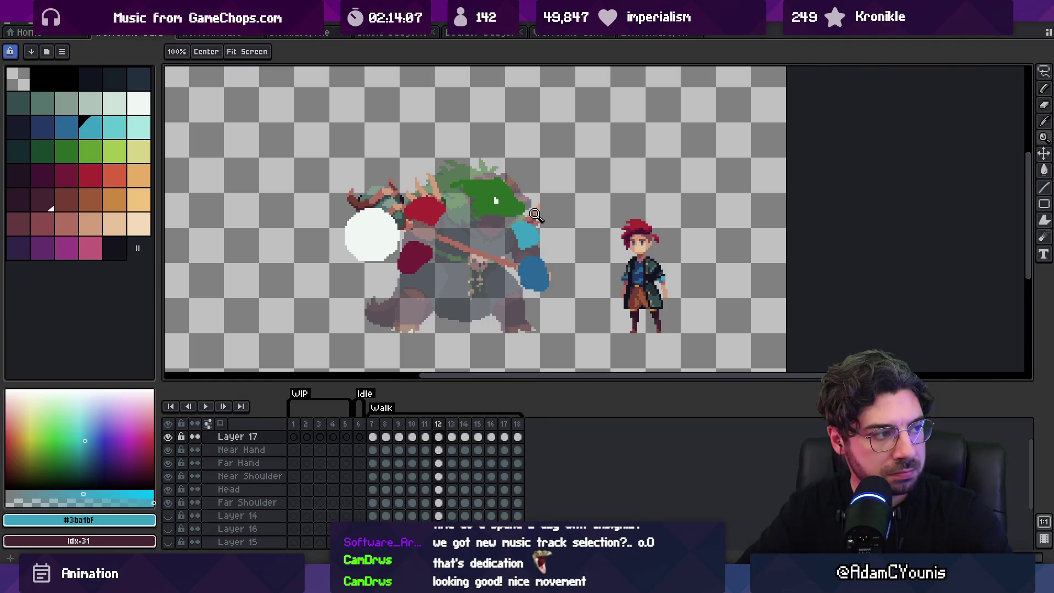
key(v)
click(444, 228)
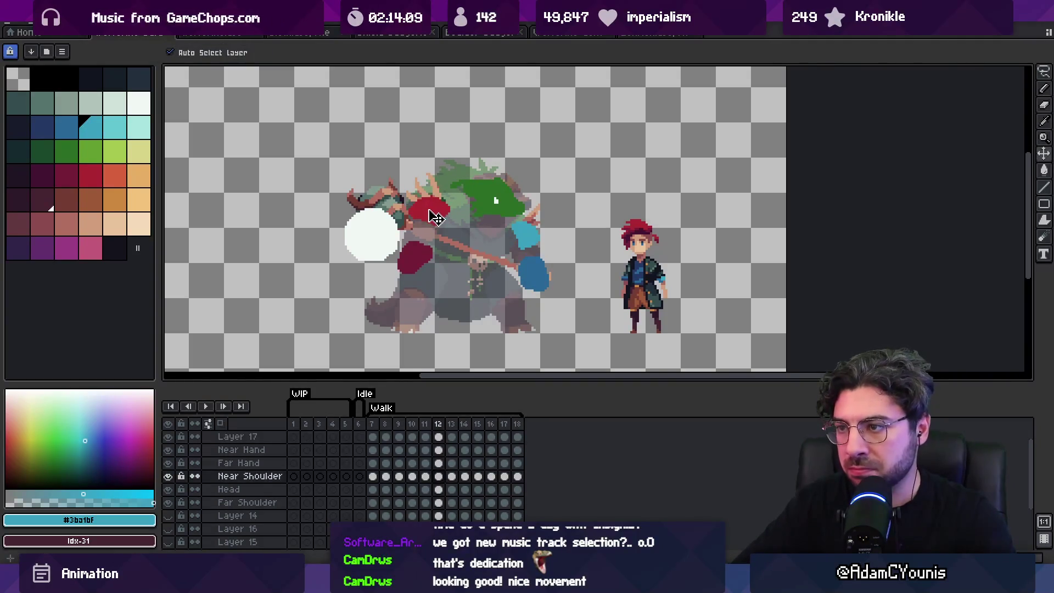
Step back to frame 11, play through frames up to 17, then select the boss's Head blob.
key(Left)
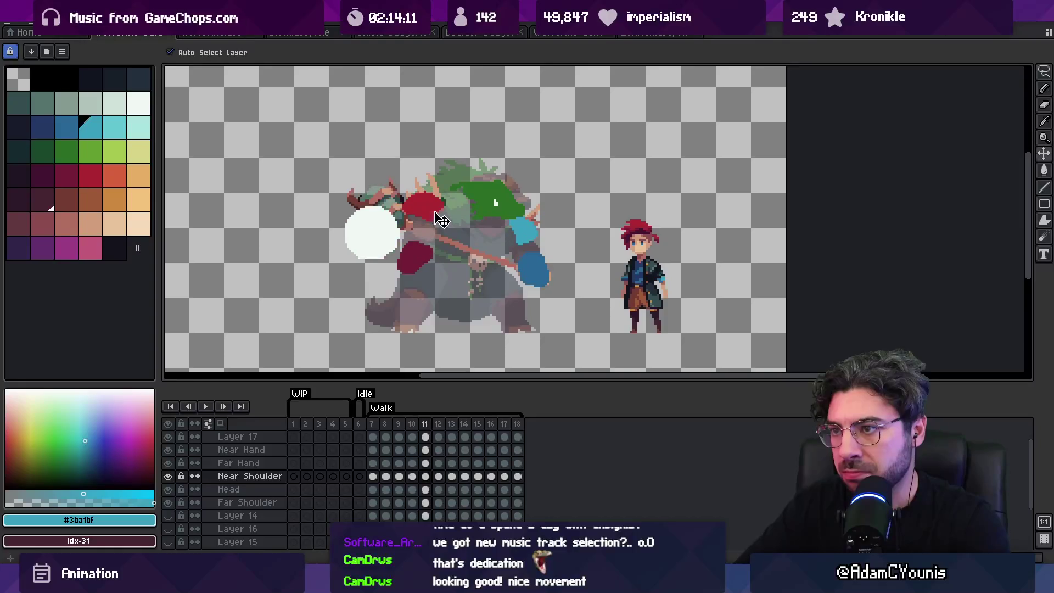
key(Right)
key(Right)
key(Right)
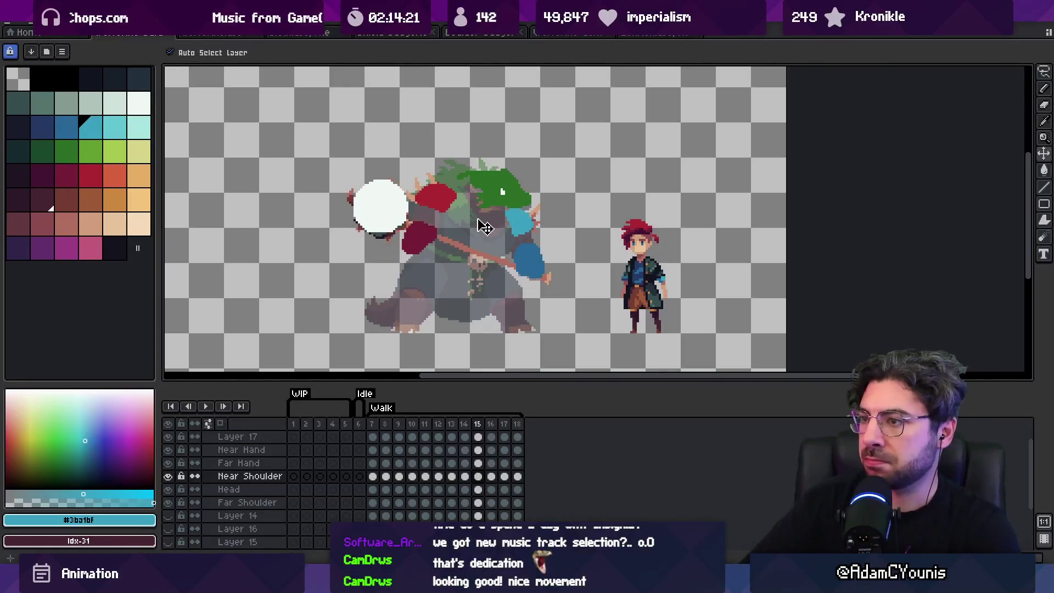
click(498, 210)
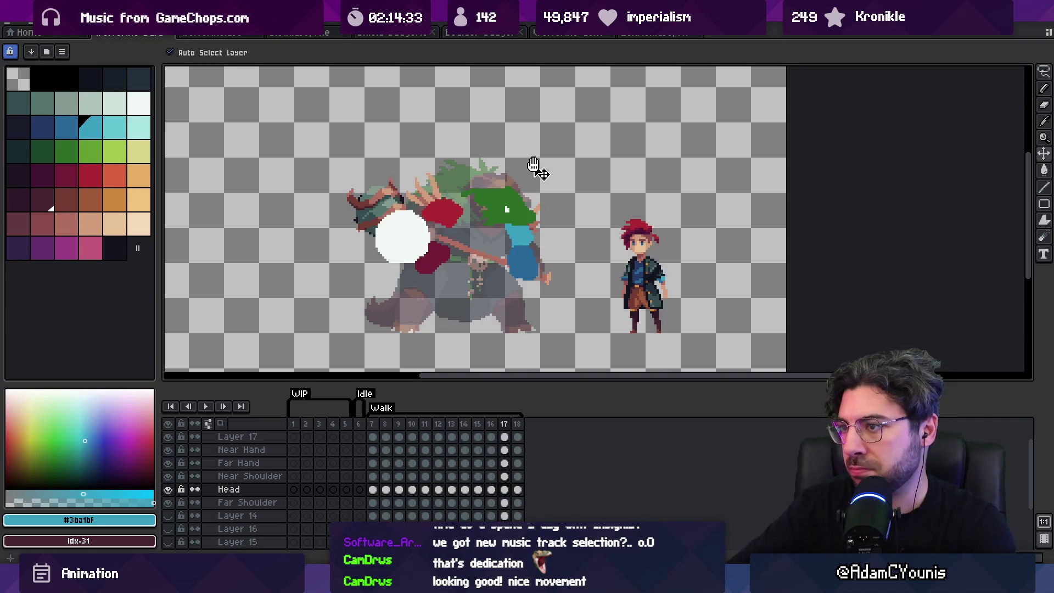
Return to the first walk frame and nudge the white blob slightly down and right on frame 9.
key(z)
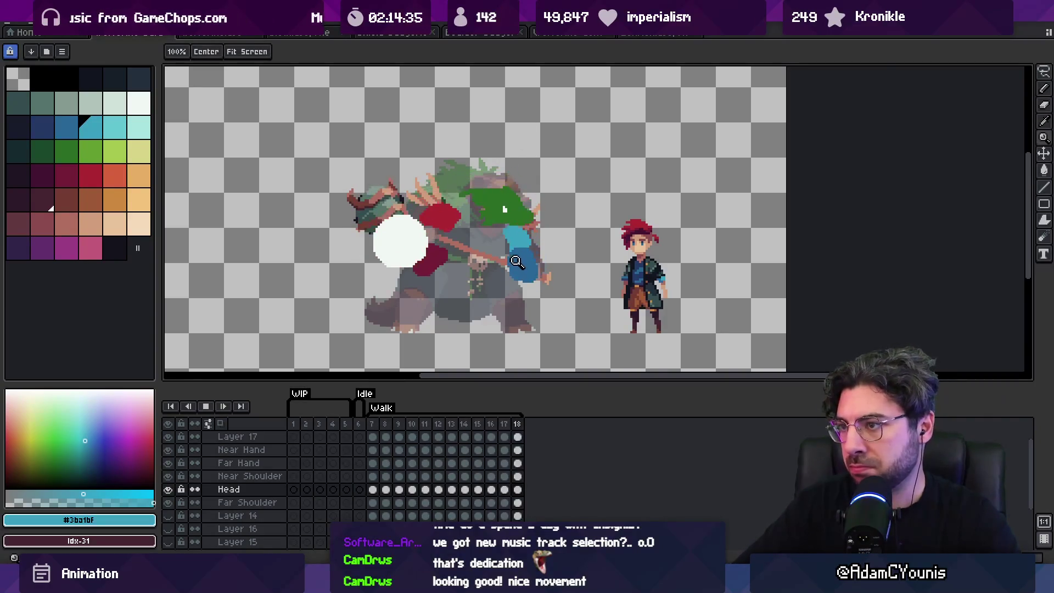
scroll(515, 262, down, 3)
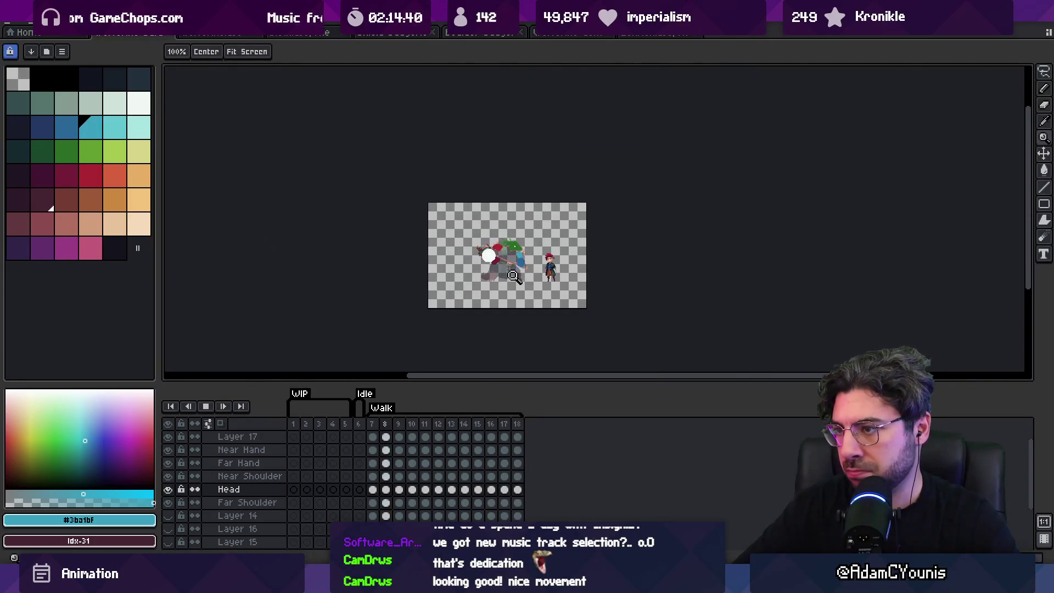
scroll(514, 274, up, 3)
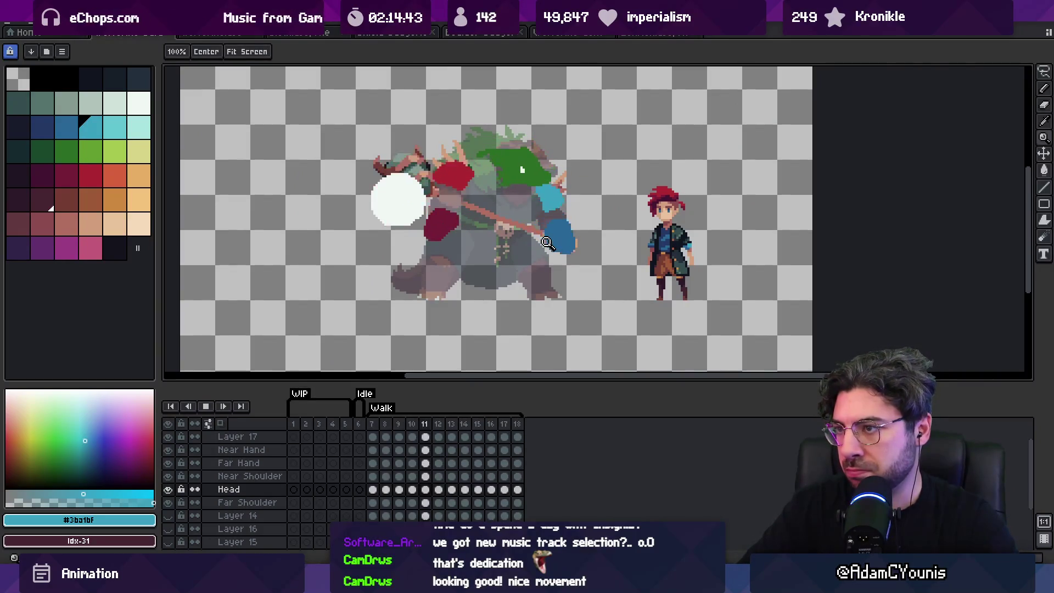
key(Home)
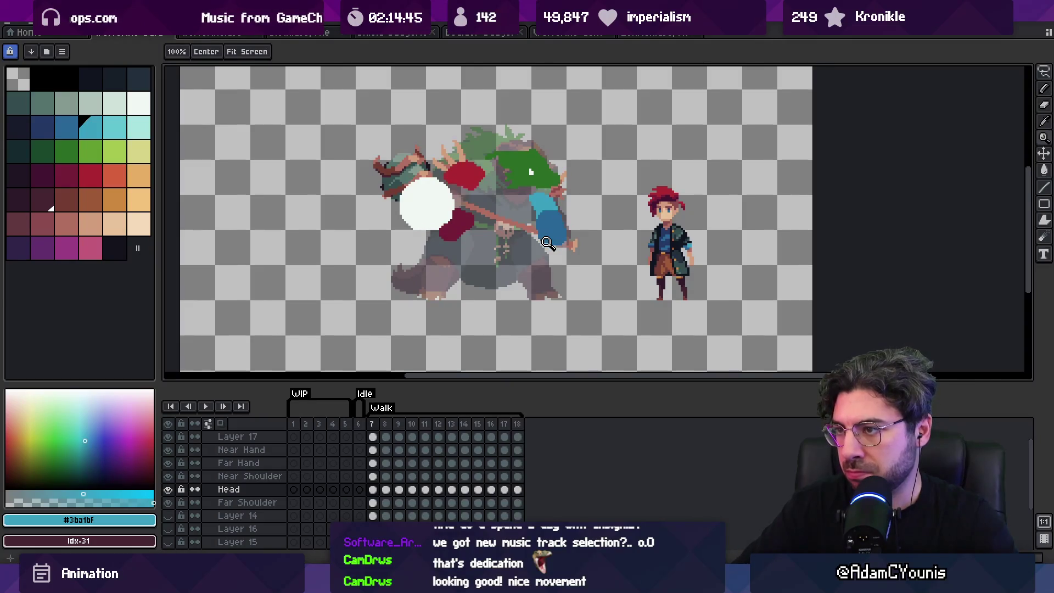
click(437, 222)
click(568, 239)
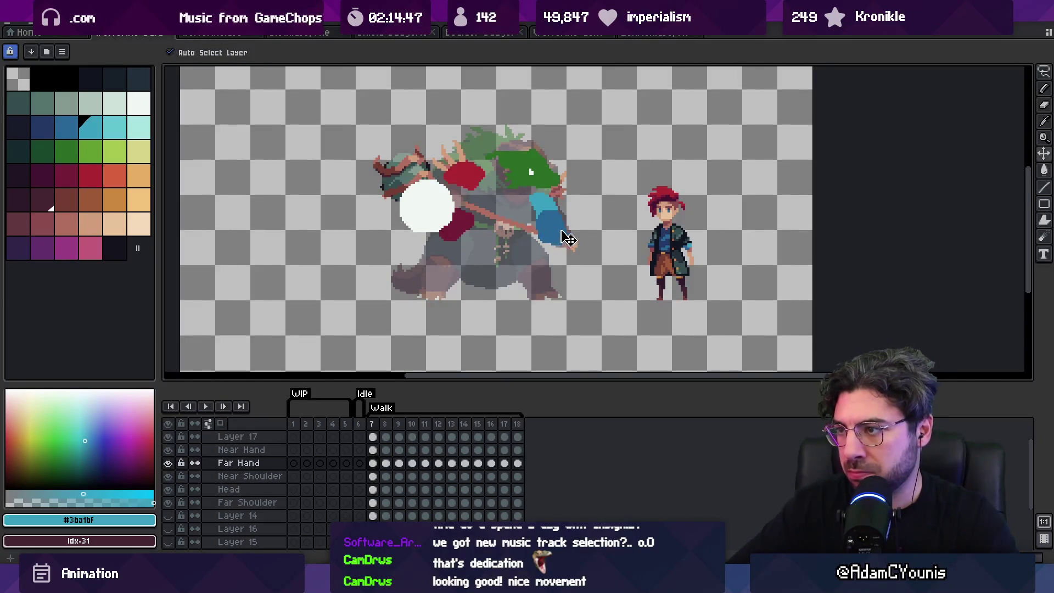
click(435, 212)
key(Right)
click(557, 228)
key(Right)
drag(436, 197, 432, 203)
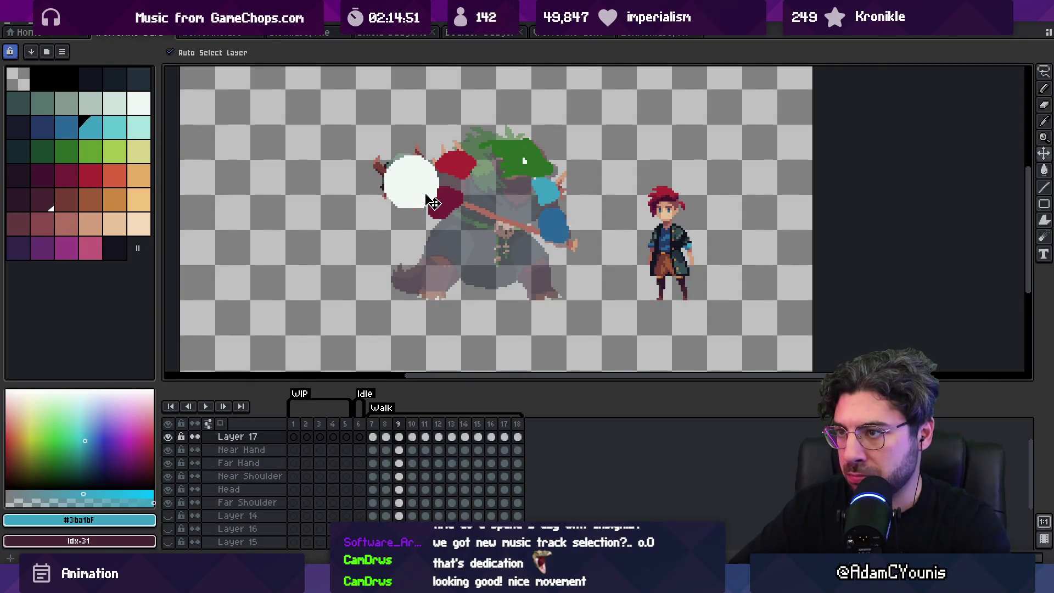
Step through the remaining walk frames, checking the Far Hand and Near Hand blobs.
click(560, 219)
key(Right)
key(Right)
key(Right)
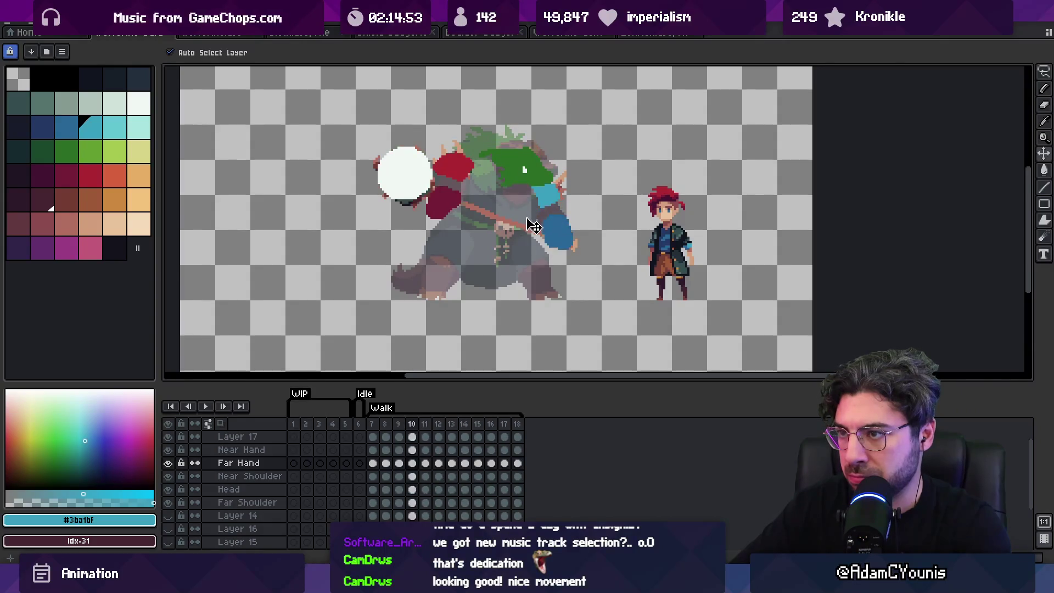
key(Right)
key(Right)
key(Right)
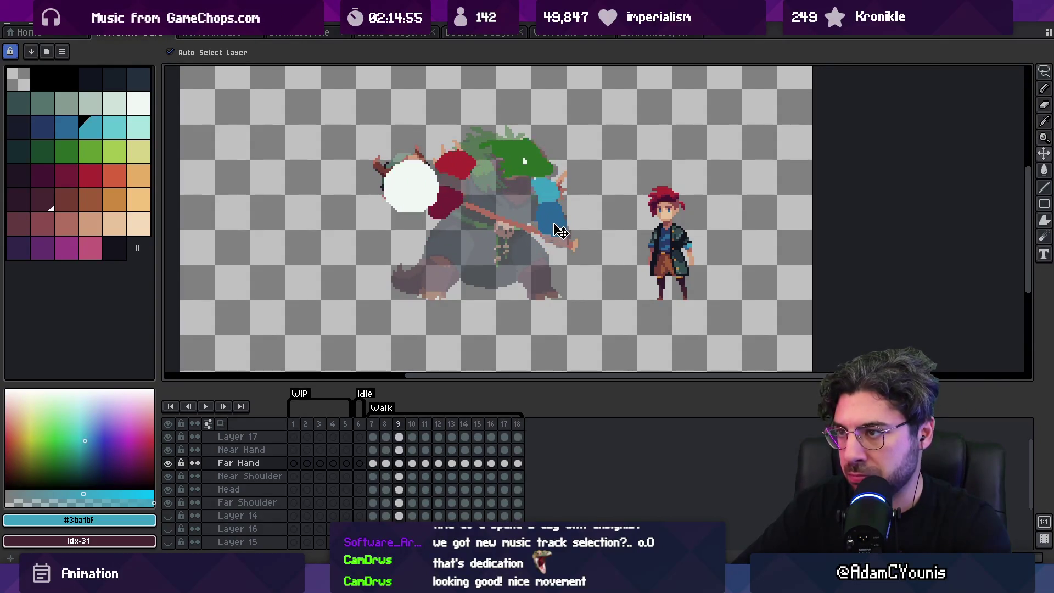
key(Right)
key(Right)
key(Right)
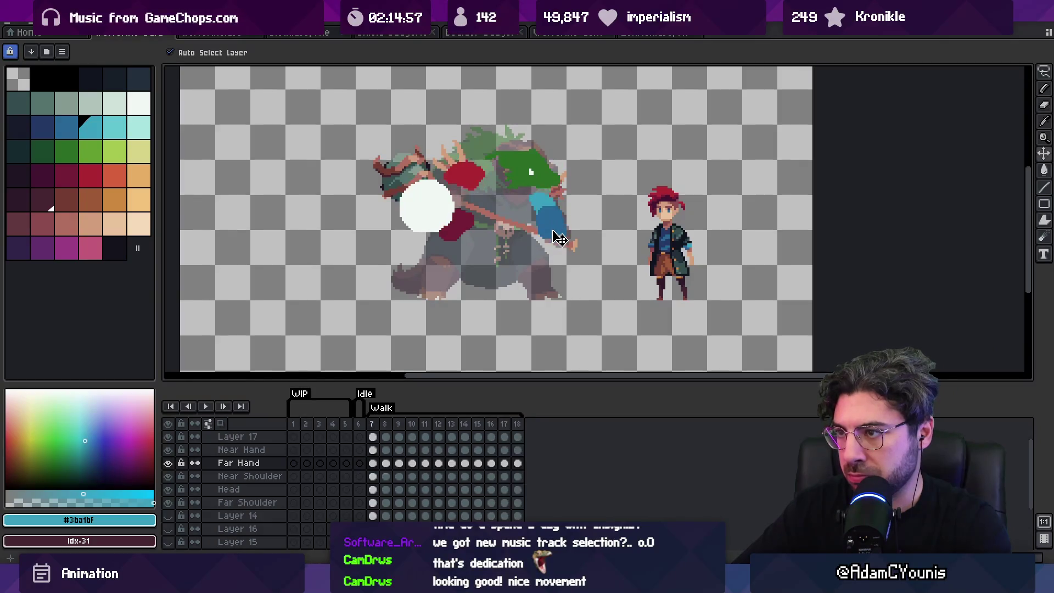
key(Left)
key(Left)
key(Right)
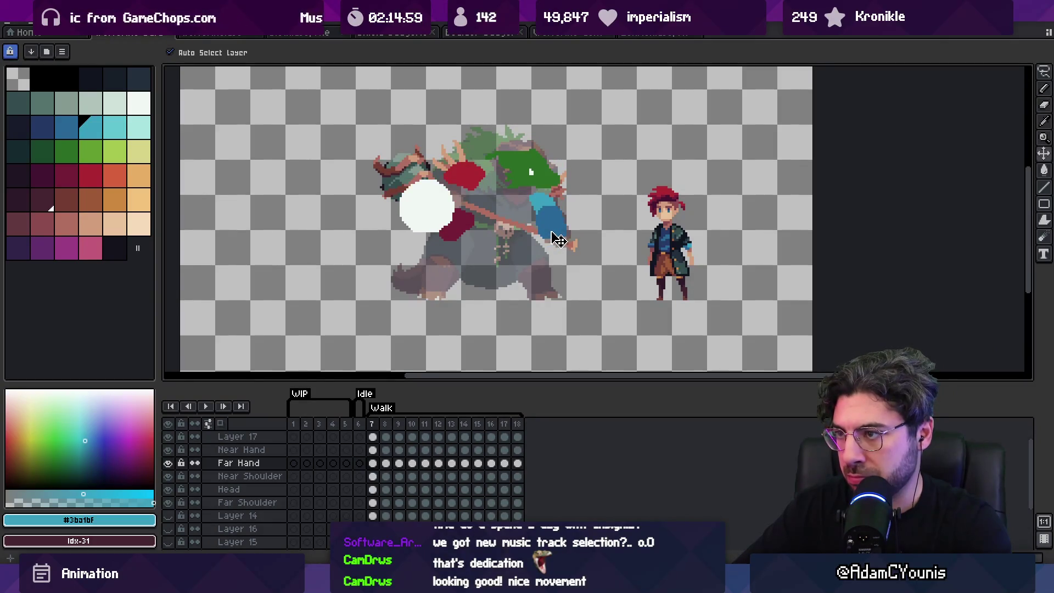
click(467, 233)
key(Right)
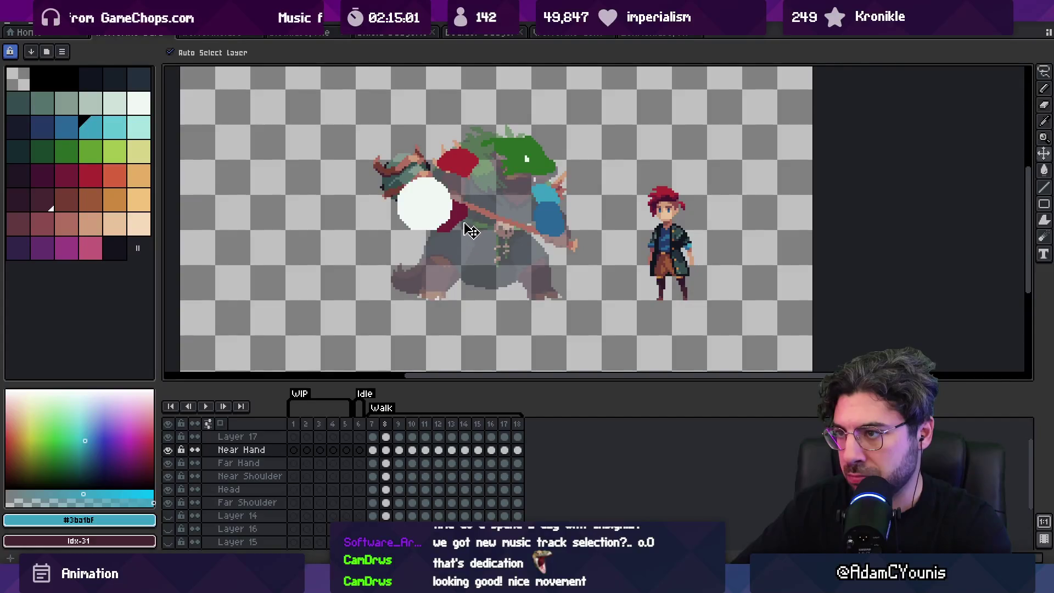
key(Right)
key(Right)
key(Right)
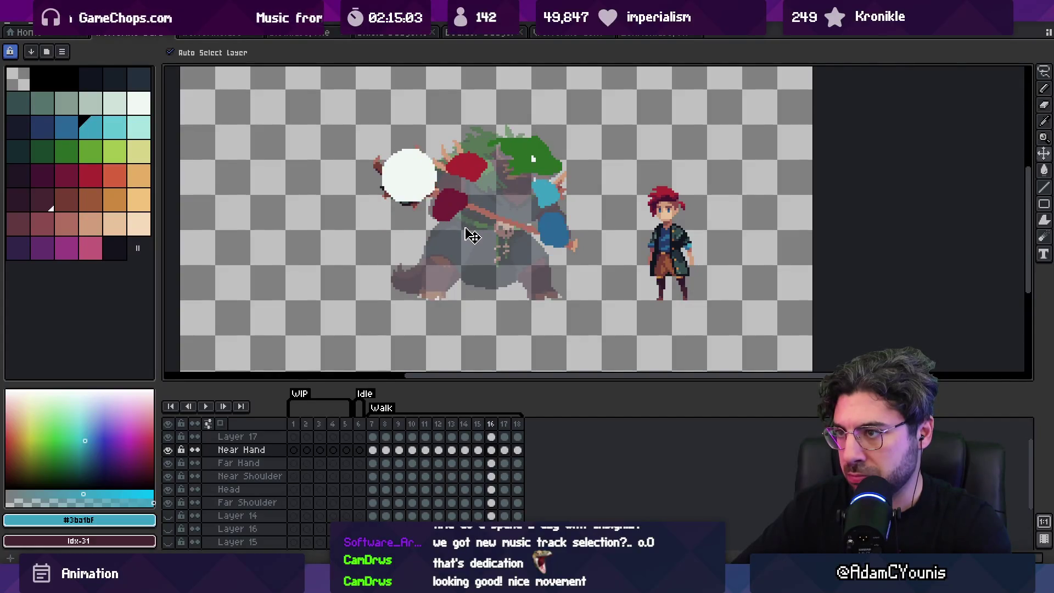
key(Right)
key(Right)
Check the white and Far Hand blobs on the loop's opening frames, then play the Walk animation.
click(445, 233)
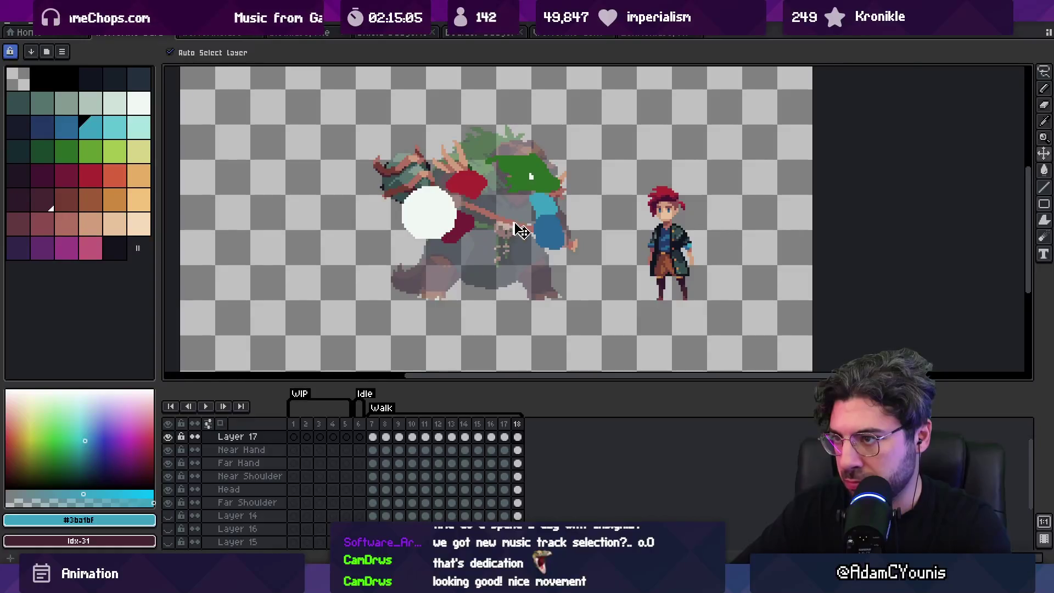
click(552, 235)
key(Right)
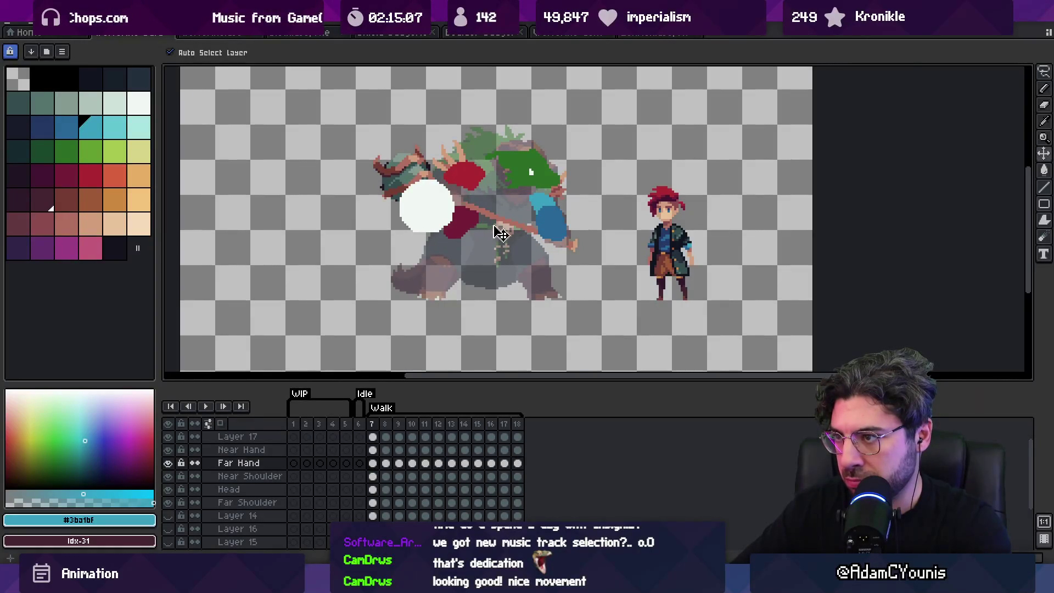
click(437, 223)
key(Right)
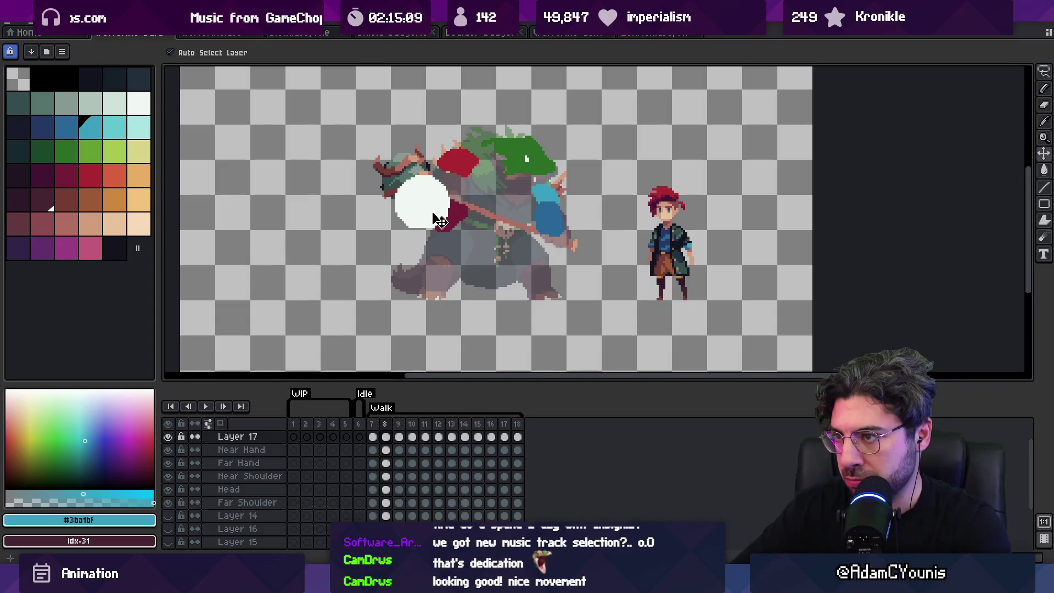
click(550, 222)
key(Return)
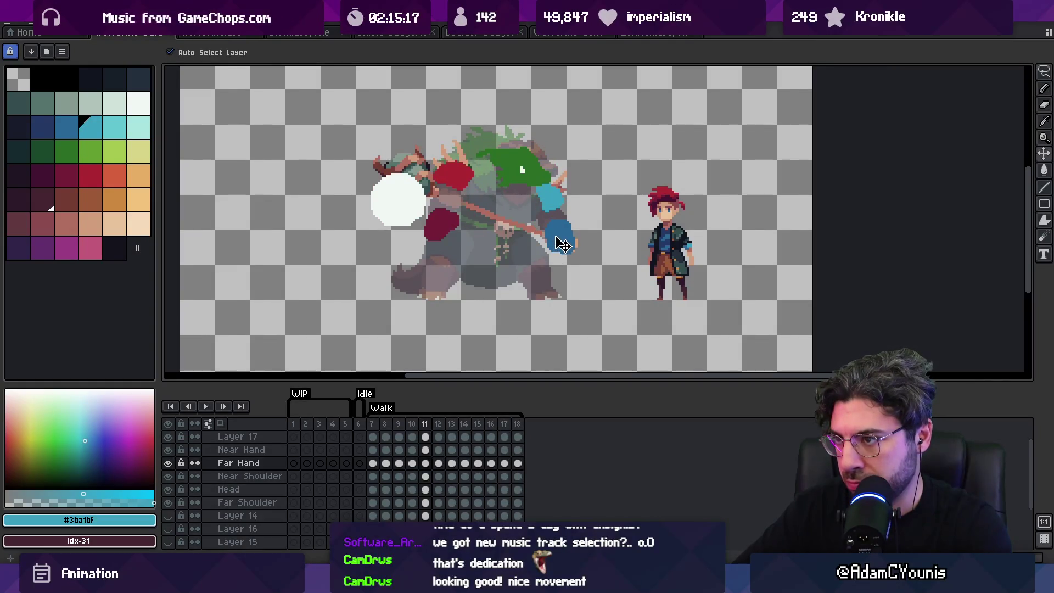
click(415, 222)
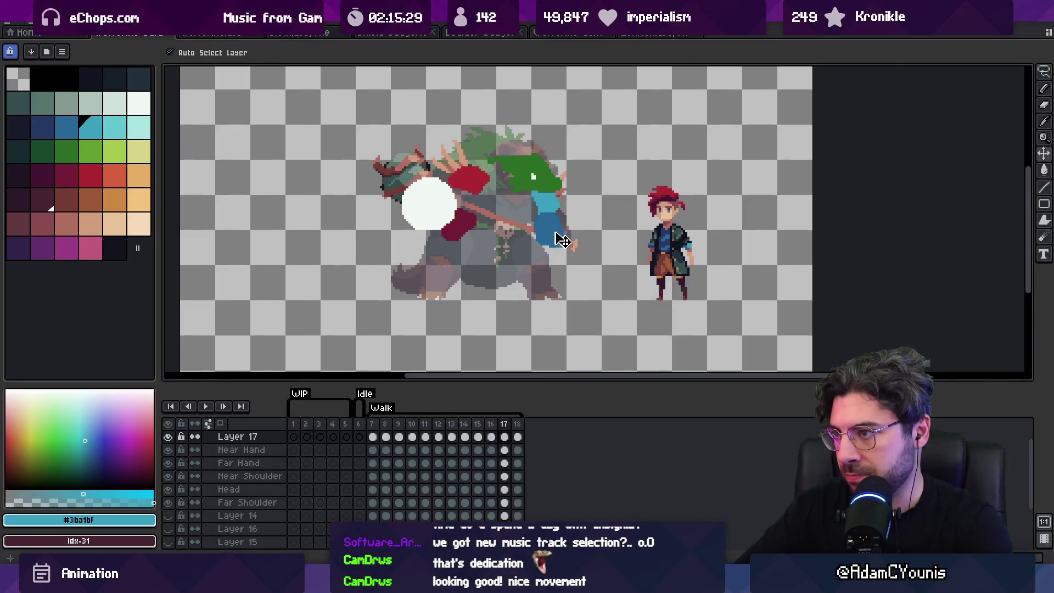
key(Right)
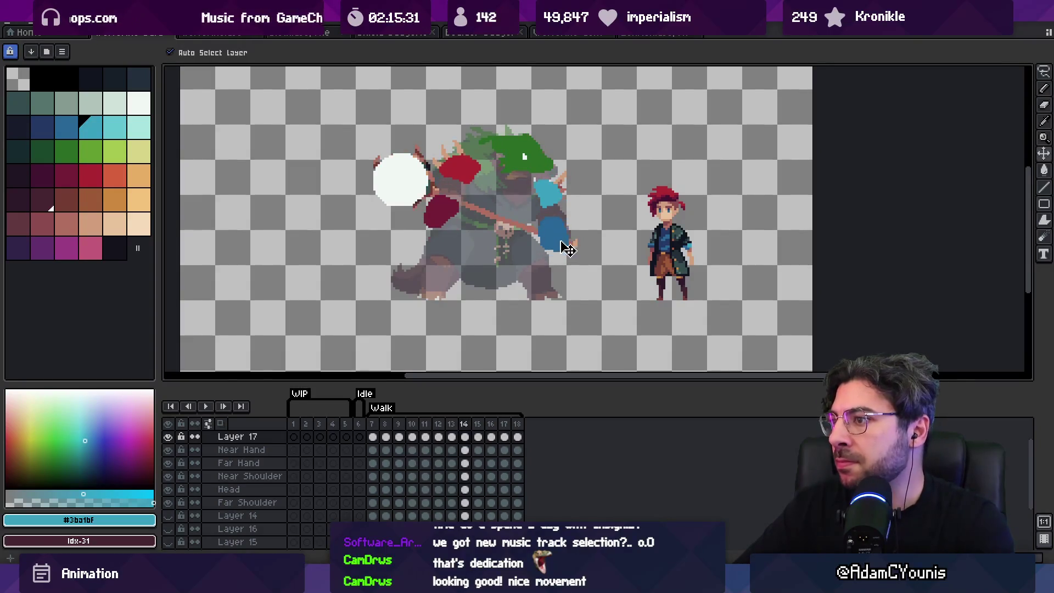
click(565, 243)
key(Right)
key(Right)
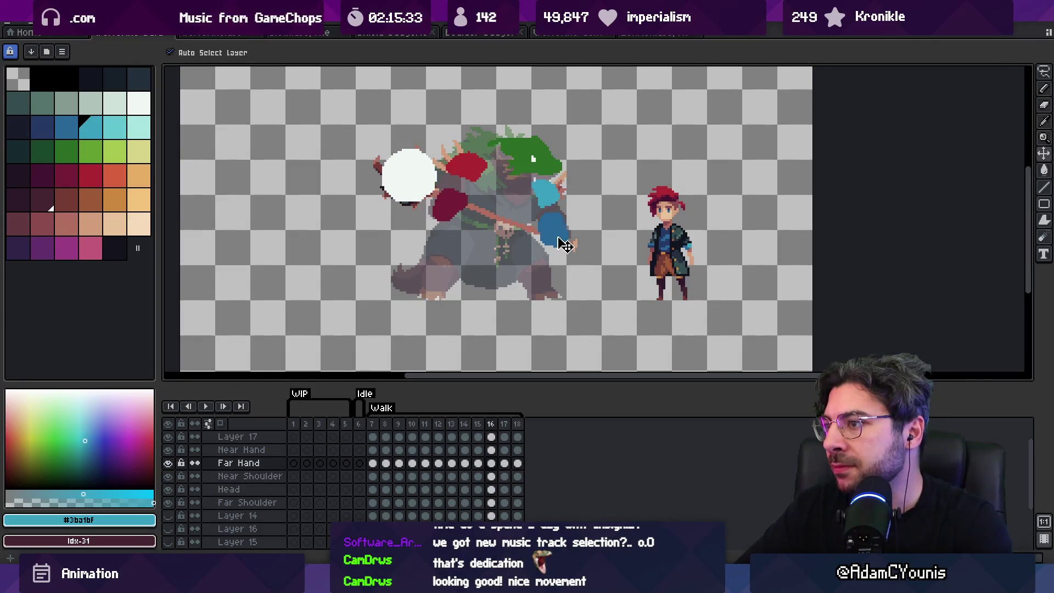
key(Right)
key(Right)
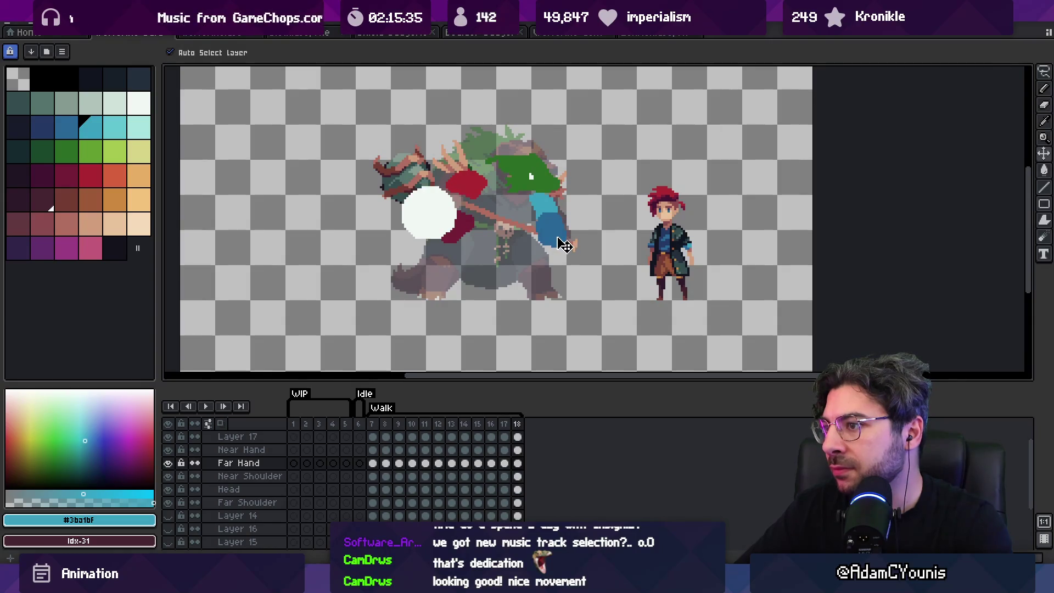
key(Left)
key(Return)
key(Right)
key(Right)
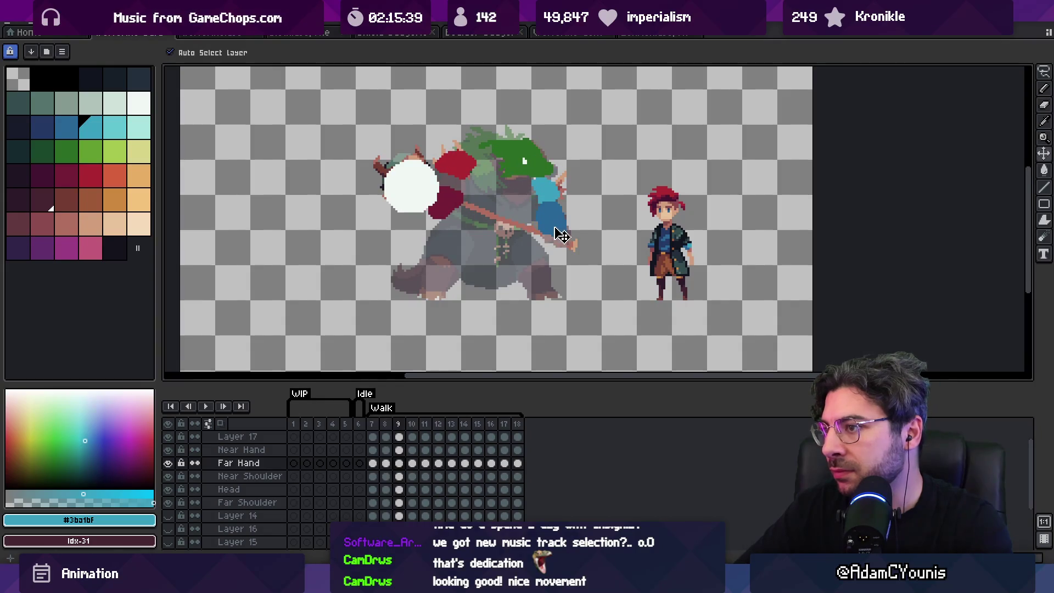
key(Right)
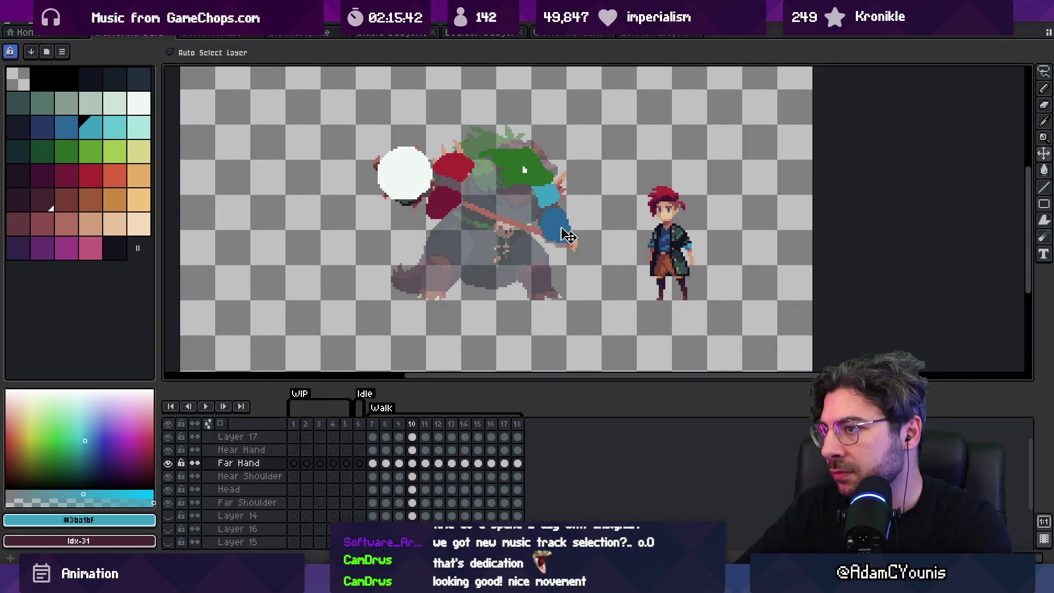
key(Right)
key(Return)
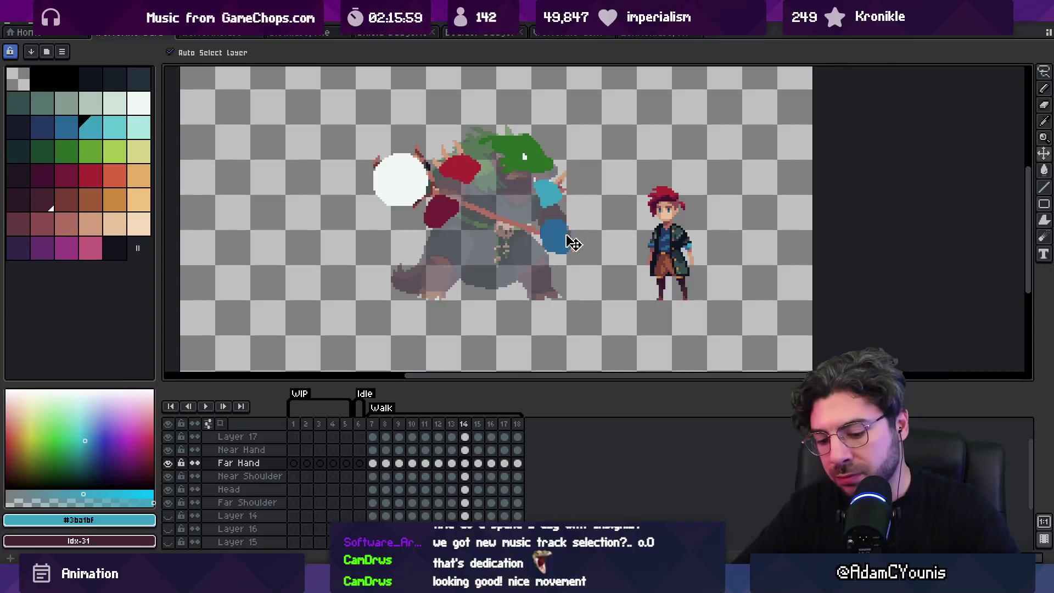
click(573, 242)
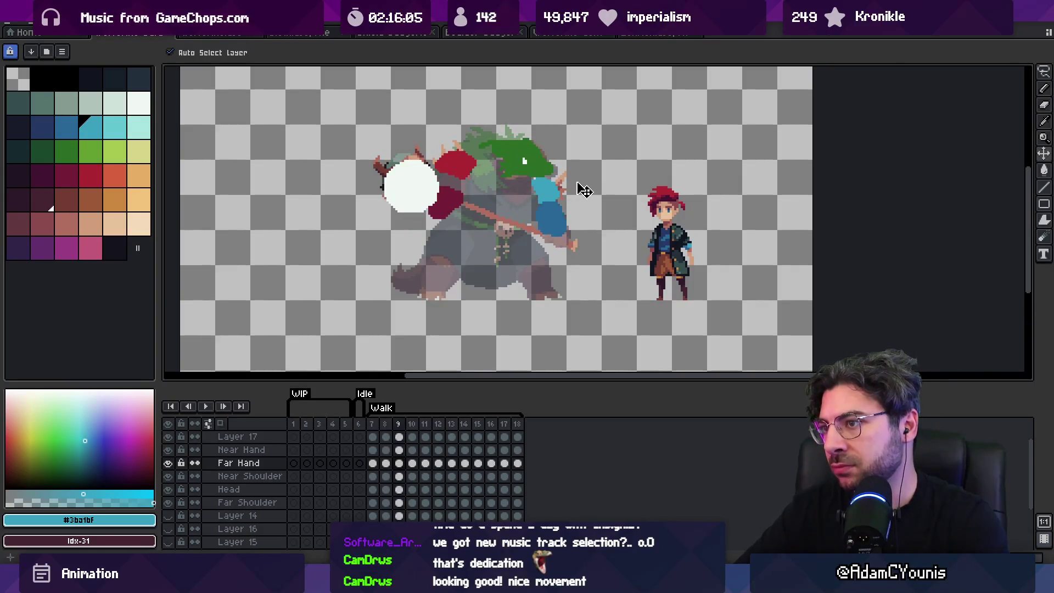
key(Right)
key(Right)
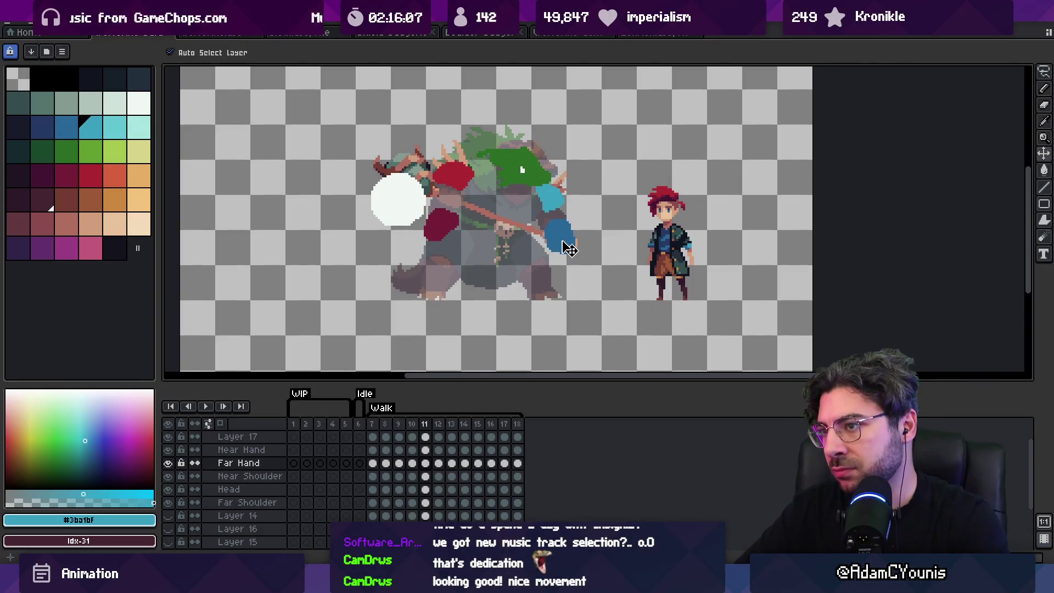
key(Right)
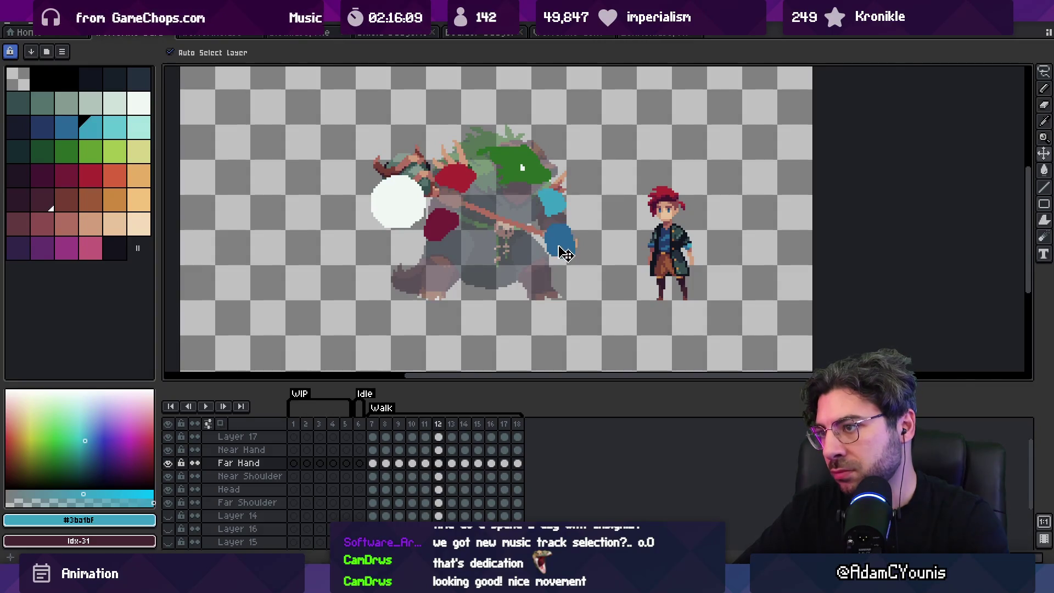
key(Right)
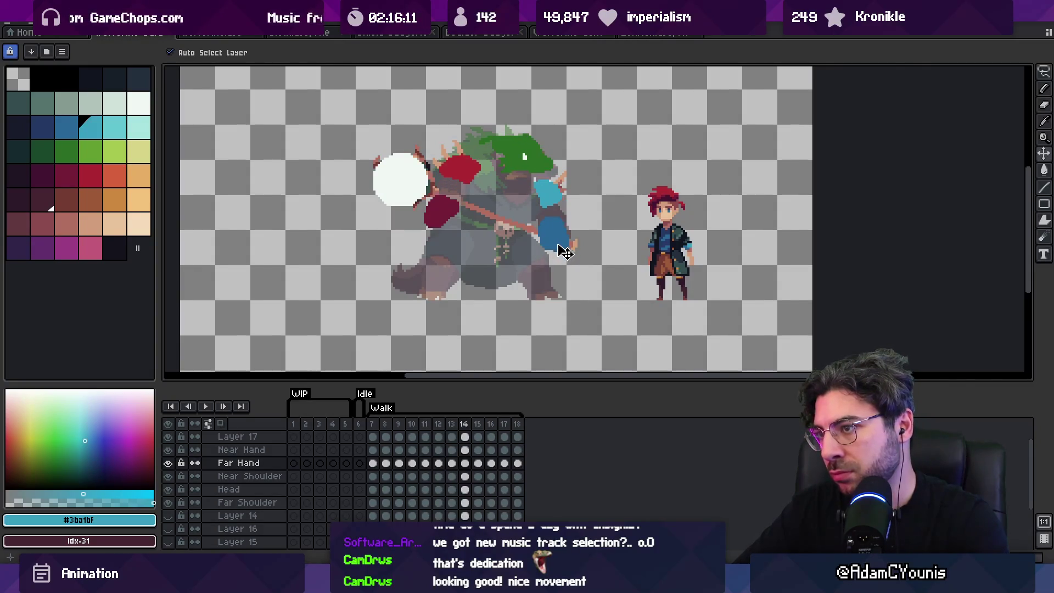
key(Return)
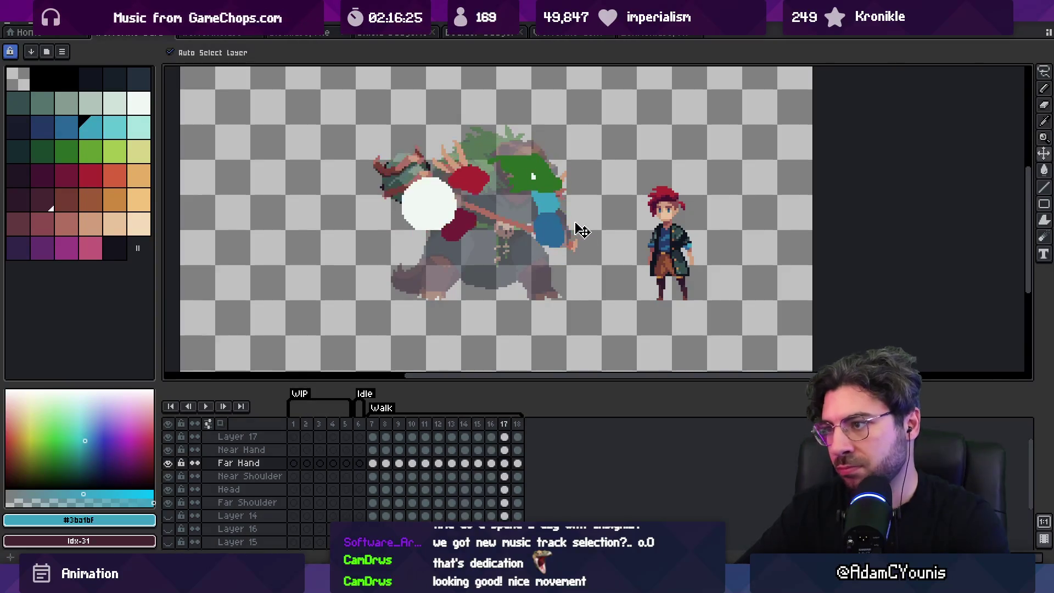
key(Return)
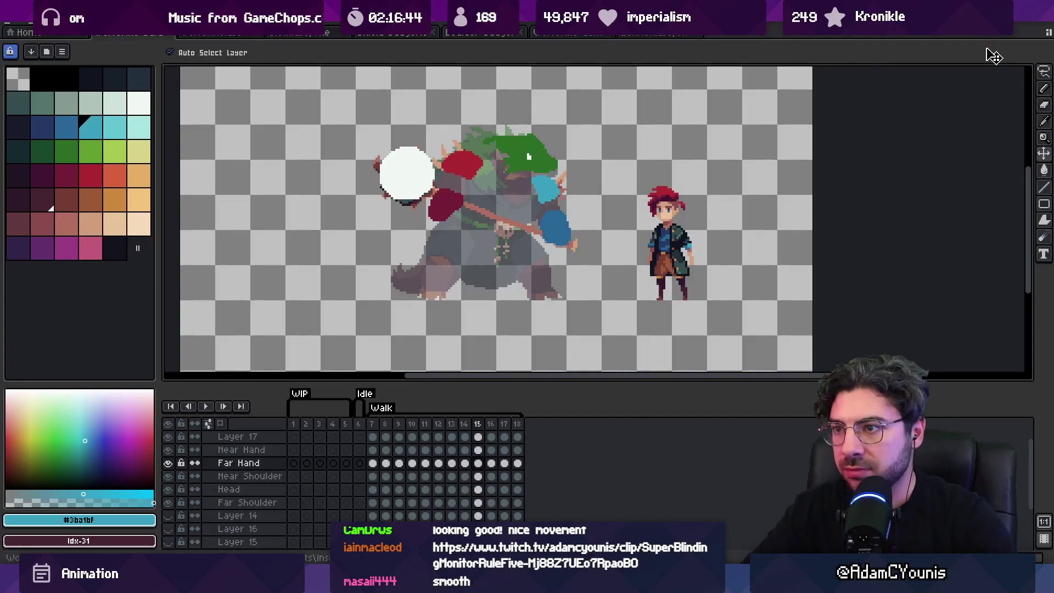
key(Return)
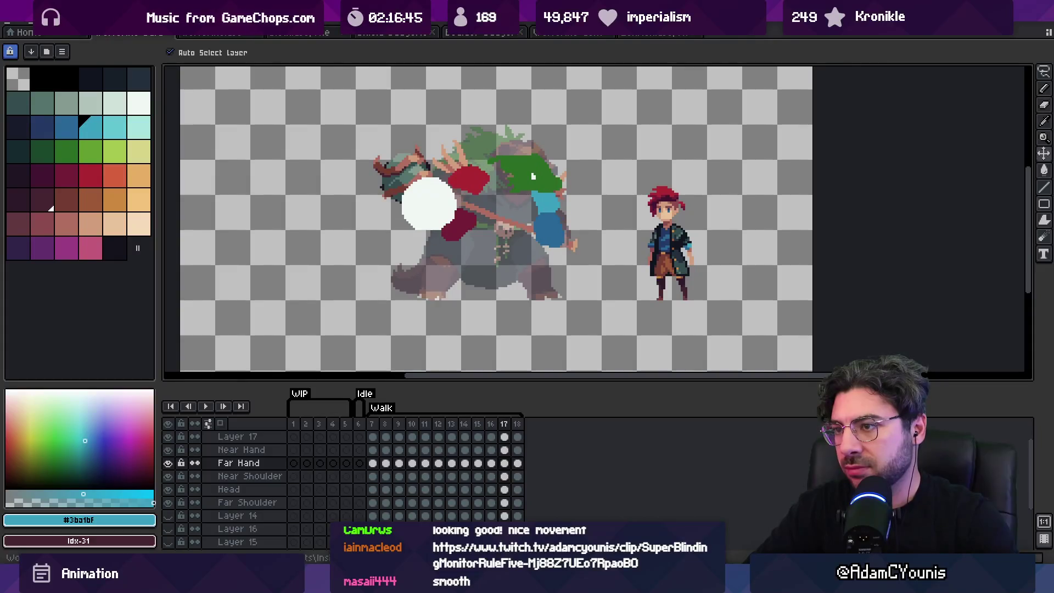
click(430, 232)
key(v)
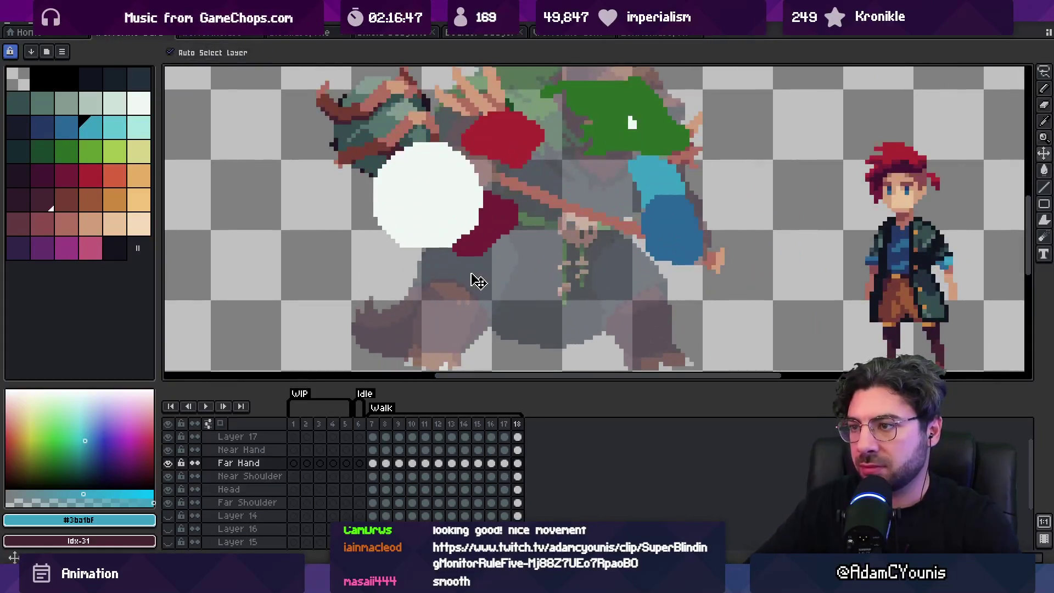
click(506, 223)
key(Return)
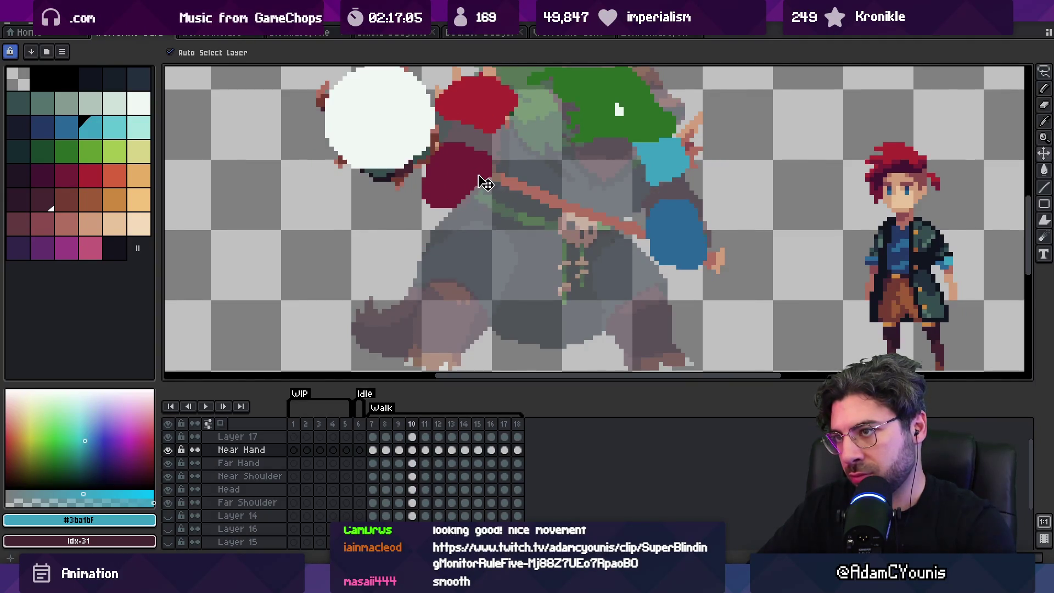
key(z)
scroll(596, 181, down, 2)
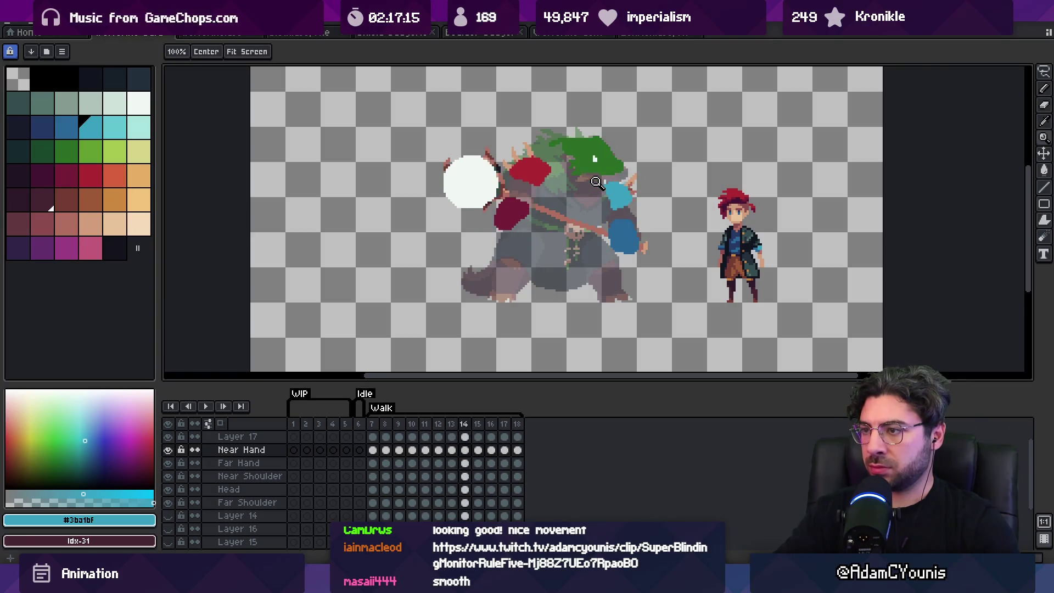
click(617, 230)
key(v)
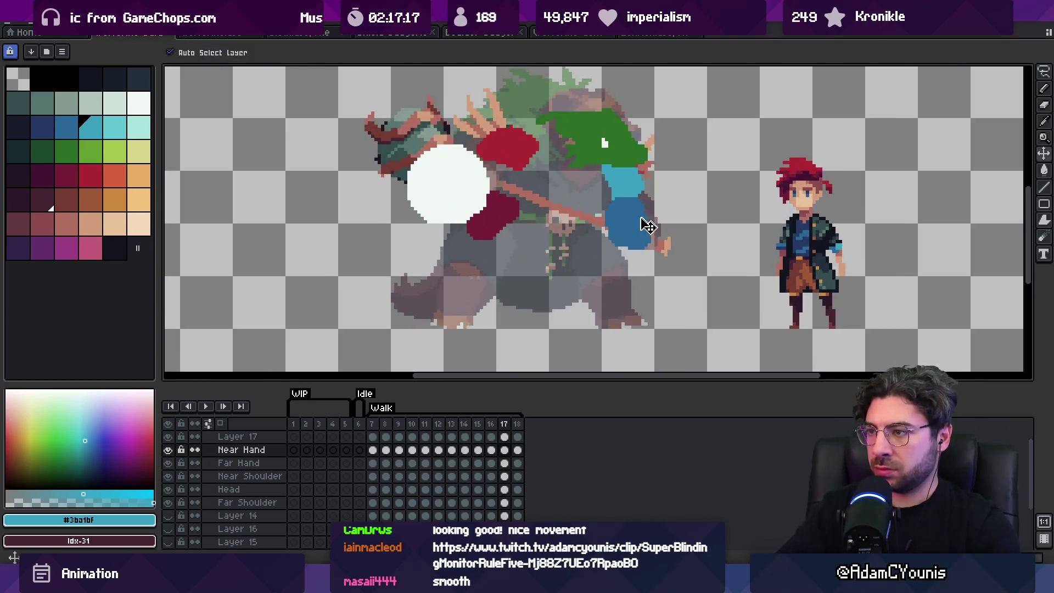
click(642, 230)
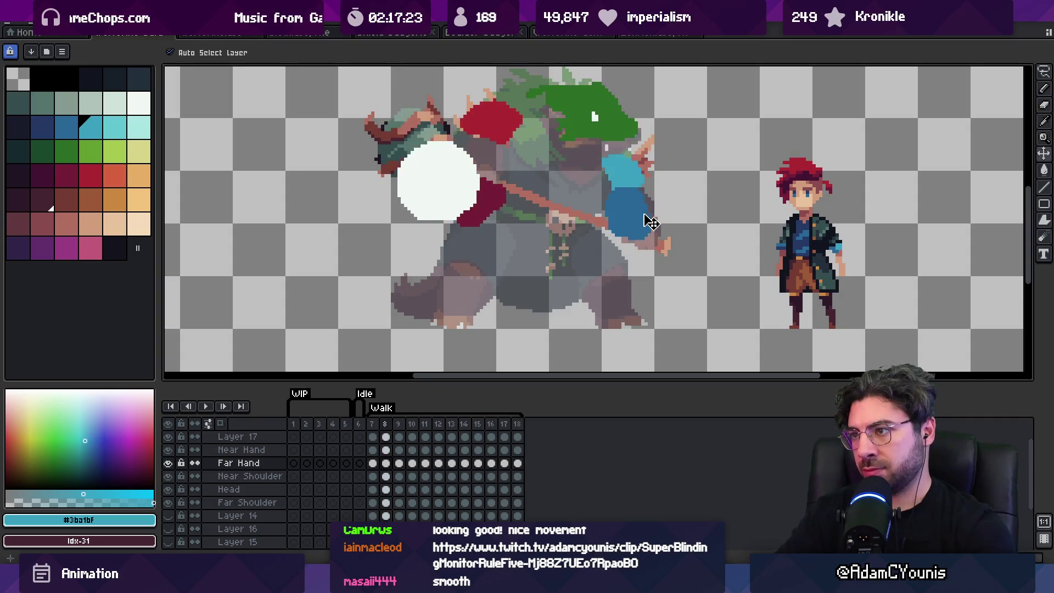
drag(562, 272, 499, 278)
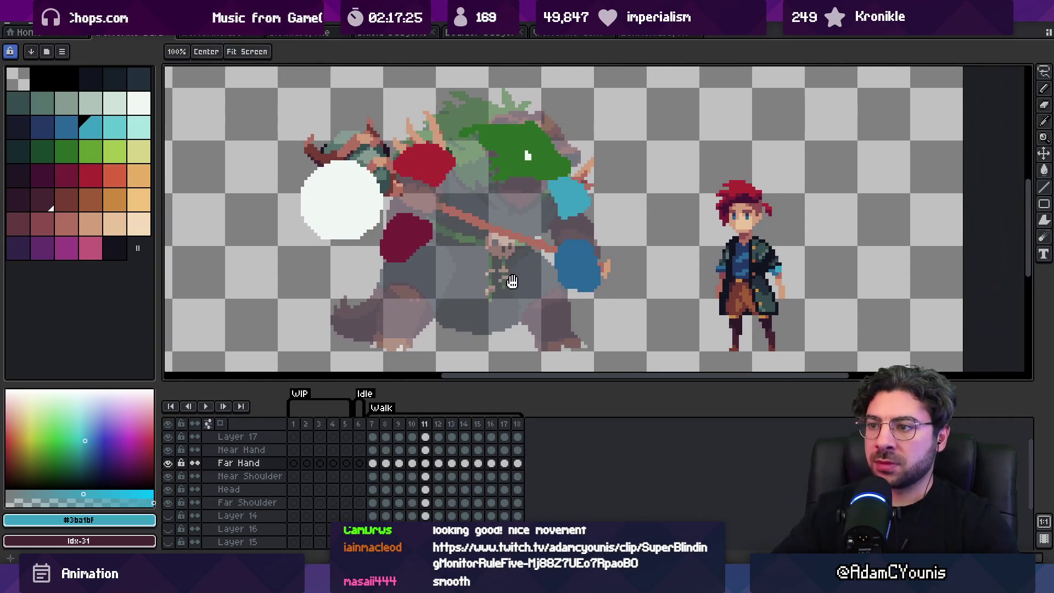
scroll(256, 505, down, 3)
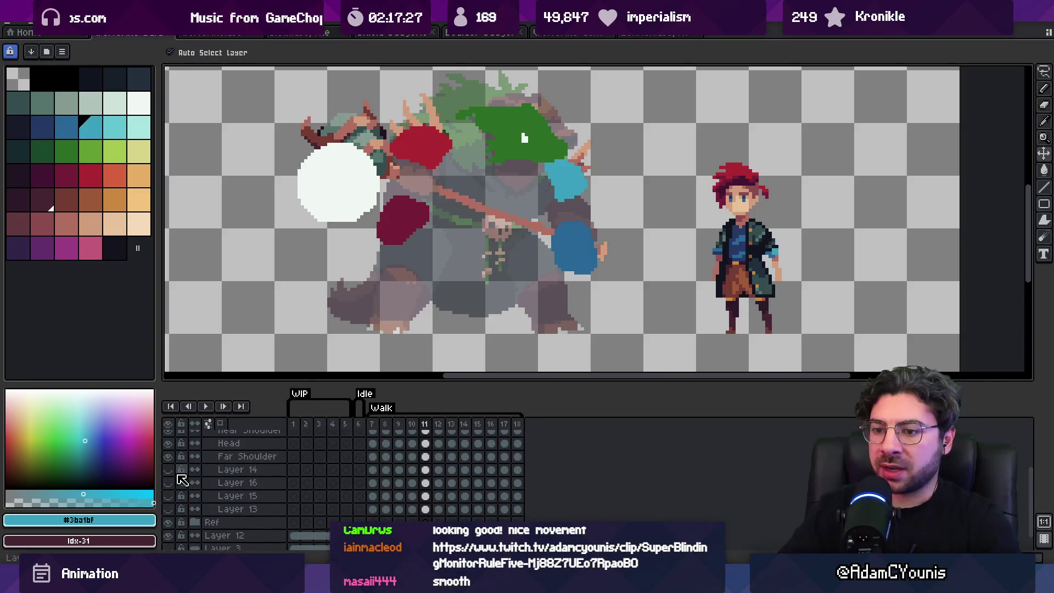
Move Layer 16 above Layer 14 in the layer stack and make Layer 16 visible.
click(169, 496)
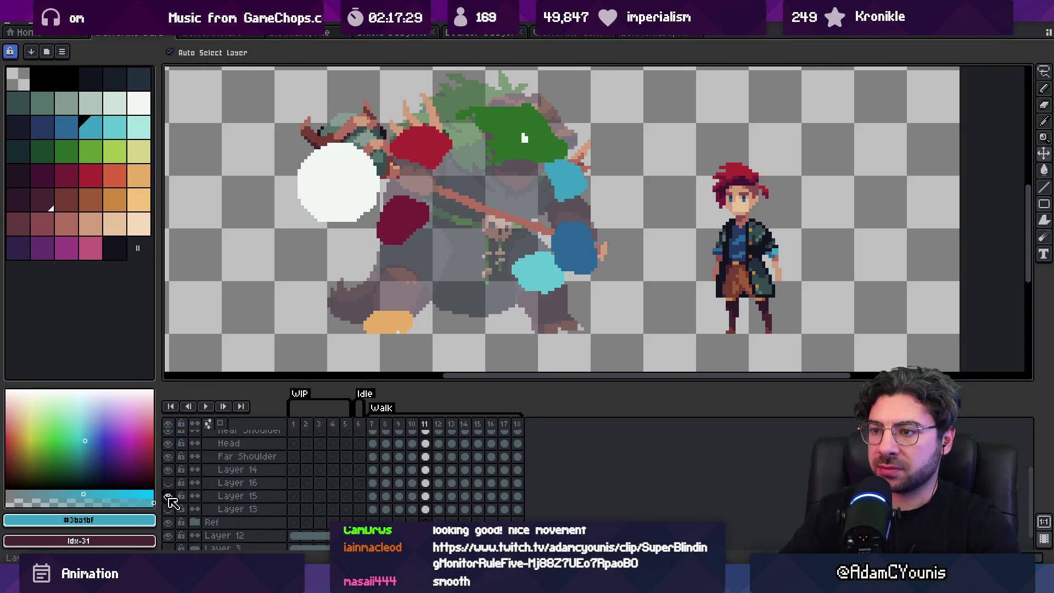
click(169, 497)
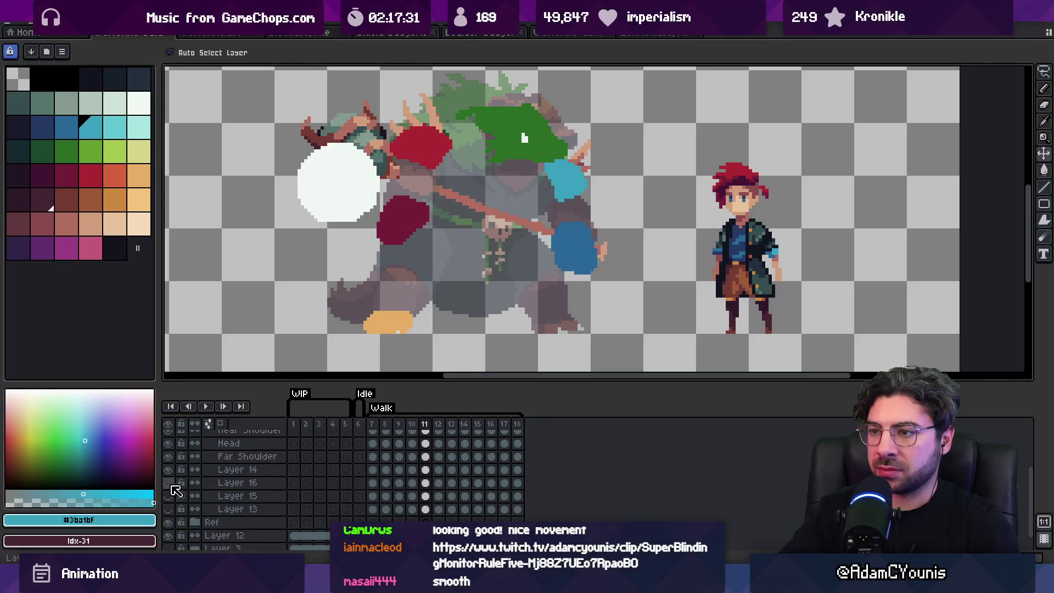
double_click(236, 469)
key(Return)
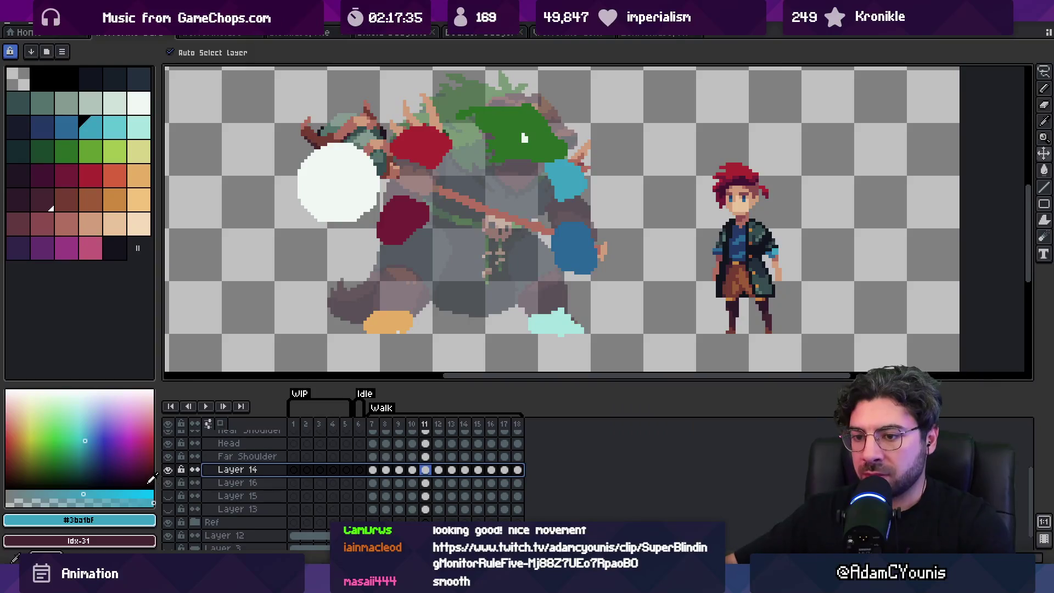
double_click(244, 470)
key(Return)
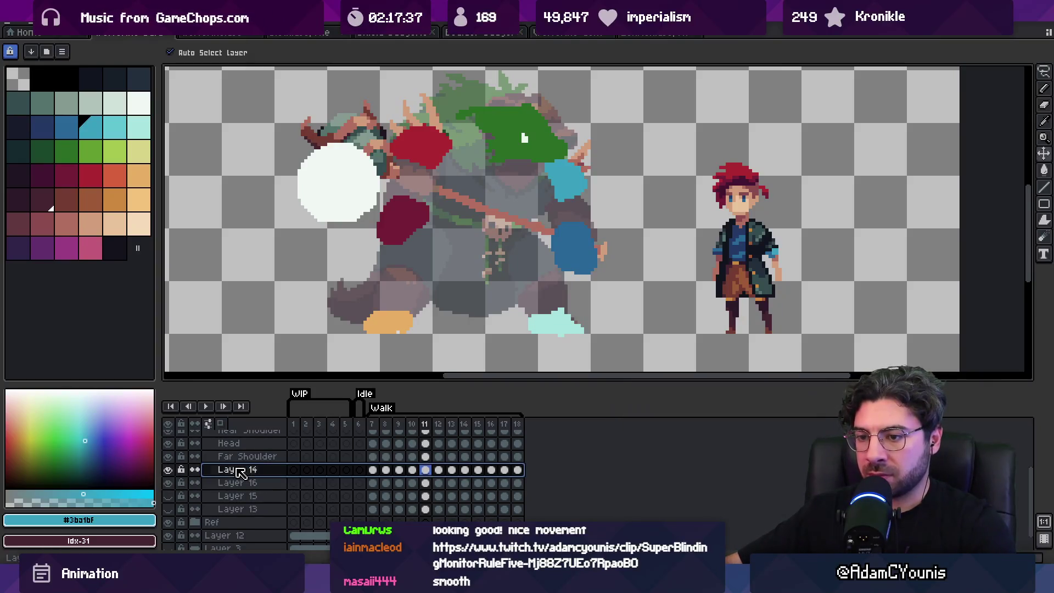
click(236, 483)
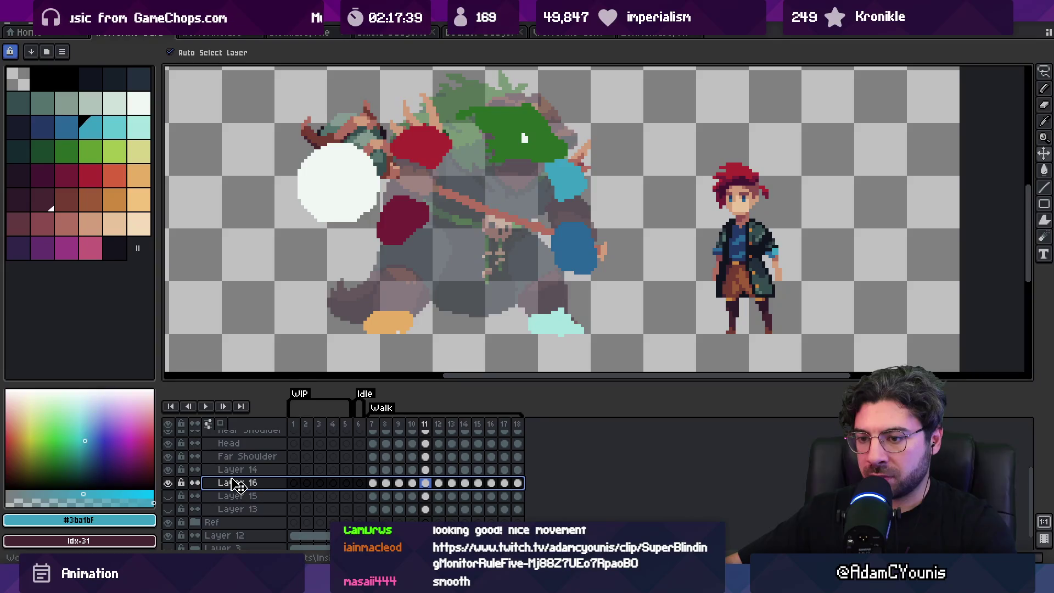
mouse_move(236, 471)
mouse_down()
mouse_move(186, 475)
mouse_move(235, 481)
mouse_move(220, 470)
mouse_up()
click(168, 483)
click(169, 483)
Rename Layer 14 to 'Near Foot' and Layer 16 to 'Far Foot'.
double_click(236, 470)
text(Ne)
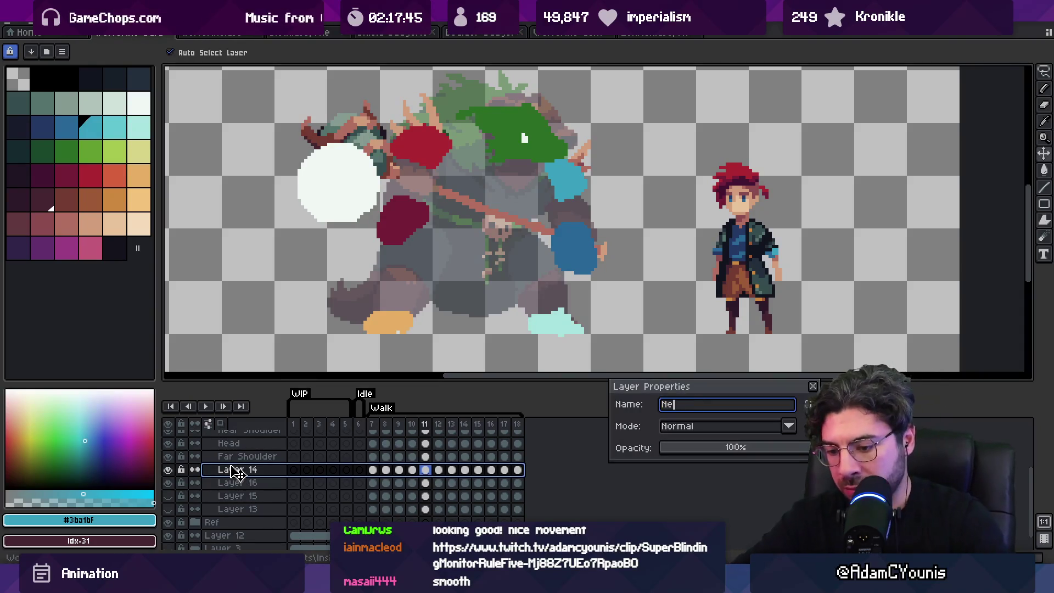
text(ar Foor)
key(Return)
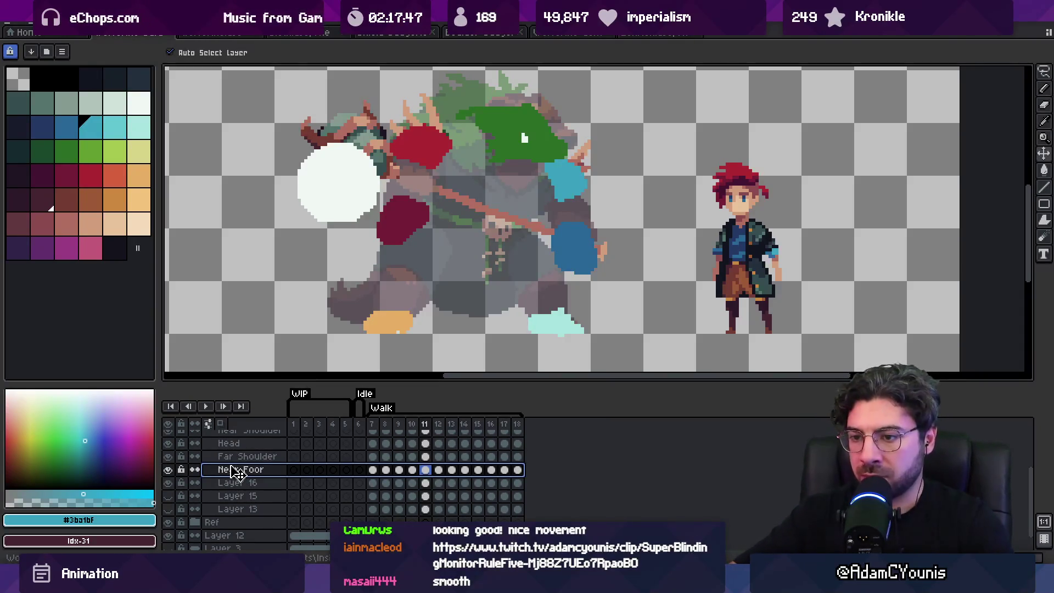
double_click(236, 471)
text(t)
key(Return)
double_click(253, 483)
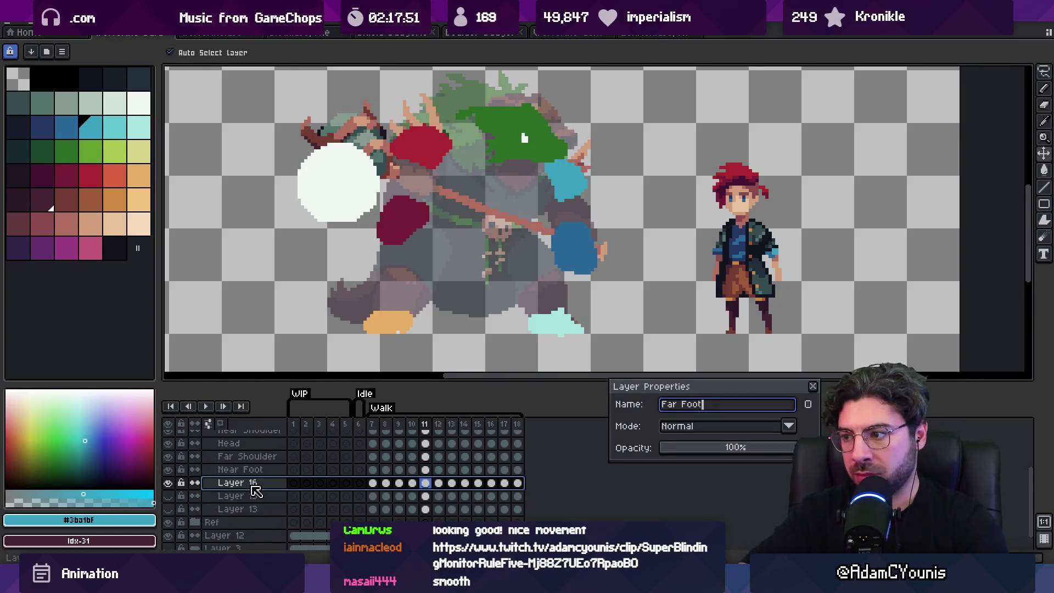
key(Return)
key(z)
scroll(513, 222, down, 3)
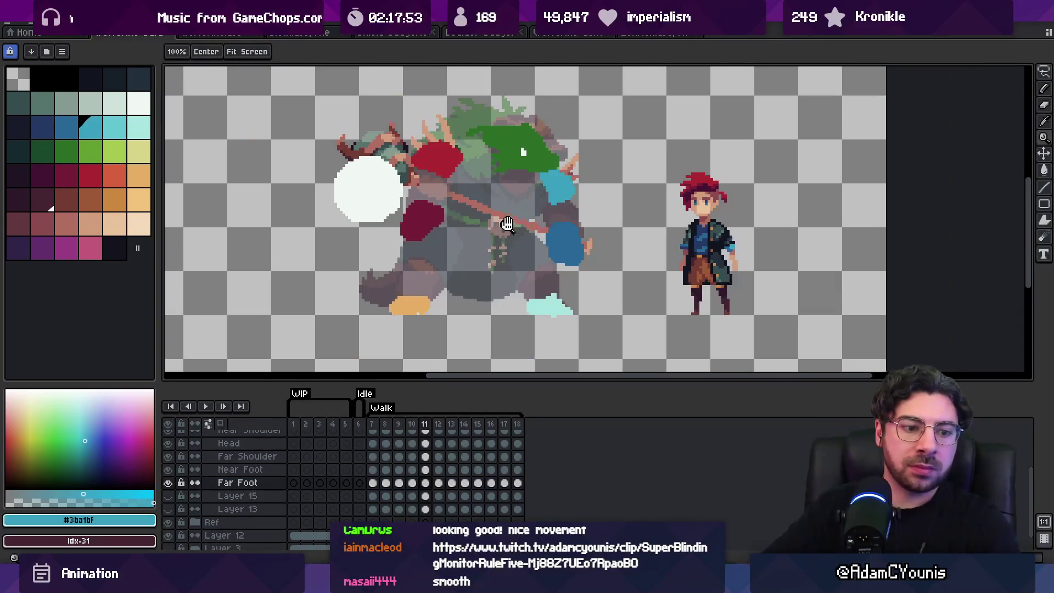
drag(513, 211, 525, 196)
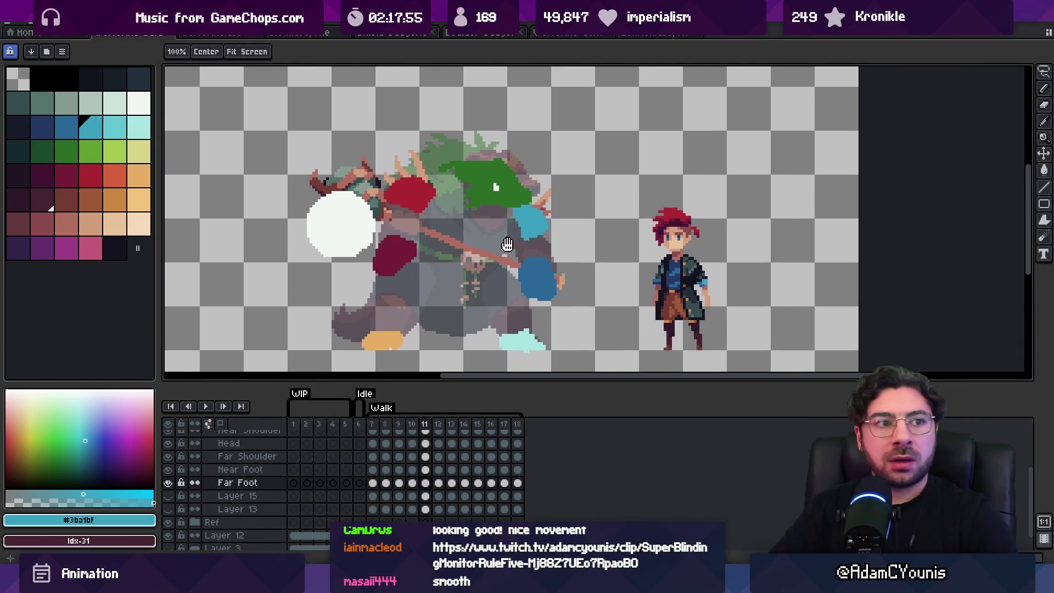
Shift the orange Near Foot blob to the right on the first two walk frames.
scroll(455, 286, up, 1)
key(v)
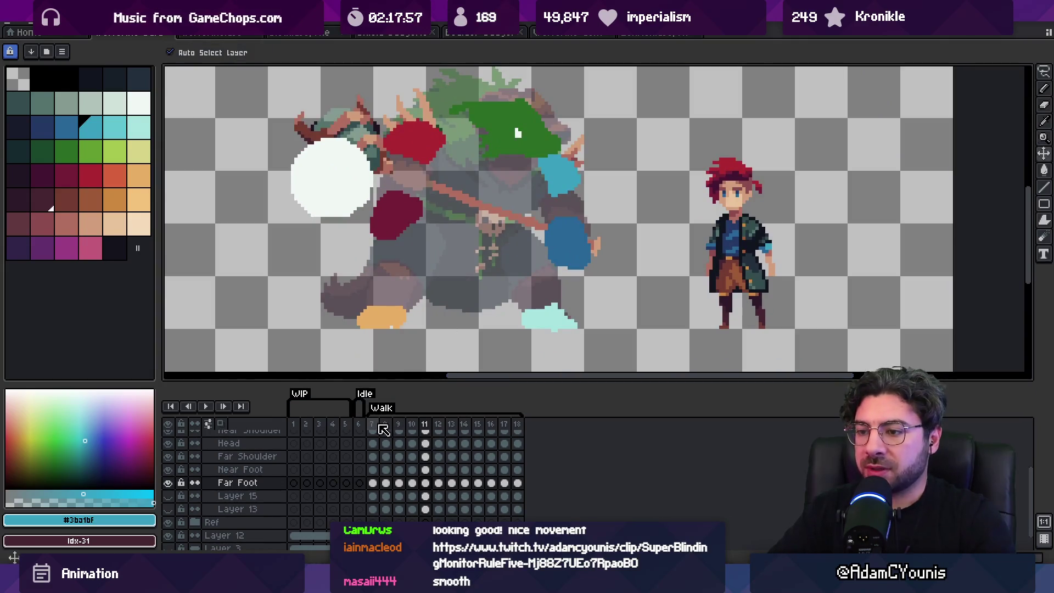
key(Home)
click(409, 316)
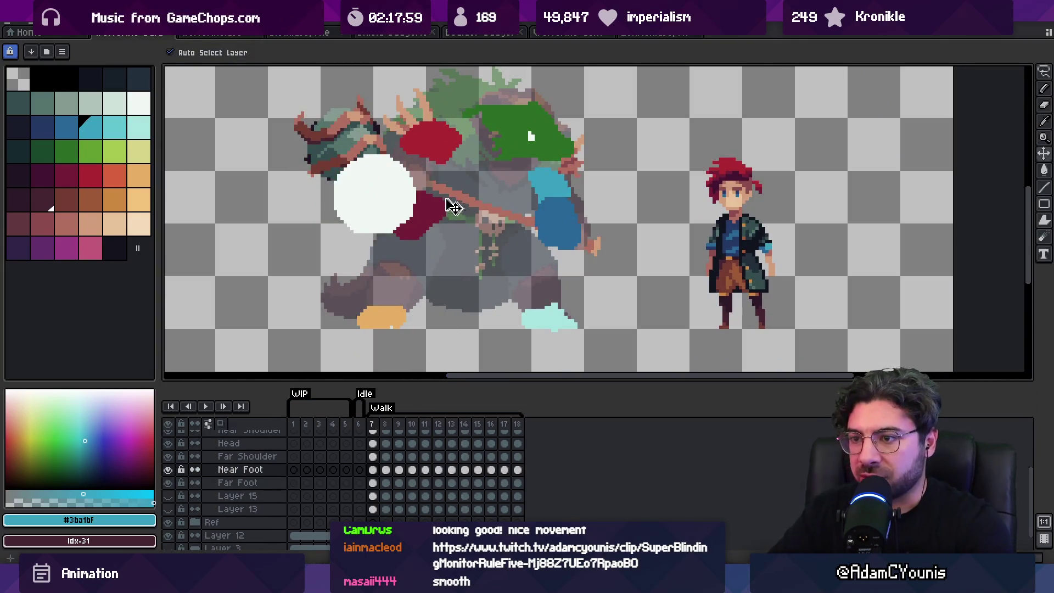
key(Return)
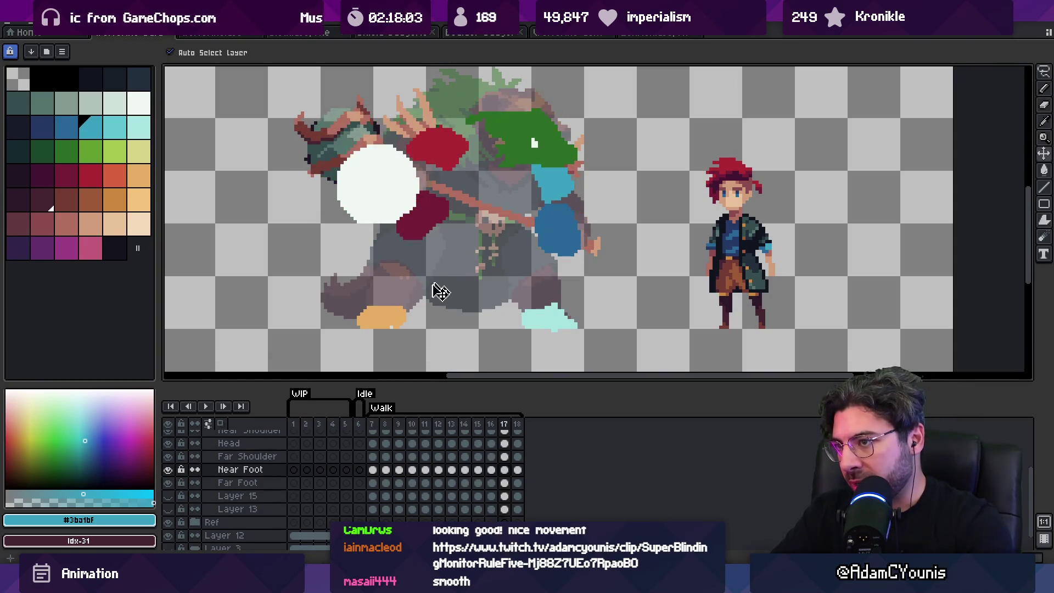
drag(395, 320, 460, 321)
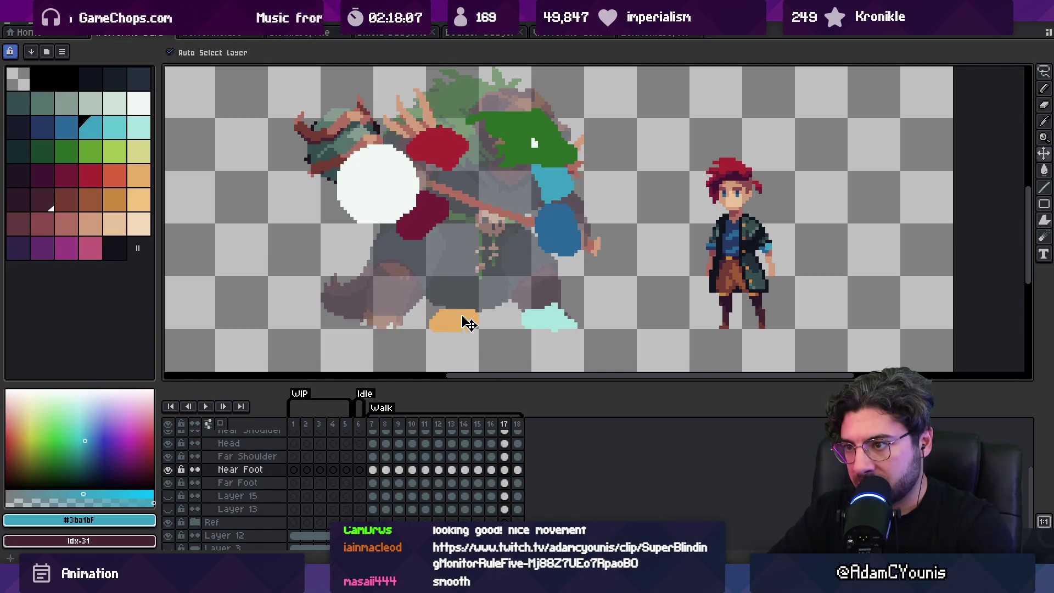
key(Right)
drag(402, 321, 459, 320)
Move the Near Foot blob up and right on frame 15 and compare nearby frames.
key(Right)
key(Right)
key(Right)
key(Right)
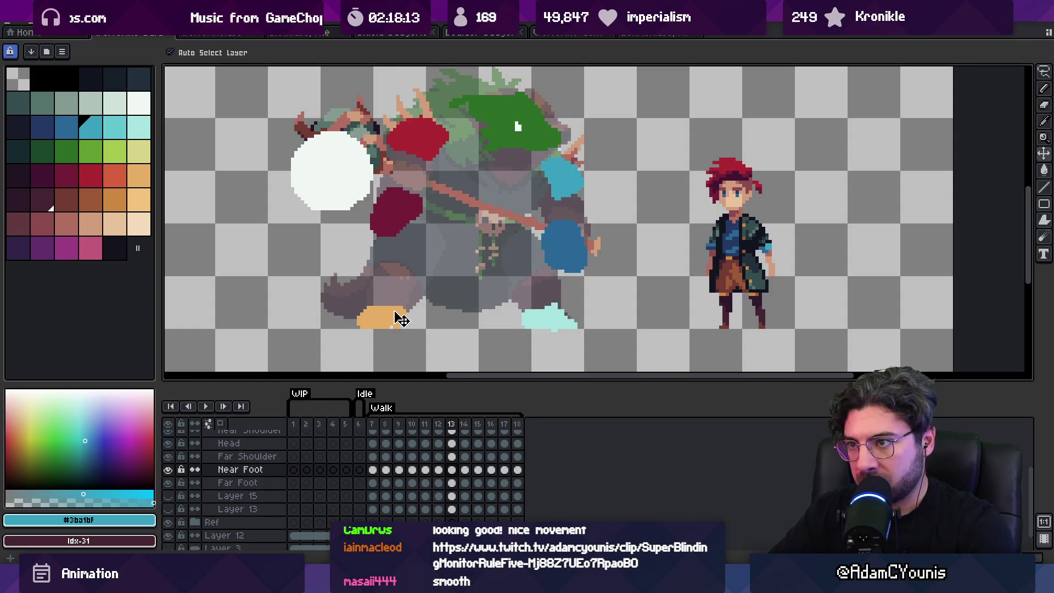
key(Right)
key(Right)
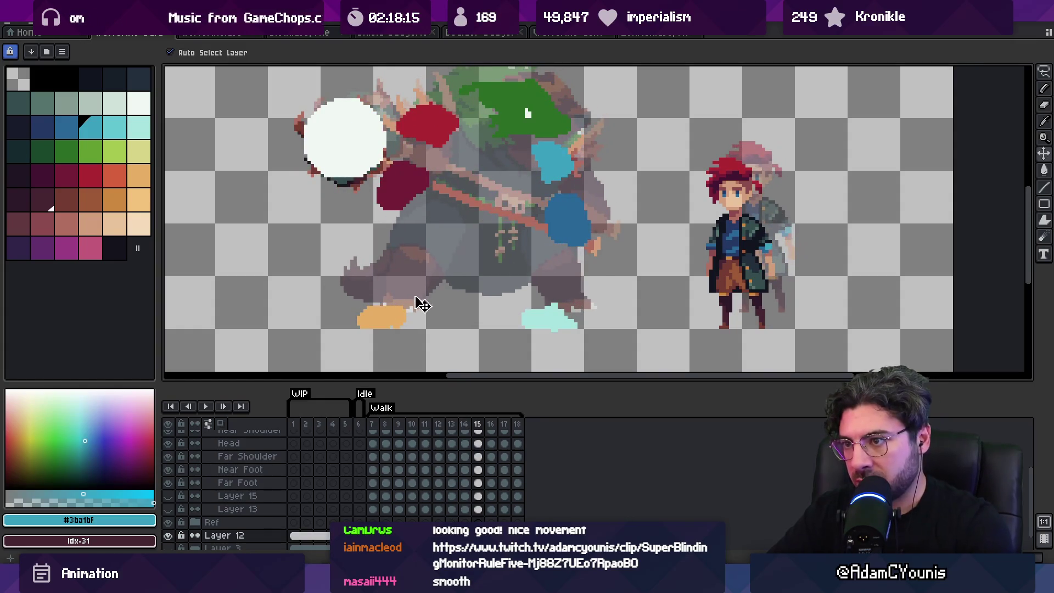
click(401, 318)
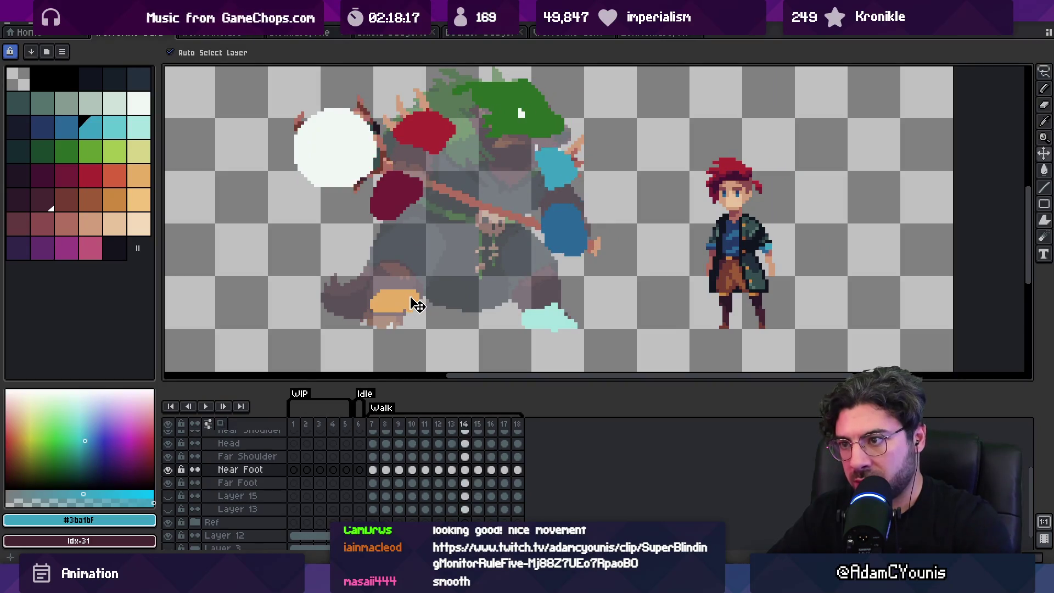
mouse_move(422, 301)
mouse_down()
mouse_move(405, 308)
mouse_move(452, 287)
mouse_up()
key(Right)
key(Right)
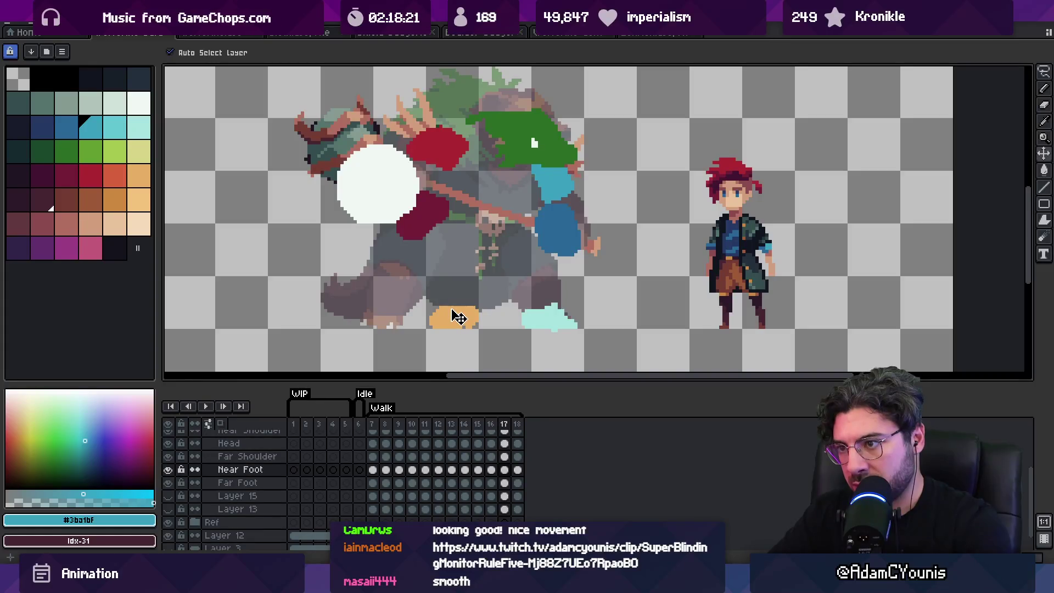
key(Right)
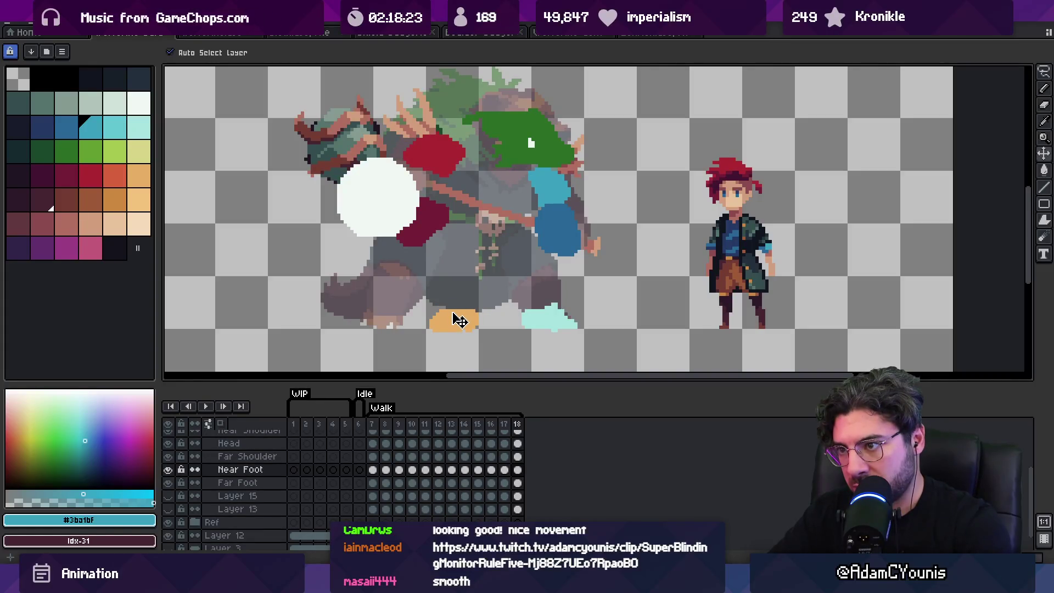
key(Left)
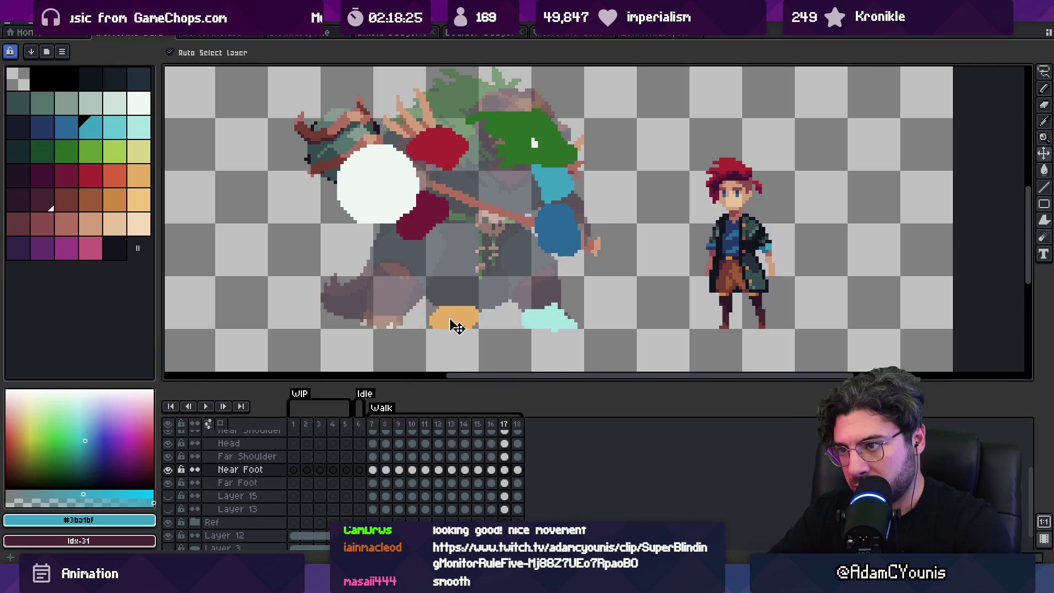
key(Right)
key(Left)
key(Left)
key(Right)
key(Right)
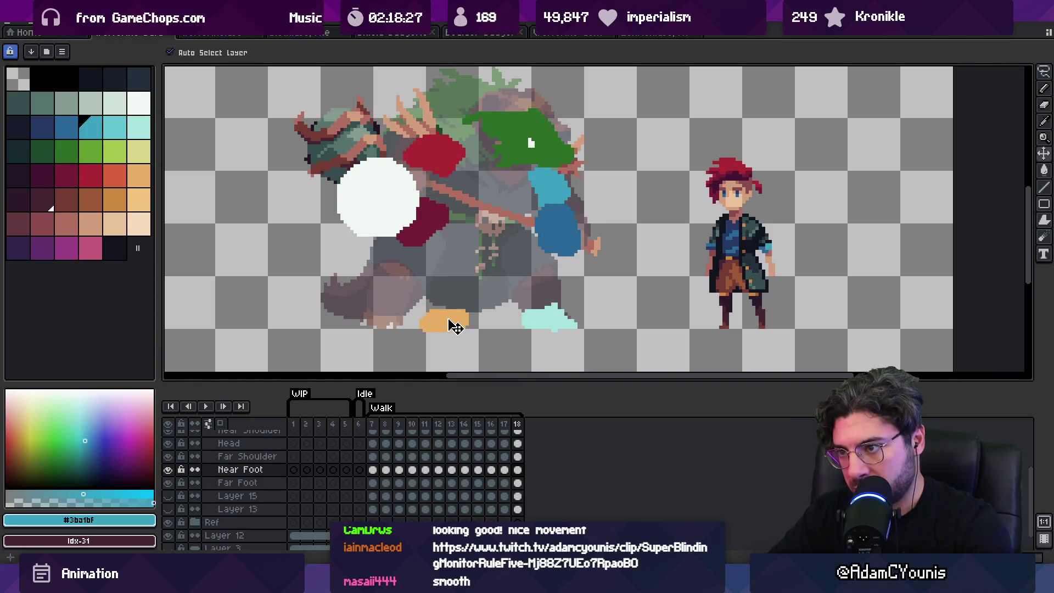
key(Right)
Step through frames 7 to 17 to review the front foot's motion.
key(Right)
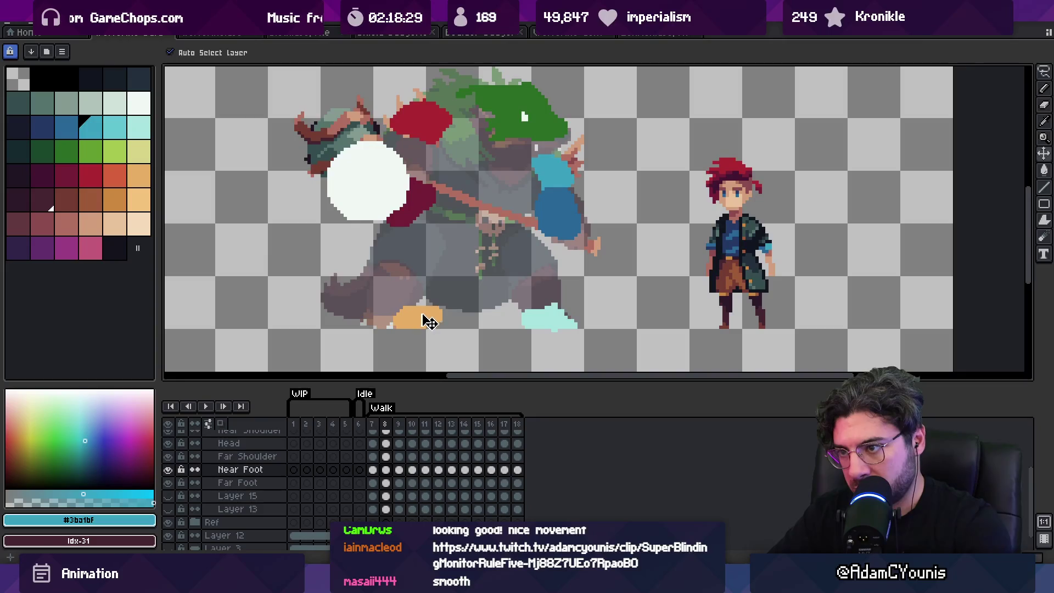
key(Right)
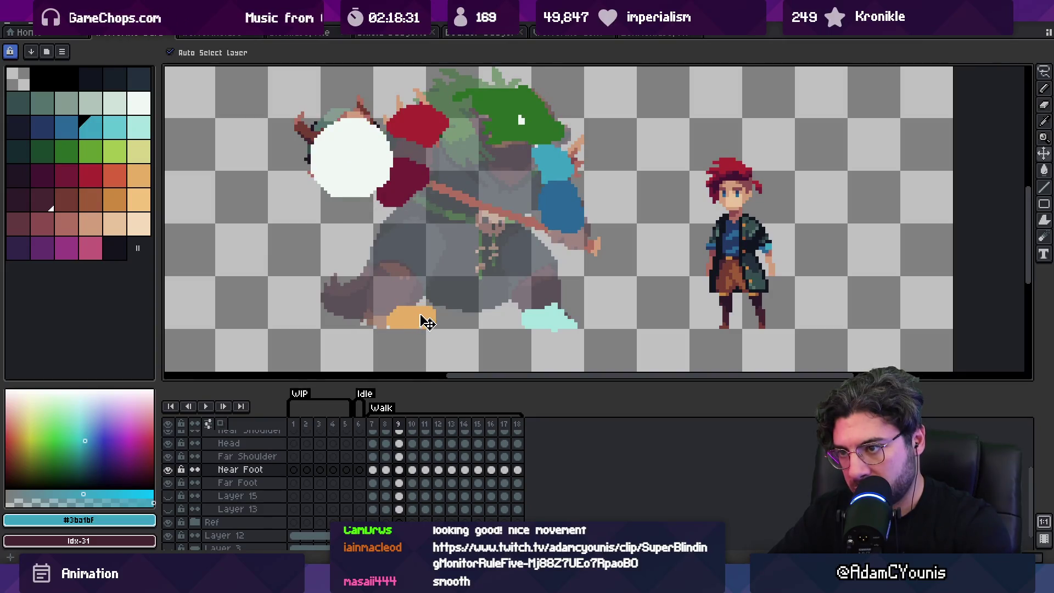
key(Right)
key(Right)
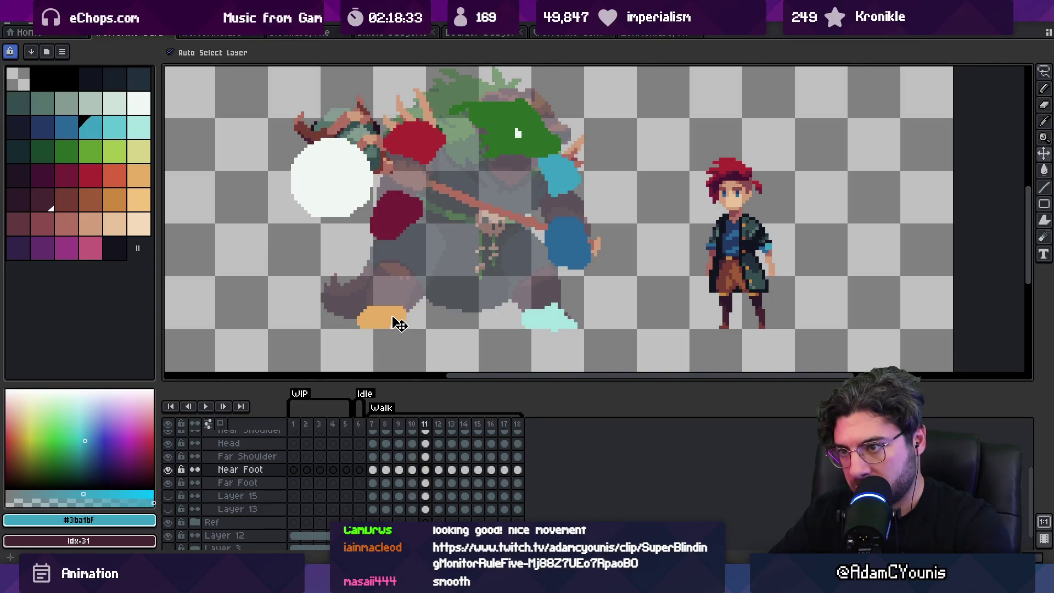
key(Left)
key(Left)
key(Left)
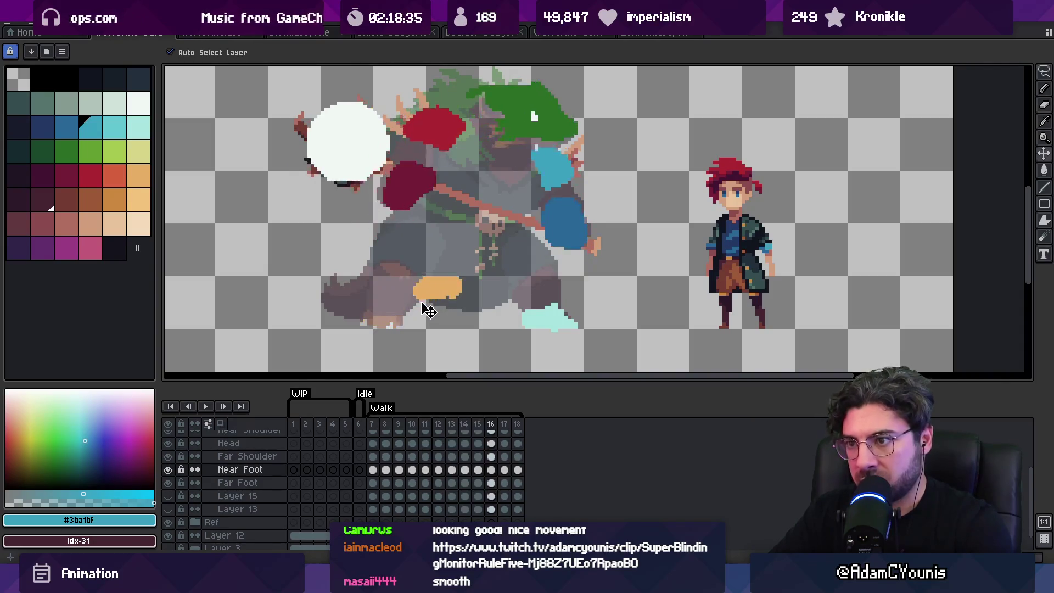
key(Right)
key(Left)
key(Right)
key(Left)
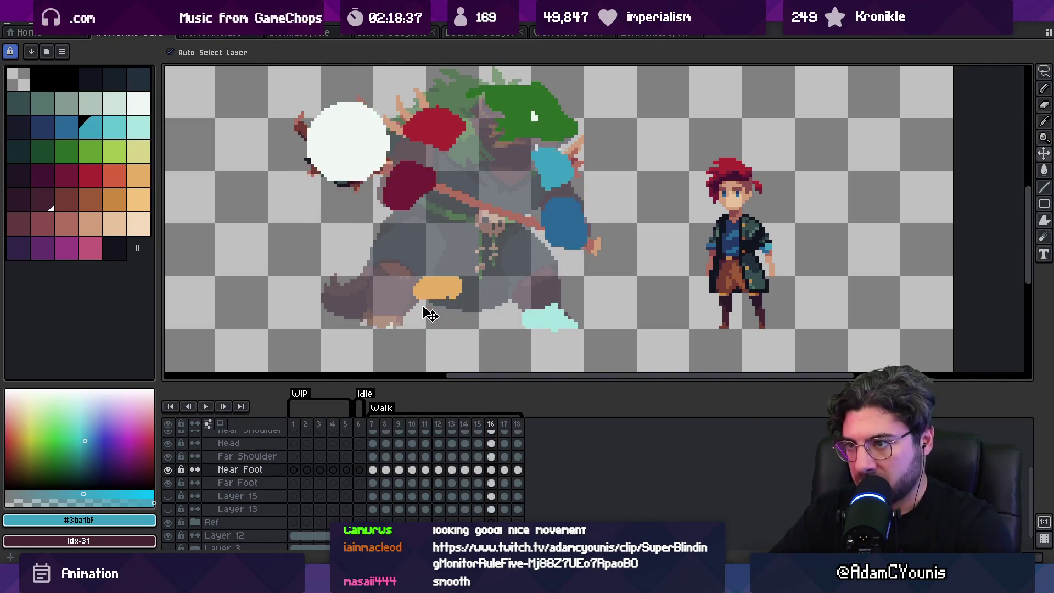
key(Left)
key(Right)
key(Left)
key(Right)
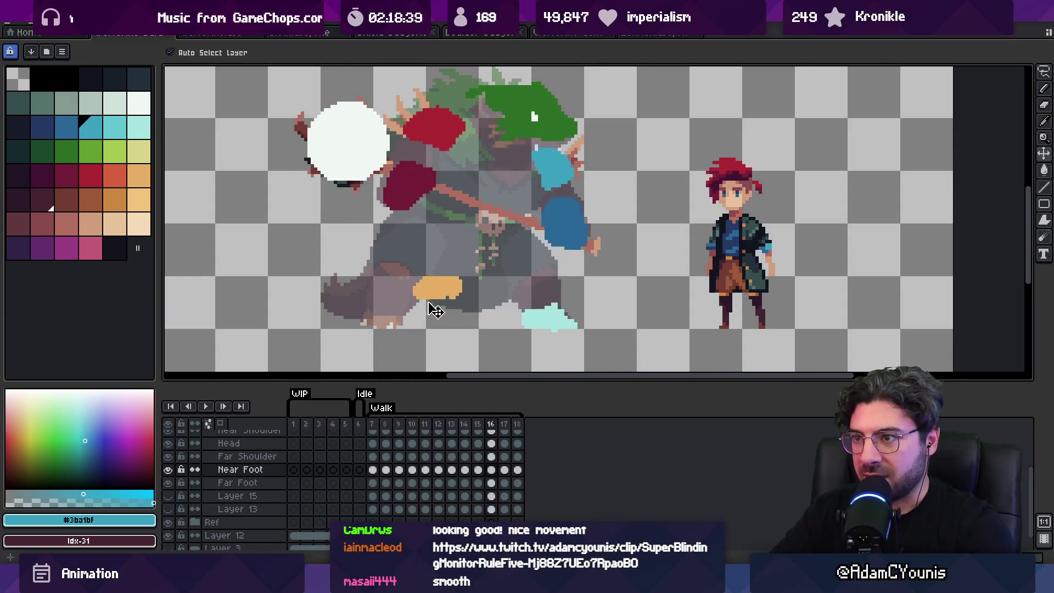
key(Left)
key(Left)
key(Left)
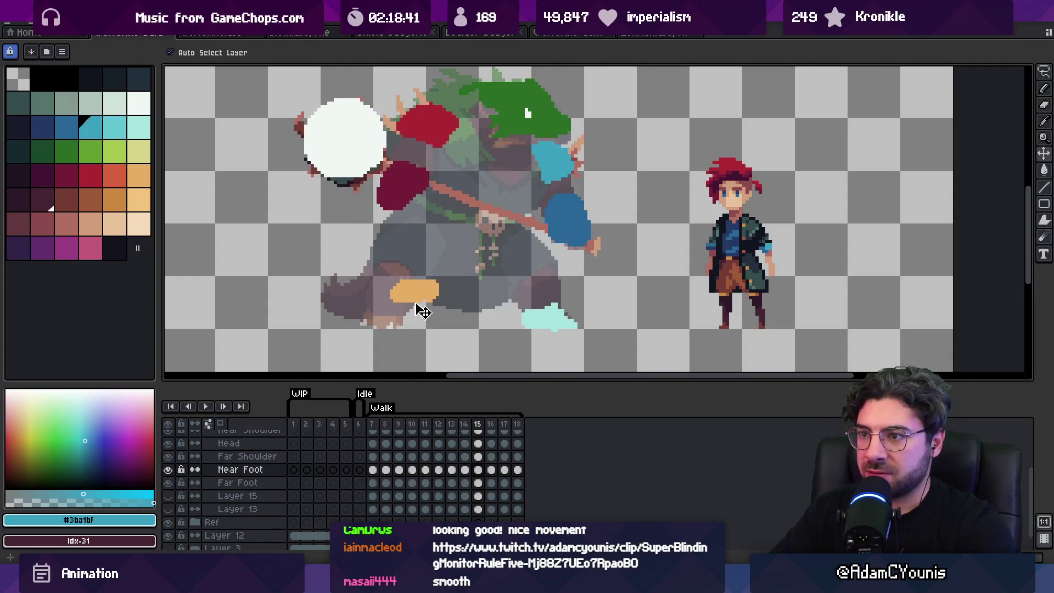
key(Right)
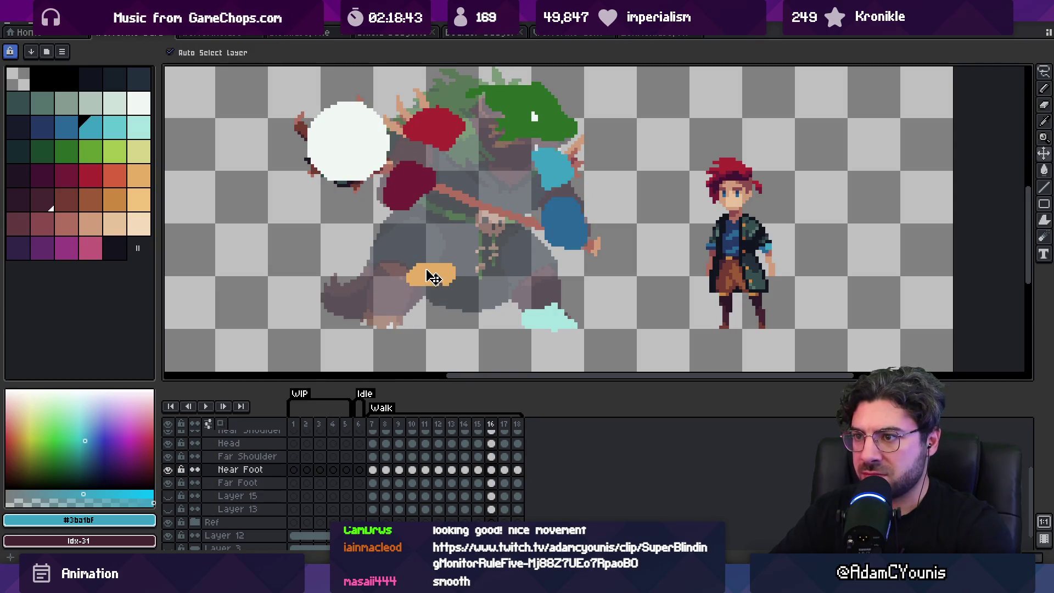
key(Right)
key(Left)
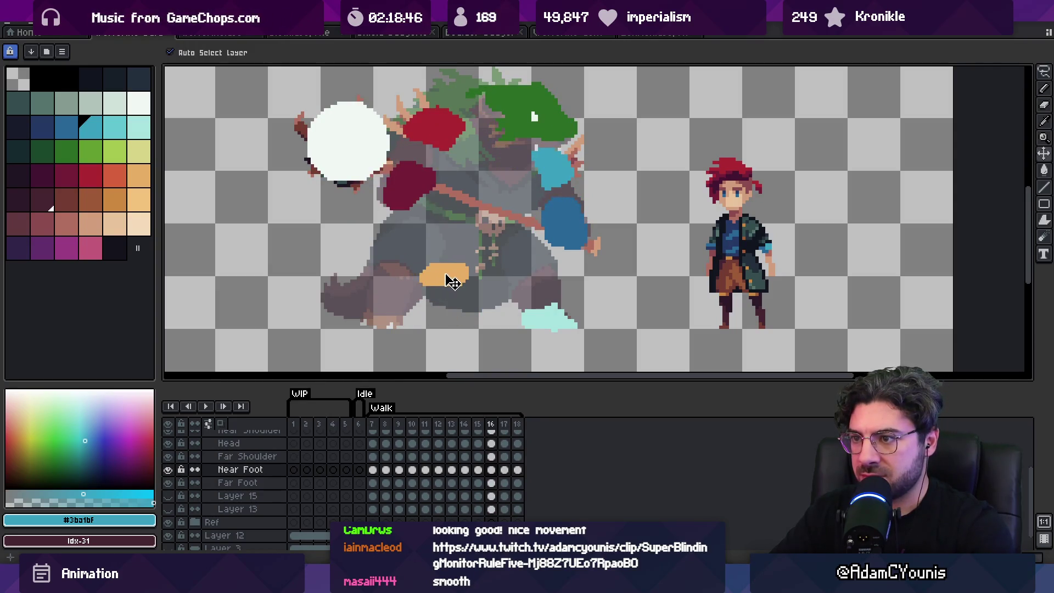
key(Left)
Play the walk animation, zoomed out and then zoomed in, to check the stride.
key(Return)
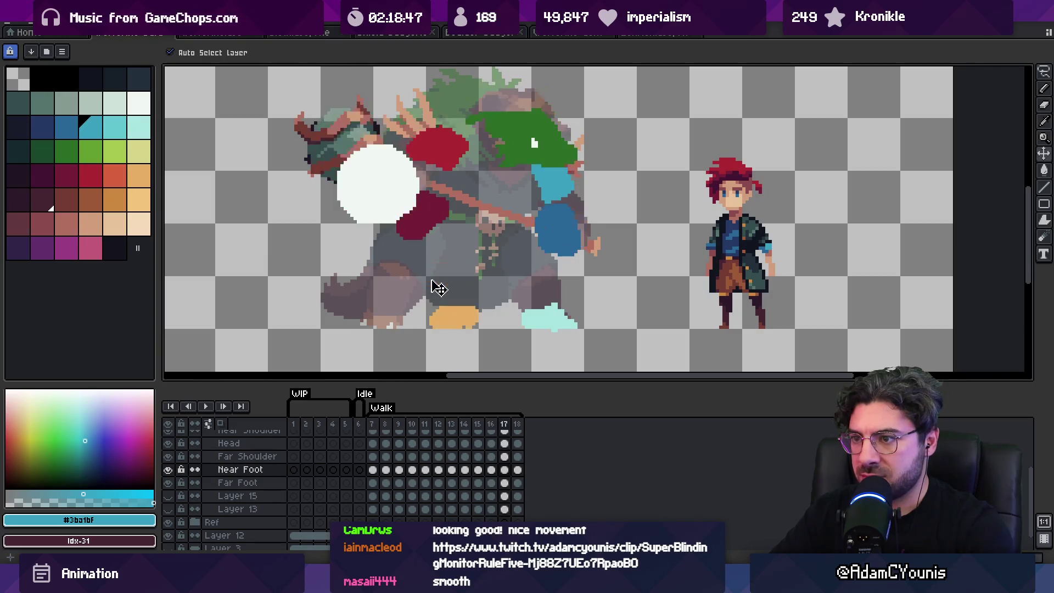
key(Return)
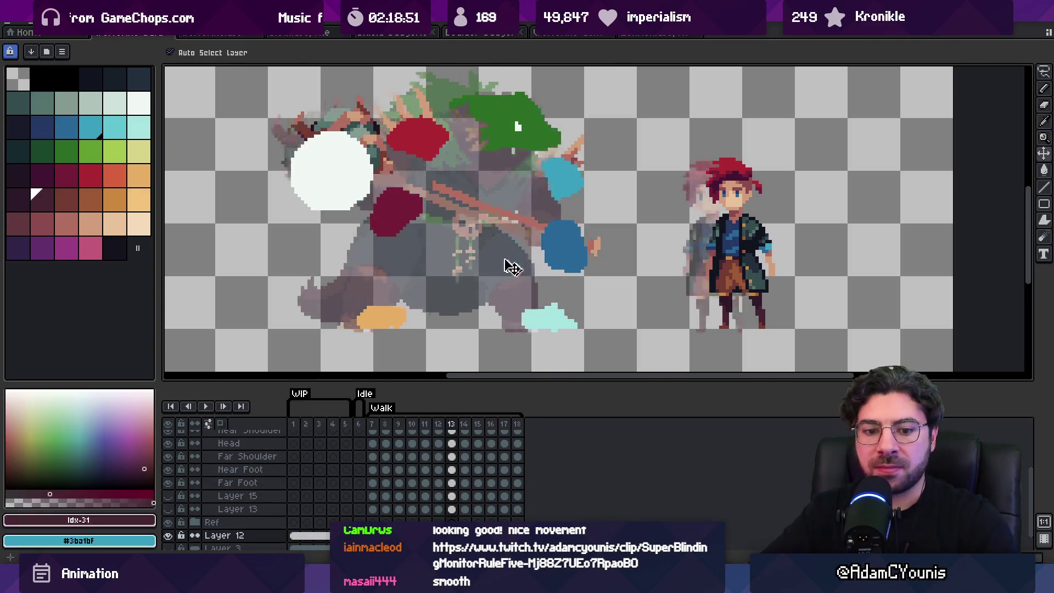
key(z)
key(Return)
scroll(485, 225, down, 2)
key(Return)
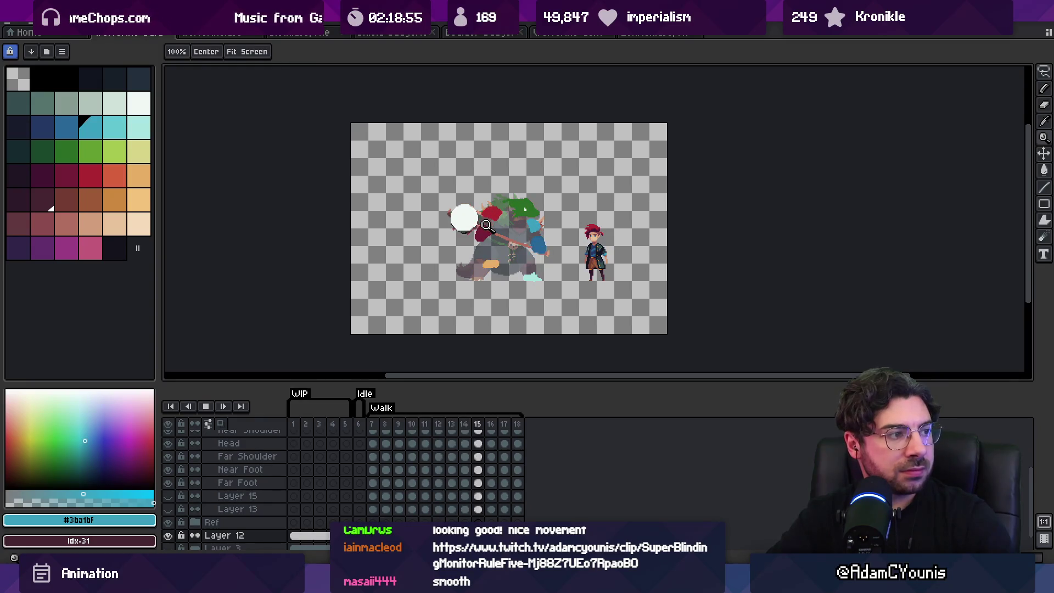
key(Return)
key(Right)
key(Right)
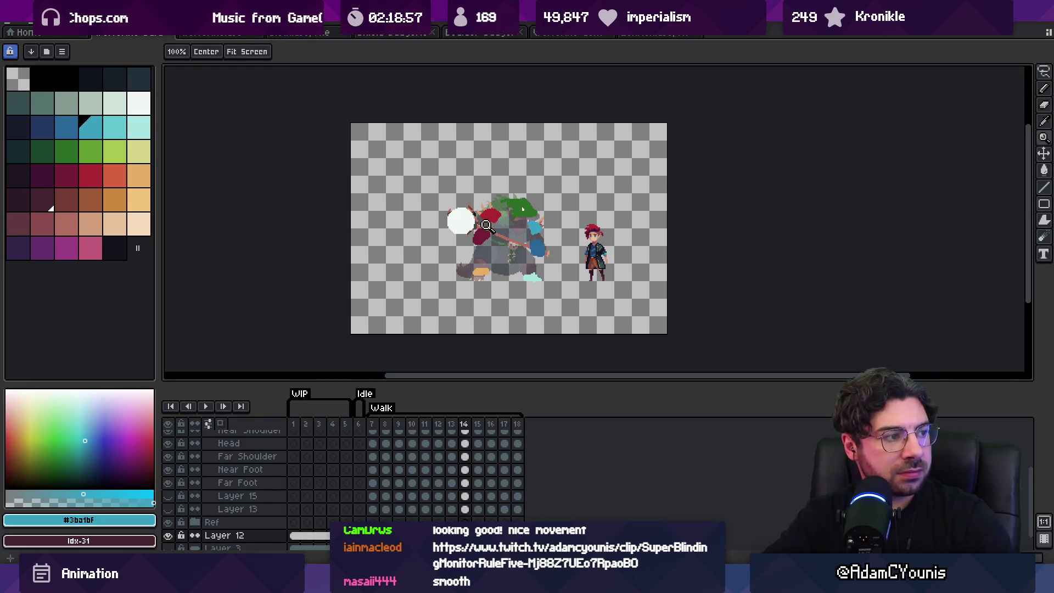
click(496, 211)
ctrl+click(551, 243)
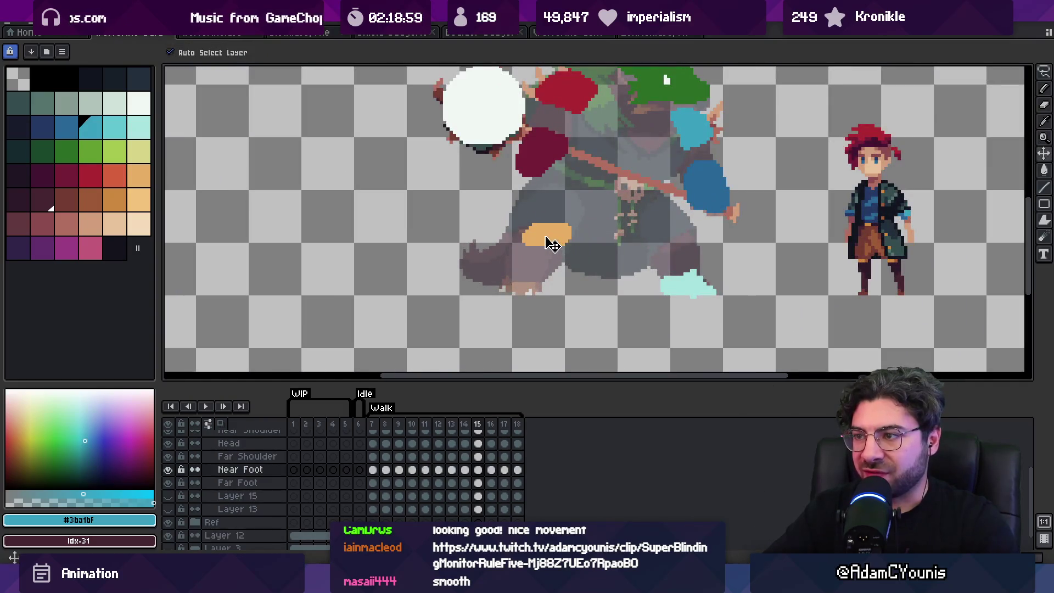
key(Right)
key(Right)
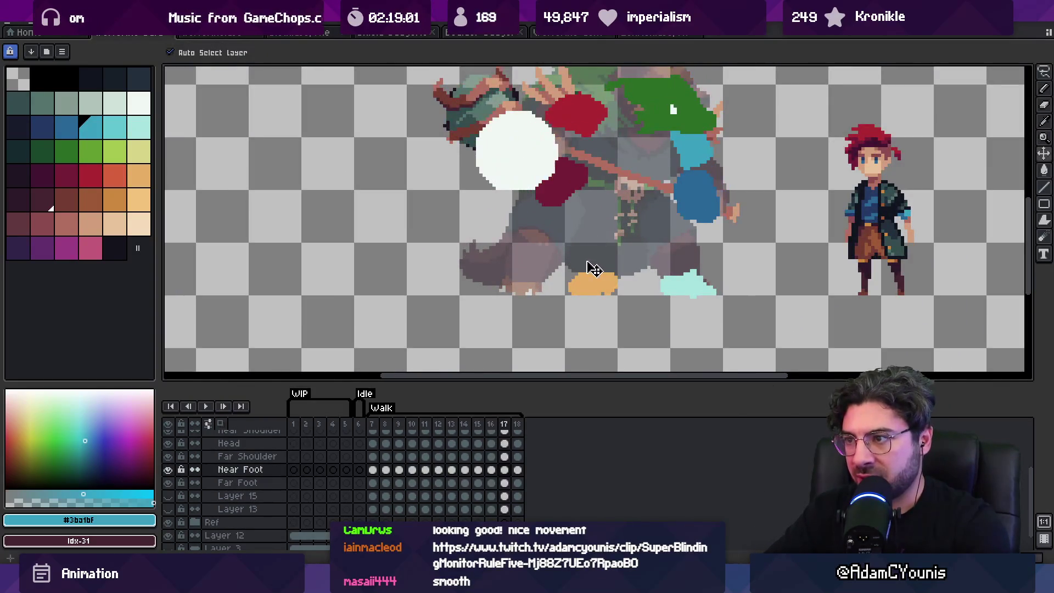
key(Return)
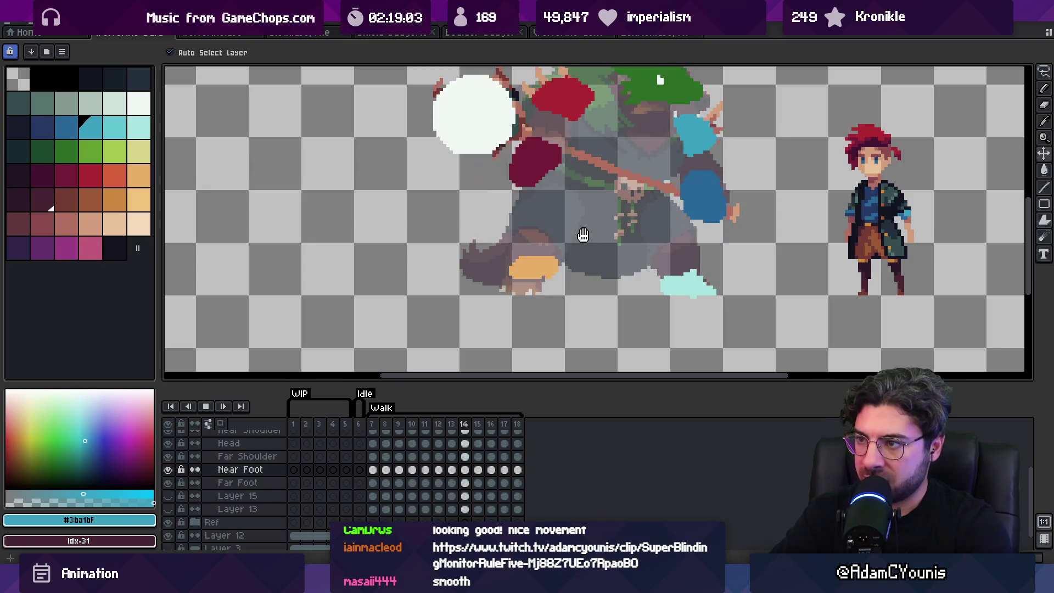
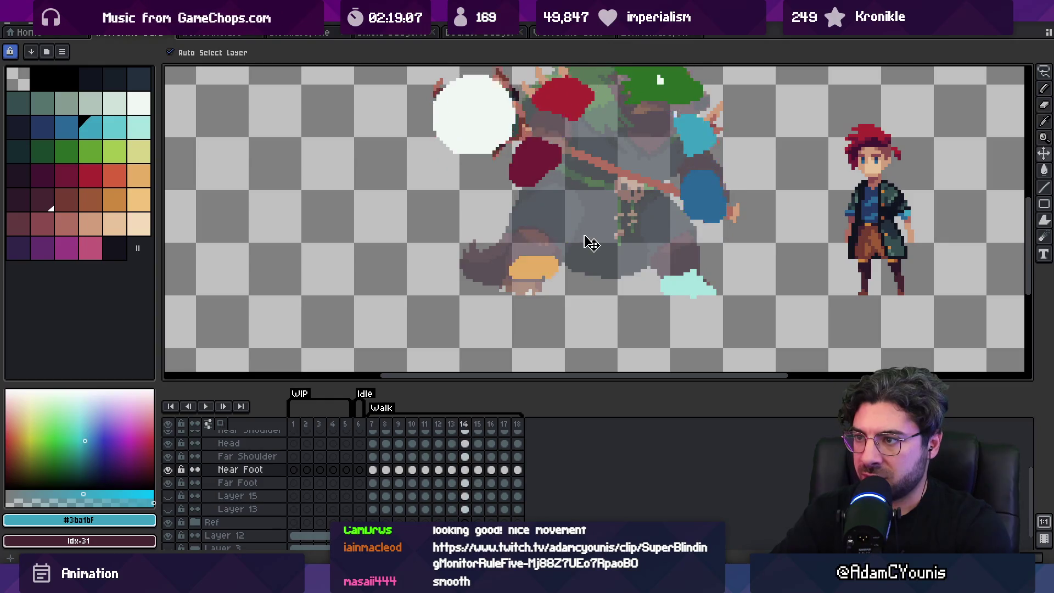
Stop the walk playback and step through the frames back to frame 14.
key(Return)
key(period)
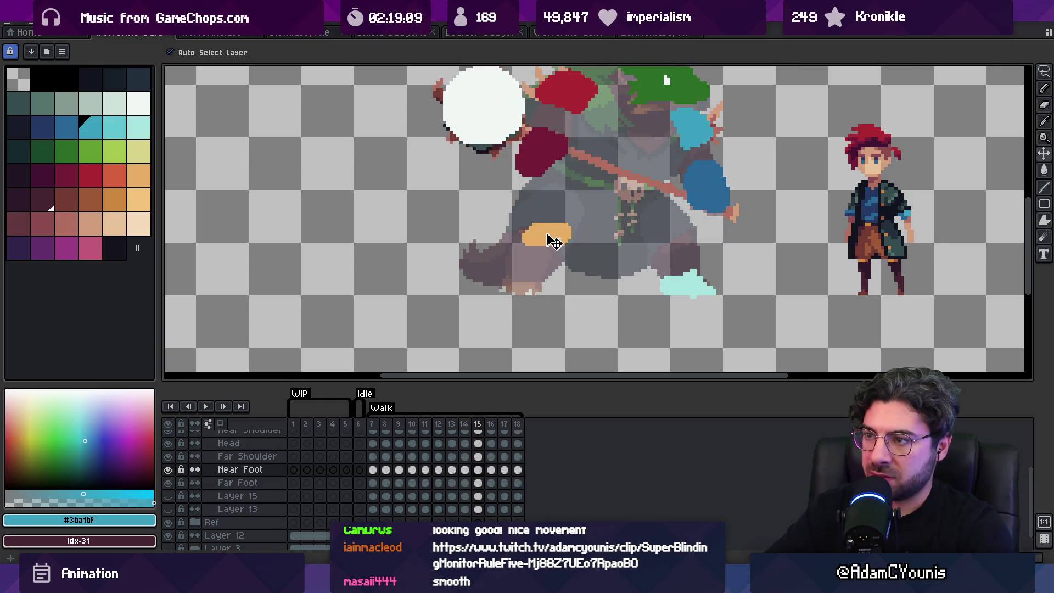
key(period)
key(period)
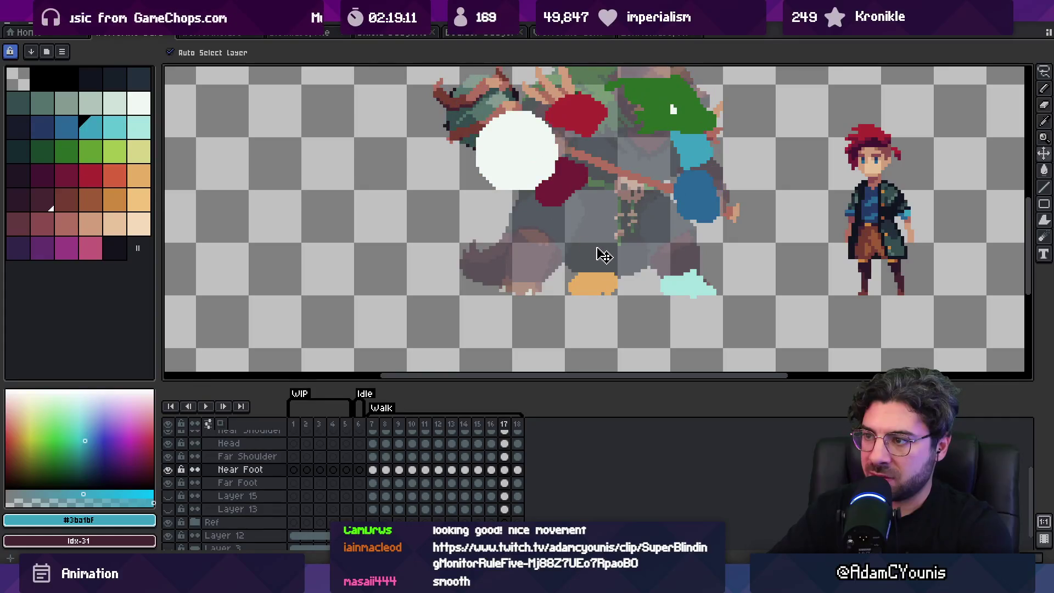
key(comma)
key(comma)
key(comma)
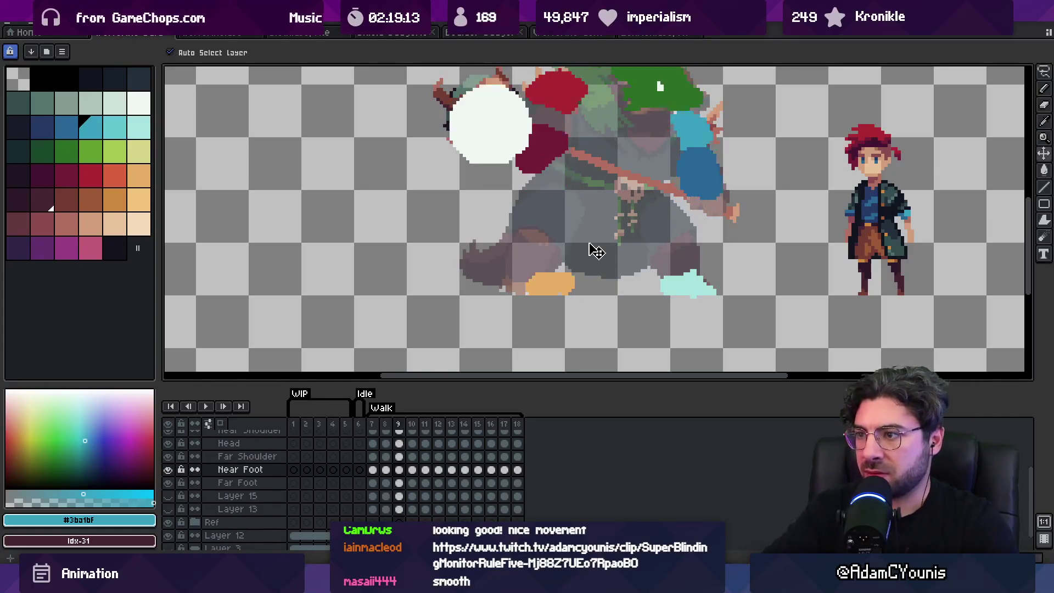
Repaint the near-foot blob on frame 14 in a darker orange with the Pencil.
click(114, 175)
key(b)
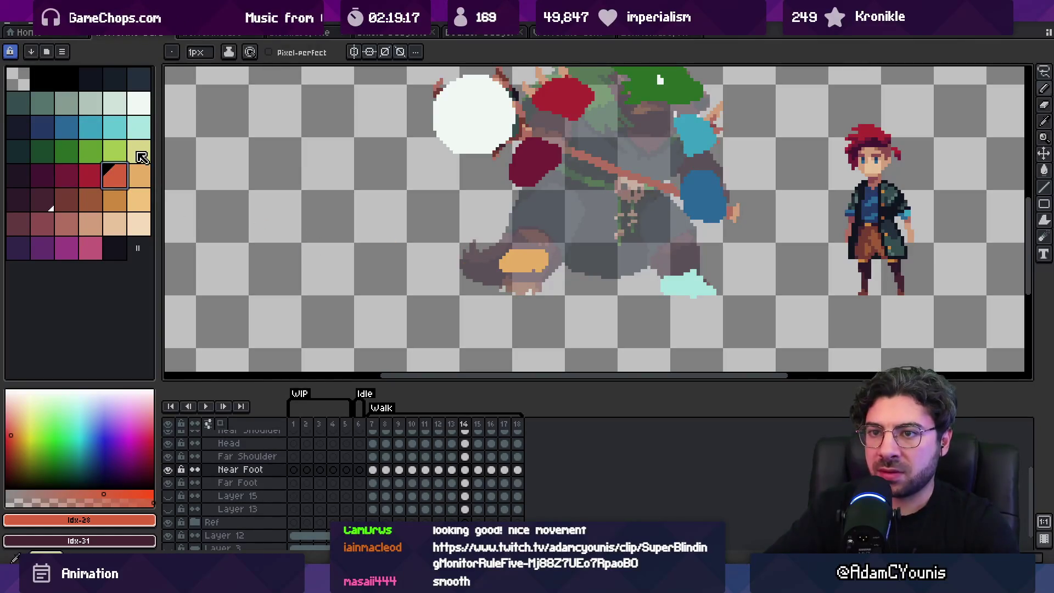
click(119, 209)
drag(523, 257, 530, 266)
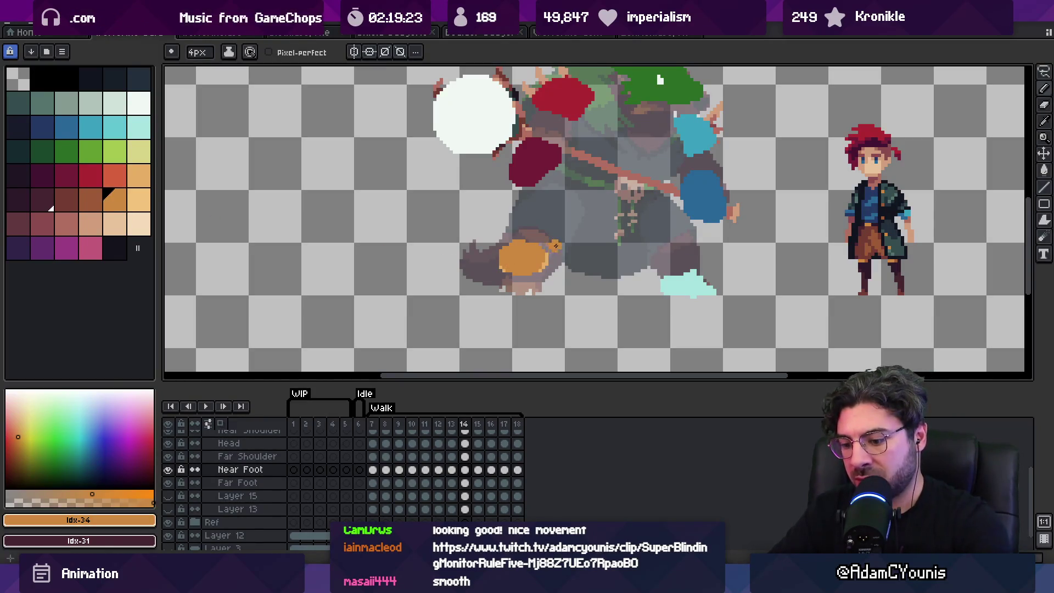
Step between frames 14–16 to compare the near foot, settling on frame 15.
key(Right)
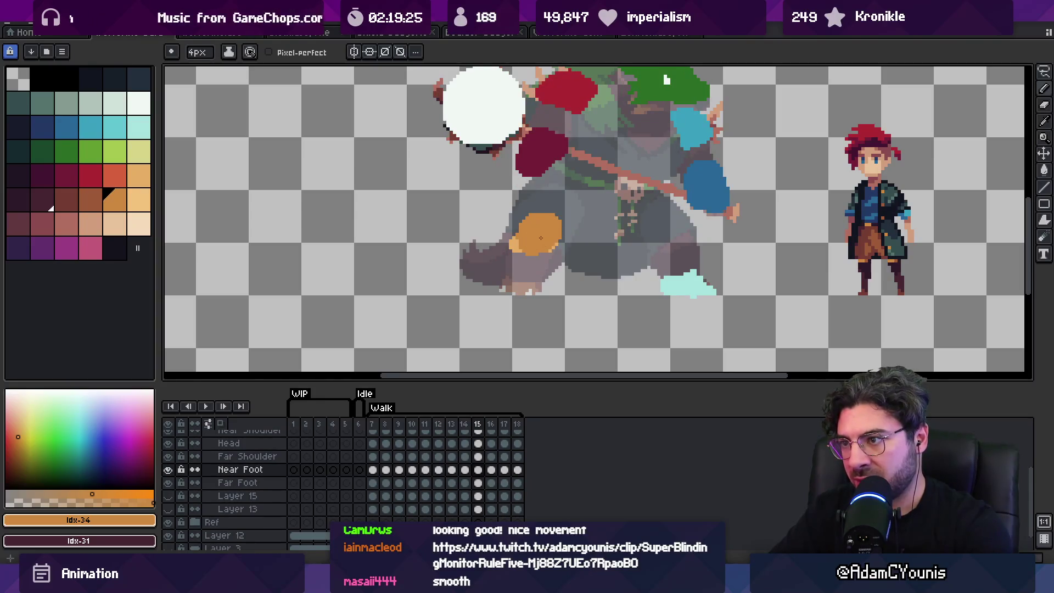
key(Right)
key(Right)
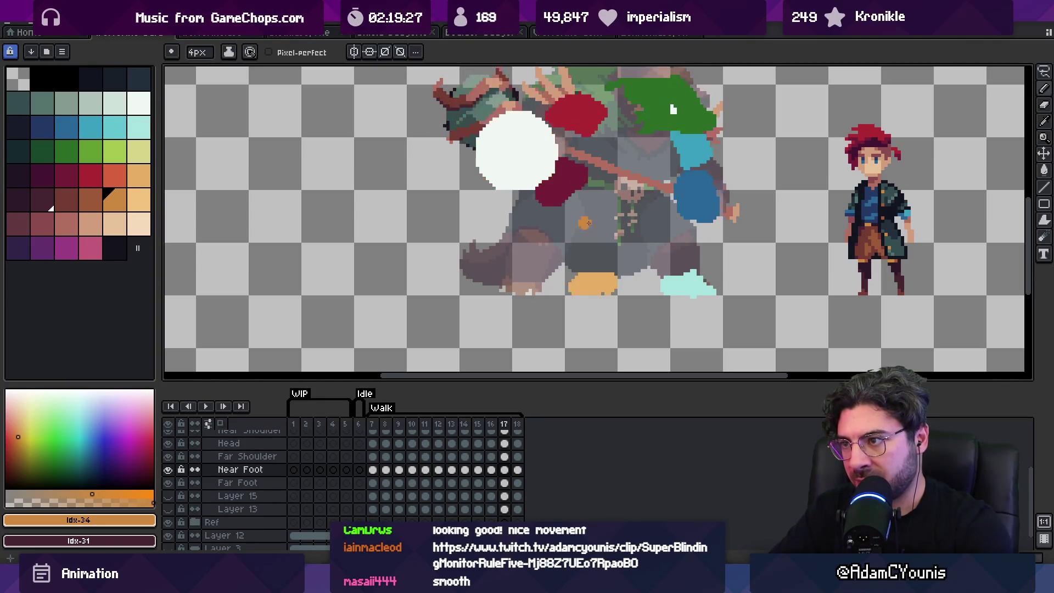
key(Left)
key(Left)
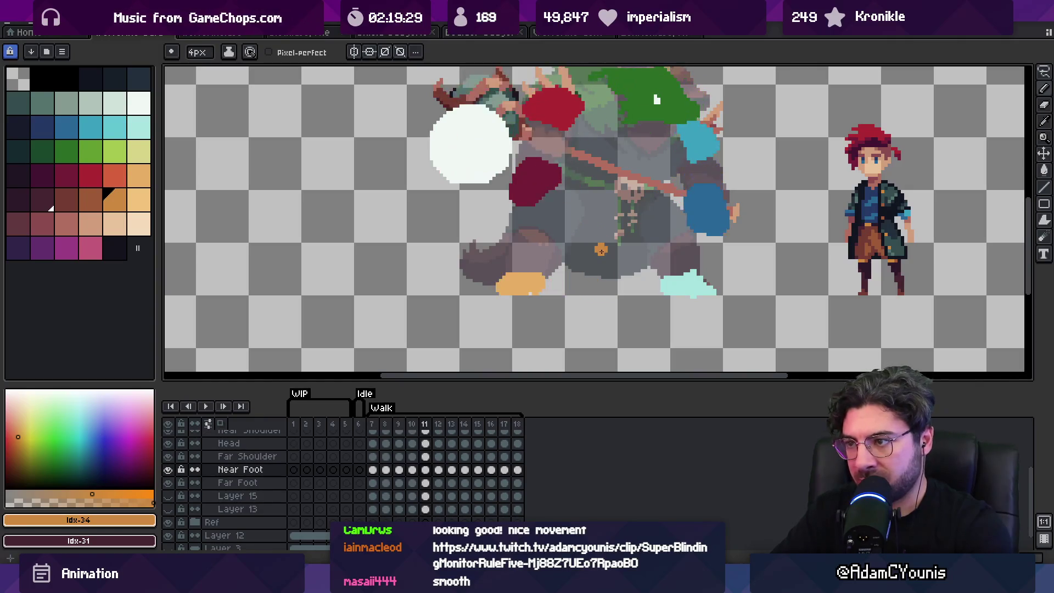
key(Left)
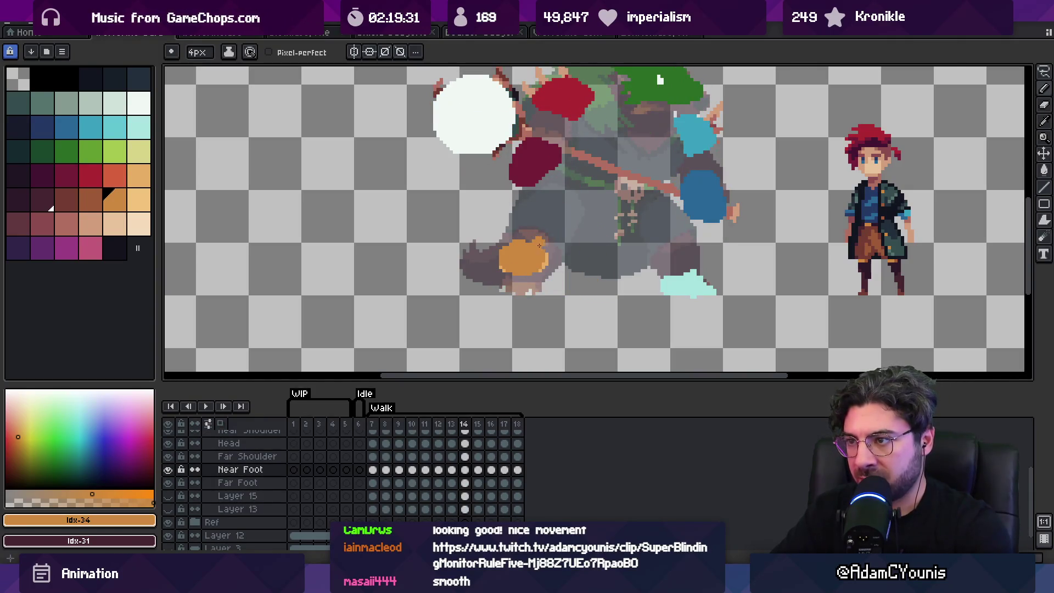
key(Right)
Eyedrop the light orange and the darker orange from the foot blob.
key(b)
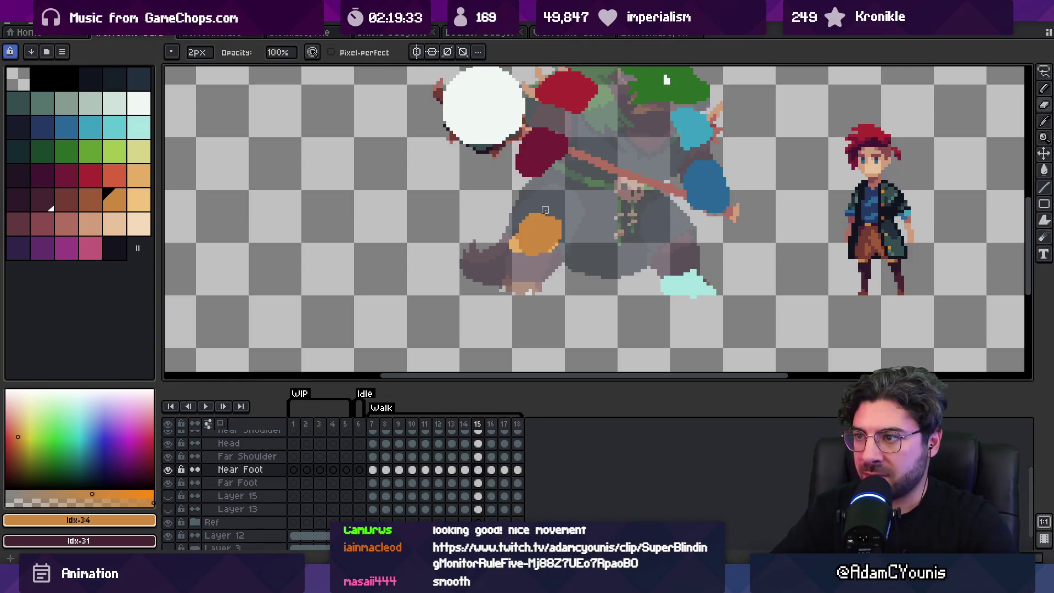
alt+click(537, 230)
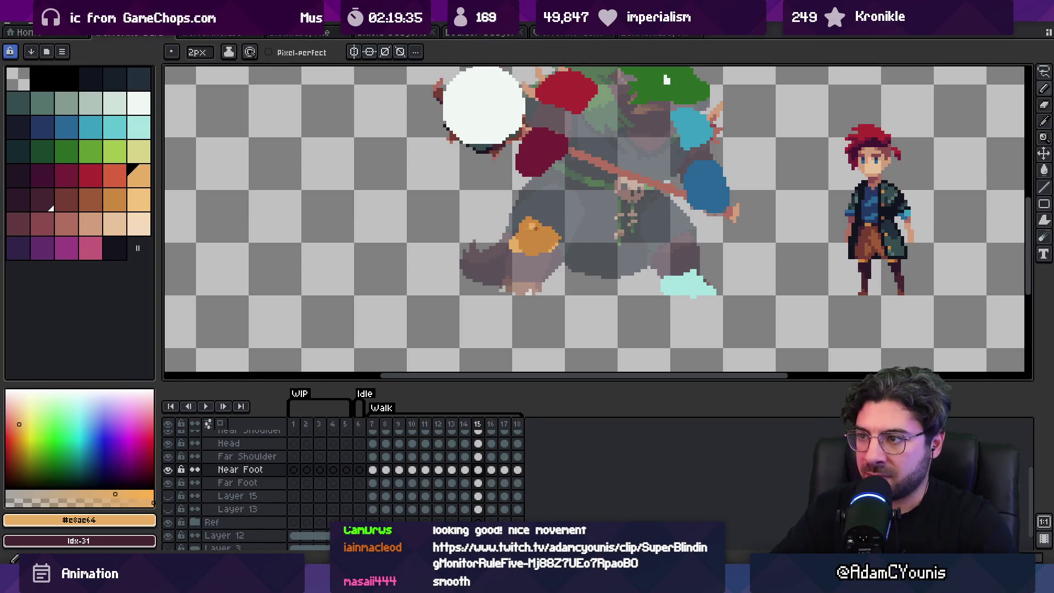
alt+click(537, 227)
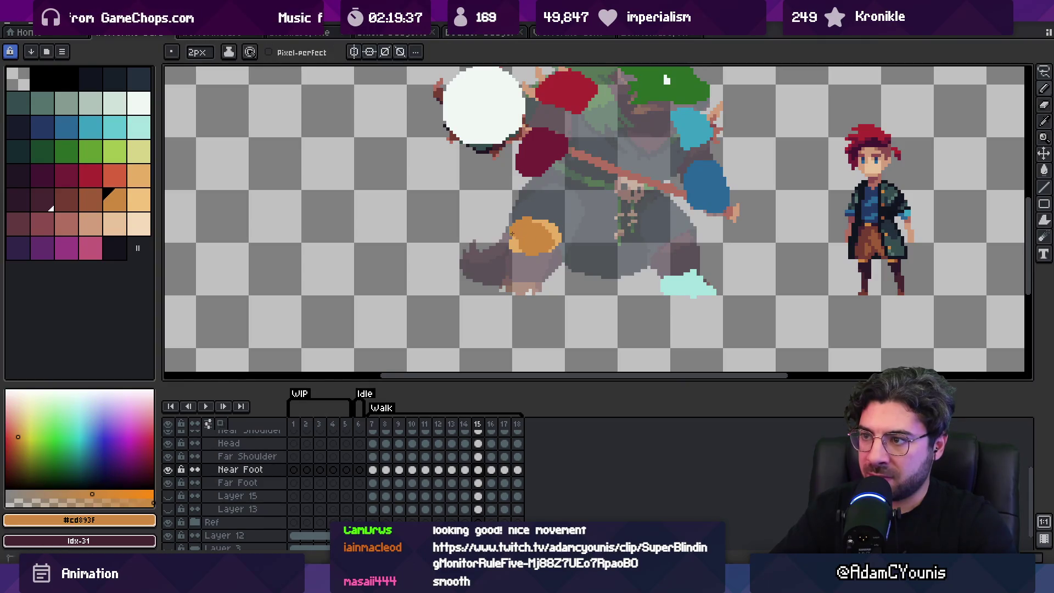
Zoom out and play the walk cycle.
key(e)
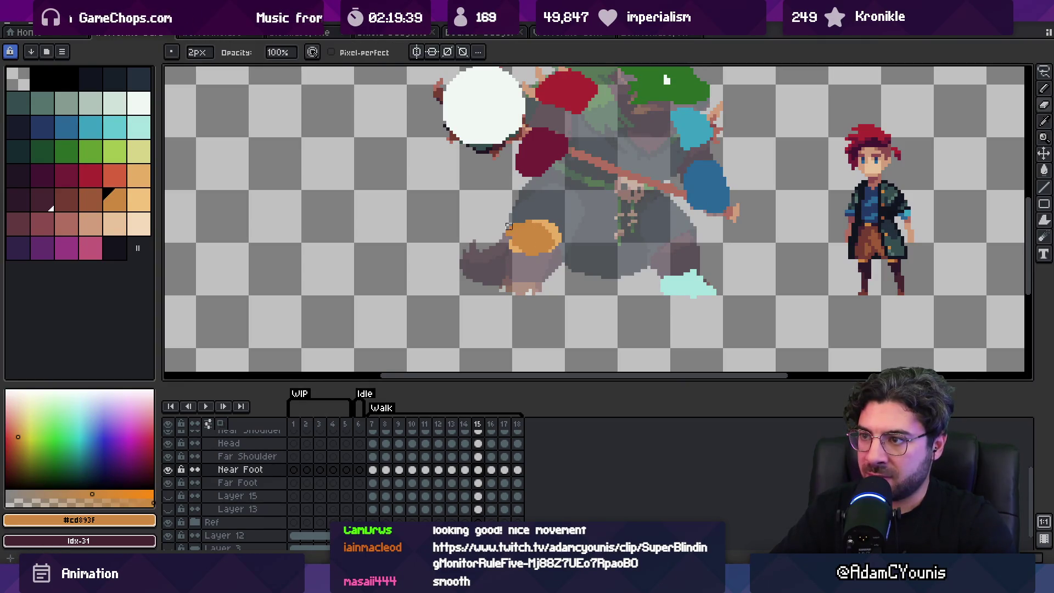
key(z)
scroll(515, 186, down, 3)
key(Return)
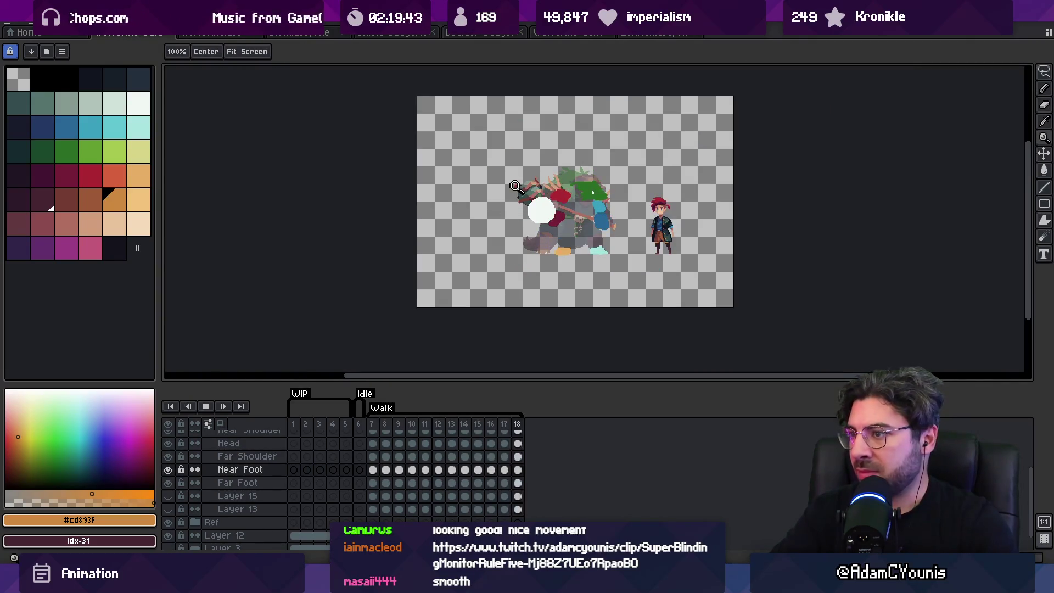
Stop playback on frame 16, then move the orange foot up on frame 17.
key(Return)
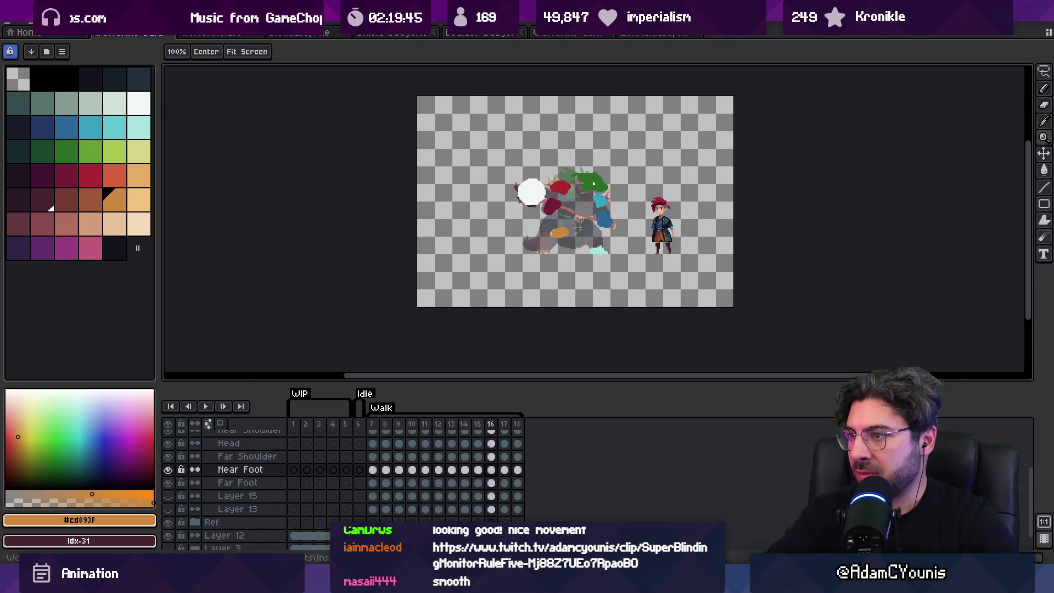
key(Right)
key(x)
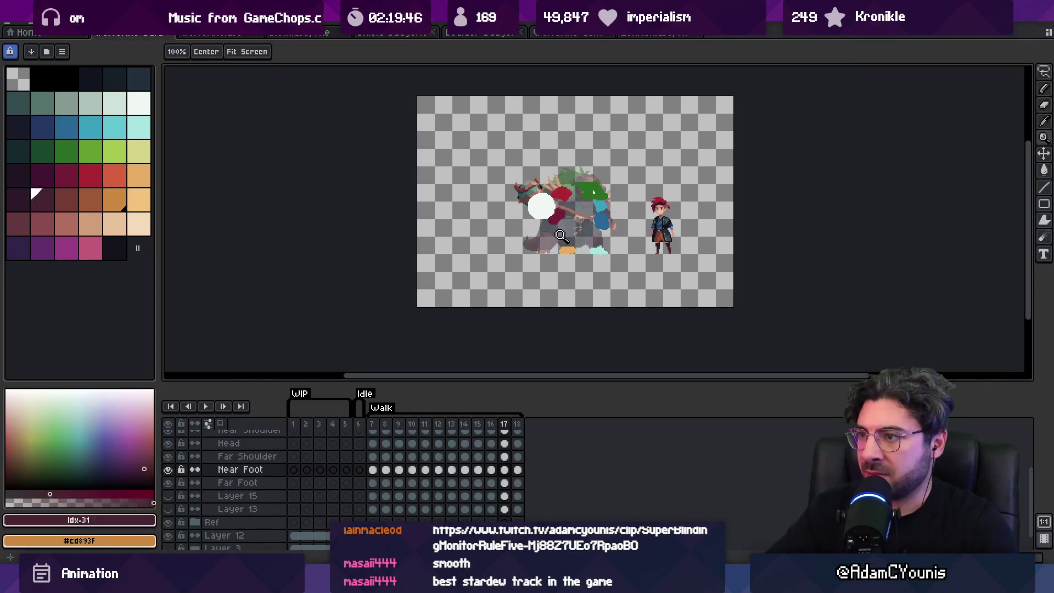
click(560, 235)
key(x)
key(b)
key(v)
drag(585, 280, 586, 253)
Play and stop the walk loop several times while zooming in on the creature.
key(Return)
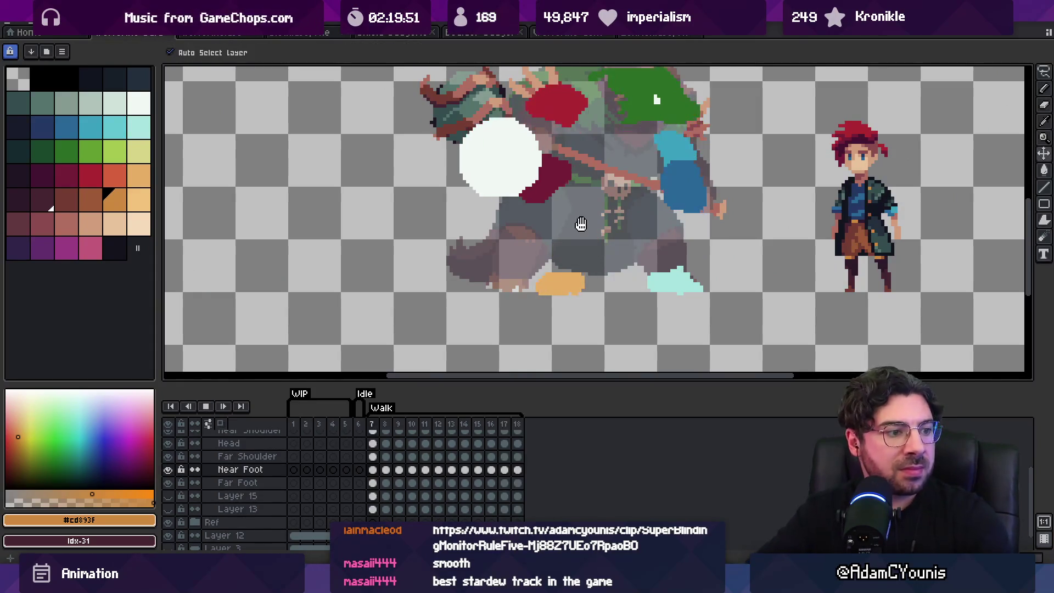
key(z)
scroll(620, 219, down, 2)
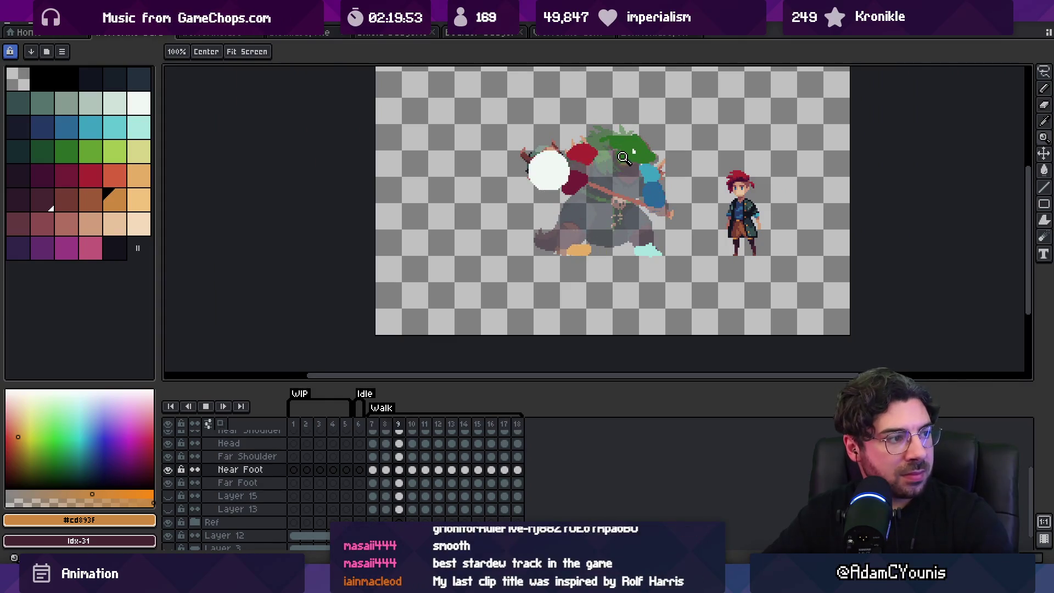
key(v)
key(Return)
key(z)
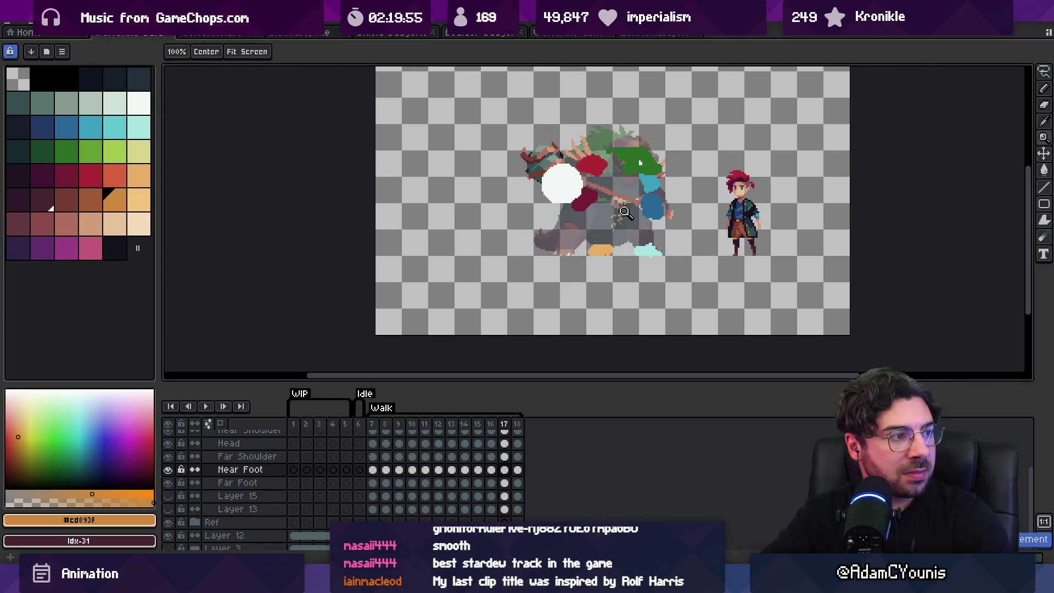
key(Return)
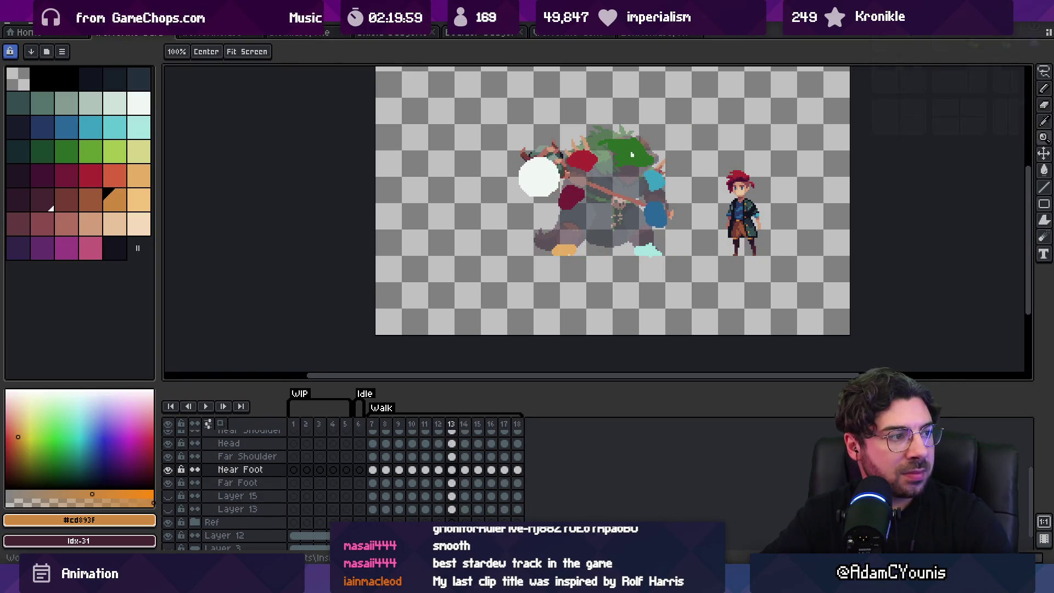
mouse_move(1016, 11)
click(556, 167)
key(v)
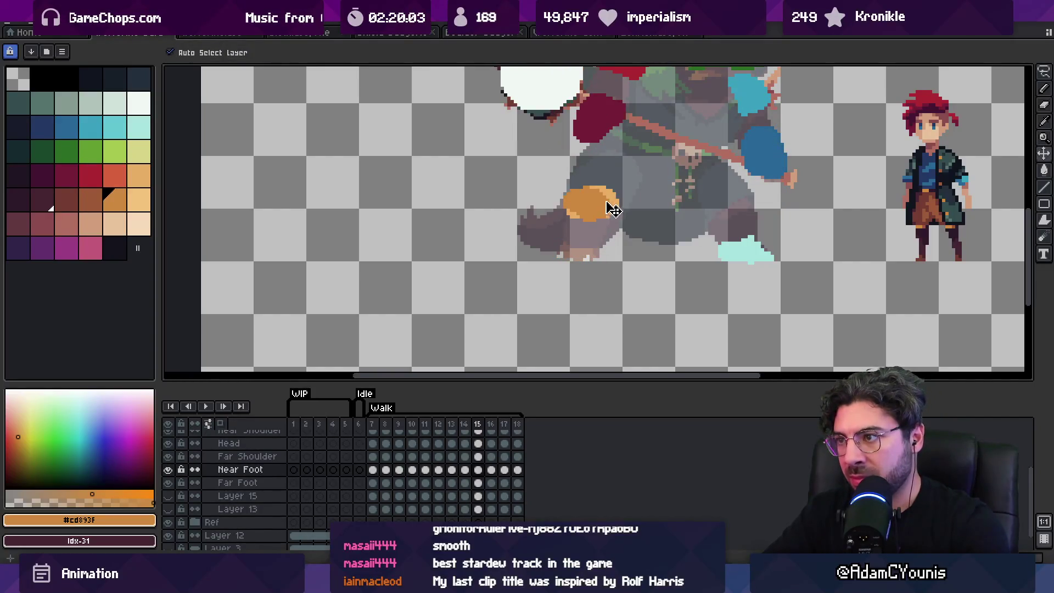
key(m)
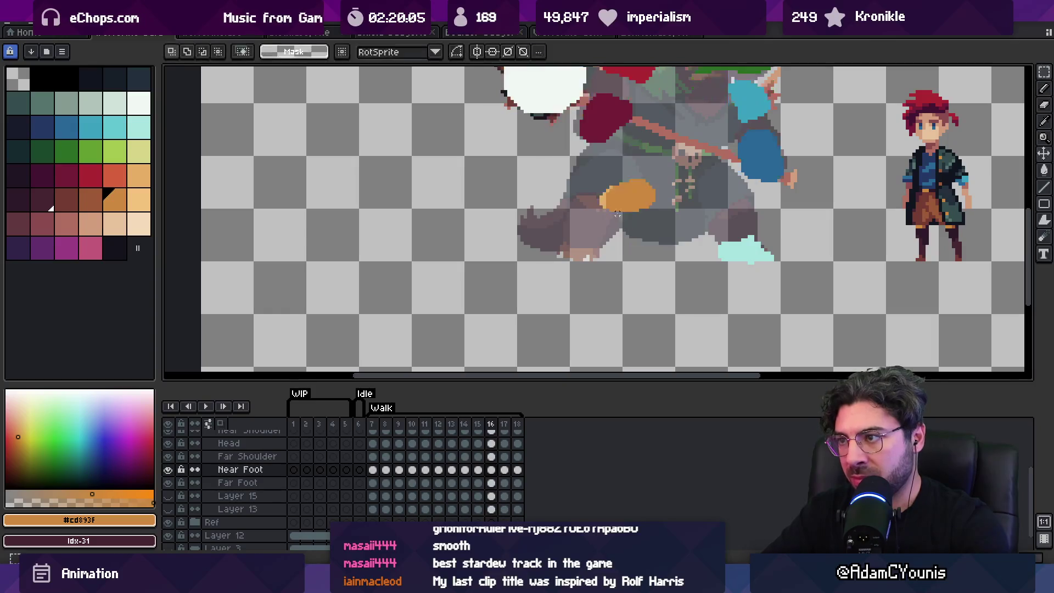
key(z)
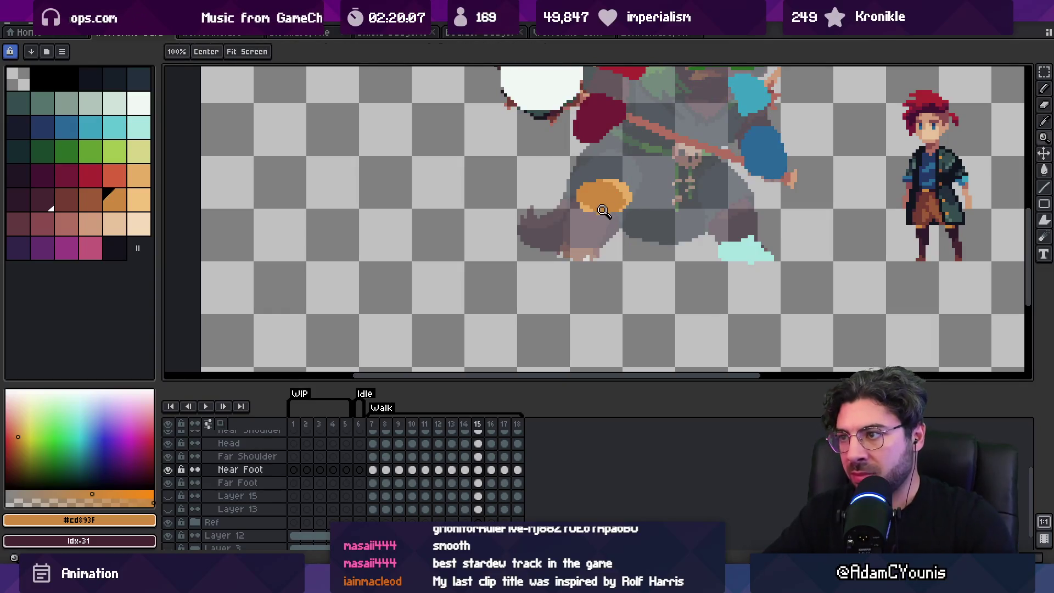
scroll(604, 186, down, 5)
key(Return)
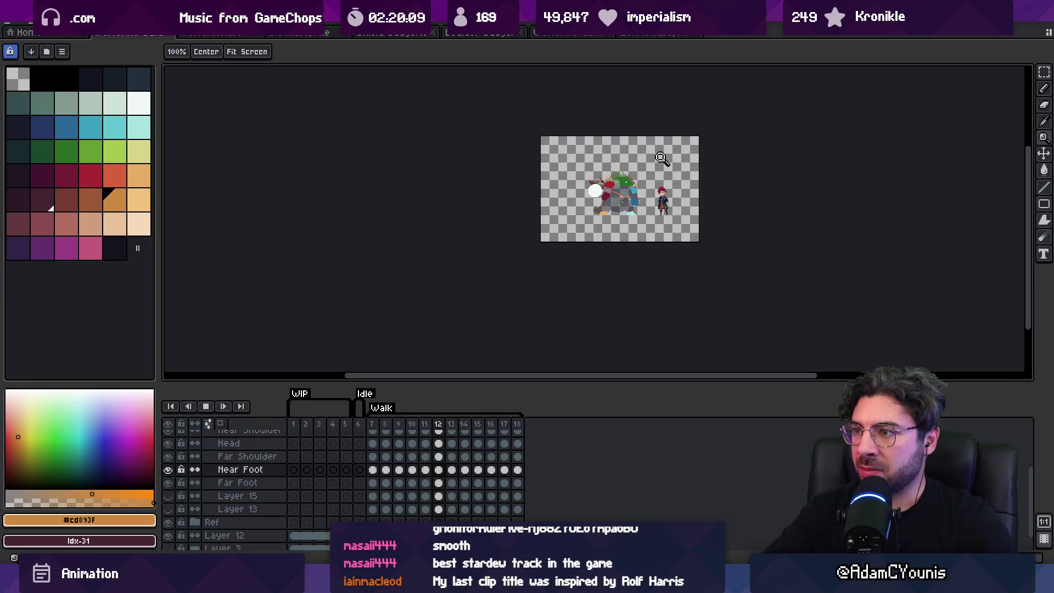
Zoom the view in and out while the walk loop plays.
scroll(659, 167, up, 4)
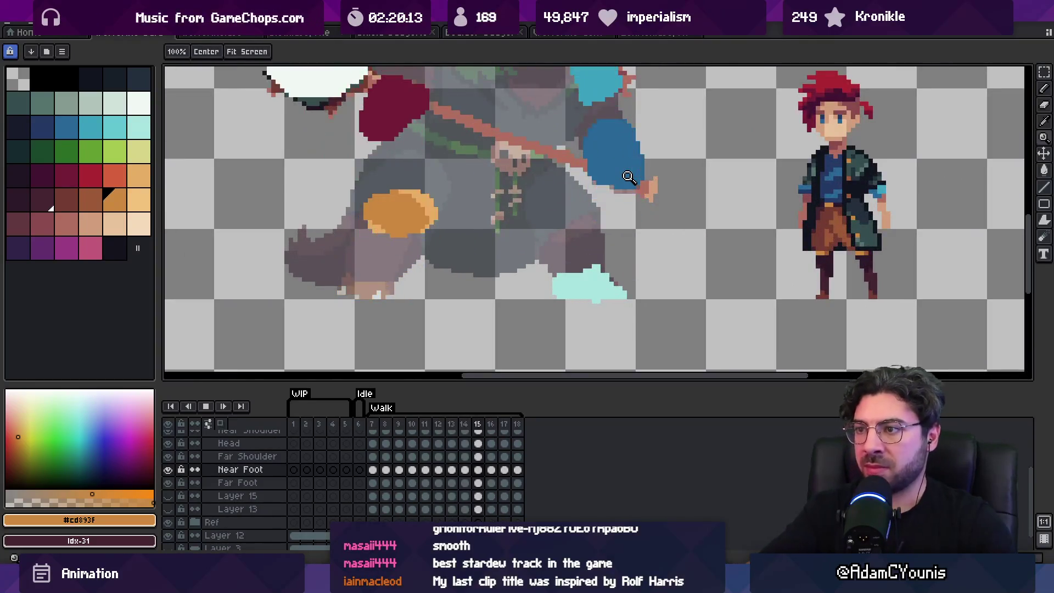
scroll(499, 205, down, 1)
scroll(499, 205, up, 2)
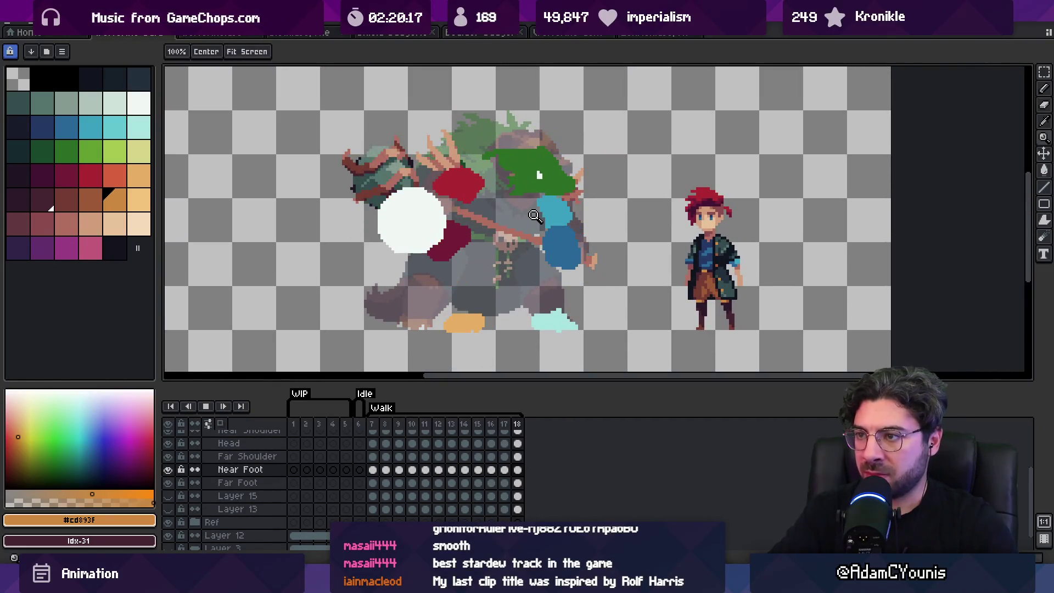
key(m)
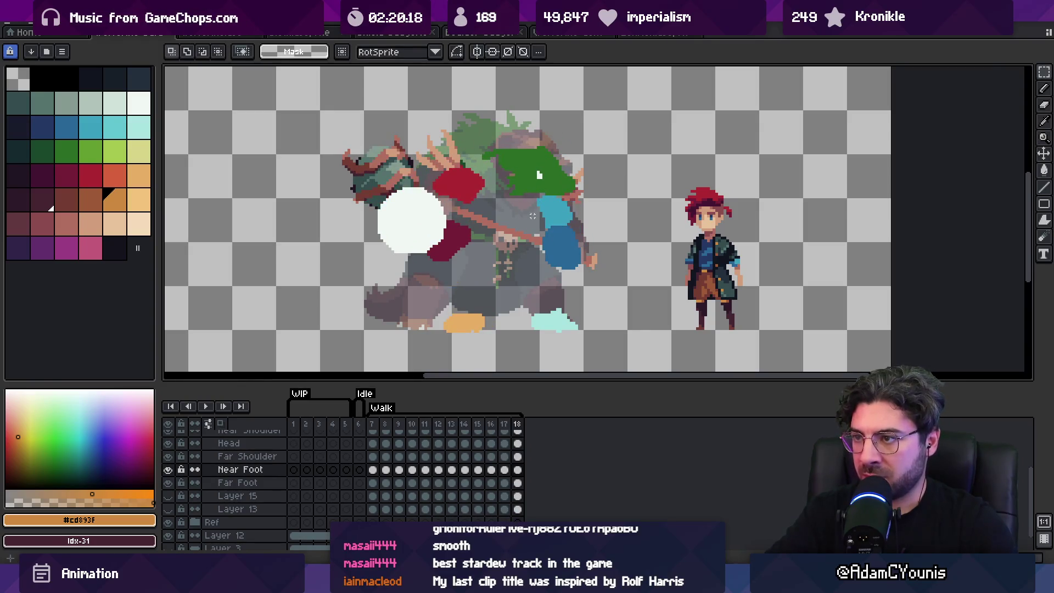
key(v)
scroll(469, 333, up, 1)
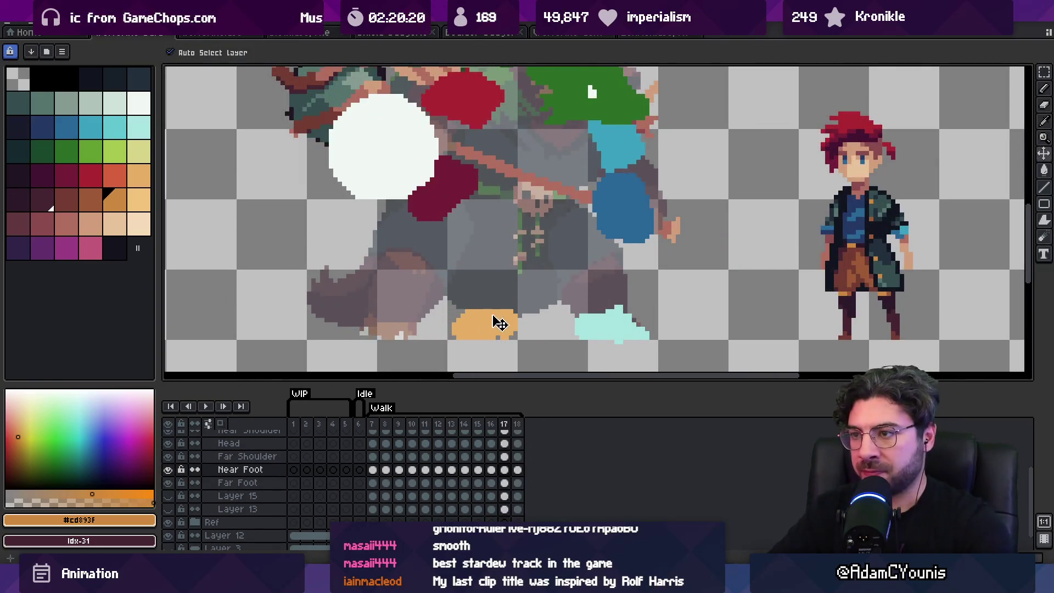
scroll(520, 234, up, 1)
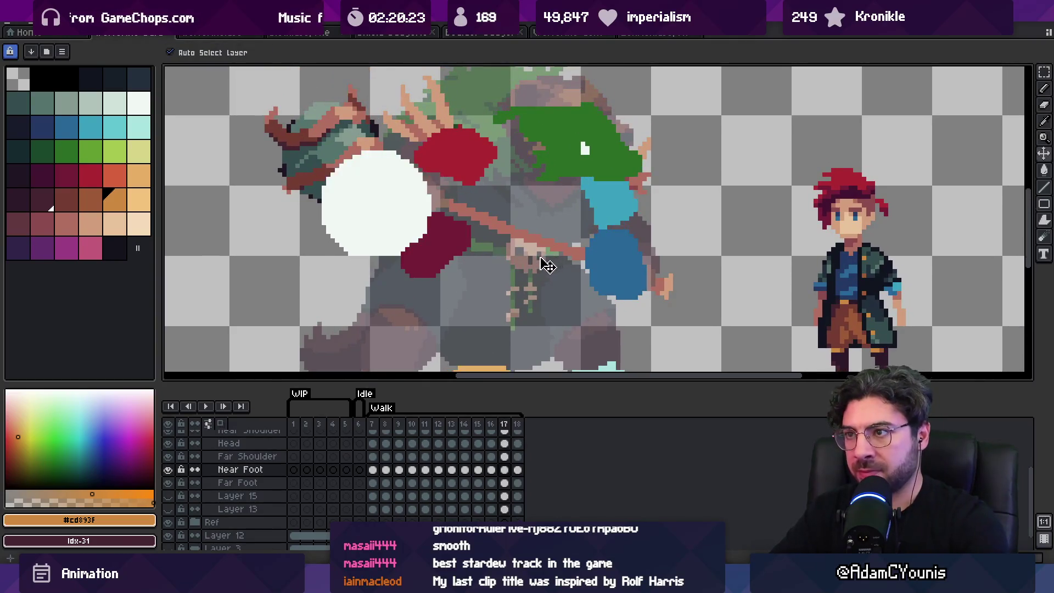
Step to frame 18, adjust the zoom, and select the Far Foot layer.
key(Right)
key(Right)
key(Left)
key(Left)
key(Left)
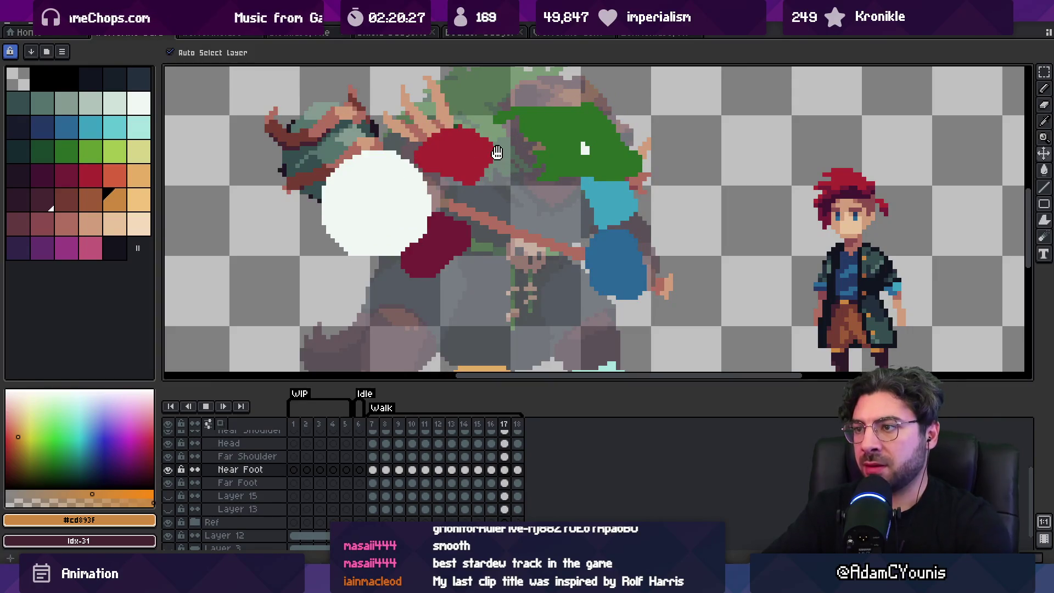
key(Right)
key(z)
scroll(571, 156, down, 3)
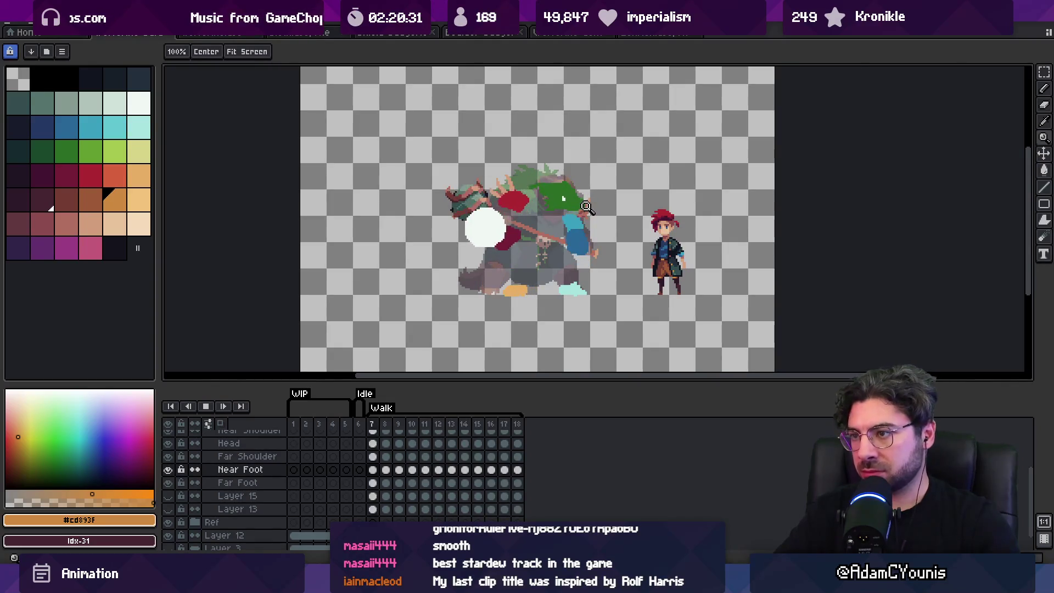
scroll(568, 267, up, 1)
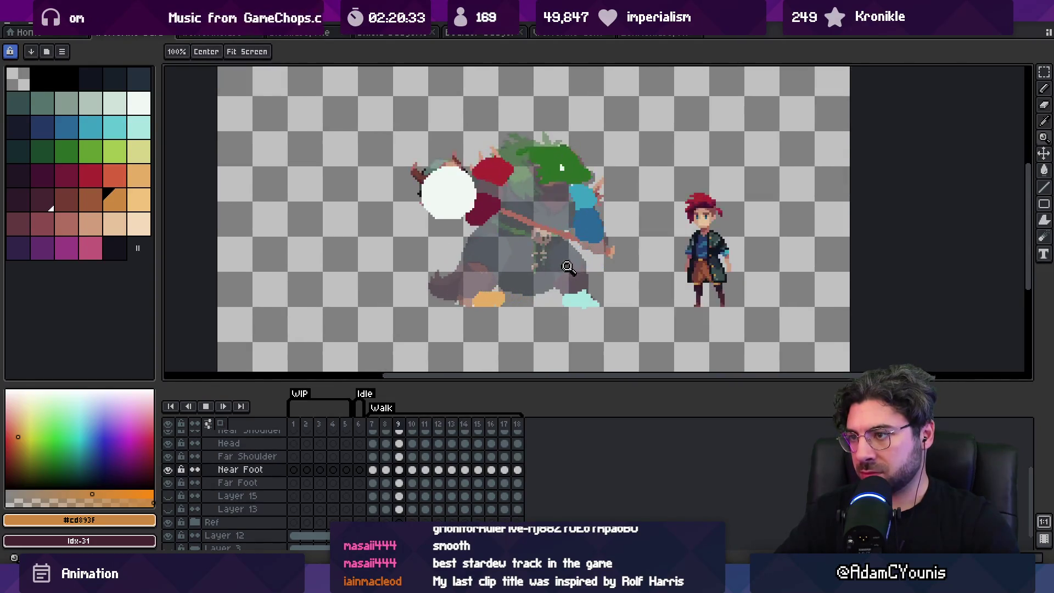
key(v)
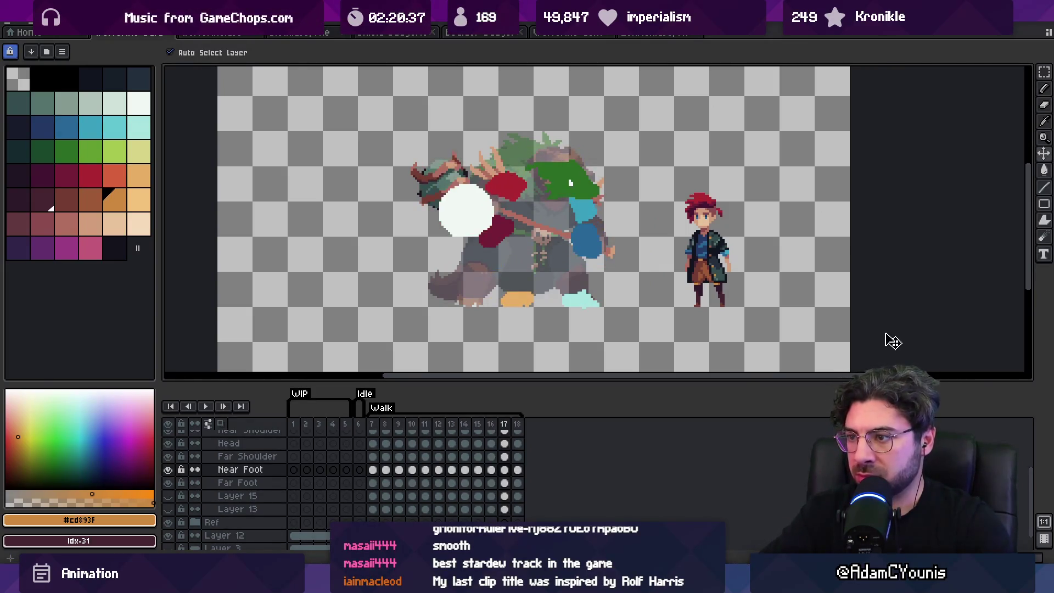
click(577, 300)
Wrap to the loop start and raise the cyan far foot on frame 8.
key(Right)
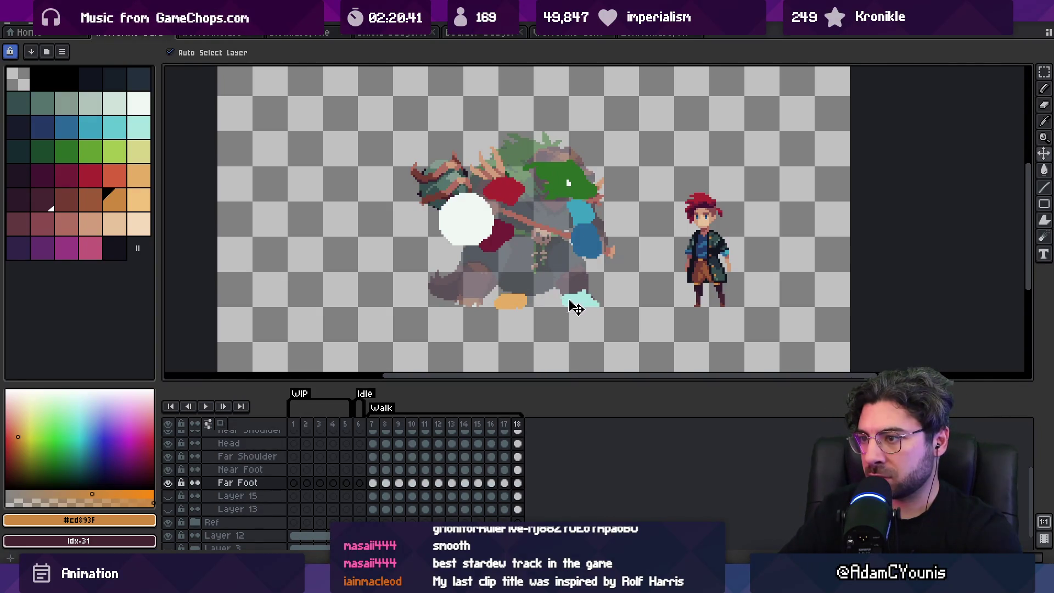
key(Right)
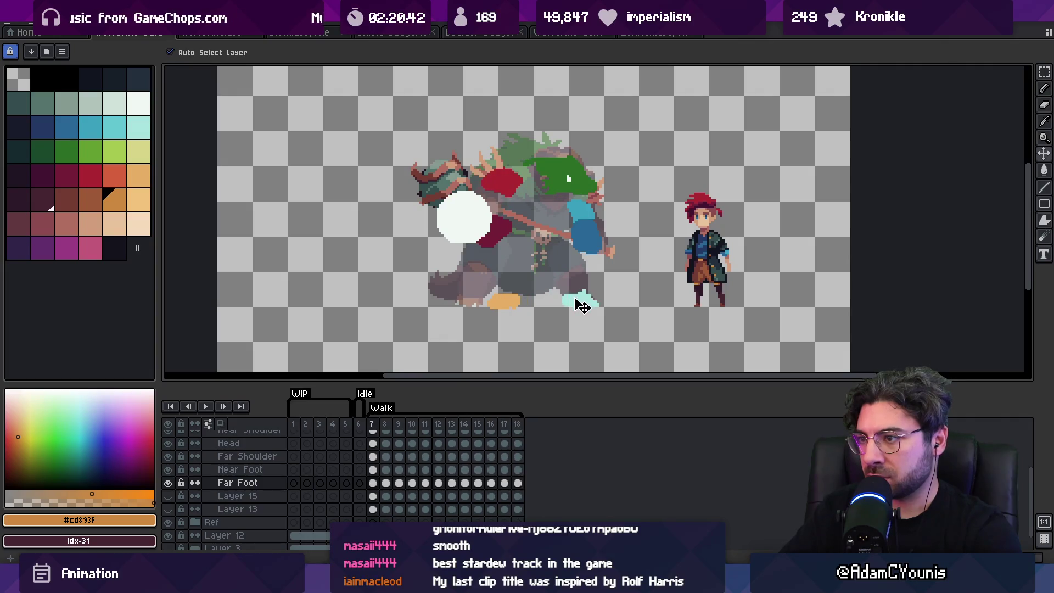
click(576, 272)
key(Right)
drag(582, 302, 580, 281)
Lift the cyan foot about 20 px on frame 10, then undo that move.
key(Right)
key(Right)
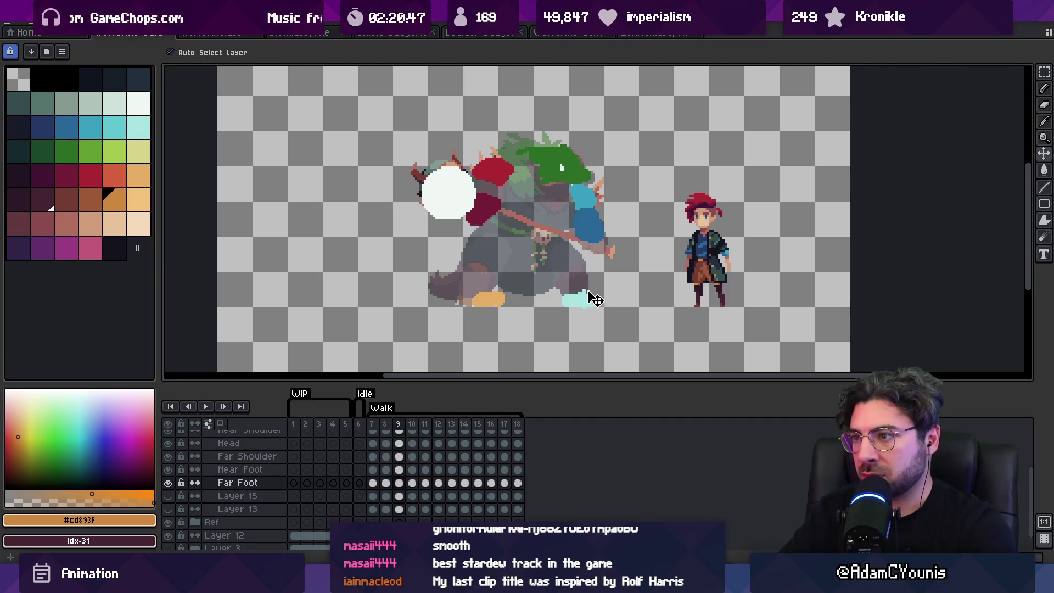
drag(582, 282, 581, 273)
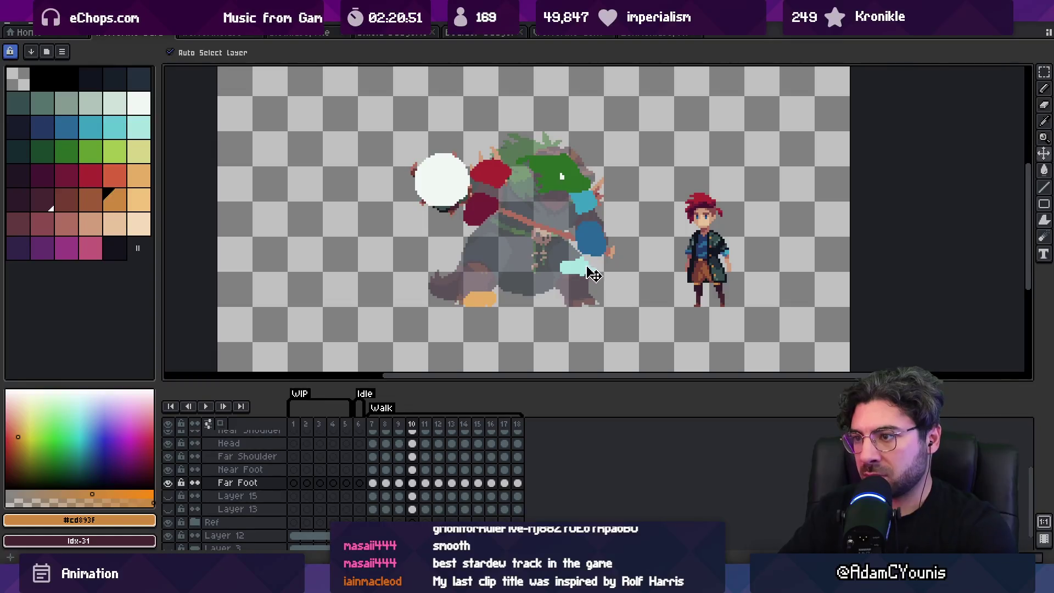
key(ctrl+z)
Advance to frame 15 and shift the cyan far foot to the right.
key(Right)
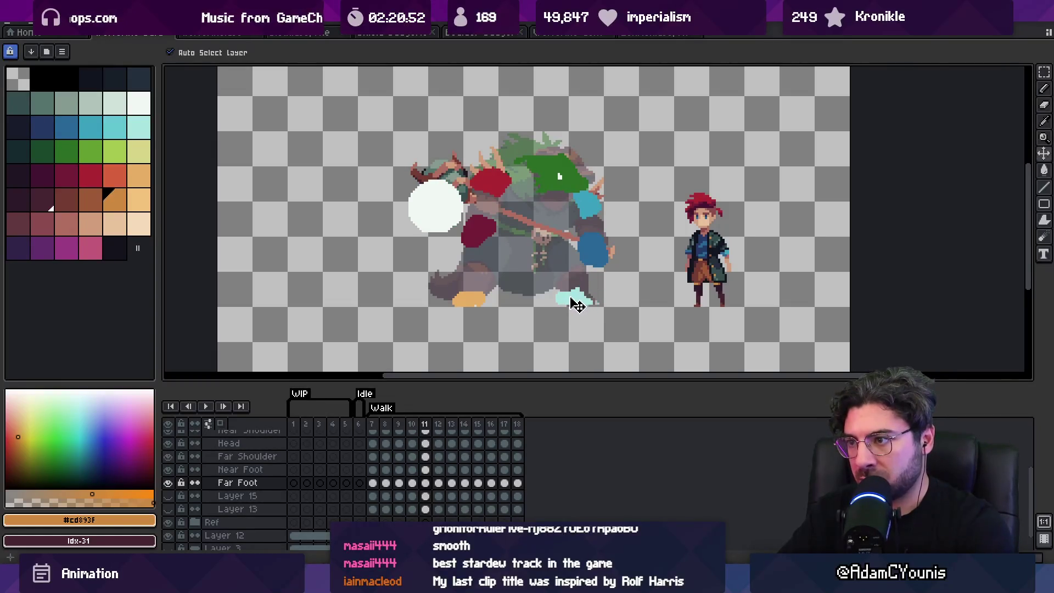
key(Right)
key(Right)
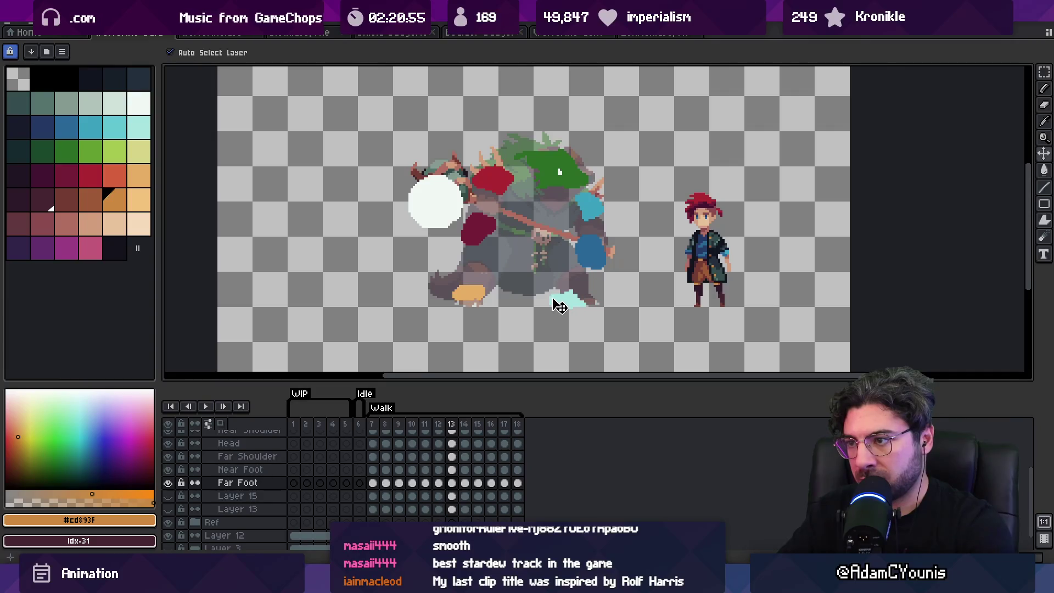
key(Right)
key(Right)
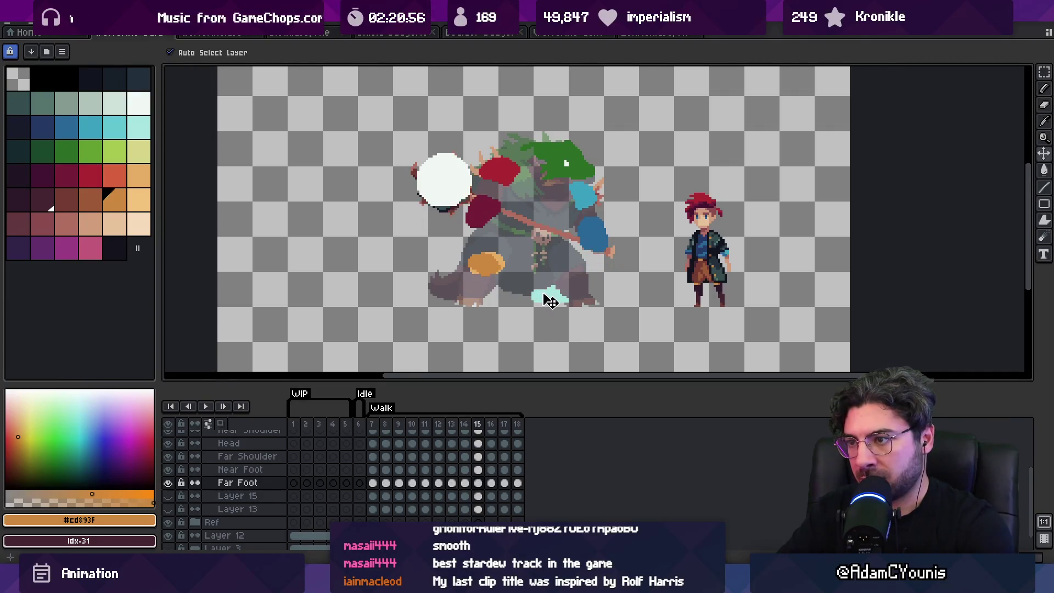
key(Right)
drag(543, 302, 576, 303)
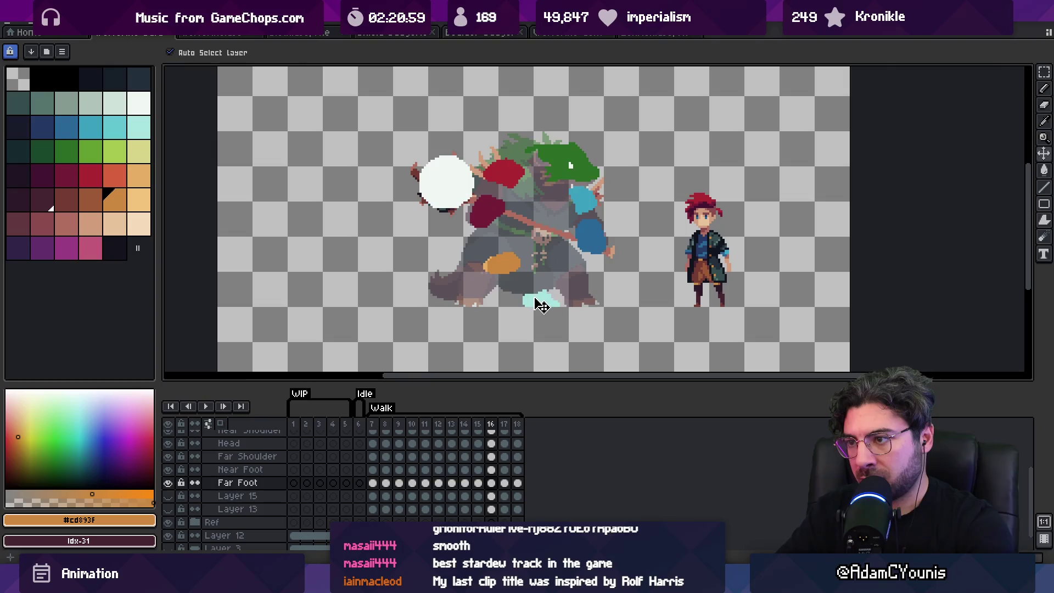
Step round the loop to frame 8, then play and zoom to review the stride.
key(Right)
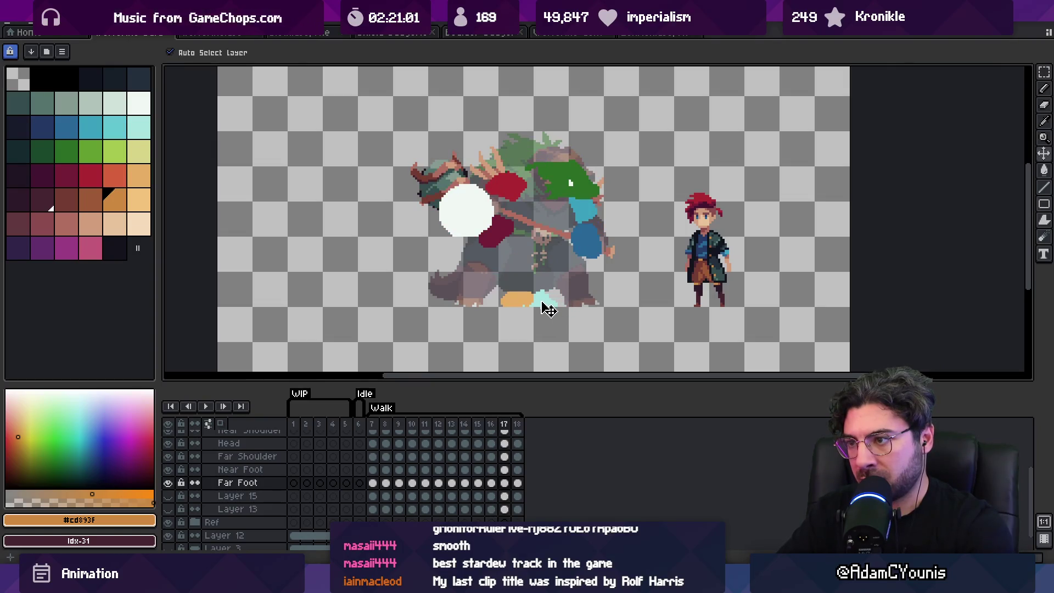
key(Right)
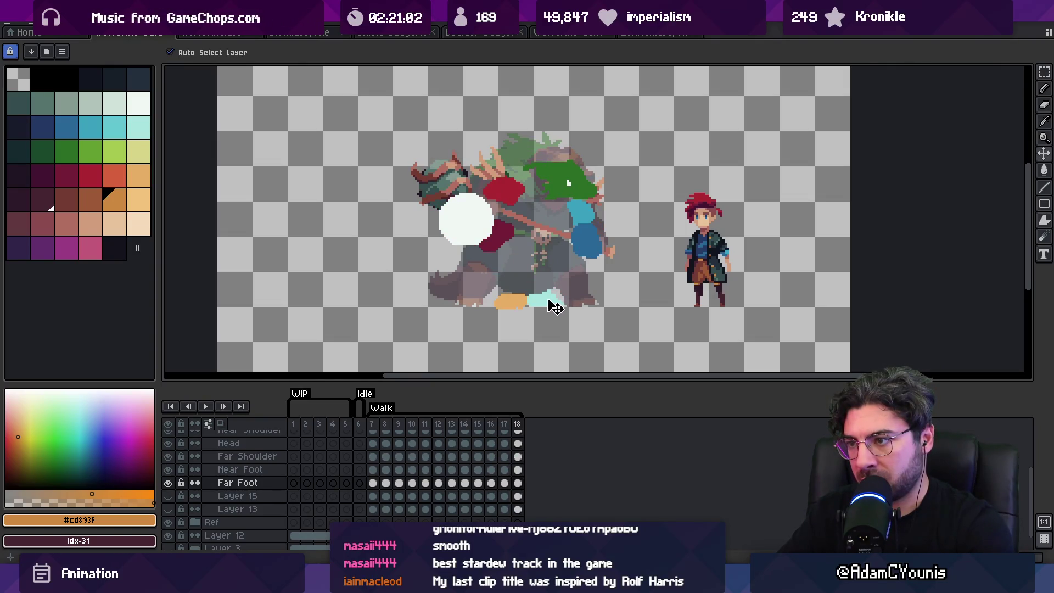
key(Right)
key(Right)
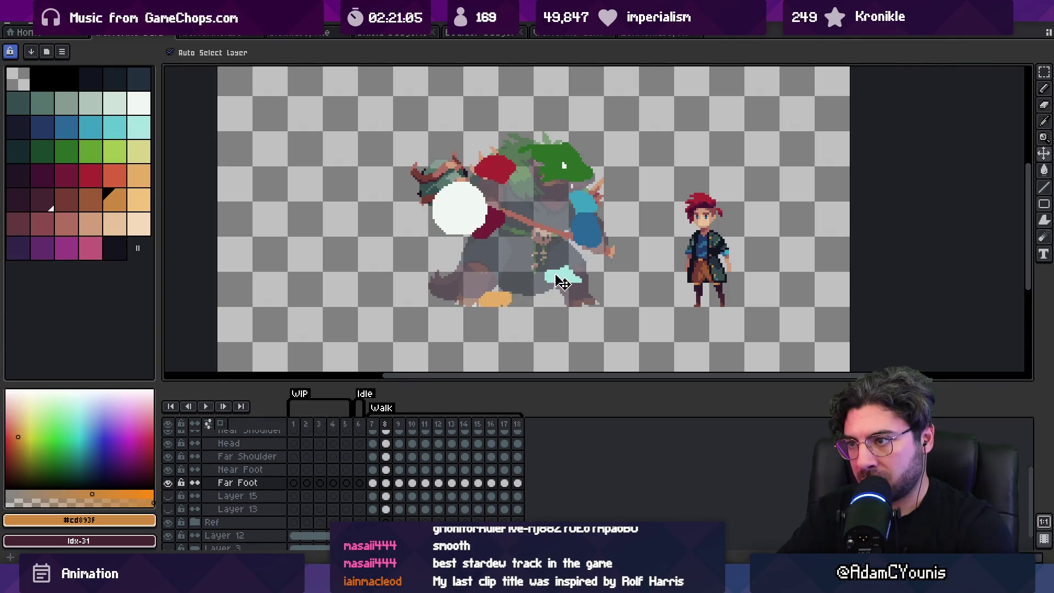
key(Right)
key(Right)
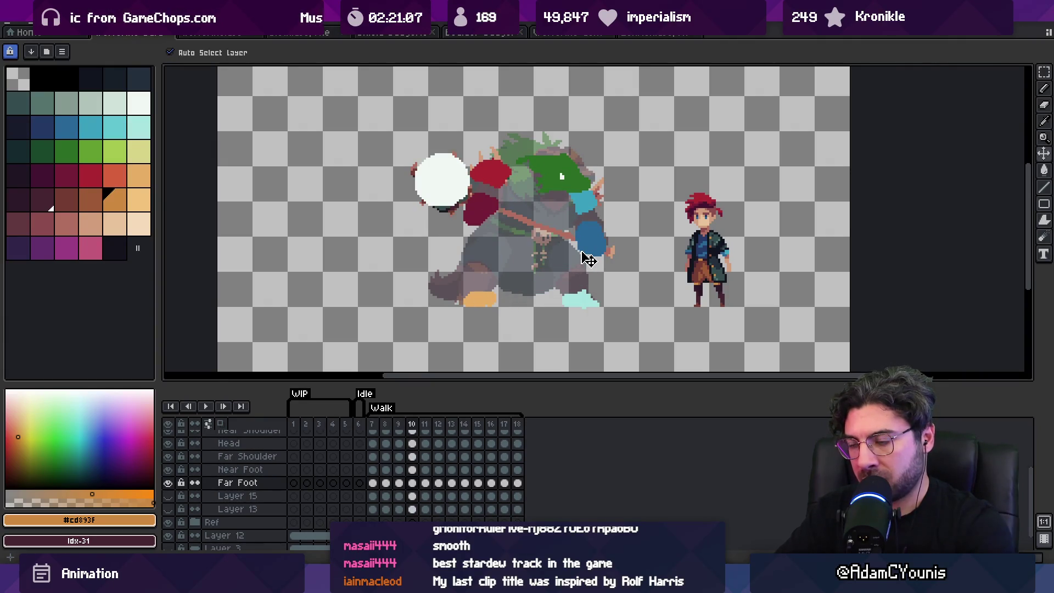
key(Return)
key(z)
scroll(583, 196, down, 3)
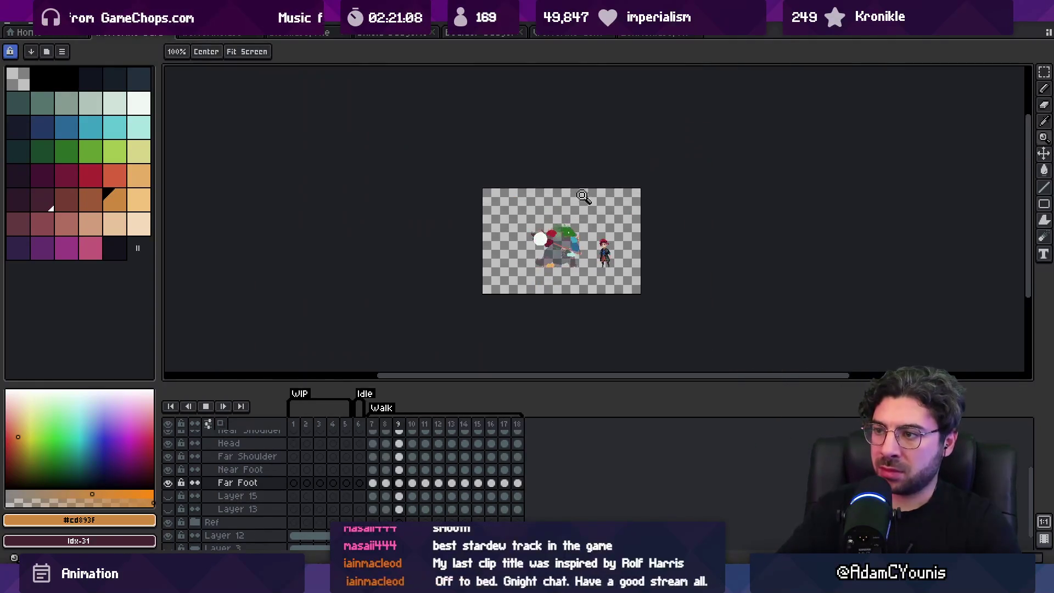
scroll(604, 219, up, 3)
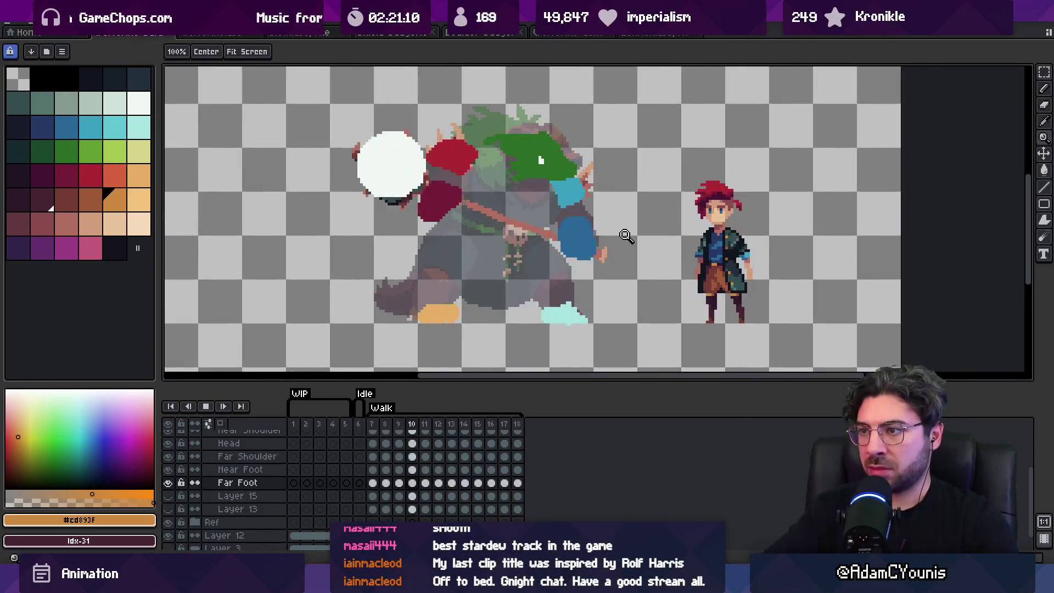
key(Return)
key(v)
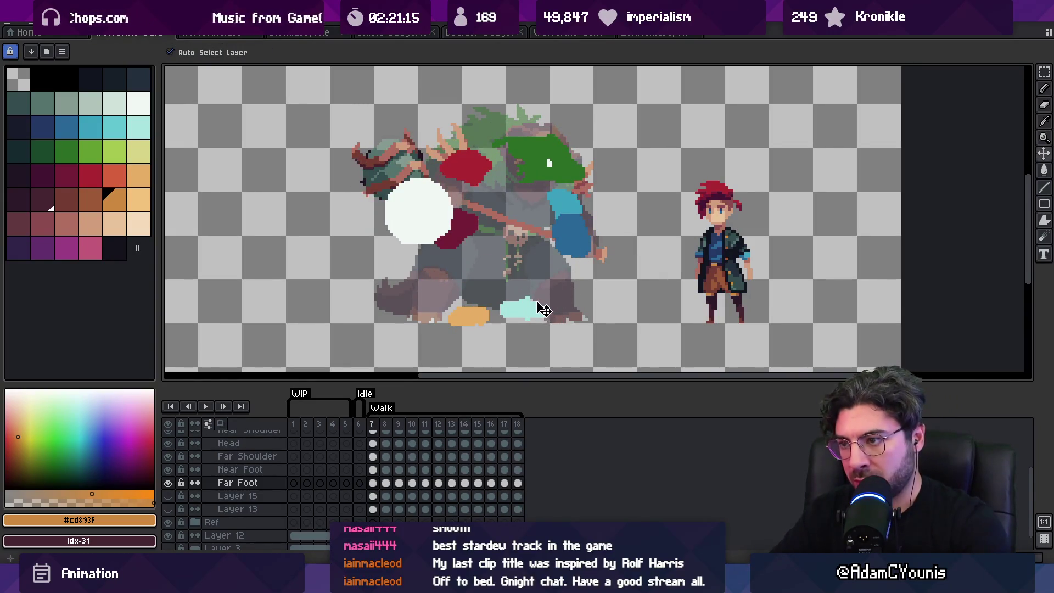
Flip between frames 8–11 to compare the far-foot poses.
key(Right)
key(Right)
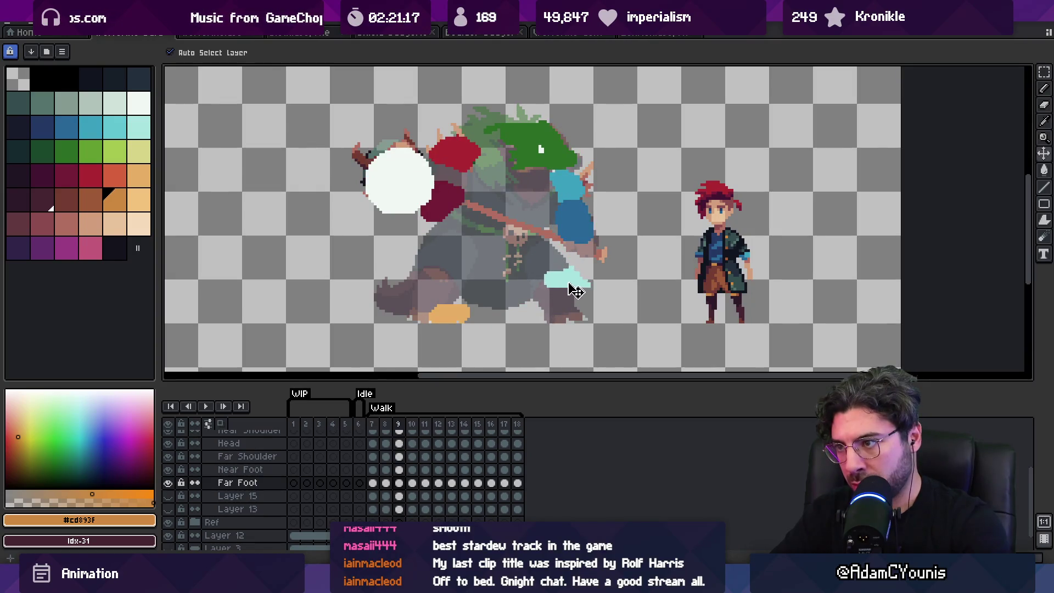
key(Right)
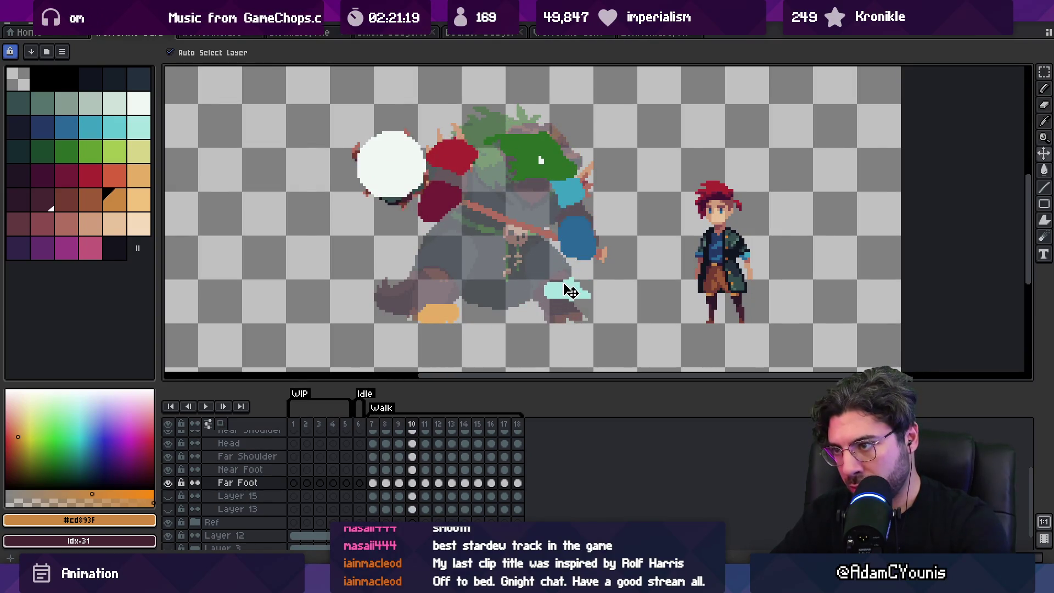
key(Left)
key(Left)
key(Right)
key(Right)
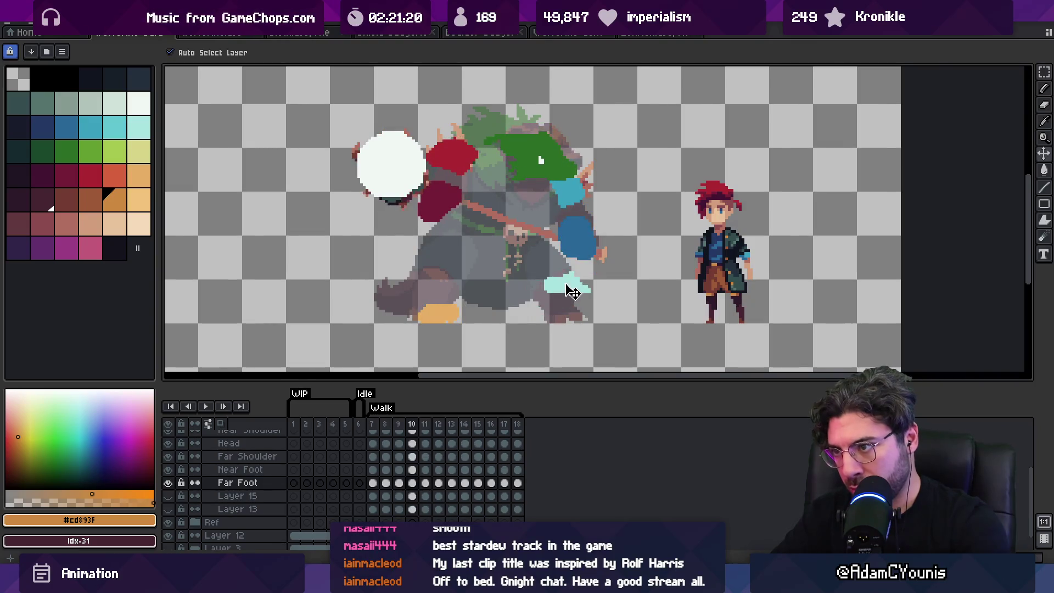
key(Right)
key(Left)
key(Left)
key(Right)
key(Right)
key(Right)
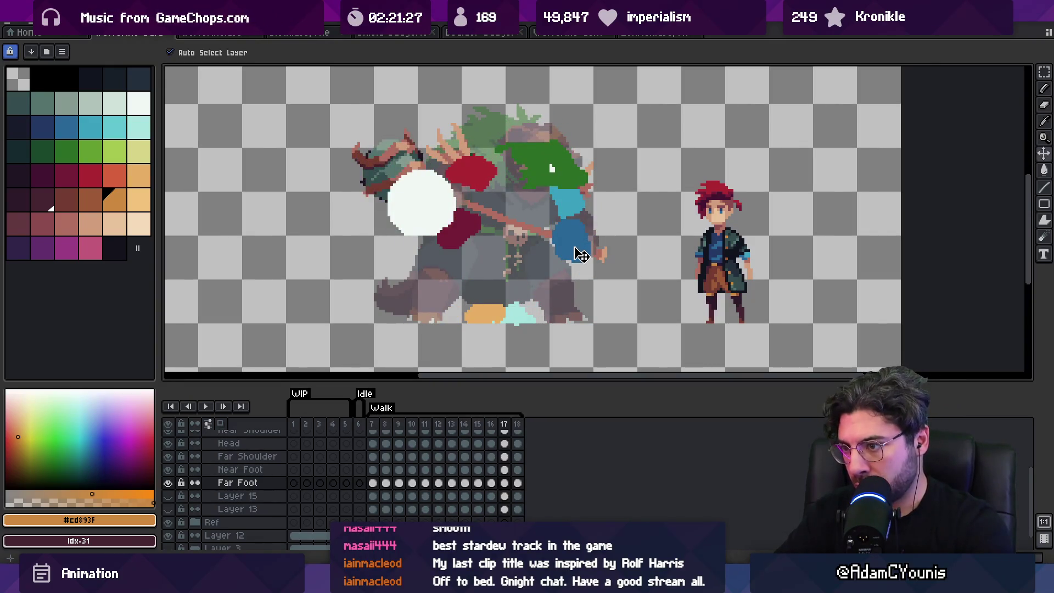
key(Left)
key(Left)
key(Left)
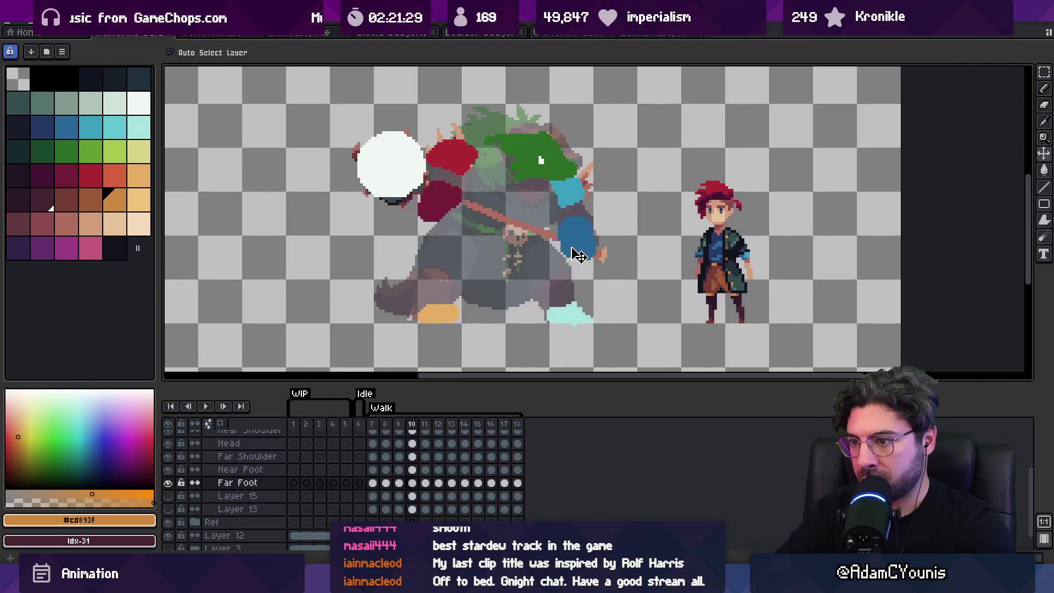
key(Right)
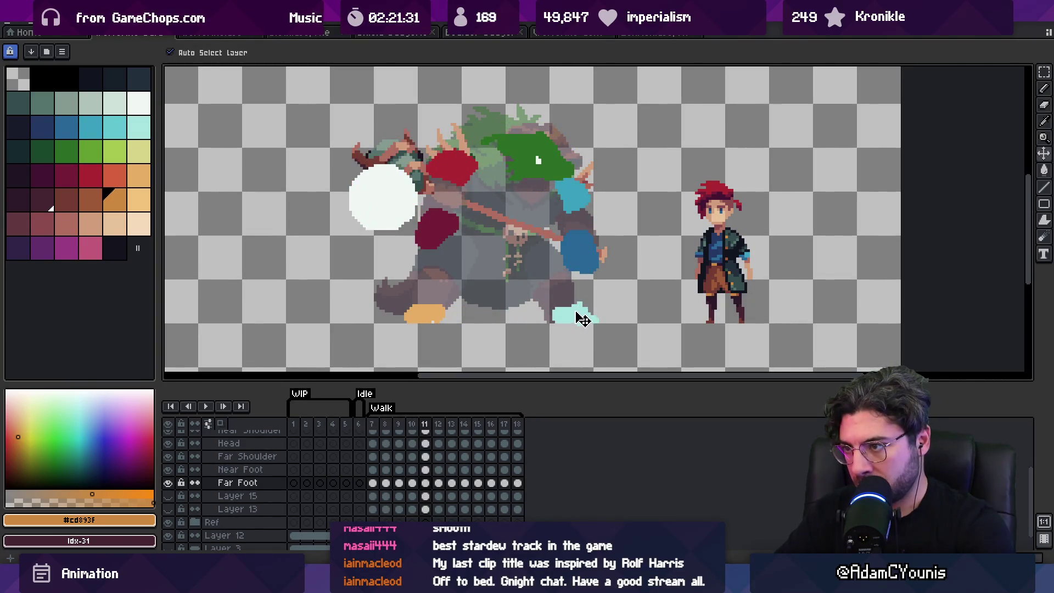
key(Left)
key(Left)
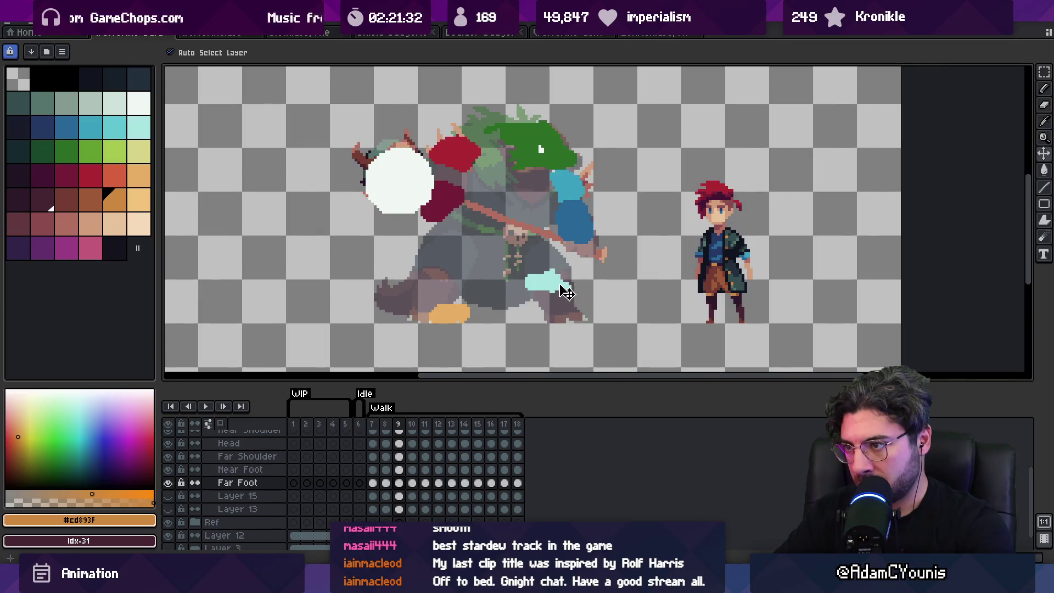
key(Right)
Play the walk cycle zoomed out, then stop and step to frame 10.
key(Return)
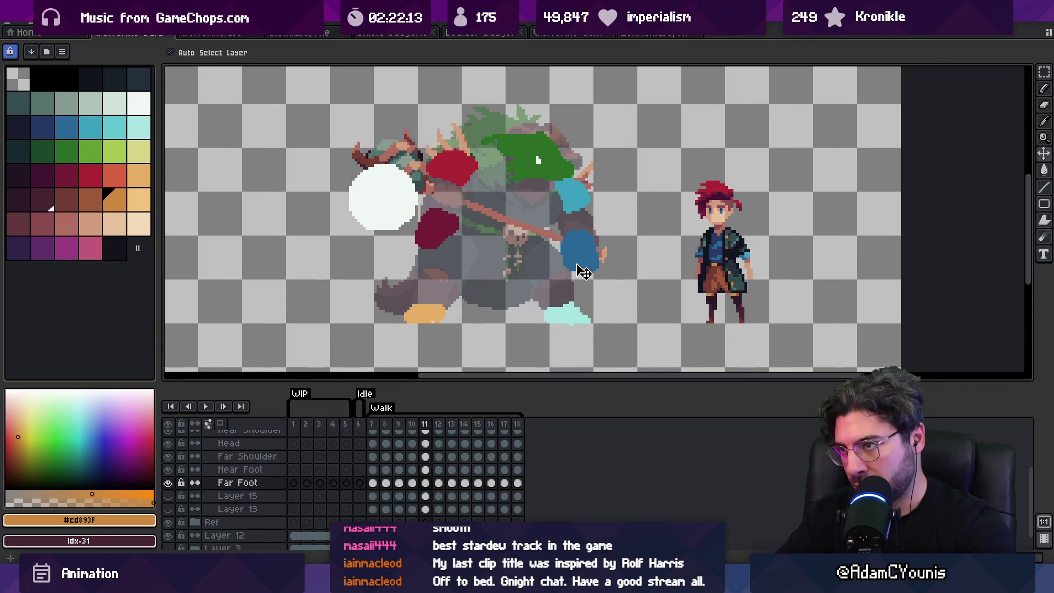
key(z)
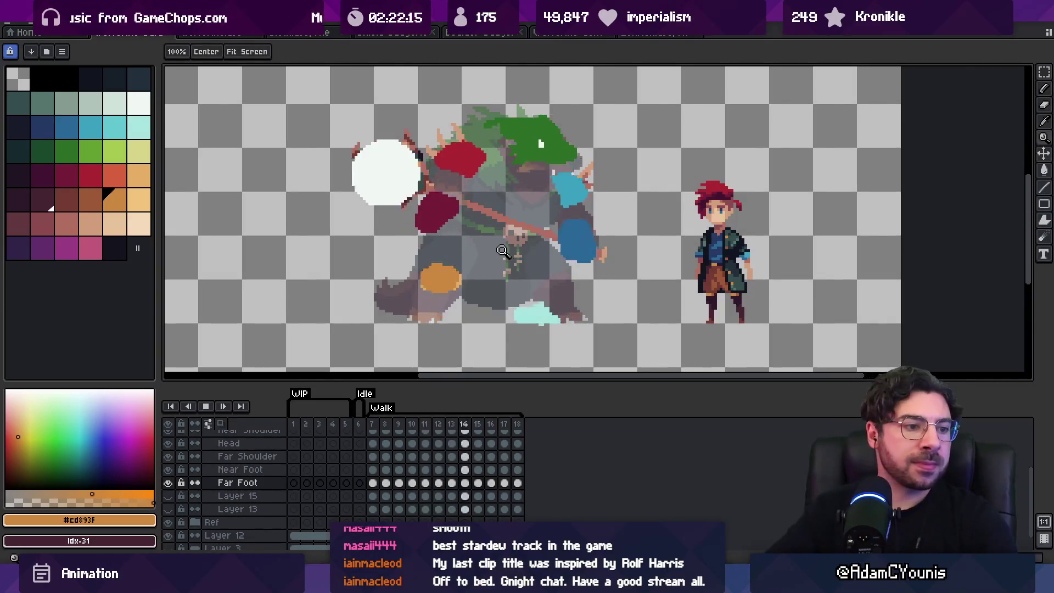
scroll(533, 215, down, 2)
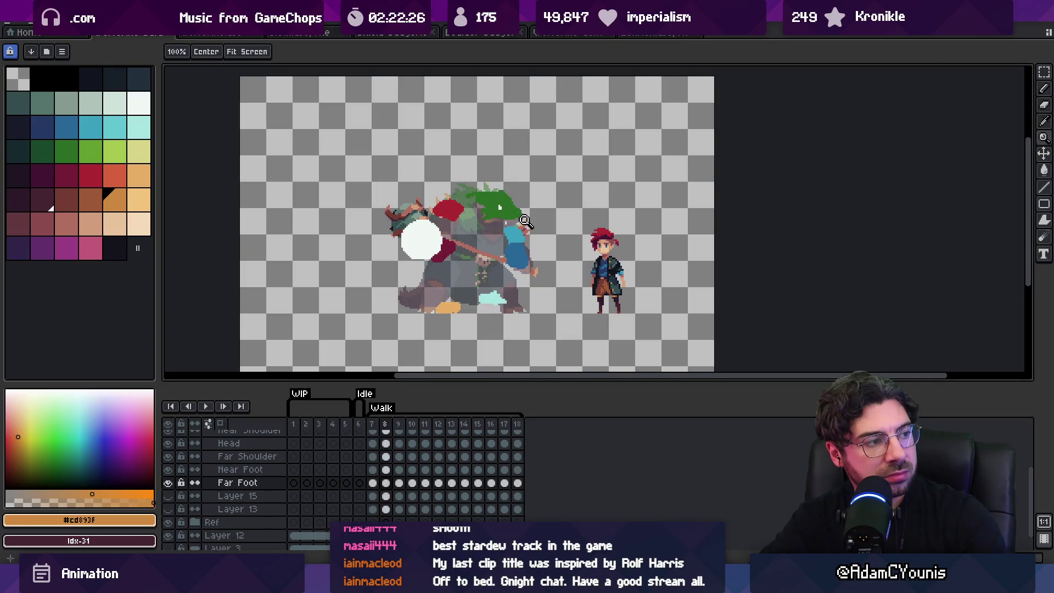
key(Return)
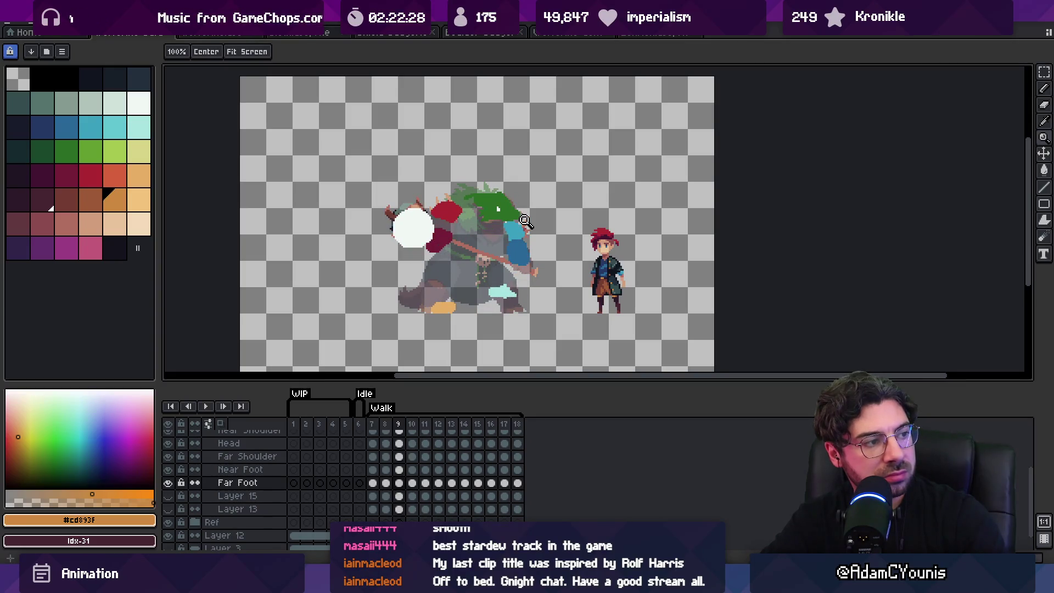
key(Right)
Select the Head layer and reposition the green head blob on frame 11.
click(525, 220)
key(v)
click(519, 206)
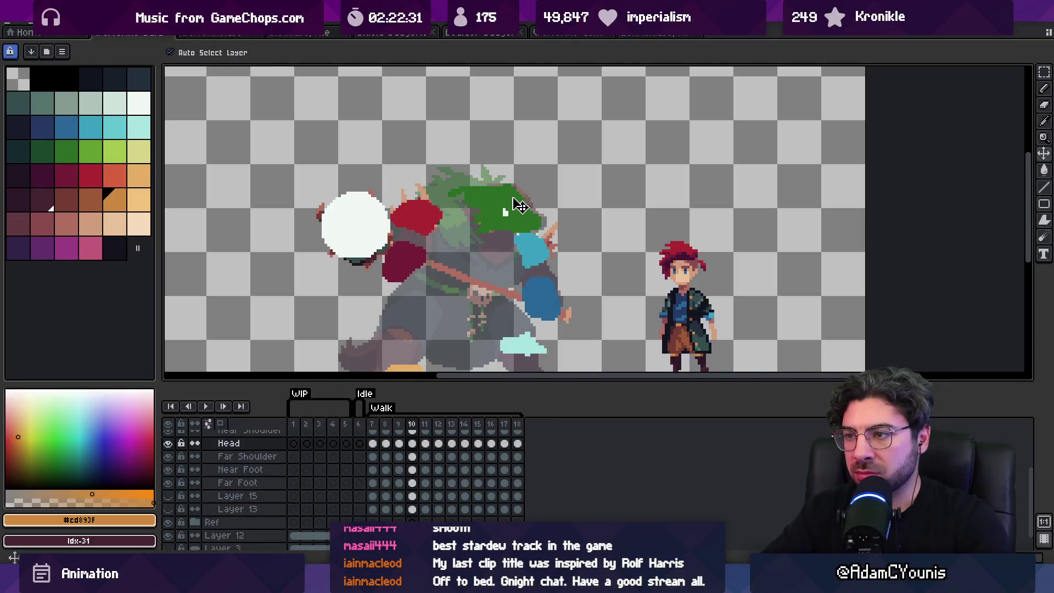
key(Right)
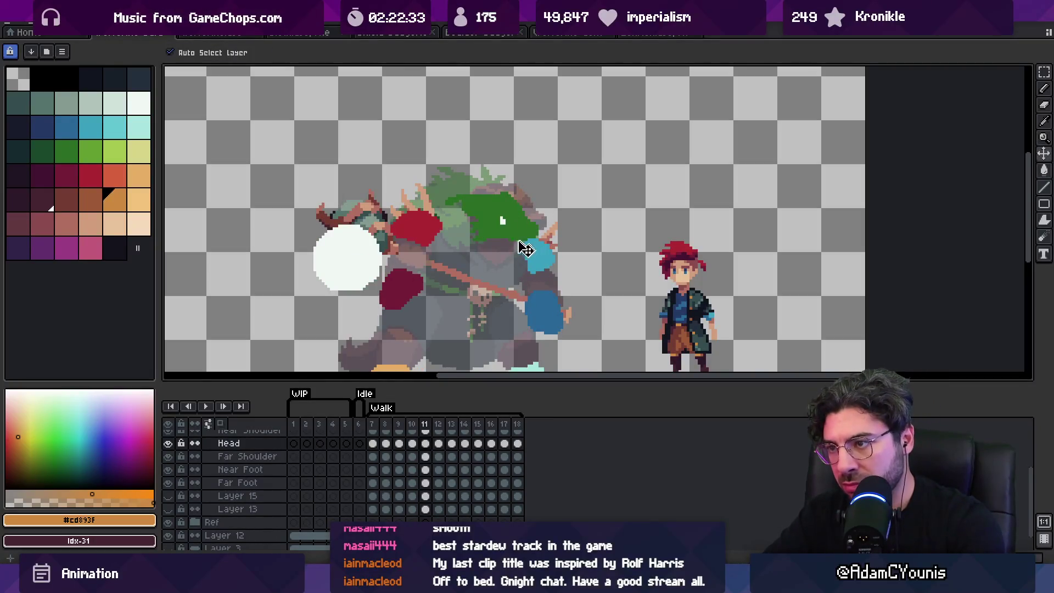
drag(525, 237, 505, 194)
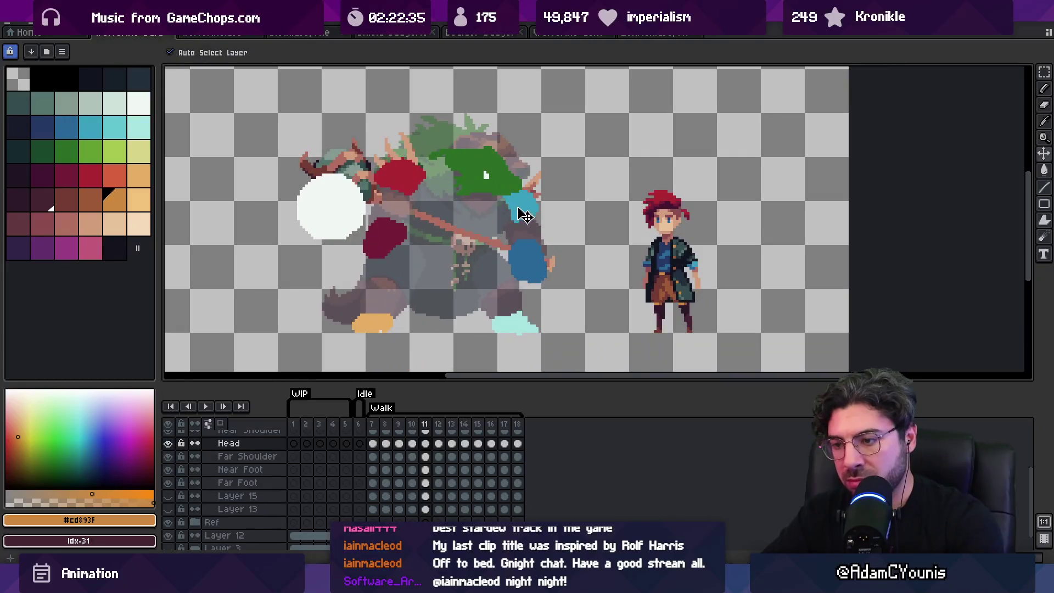
Step ahead through the next walk frames, playing the loop briefly to check the motion.
key(Right)
key(Right)
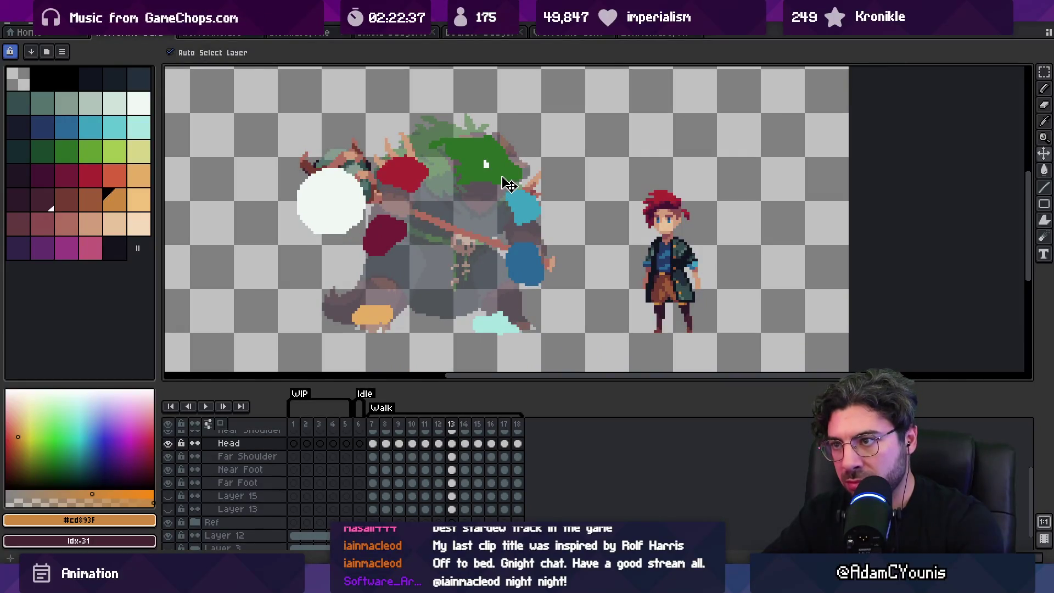
key(Right)
key(space)
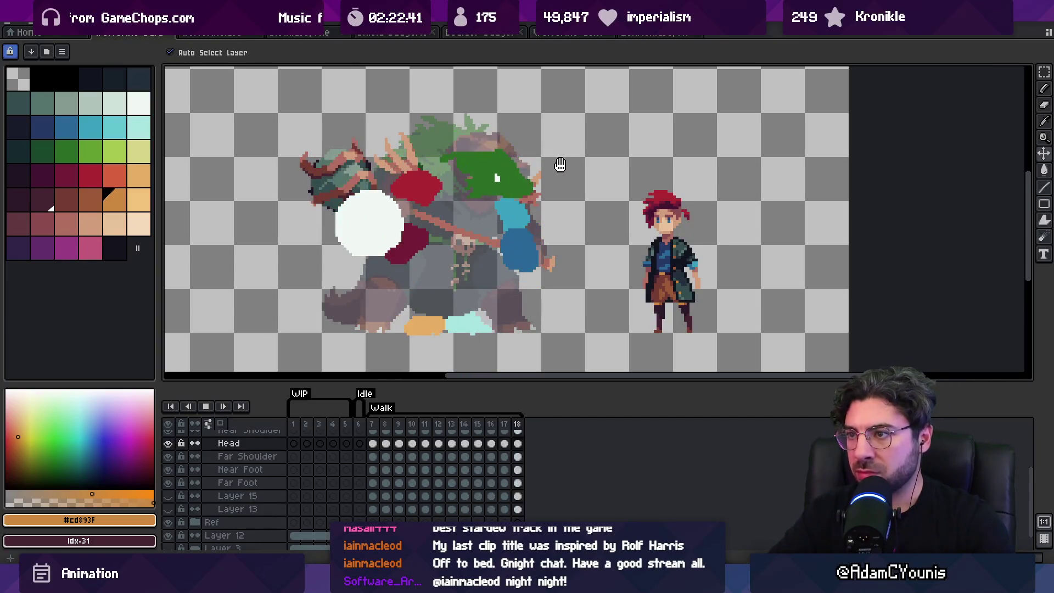
key(space)
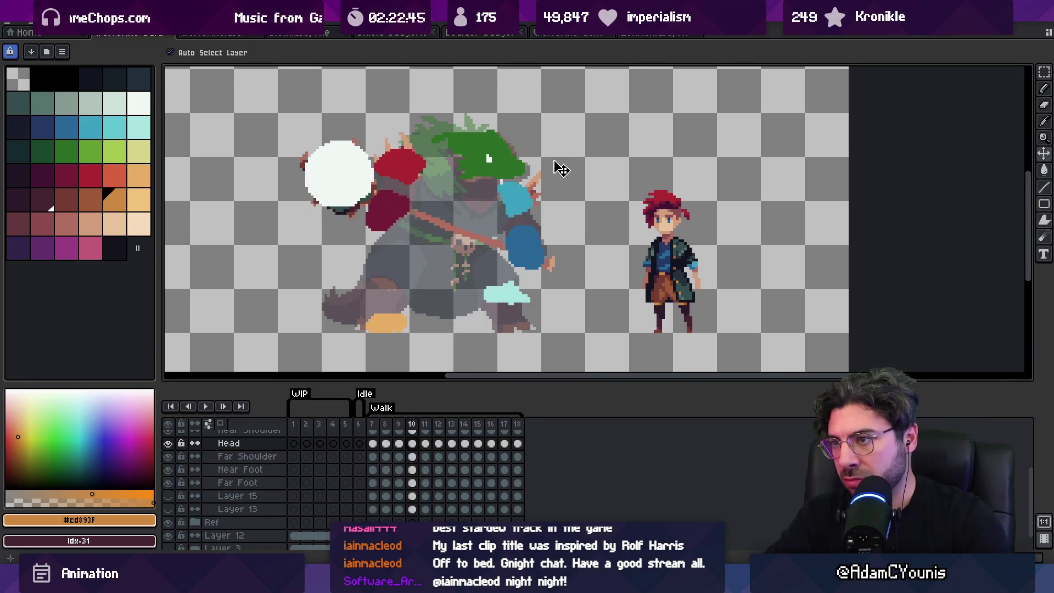
key(Right)
key(Right)
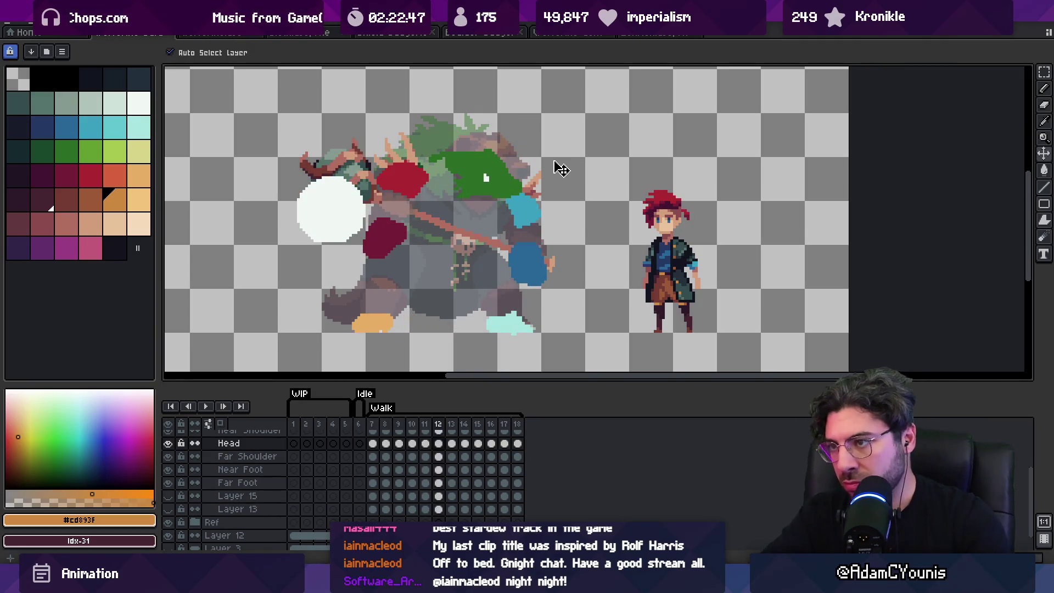
Nudge the cyan far foot slightly up and to the right, then replay the walk.
click(526, 220)
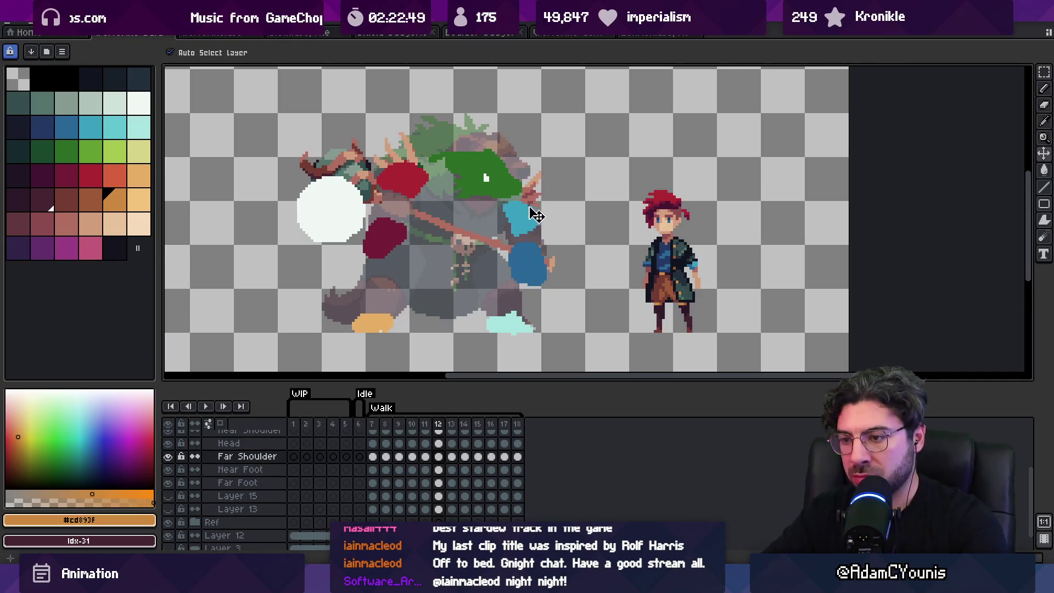
key(Return)
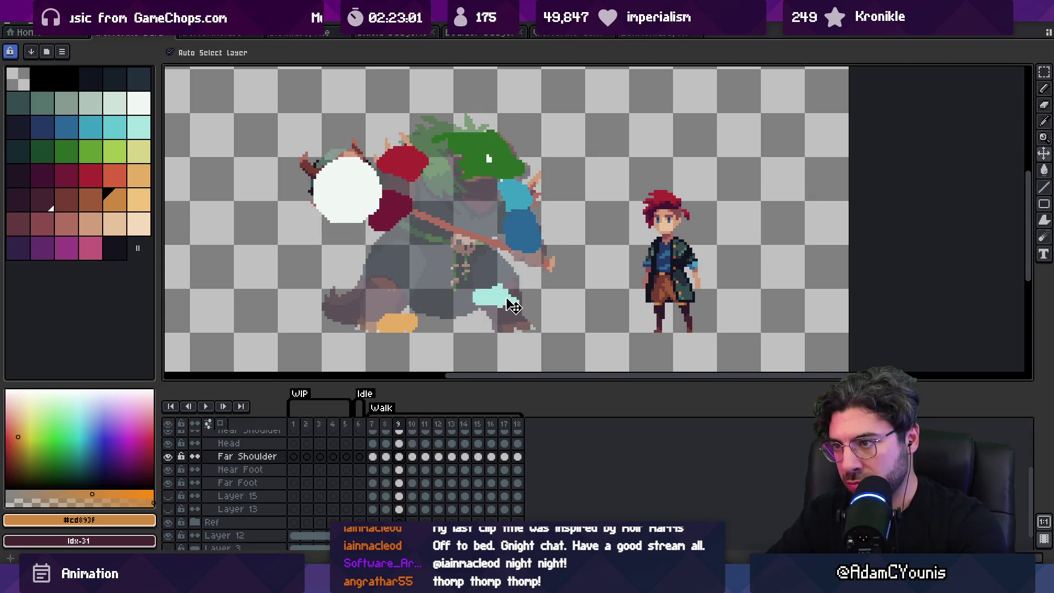
drag(507, 298, 509, 296)
key(Return)
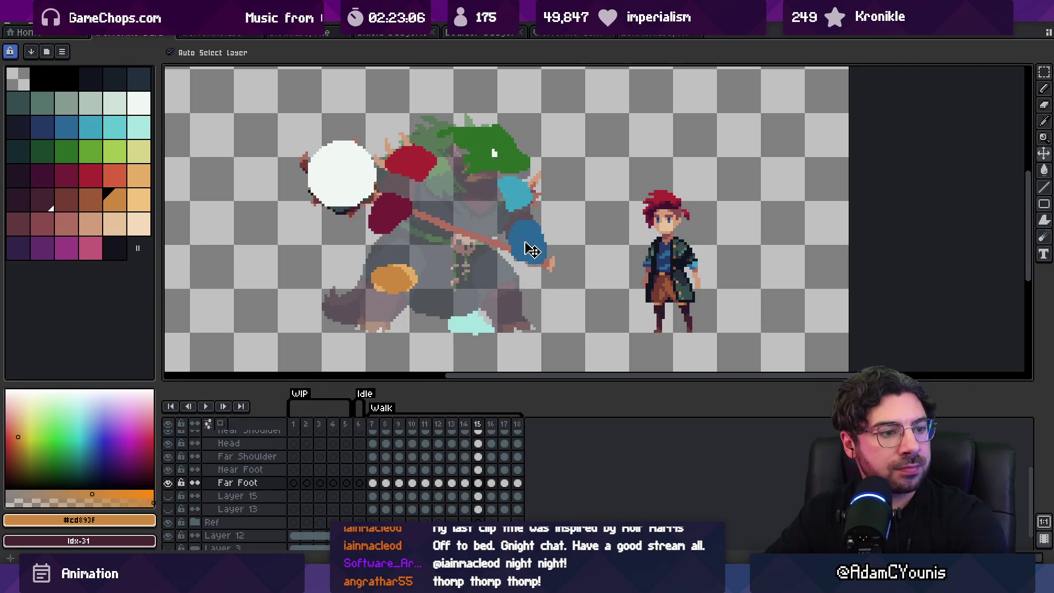
Eyedrop the pale cyan and repaint the far-foot blob's edge with the Pencil.
alt+click(461, 323)
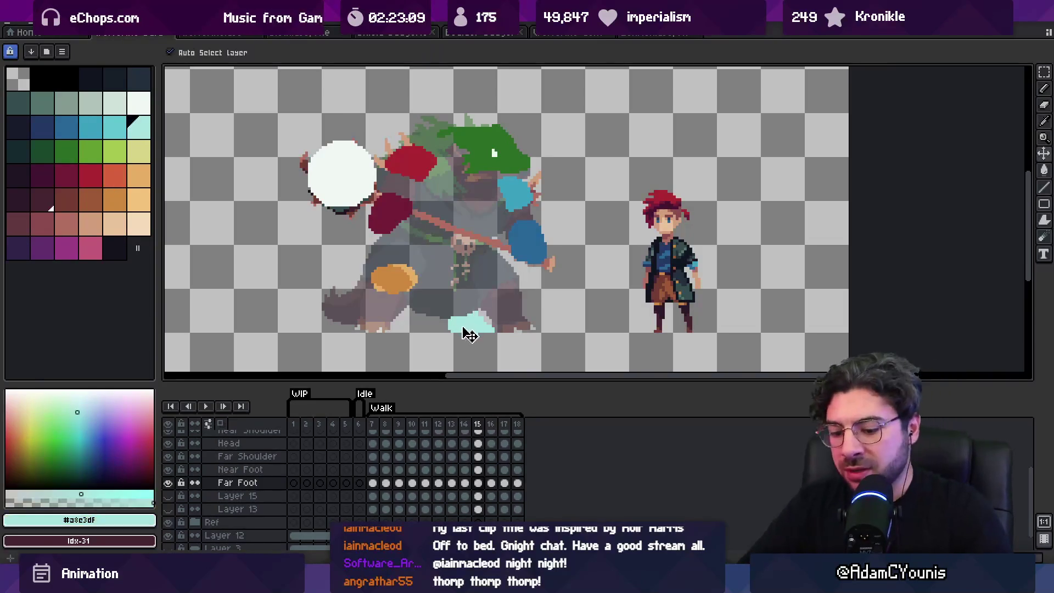
key(b)
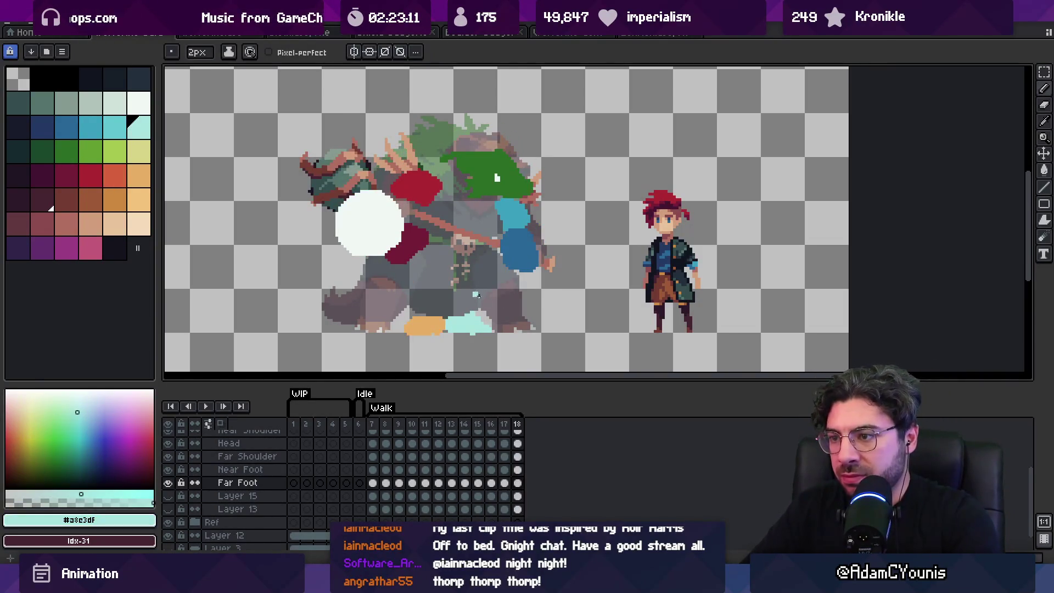
drag(456, 328, 476, 329)
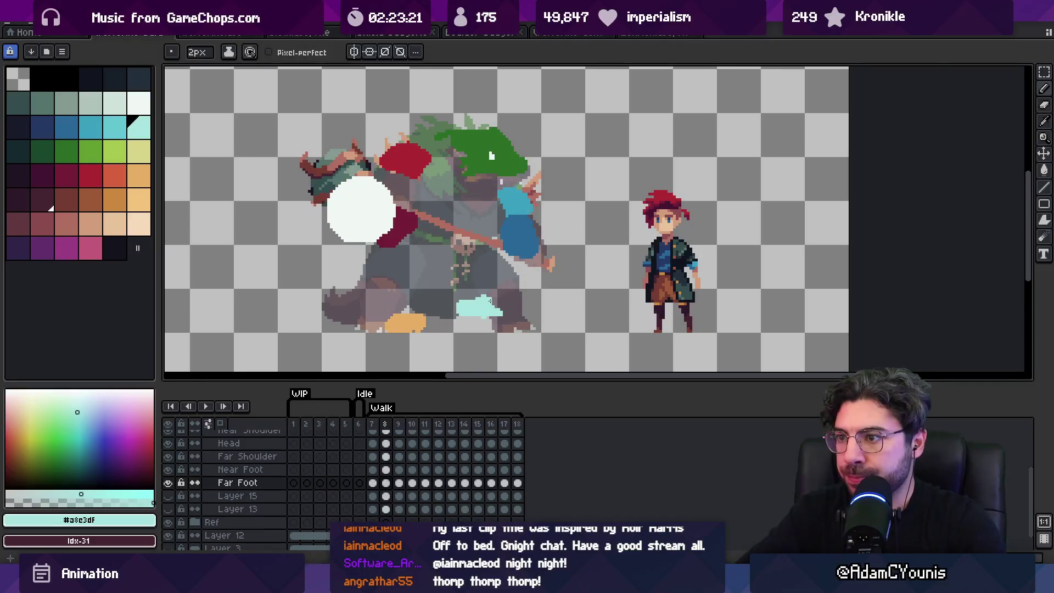
Play the walk, step frames sampling the darker blue #3ba1bf, then replay the loop.
key(Return)
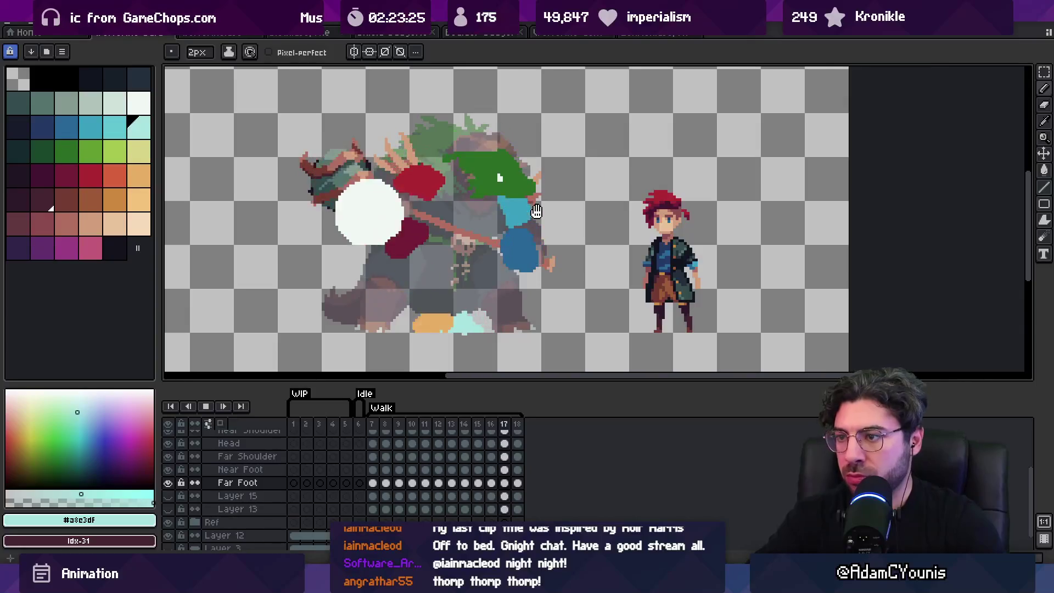
key(Return)
key(Right)
alt+click(527, 185)
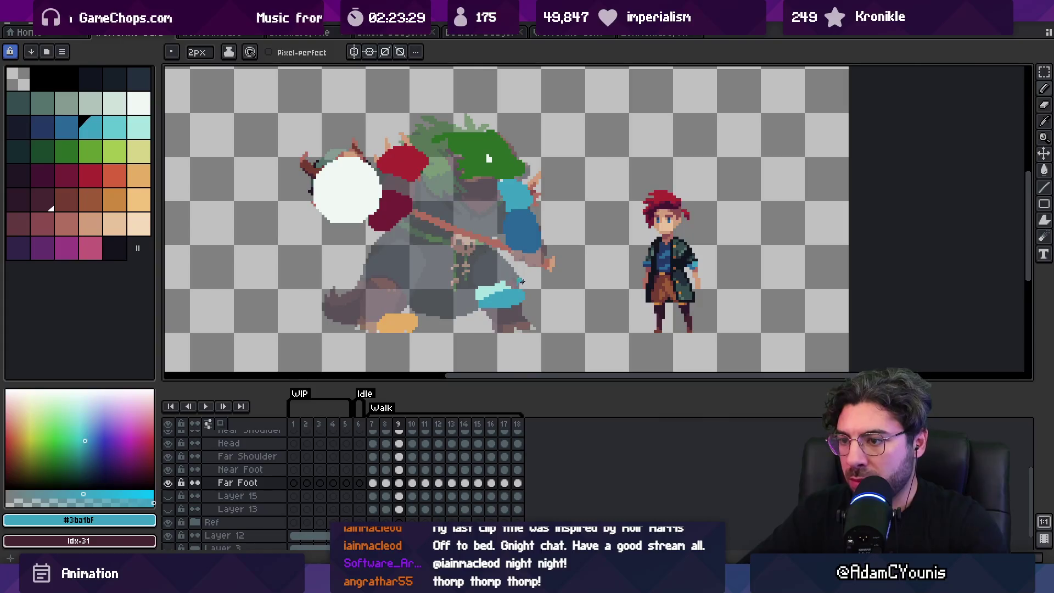
key(Right)
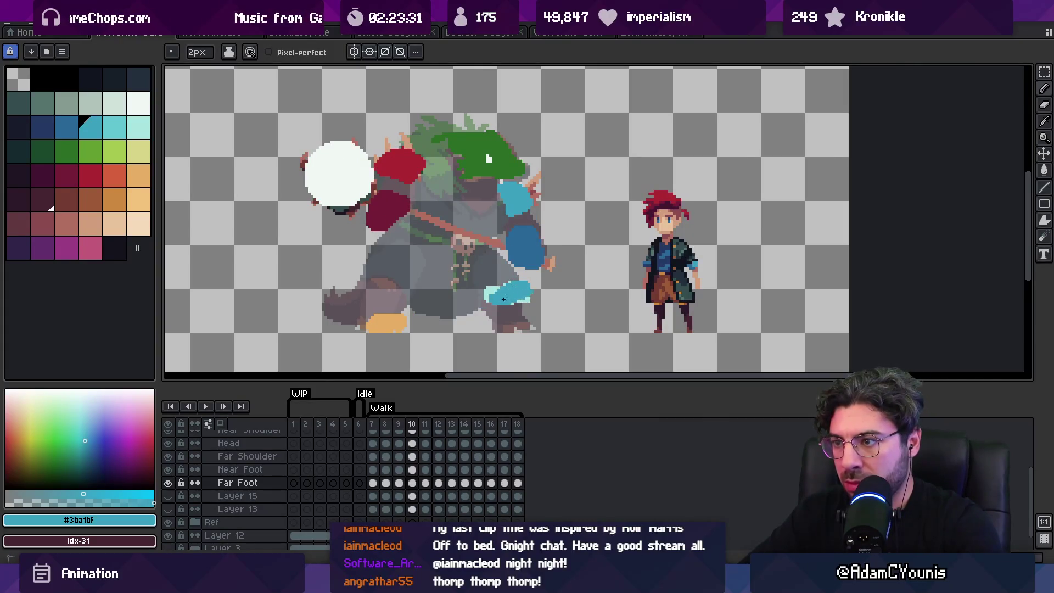
key(Return)
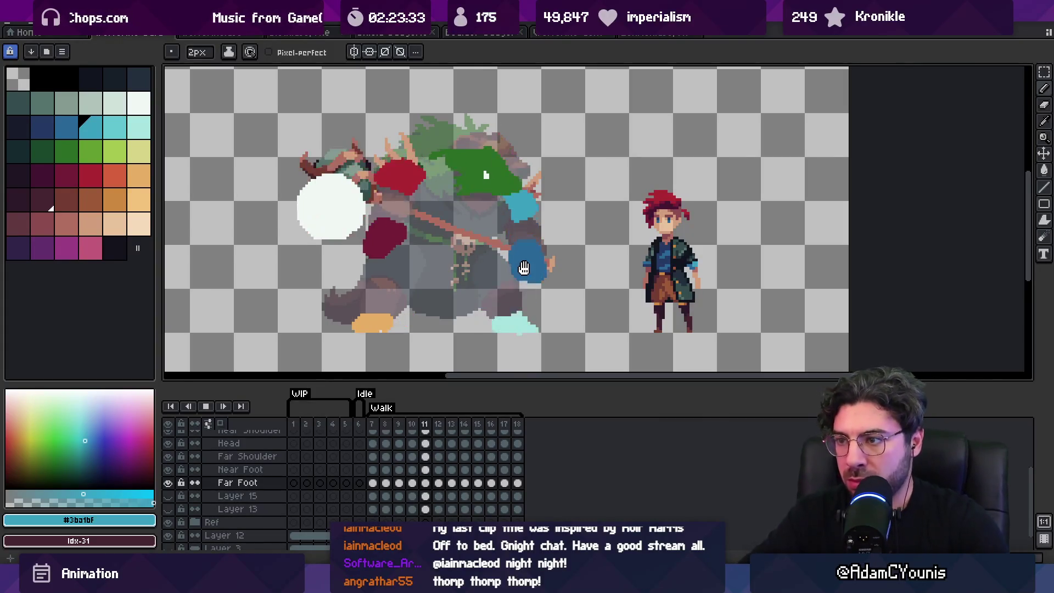
key(z)
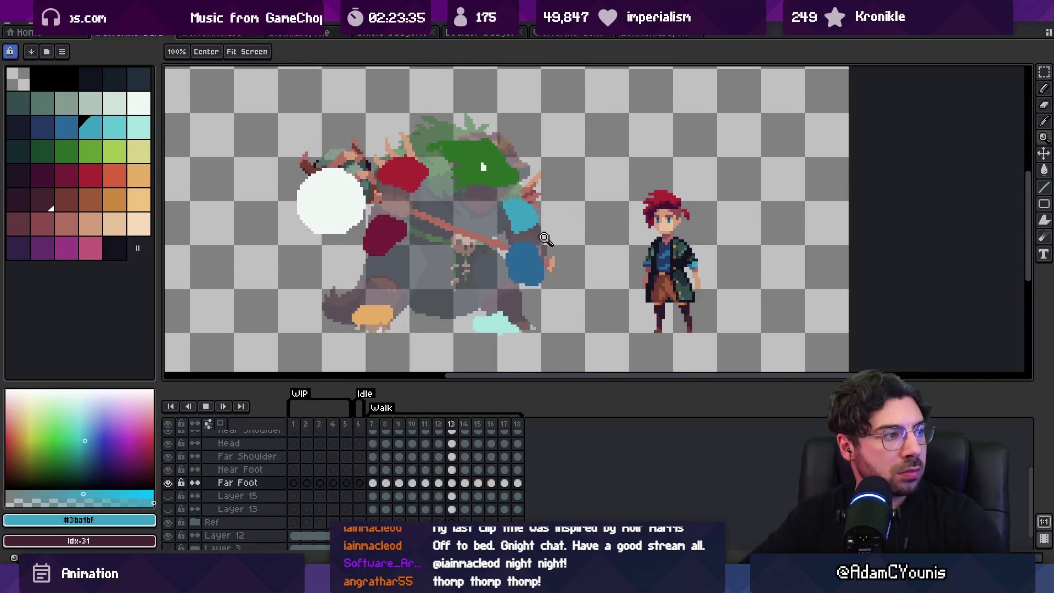
scroll(548, 203, down, 2)
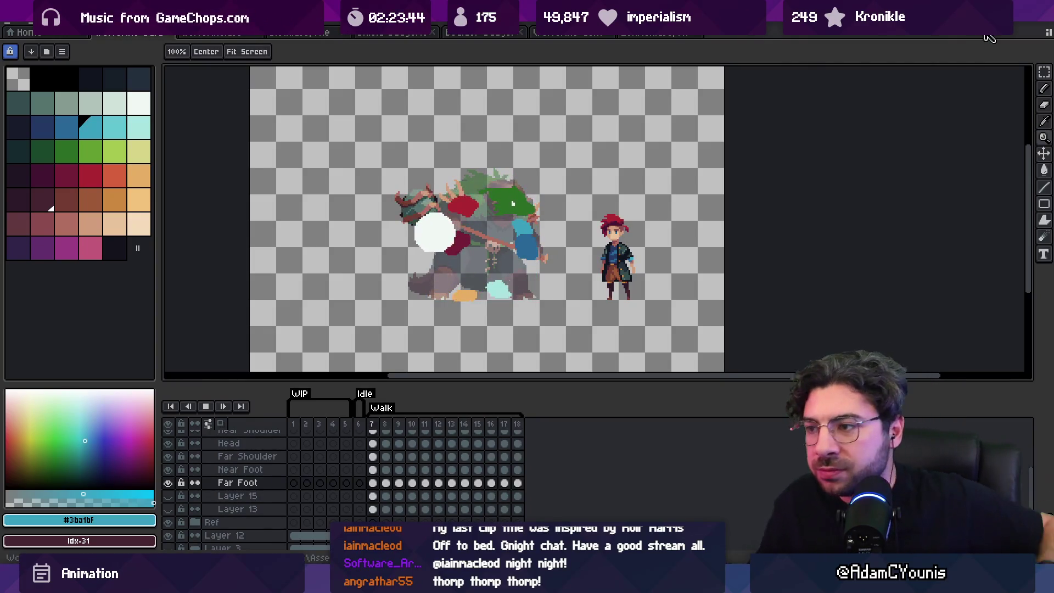
key(space)
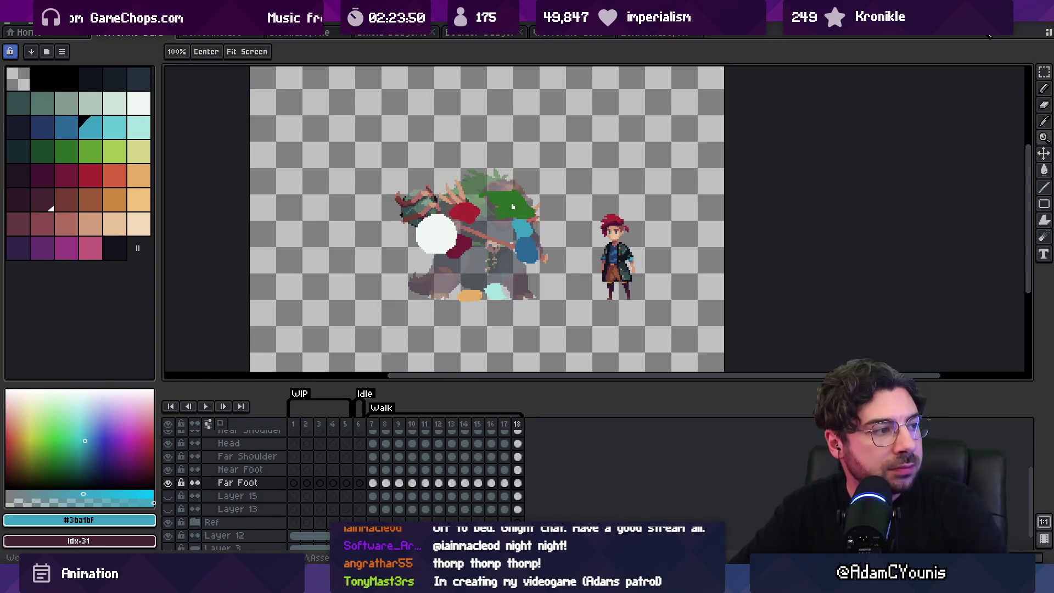
key(space)
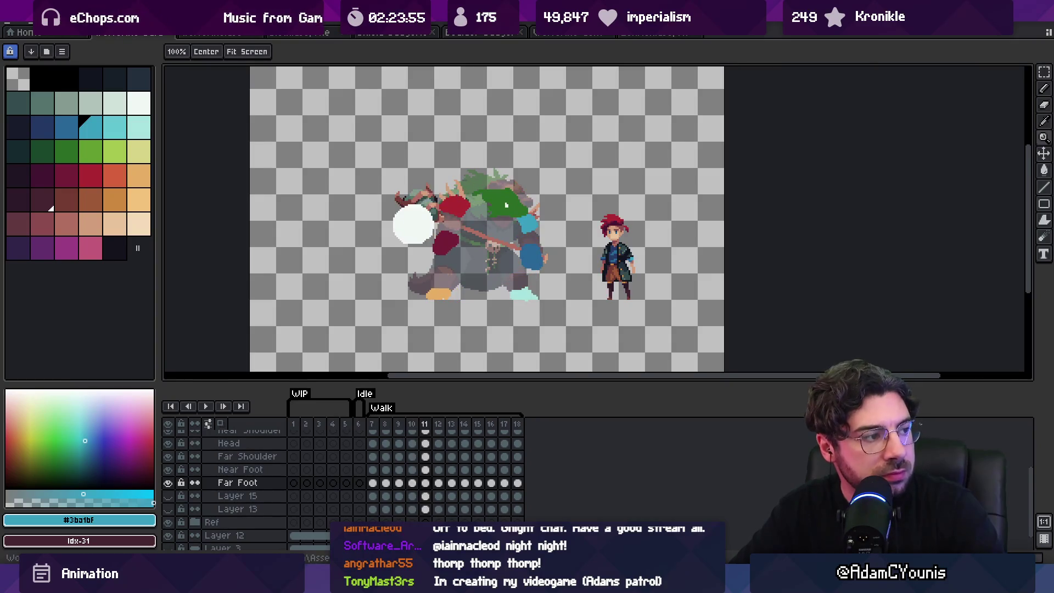
scroll(506, 309, up, 1)
key(v)
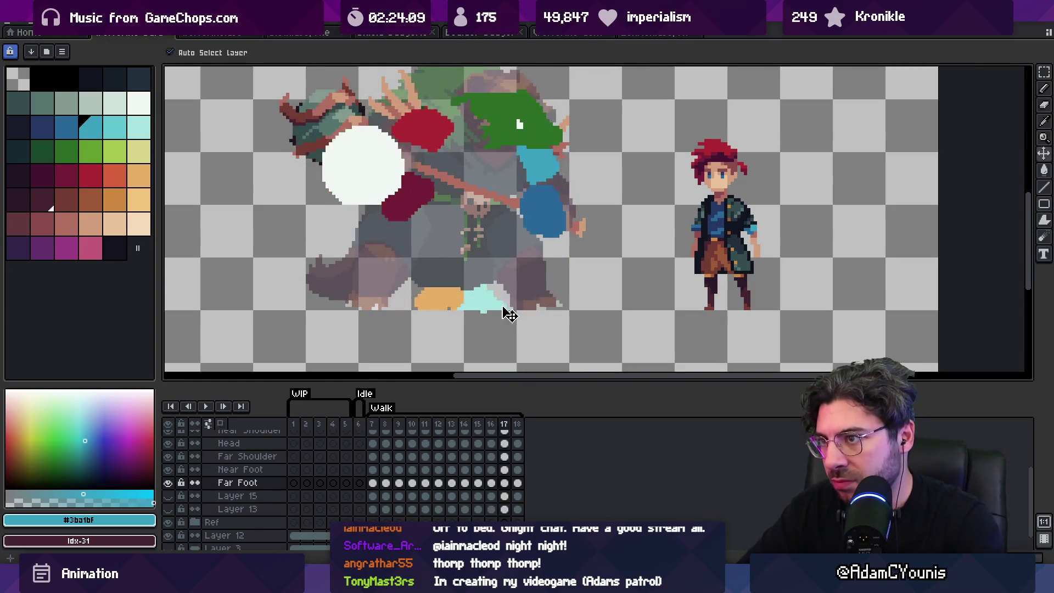
click(425, 252)
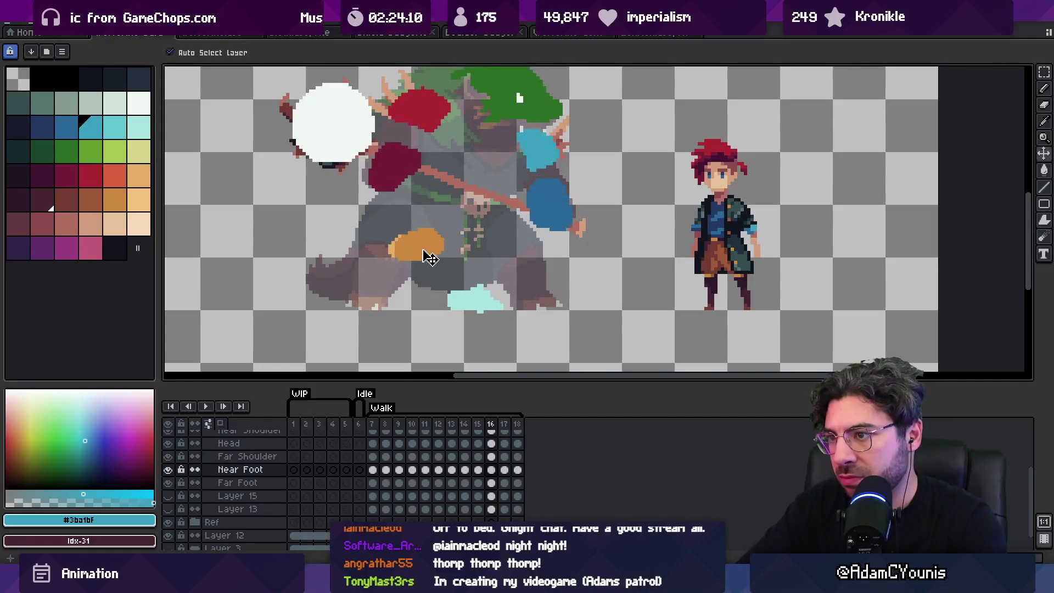
key(Right)
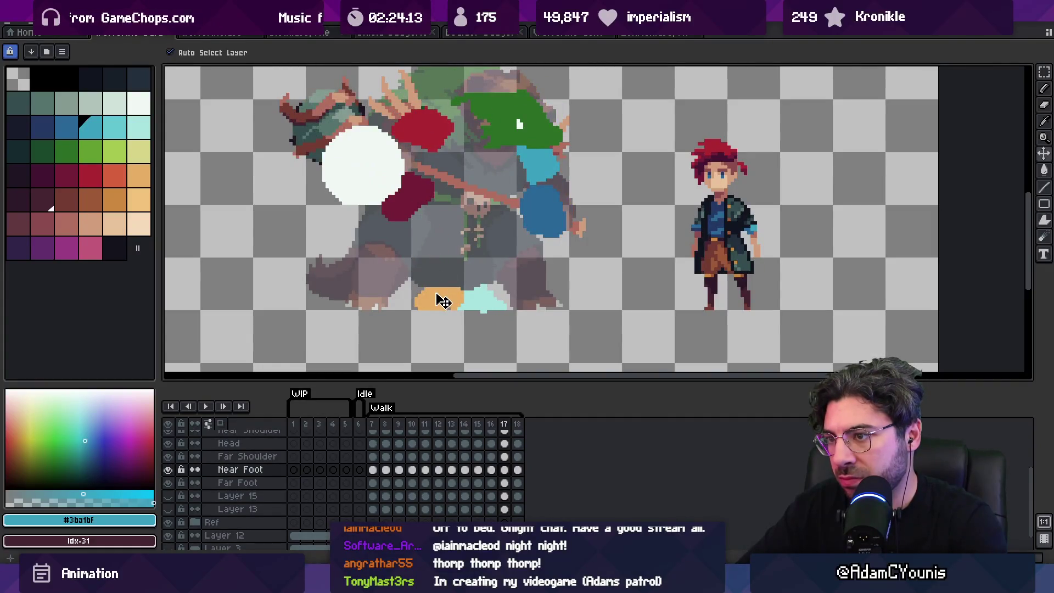
key(Right)
key(Right)
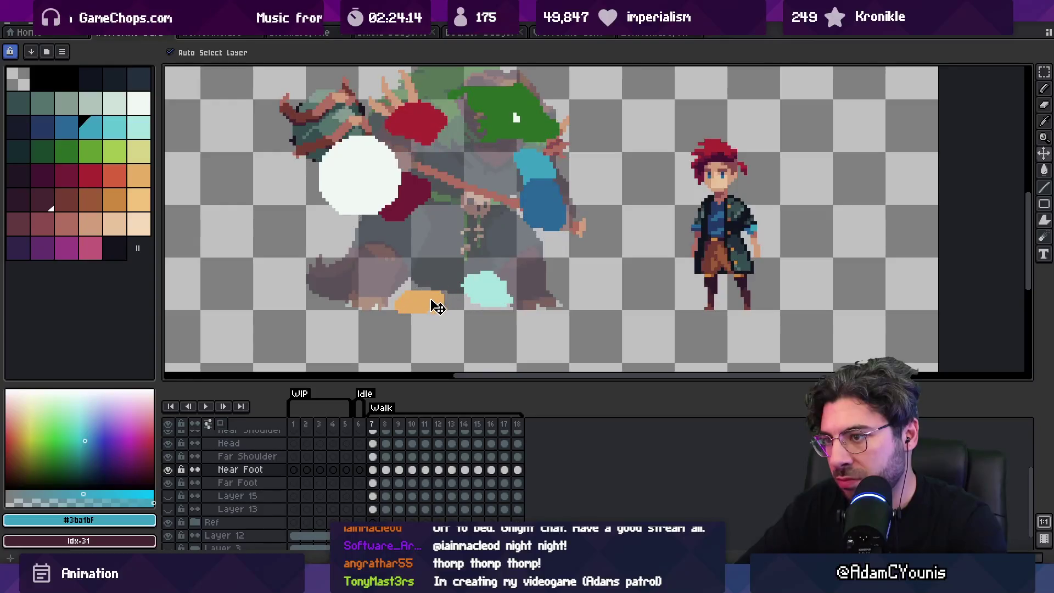
key(Return)
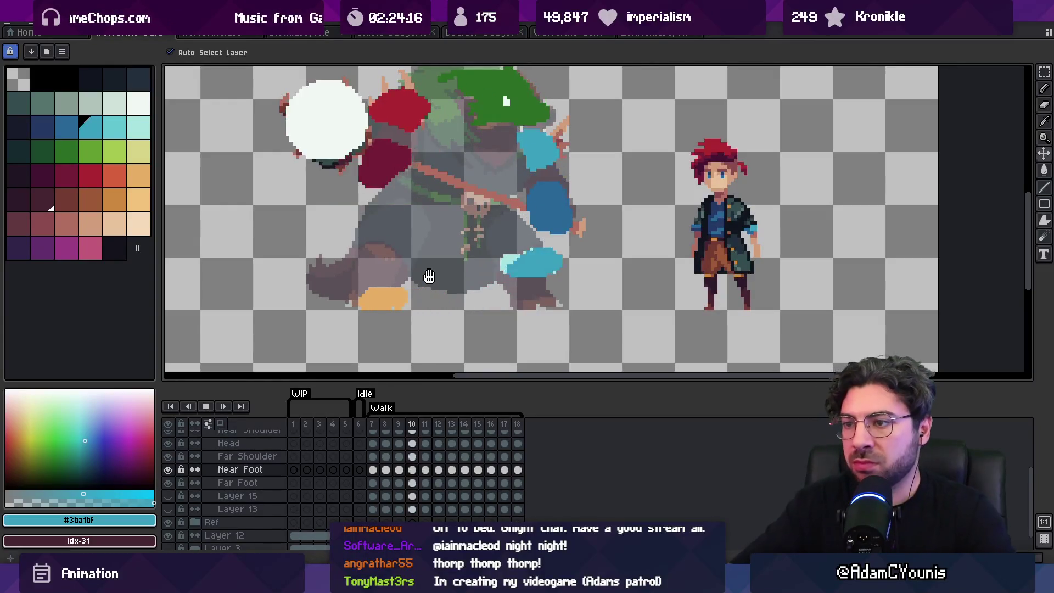
key(z)
scroll(490, 256, down, 3)
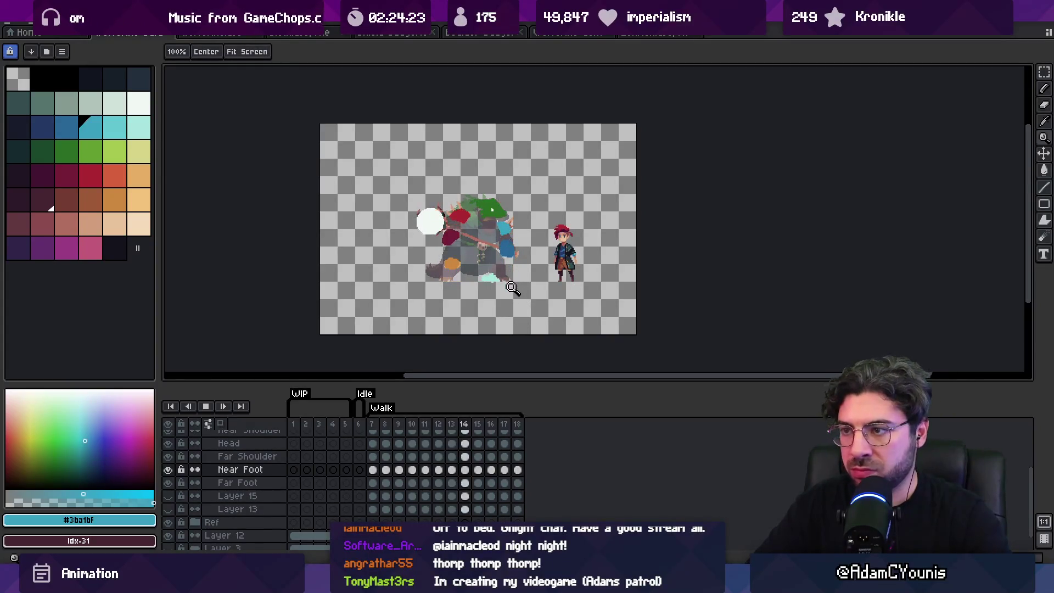
scroll(483, 220, up, 1)
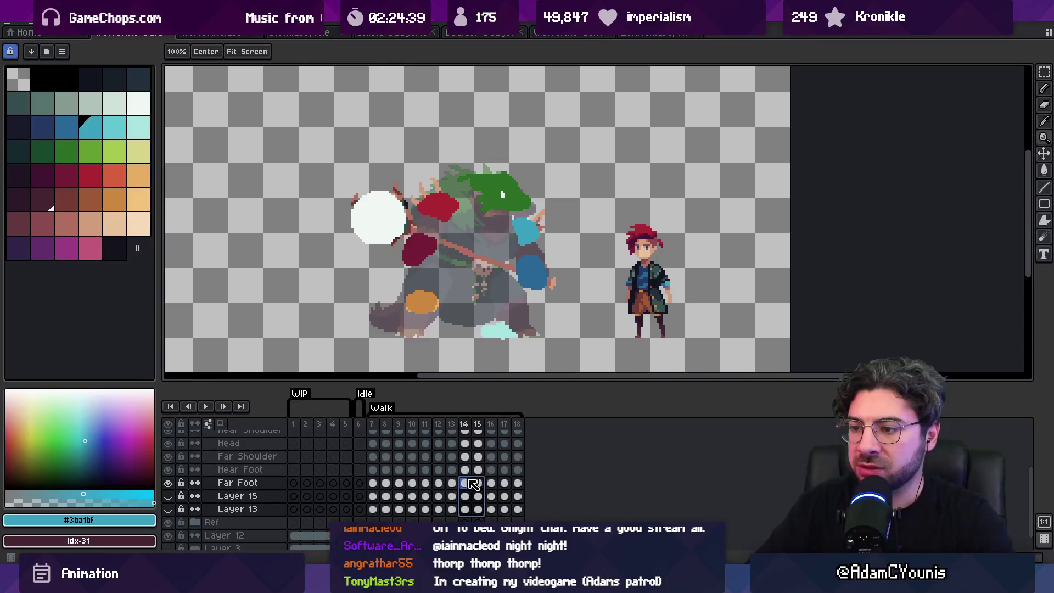
scroll(472, 483, up, 3)
scroll(456, 451, down, 2)
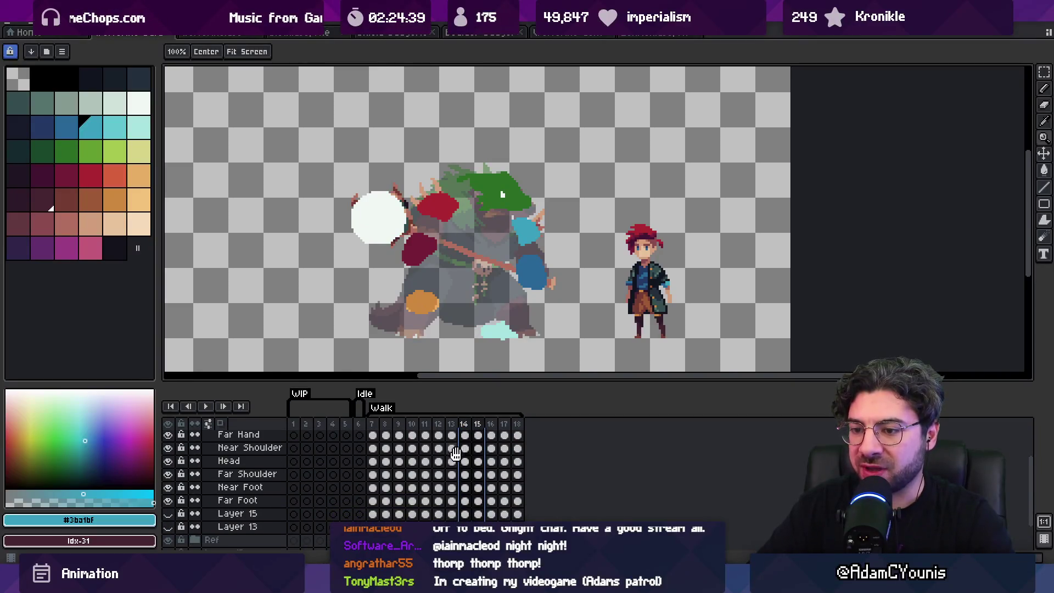
Select frames 14–16 of the upper layers and shift the head, red blob and white hand up.
shift+click(252, 501)
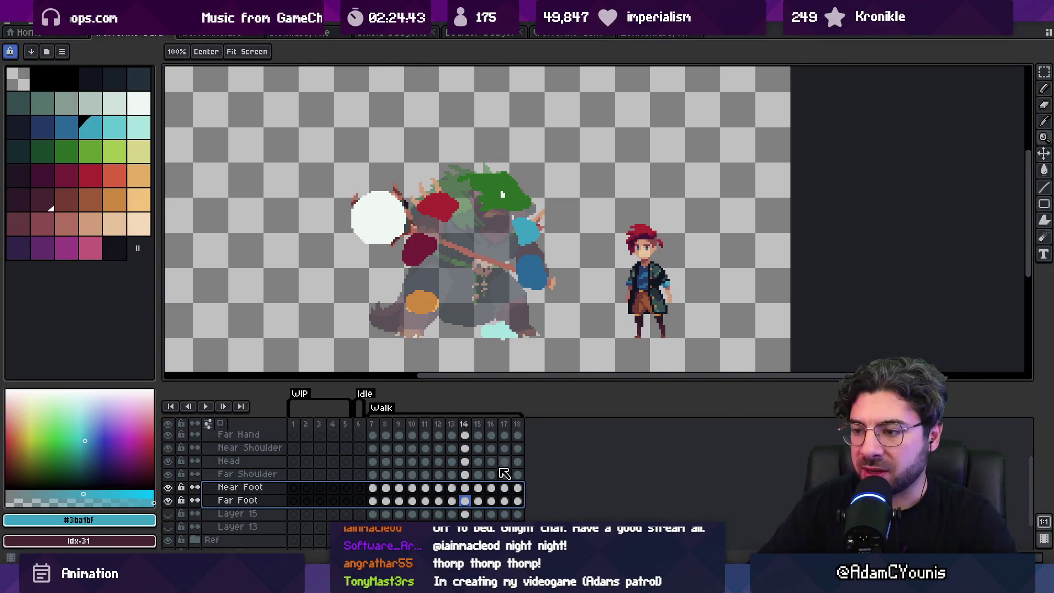
click(470, 474)
drag(372, 425, 492, 427)
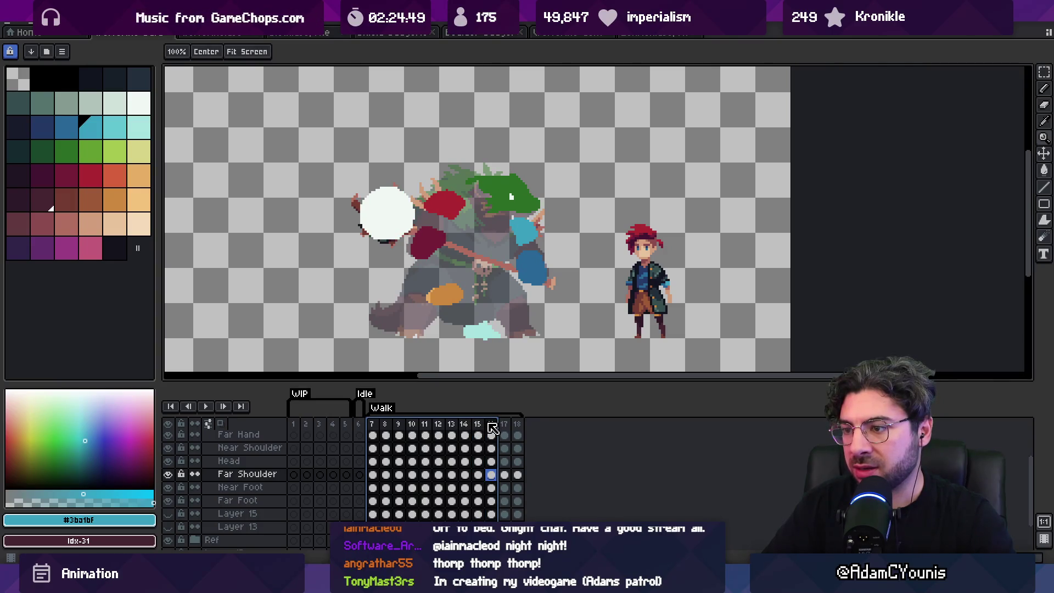
scroll(495, 479, up, 2)
click(470, 451)
key(v)
drag(521, 204, 522, 193)
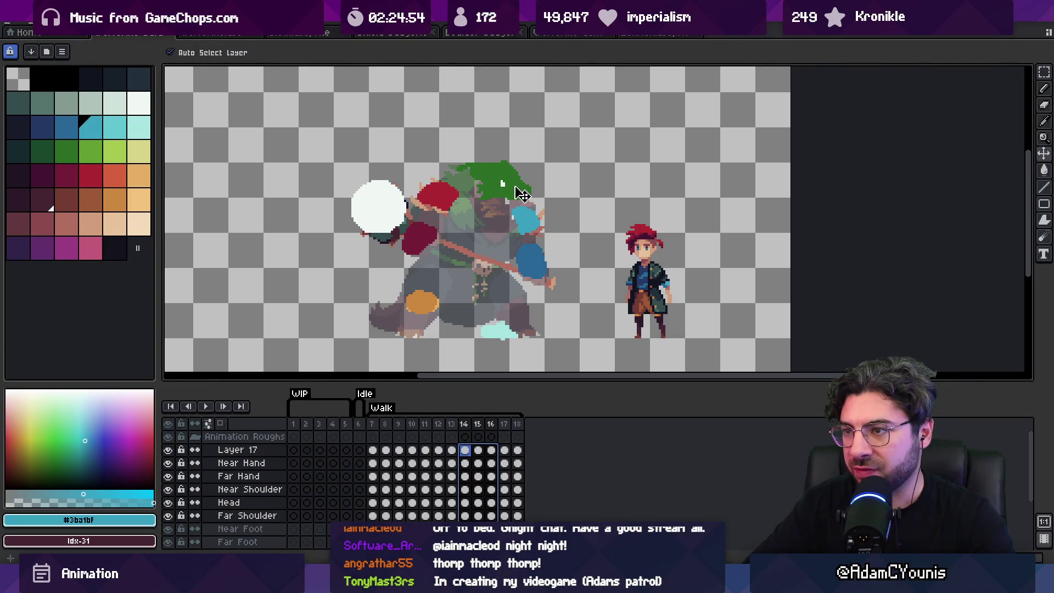
Try frames 13–15 and 7–10, play the walk, then select frames 8–10 from Layer 17 to Head.
mouse_move(451, 424)
mouse_down()
mouse_move(424, 424)
mouse_move(511, 420)
mouse_up()
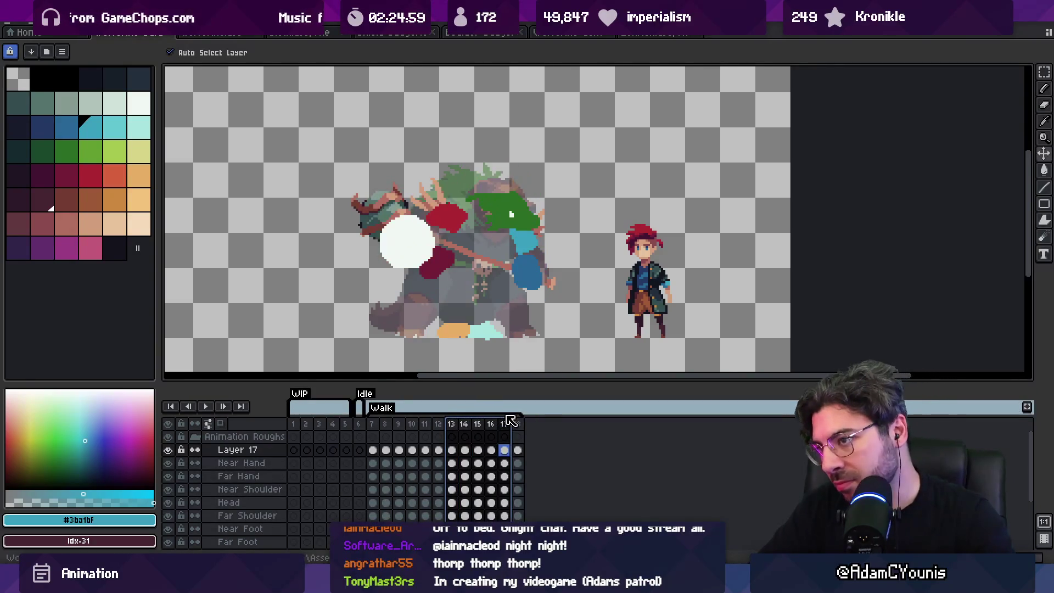
drag(372, 423, 417, 419)
key(Return)
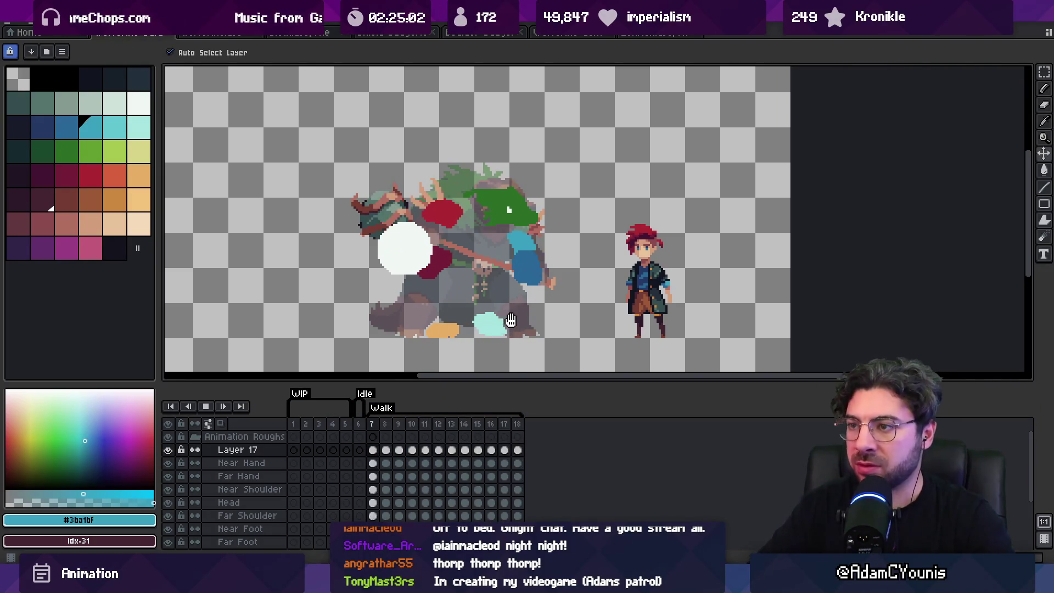
key(Return)
key(Return)
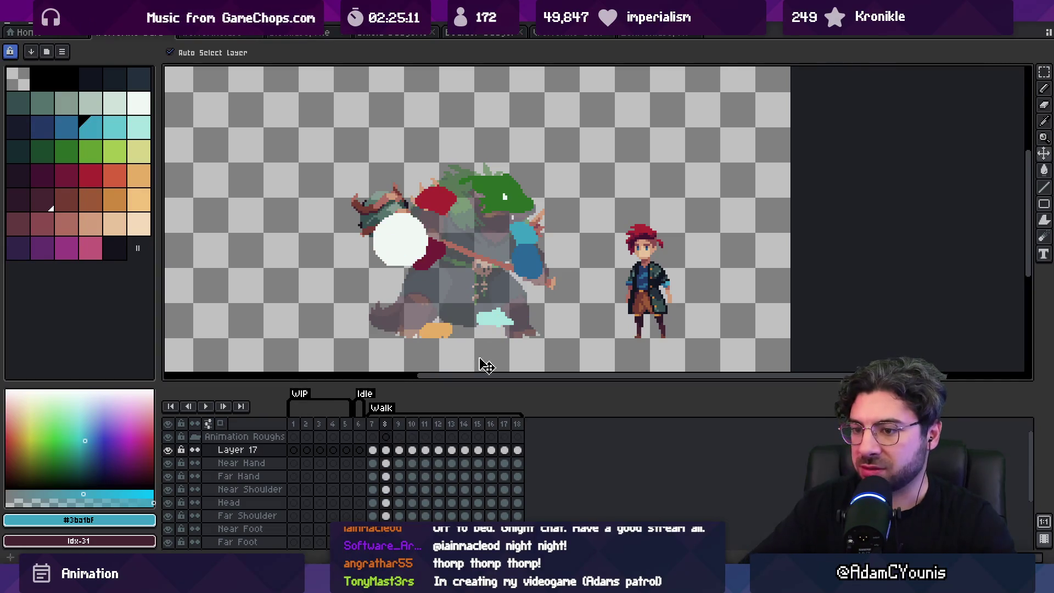
drag(400, 460, 415, 505)
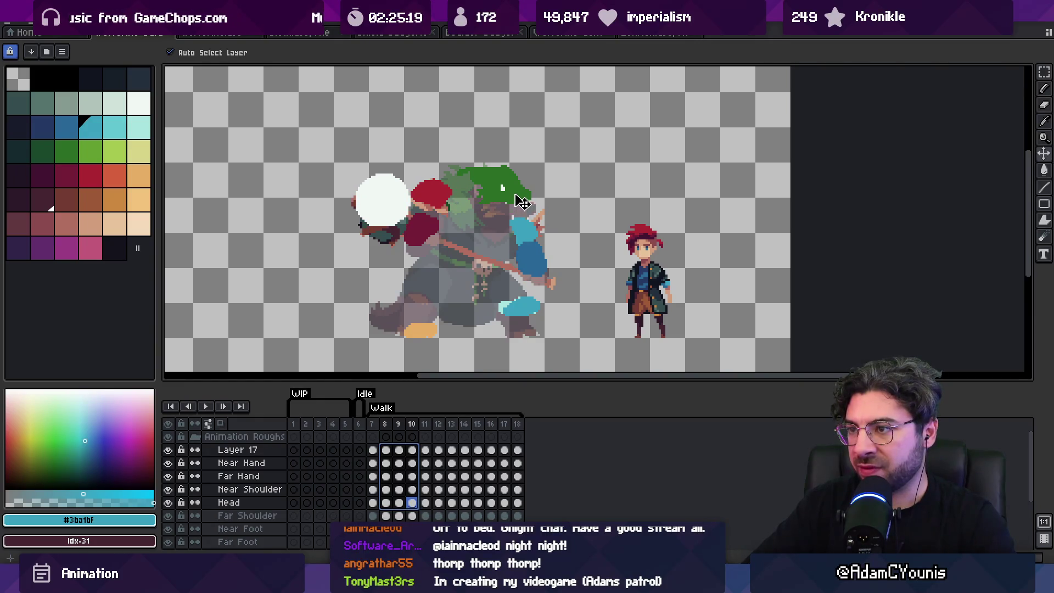
Play the walk cycle, zooming the view out and back in, then stop playback.
key(Return)
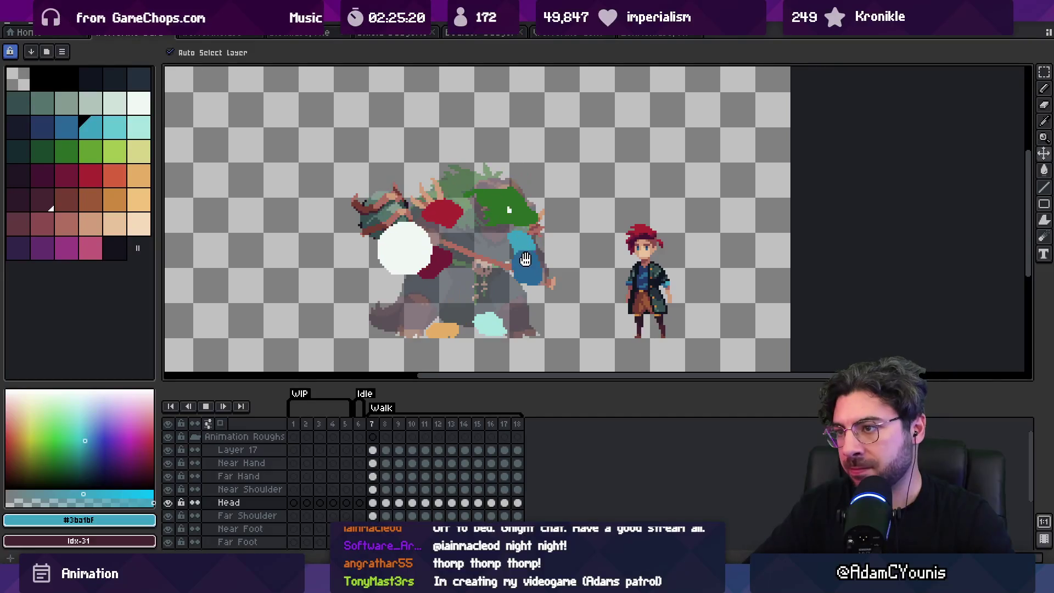
key(z)
scroll(526, 269, down, 4)
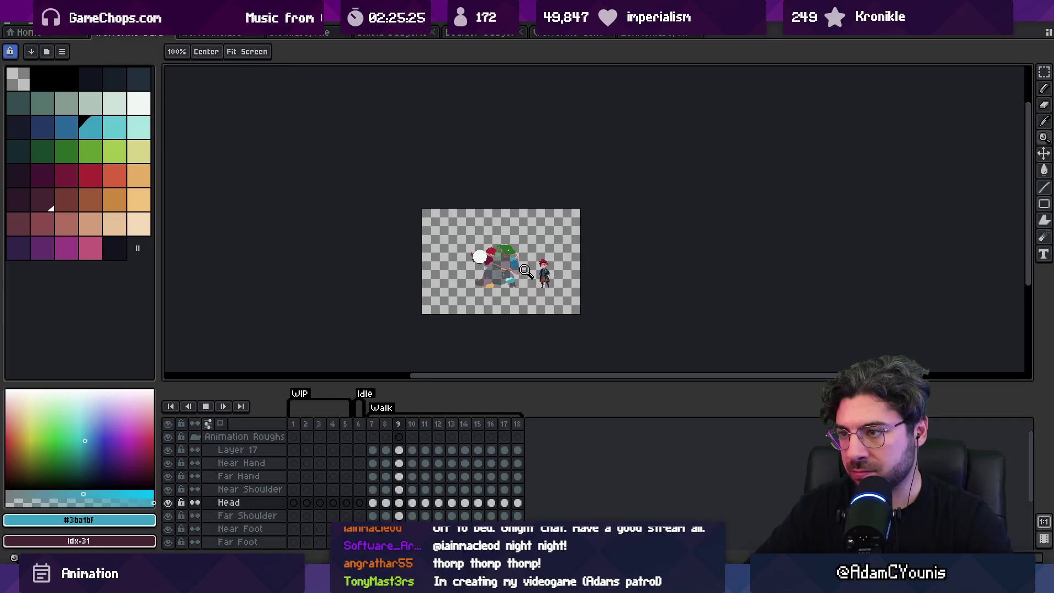
scroll(511, 270, up, 4)
key(Return)
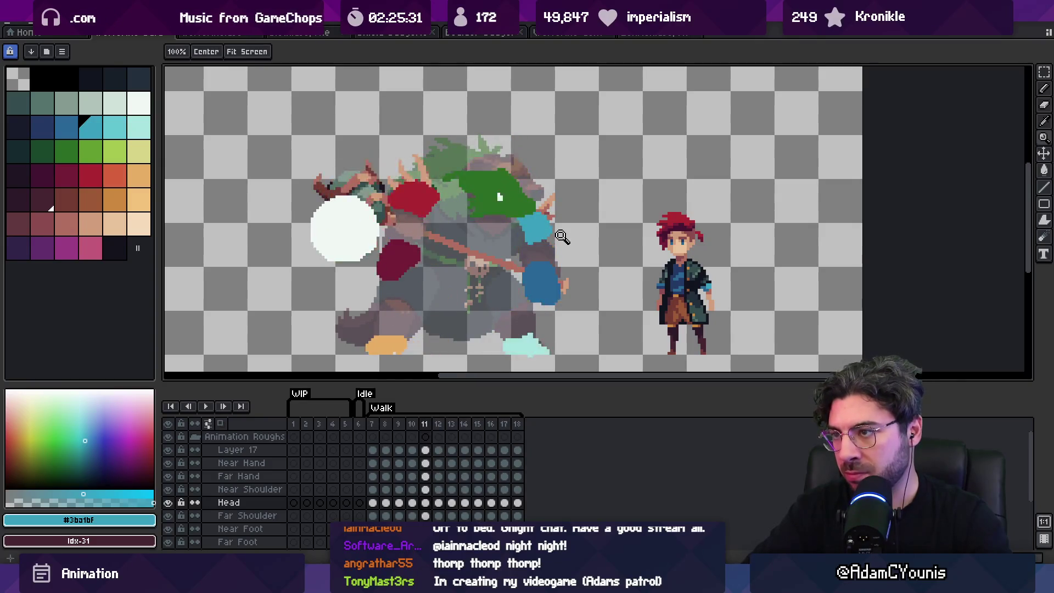
key(v)
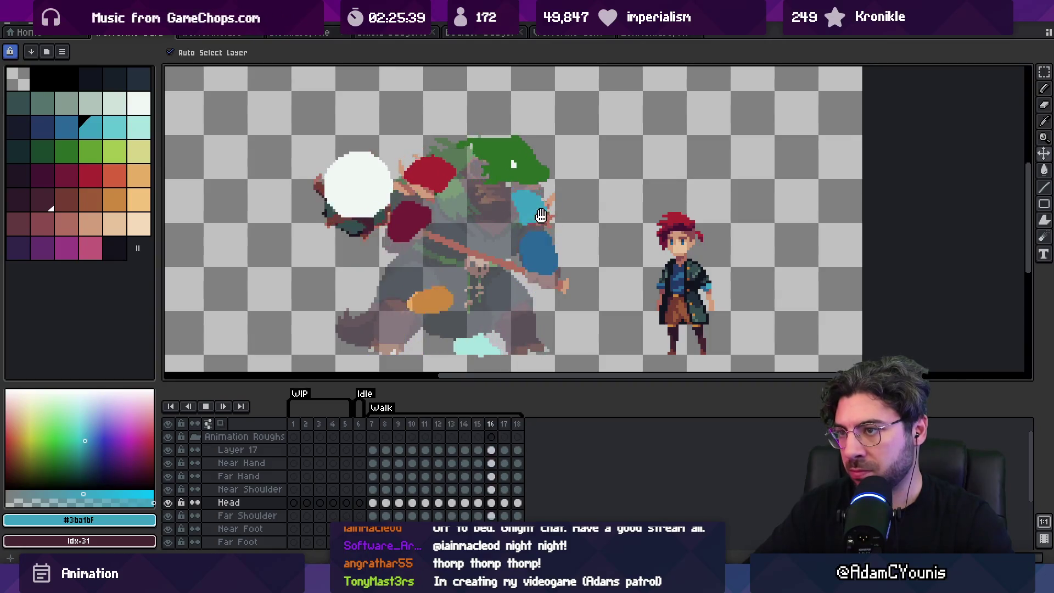
key(Return)
Select the Near Shoulder blob's layer and flip between frames 7 and 8 to compare poses.
key(Right)
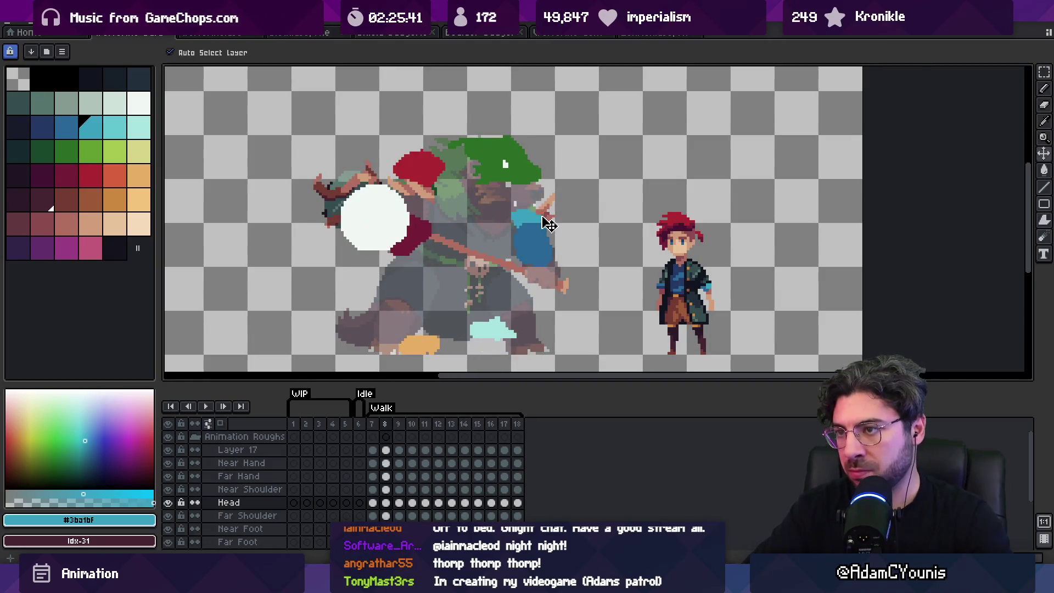
click(425, 175)
key(Right)
key(Left)
key(Right)
key(Left)
key(Left)
Move to the Far Shoulder layer and flip between frames 13 and 14, settling on 14.
key(Right)
key(Down)
key(Down)
key(Right)
key(Right)
key(Right)
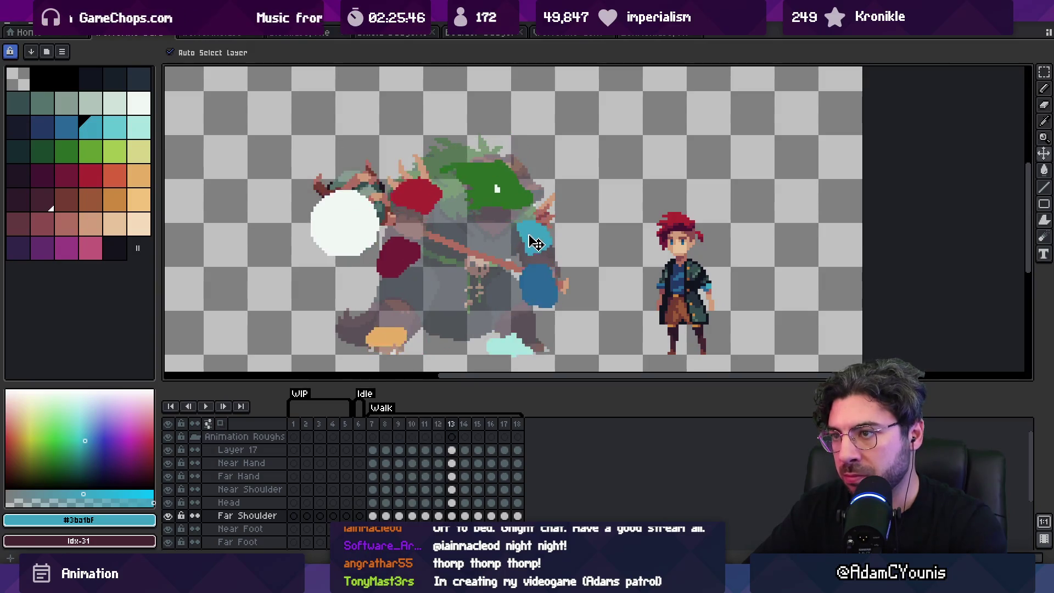
key(Right)
key(Left)
key(Right)
key(Left)
key(Right)
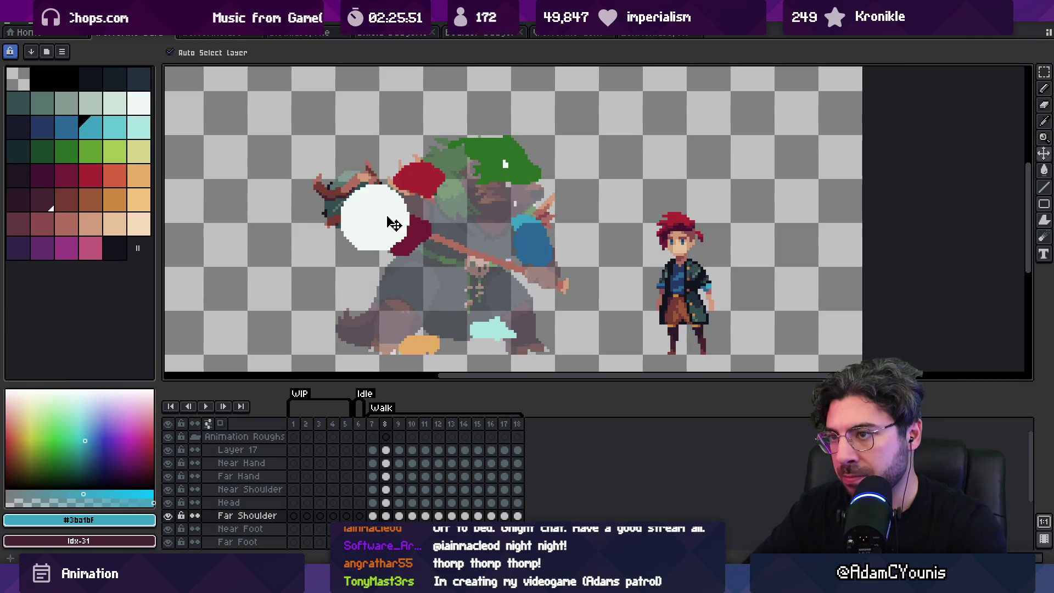
Check the white blob (Layer 17) and Near Hand blob across frames 9 and 10, then replay.
click(395, 227)
click(420, 239)
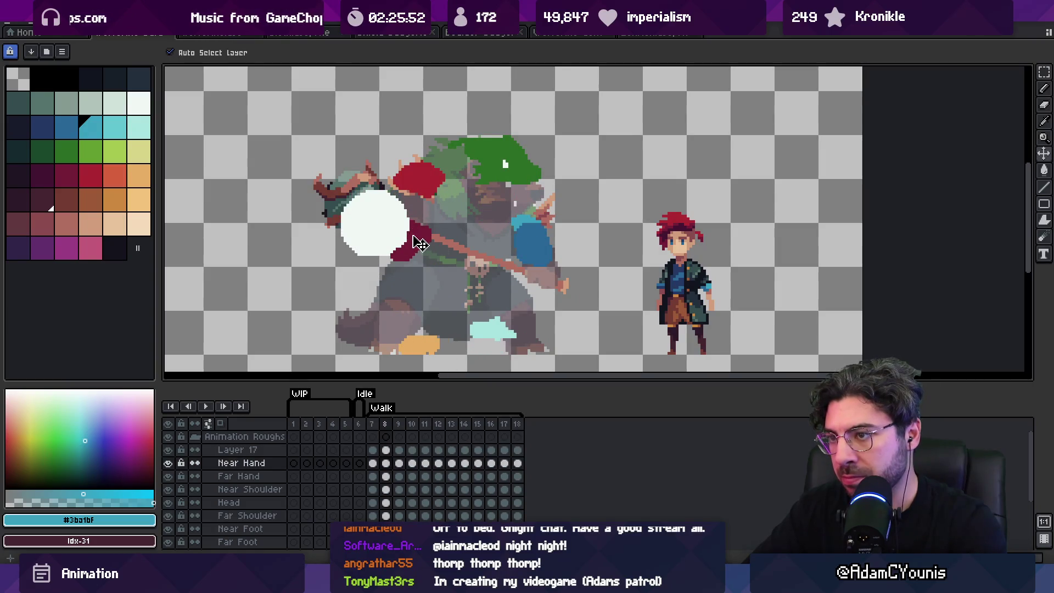
key(Right)
click(393, 221)
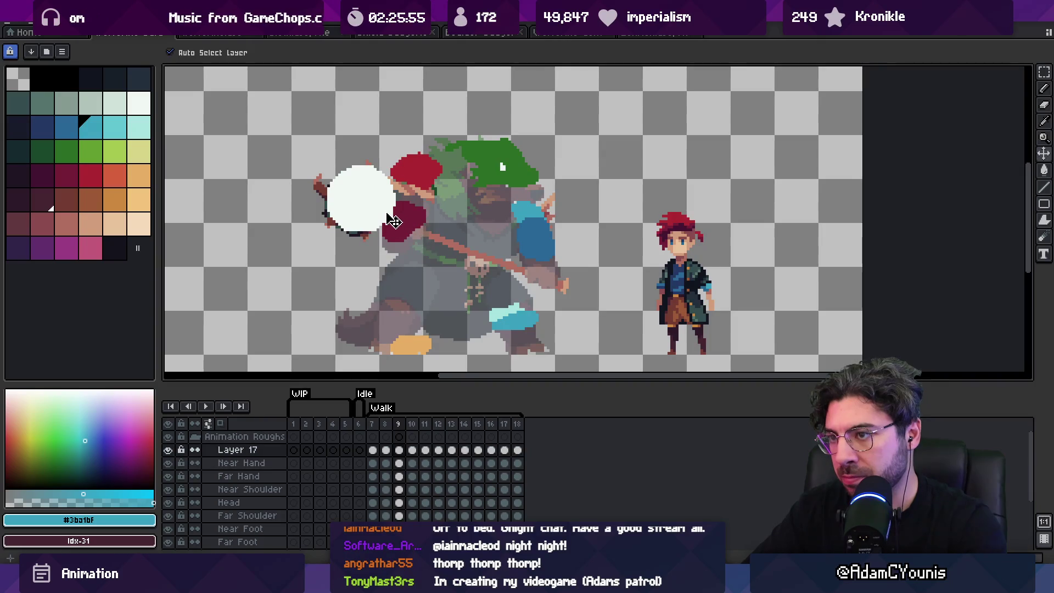
key(Right)
key(Return)
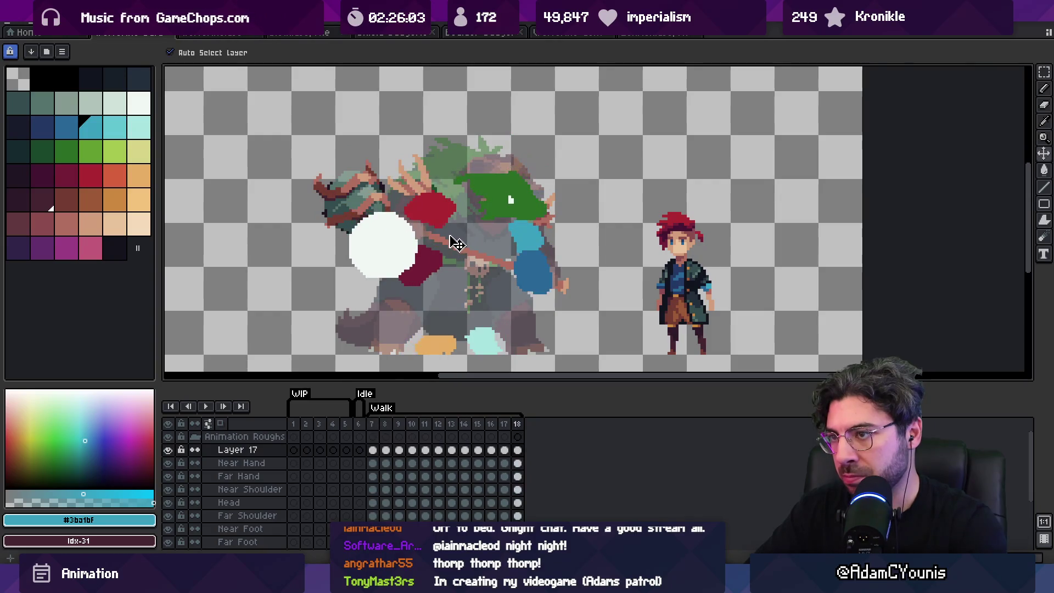
Inspect the Near and Far Shoulder blobs on frames 15–16, then loop playback zoomed out.
click(442, 203)
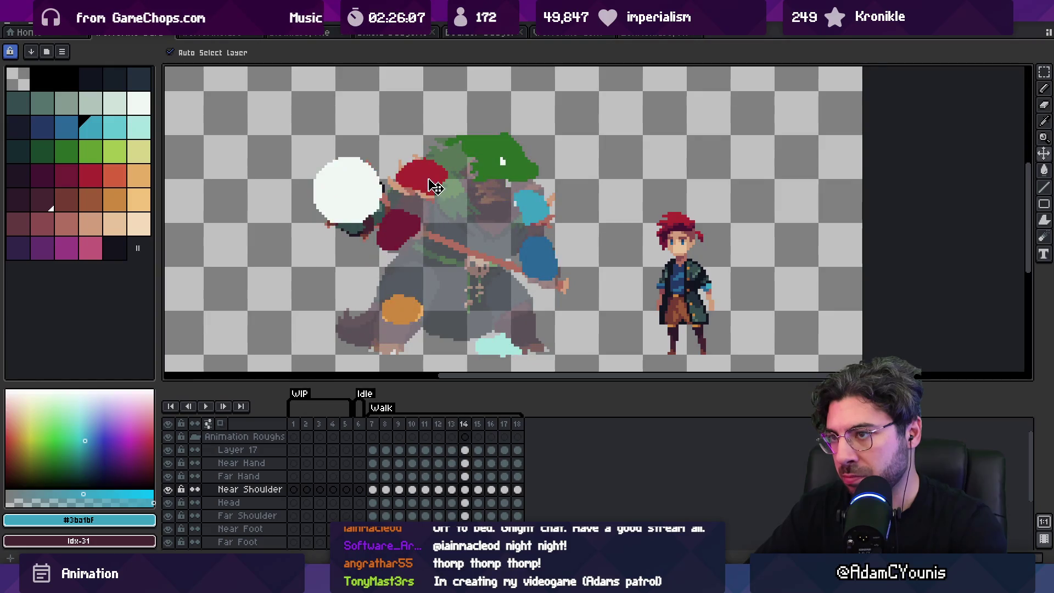
click(536, 213)
key(period)
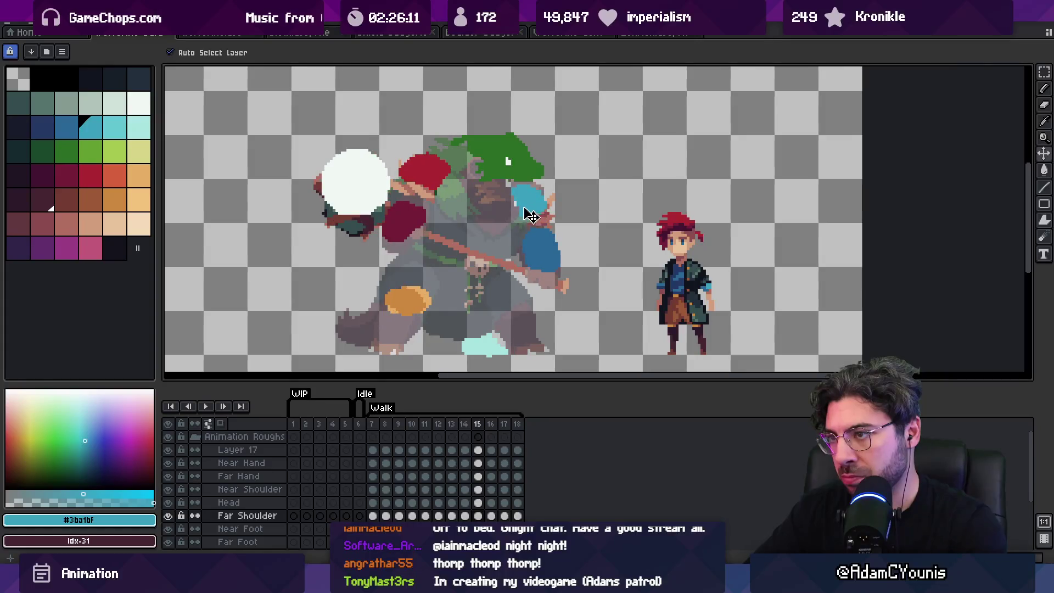
click(437, 172)
key(Right)
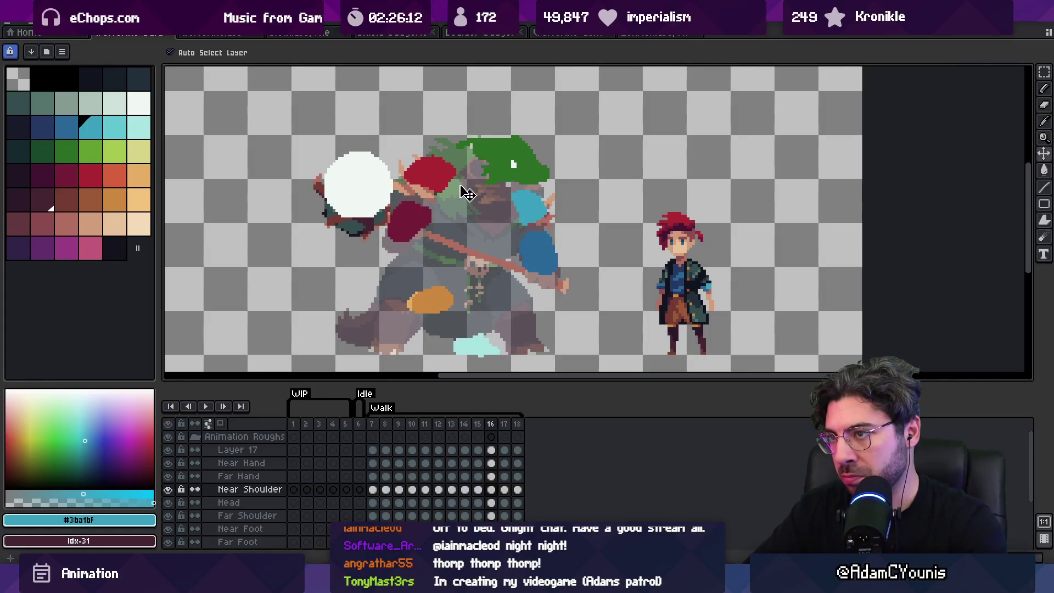
key(space)
key(z)
scroll(590, 178, down, 2)
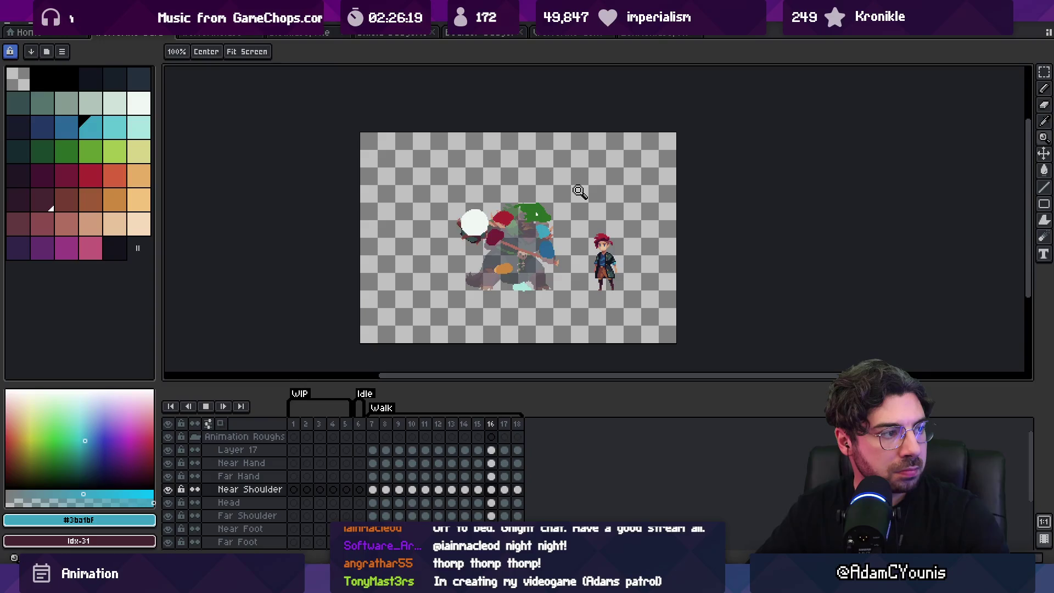
click(561, 227)
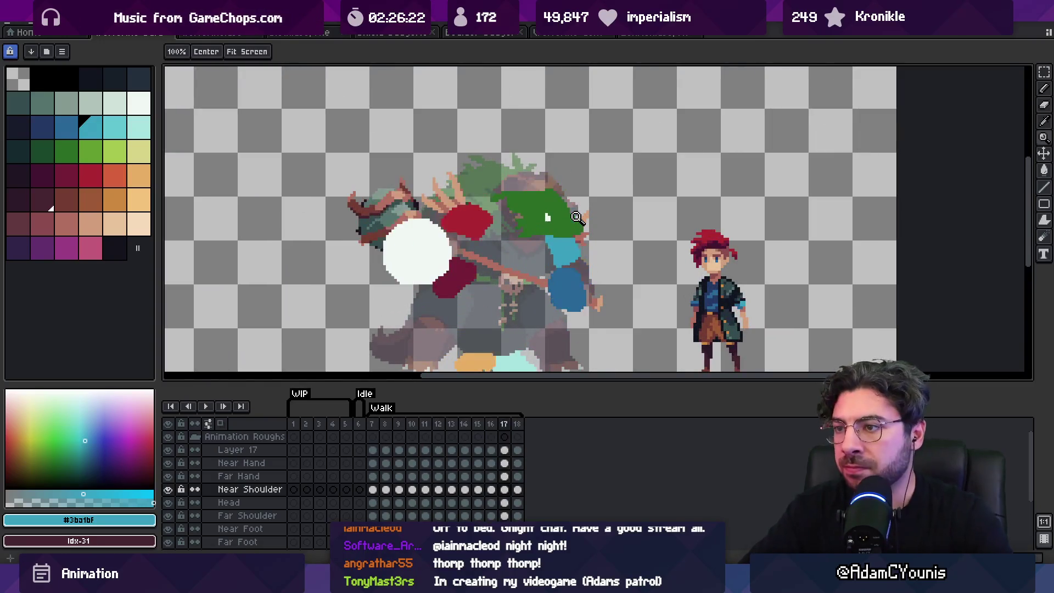
key(v)
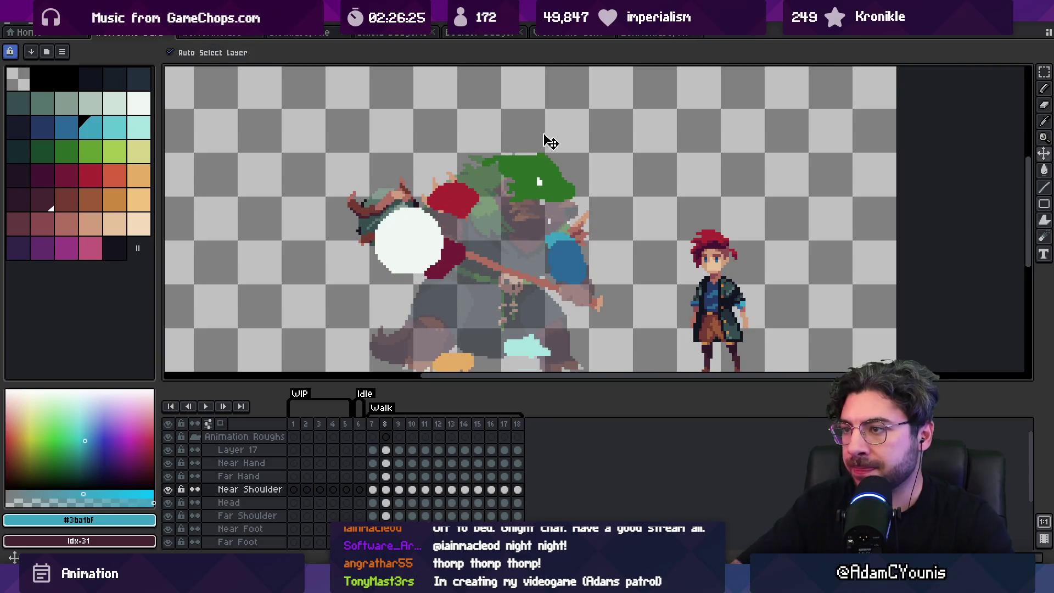
click(547, 183)
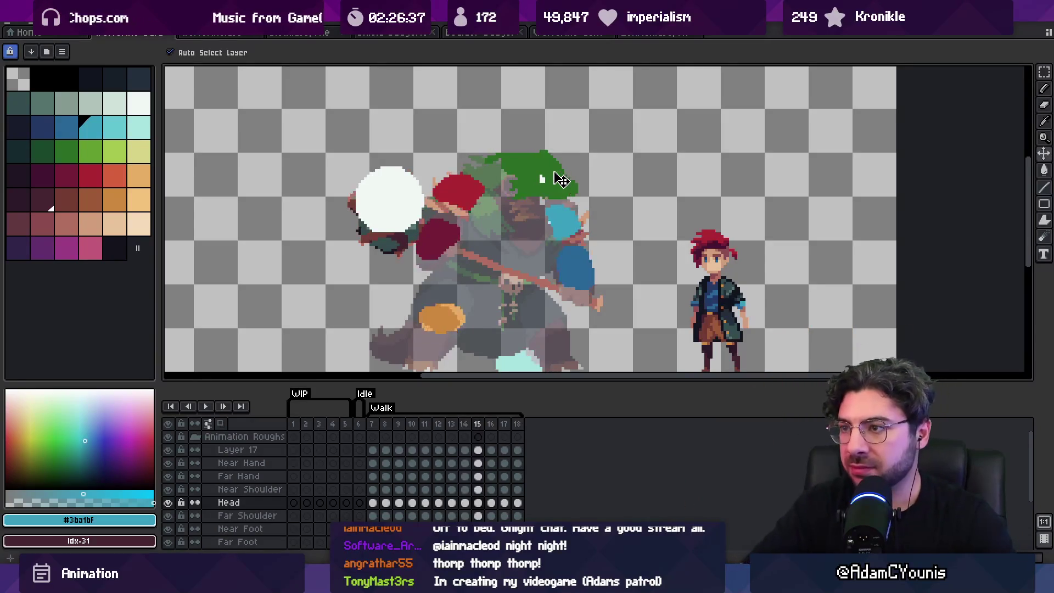
key(Return)
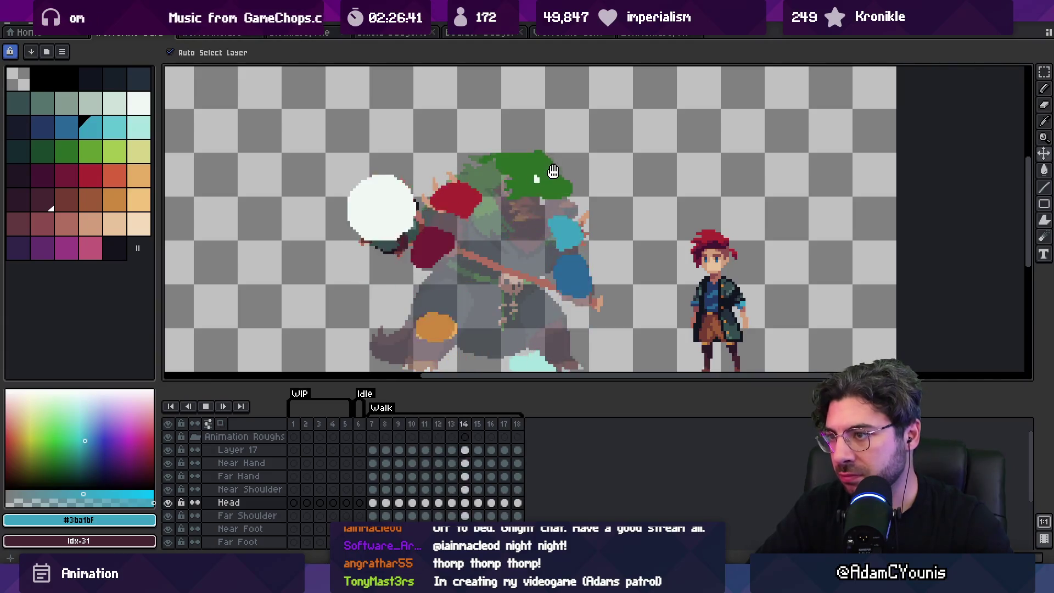
key(Return)
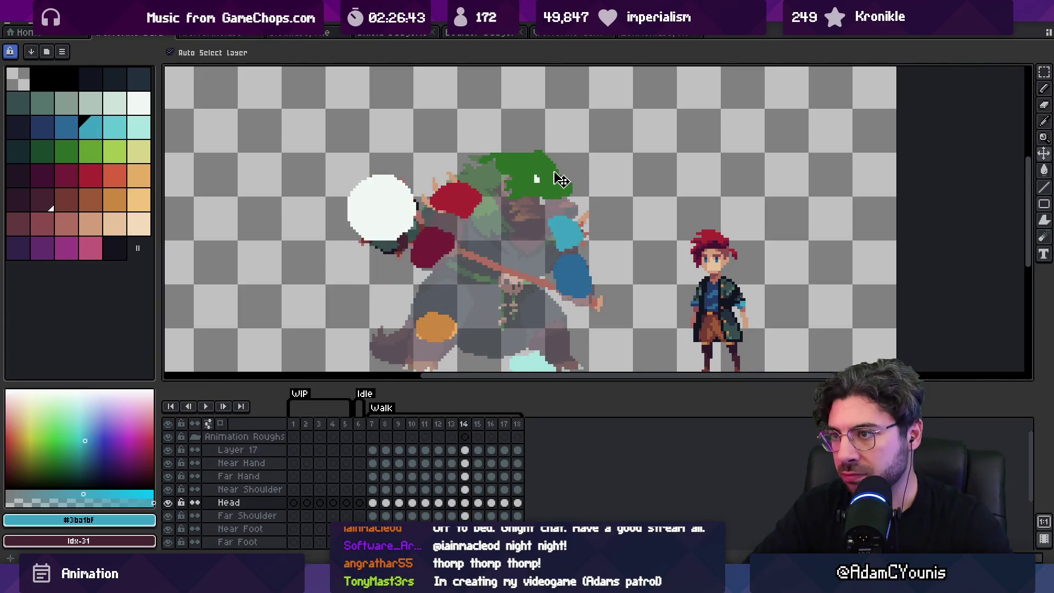
key(Left)
key(Left)
key(Right)
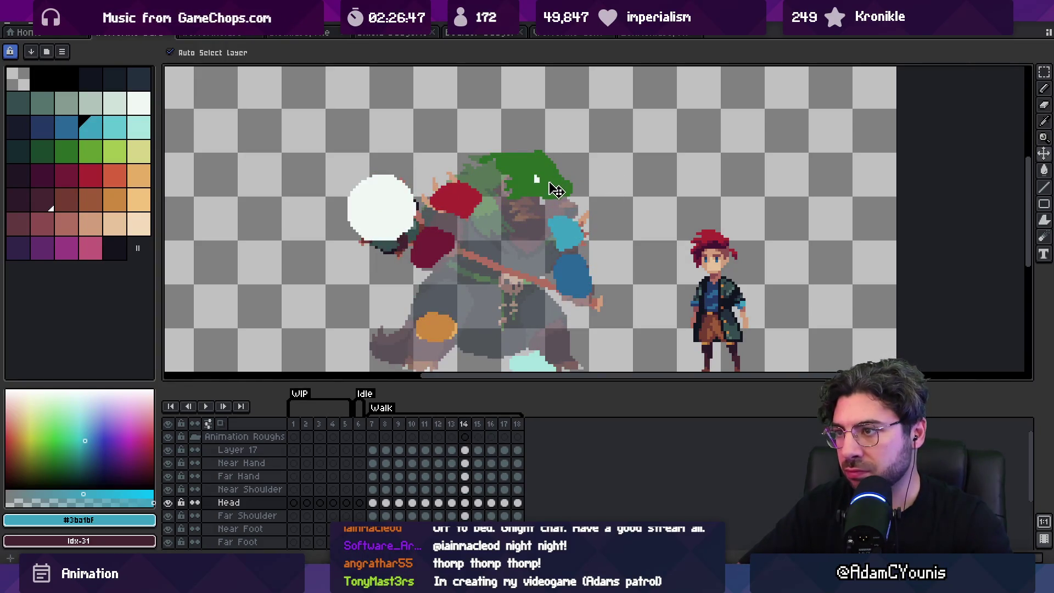
key(Right)
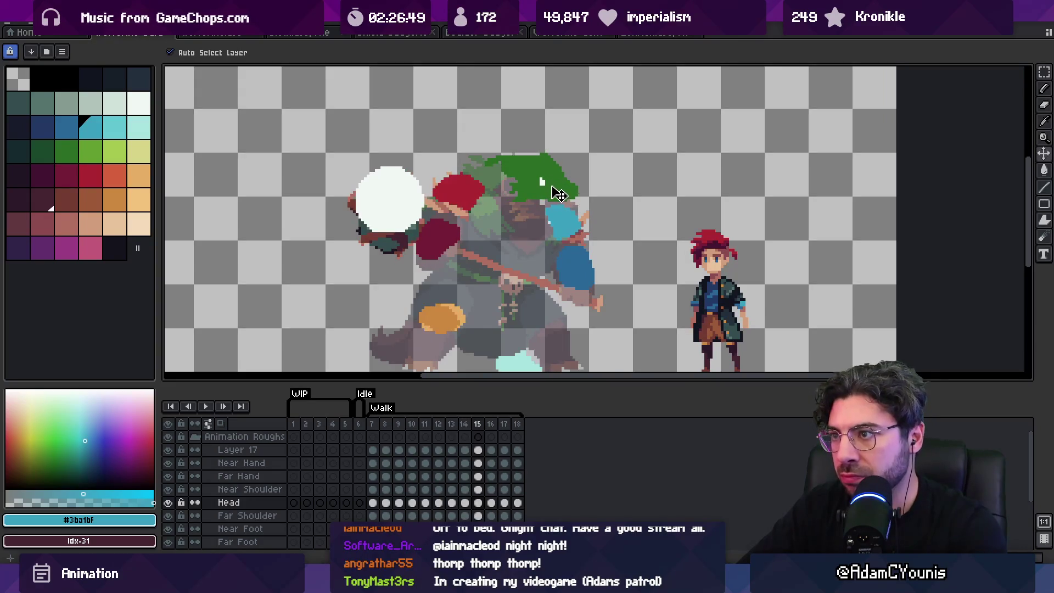
key(Right)
key(Right)
key(Left)
key(Left)
key(Left)
key(Left)
key(Left)
key(Left)
key(Right)
key(Left)
key(Right)
key(Right)
key(Right)
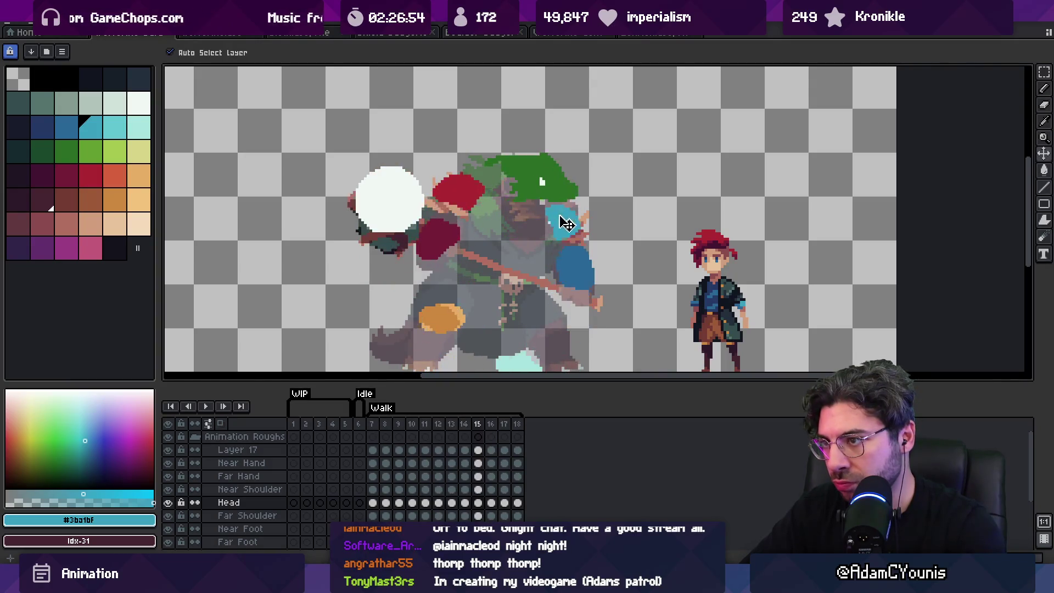
key(Left)
key(Right)
key(Return)
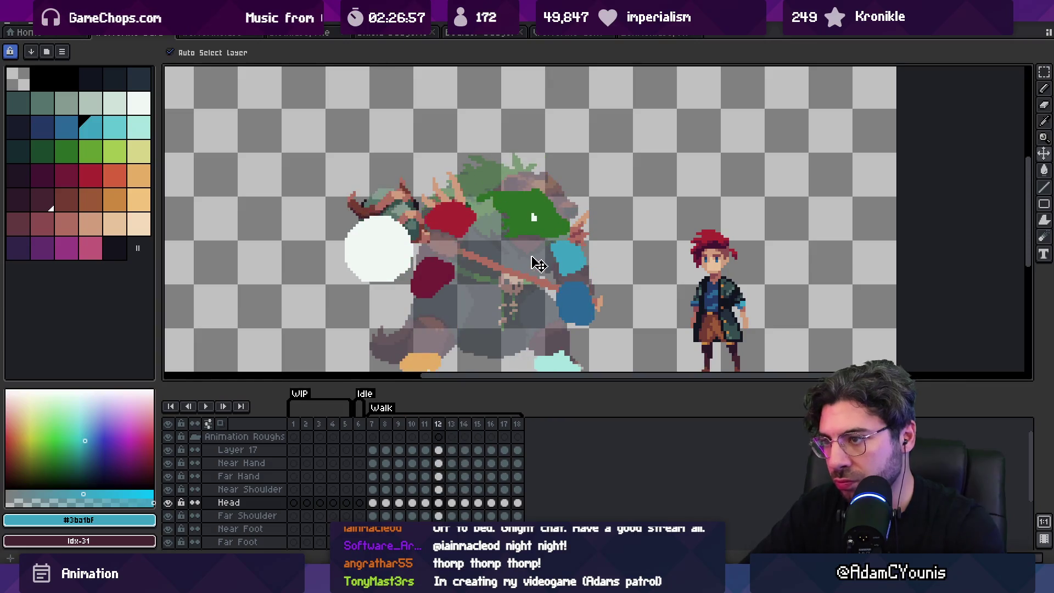
key(z)
scroll(552, 191, down, 4)
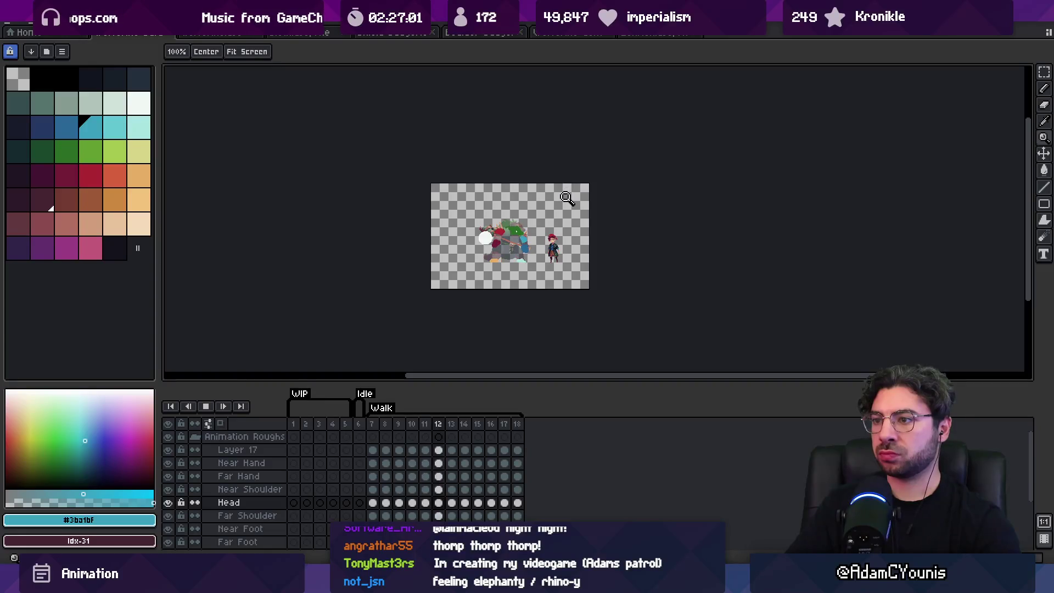
scroll(516, 241, up, 1)
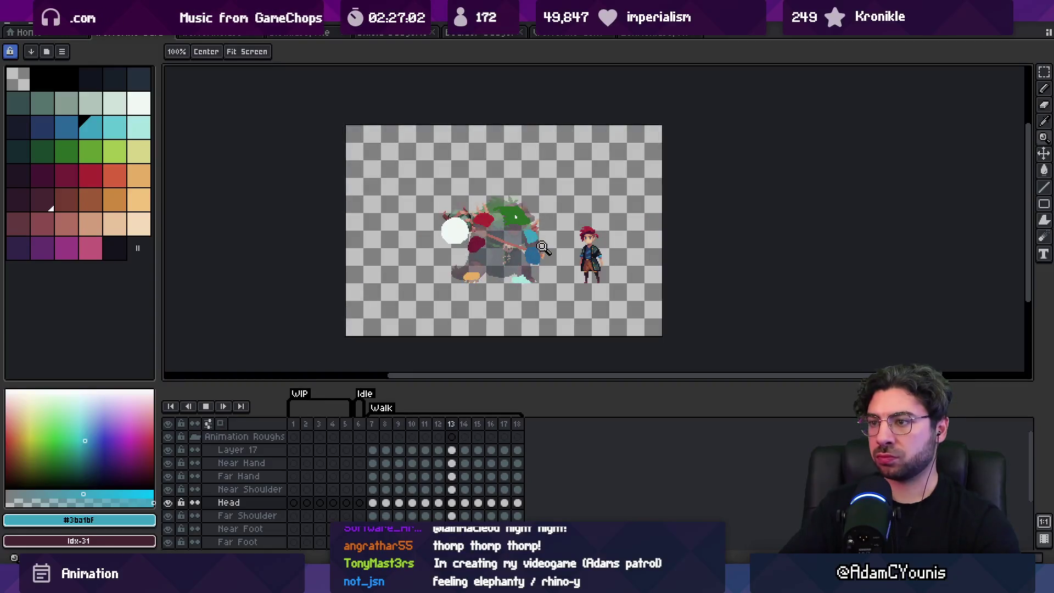
key(v)
key(Return)
key(Up)
key(Up)
key(Up)
key(Up)
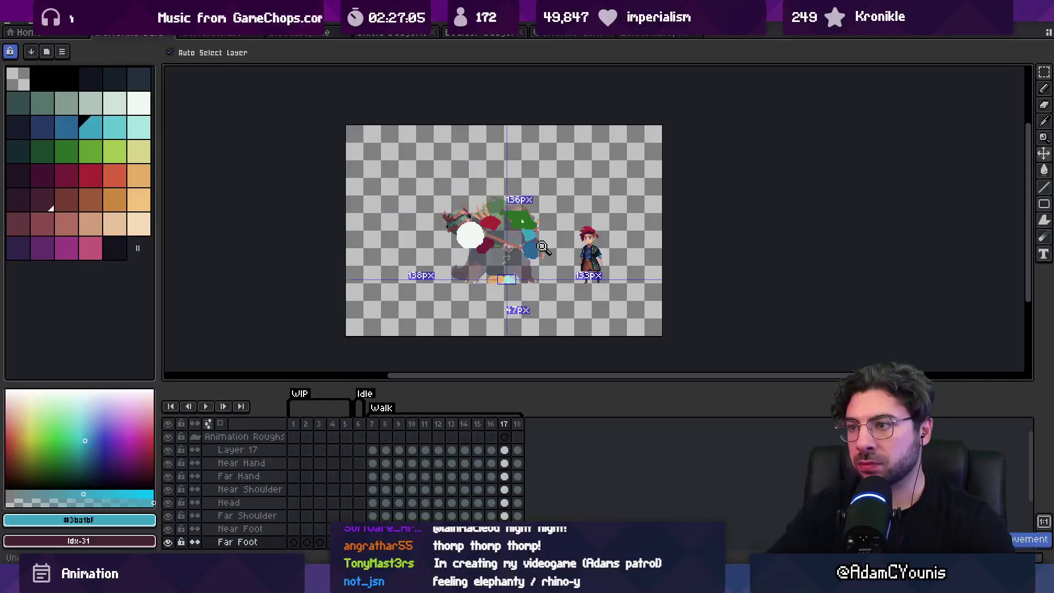
key(z)
key(Left)
key(Up)
key(Up)
key(Up)
key(Return)
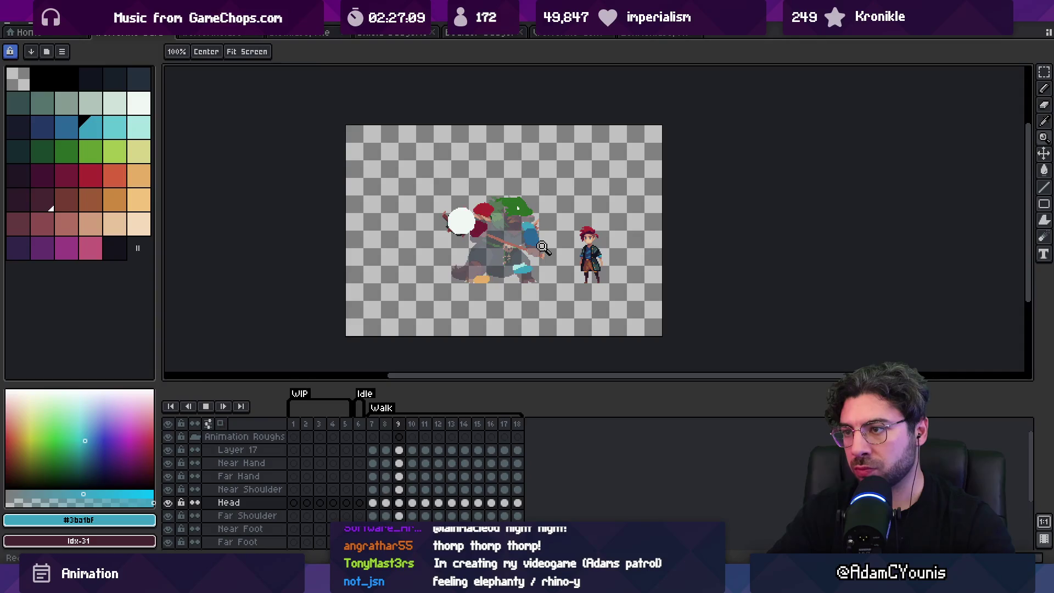
key(Return)
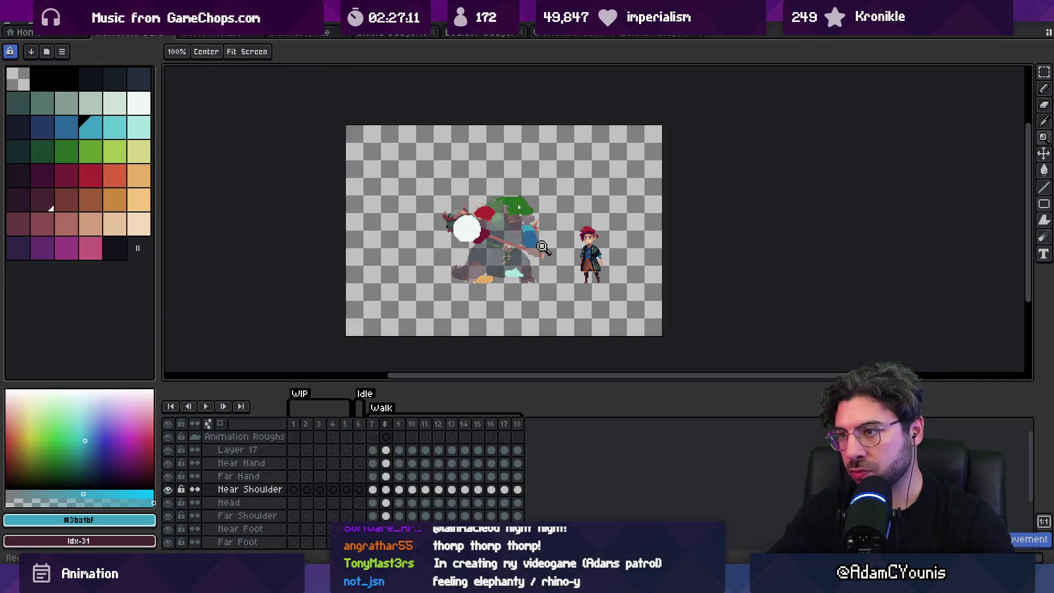
key(shift+Up)
key(shift+Up)
key(shift+Up)
key(shift+Left)
key(shift+Left)
key(Return)
key(Down)
key(Down)
key(Down)
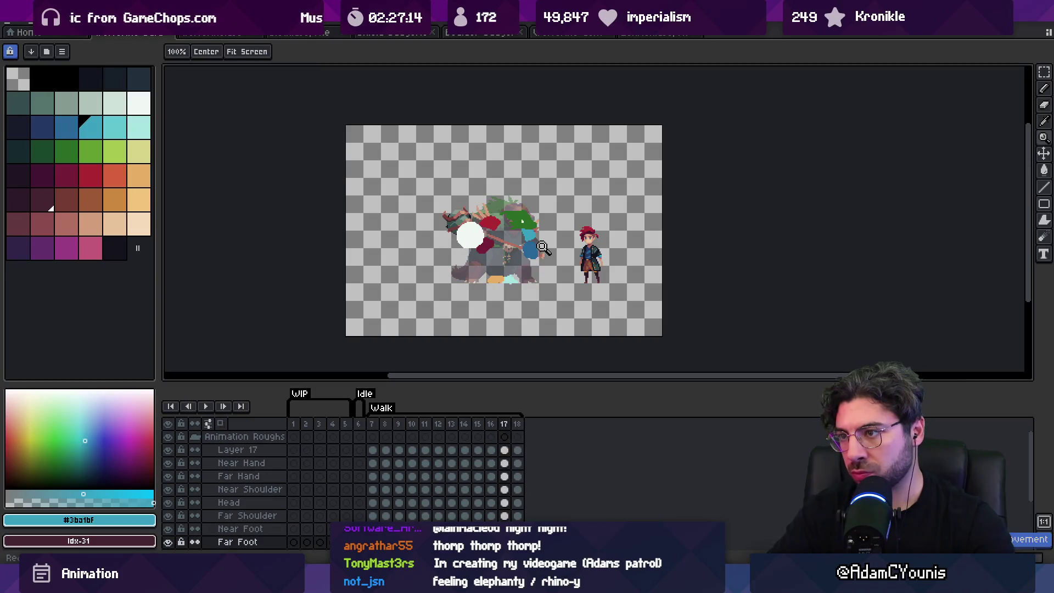
key(Up)
key(Right)
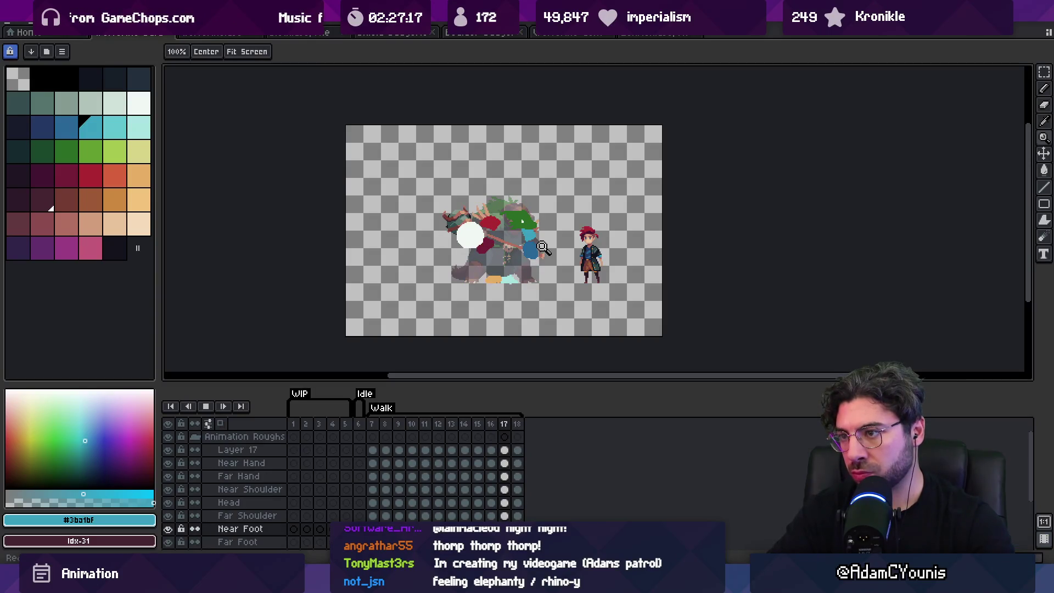
key(Return)
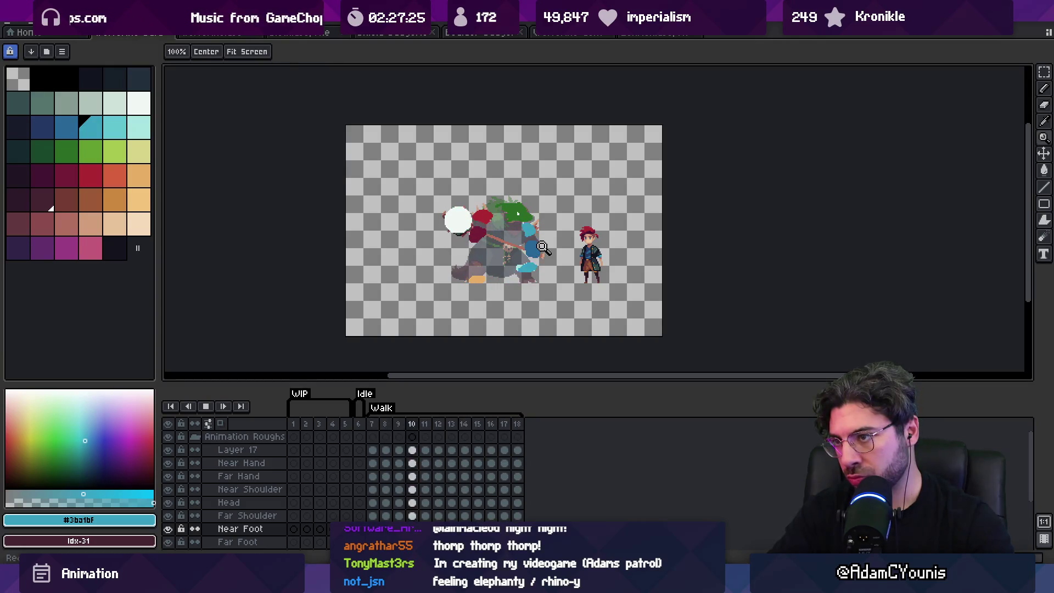
key(Return)
key(Right)
key(Right)
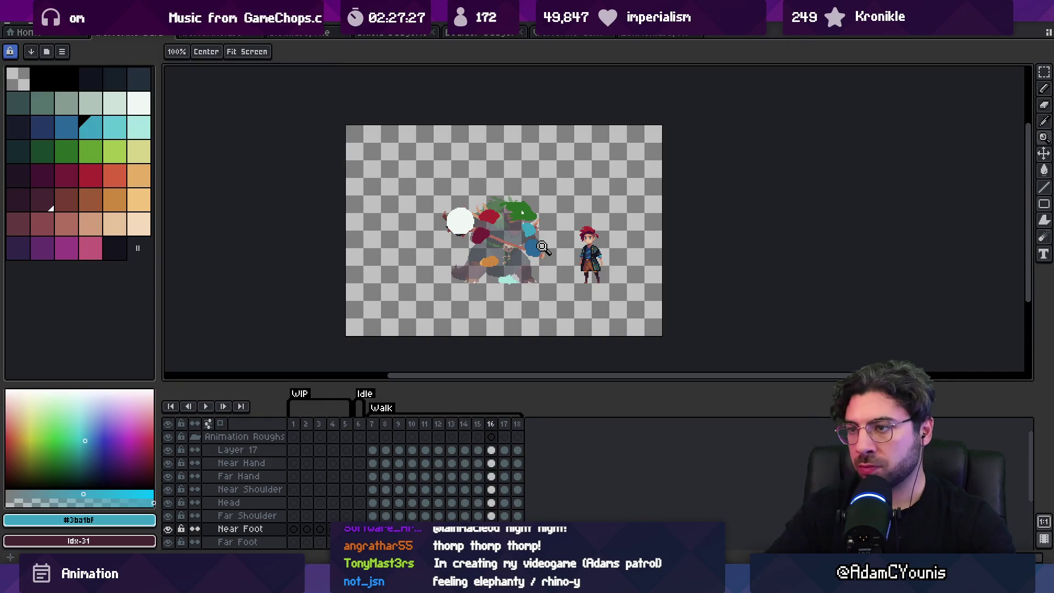
scroll(461, 240, up, 2)
key(v)
click(503, 239)
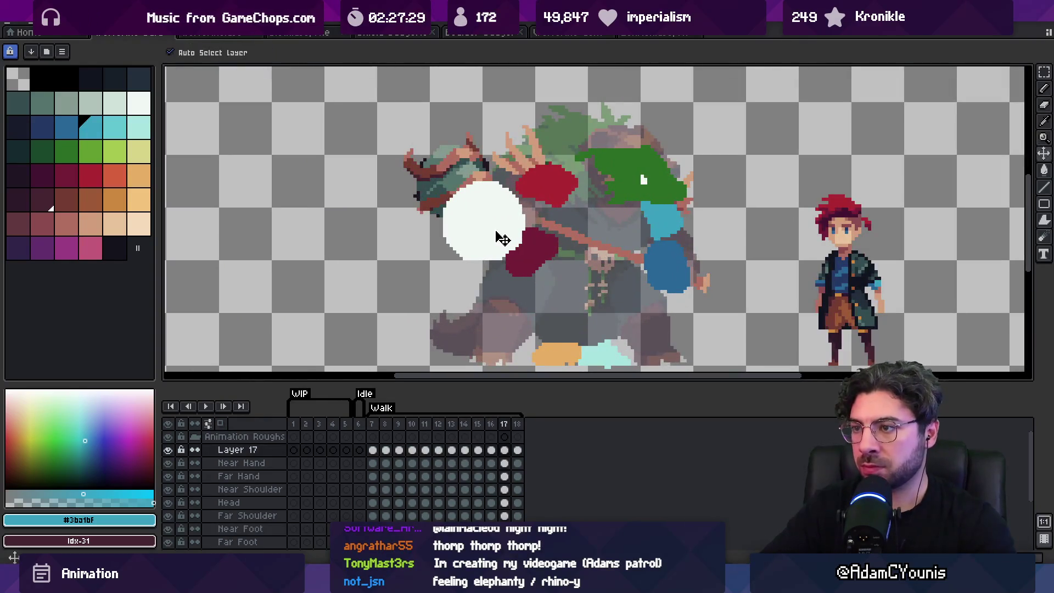
Wrap to the first walk frame and play the cycle, zooming in on the white hand.
key(Right)
key(Right)
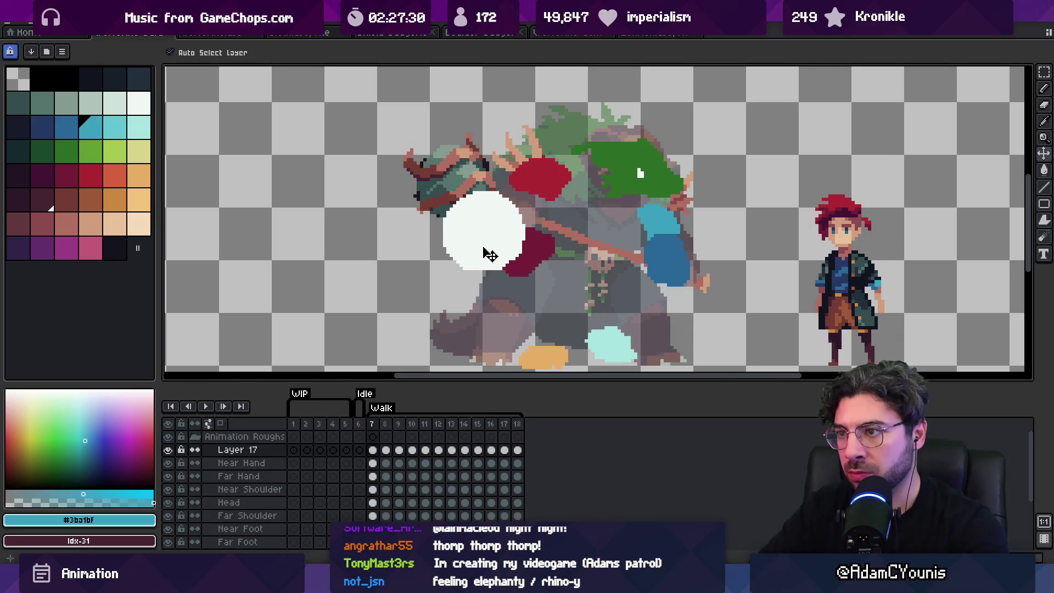
key(Right)
key(Right)
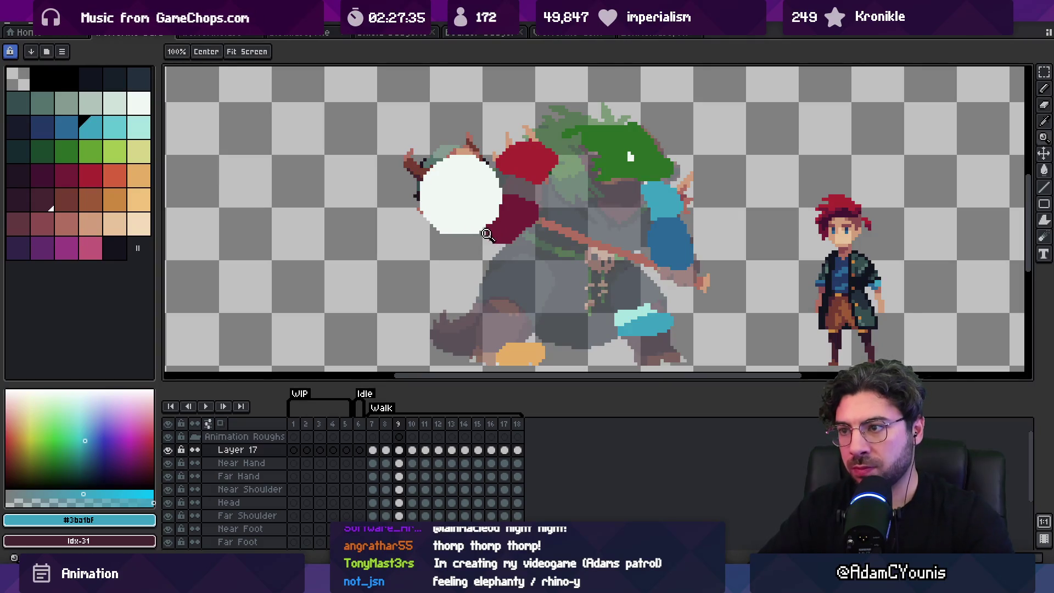
scroll(487, 234, down, 3)
key(Return)
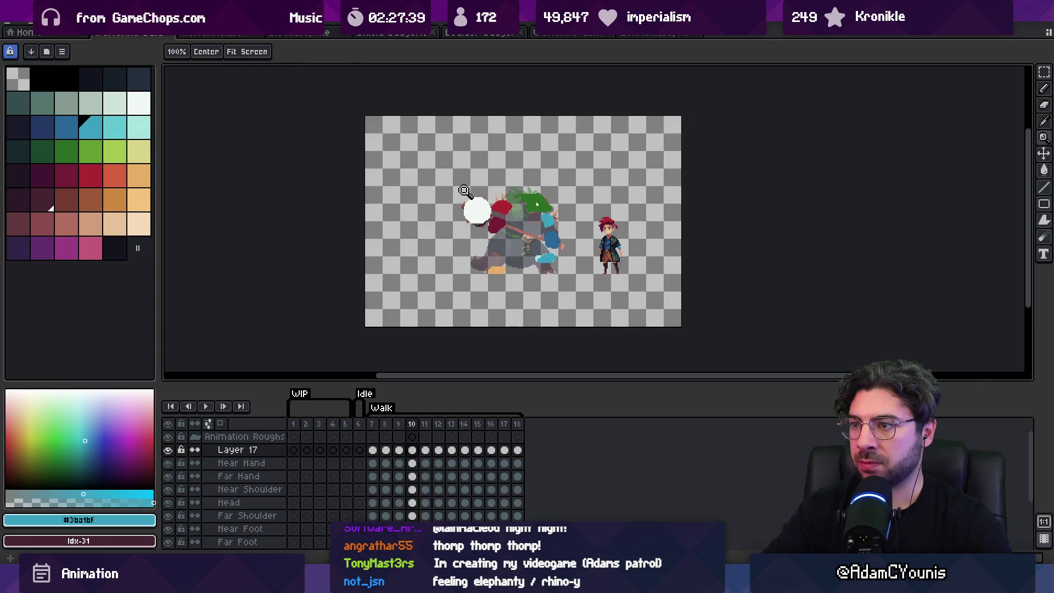
click(467, 212)
key(v)
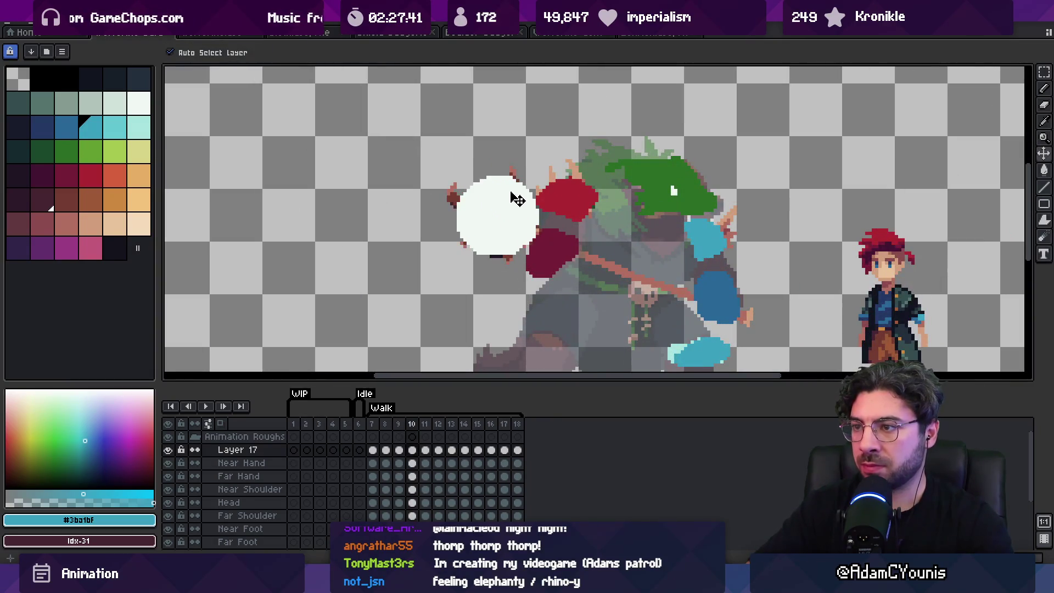
key(Right)
key(Return)
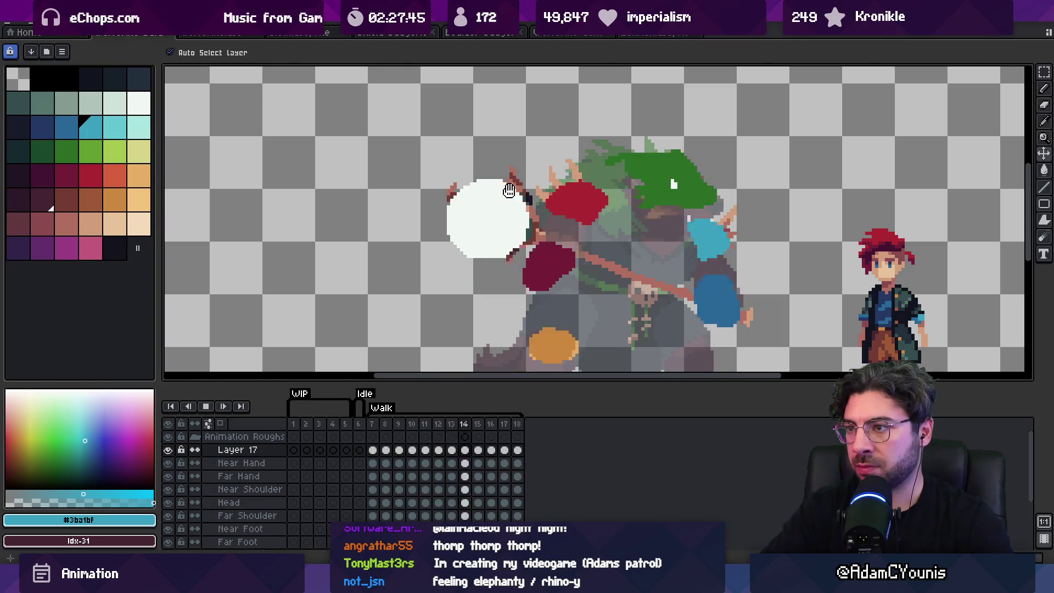
key(Return)
After another playback, drag the red Near Shoulder blob slightly right, then step to frame 8.
key(Right)
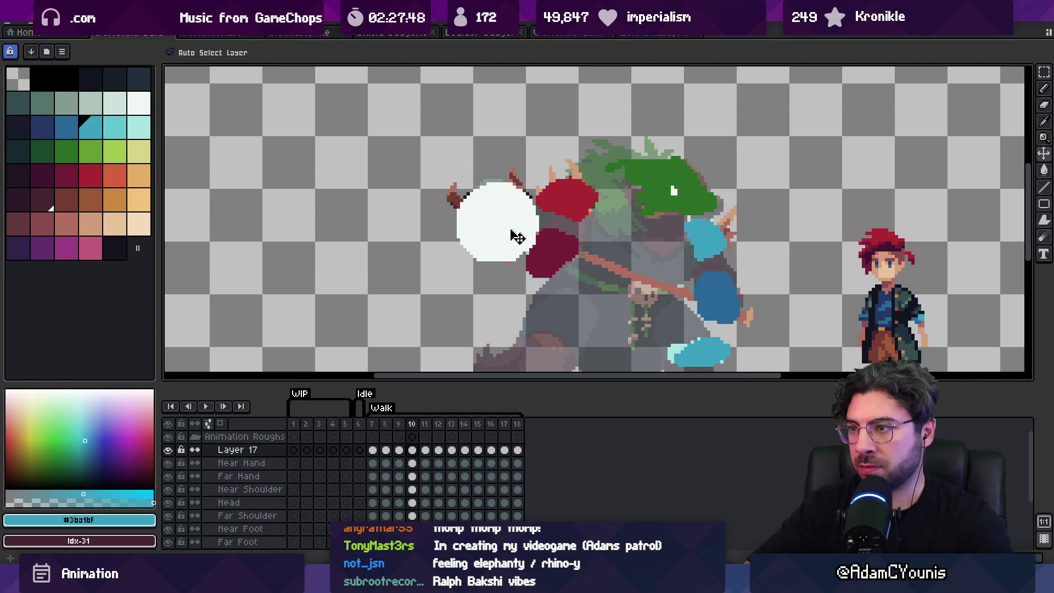
key(Right)
key(Return)
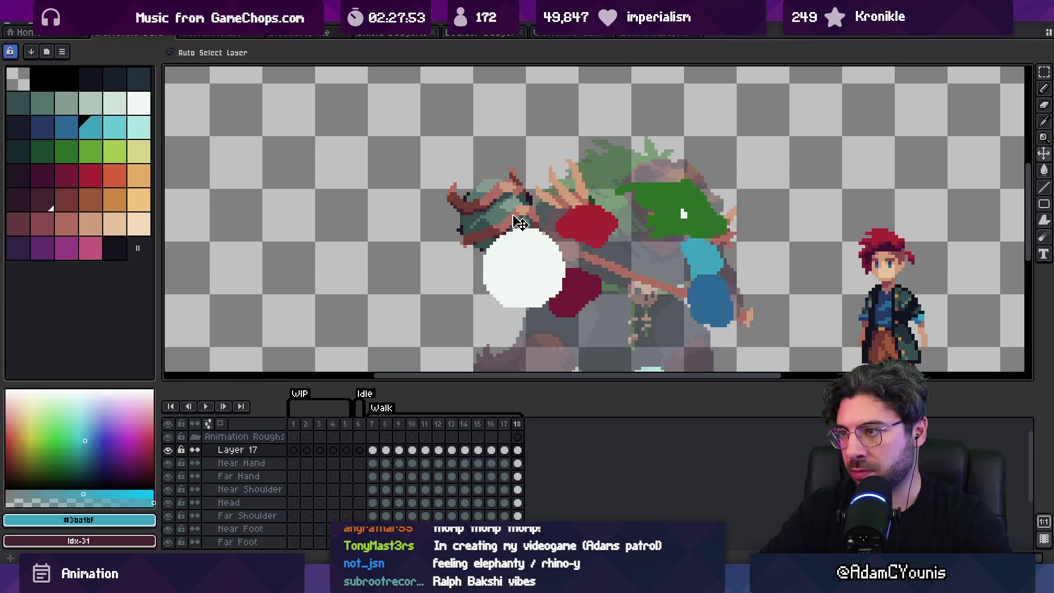
key(Return)
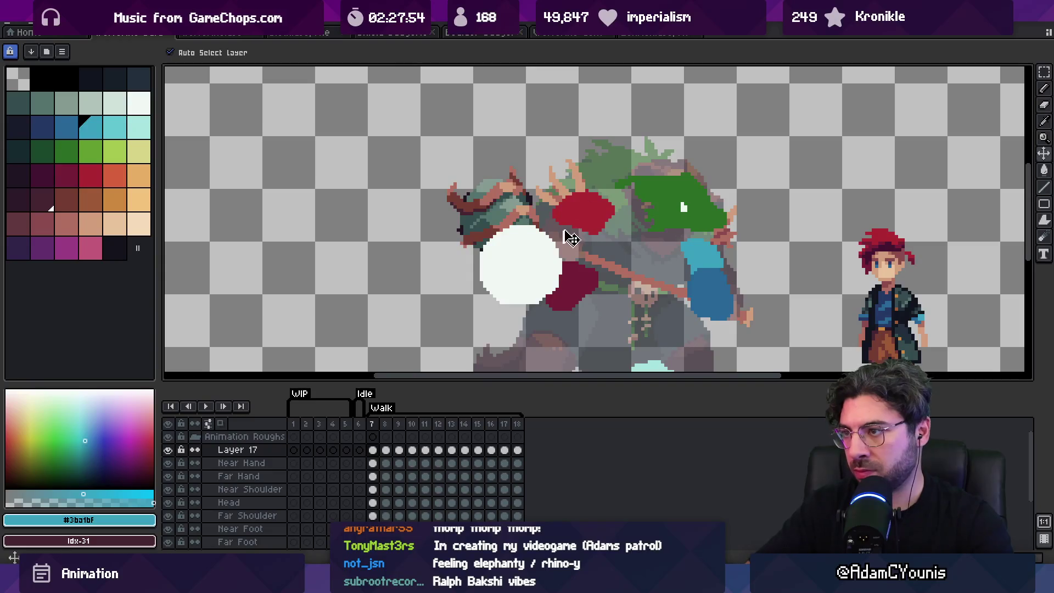
drag(591, 223, 595, 222)
key(Right)
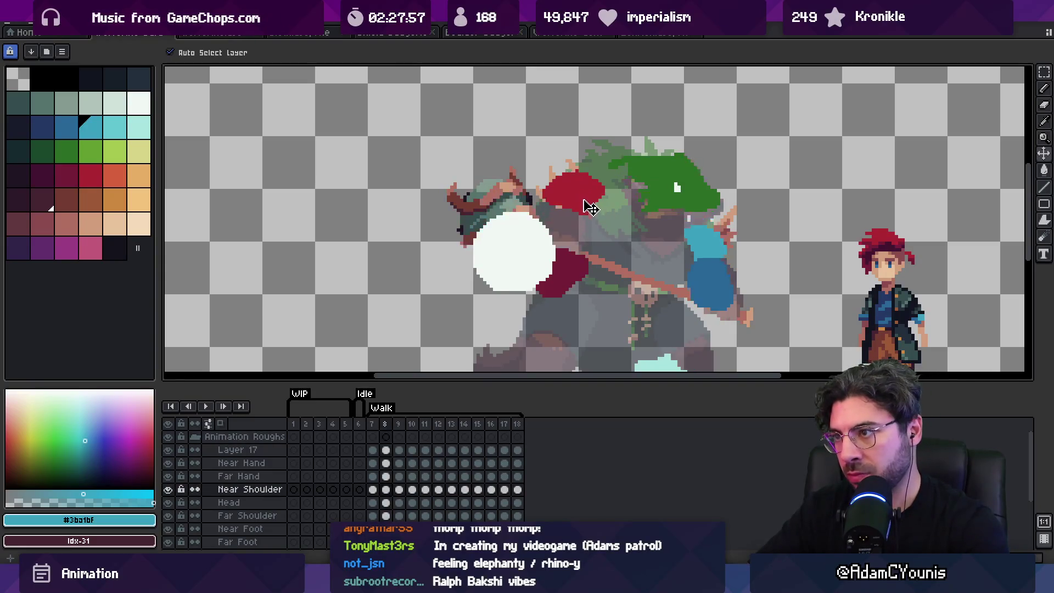
key(Return)
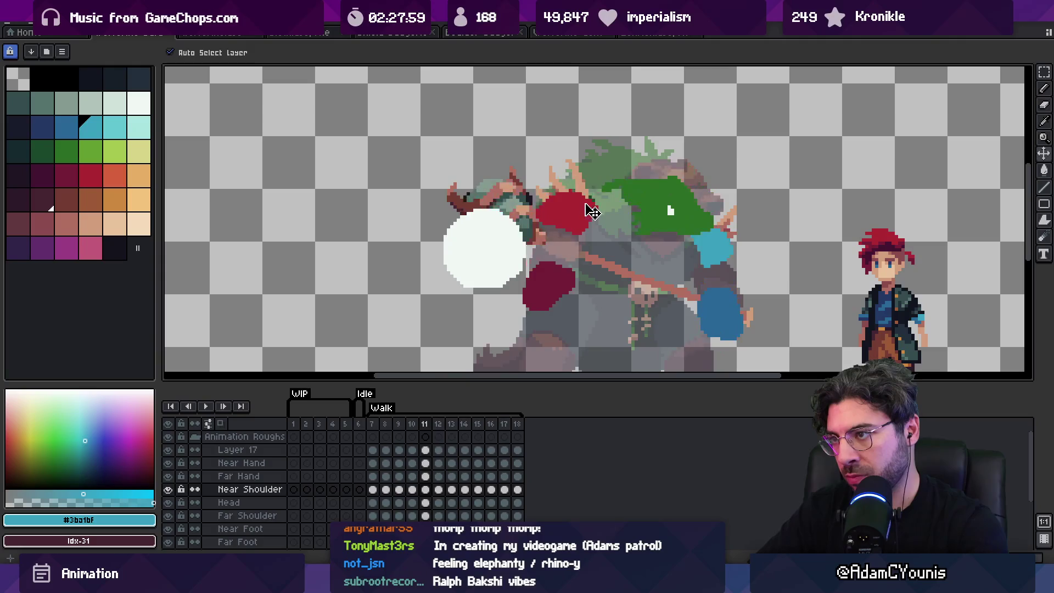
key(z)
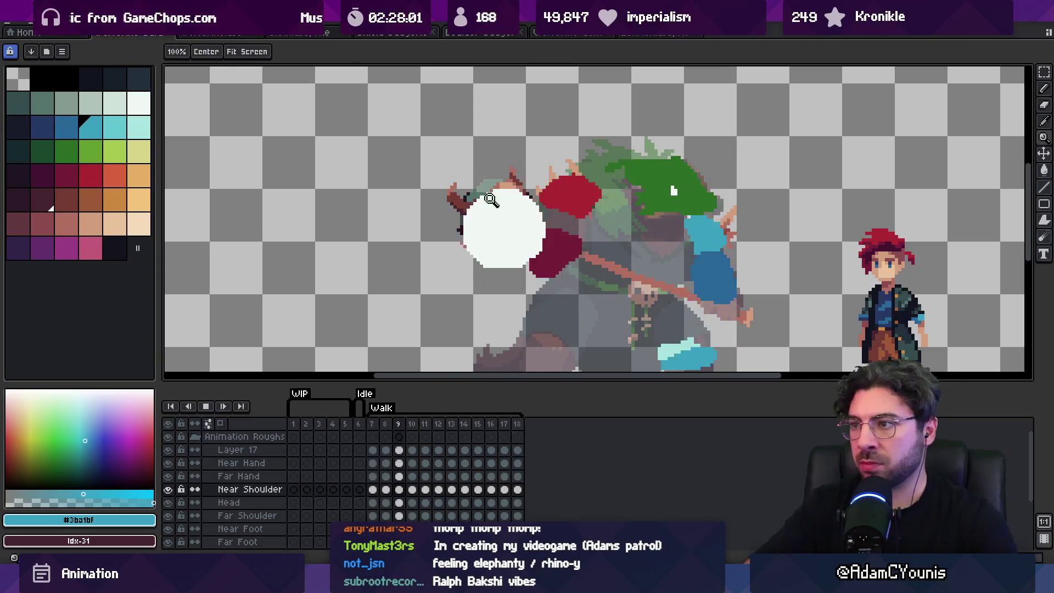
scroll(527, 175, down, 1)
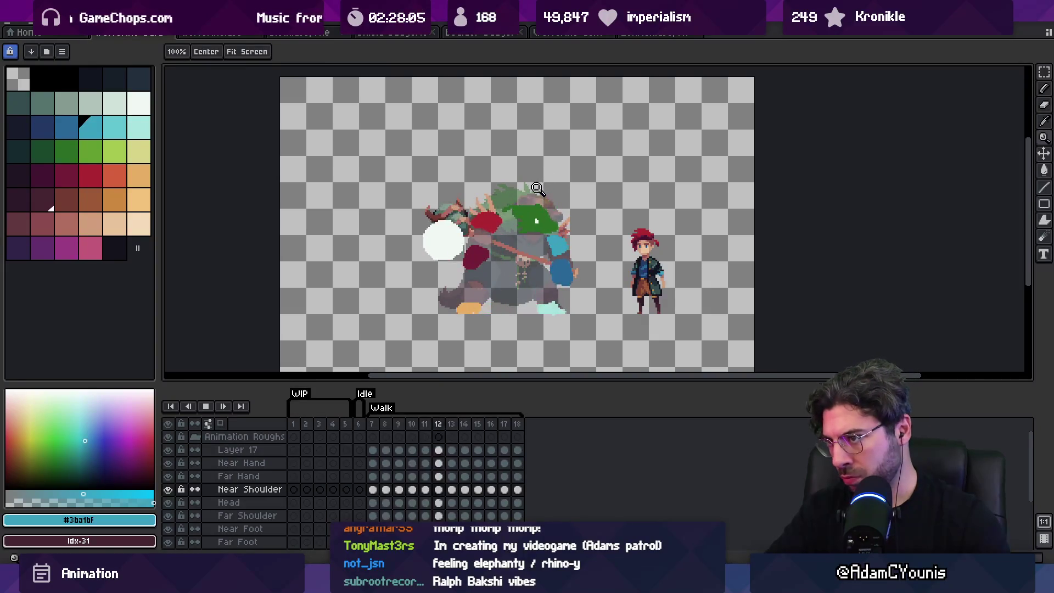
key(Return)
key(Right)
key(Right)
click(542, 187)
ctrl+click(522, 213)
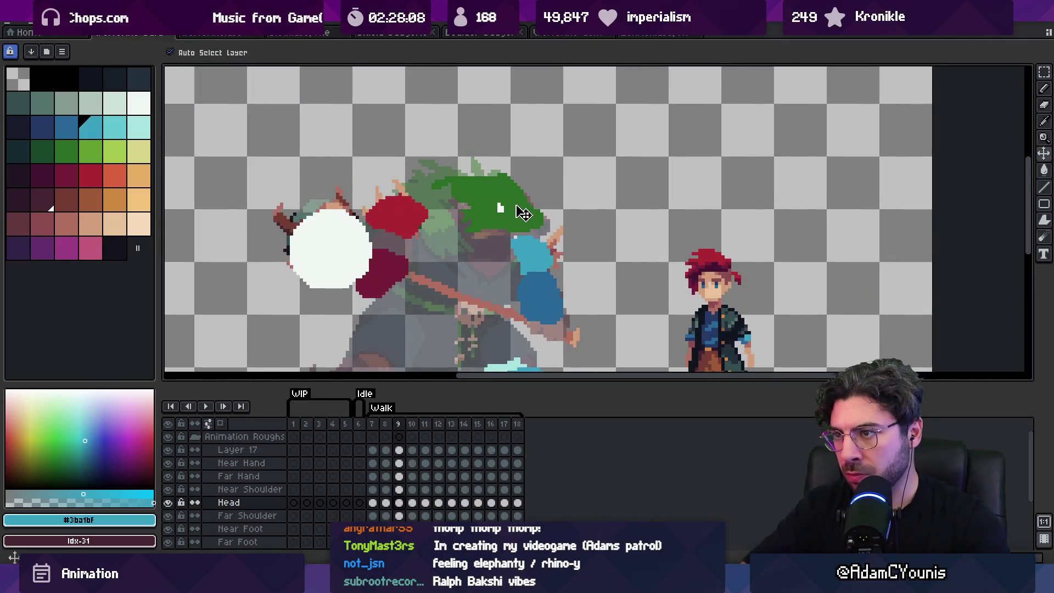
key(Right)
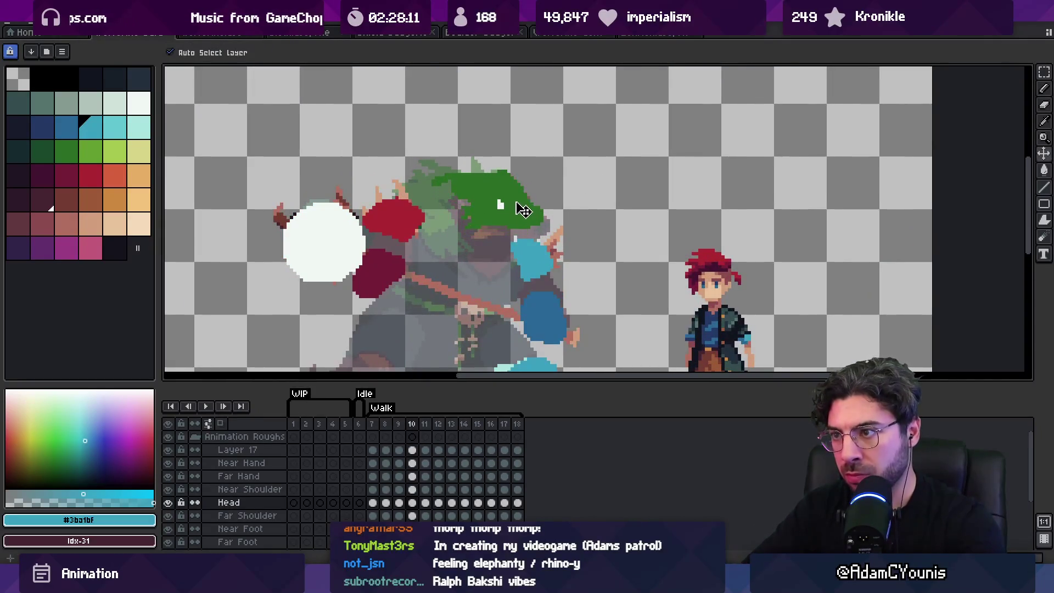
key(Right)
key(Right)
key(Right)
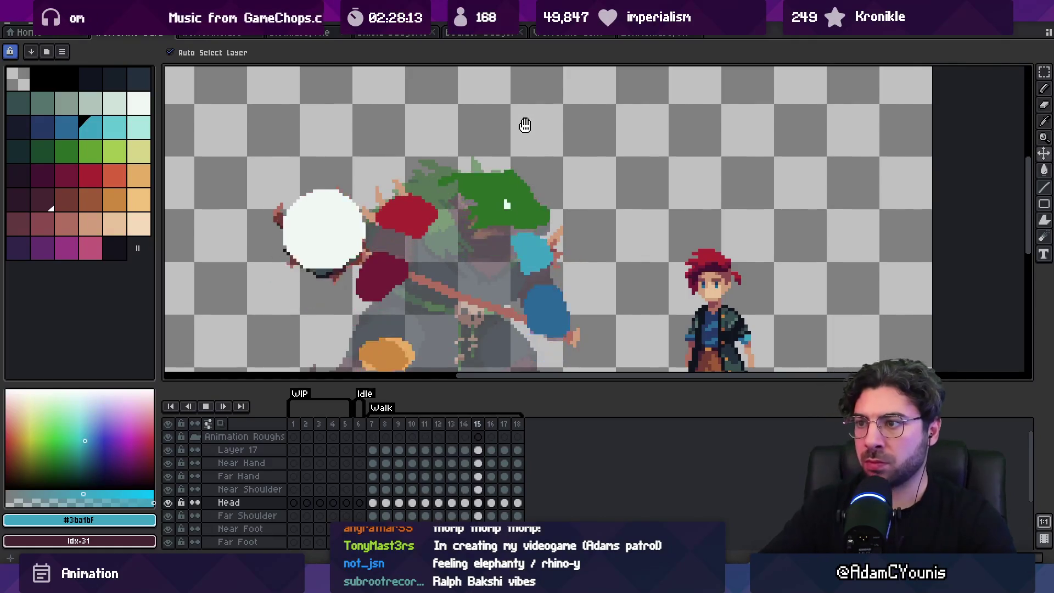
key(z)
key(Right)
key(Right)
key(Right)
right_click(535, 256)
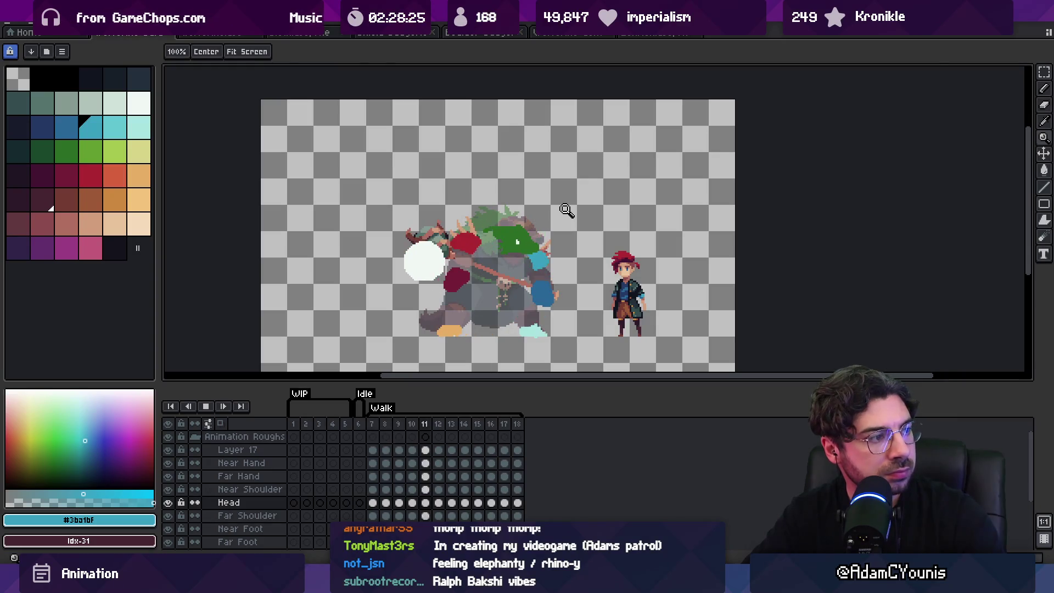
key(Return)
click(498, 274)
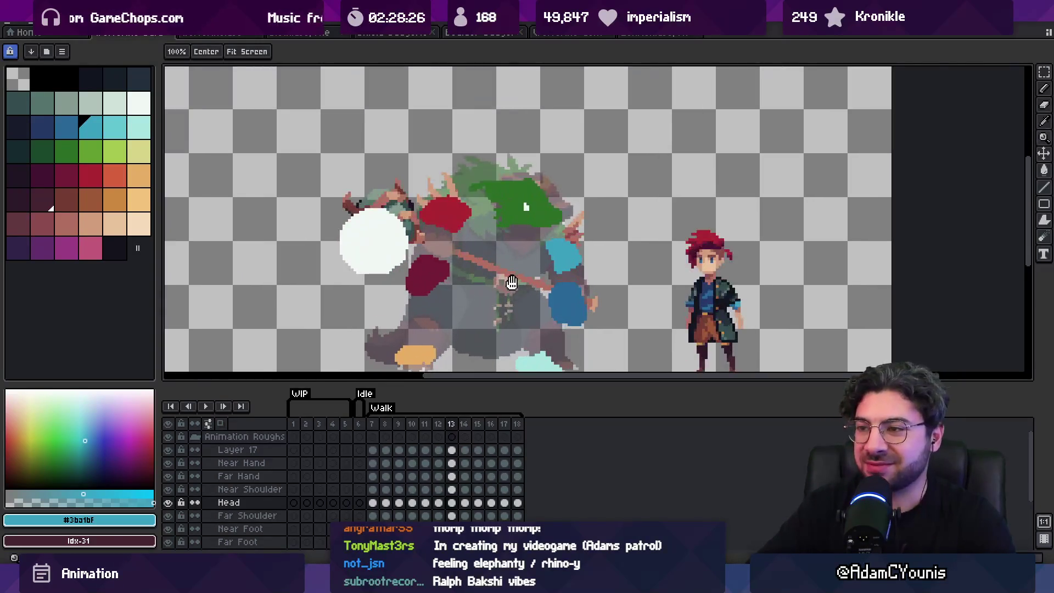
Show and re-hide Layer 13, then select the cyan blob's Layer 15 and step to frame 16.
scroll(280, 494, down, 2)
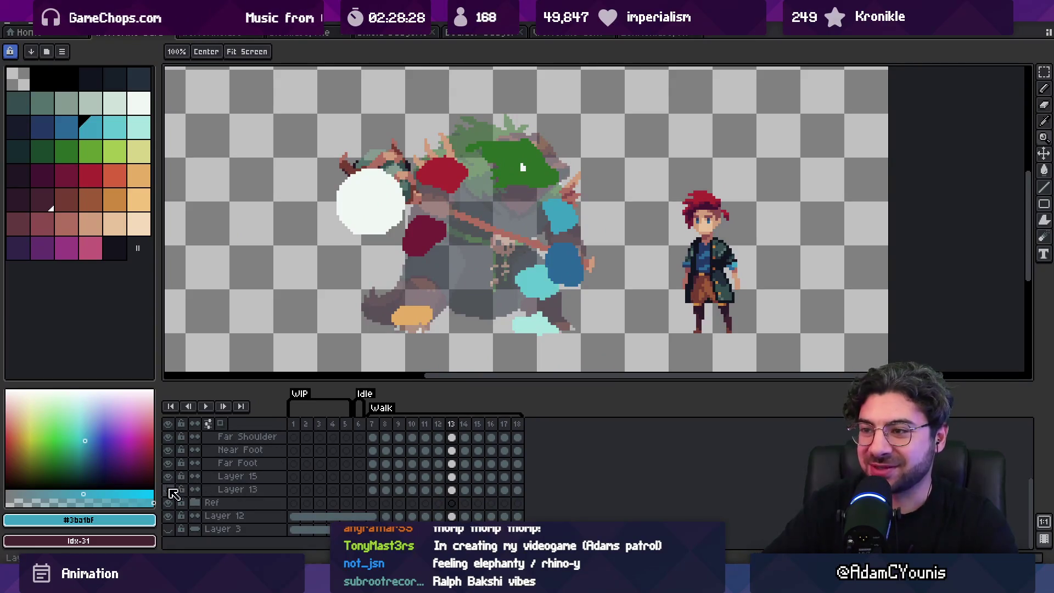
click(168, 489)
key(v)
click(169, 489)
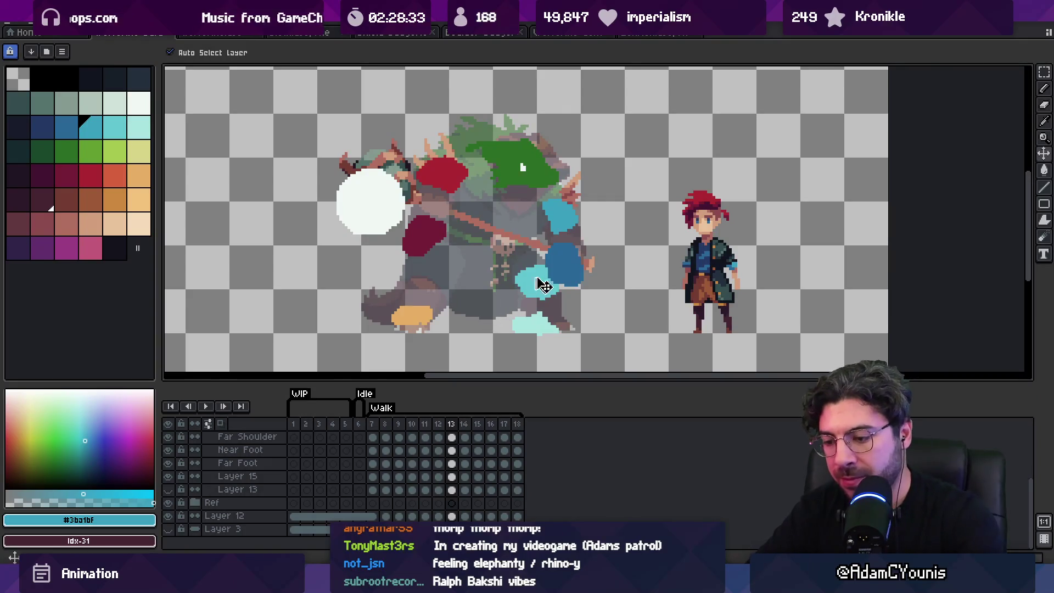
key(period)
click(544, 294)
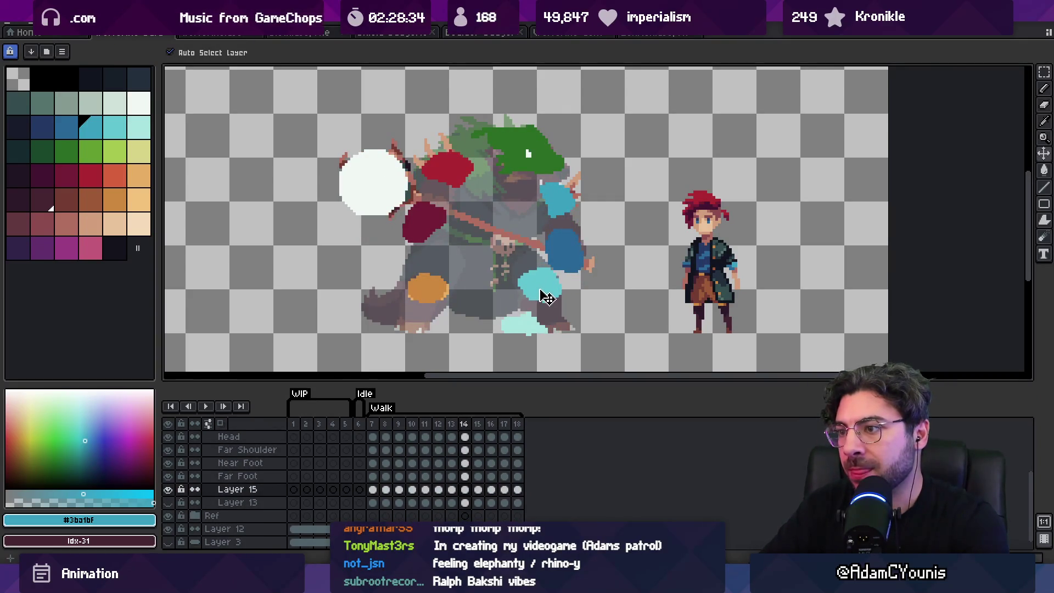
key(period)
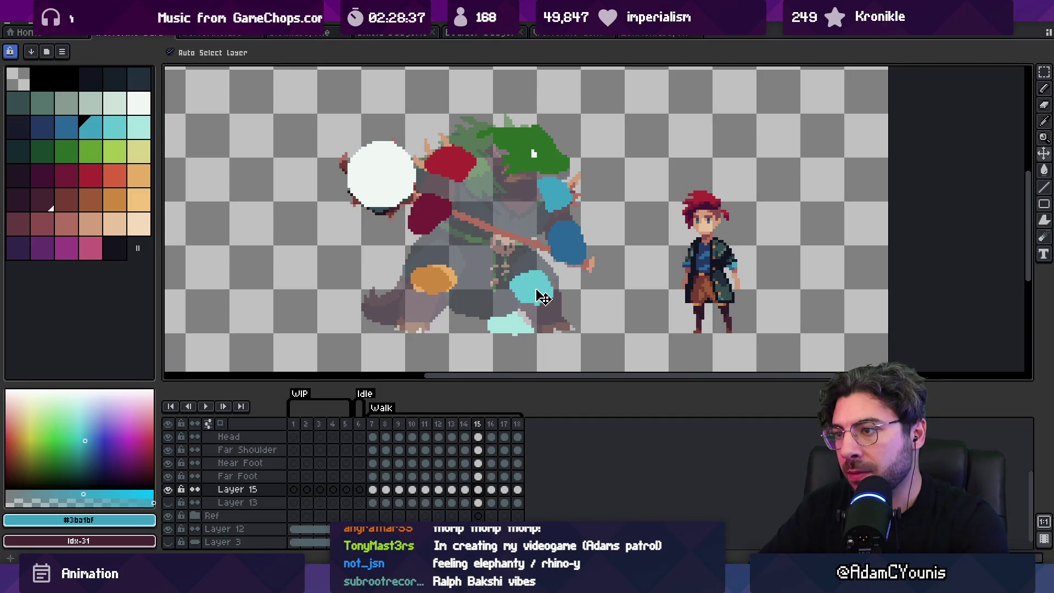
key(period)
Step through frames 17–18, wrap around through frames 9–12, then preview the walk in motion.
key(period)
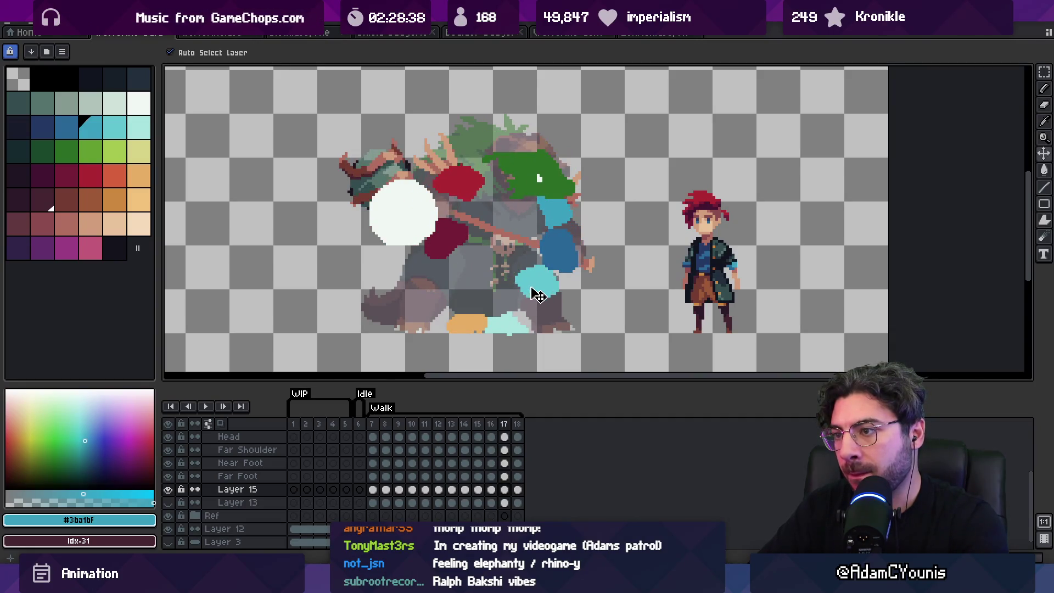
key(comma)
key(period)
key(period)
key(period)
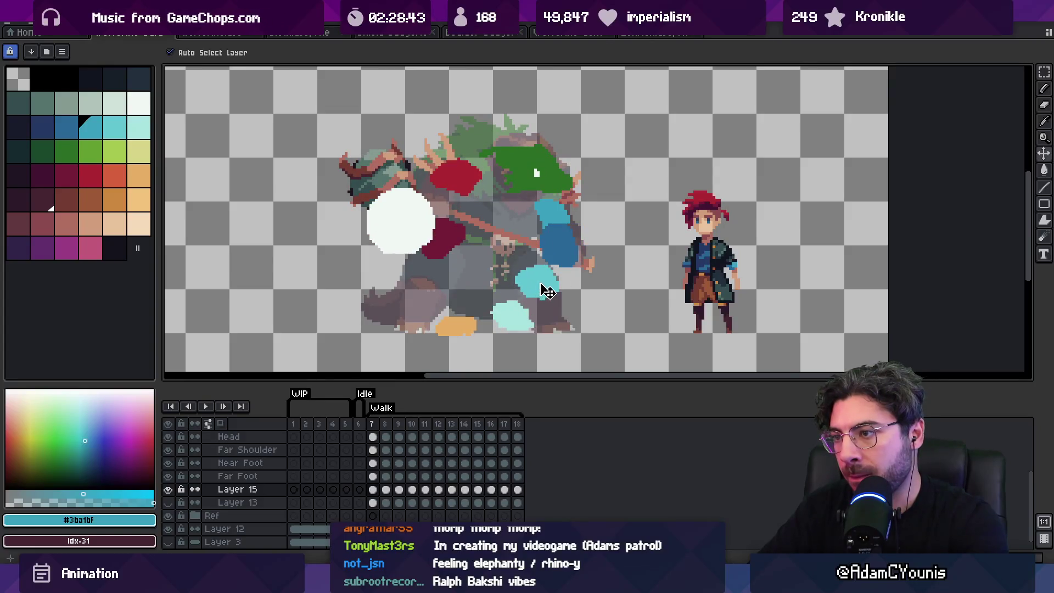
key(period)
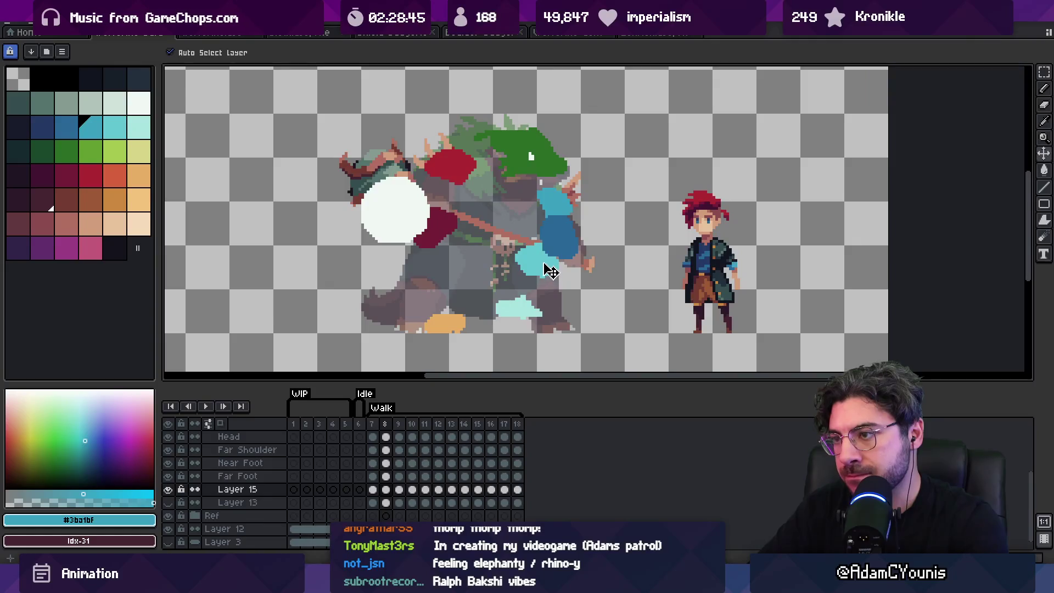
key(period)
key(period)
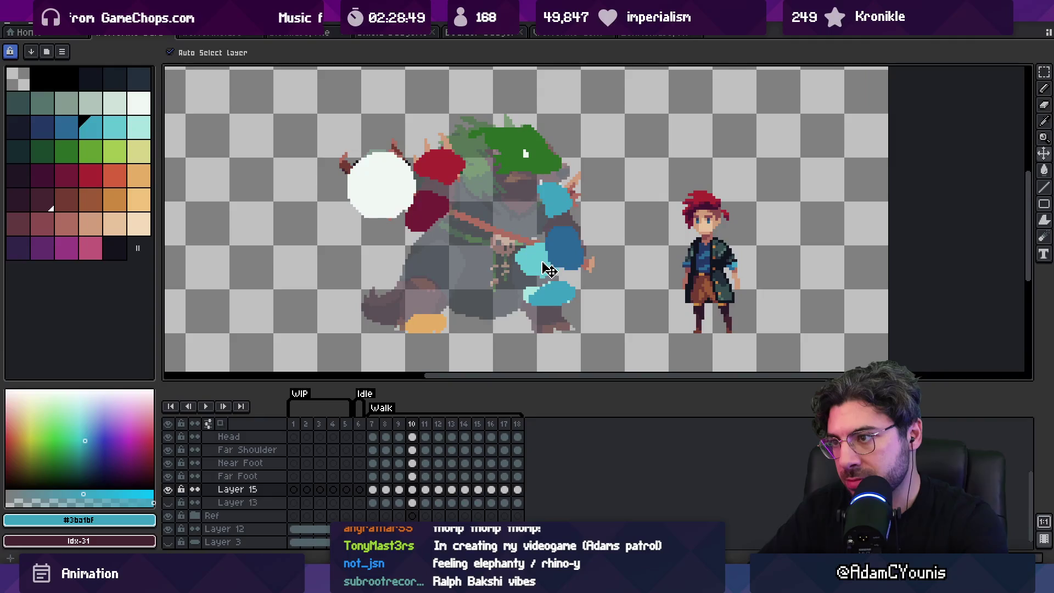
key(period)
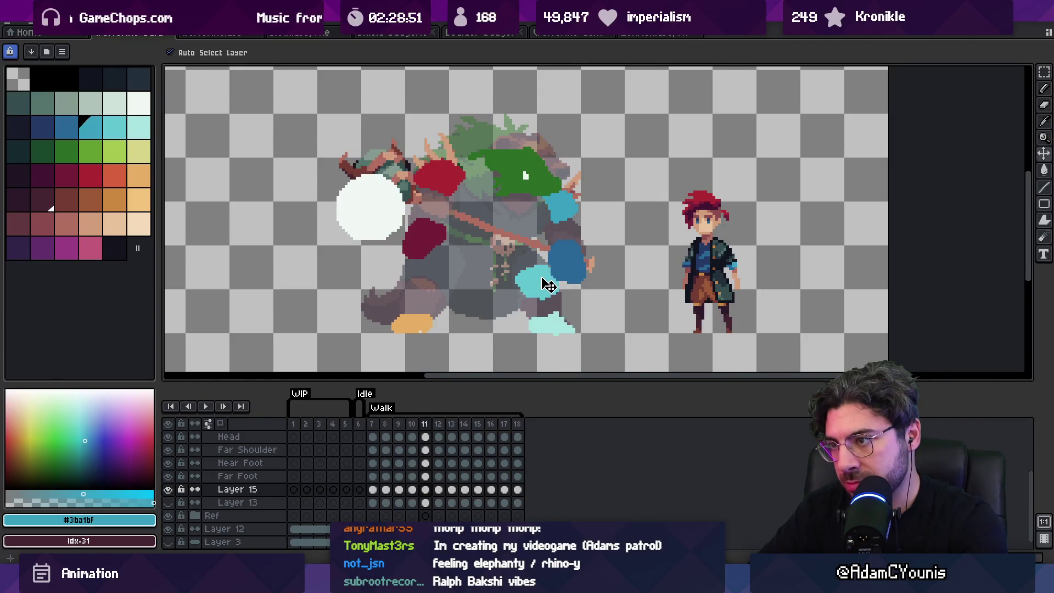
key(period)
key(period)
key(period)
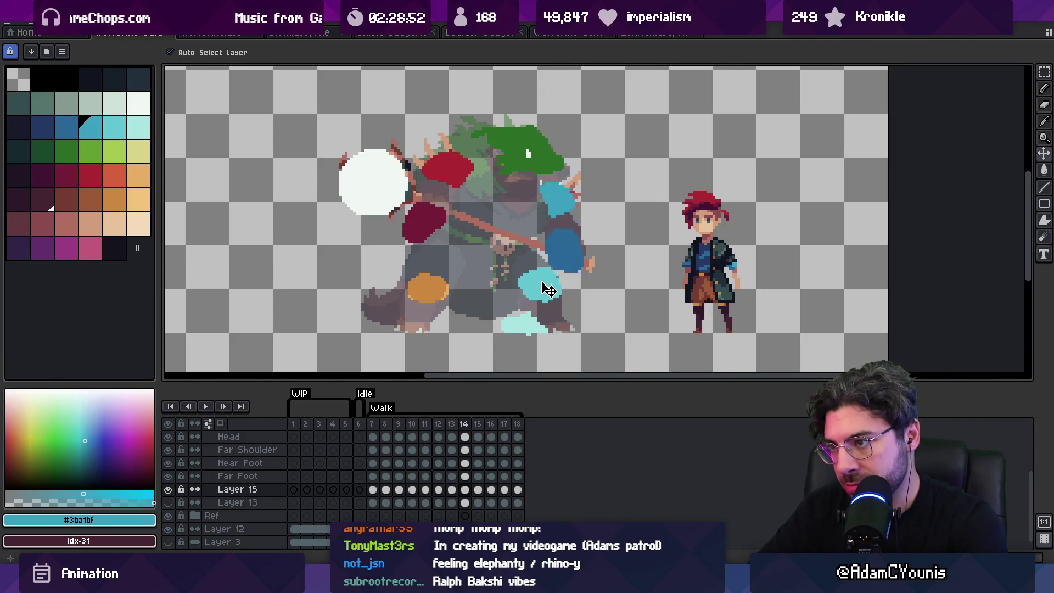
key(period)
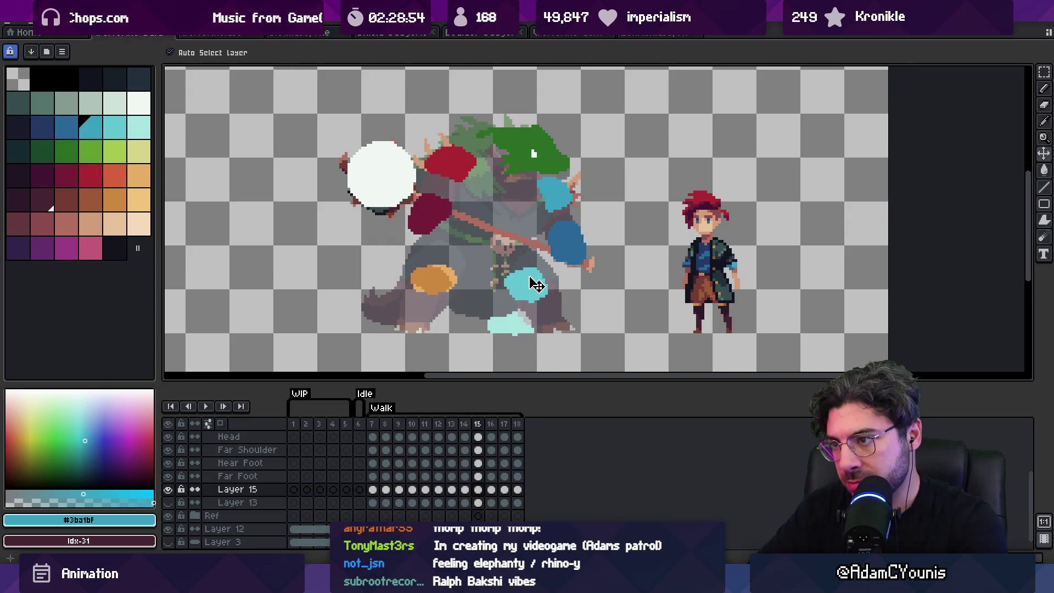
key(period)
key(Right)
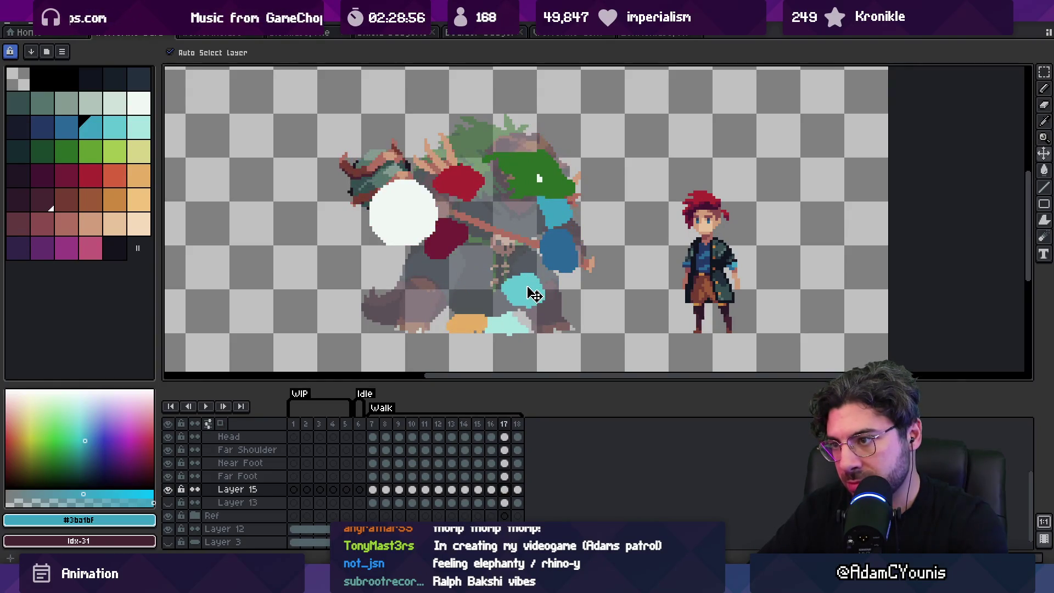
key(Left)
key(Left)
key(Left)
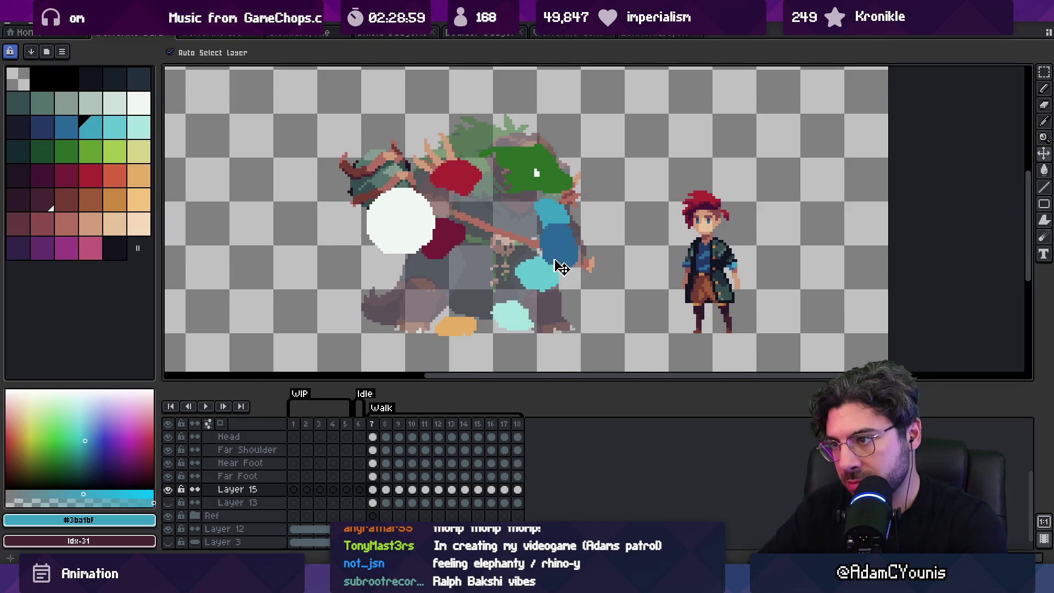
key(Return)
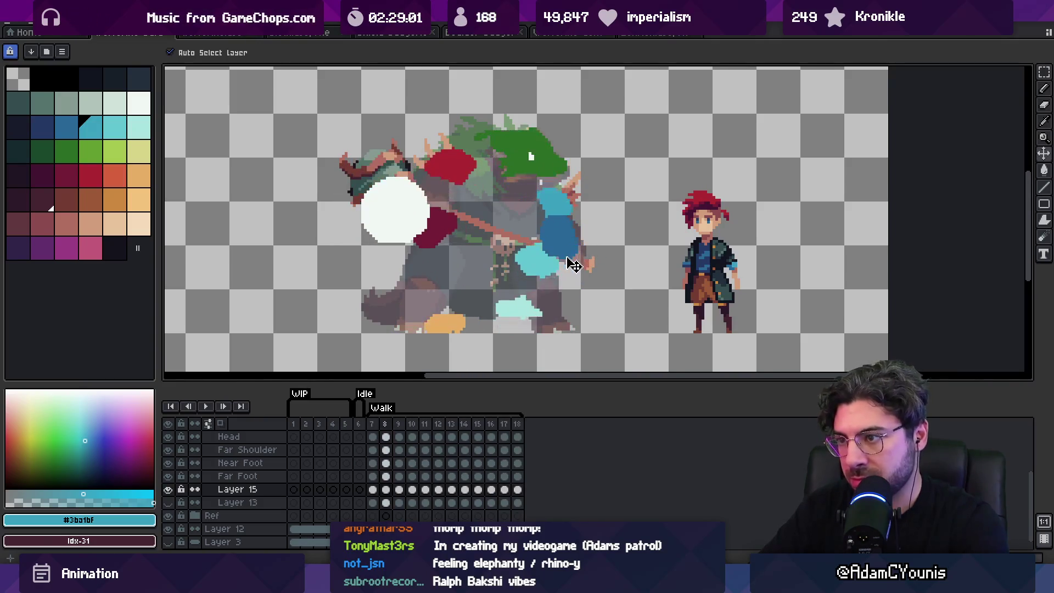
key(Return)
key(Return)
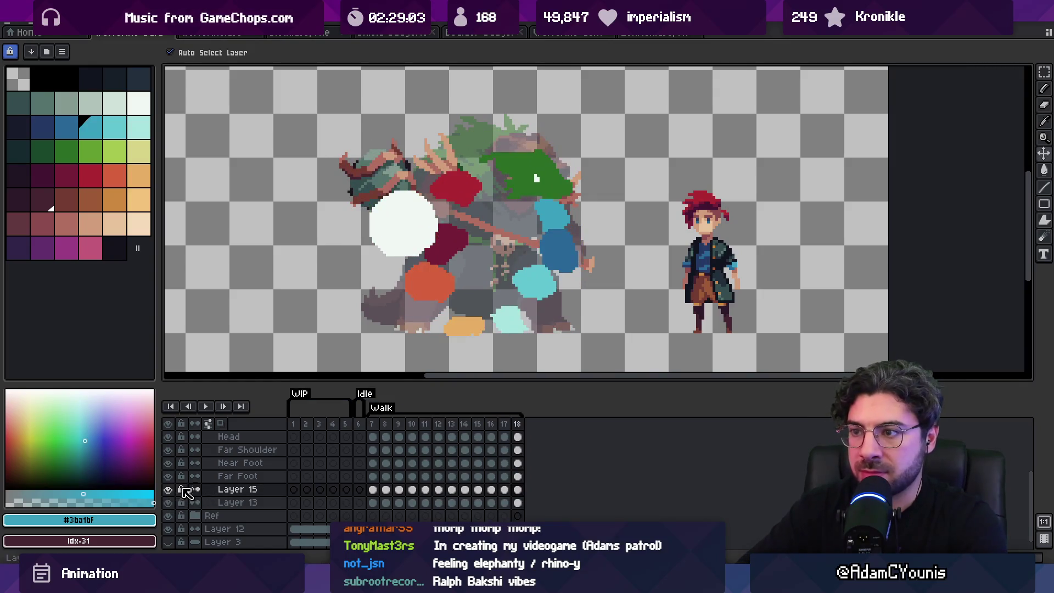
Select the reddish-orange knee blob's Layer 13, step from frame 18 around through the start, then loop playback.
click(440, 283)
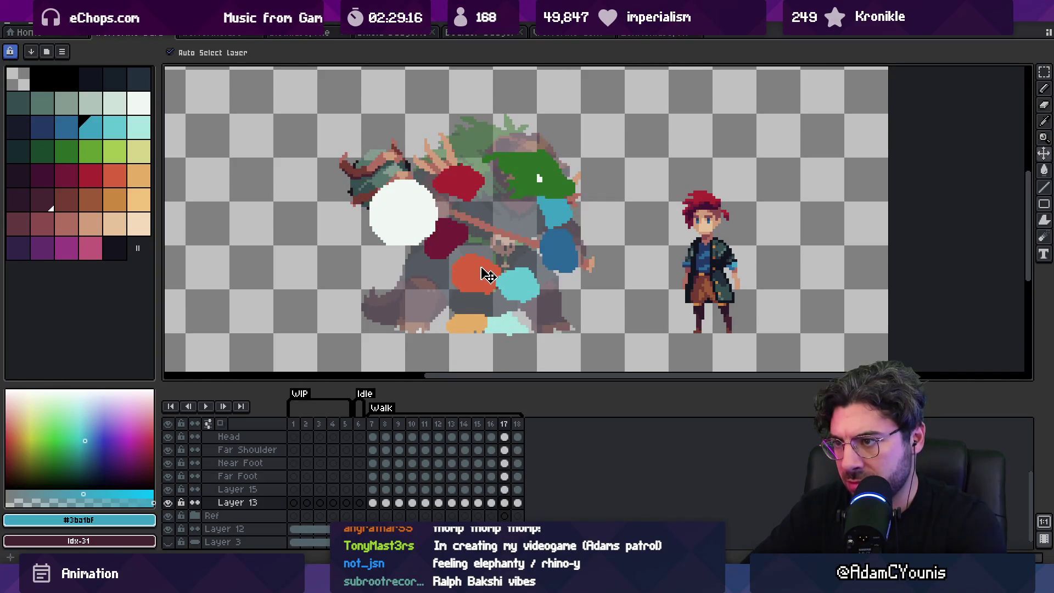
key(Right)
key(Right)
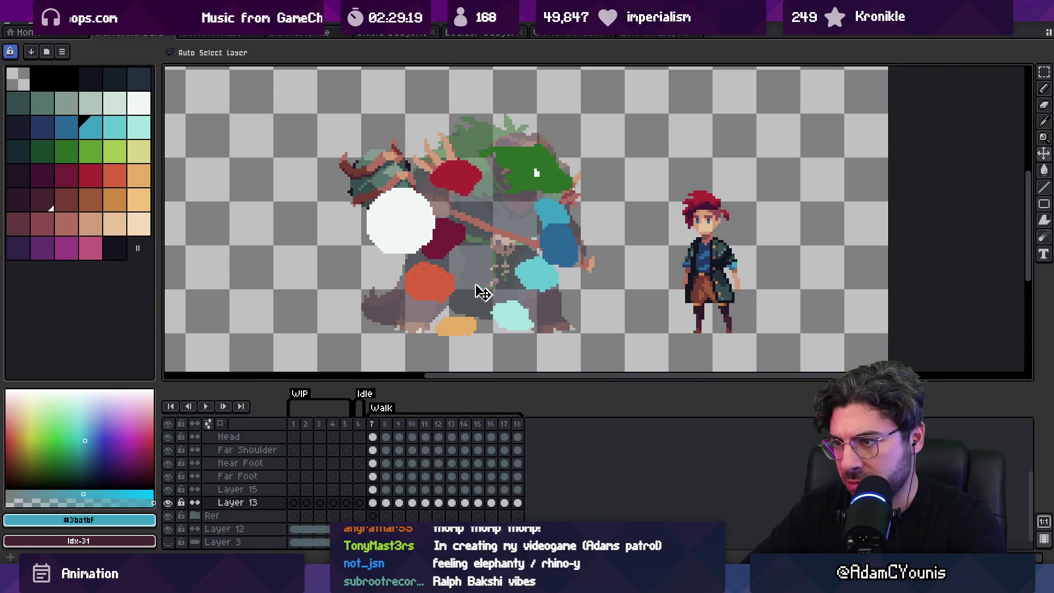
key(Right)
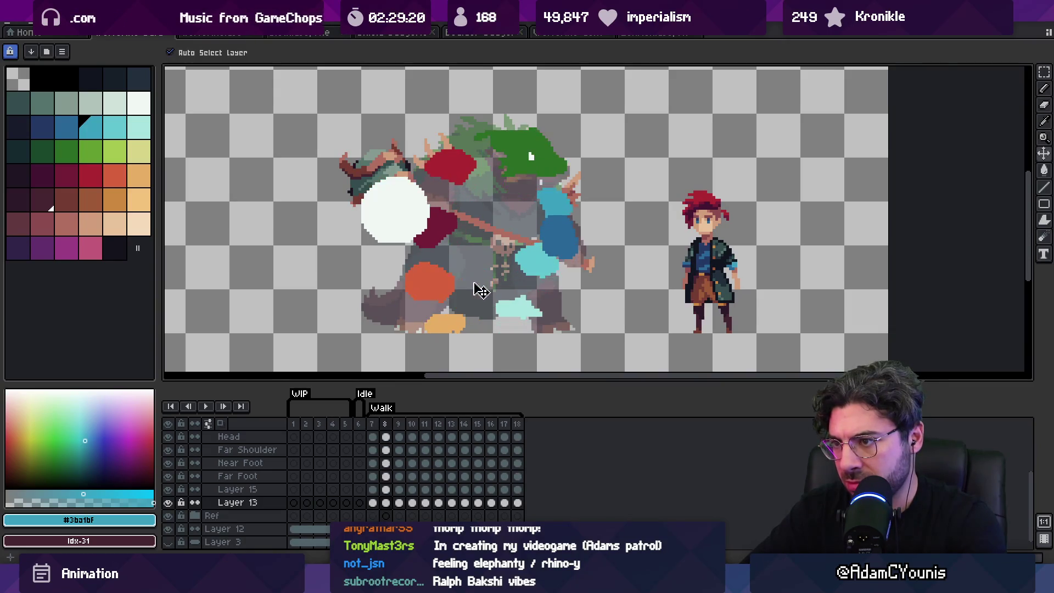
key(Right)
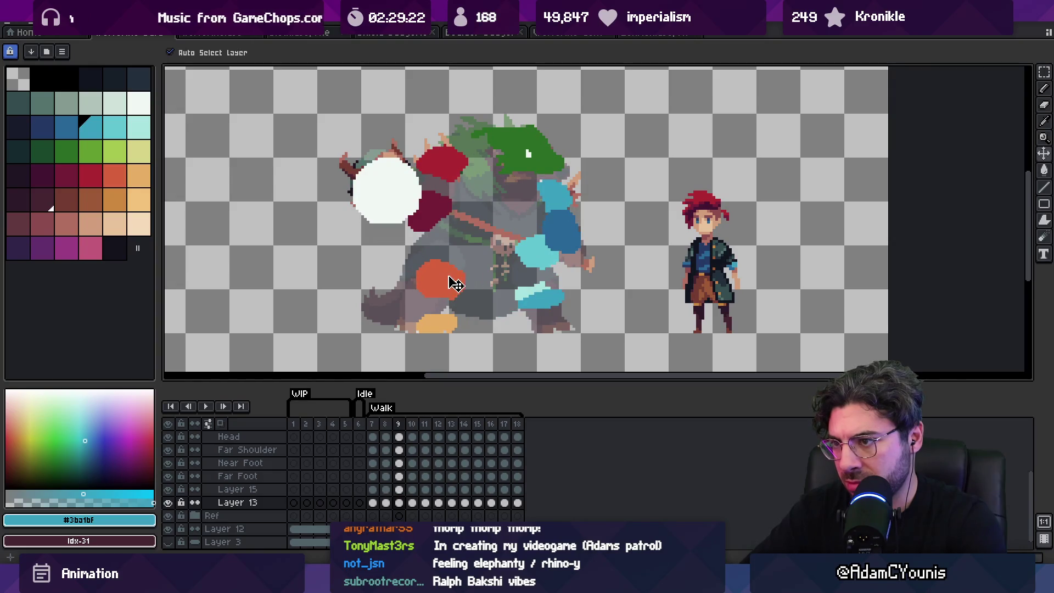
key(Right)
key(Right)
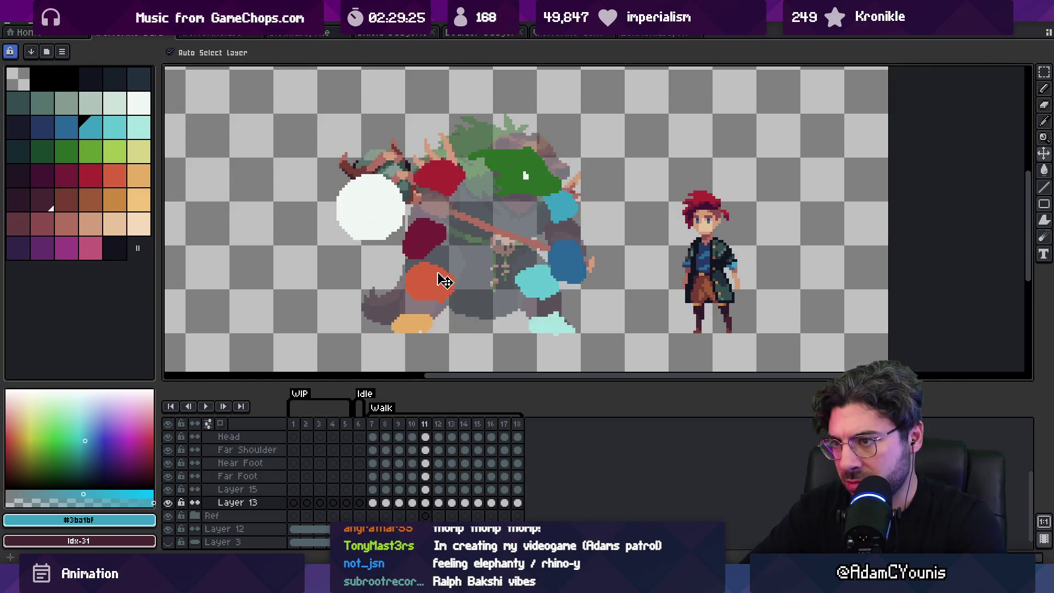
key(Right)
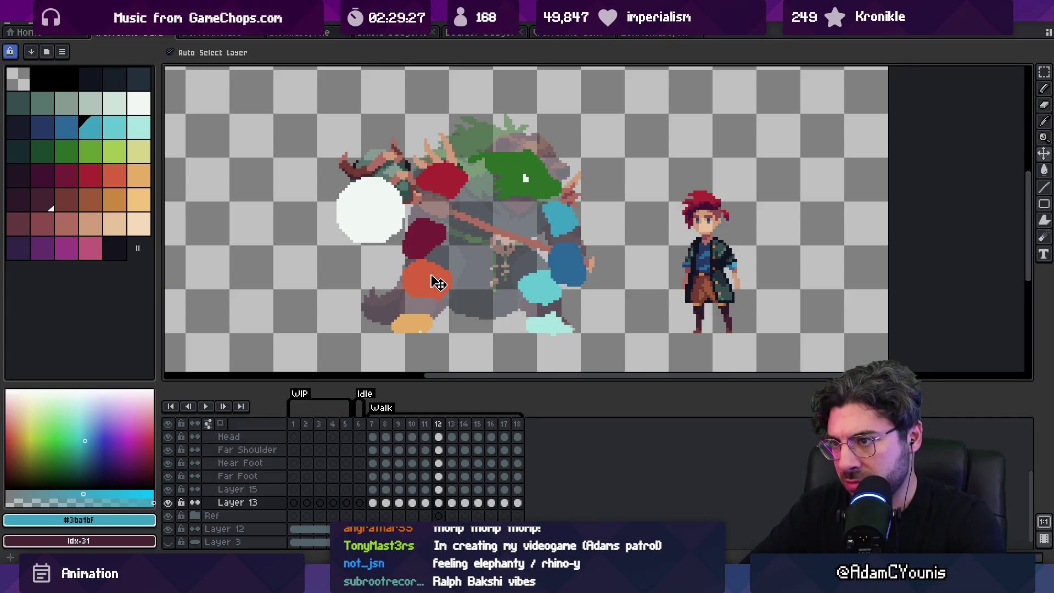
key(Return)
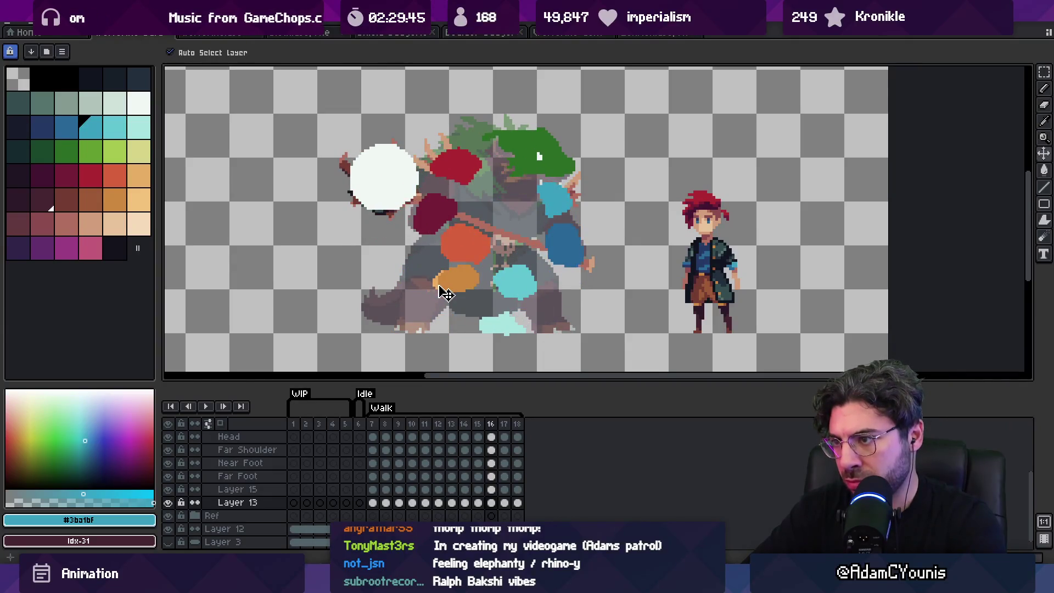
click(521, 286)
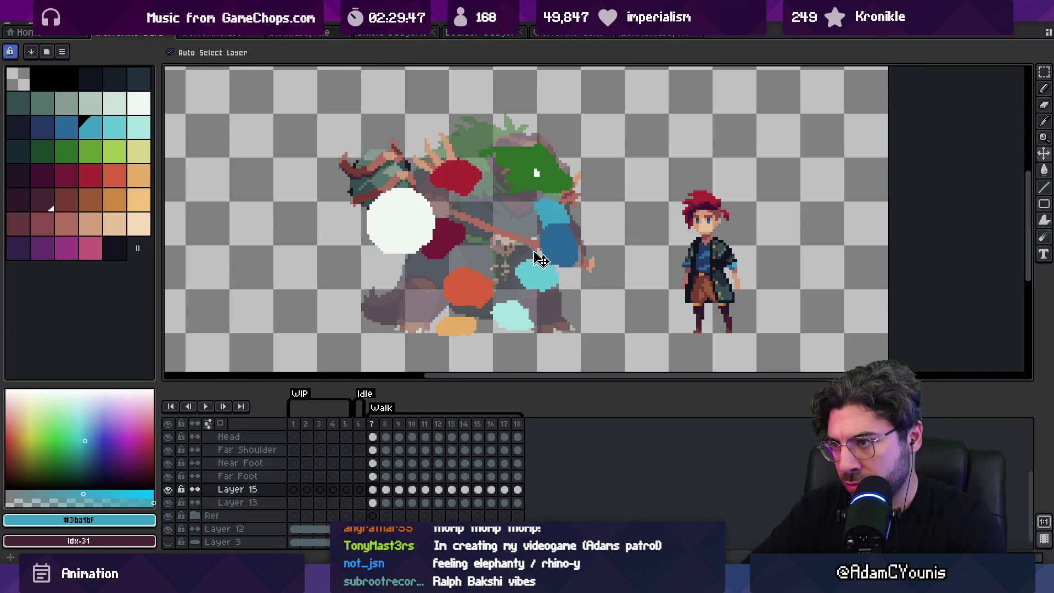
key(z)
scroll(559, 150, down, 3)
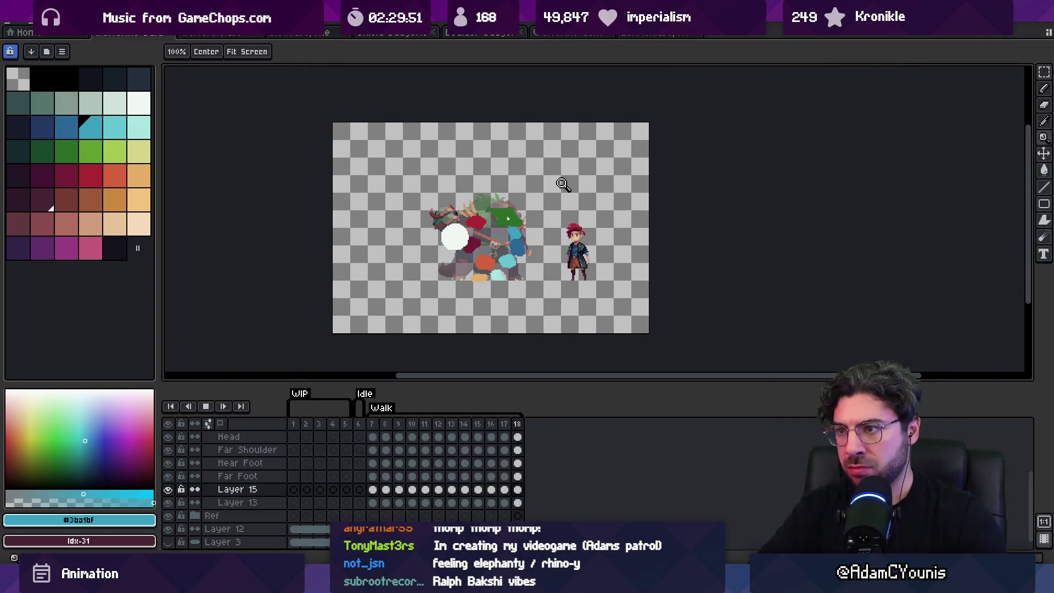
scroll(555, 200, up, 3)
key(Return)
key(Left)
key(Left)
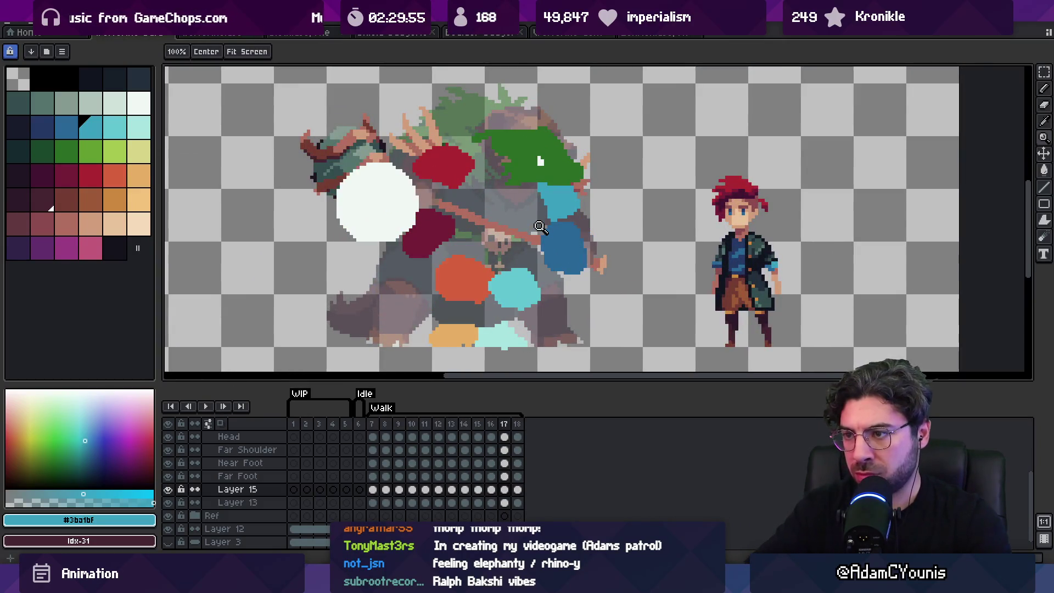
key(v)
click(486, 280)
key(Right)
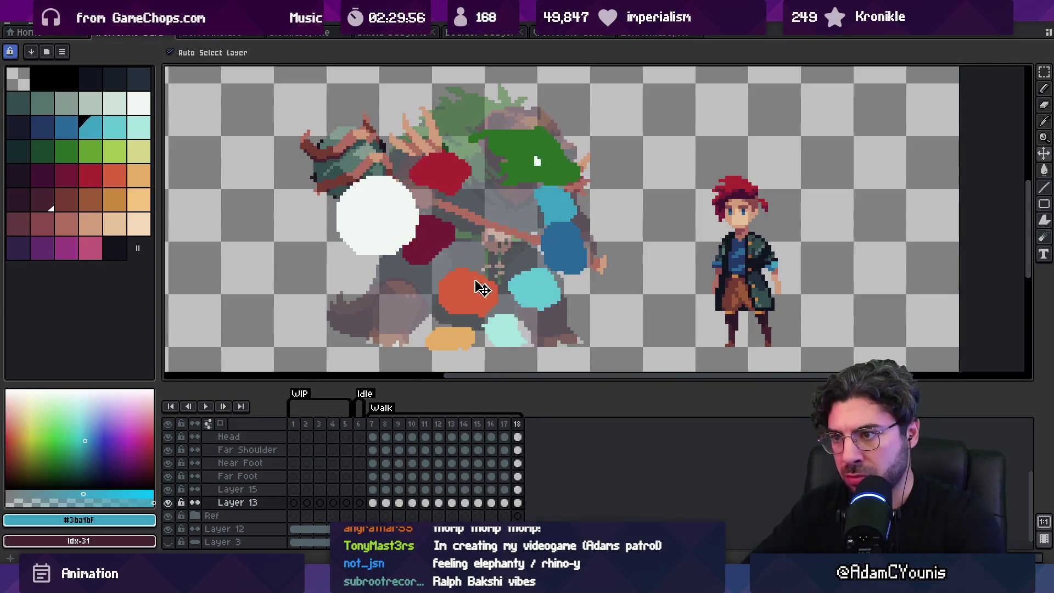
key(Right)
key(Right)
key(Right)
key(Right)
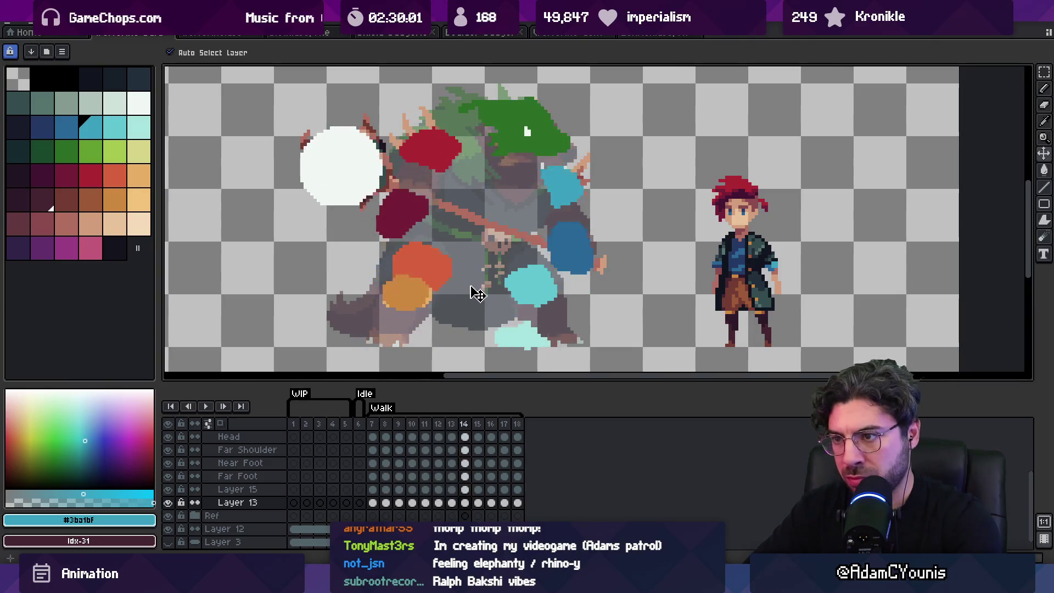
key(Right)
key(Right)
key(Right)
key(Right)
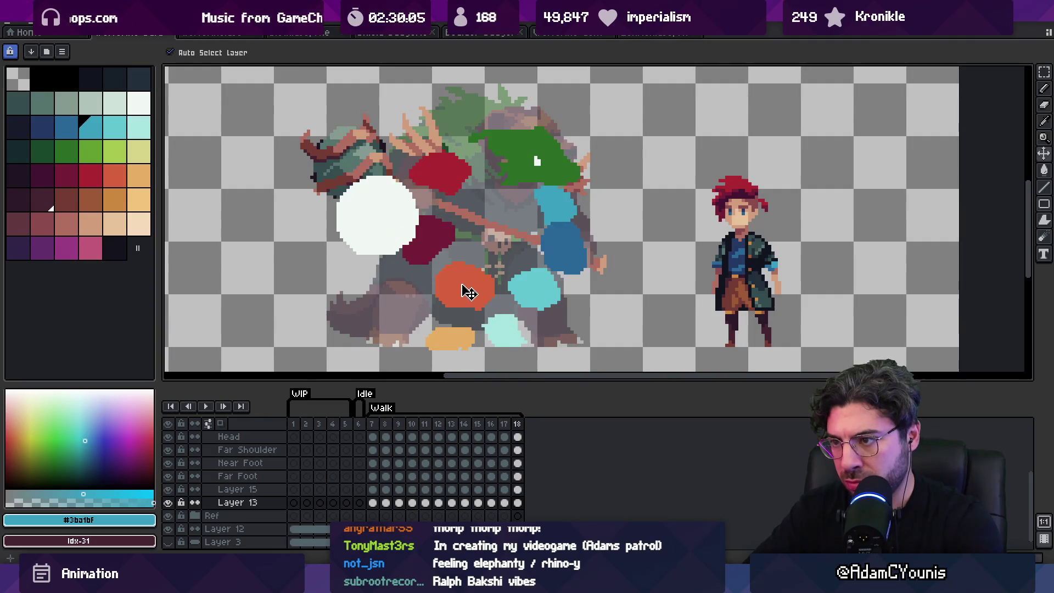
key(Right)
key(Right)
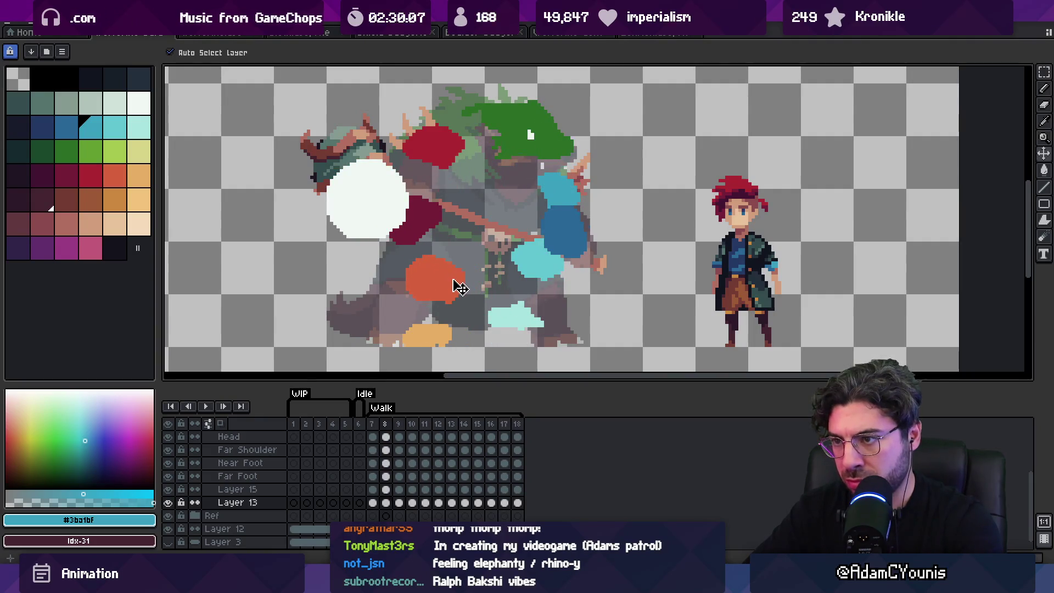
key(Return)
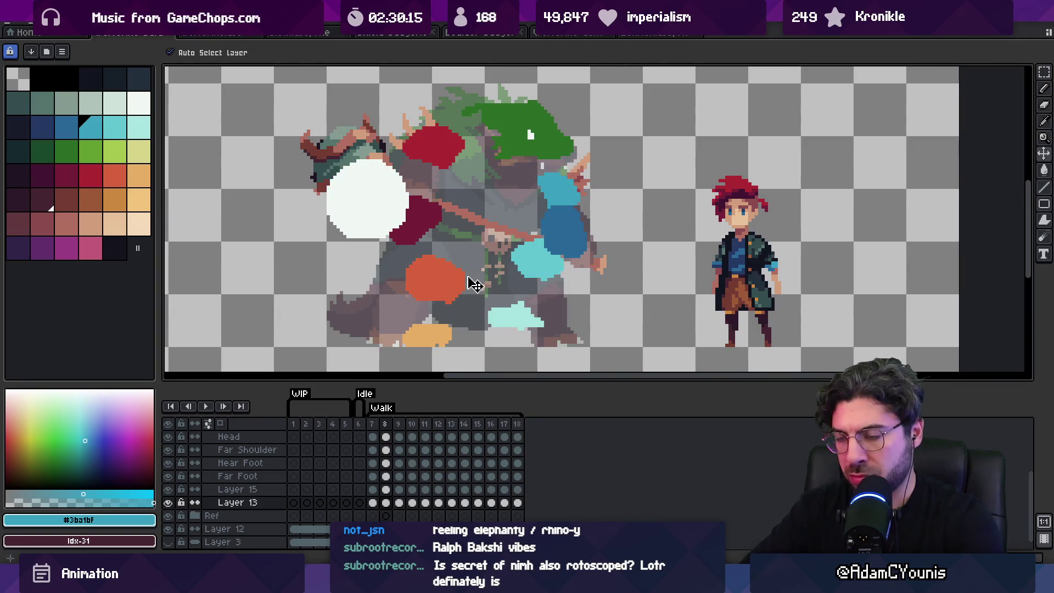
key(z)
scroll(543, 269, down, 2)
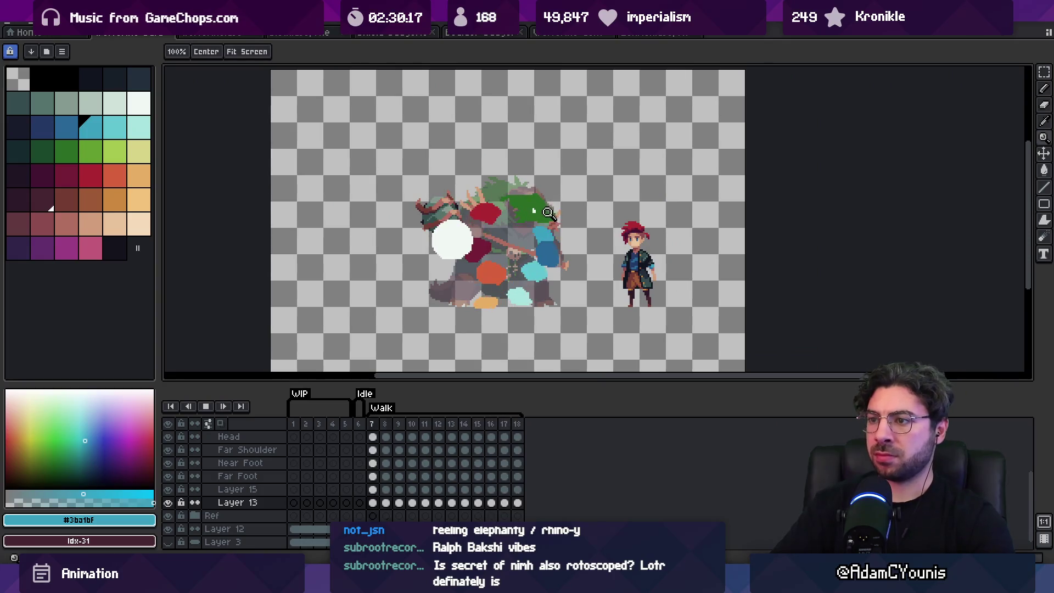
scroll(551, 248, up, 2)
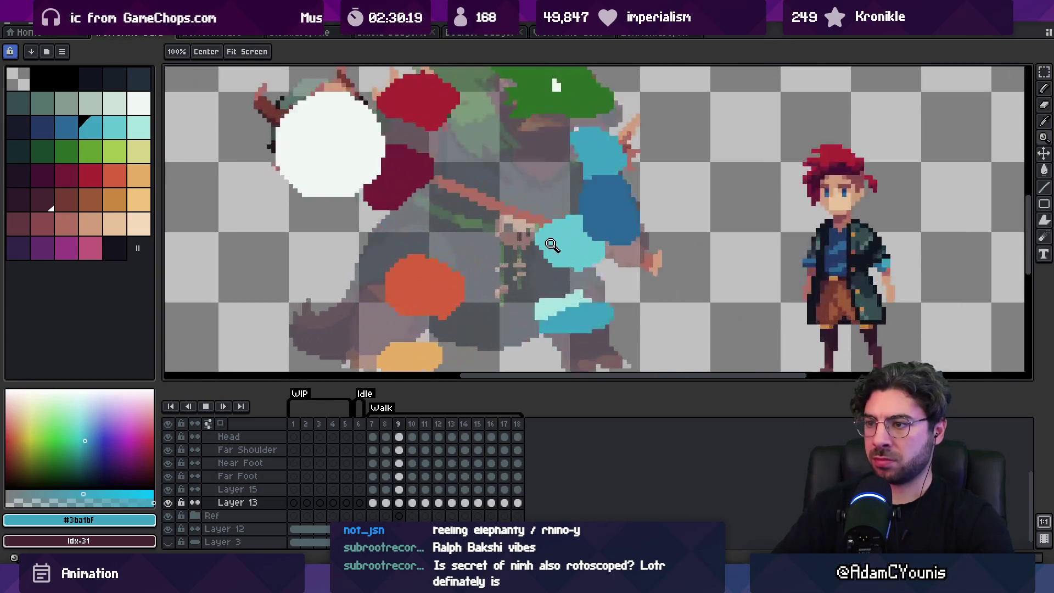
key(Return)
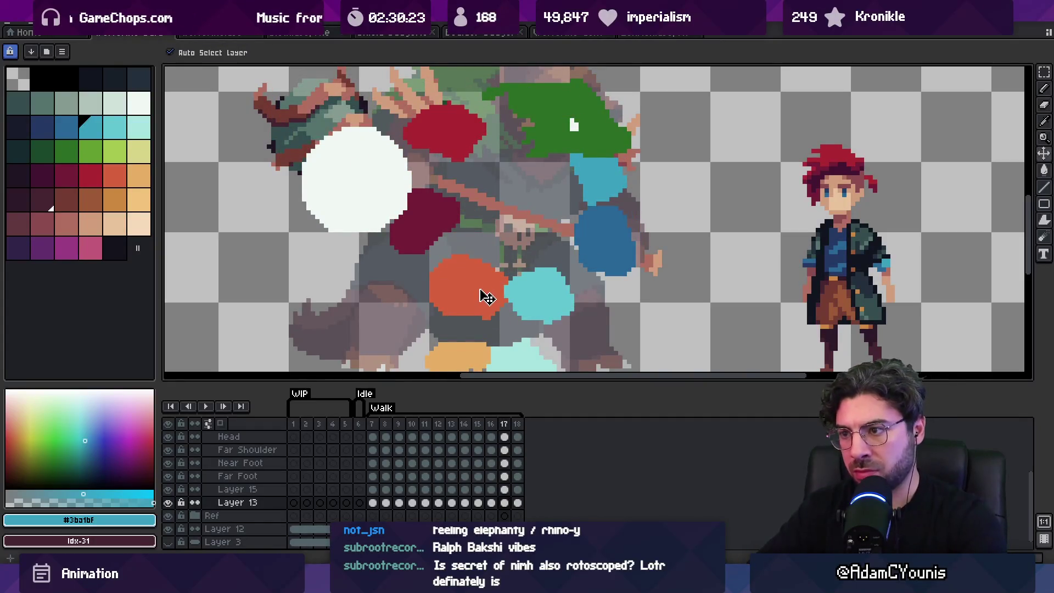
key(Return)
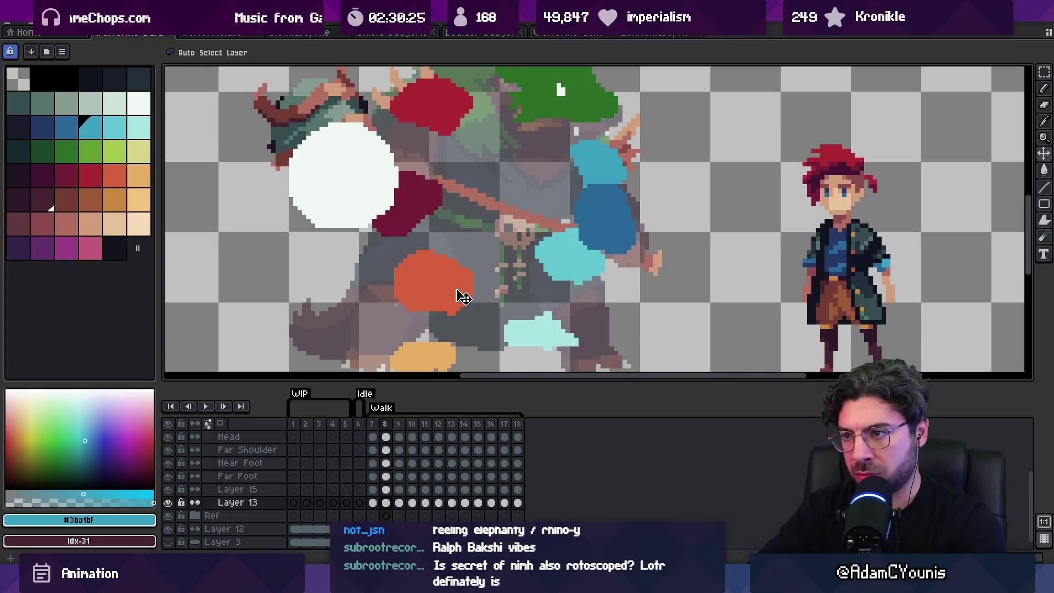
key(z)
scroll(447, 277, down, 4)
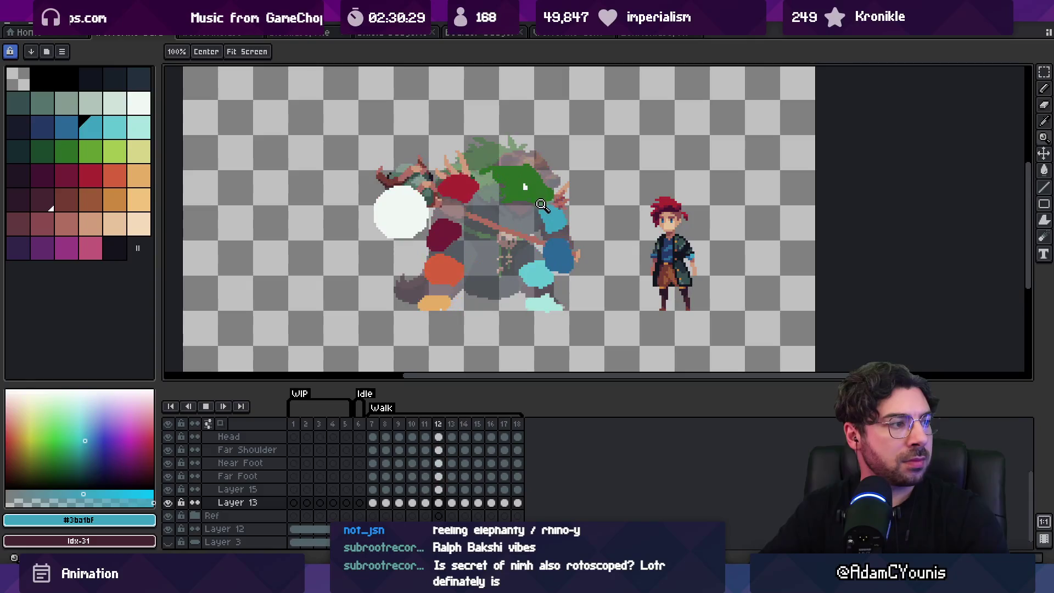
scroll(514, 245, up, 2)
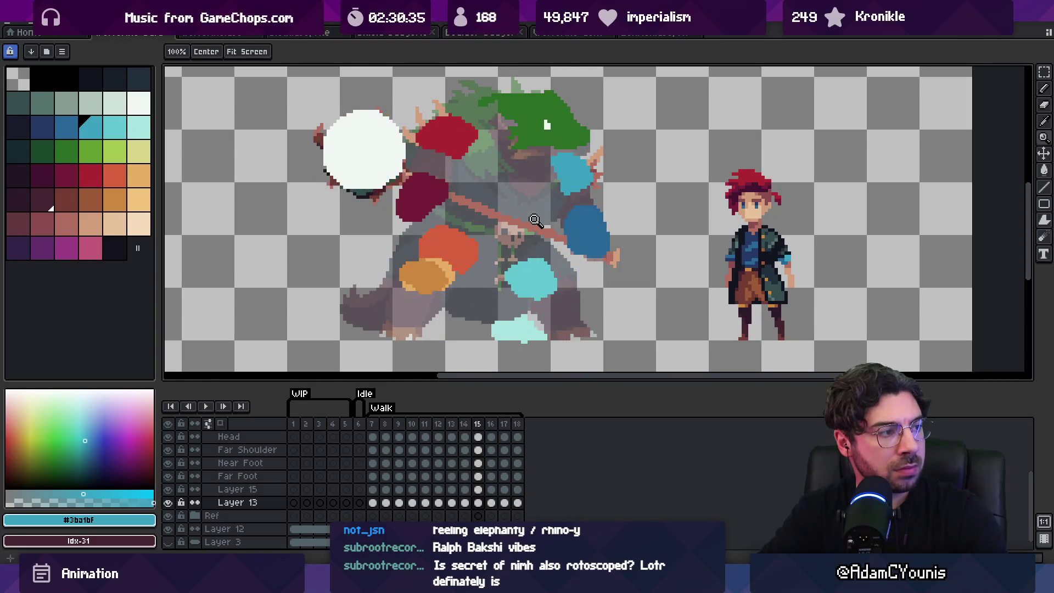
key(Return)
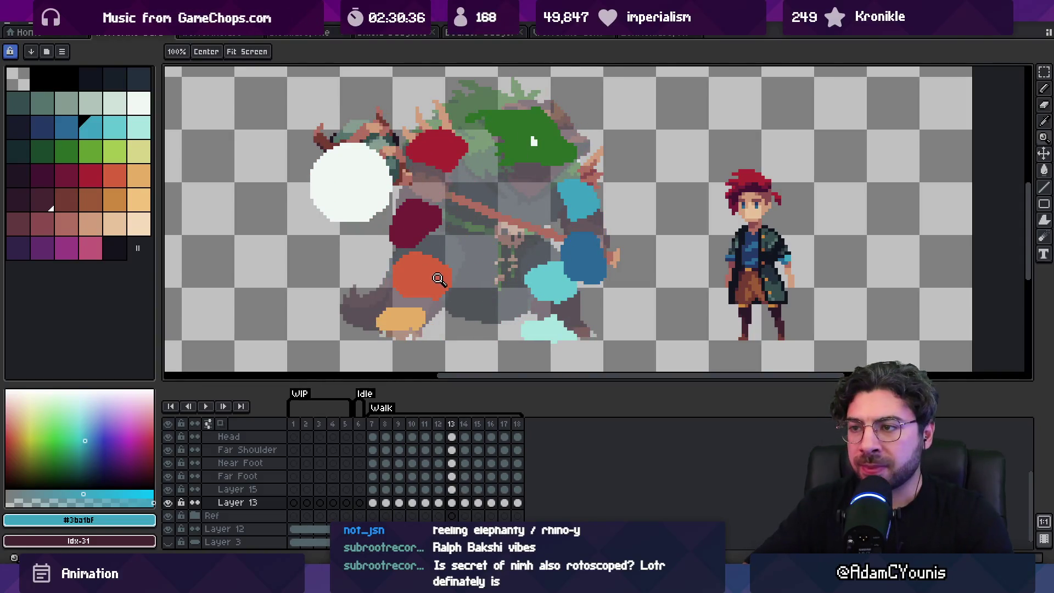
click(439, 276)
key(v)
key(Right)
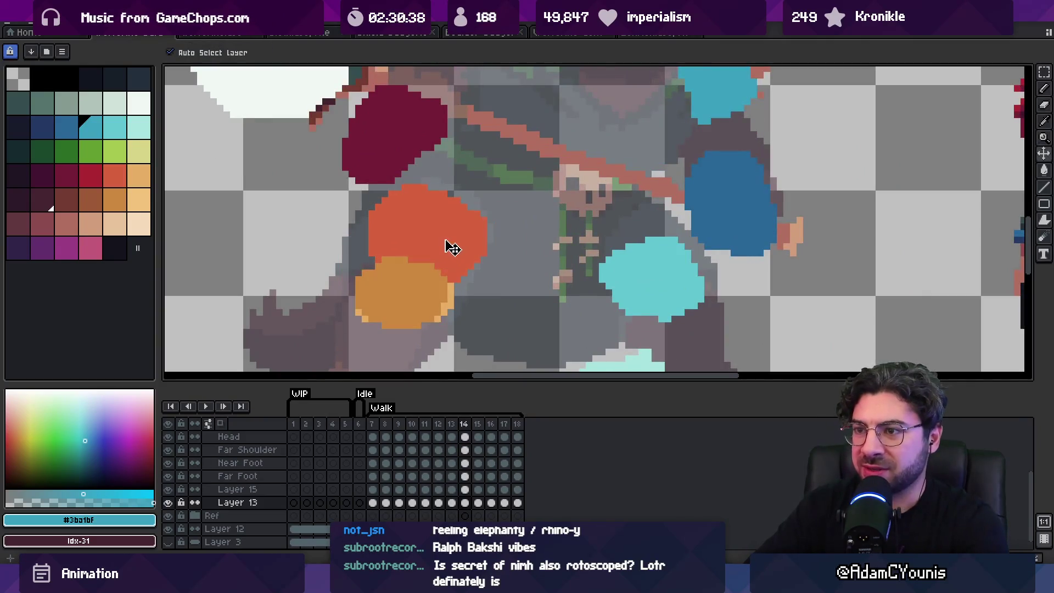
key(Right)
key(Right)
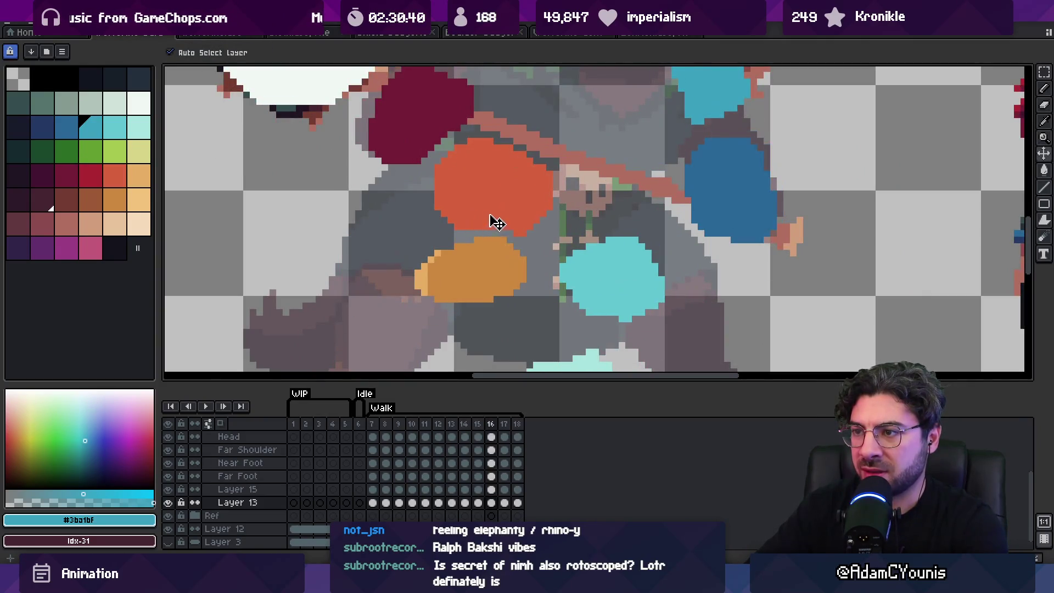
key(Right)
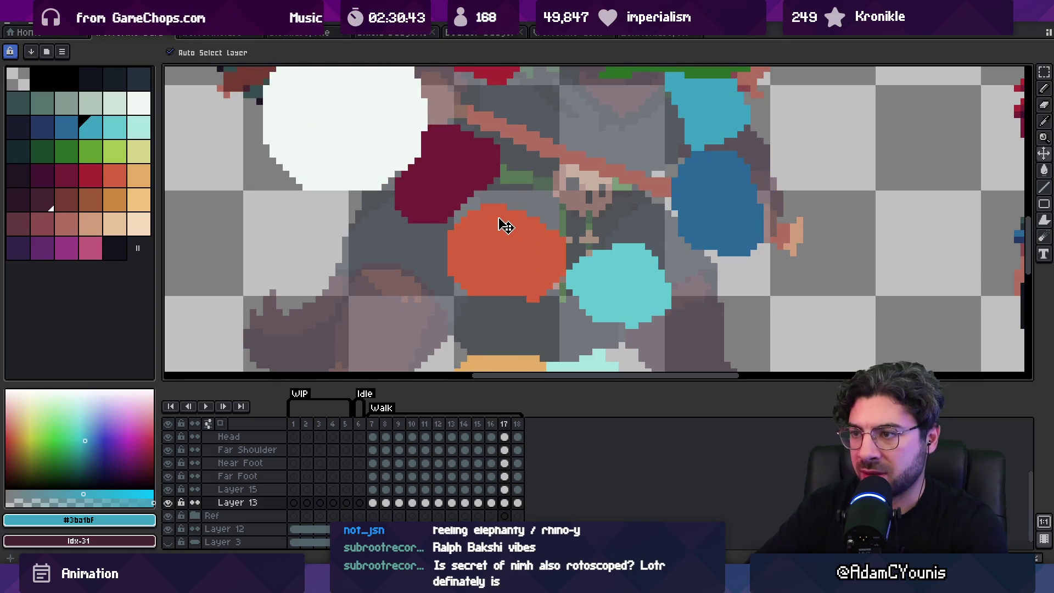
key(Left)
key(Left)
key(Left)
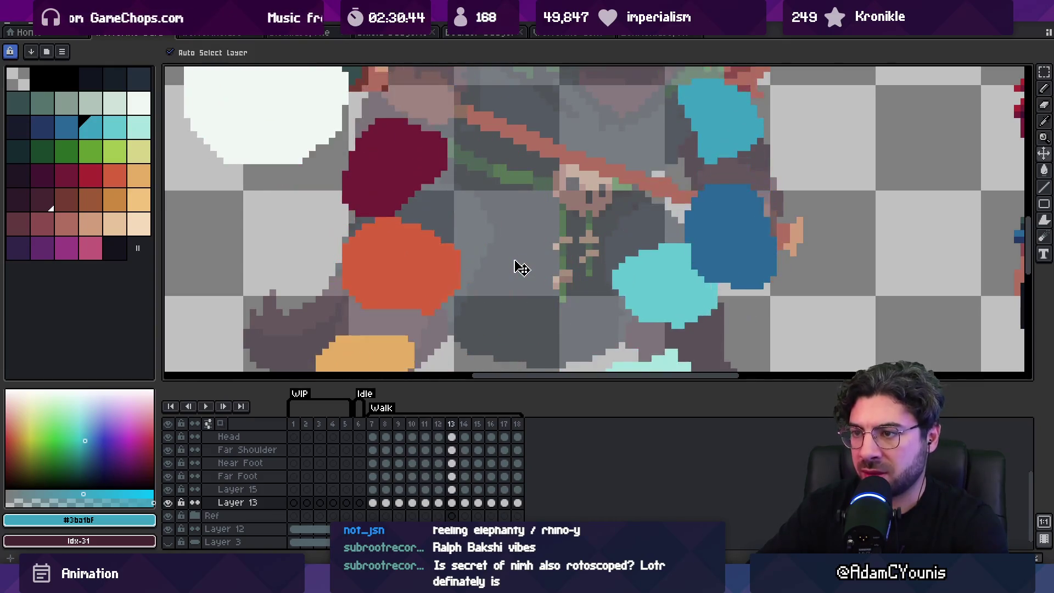
key(Right)
key(Right)
key(Right)
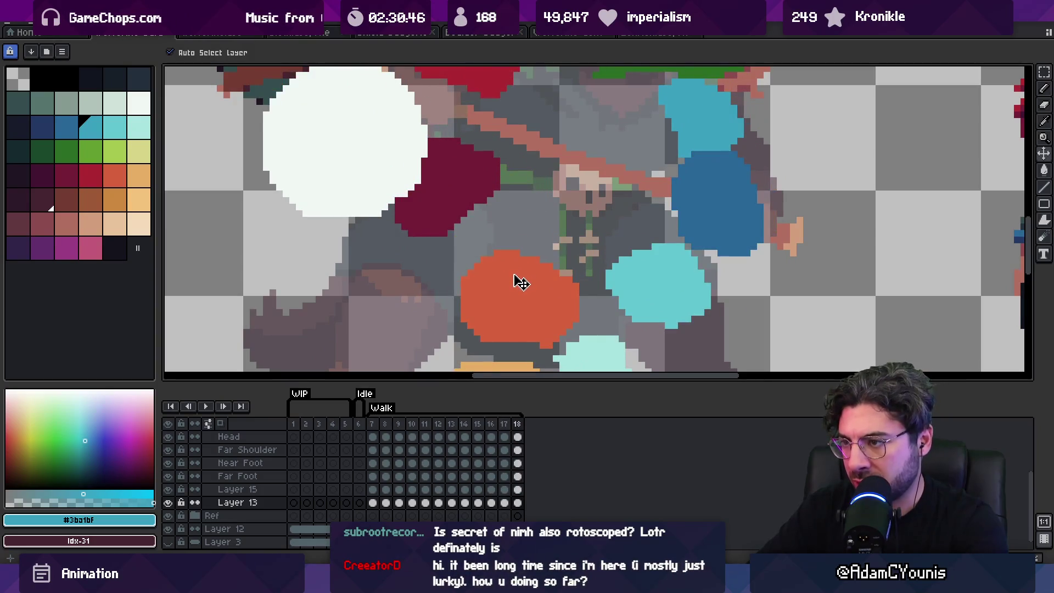
key(Left)
key(Left)
key(Left)
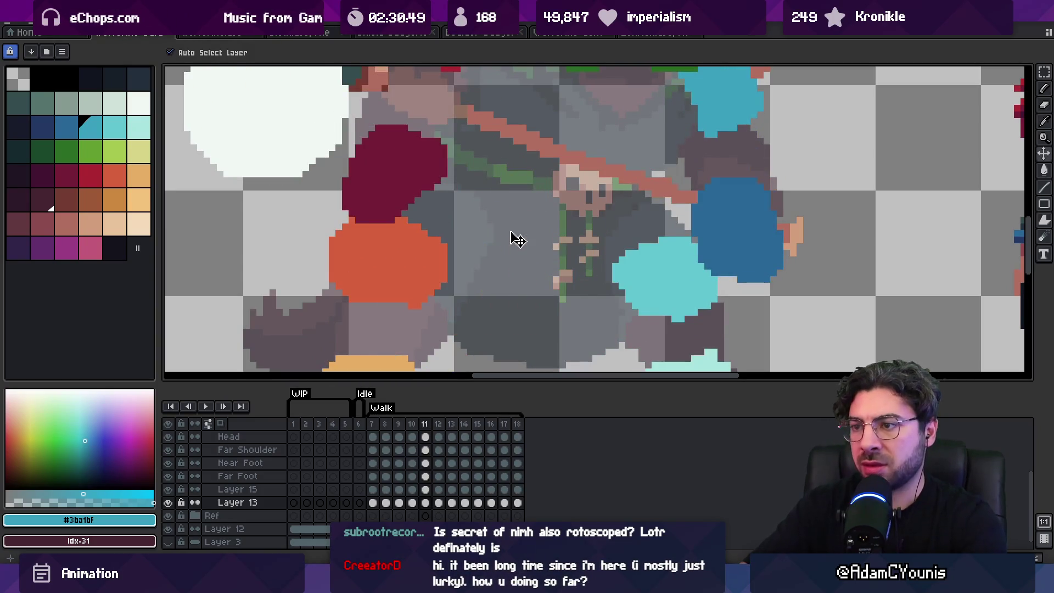
key(Left)
key(Right)
key(Left)
key(Right)
key(Left)
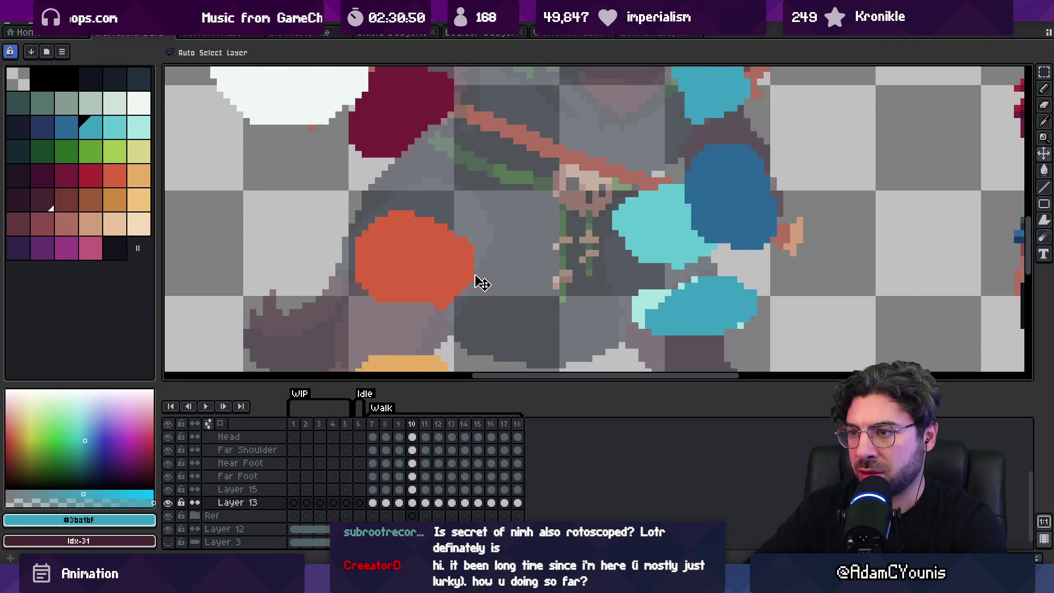
key(Return)
scroll(468, 244, down, 3)
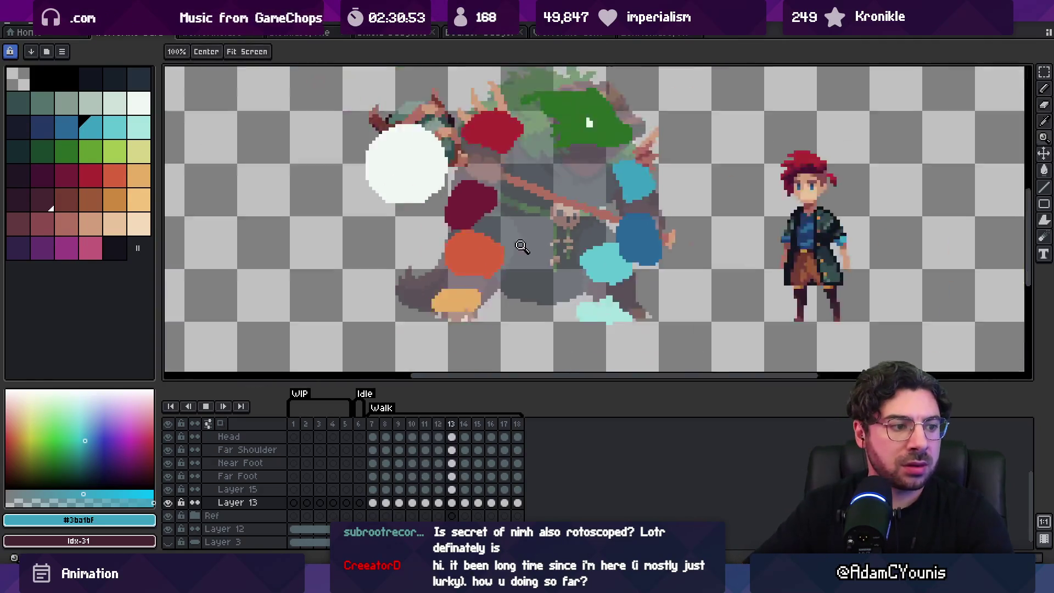
drag(544, 221, 500, 241)
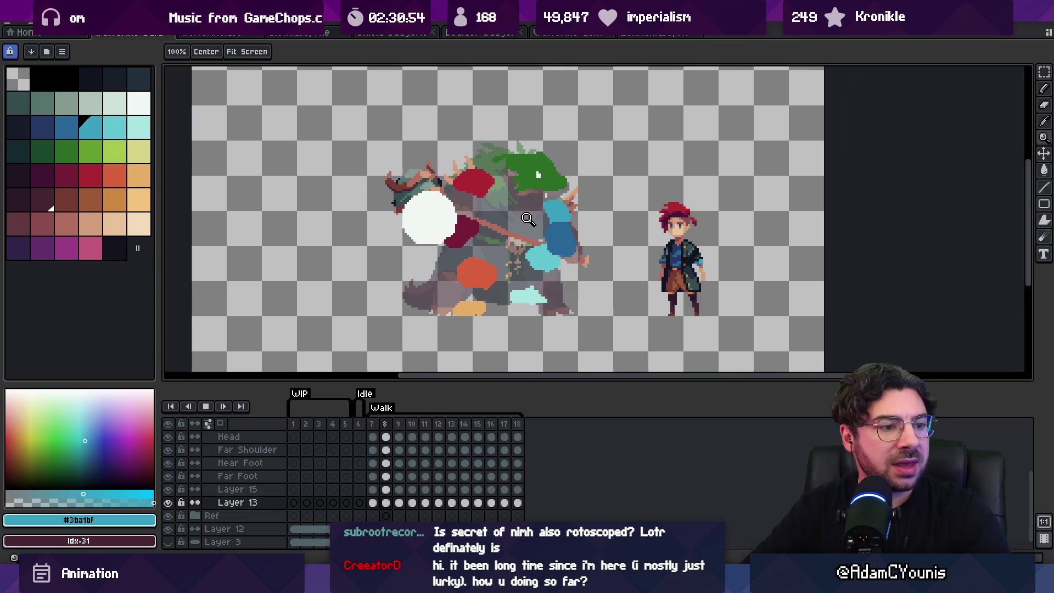
click(549, 190)
key(Return)
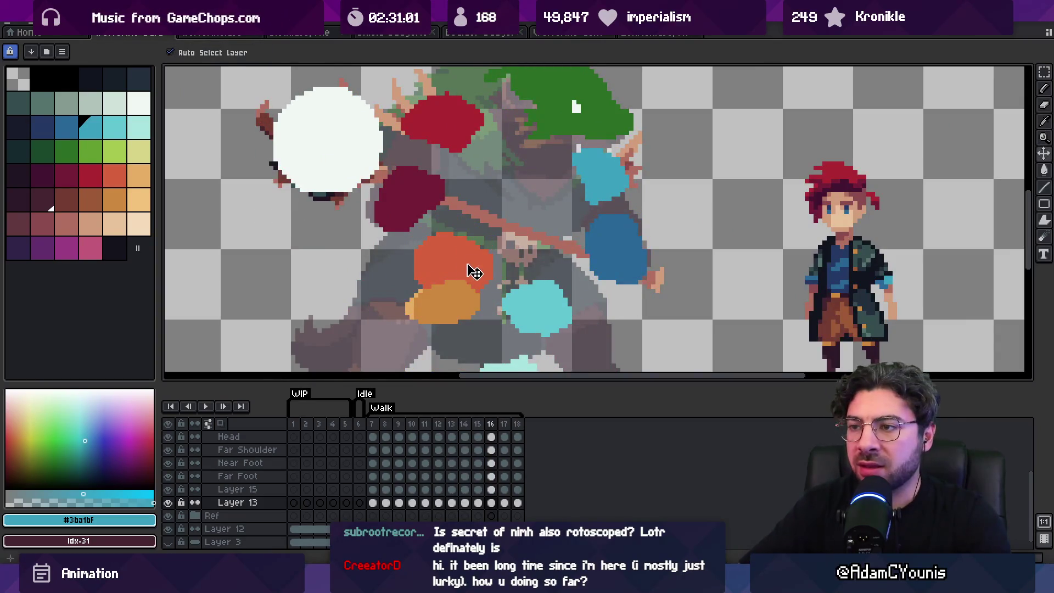
key(z)
right_click(550, 248)
key(Return)
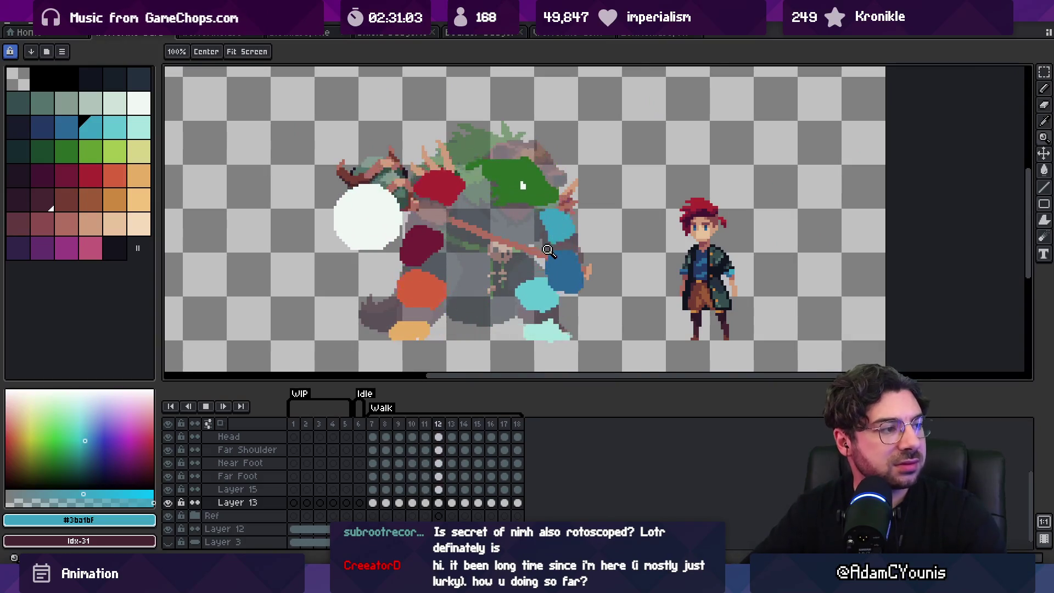
right_click(551, 248)
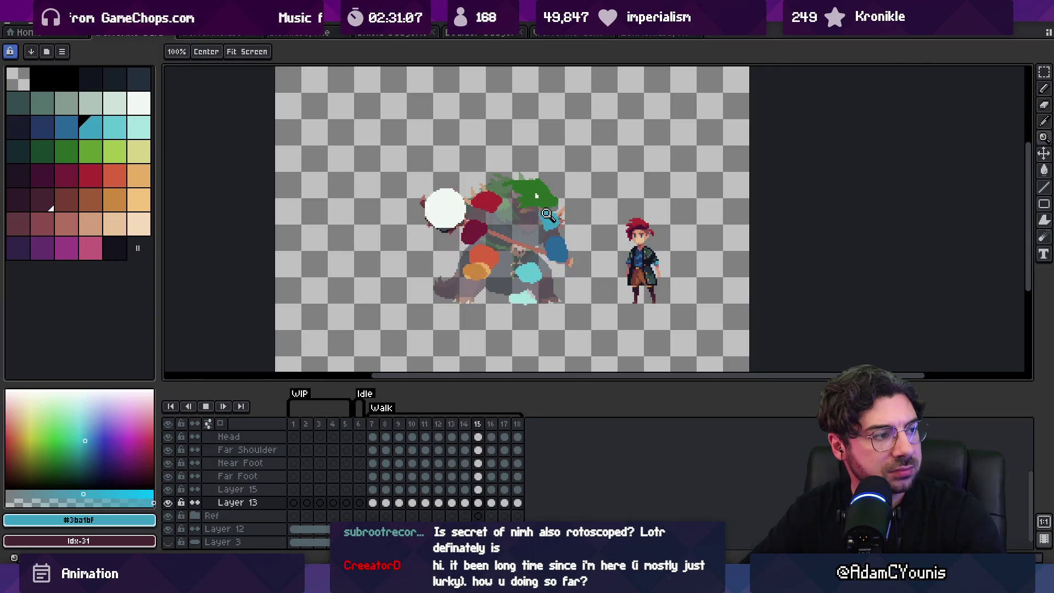
scroll(547, 221, up, 3)
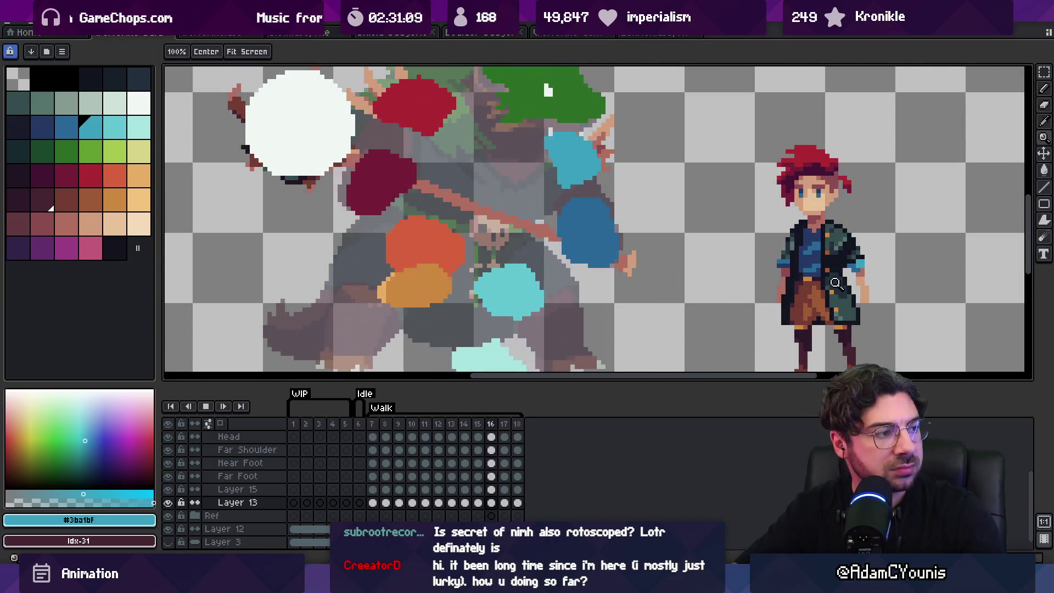
key(Return)
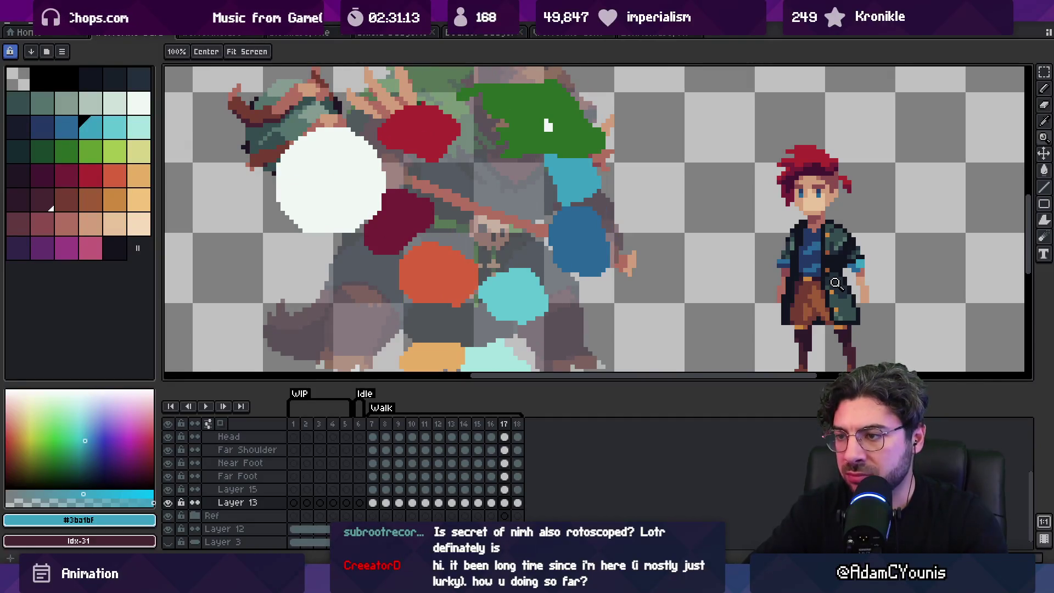
scroll(836, 283, down, 2)
key(v)
click(496, 292)
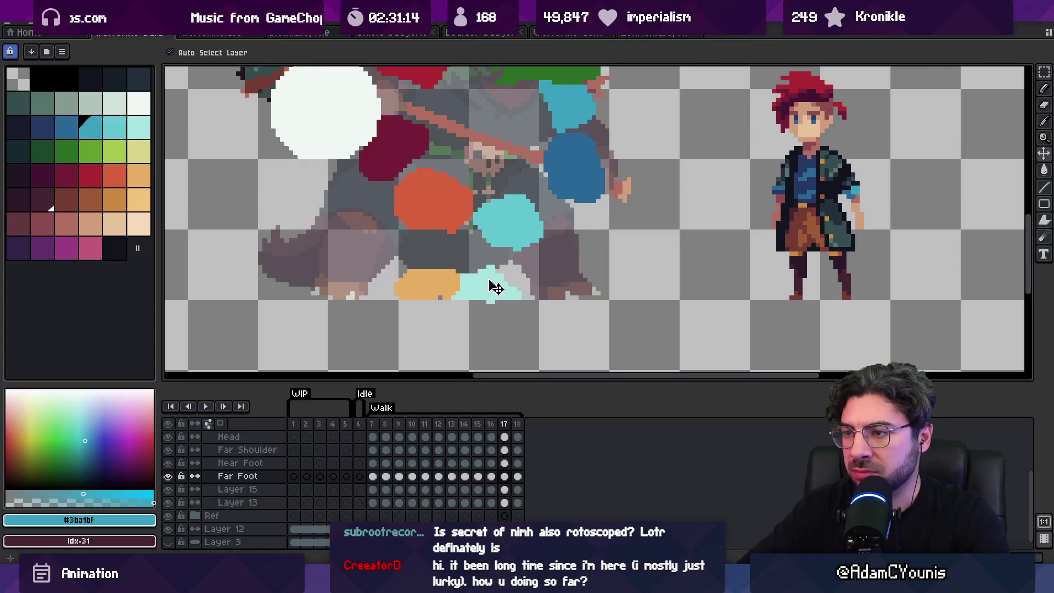
click(510, 236)
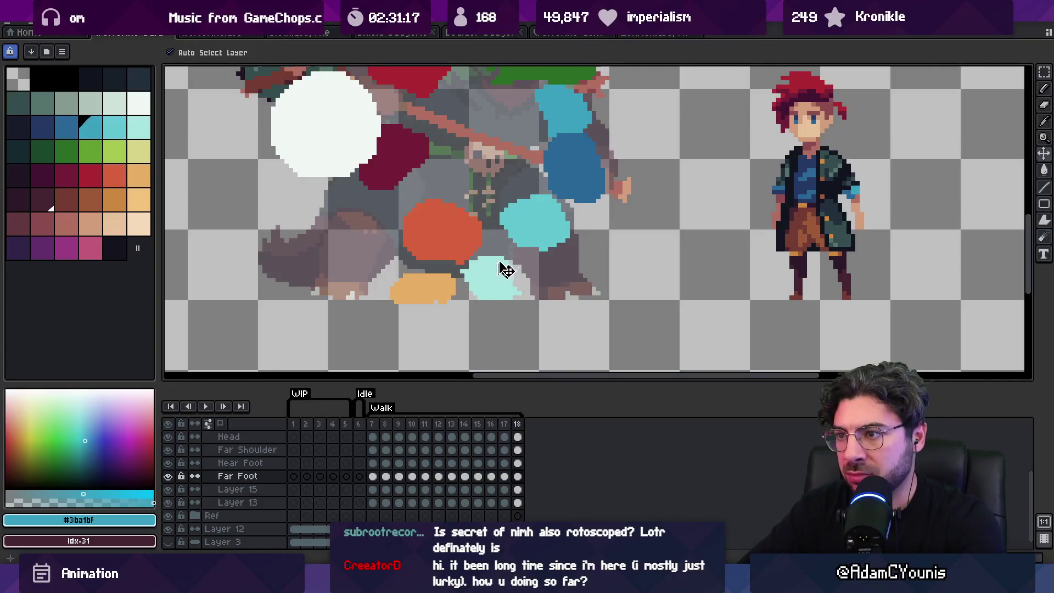
key(Left)
key(Right)
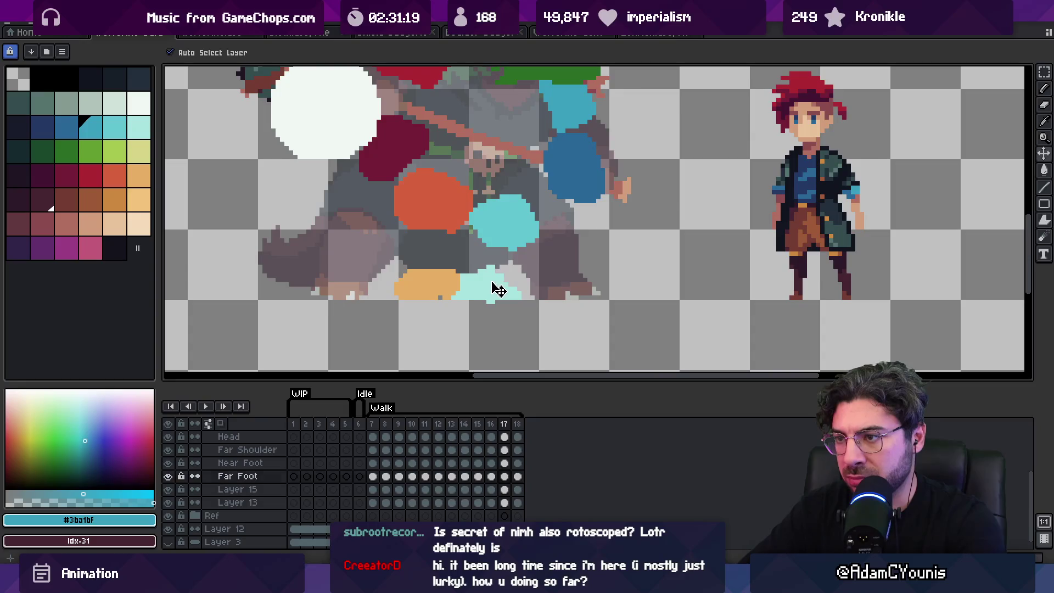
key(Right)
key(Return)
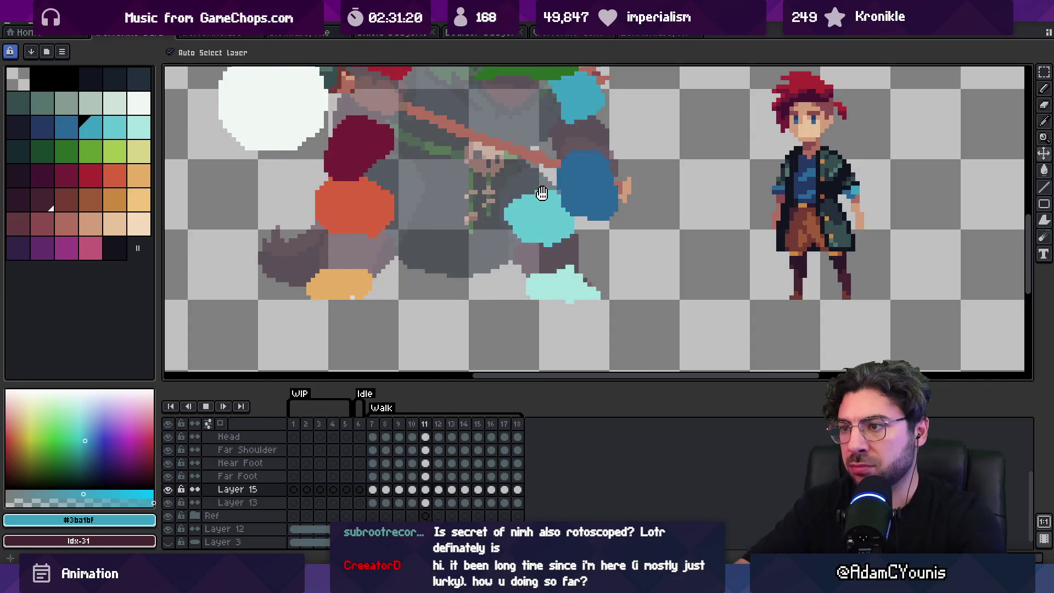
key(z)
scroll(539, 147, down, 3)
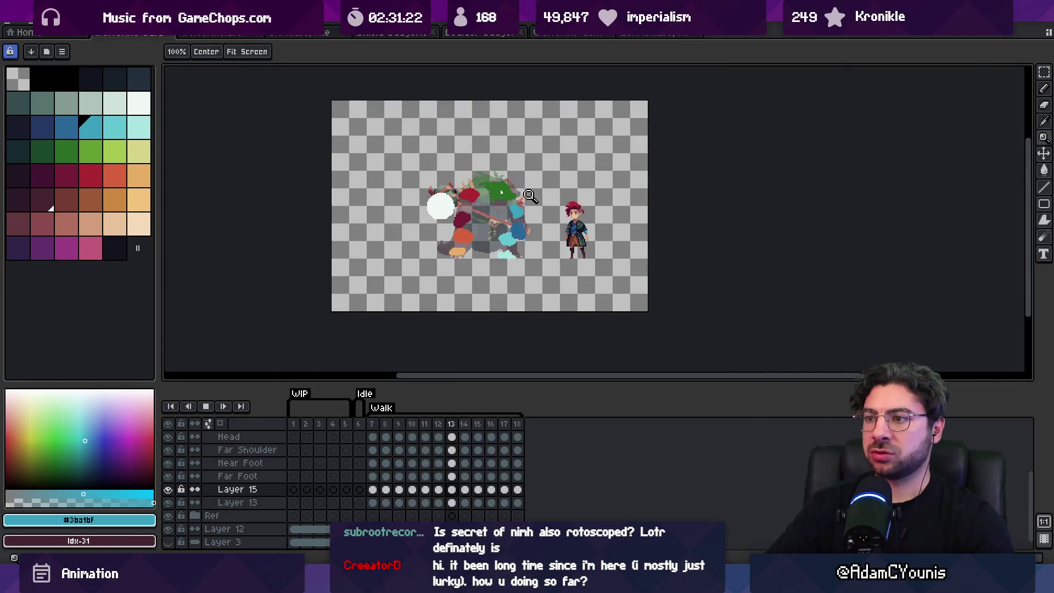
scroll(523, 201, up, 3)
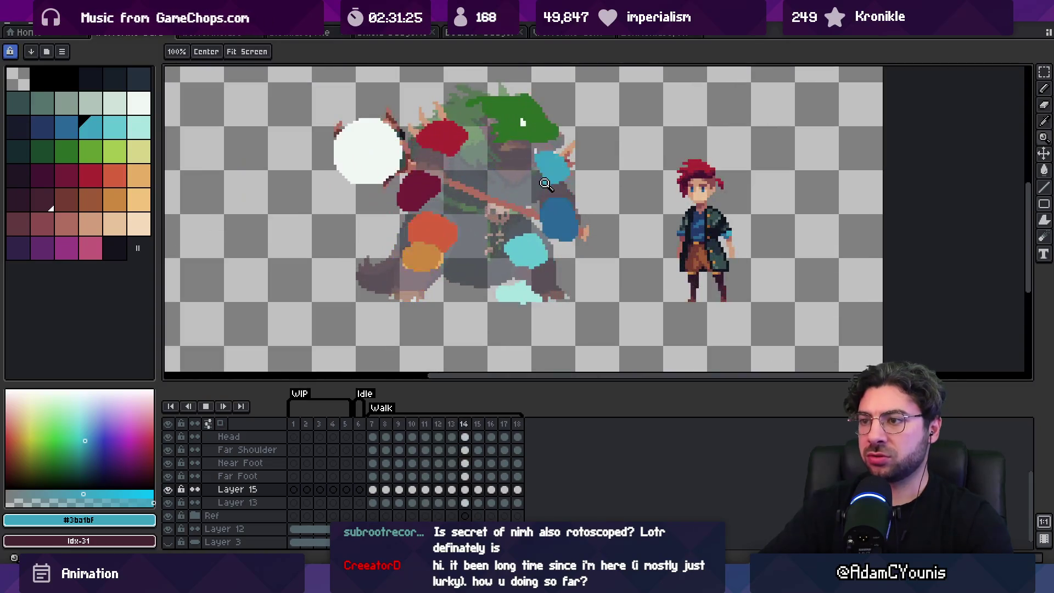
key(Return)
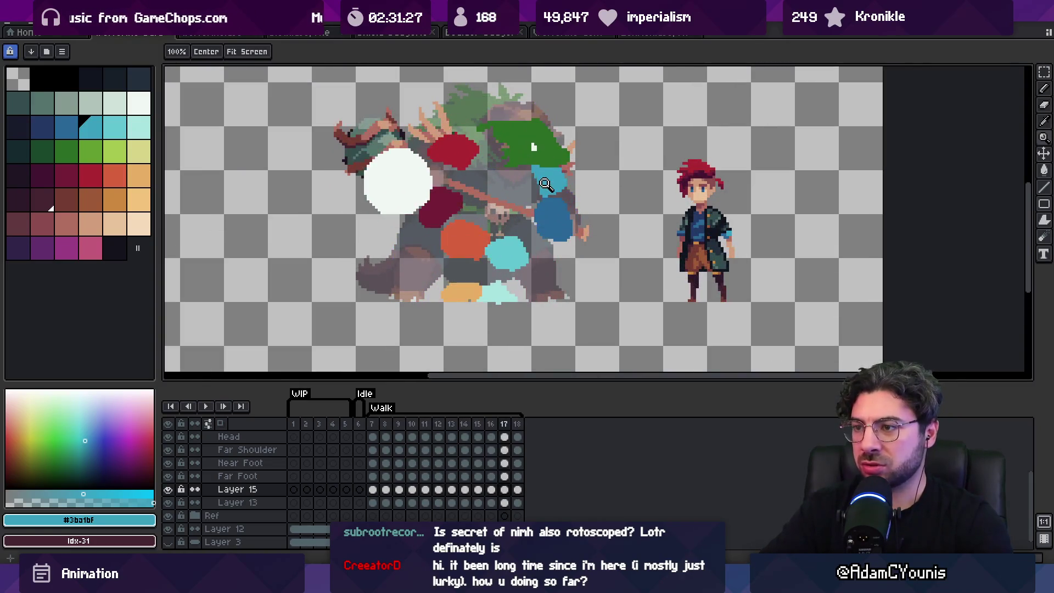
scroll(482, 247, up, 1)
key(v)
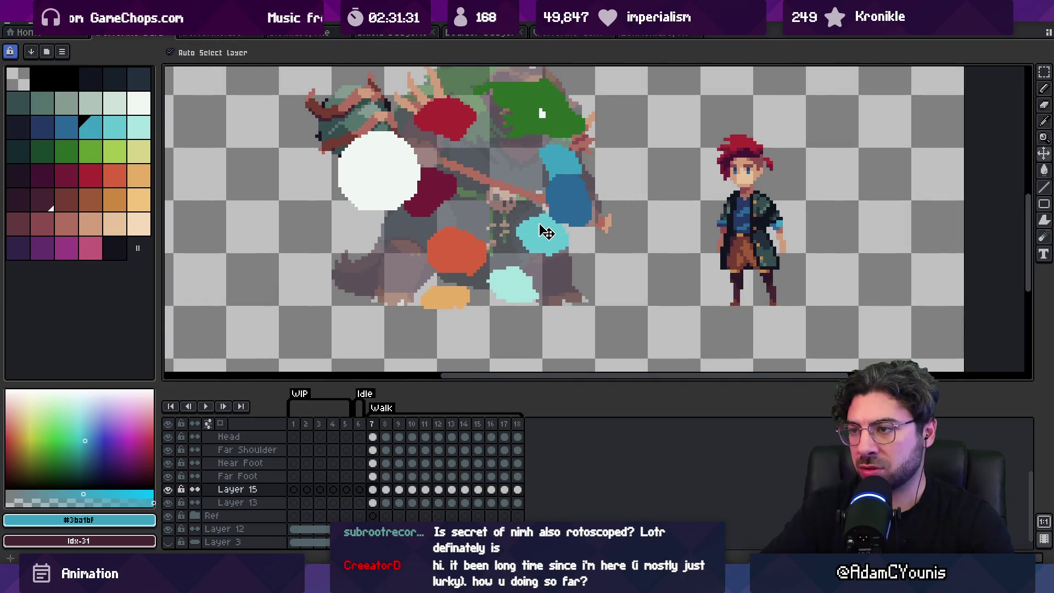
key(z)
scroll(527, 186, down, 3)
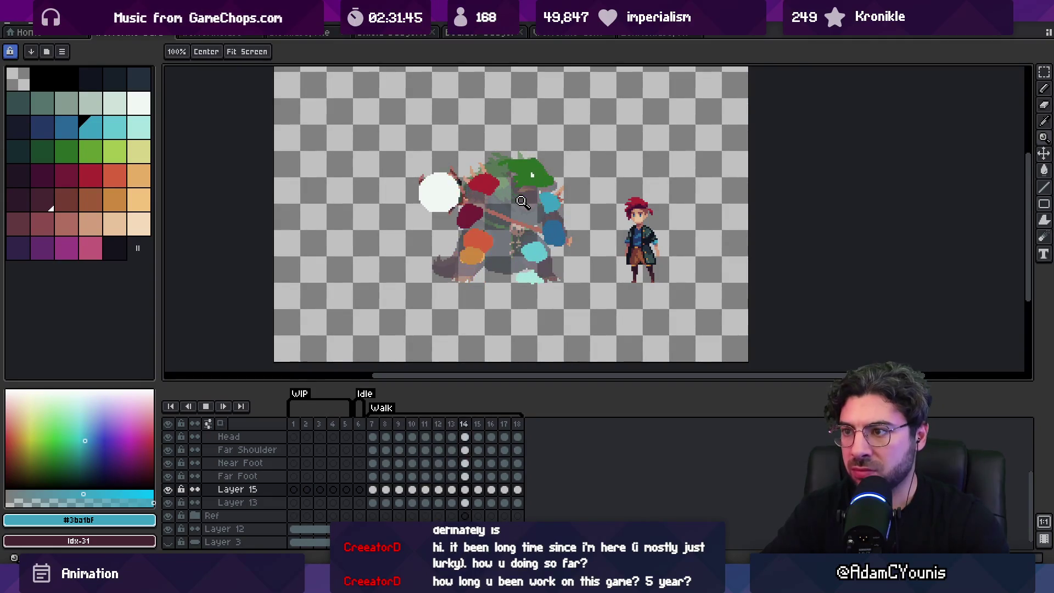
Stop on frame 18, select the Near Foot layer then Layer 13, and replay the cycle.
key(Return)
key(Right)
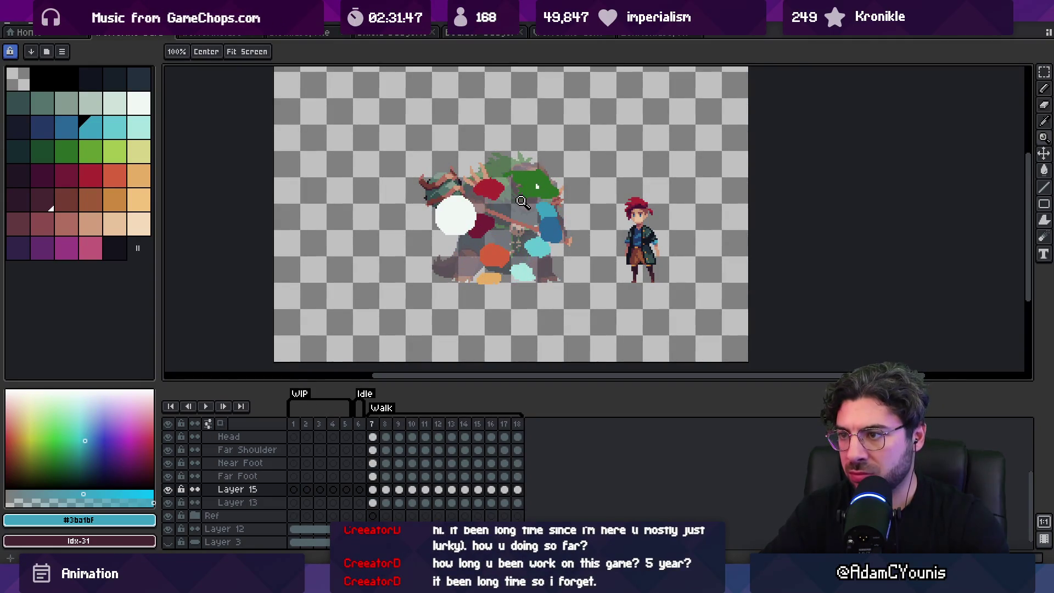
scroll(521, 202, up, 1)
ctrl+click(501, 278)
ctrl+click(510, 249)
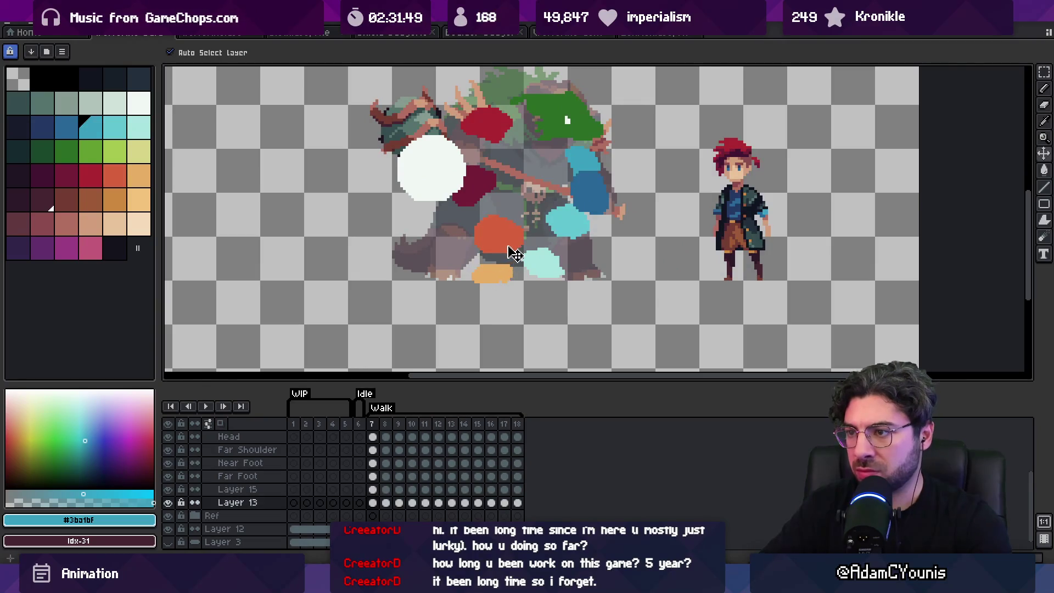
scroll(504, 178, down, 3)
key(Return)
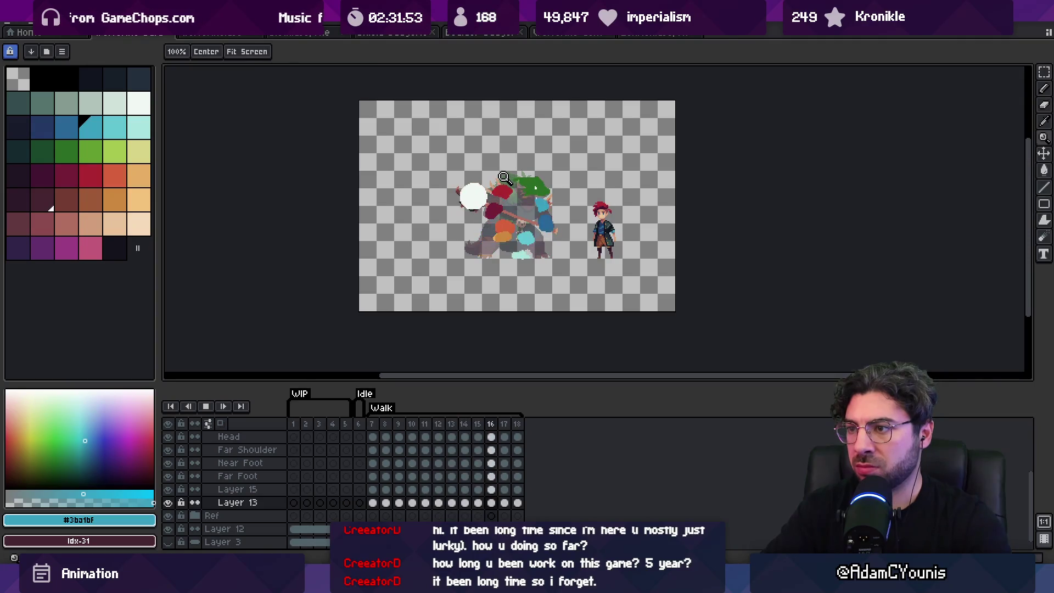
key(Return)
Zoom in on the creature and red-haired hero and run the walk cycle again.
click(536, 227)
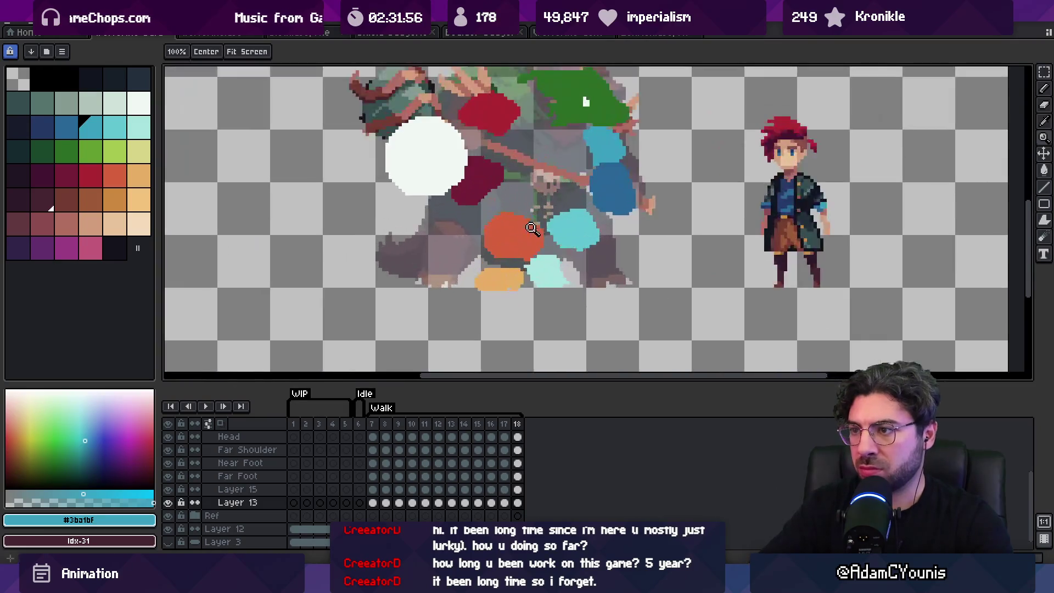
key(z)
scroll(494, 208, down, 5)
key(Return)
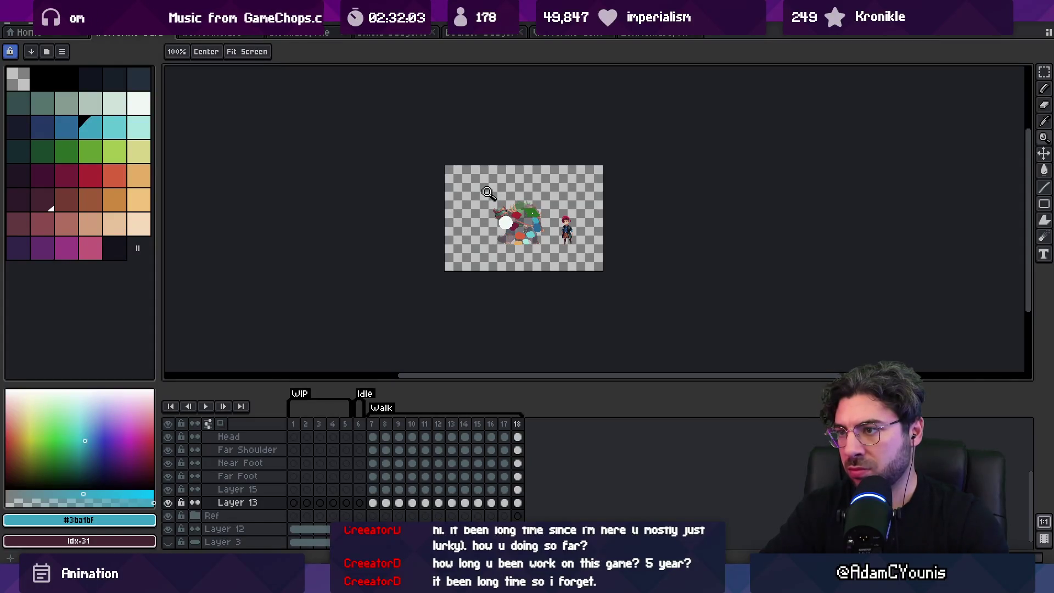
drag(488, 192, 580, 217)
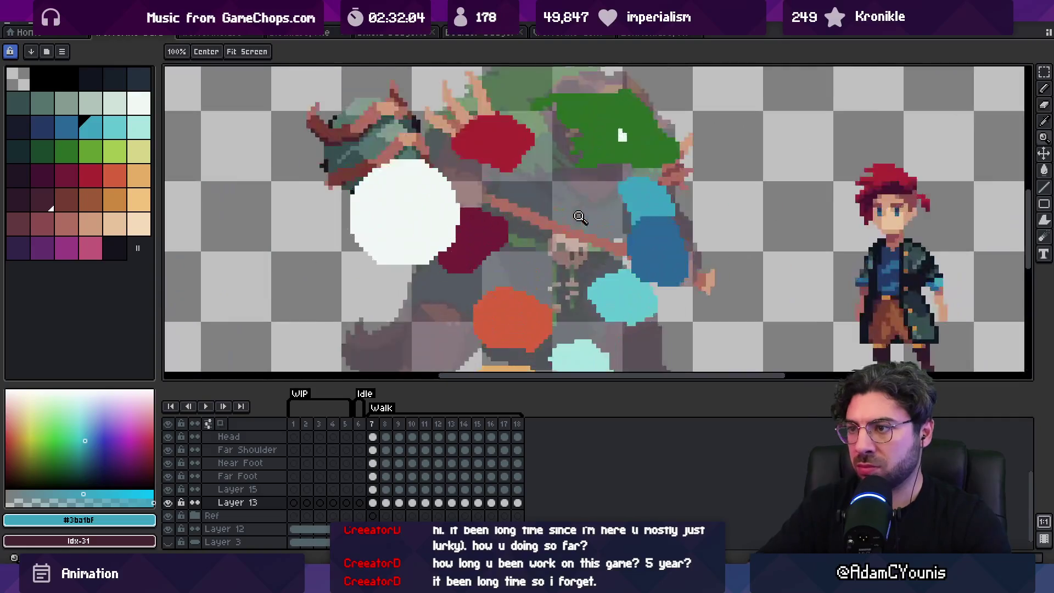
scroll(509, 299, down, 5)
key(Return)
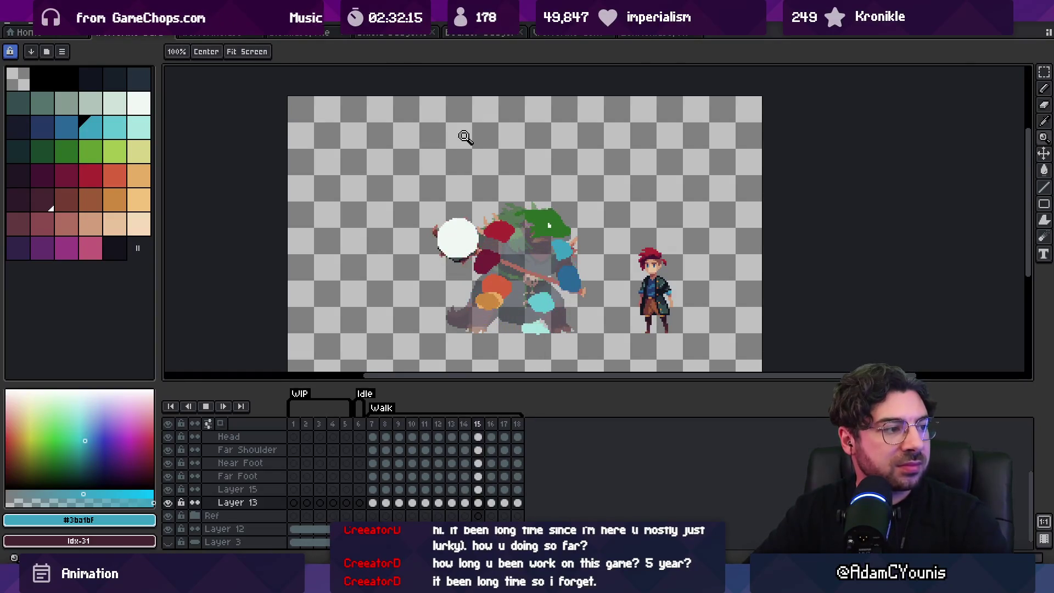
Select Layer 15 from the canvas around frames 12–13 and replay, stopping on frame 15.
key(Right)
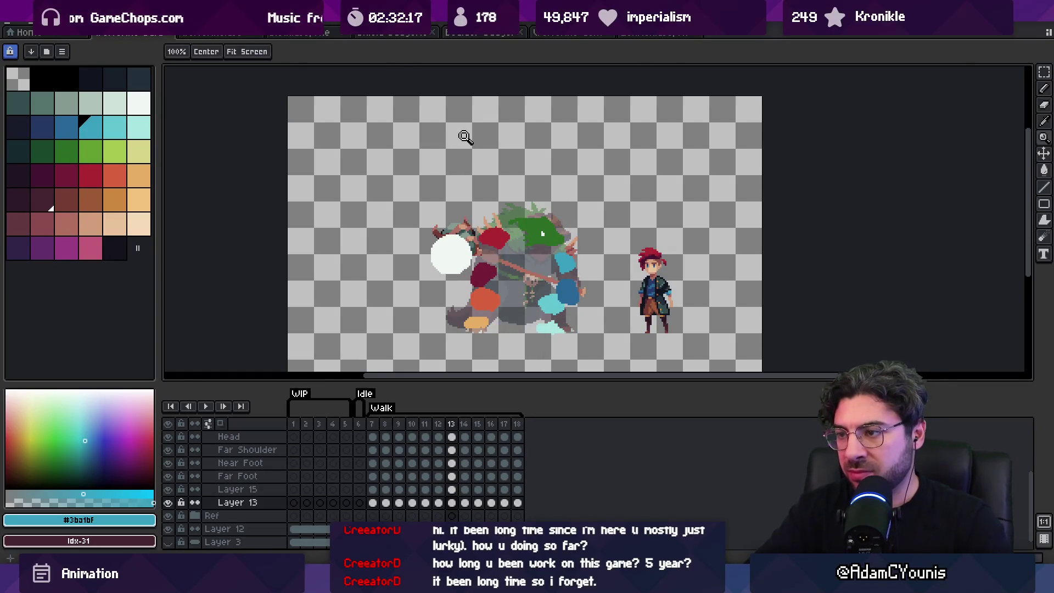
click(565, 315)
key(v)
key(Left)
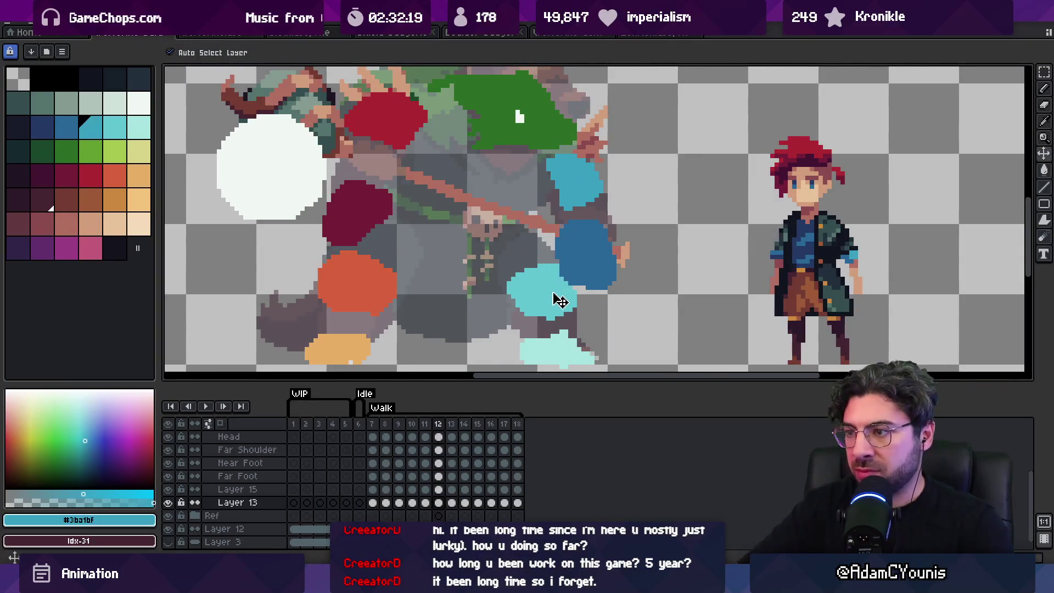
click(560, 299)
key(z)
scroll(505, 258, down, 3)
key(Return)
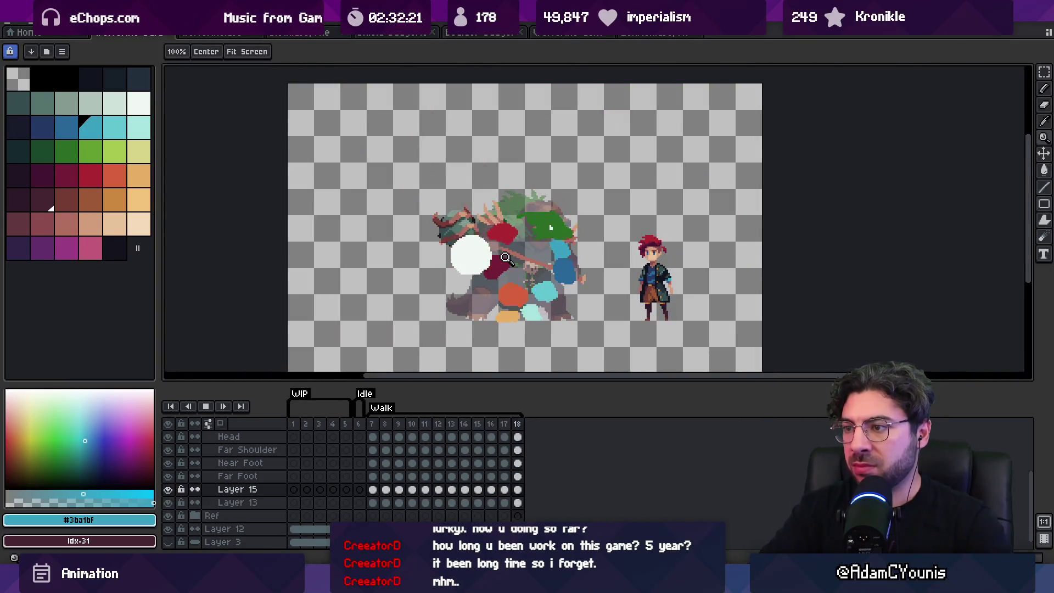
key(Return)
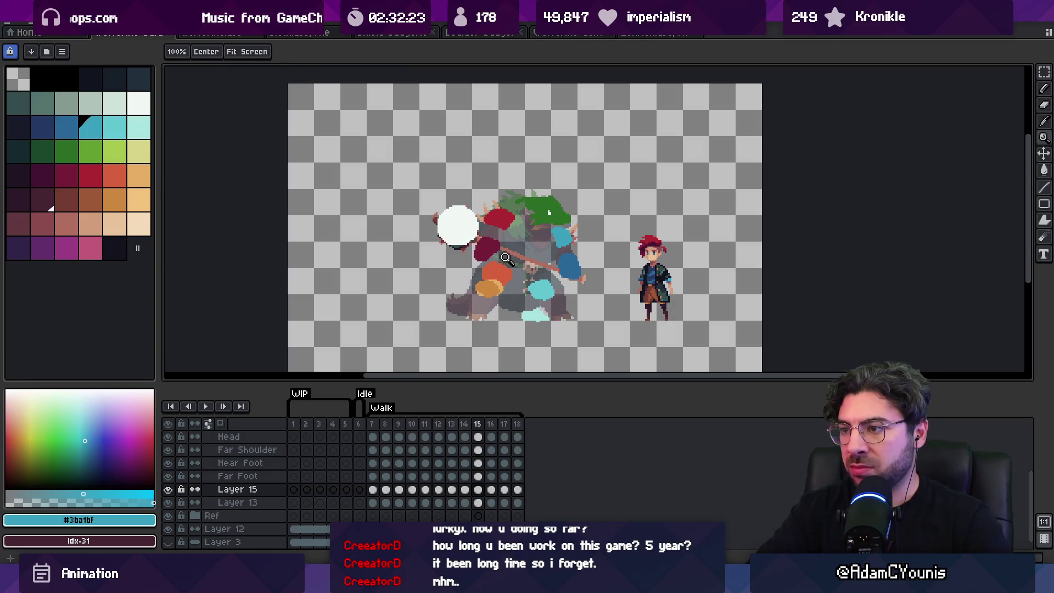
Replay the cycle once more, then drag the pale cyan blob slightly right on frame 18.
key(v)
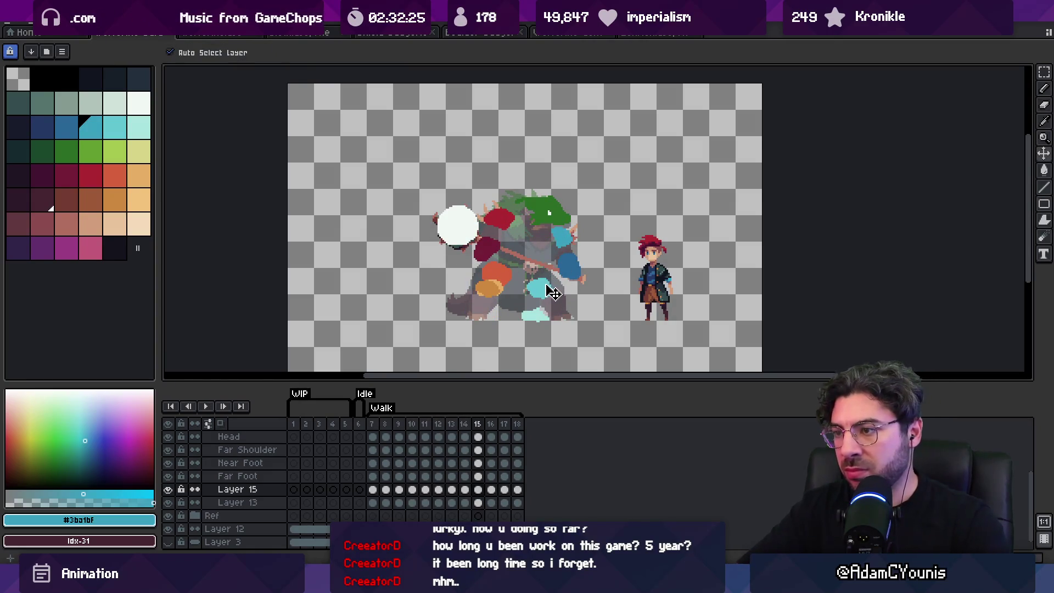
key(period)
key(Return)
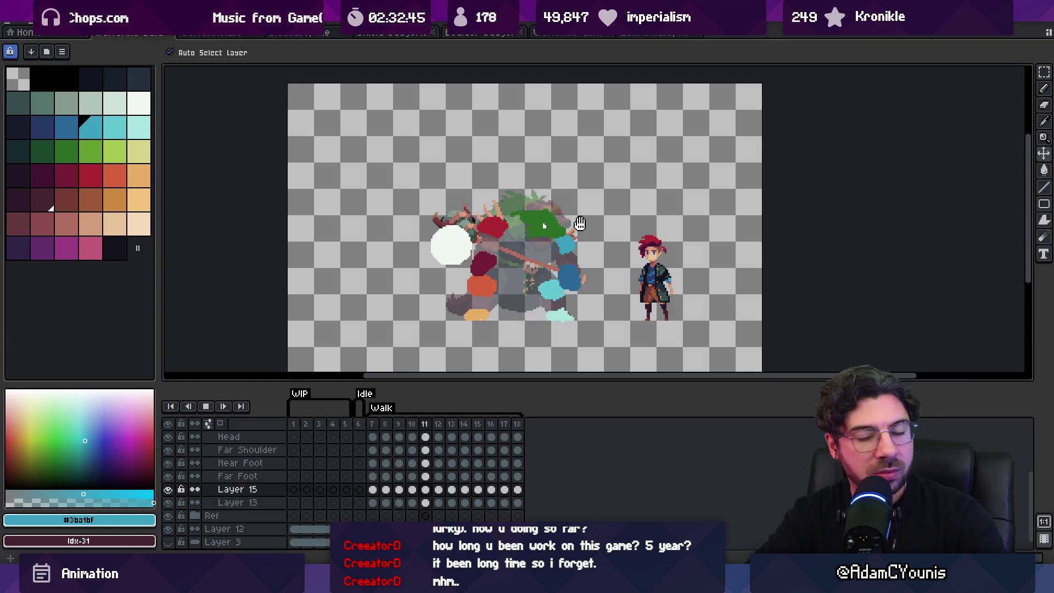
key(Return)
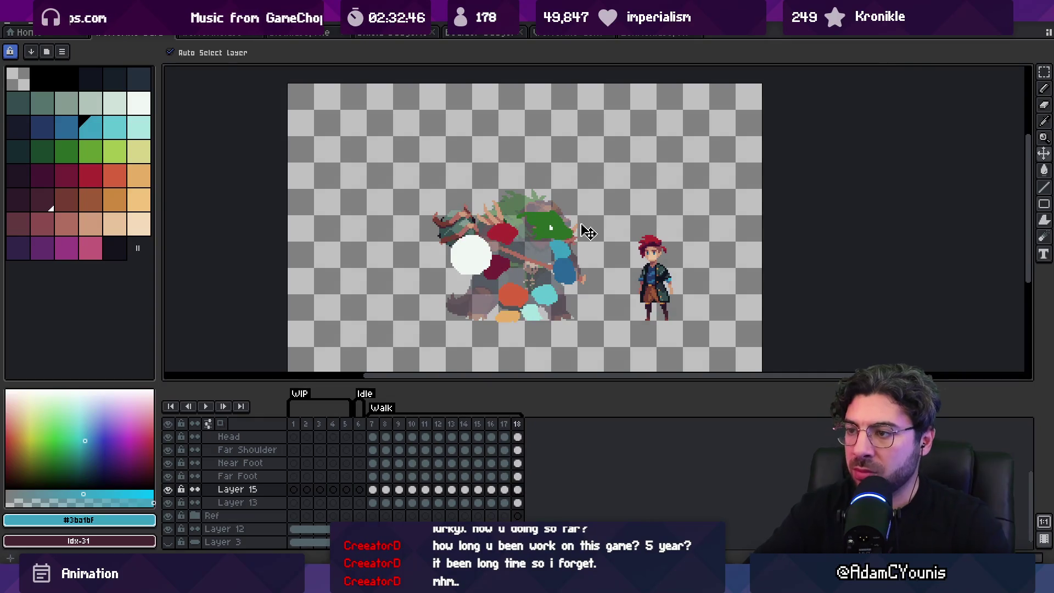
scroll(587, 231, down, 3)
scroll(564, 308, up, 5)
mouse_move(547, 309)
mouse_down()
mouse_move(560, 309)
mouse_move(552, 315)
mouse_up()
Sample the pale cyan on the Far Foot layer and drag its blob down-left on frame 7.
key(b)
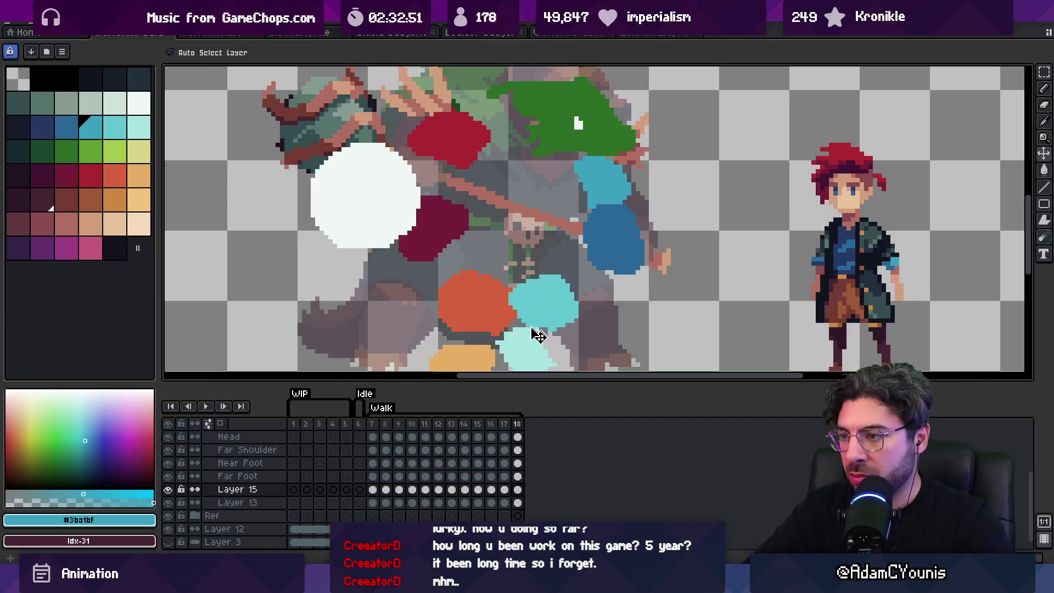
key(b)
ctrl+click(495, 335)
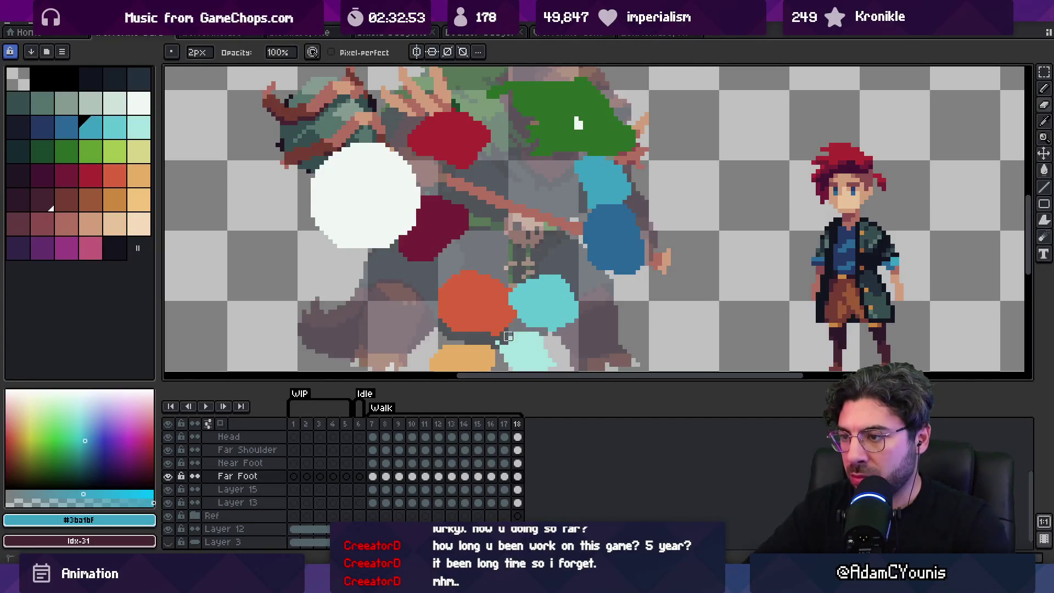
scroll(504, 340, down, 2)
alt+click(536, 322)
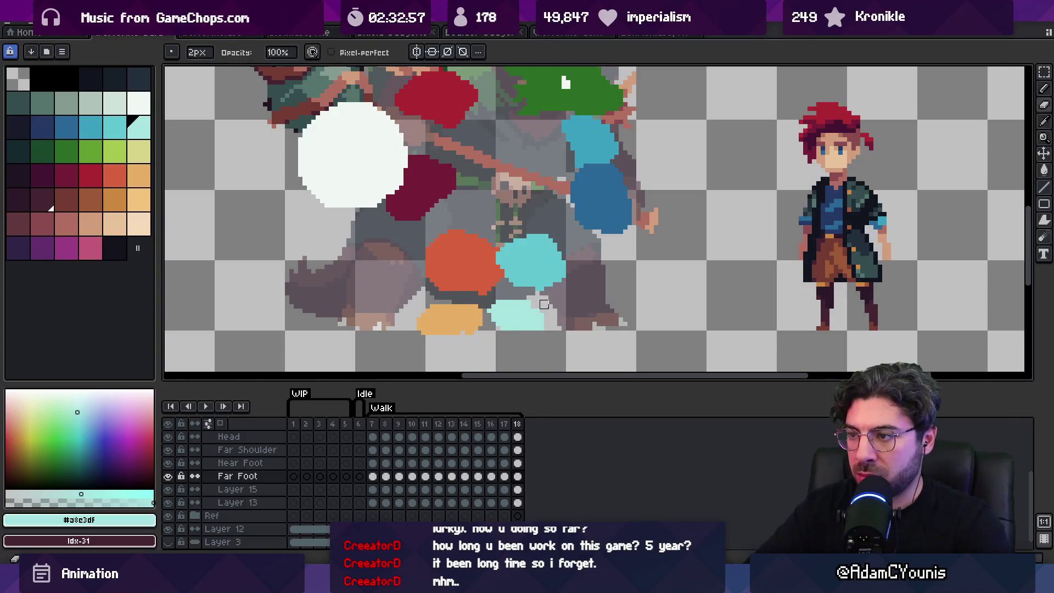
key(Left)
key(Right)
key(Right)
mouse_move(563, 255)
mouse_down()
mouse_move(536, 301)
mouse_move(550, 278)
mouse_up()
Zoom out and play the walk cycle to check the moved cyan blob.
key(z)
scroll(515, 280, down, 3)
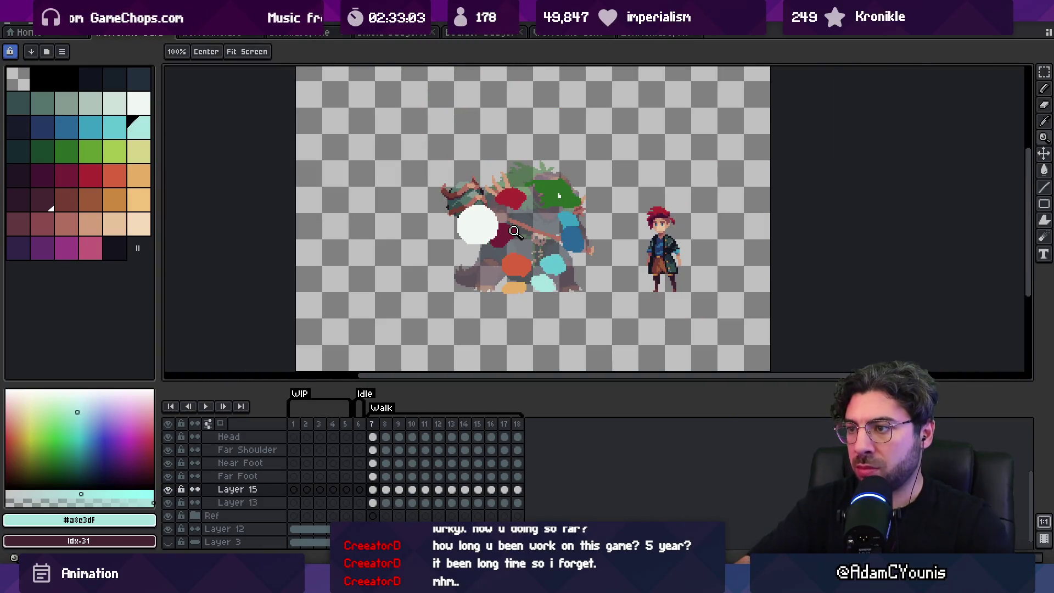
key(Return)
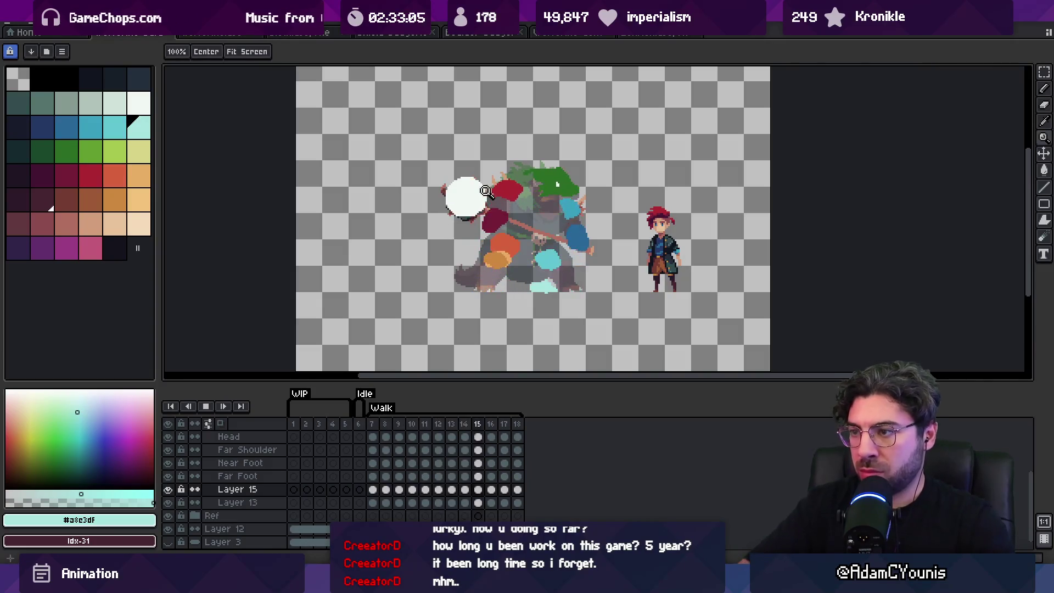
scroll(521, 184, down, 3)
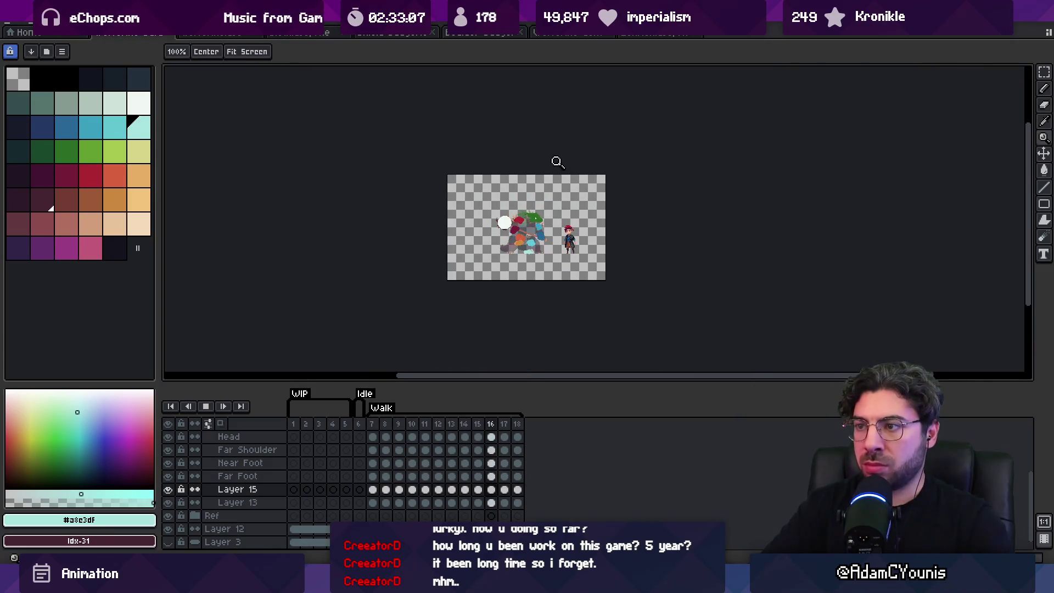
scroll(560, 187, up, 3)
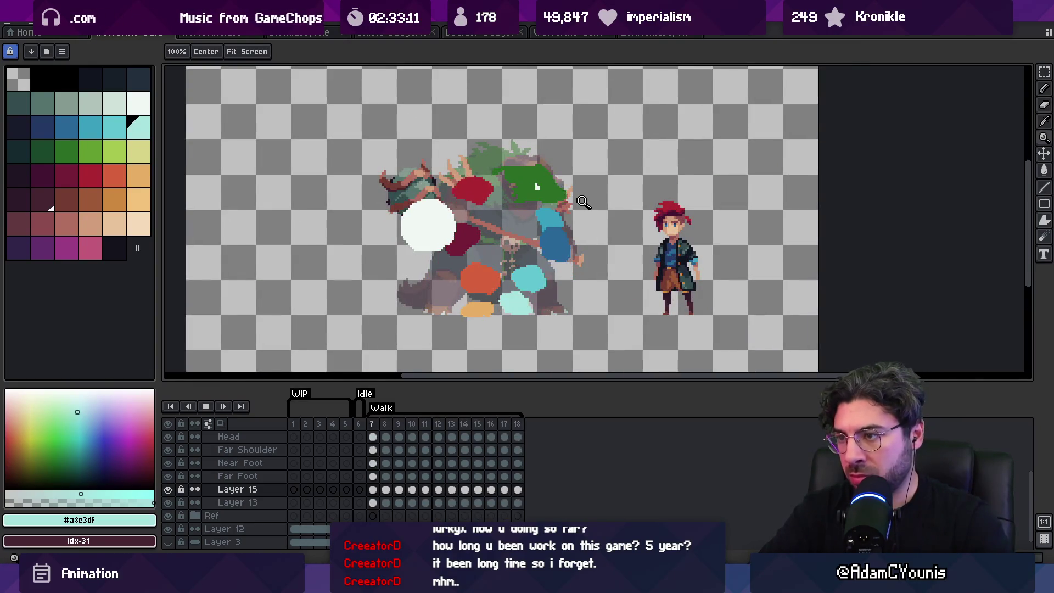
key(space)
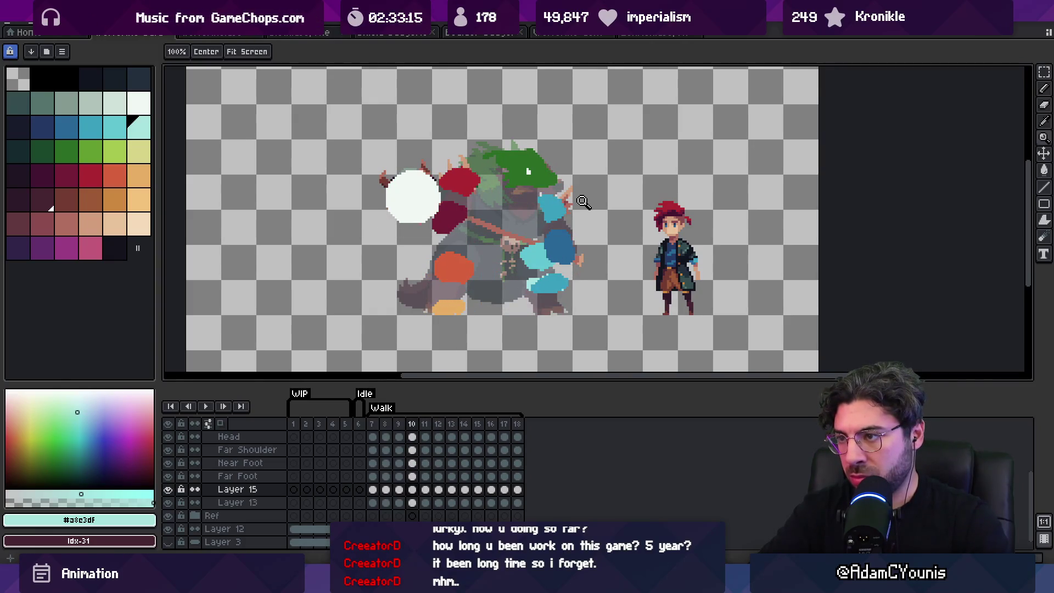
Reselect Layer 15 from the canvas, replay the cycle, then add a new empty layer.
key(v)
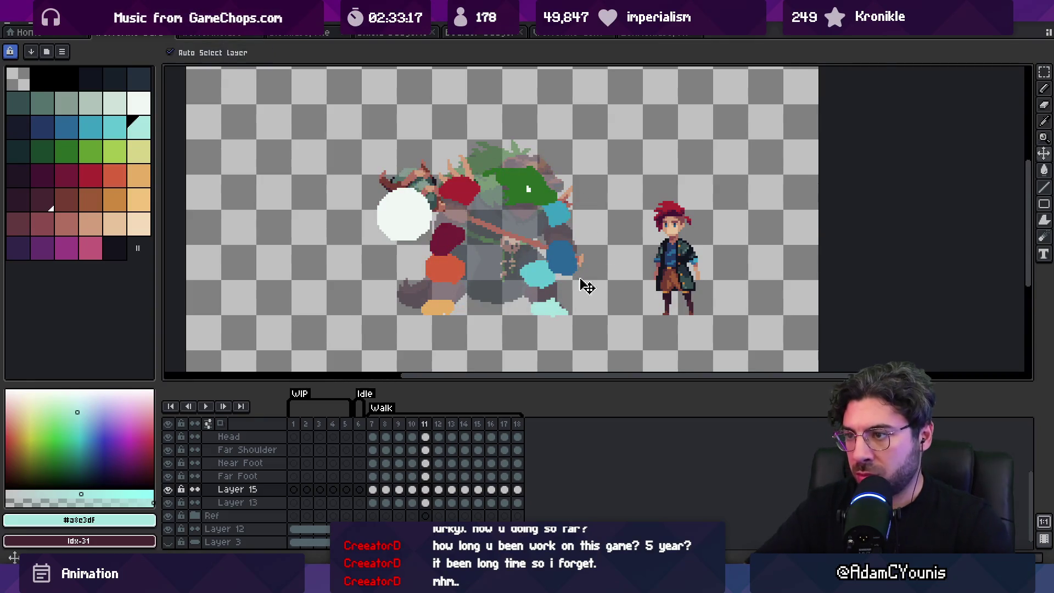
scroll(588, 285, up, 2)
click(555, 281)
click(555, 280)
key(z)
scroll(541, 214, down, 2)
key(space)
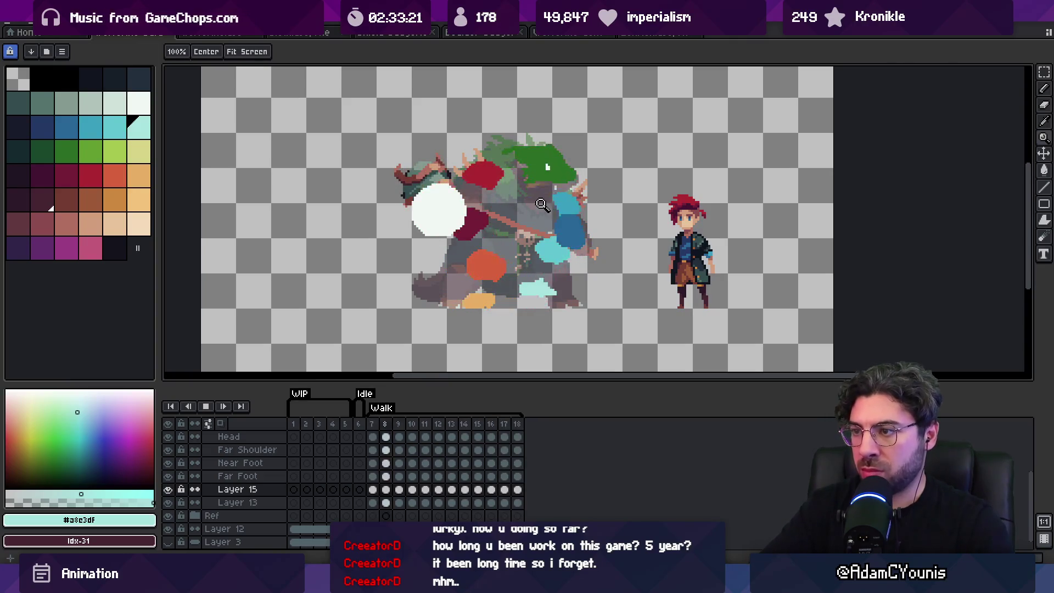
scroll(544, 262, down, 5)
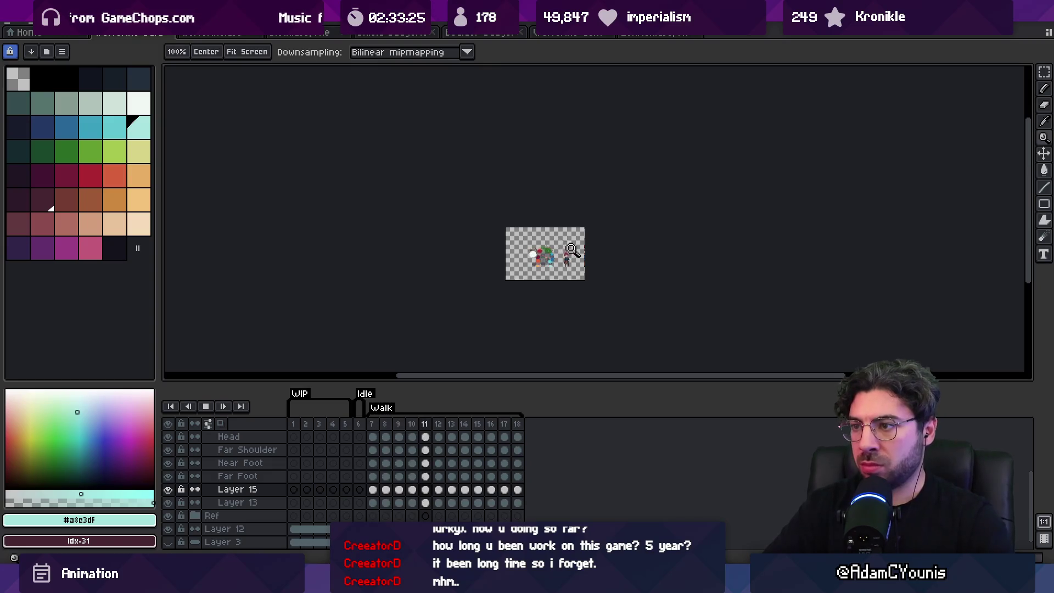
scroll(574, 237, up, 5)
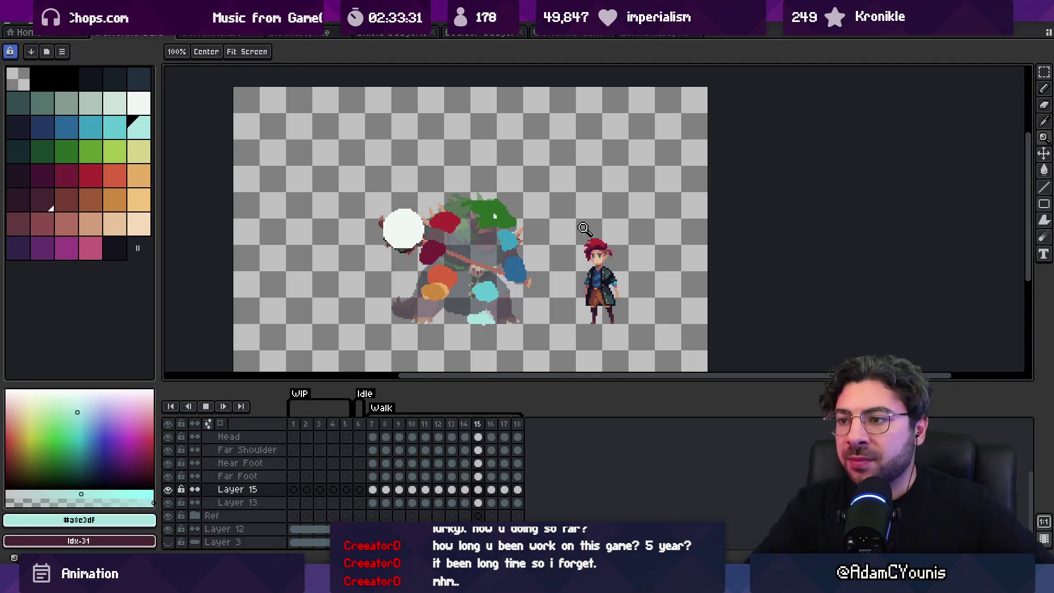
key(Return)
key(shift+n)
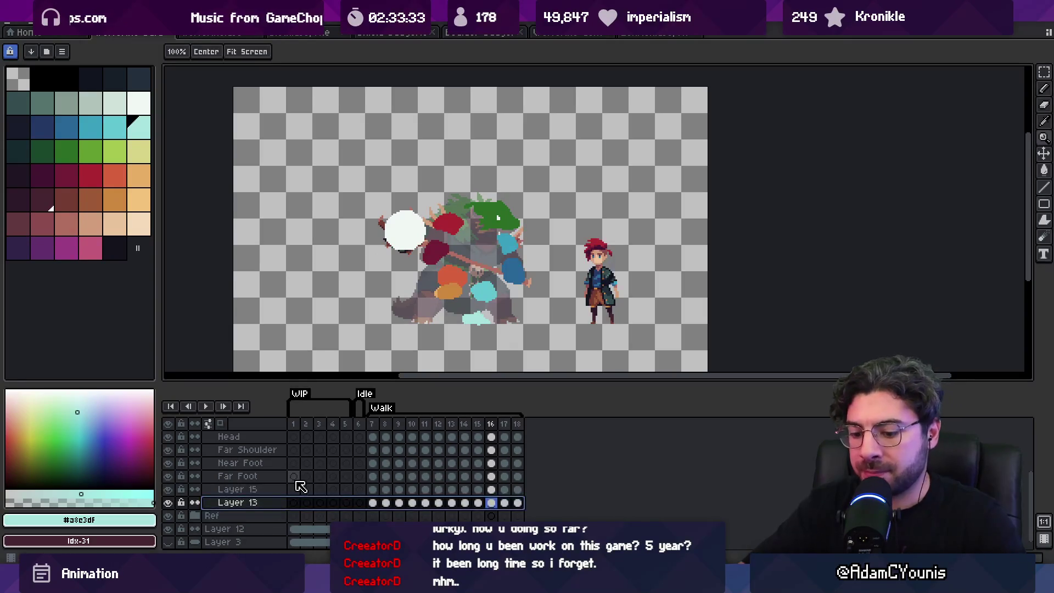
Rename the newly added layer to Tail.
scroll(298, 486, up, 1)
scroll(303, 492, down, 2)
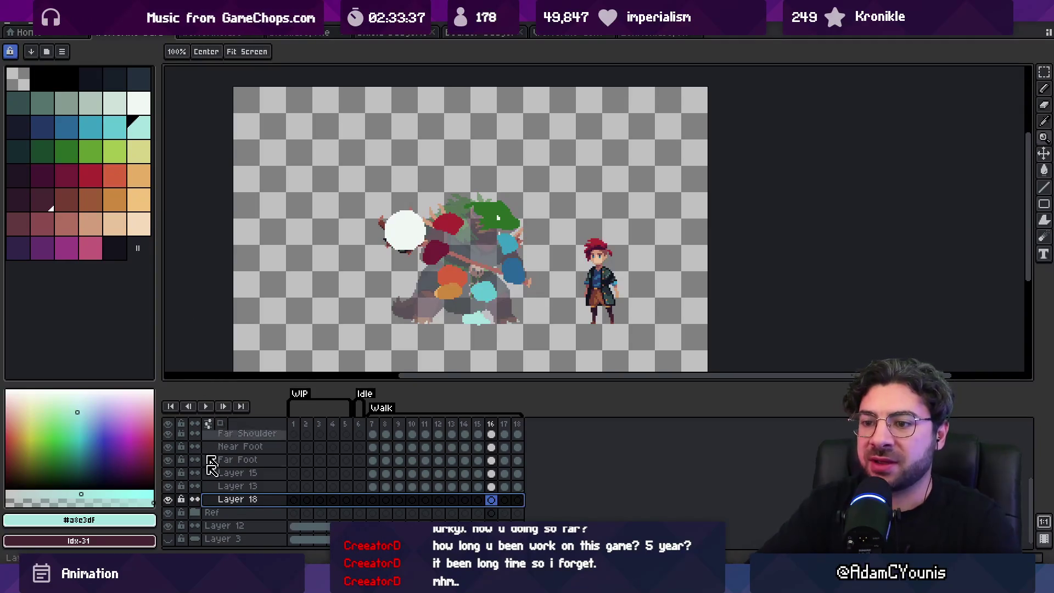
double_click(236, 500)
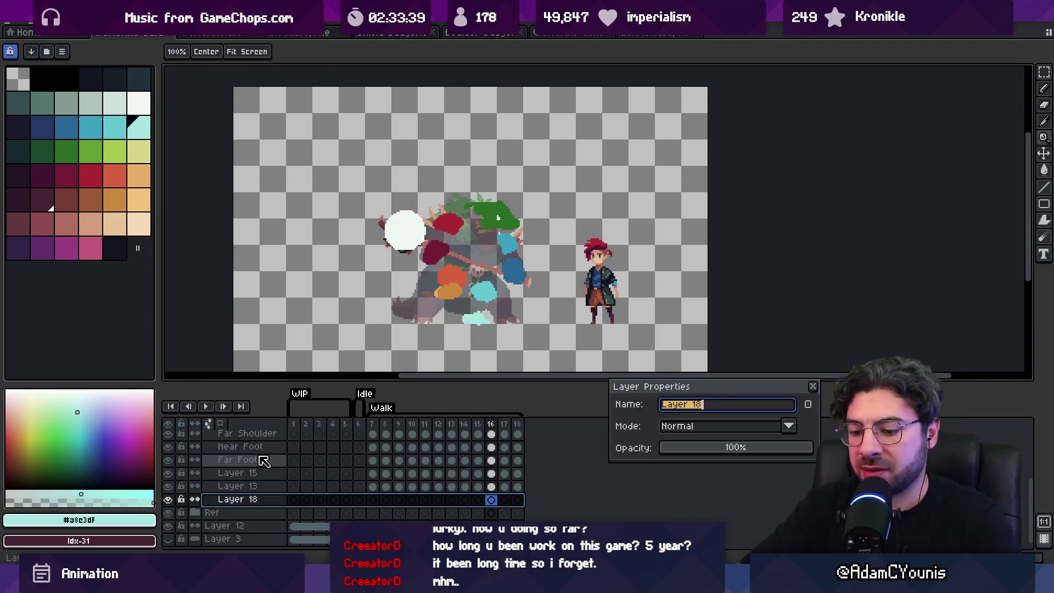
text(il)
key(Return)
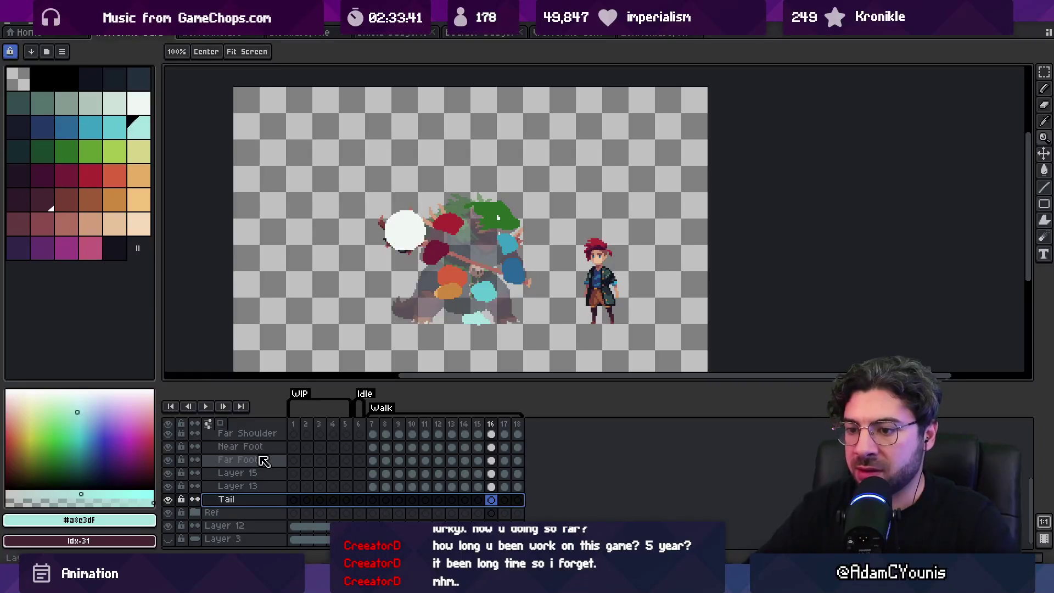
key(Escape)
Rename Layer 15 to Far Knee, fixing a typo, and Layer 13 to Near Knee.
double_click(244, 474)
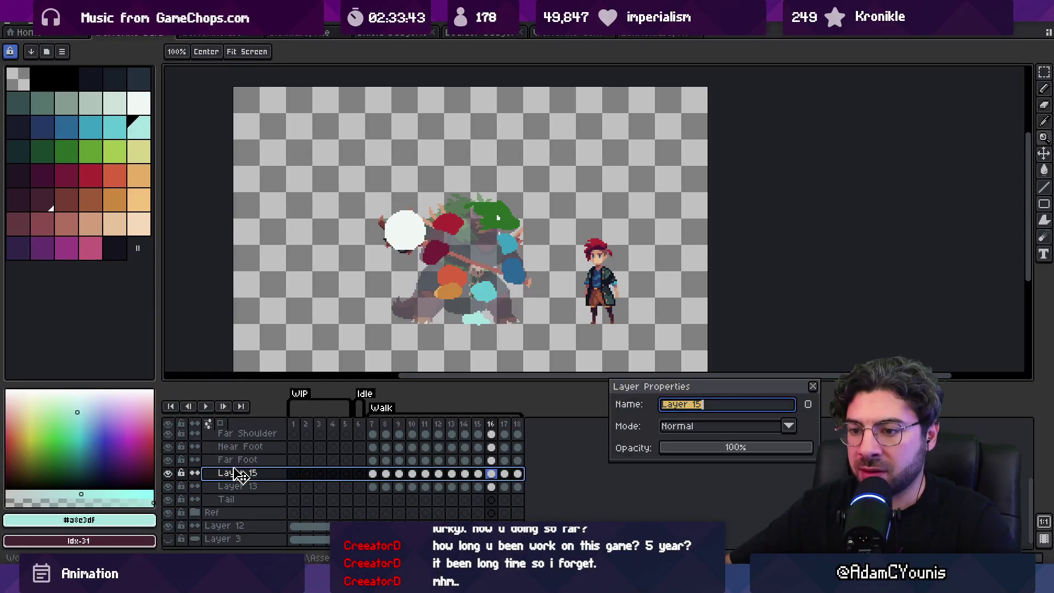
text(eww)
key(Return)
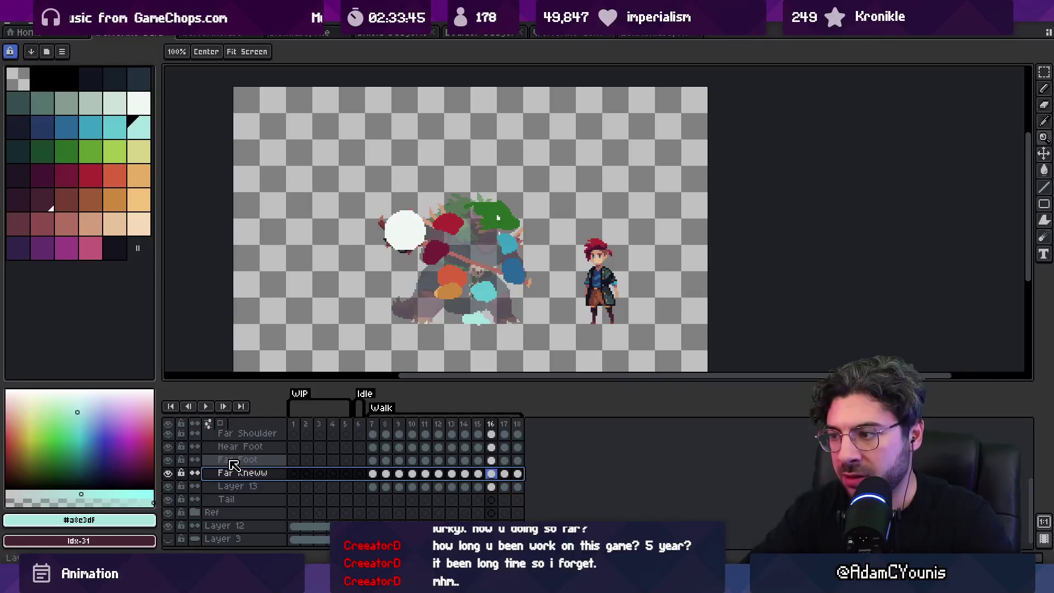
double_click(244, 474)
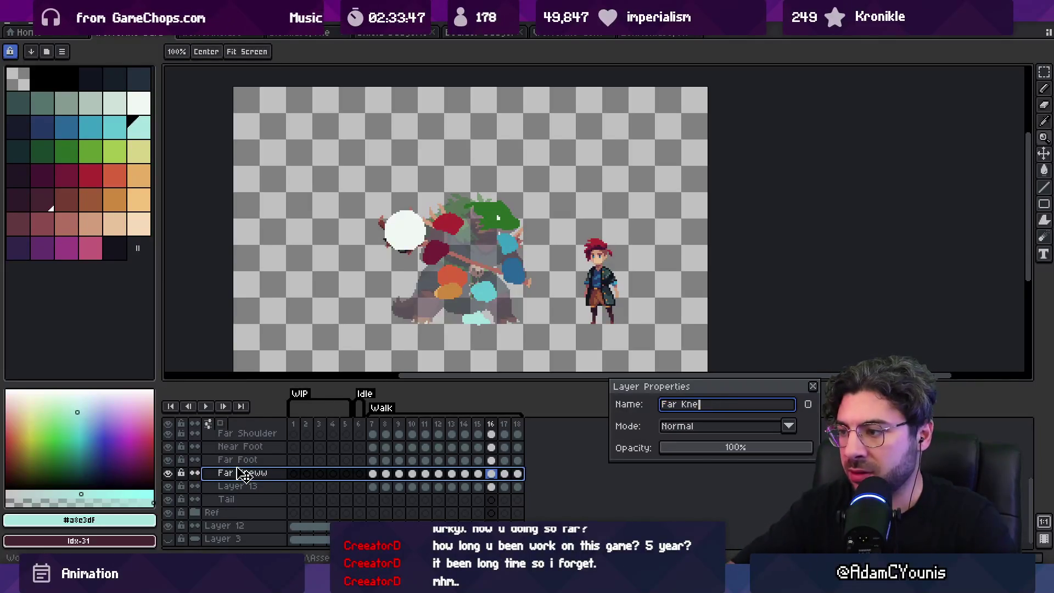
text(e)
key(Return)
double_click(236, 486)
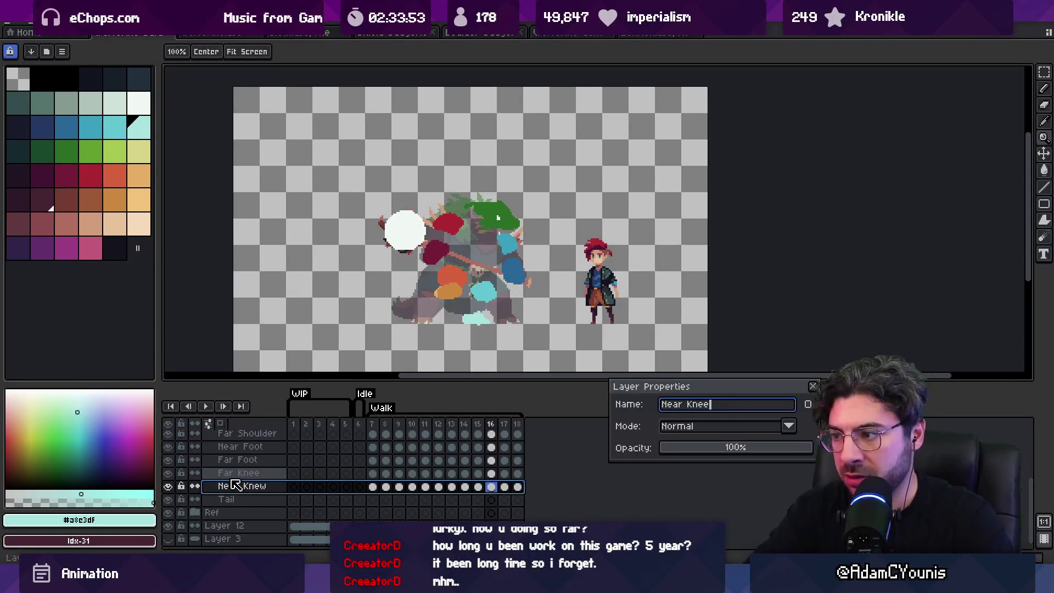
key(Return)
Move Far Knee above Far Foot in the layer stack.
click(237, 497)
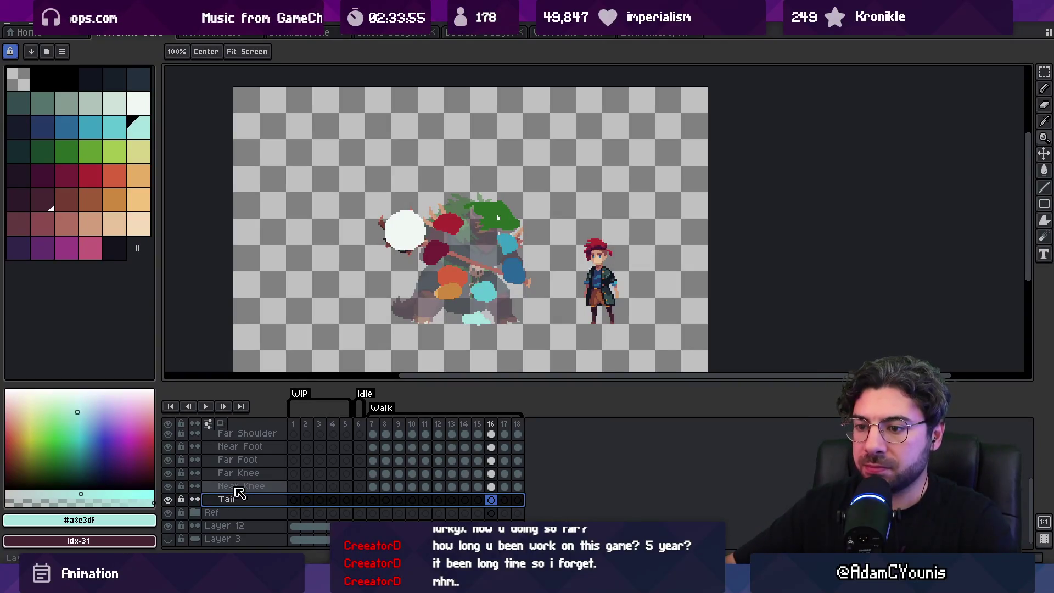
click(237, 486)
click(244, 473)
drag(250, 475, 258, 461)
click(254, 485)
click(236, 499)
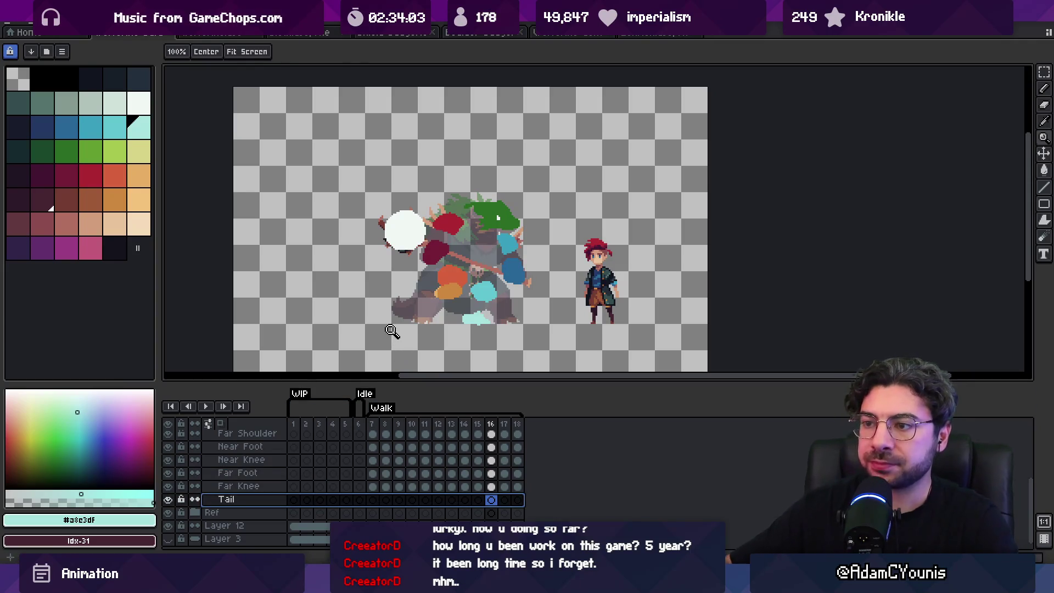
Choose a pale grey palette colour for the tail and play back the walk cycle.
click(138, 103)
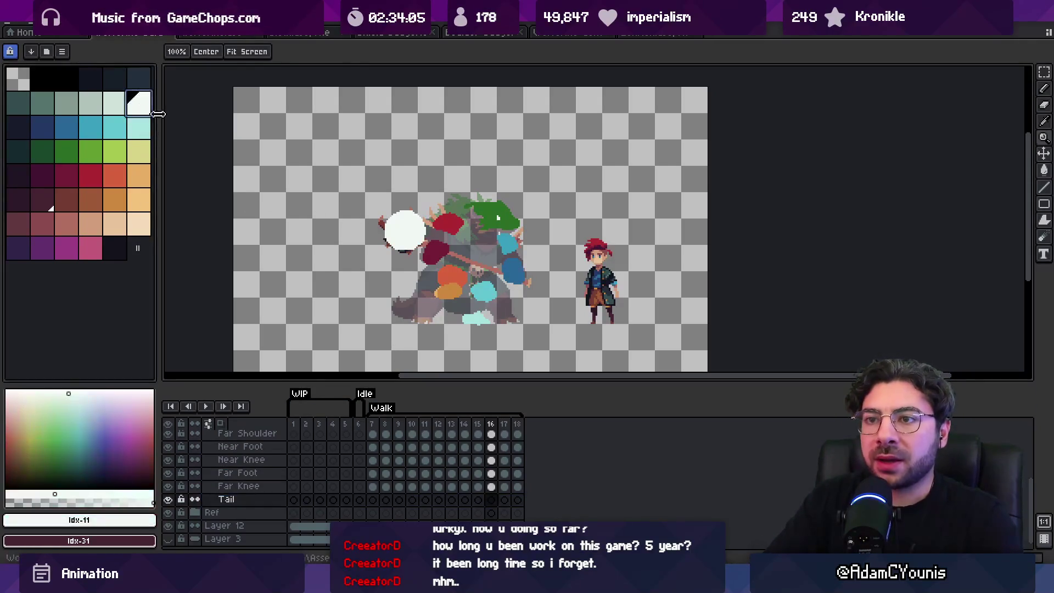
click(87, 109)
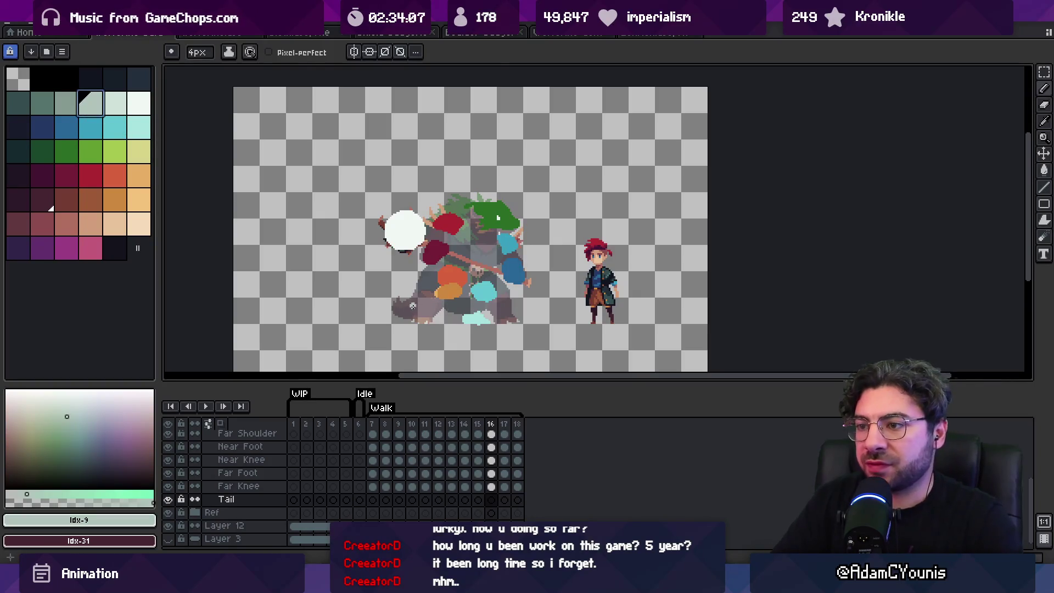
click(373, 500)
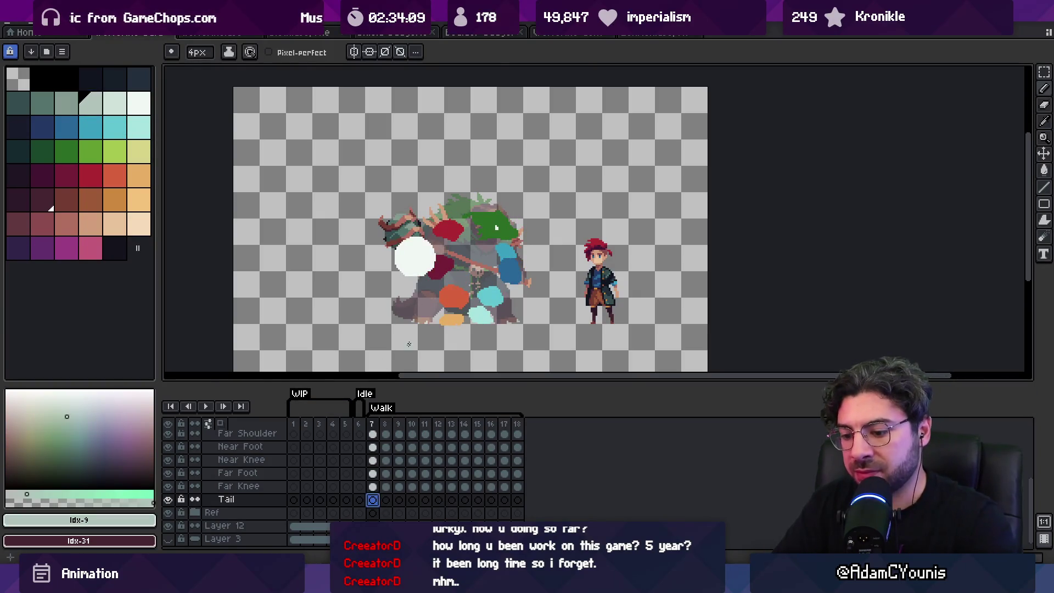
key(Return)
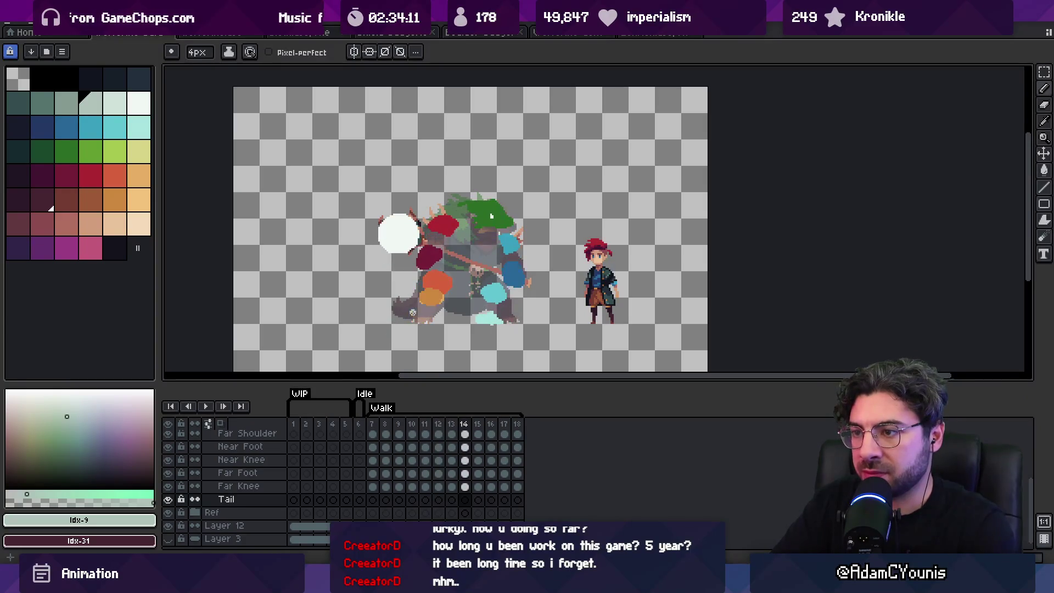
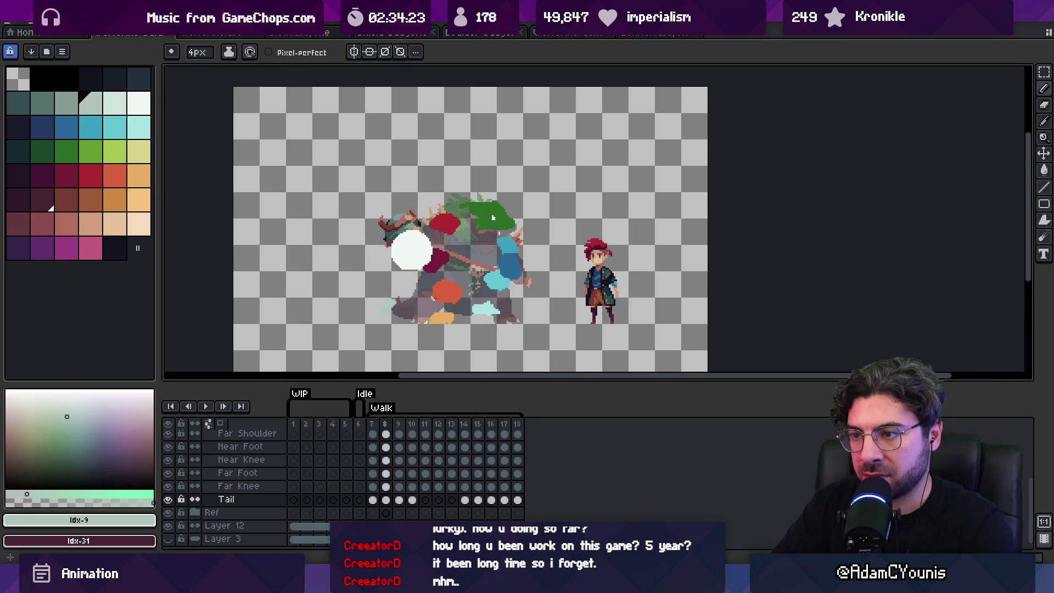
Replace the tail's colour with a dark colour across the selected Tail cels.
click(372, 500)
key(shift+r)
click(639, 259)
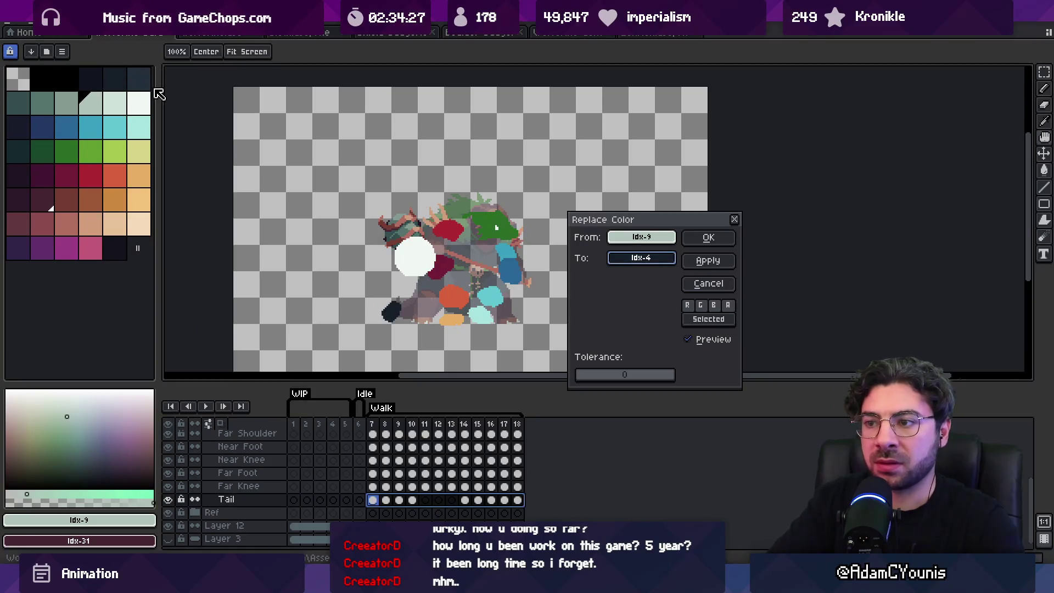
click(708, 237)
Pick the dark tail colour from the canvas and shift the tail shape right on frame 15.
key(Return)
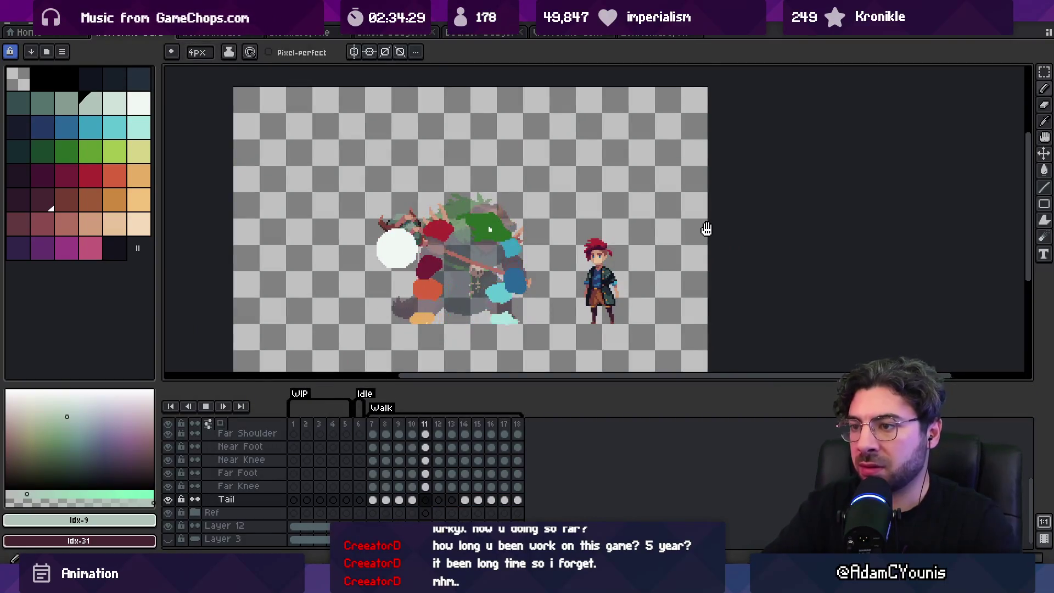
key(Return)
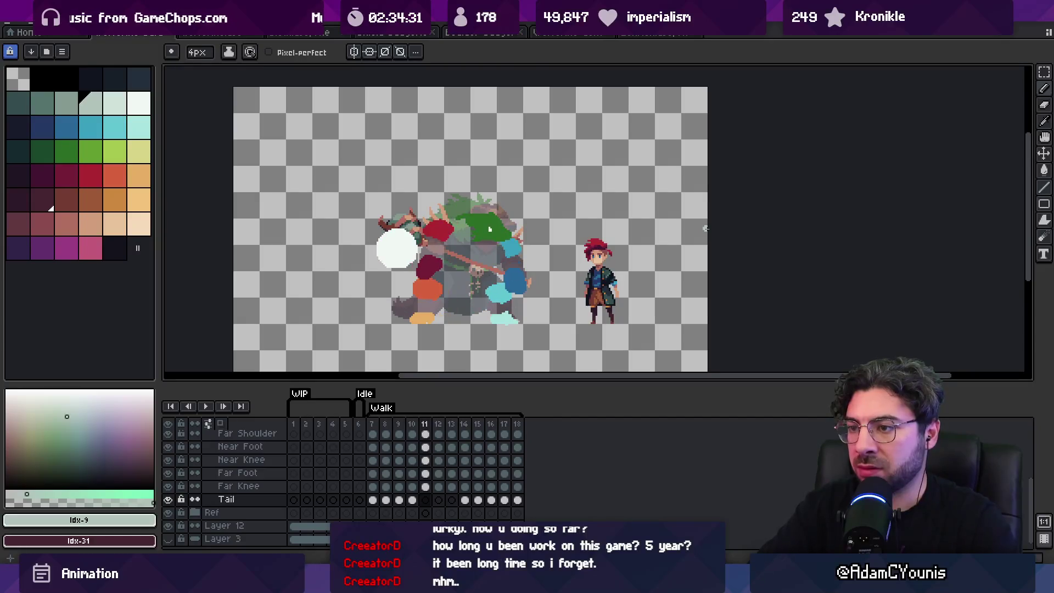
key(Right)
key(Right)
key(Right)
key(v)
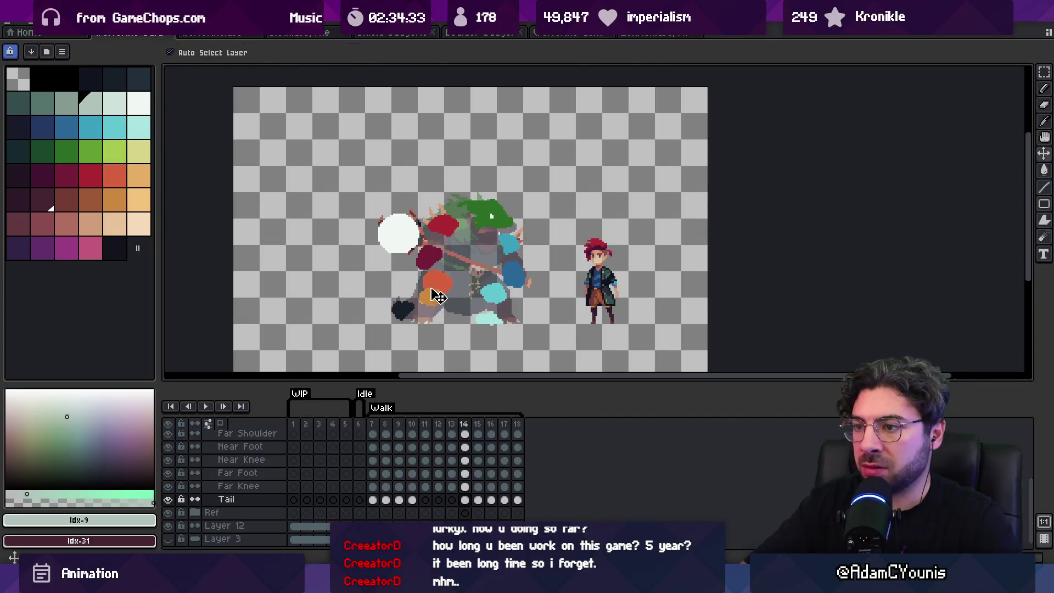
key(b)
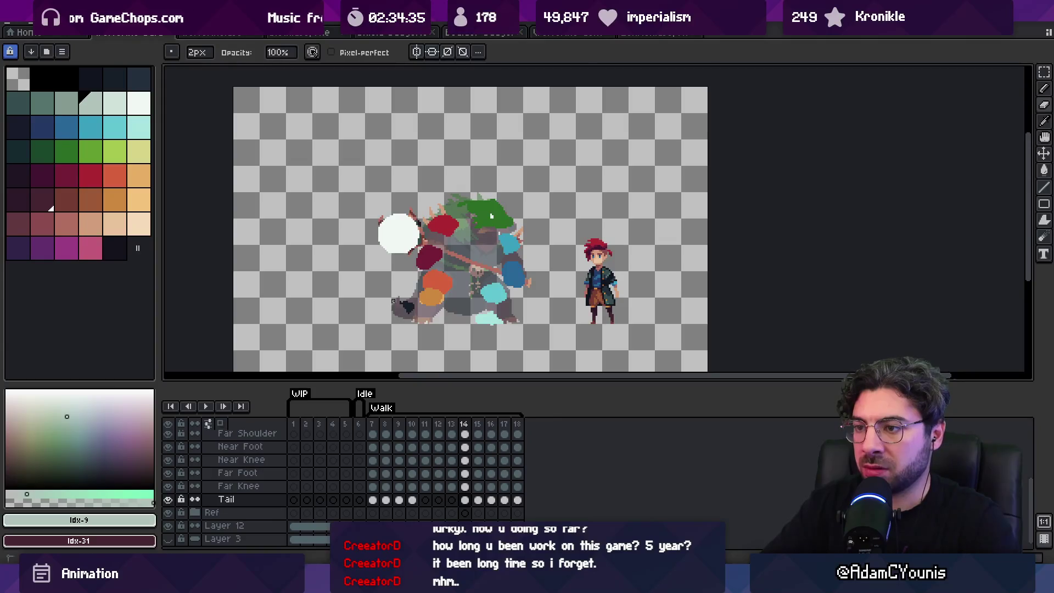
alt+click(411, 300)
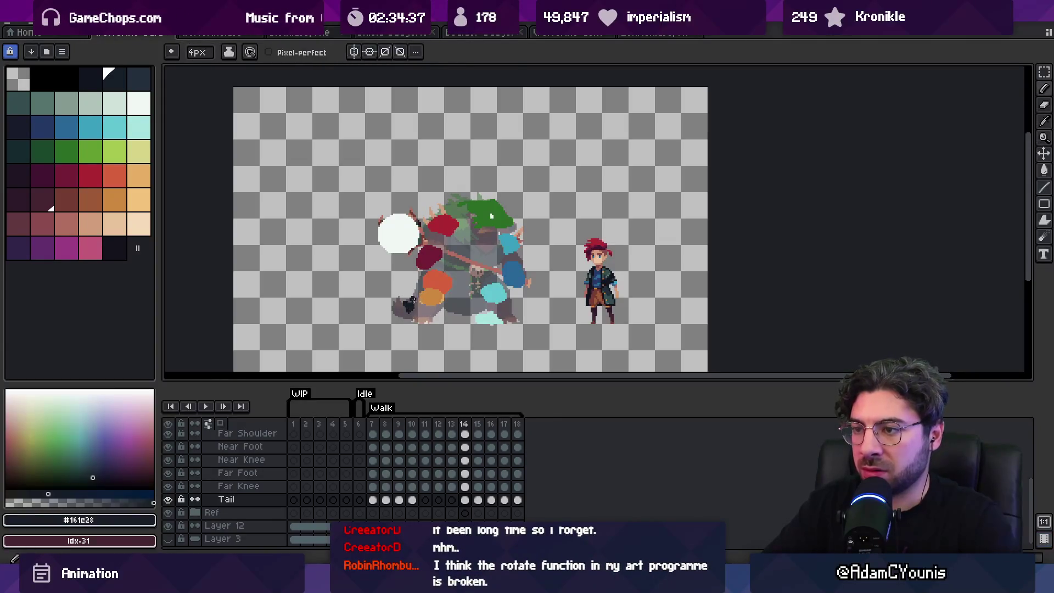
key(period)
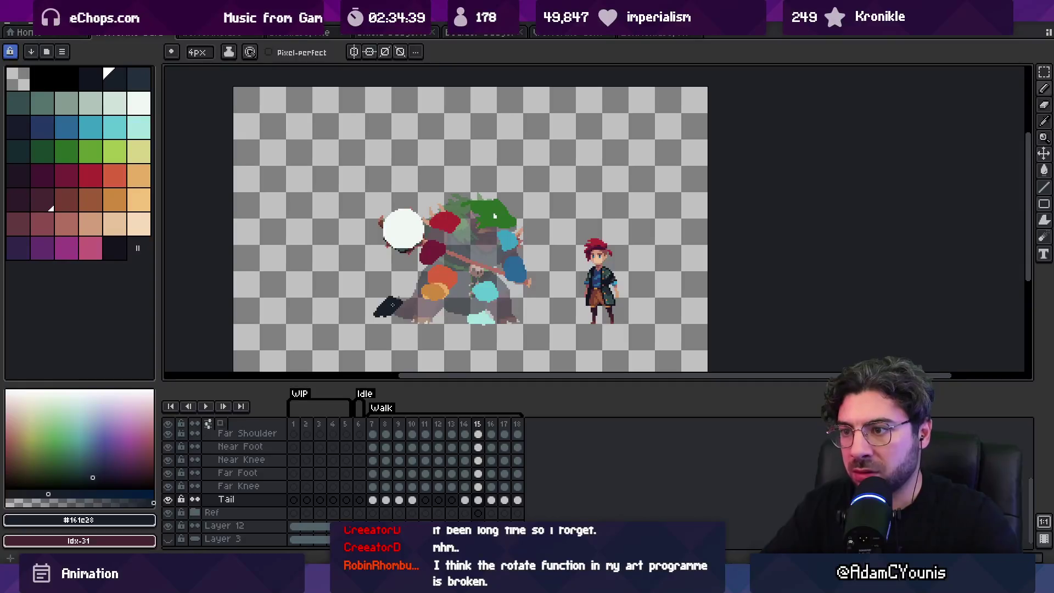
key(v)
drag(393, 305, 404, 313)
Step through frames 16, 18 and 8–12 to review the tail position.
key(period)
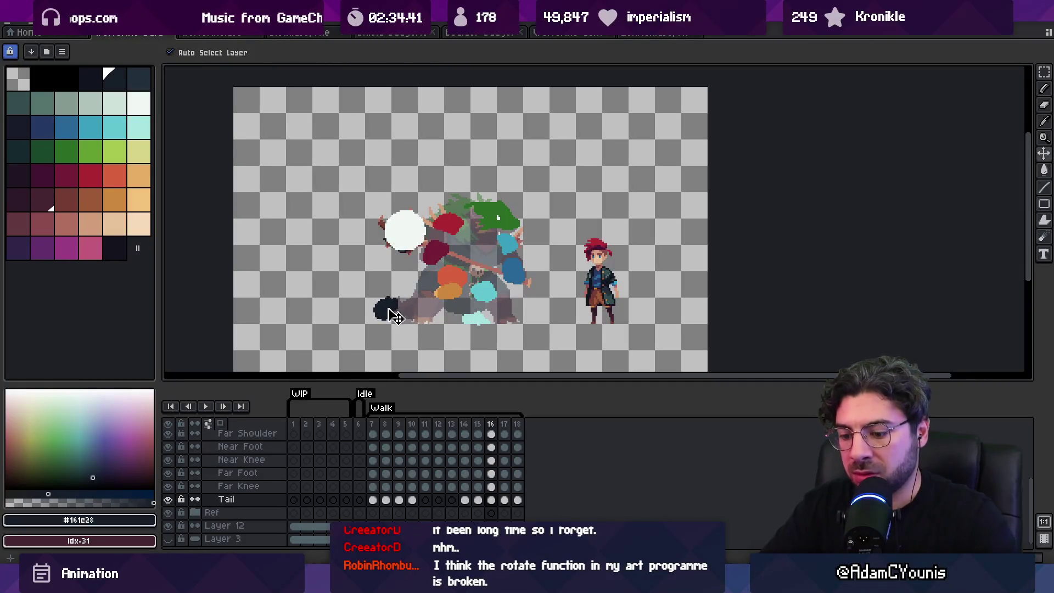
key(period)
key(period)
key(period)
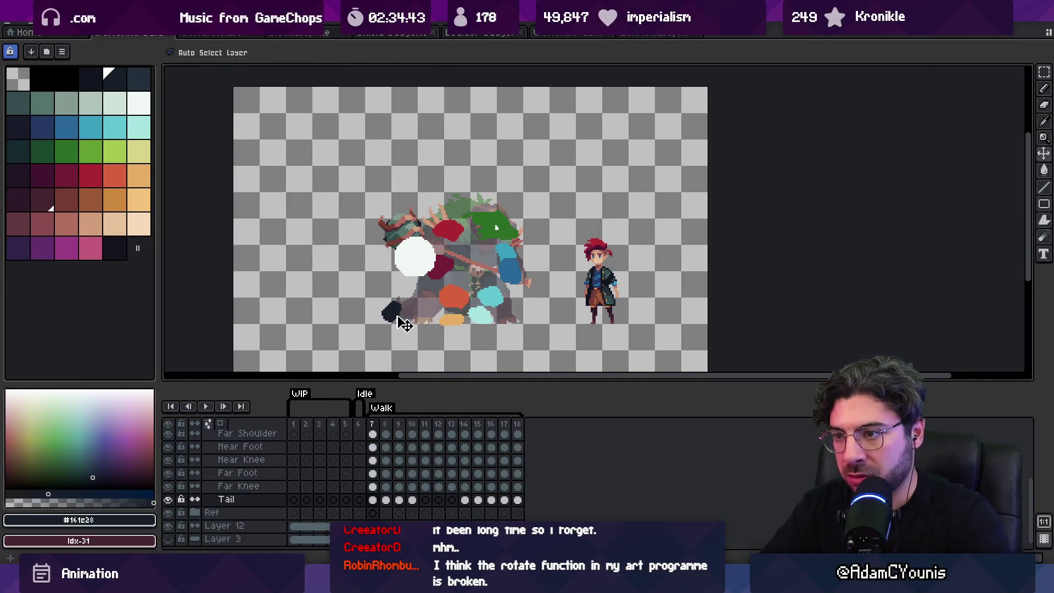
key(b)
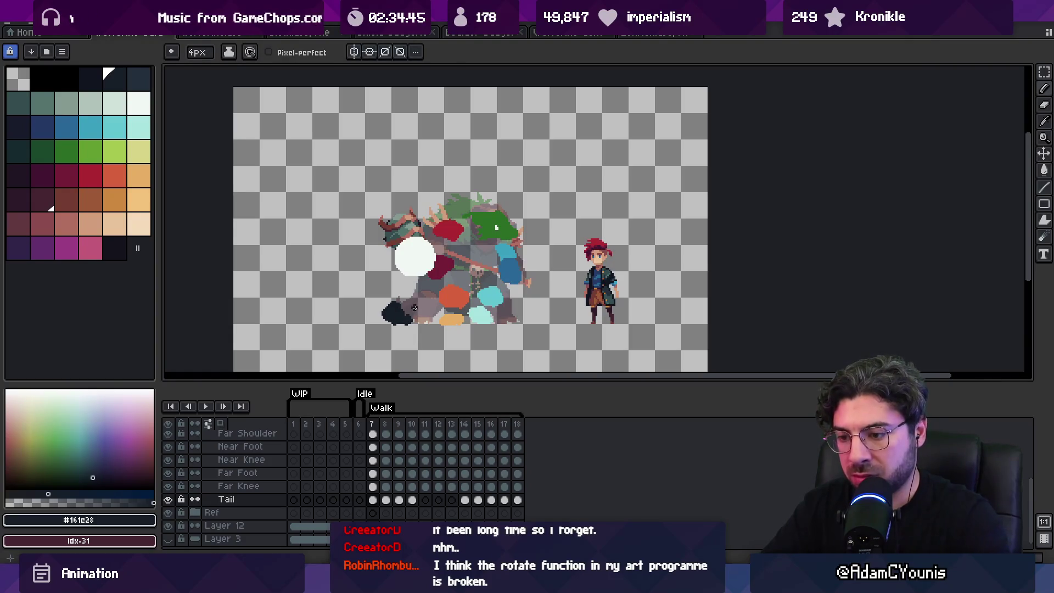
key(period)
key(period)
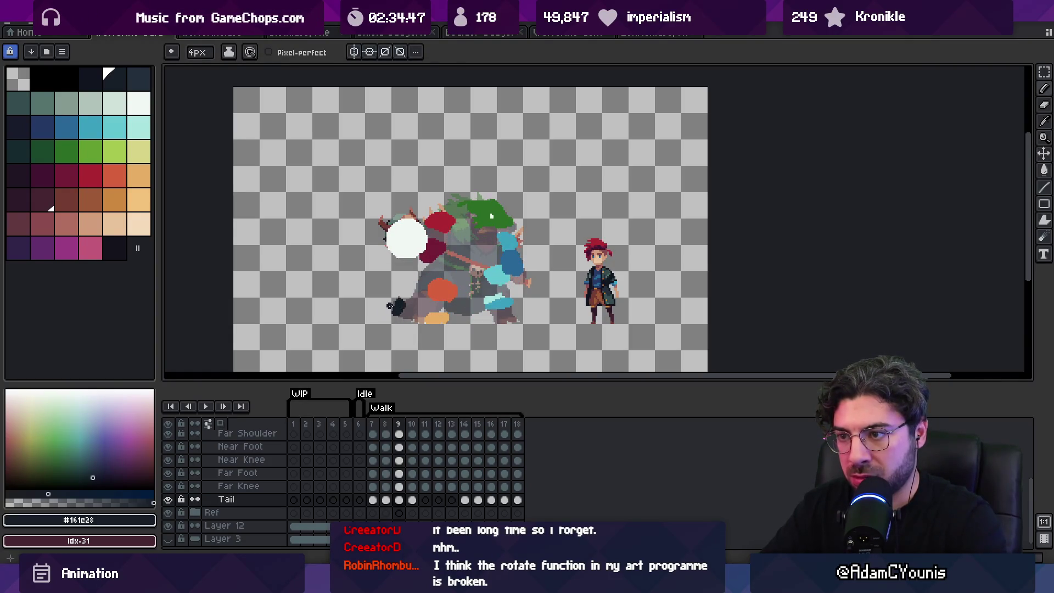
key(period)
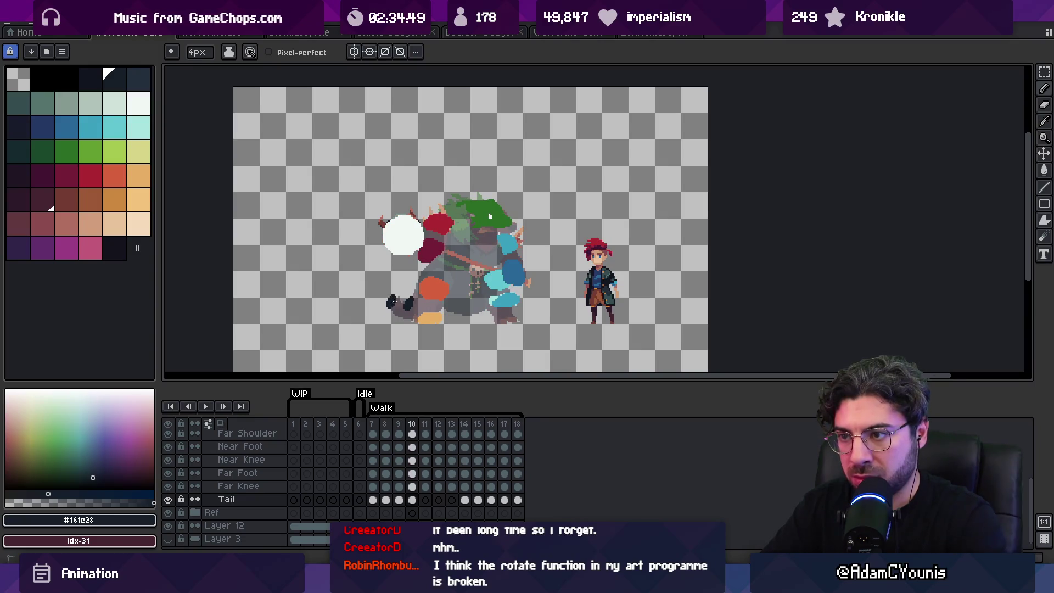
key(period)
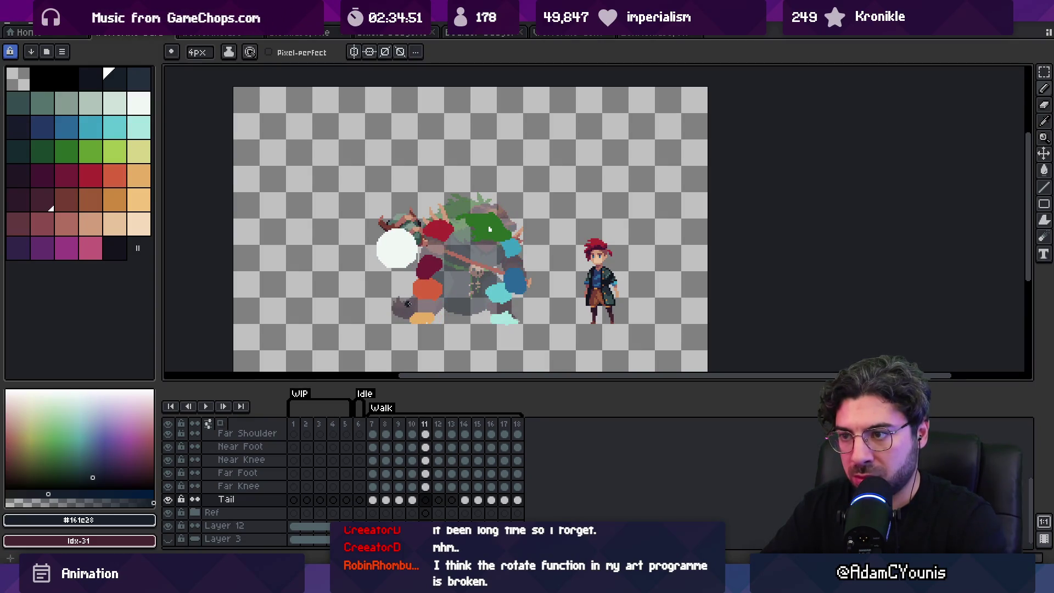
key(Return)
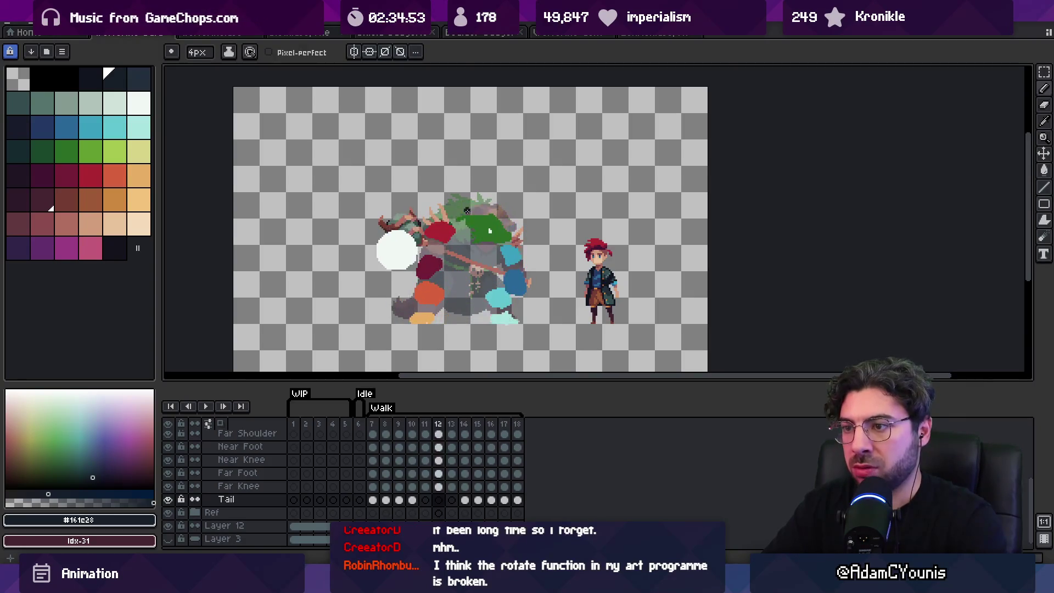
Erase and redraw the tail on frames 15–17, then replay the walk.
key(e)
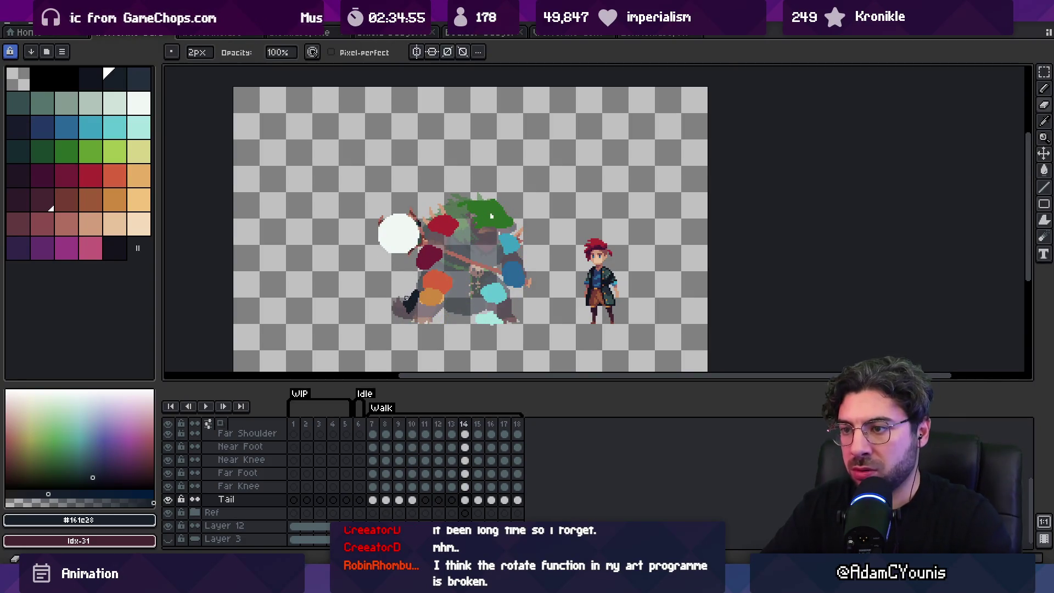
key(Right)
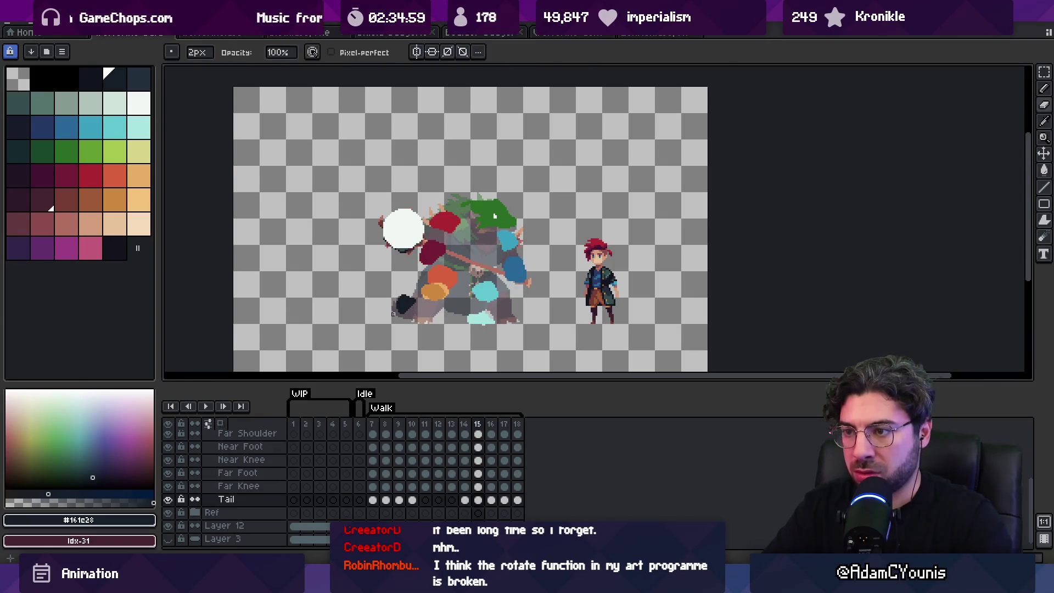
key(Right)
key(b)
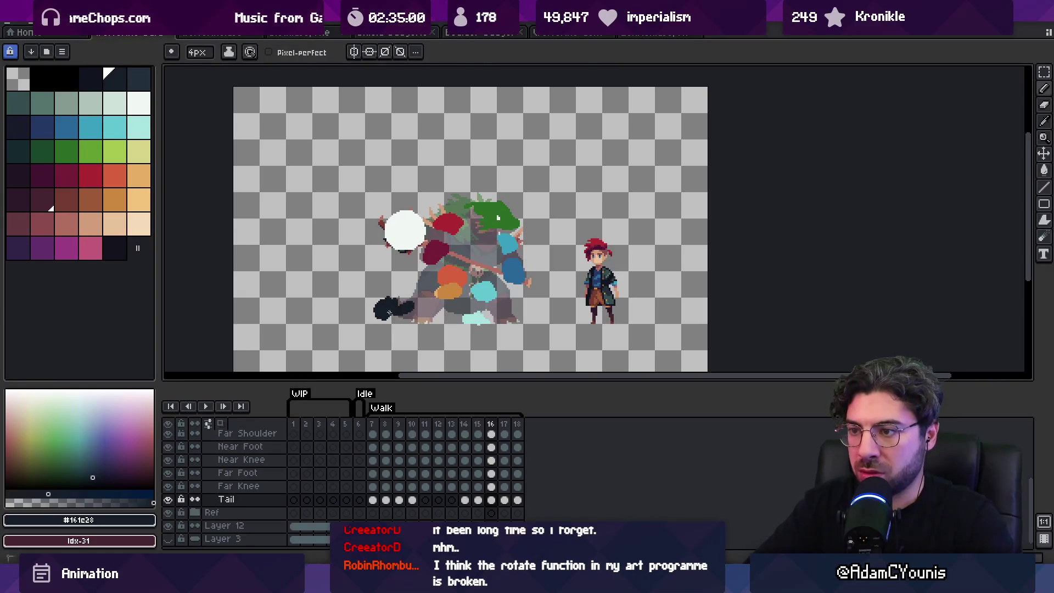
key(e)
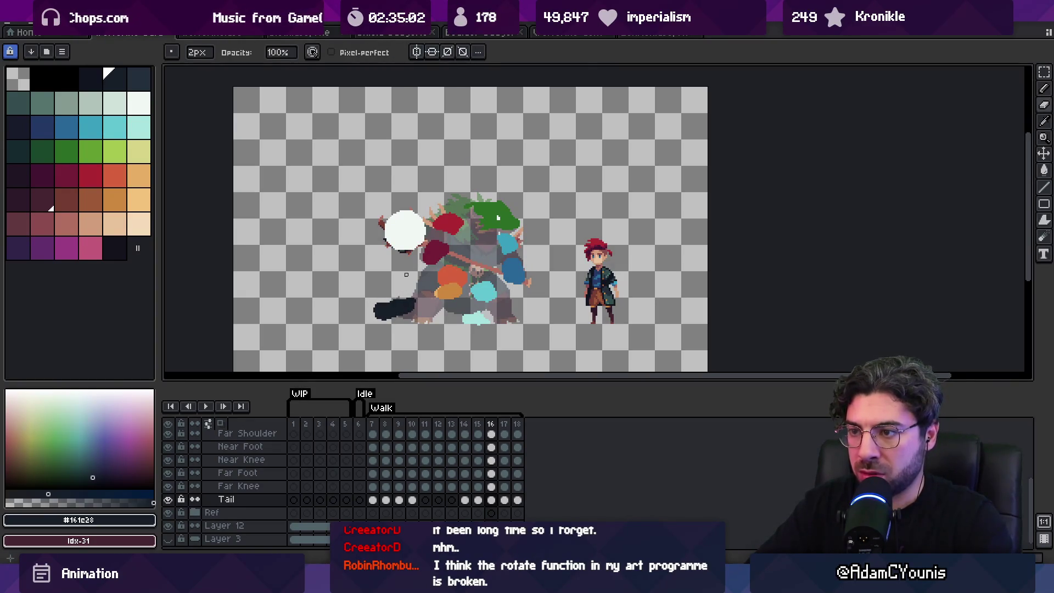
key(Right)
key(Return)
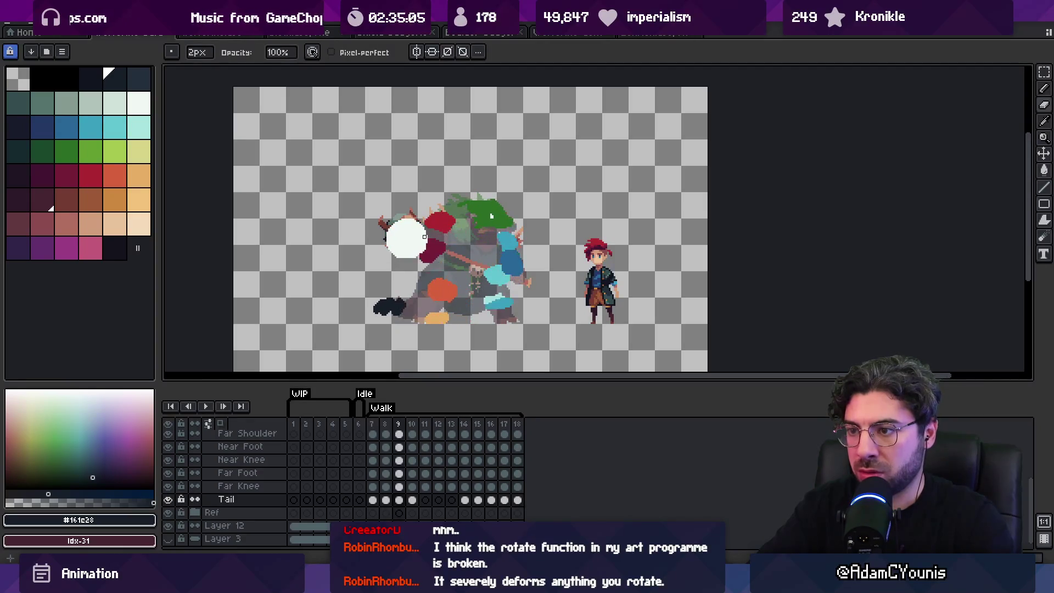
Zoom out during playback, stop on frame 10 and undo the last edit.
key(z)
scroll(494, 181, down, 5)
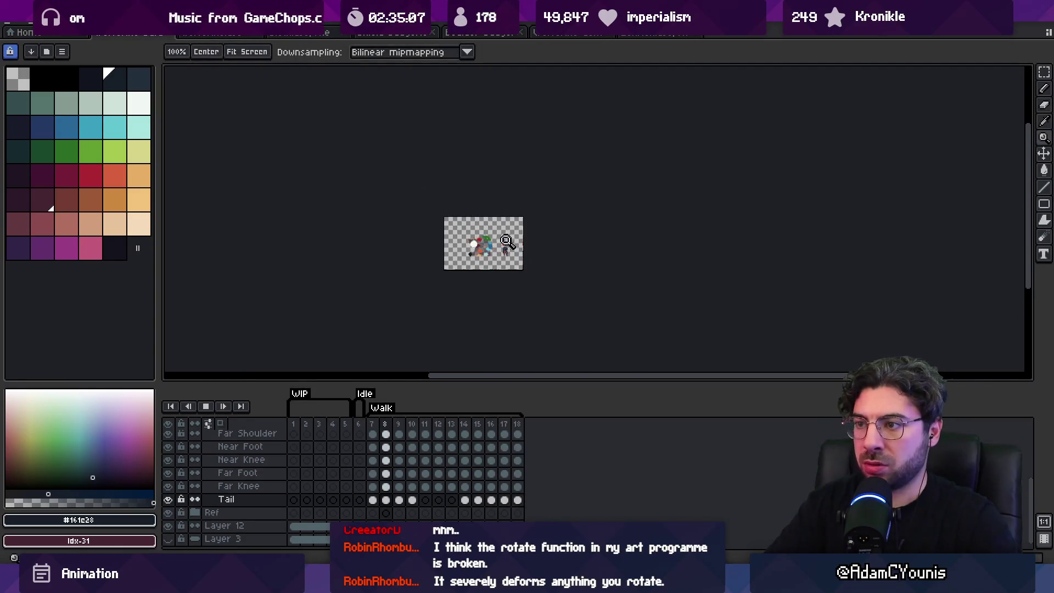
scroll(554, 181, up, 5)
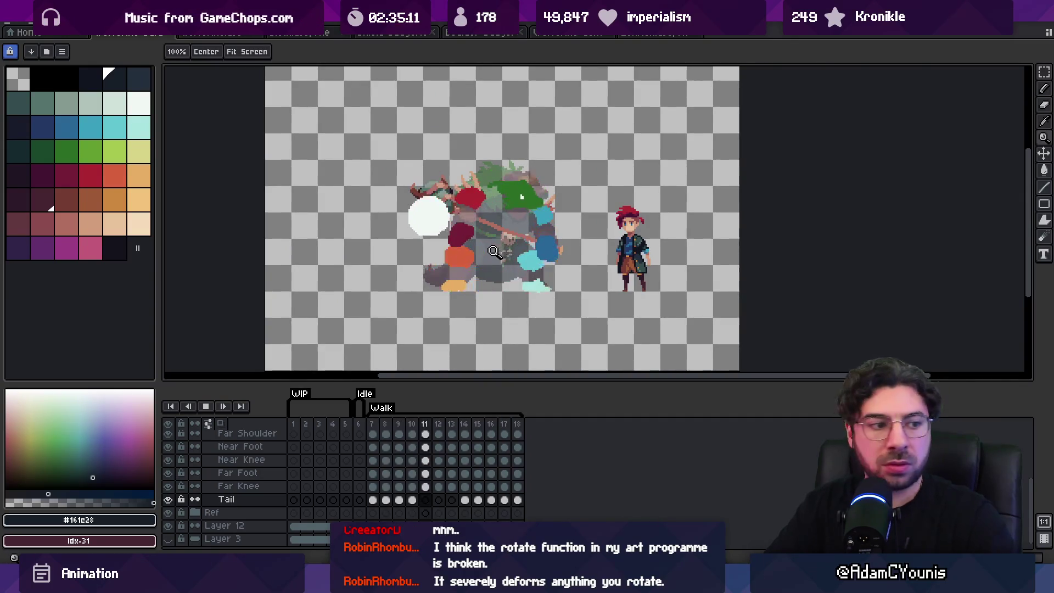
scroll(511, 225, up, 1)
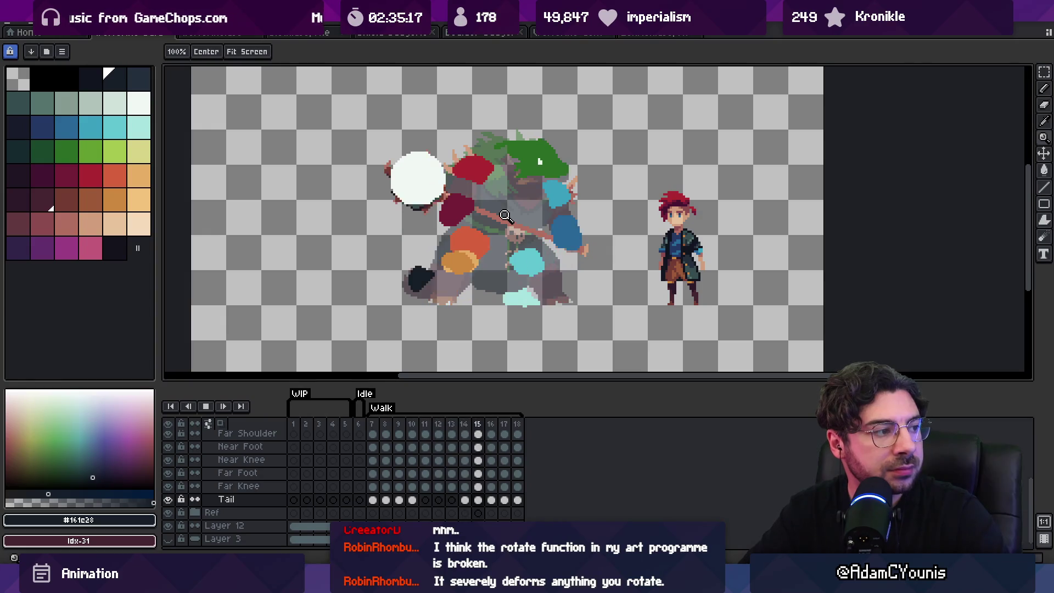
key(space)
key(super+z)
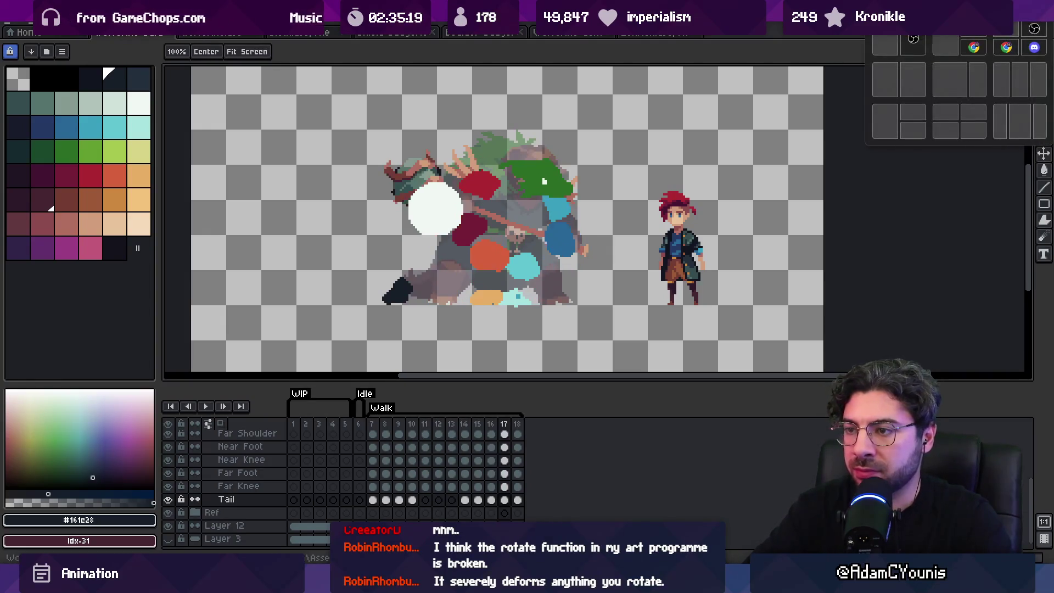
key(b)
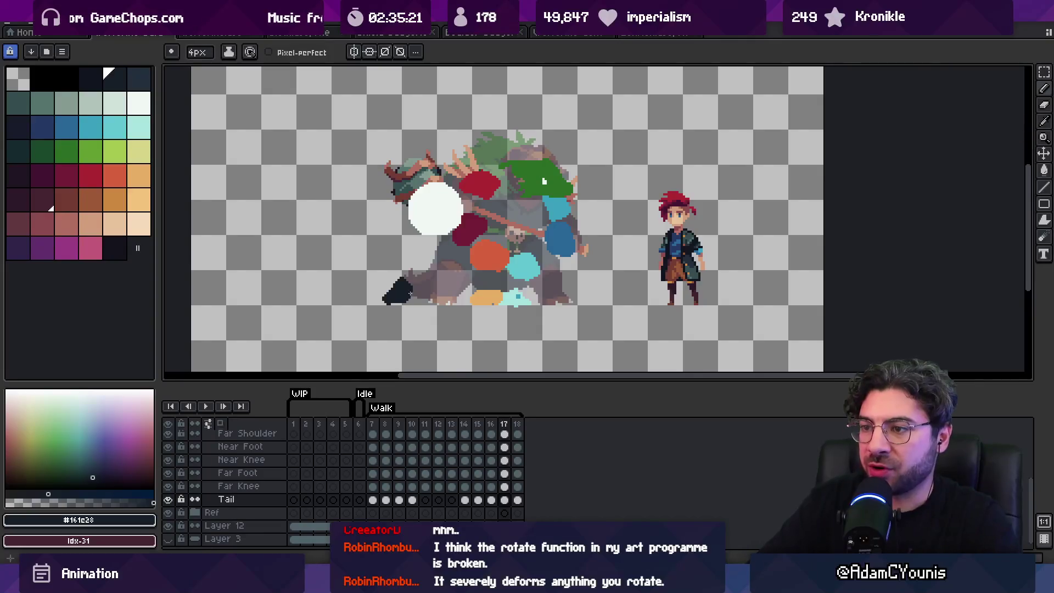
key(e)
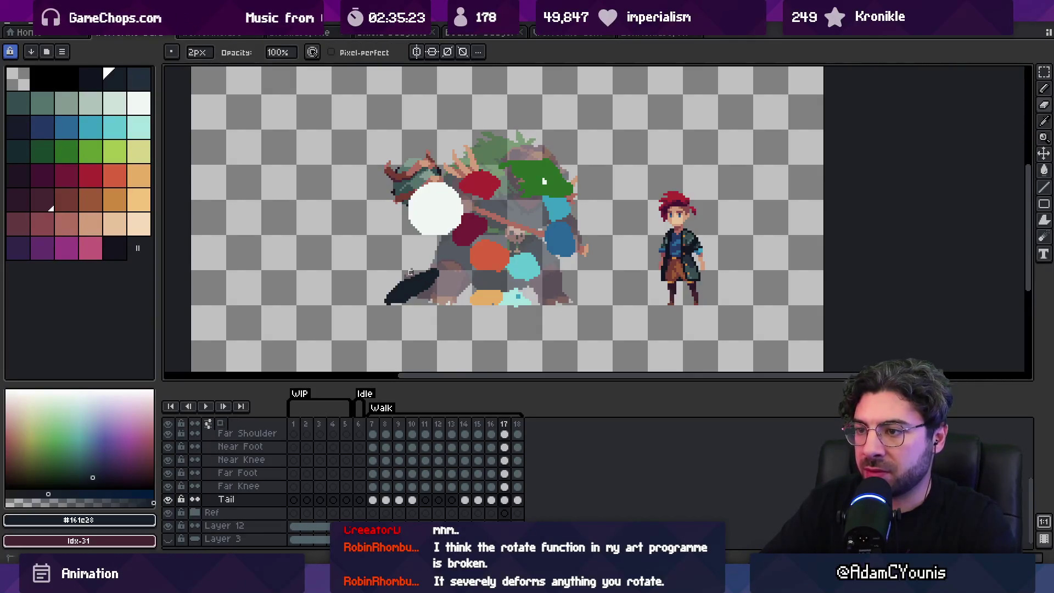
key(b)
Step from frame 18 around to frame 10, replay the walk and zoom in on the monster.
key(Right)
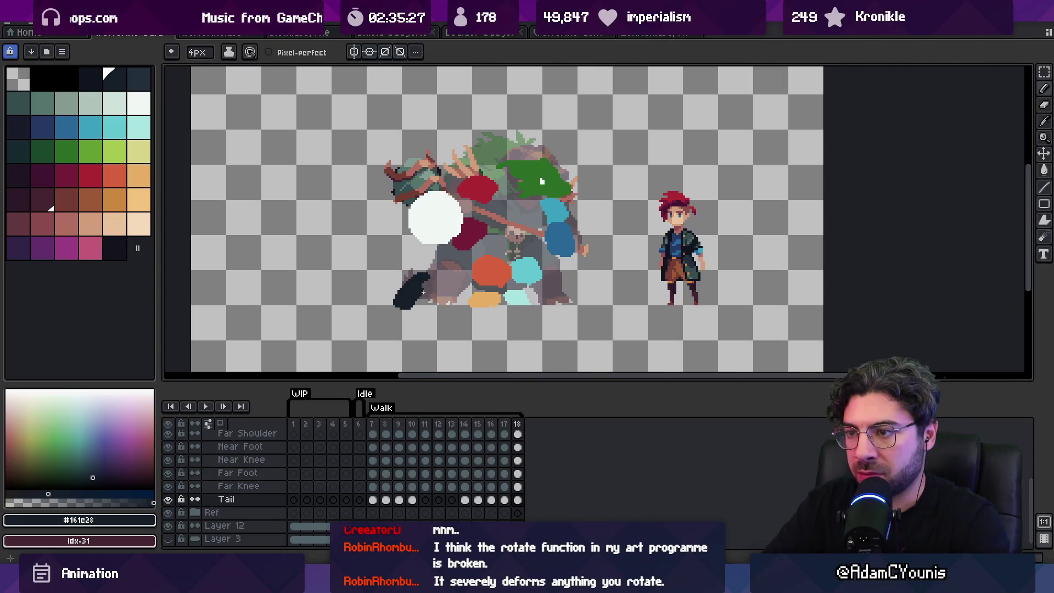
key(Right)
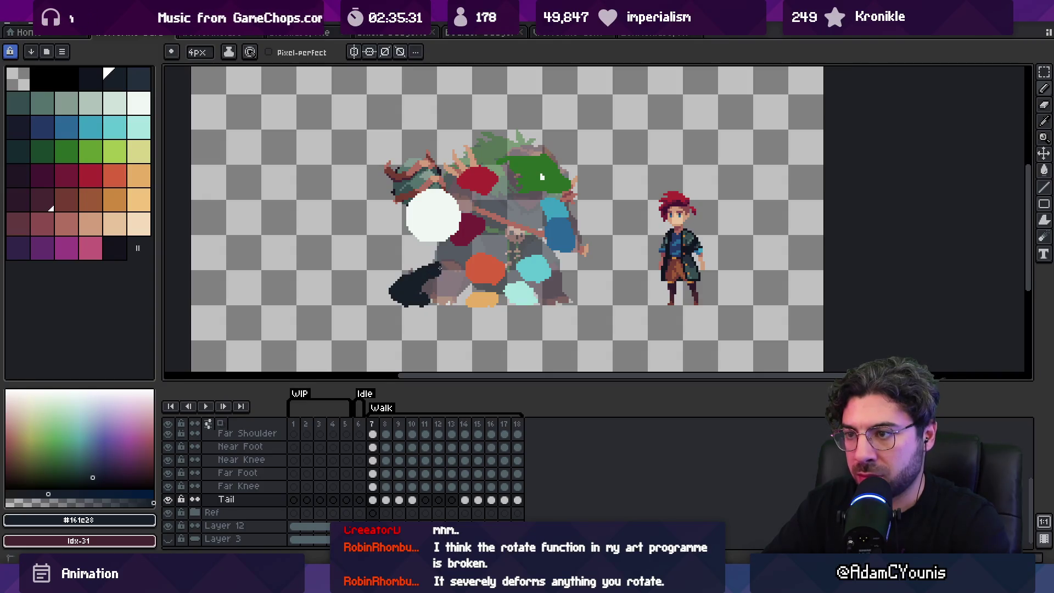
key(Right)
key(Right)
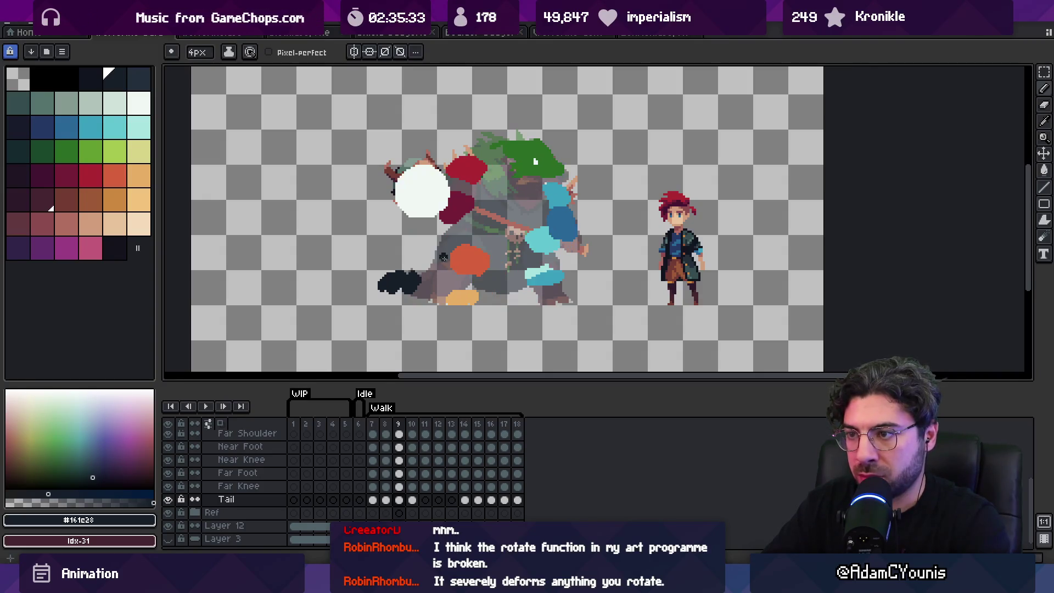
key(Right)
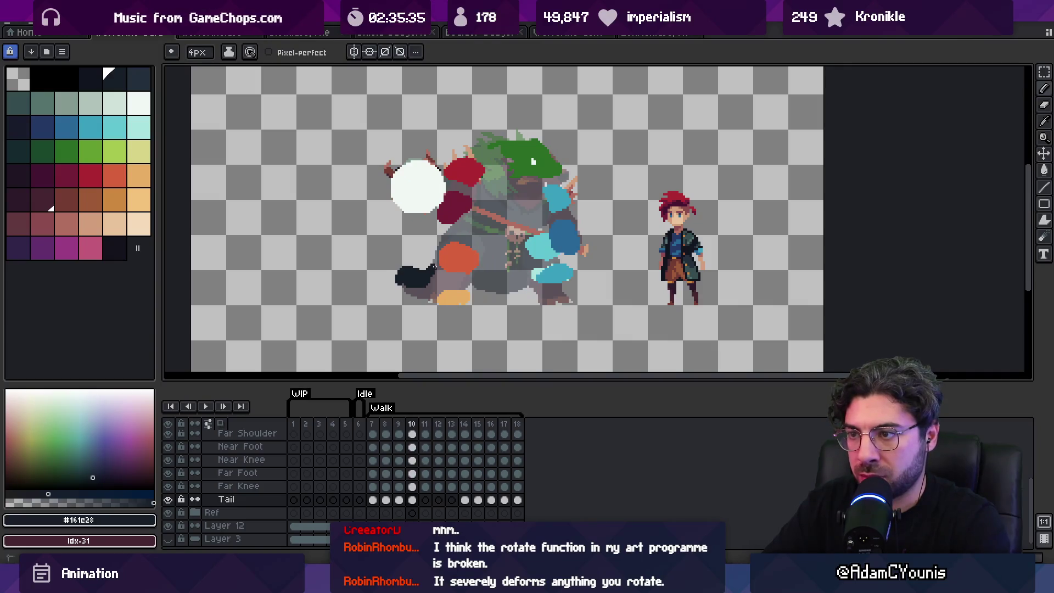
key(Right)
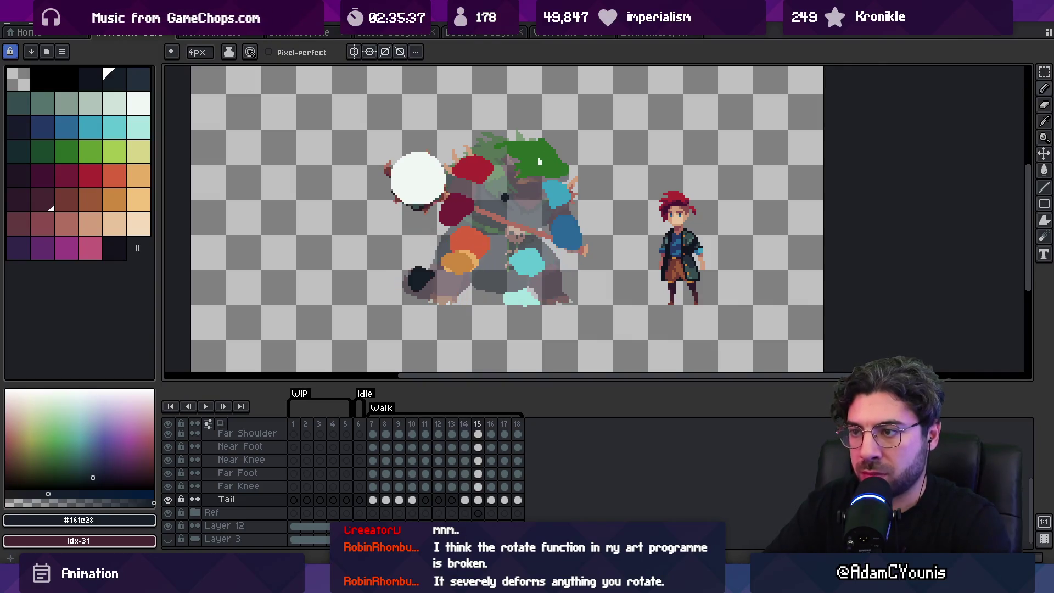
key(Return)
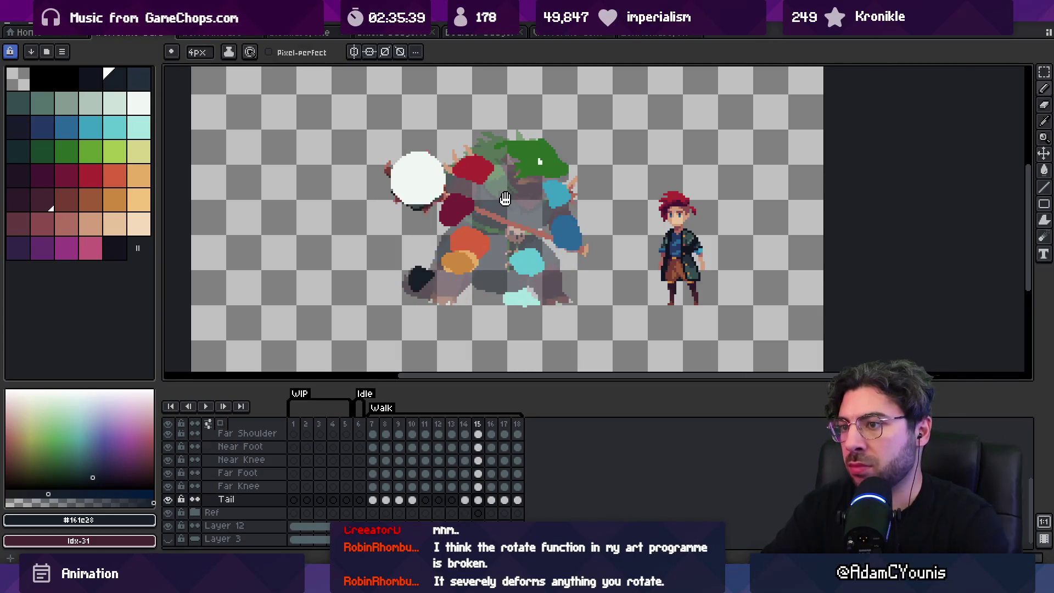
key(z)
scroll(512, 274, down, 5)
scroll(512, 274, up, 5)
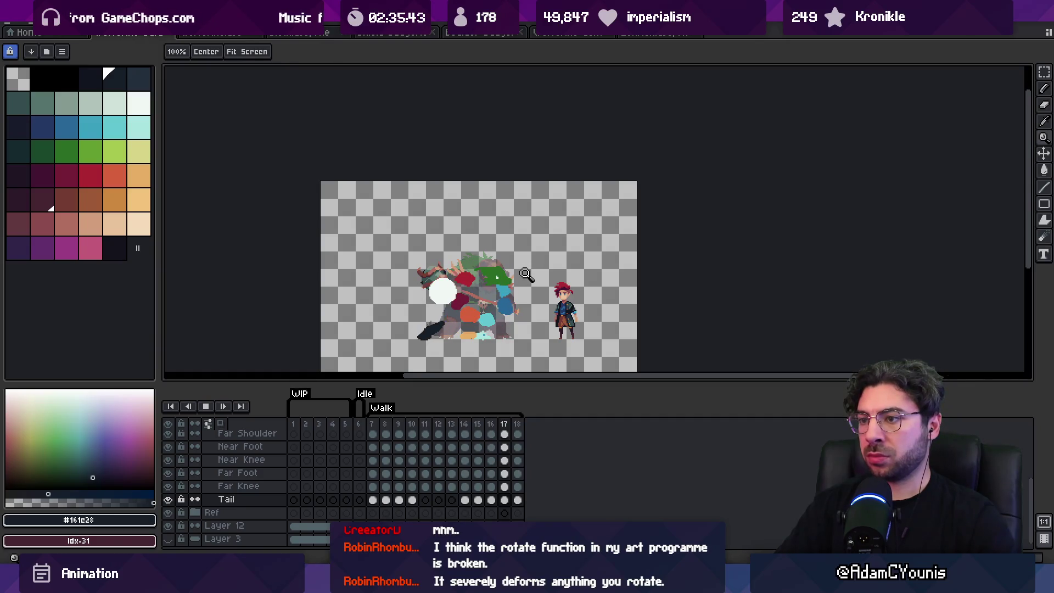
click(502, 311)
Compare neighbouring frames and move to the first Walk frame.
key(Left)
key(Right)
key(Left)
key(b)
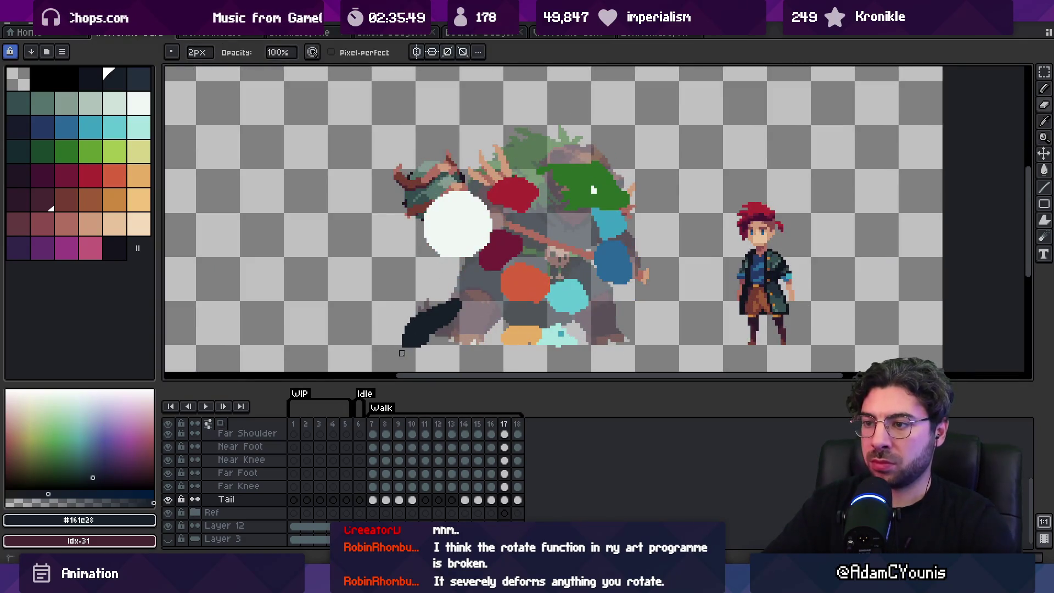
scroll(417, 307, down, 1)
key(Right)
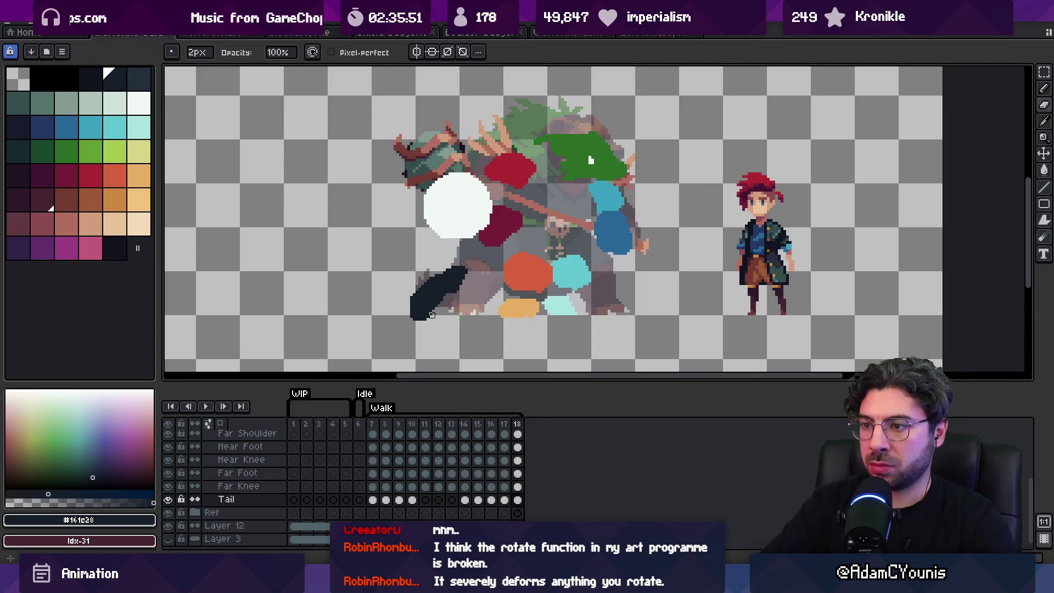
key(e)
key(Right)
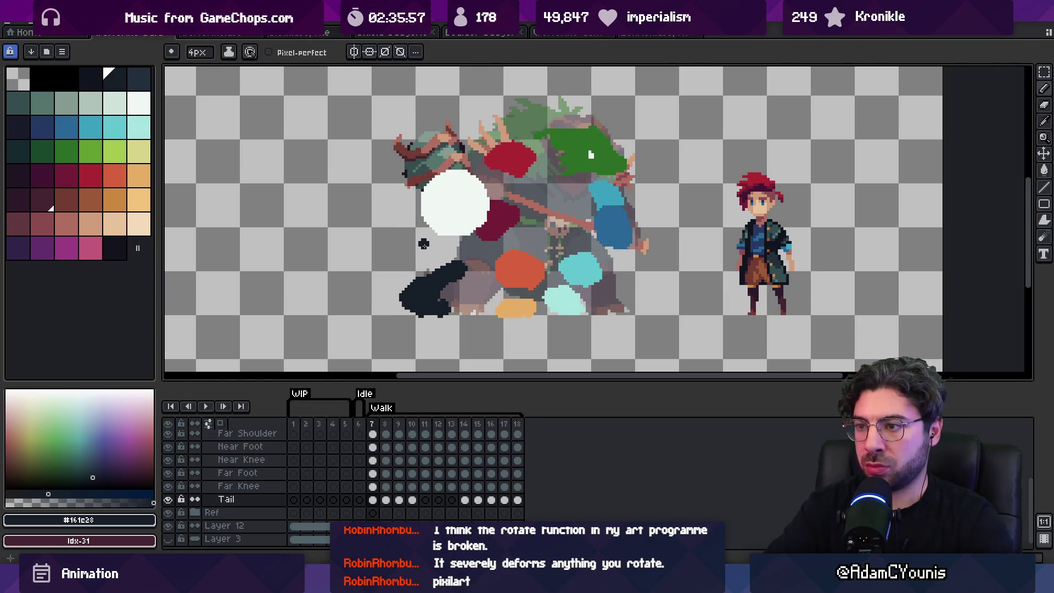
Touch up the tail blob with pencil and eraser, then replay the walk zoomed out.
key(b)
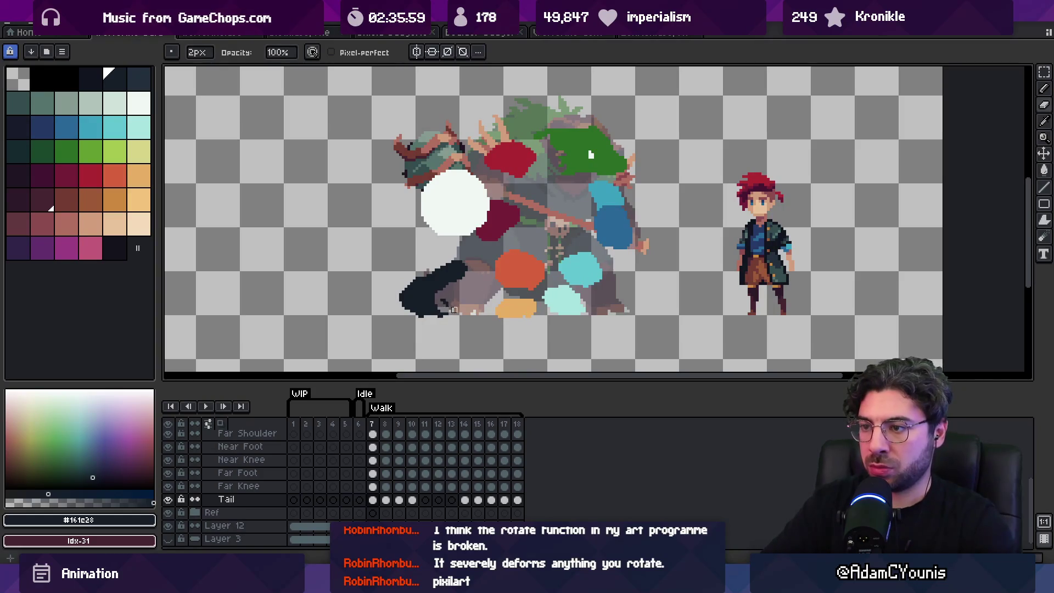
key(e)
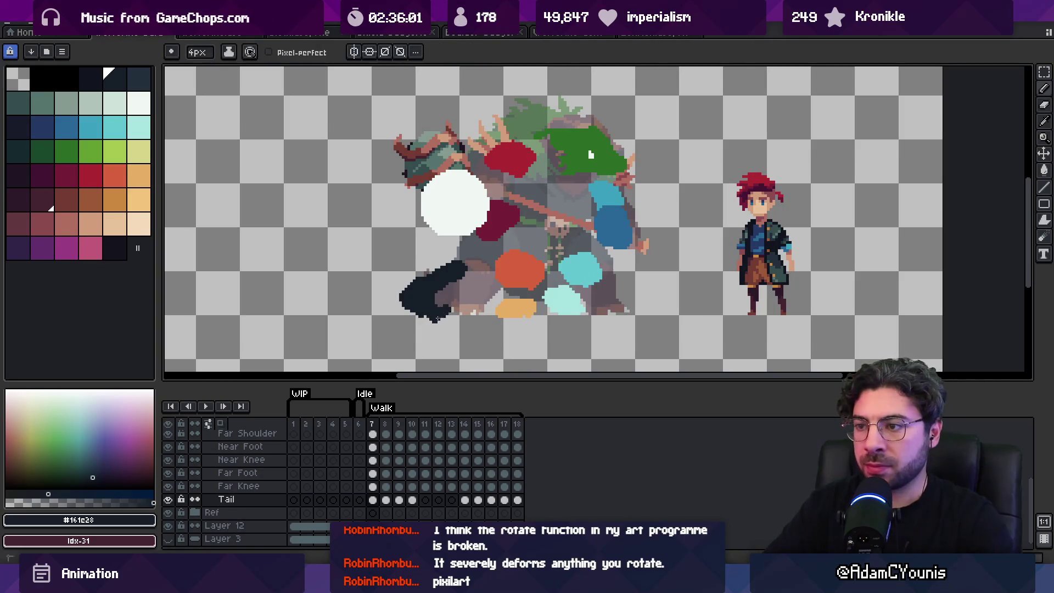
key(b)
key(e)
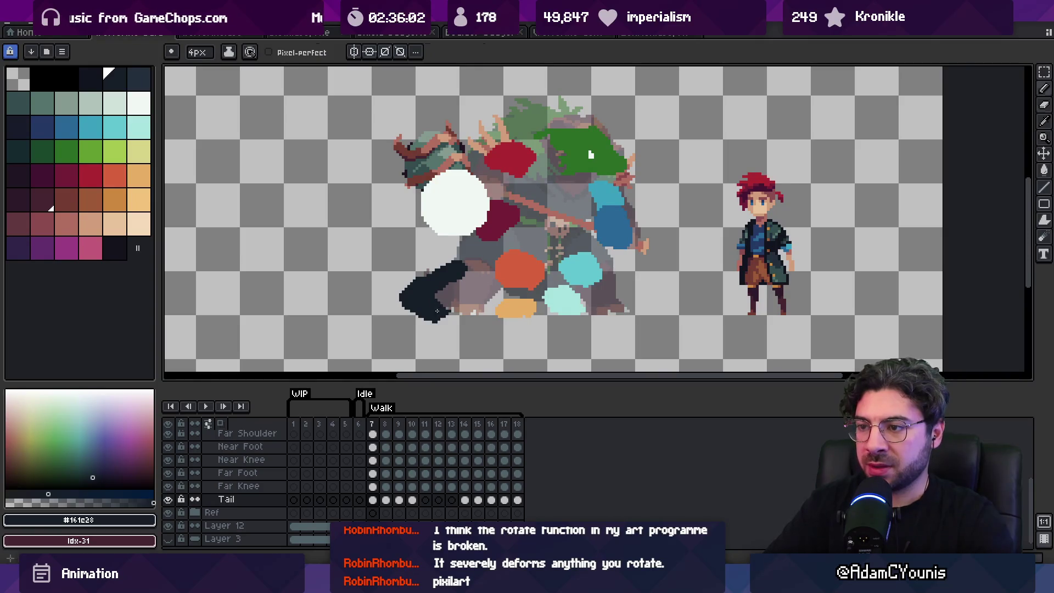
key(b)
scroll(450, 305, down, 1)
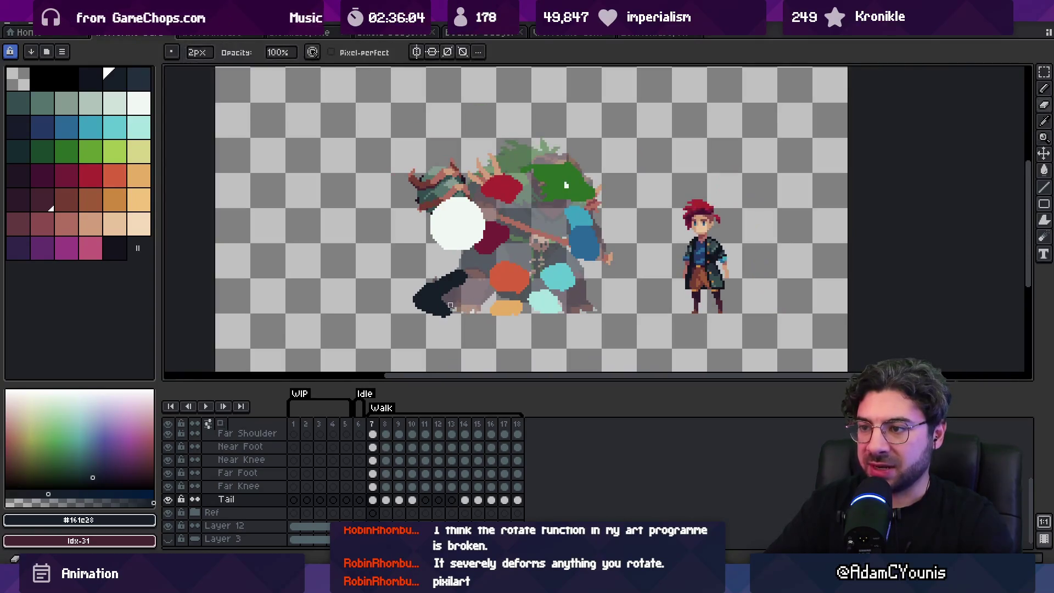
key(e)
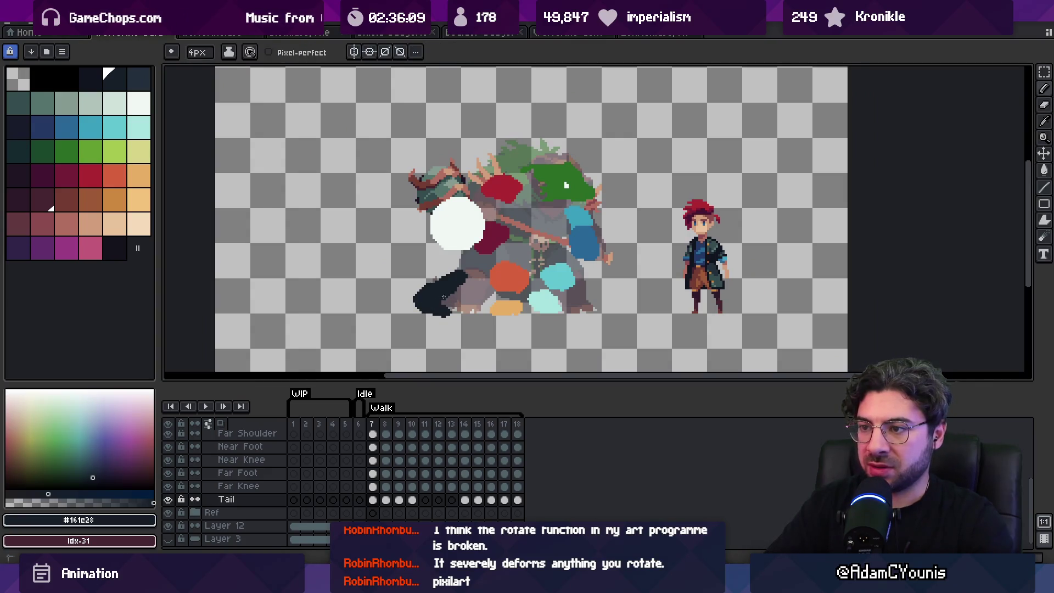
key(z)
scroll(464, 255, down, 4)
key(Return)
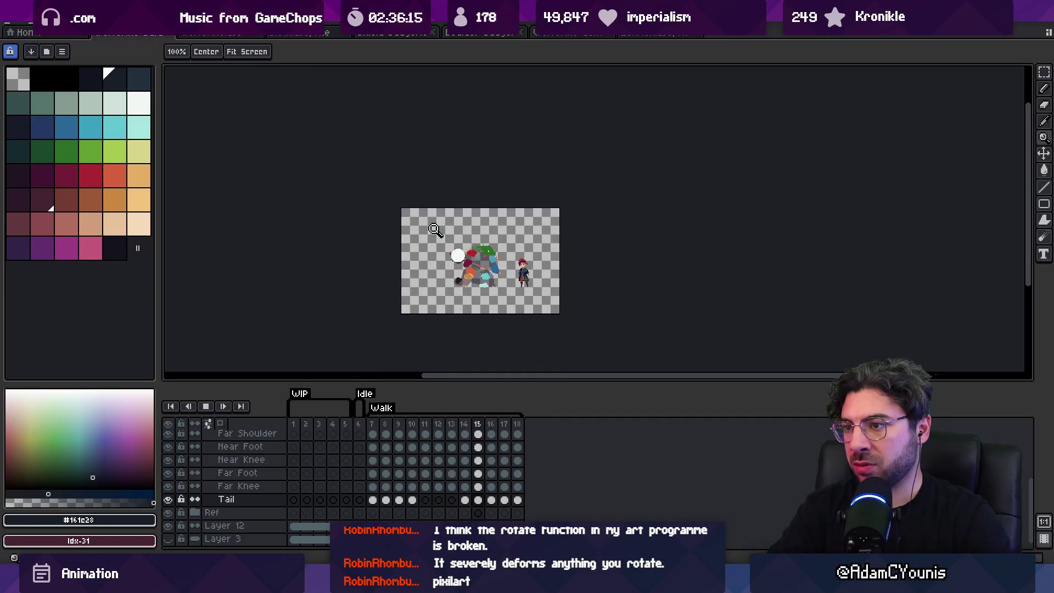
scroll(485, 269, up, 4)
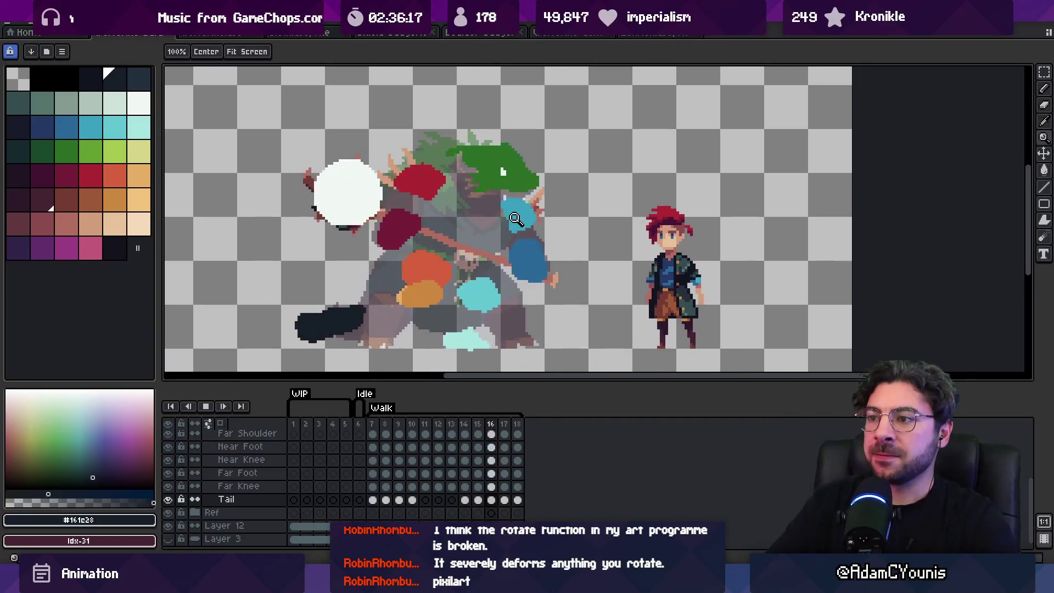
key(Return)
Adjust the zoom and hide the Ref layer.
key(v)
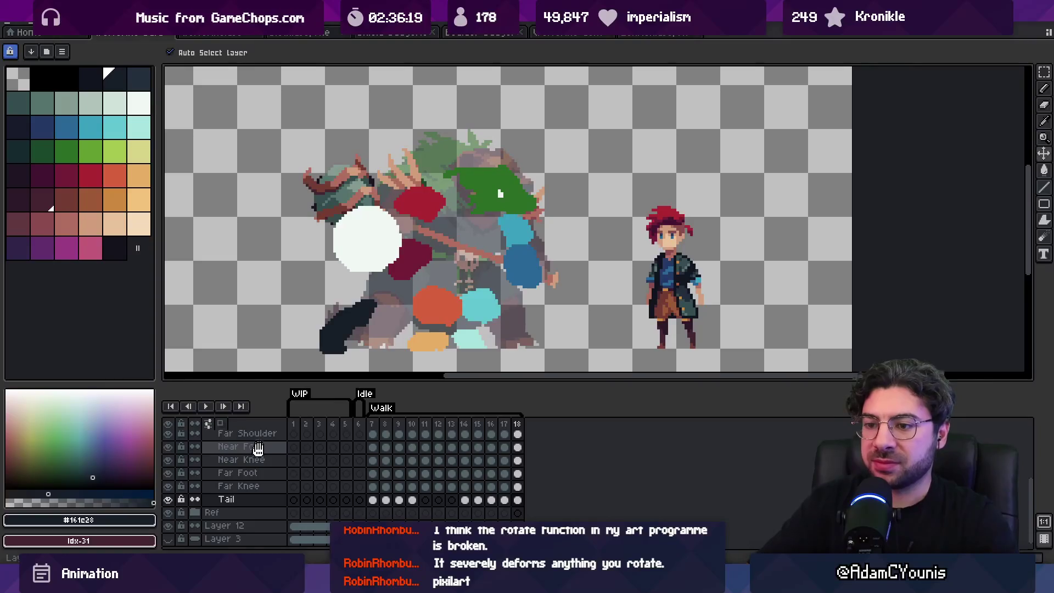
scroll(258, 470, up, 2)
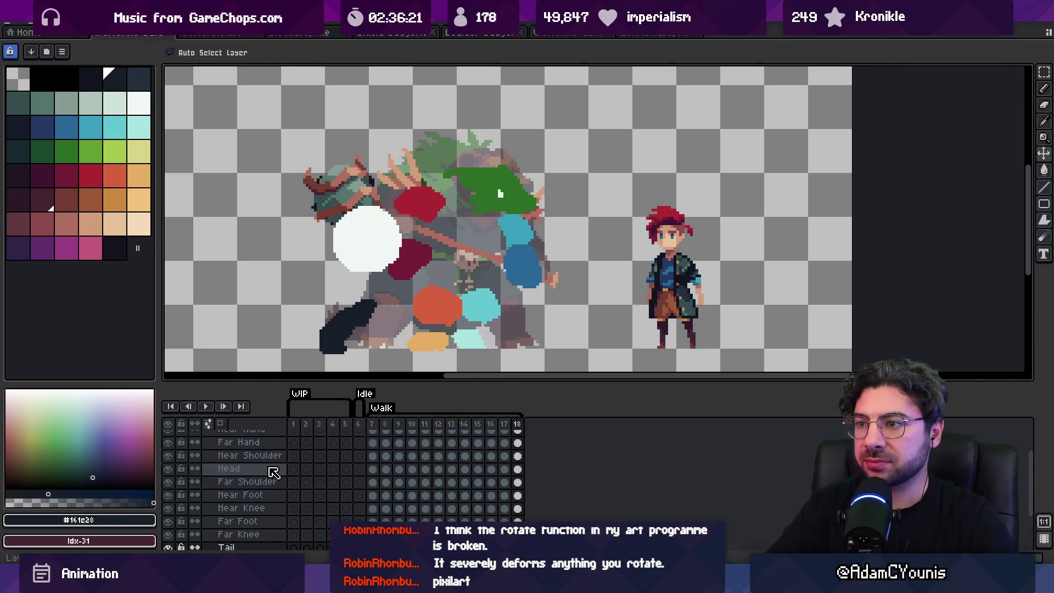
key(z)
scroll(426, 239, down, 1)
scroll(439, 250, down, 1)
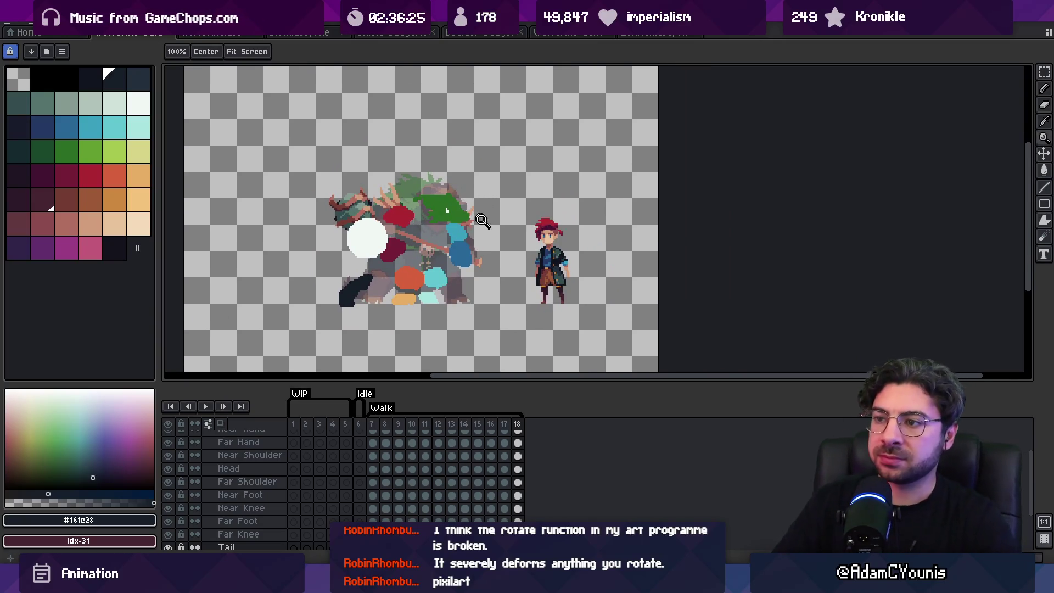
key(v)
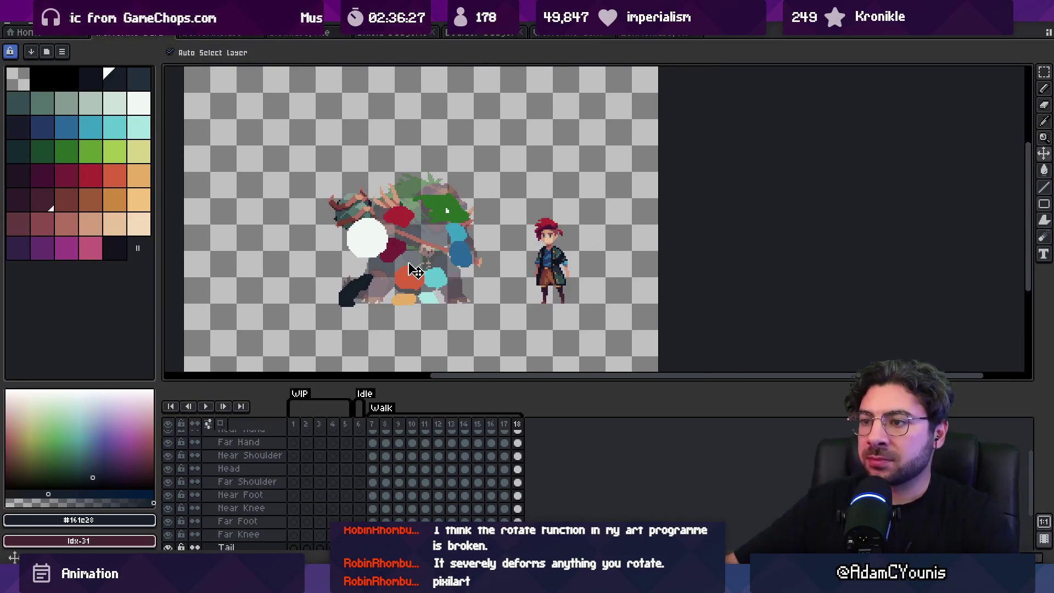
scroll(171, 543, down, 2)
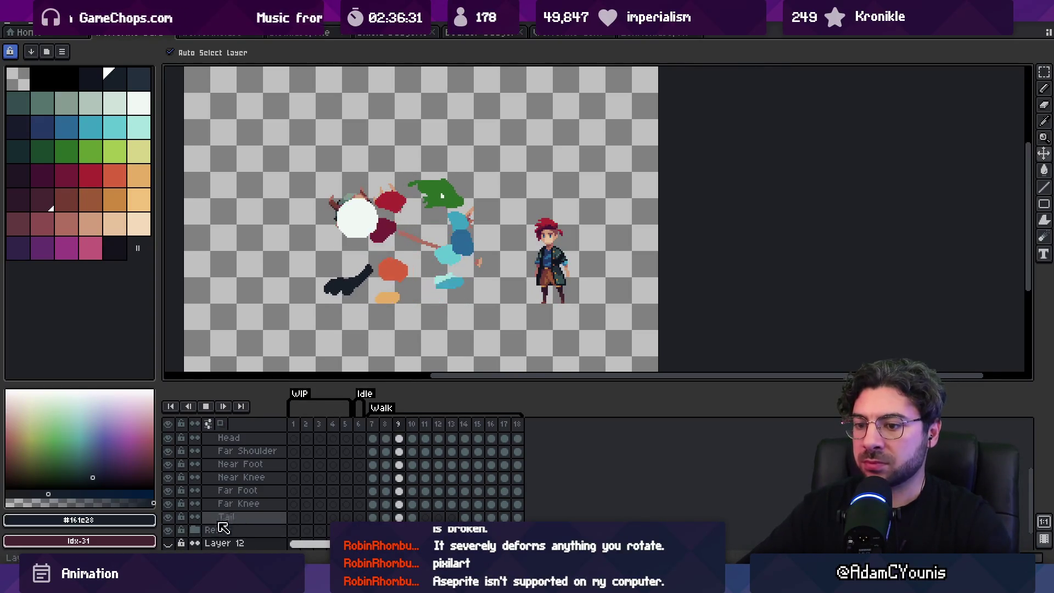
scroll(226, 524, down, 2)
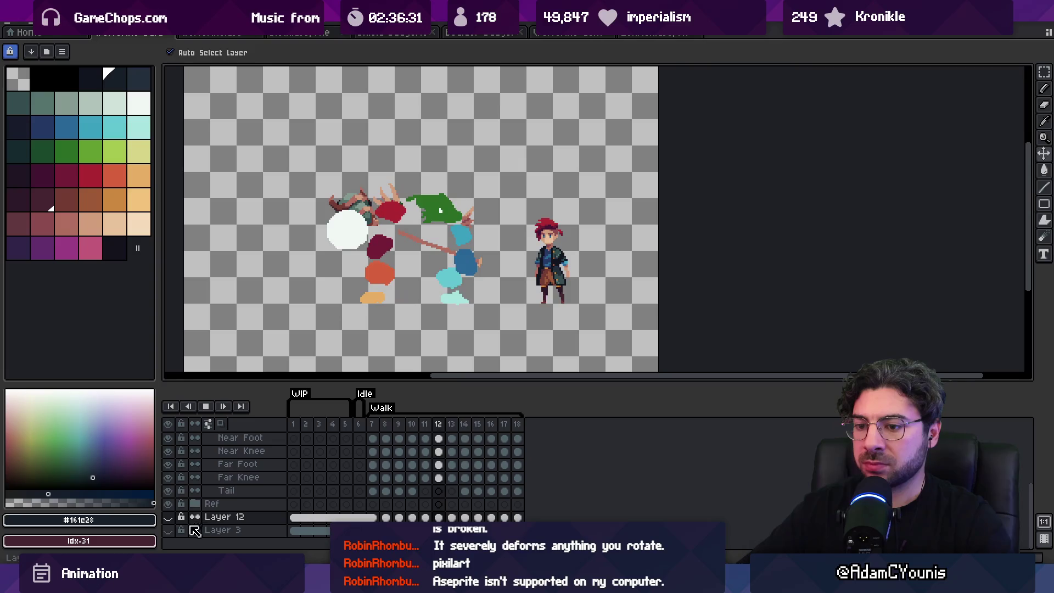
click(168, 504)
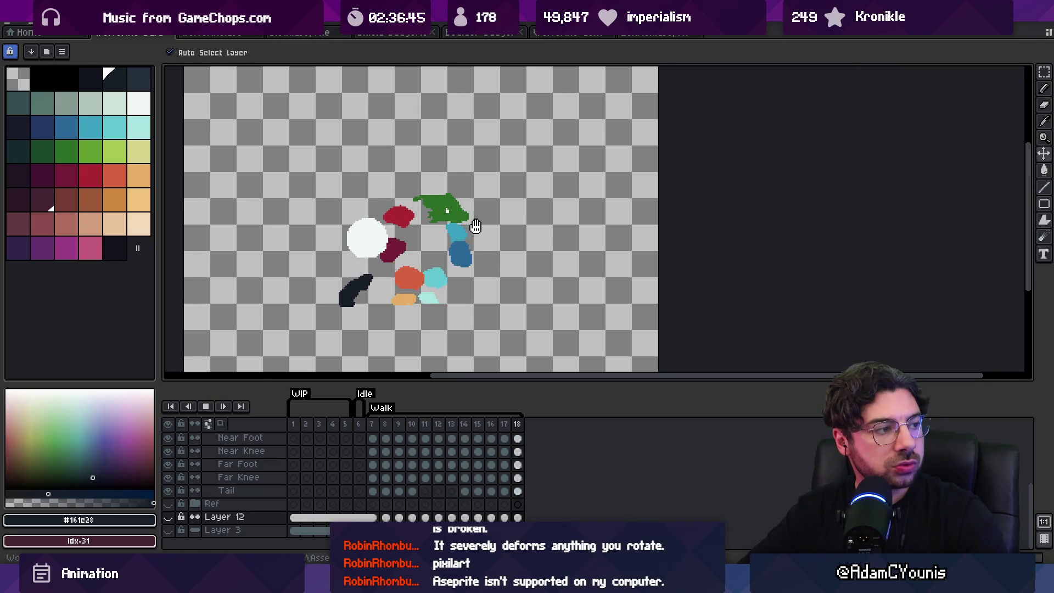
Review the animation, then select frames 7–17 on every layer and shift them one frame later.
key(Return)
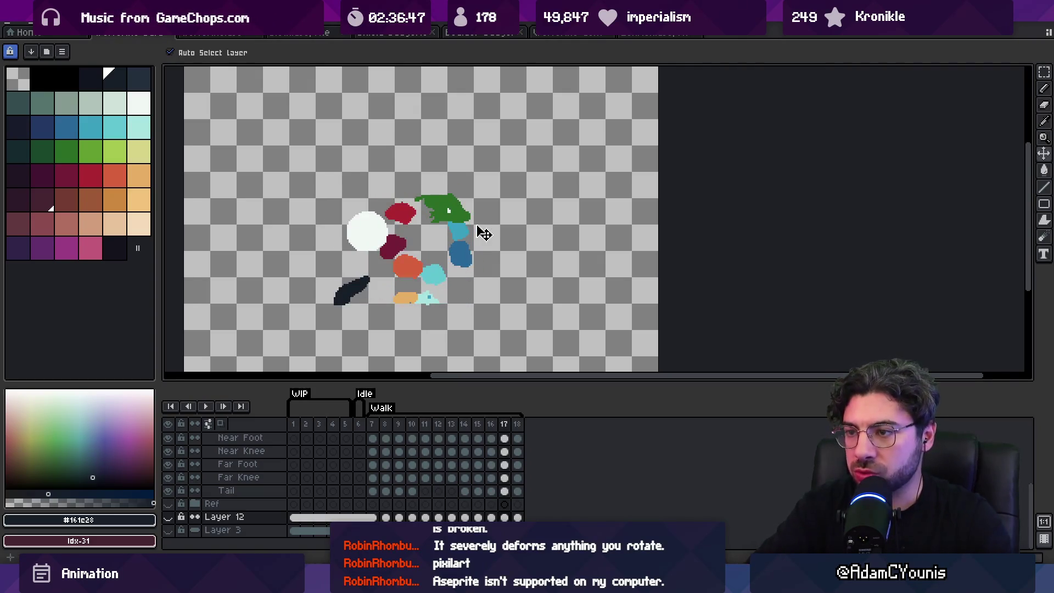
scroll(414, 287, up, 1)
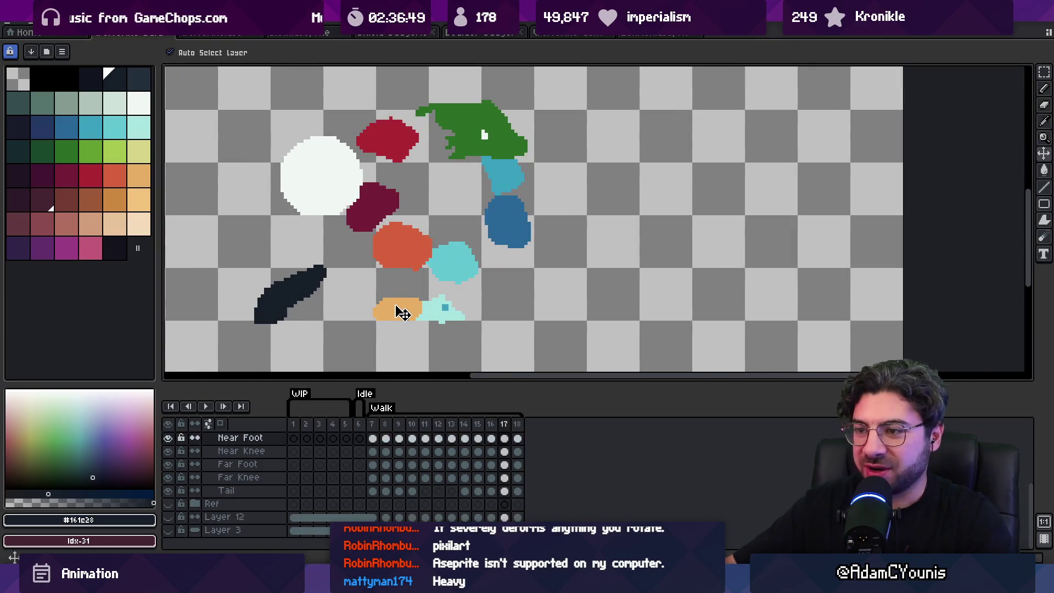
key(Right)
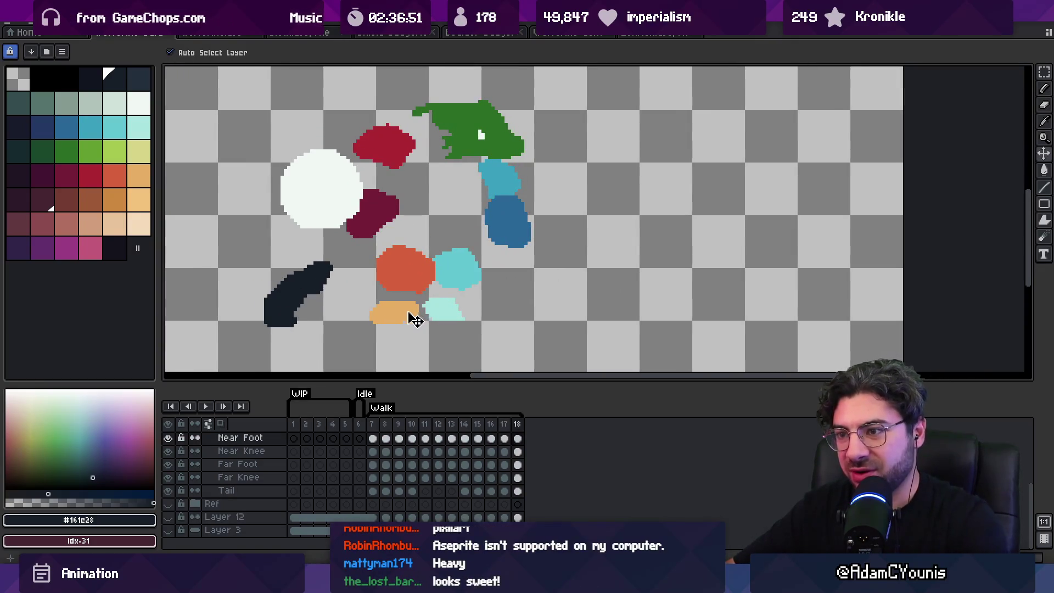
key(Return)
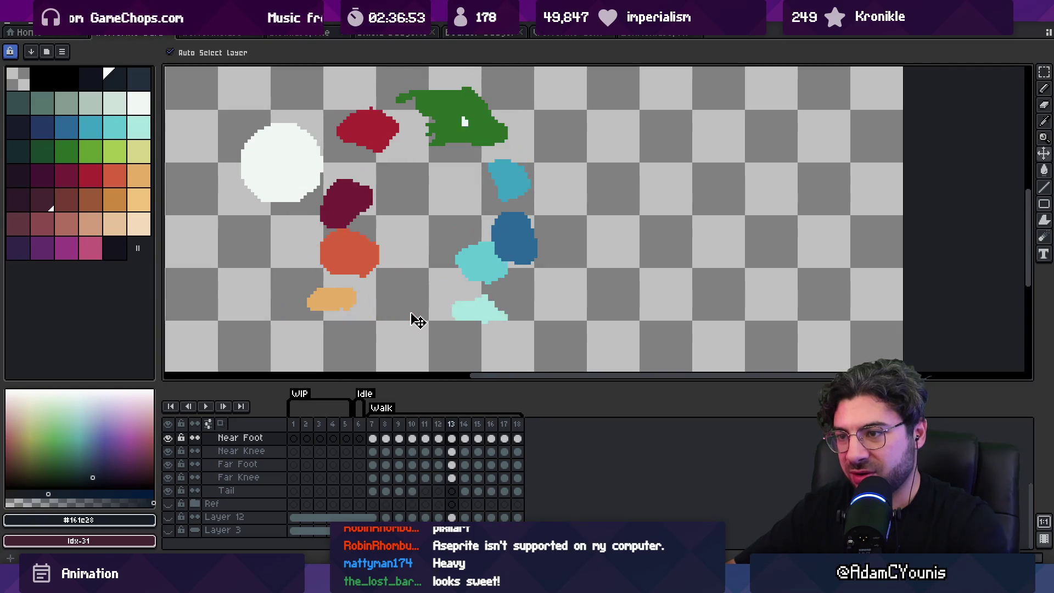
key(Return)
scroll(473, 266, down, 1)
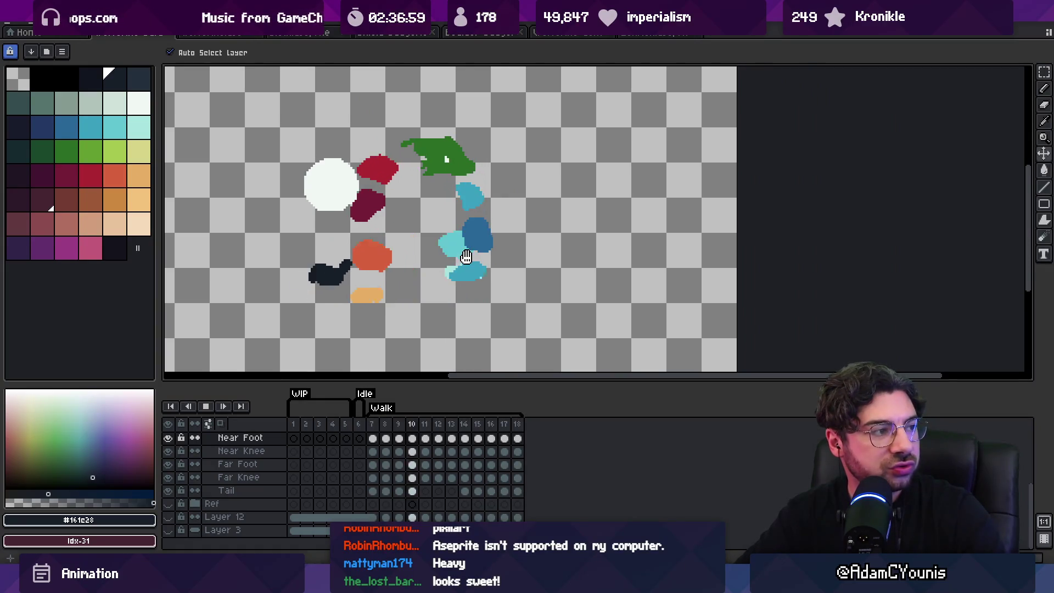
key(Return)
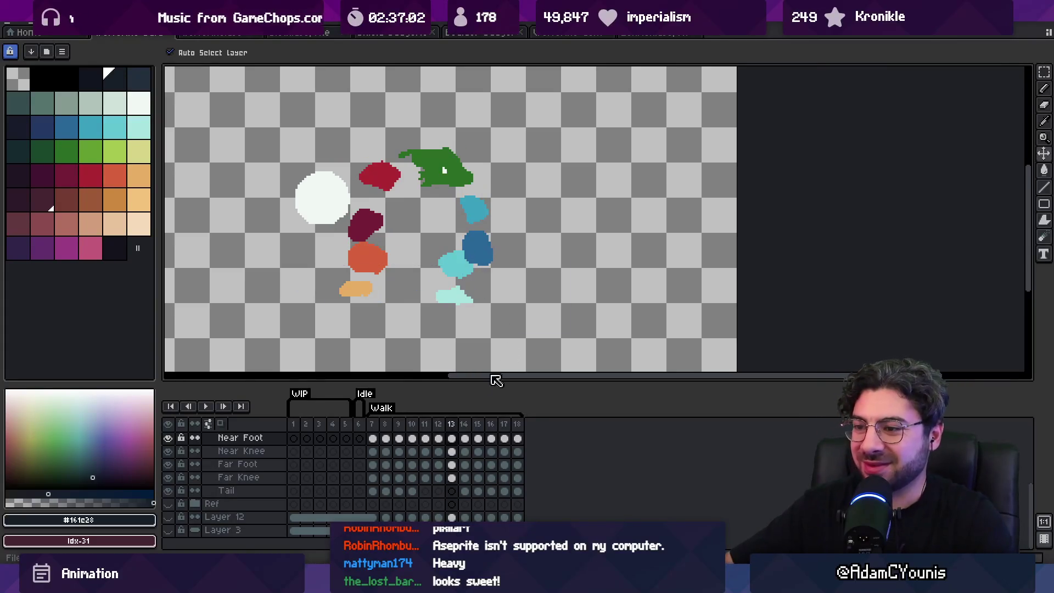
mouse_move(383, 427)
mouse_down()
mouse_move(507, 426)
mouse_move(386, 424)
mouse_up()
click(168, 530)
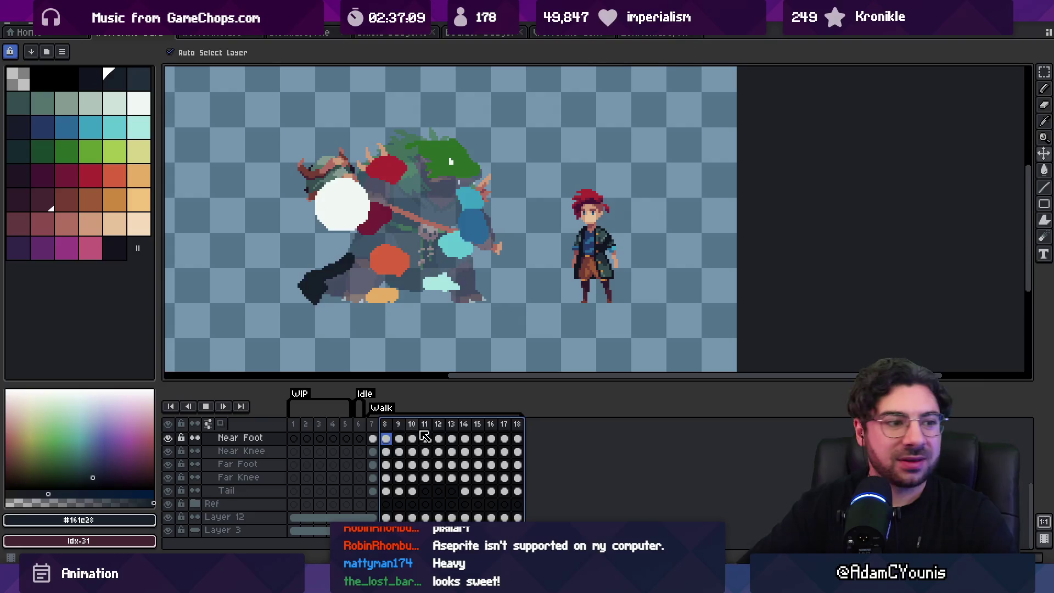
Replay the walk animation and stop on frame 6.
key(Return)
scroll(516, 289, down, 1)
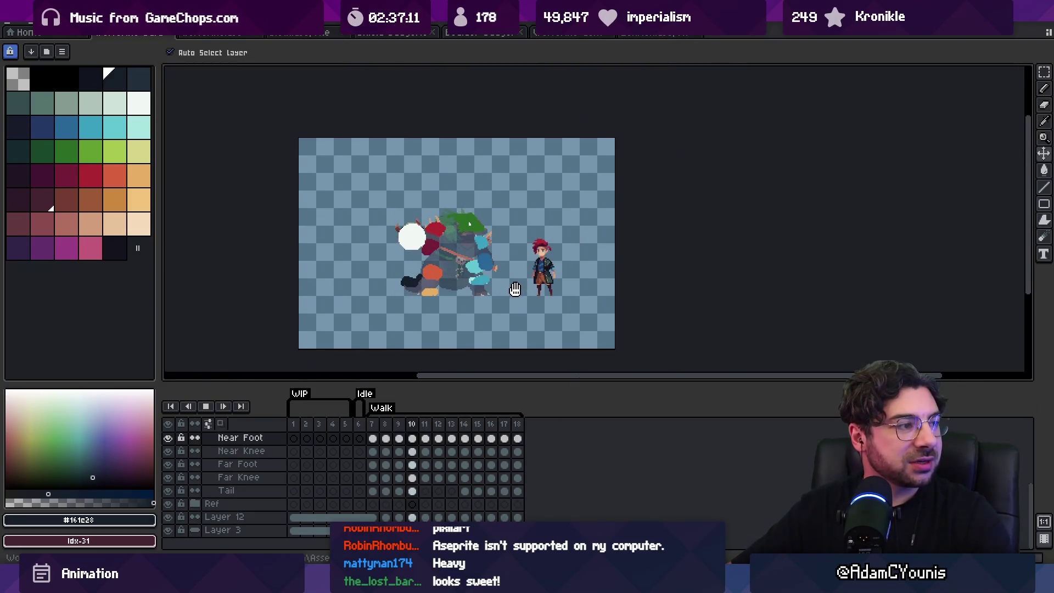
scroll(516, 290, up, 1)
key(Return)
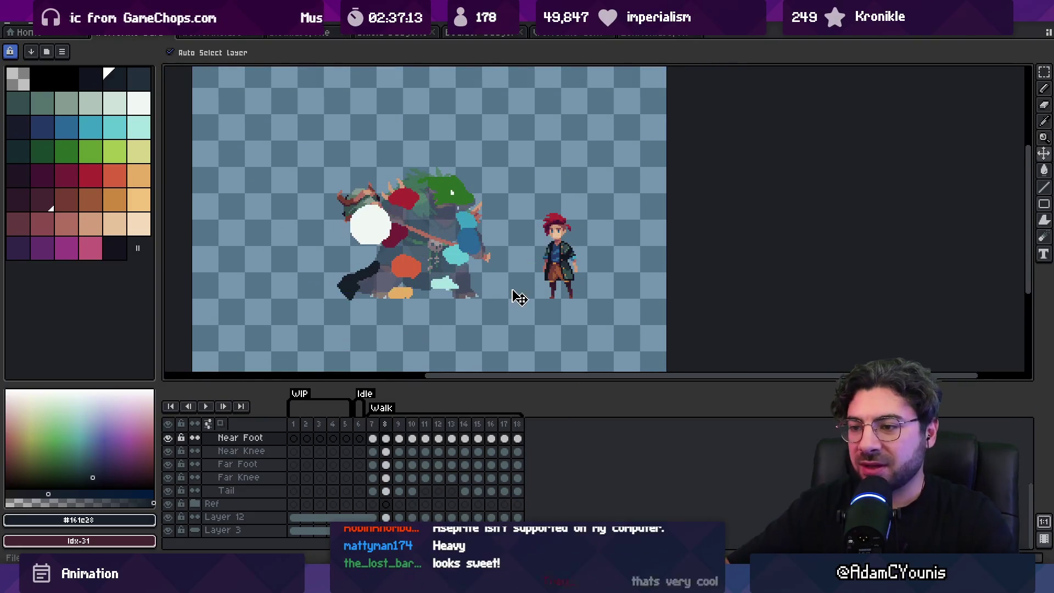
click(358, 424)
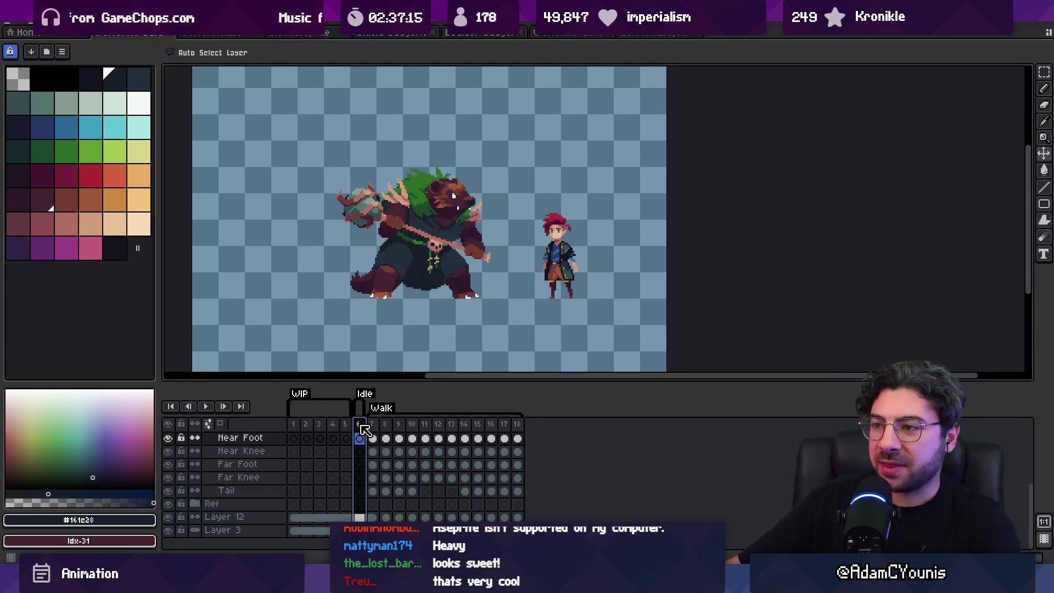
Insert an empty frame, move it to frame 19 and tag it 'Overhead Attack'.
key(alt+n)
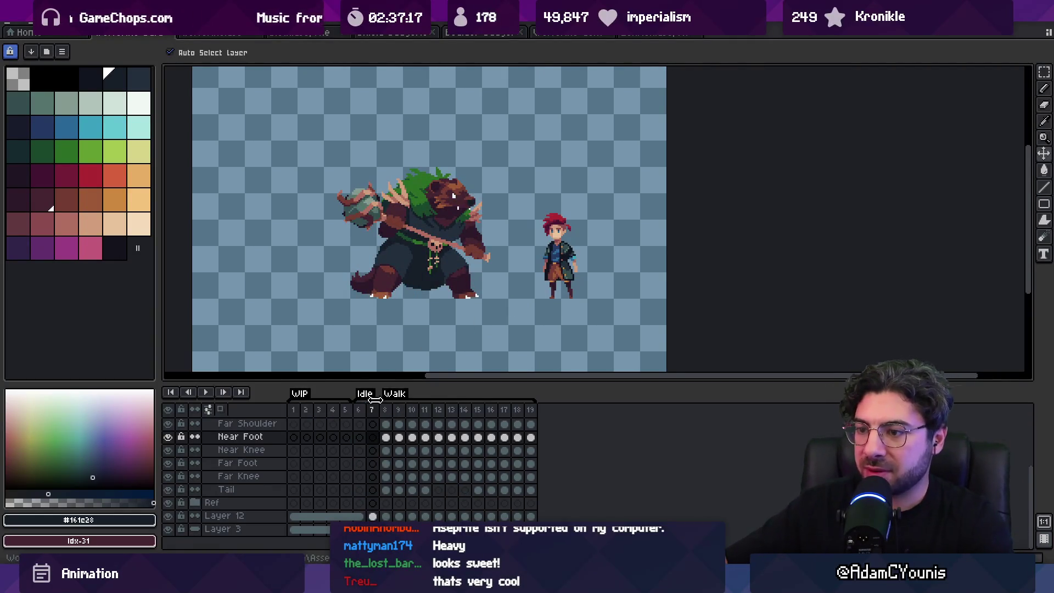
click(373, 410)
drag(595, 413, 540, 431)
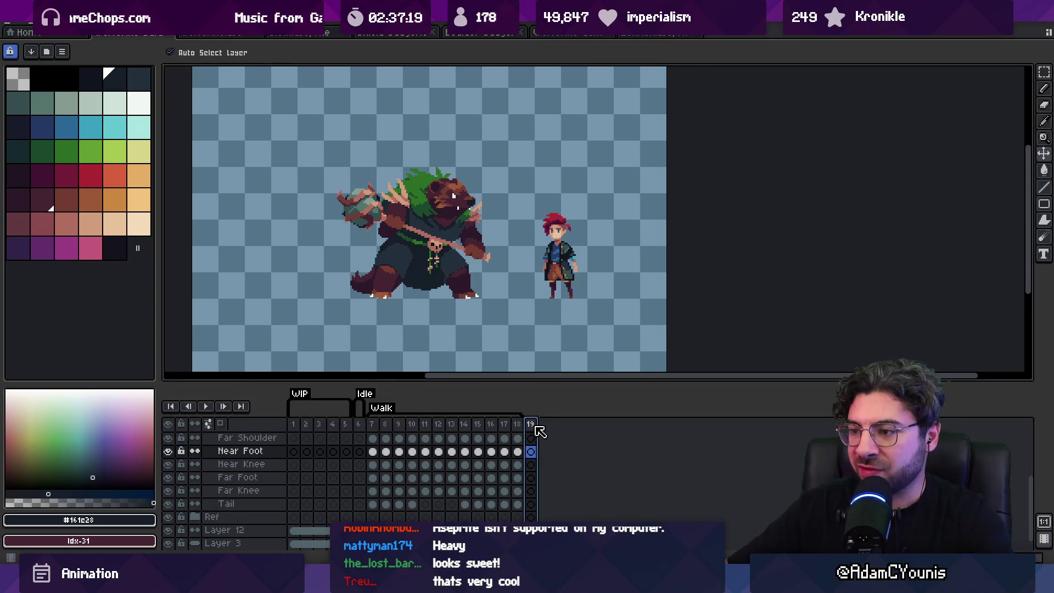
right_click(539, 427)
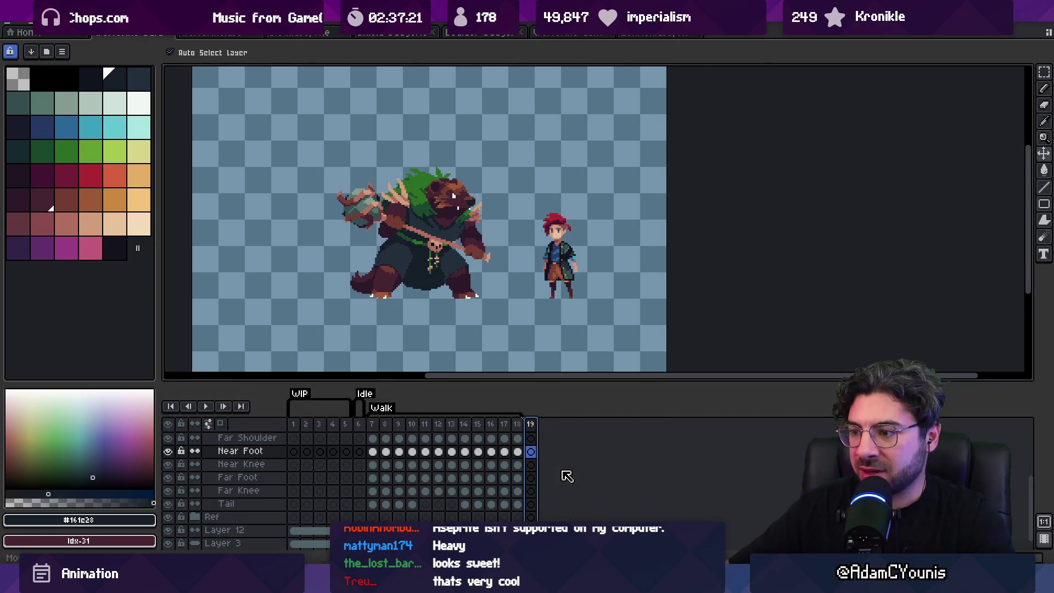
click(554, 472)
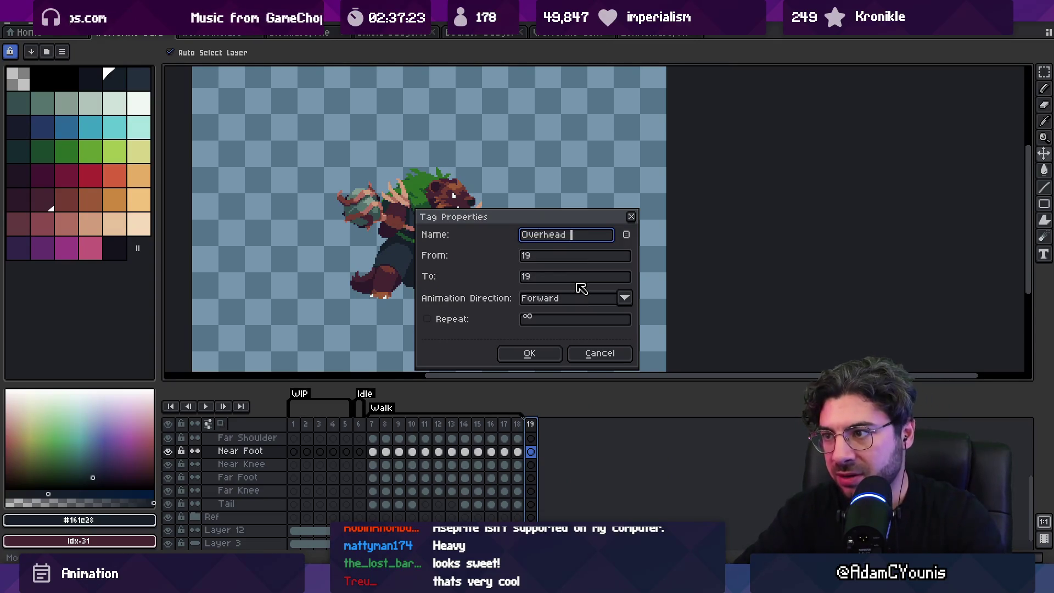
text(Overhead Attack)
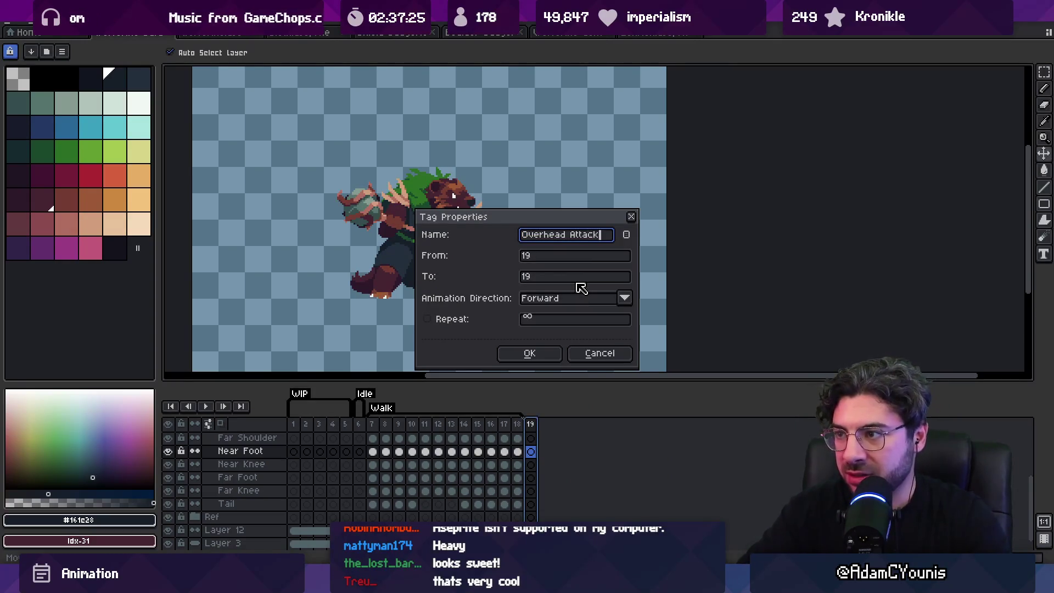
key(Return)
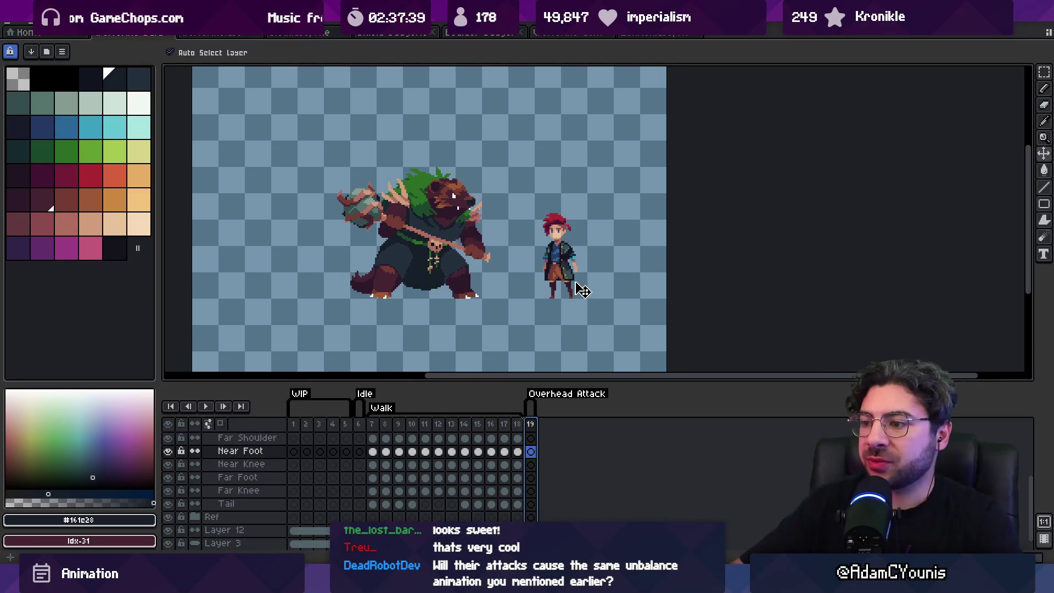
Delete the frame 19 cels on Layers 4, 5 and 2.
click(564, 313)
drag(547, 246, 539, 263)
click(472, 288)
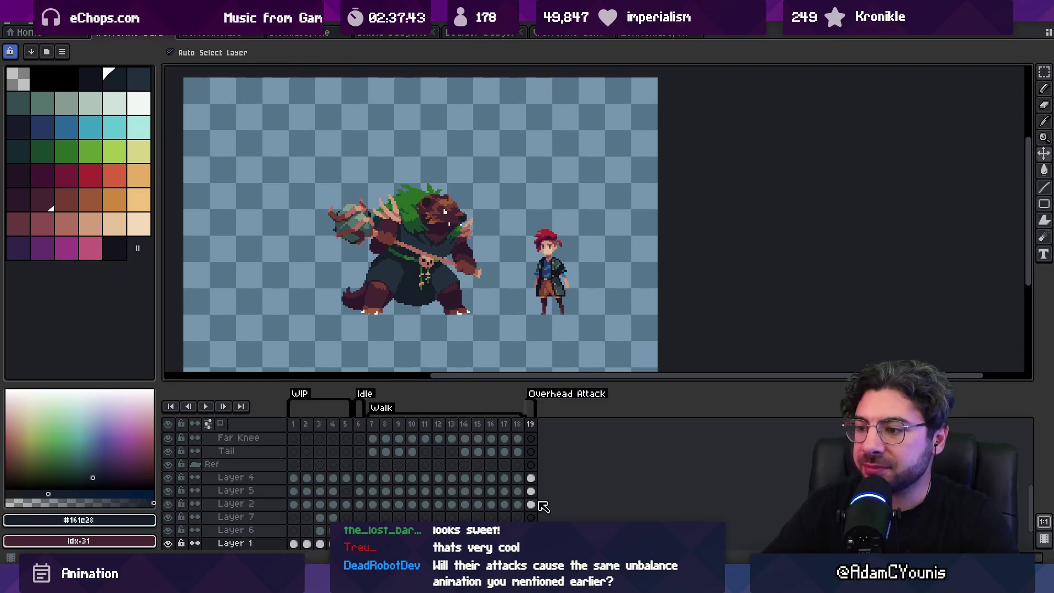
key(Delete)
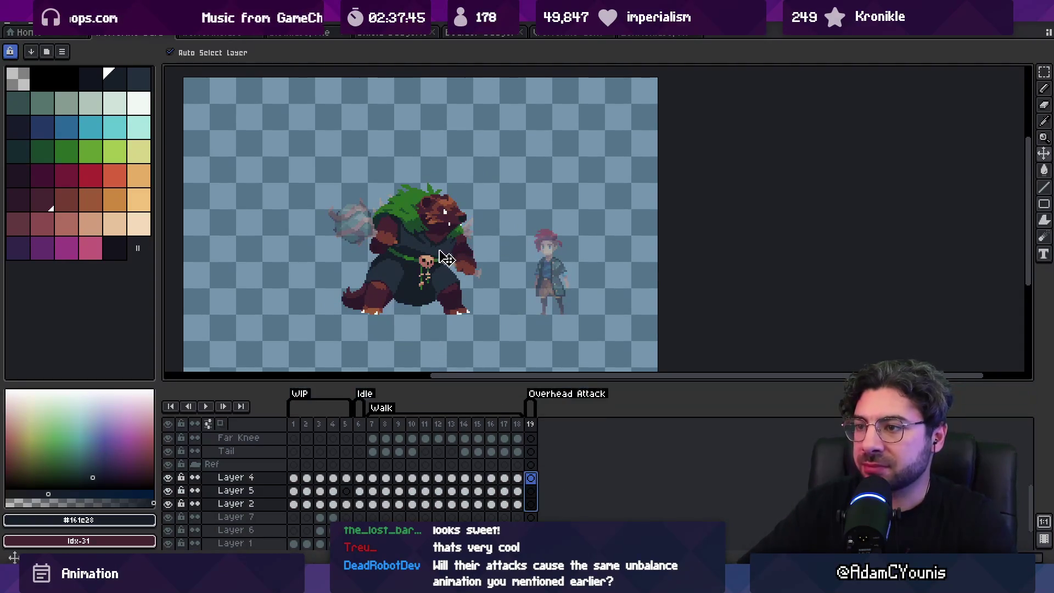
click(457, 249)
Pan the view and scrub frames 7 to 19 to review the empty frame.
key(h)
drag(478, 256, 470, 245)
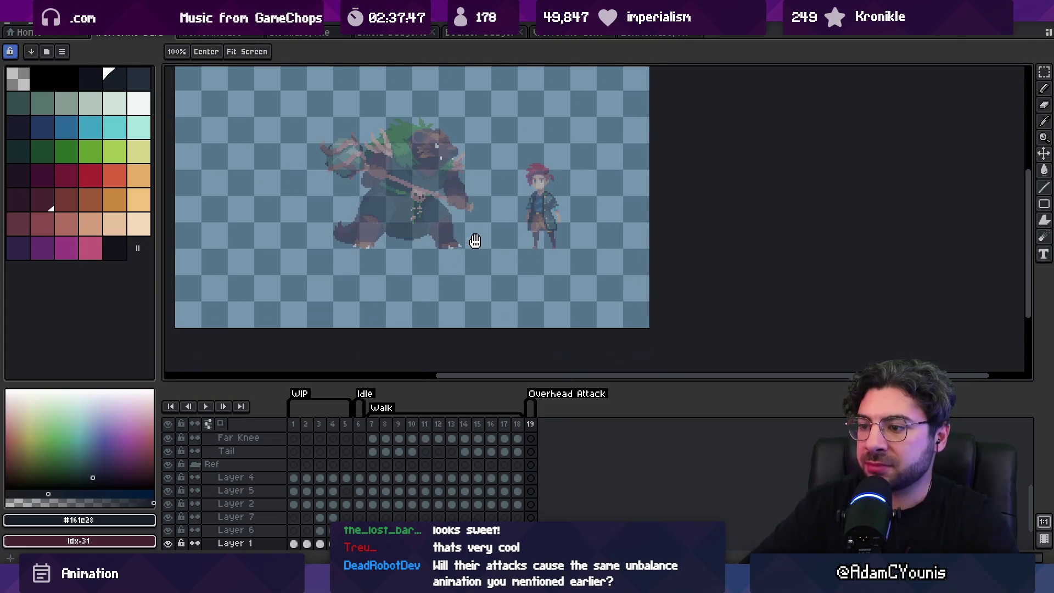
scroll(499, 417, down, 2)
scroll(499, 428, up, 5)
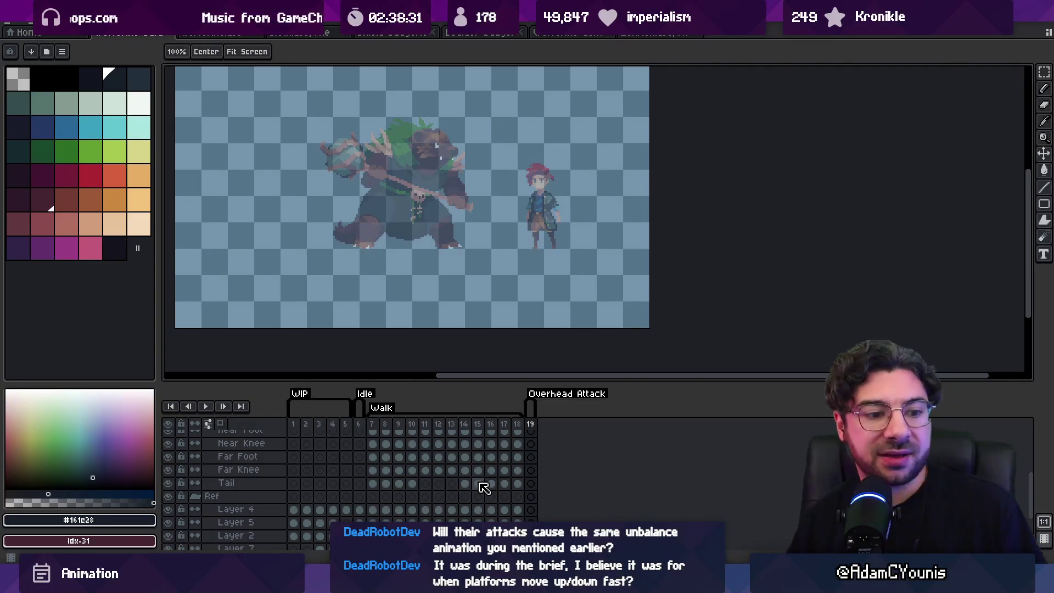
key(v)
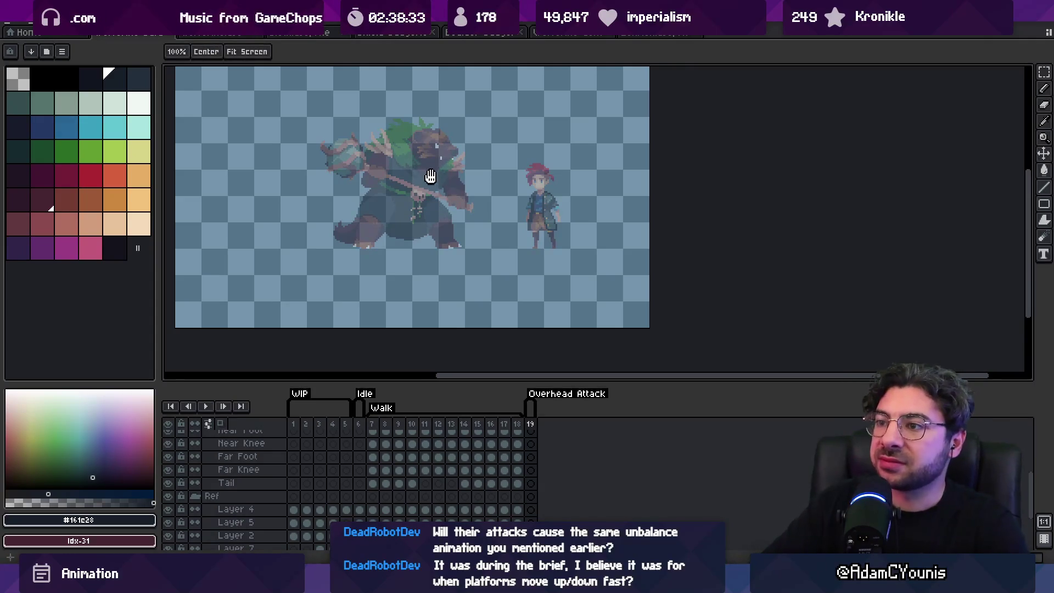
drag(431, 162, 451, 219)
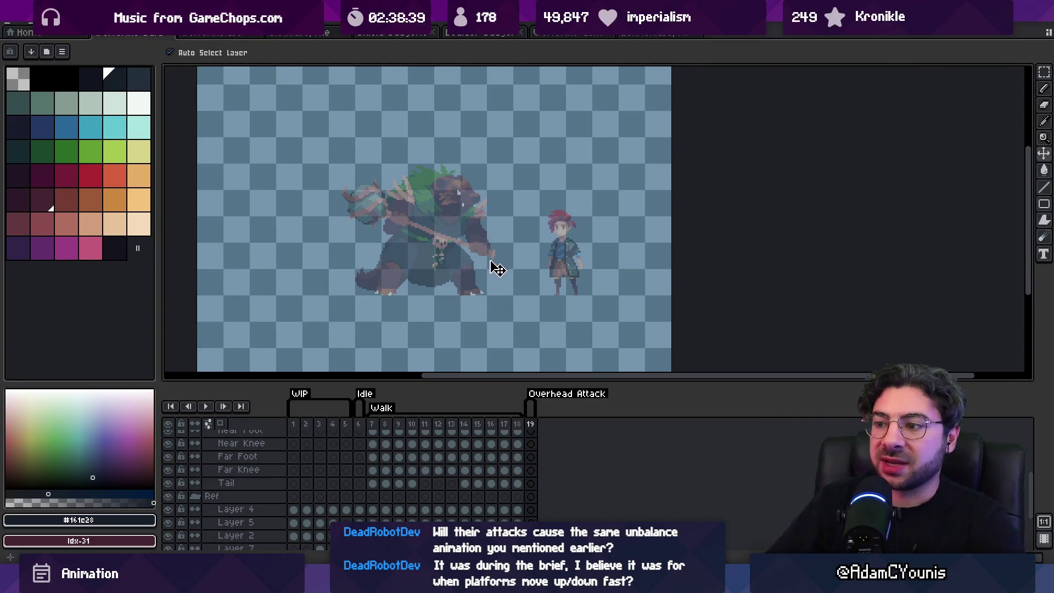
scroll(535, 428, down, 2)
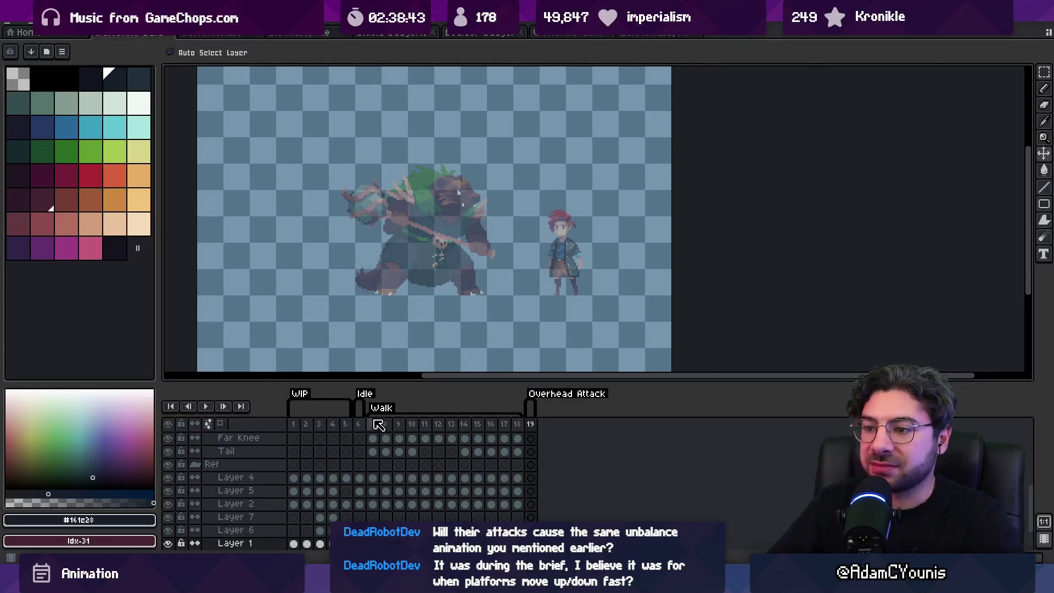
drag(377, 427, 533, 428)
click(534, 428)
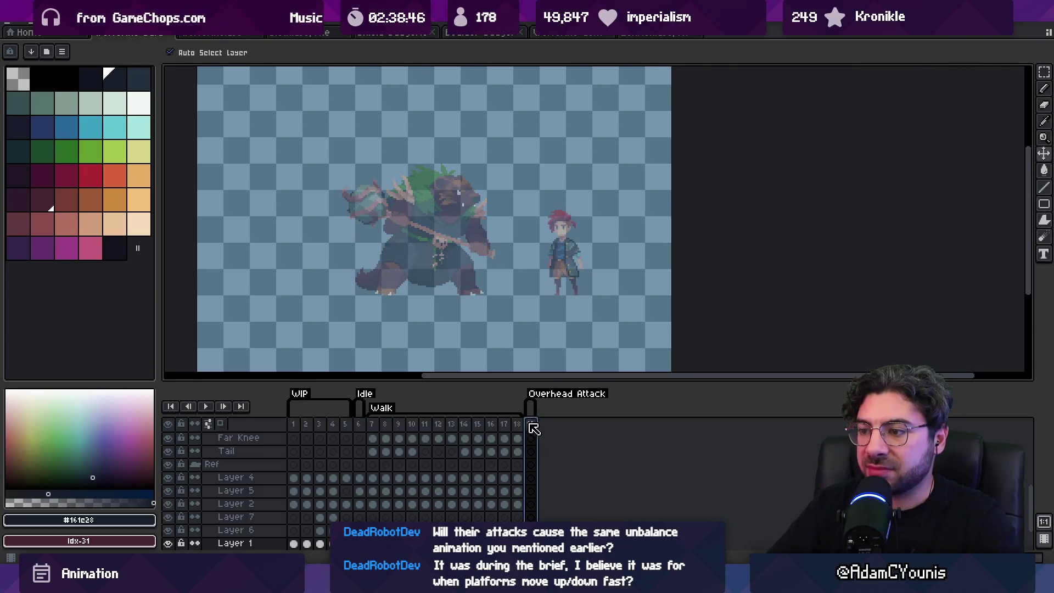
click(372, 425)
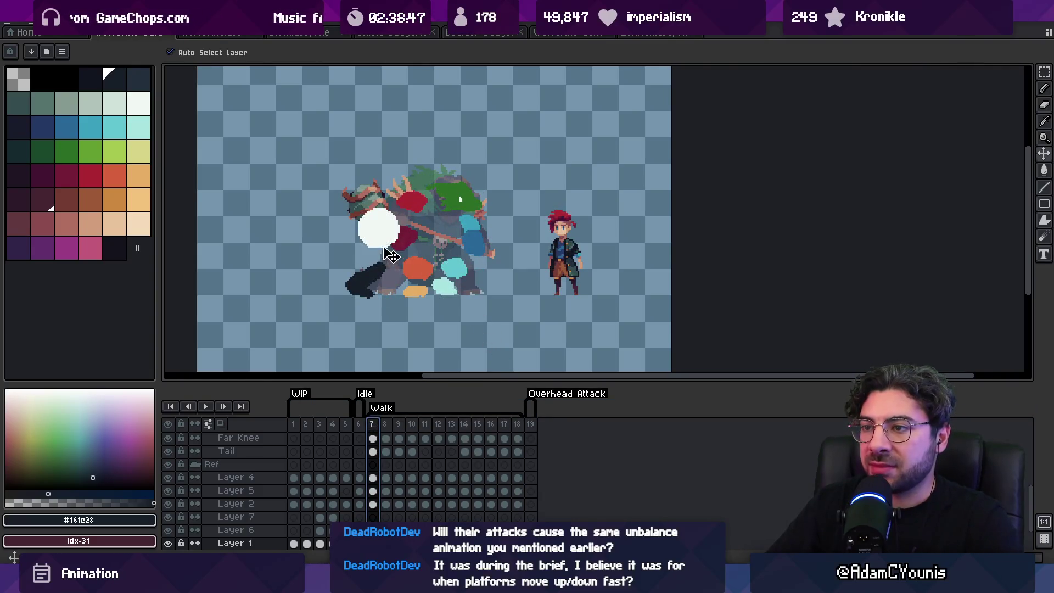
On frame 19 of Layer 17, drag the white ball up-left beside the club.
click(530, 437)
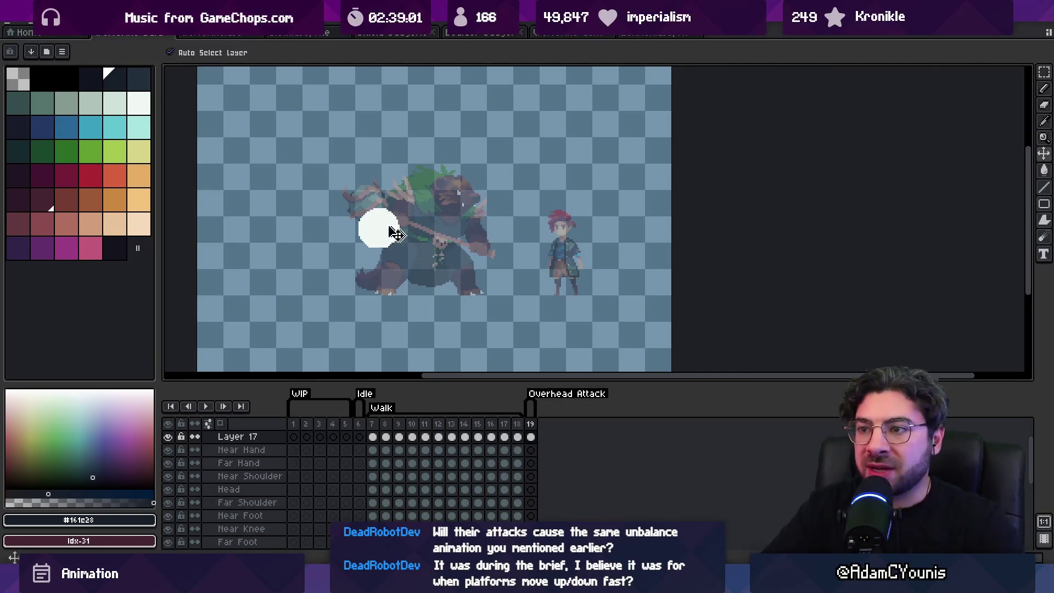
drag(393, 229, 387, 208)
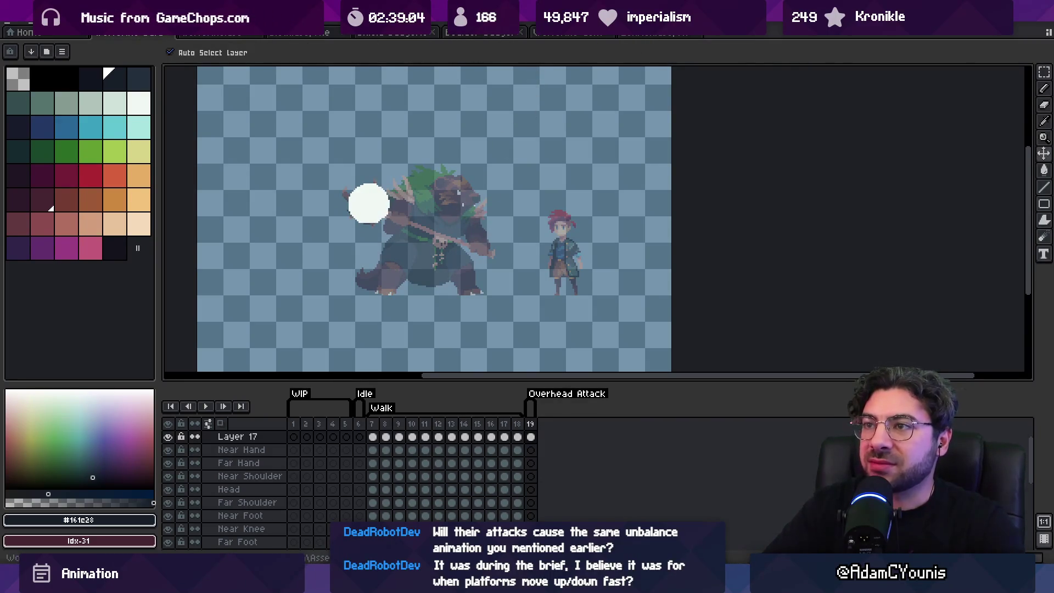
click(17, 25)
Open Armin Balance.aseprite from recent files, inspect its red pose, then close it.
mouse_move(5, 26)
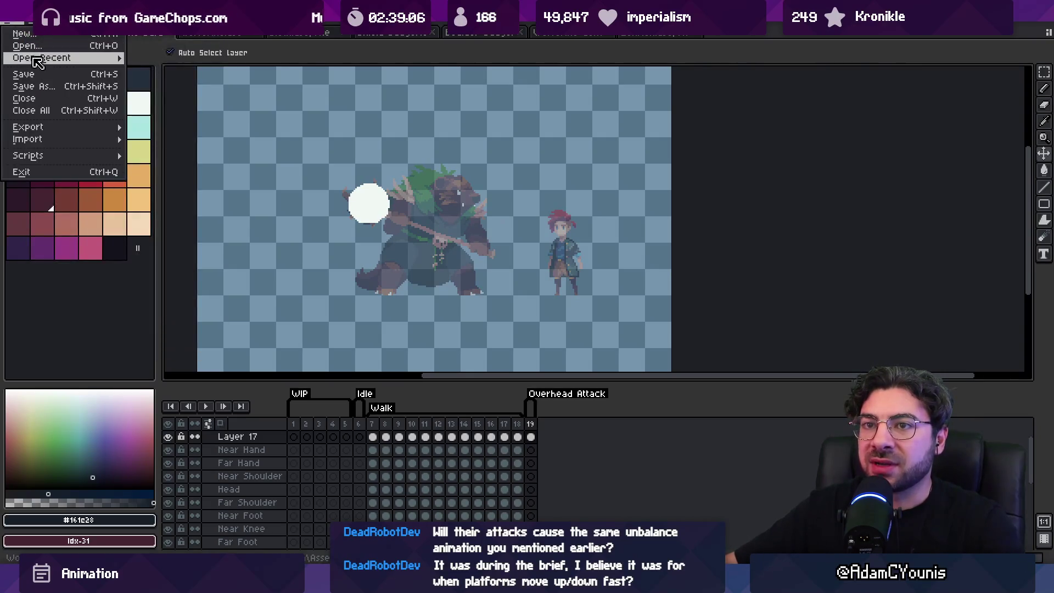
mouse_move(65, 58)
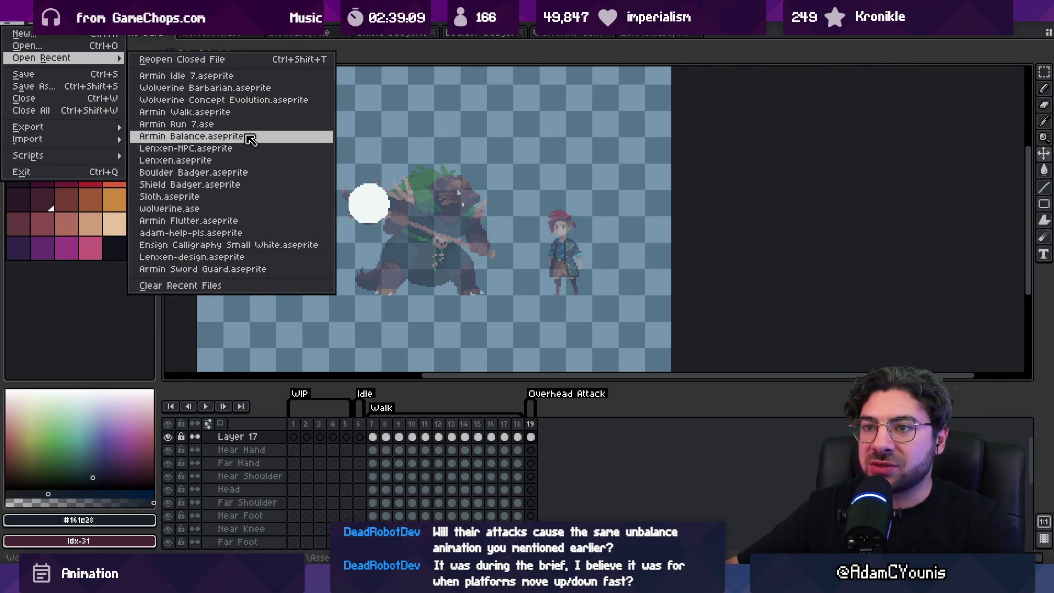
click(248, 136)
drag(598, 239, 573, 205)
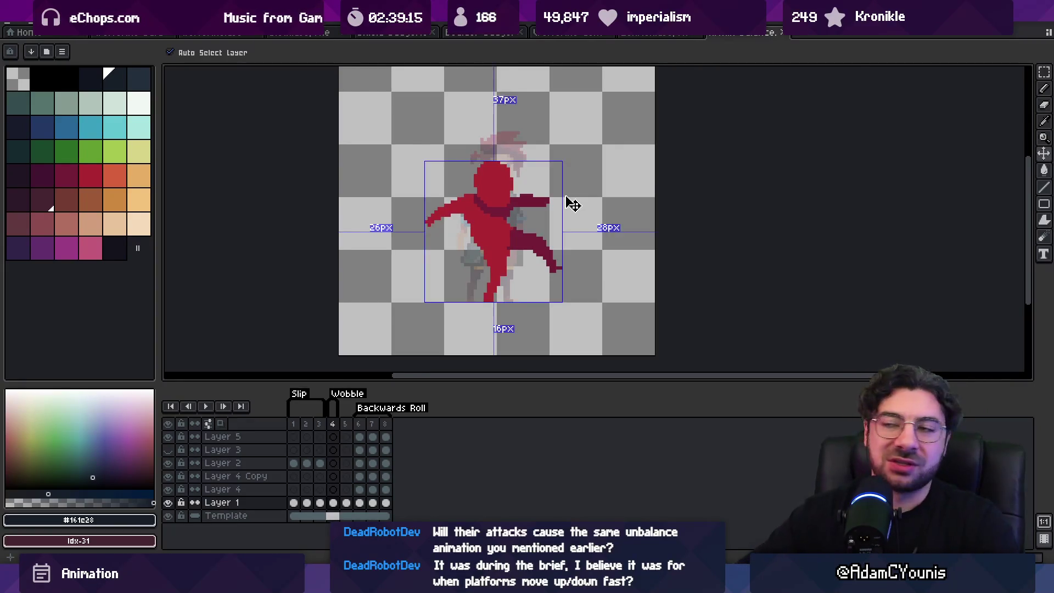
key(ctrl+w)
key(ctrl+w)
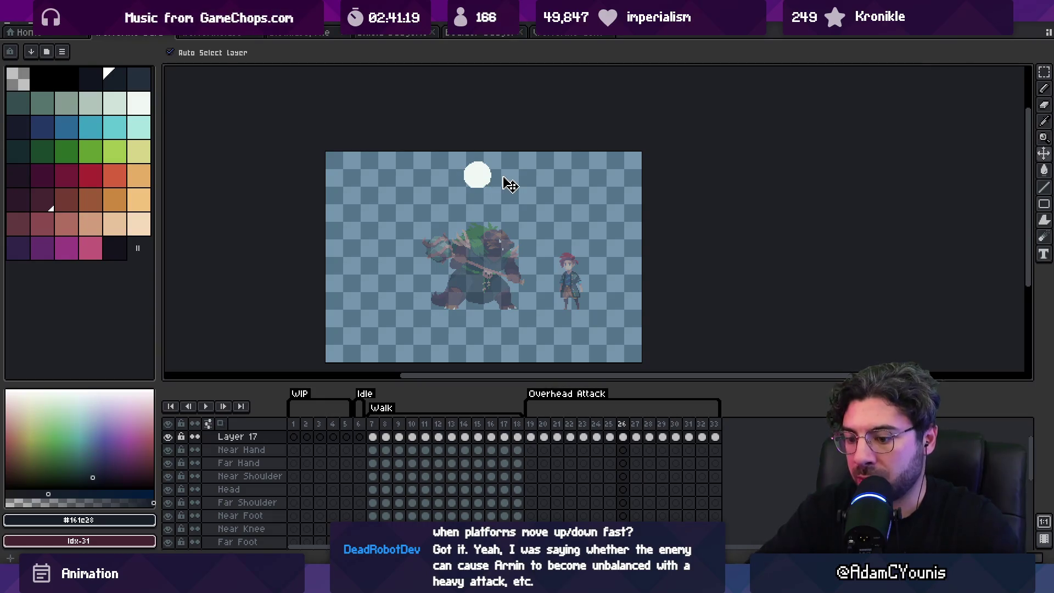
Play the Overhead Attack and step between frames 25–27 to review the ball.
key(Right)
key(Right)
key(Right)
key(Right)
key(Left)
key(Left)
key(Left)
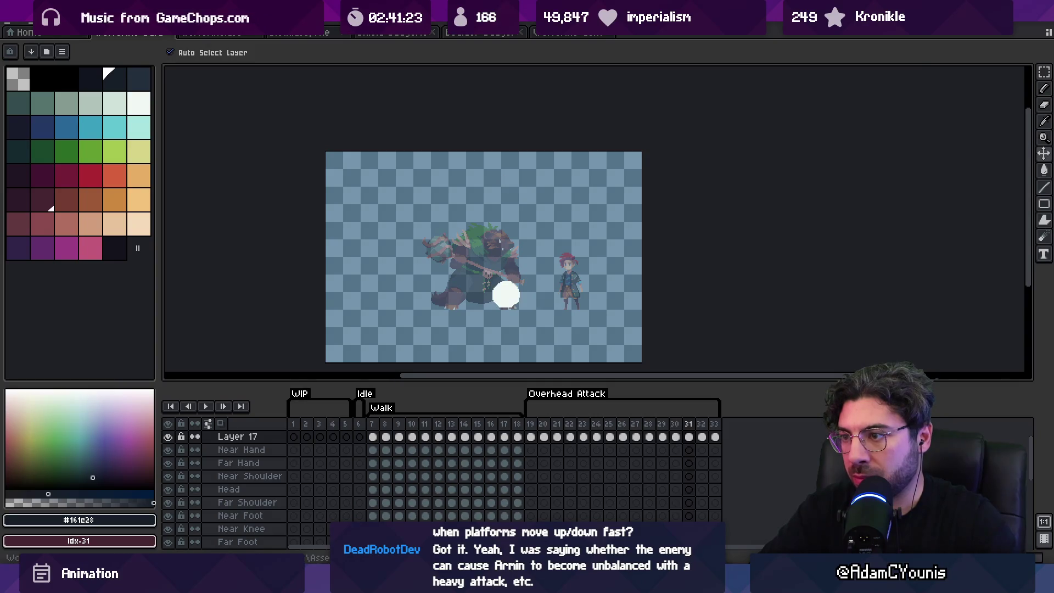
key(Right)
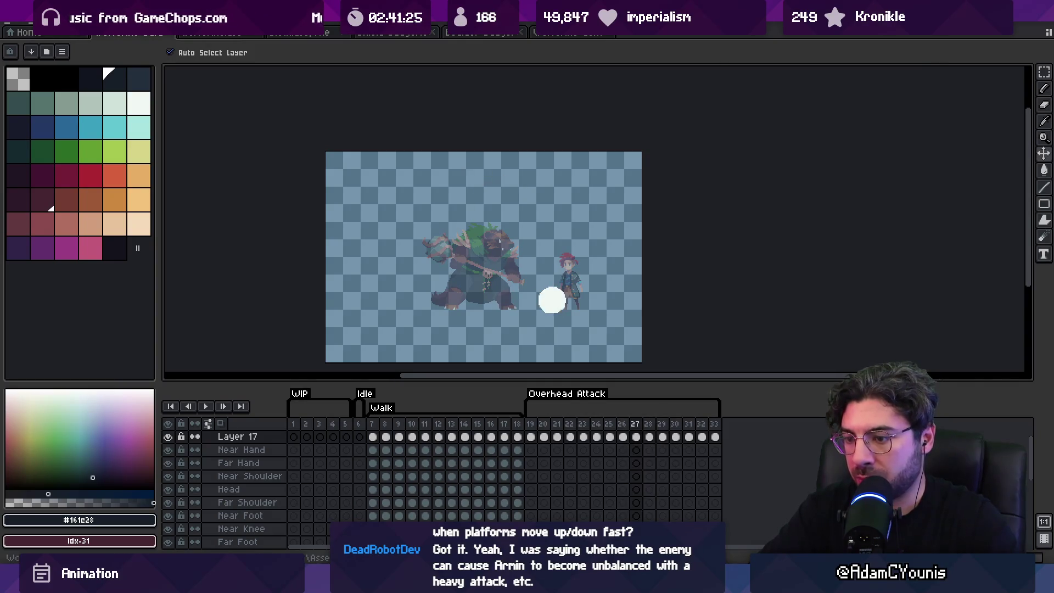
key(Return)
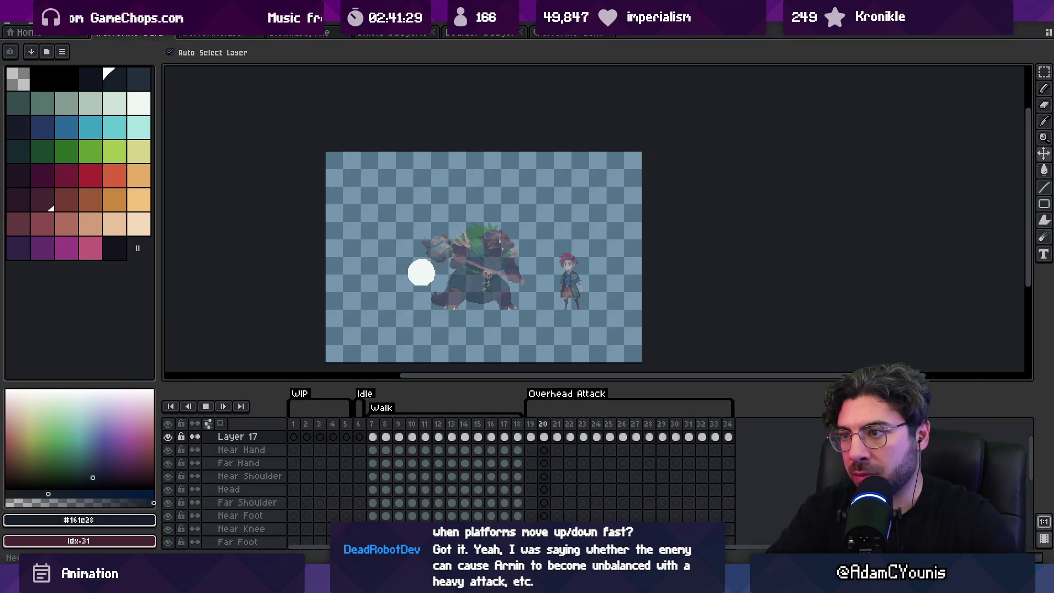
key(Return)
key(Left)
key(Left)
key(Right)
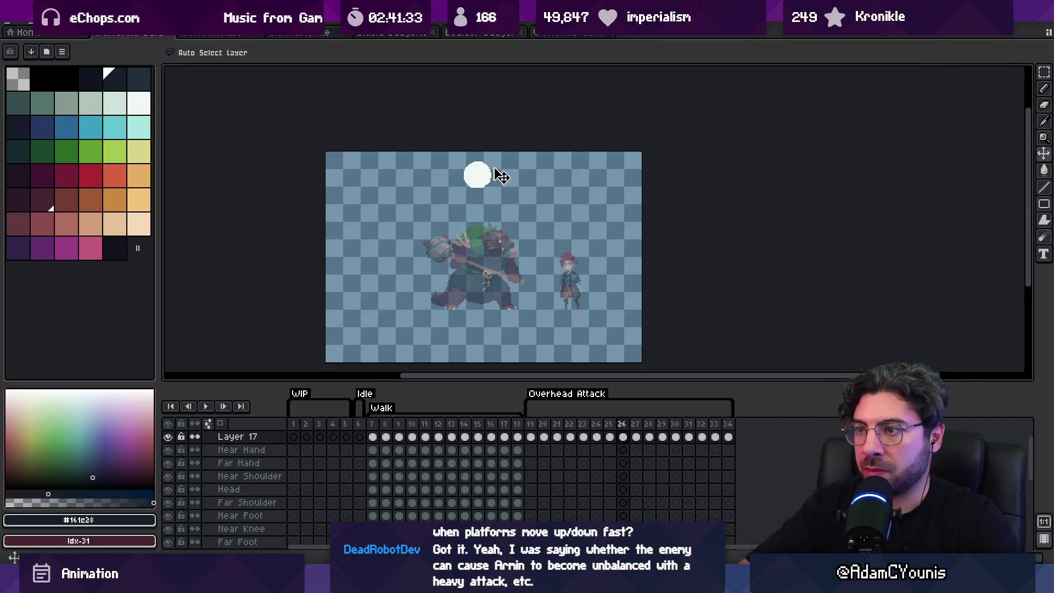
key(Right)
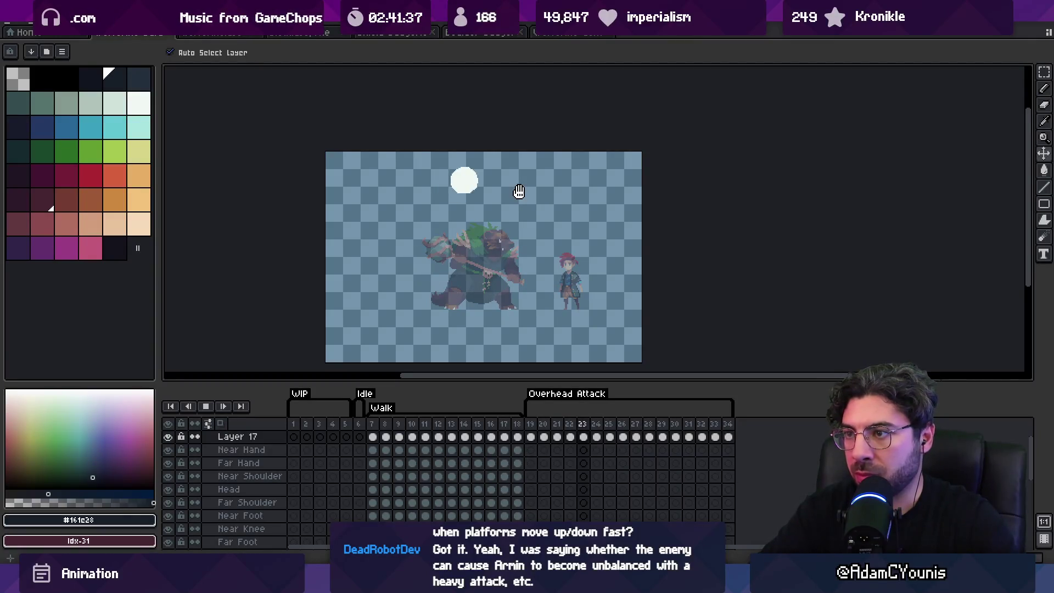
key(Return)
key(Right)
Zoom in around the ball and step through frames 27–33 of the attack.
key(z)
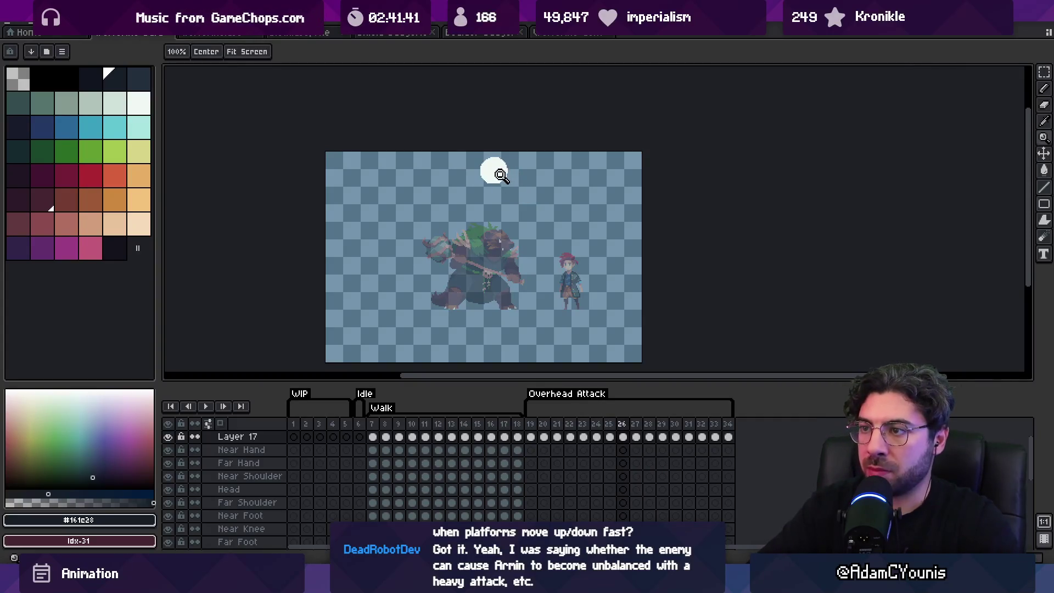
click(500, 174)
key(v)
key(Right)
key(Right)
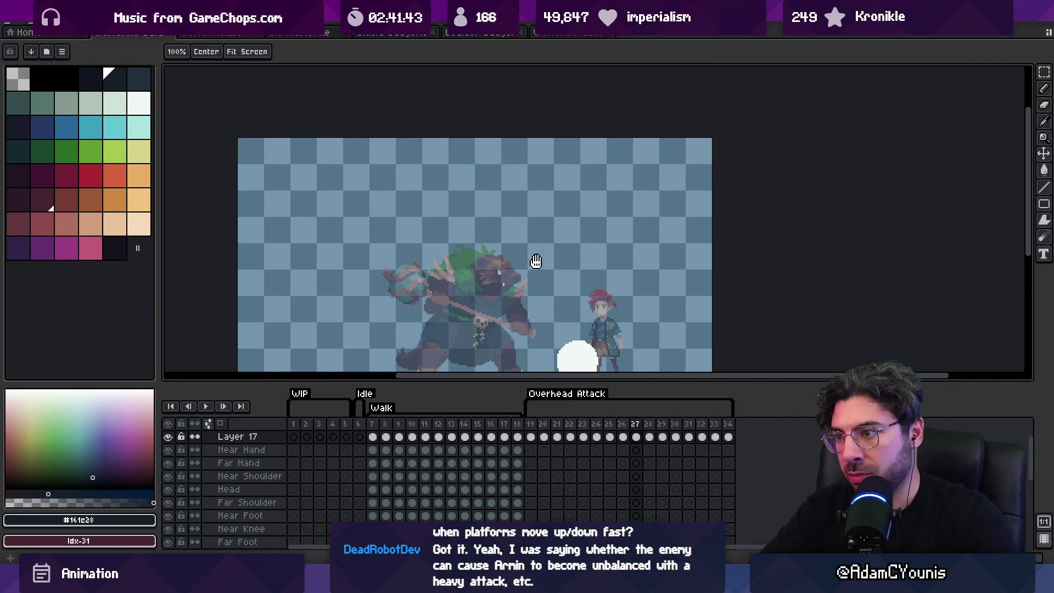
drag(540, 237, 538, 165)
key(Right)
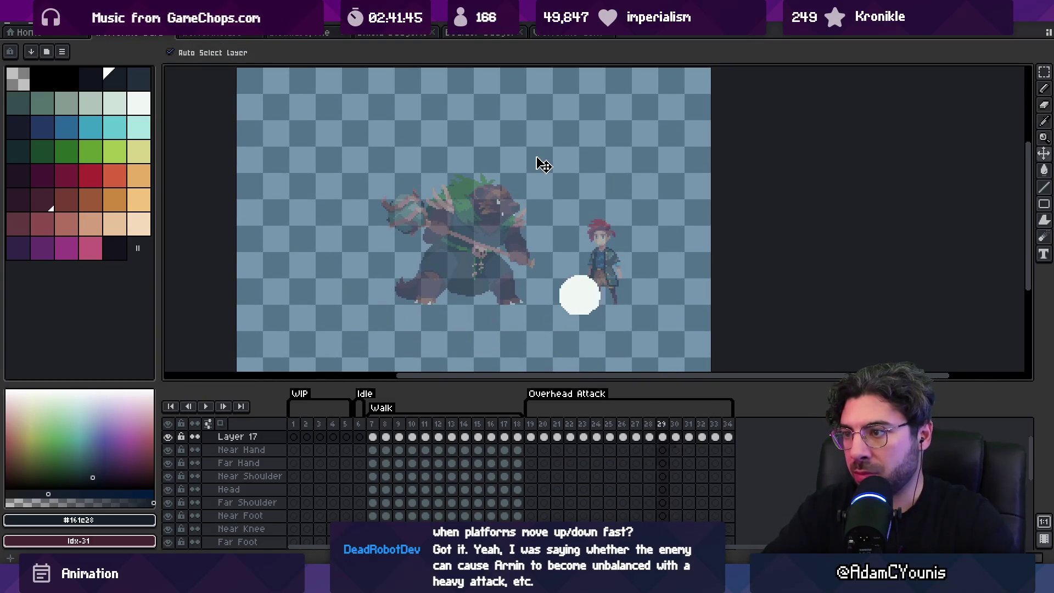
key(Right)
key(Right)
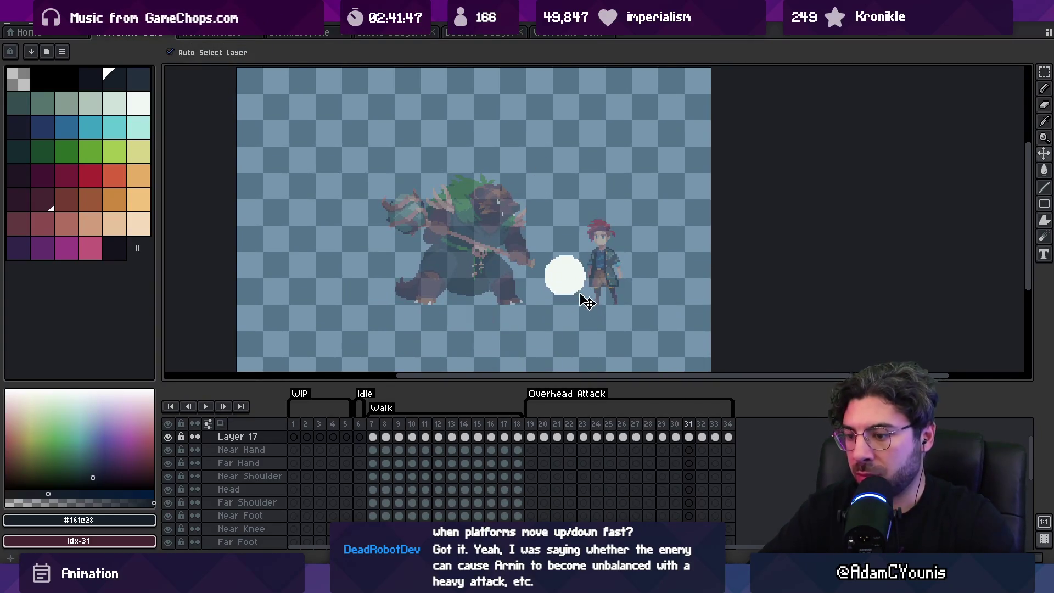
key(Right)
key(Right)
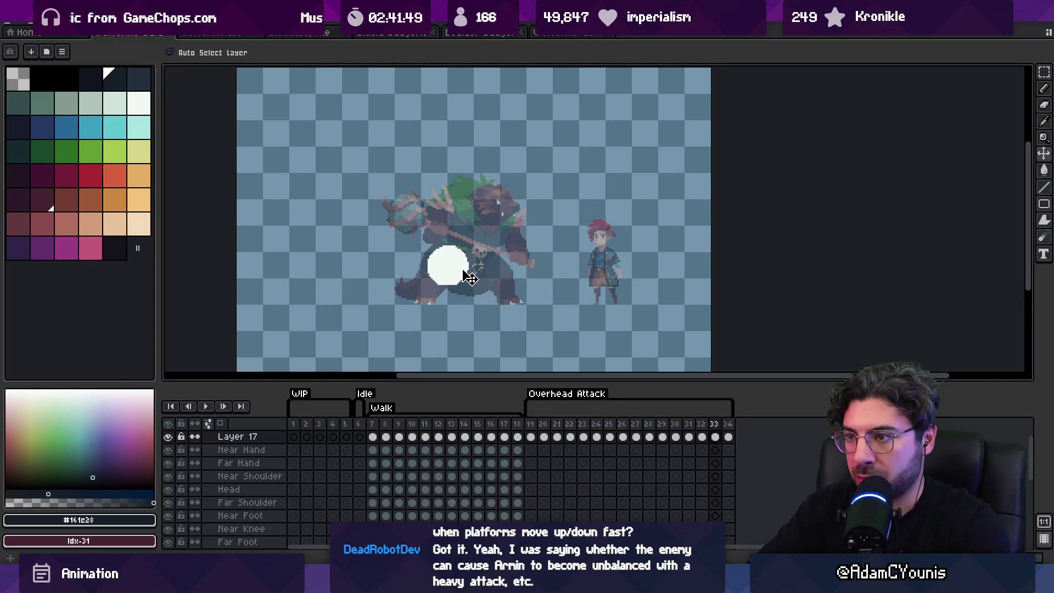
key(Right)
key(Right)
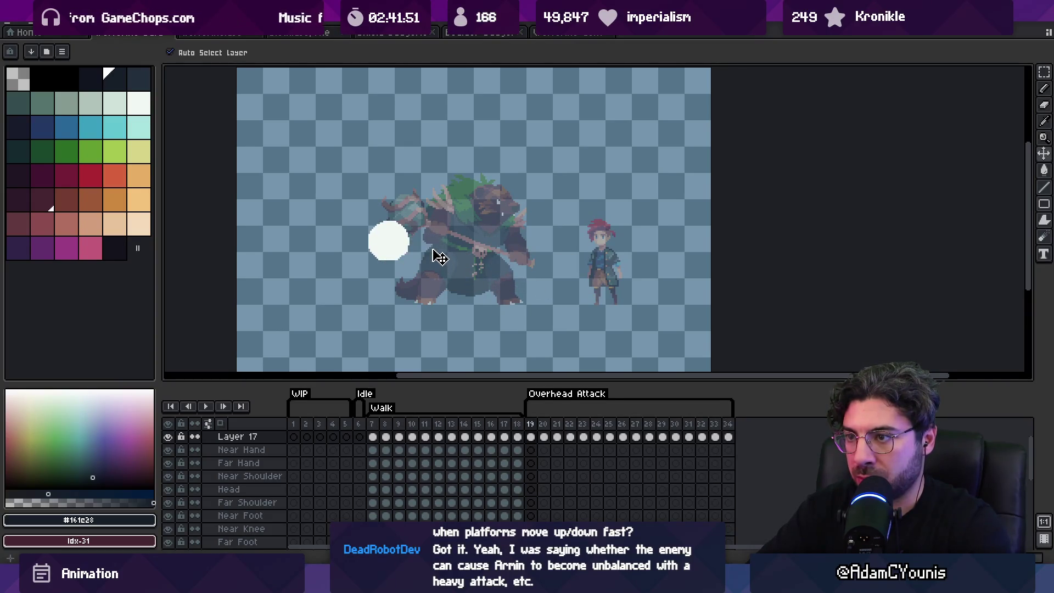
key(Right)
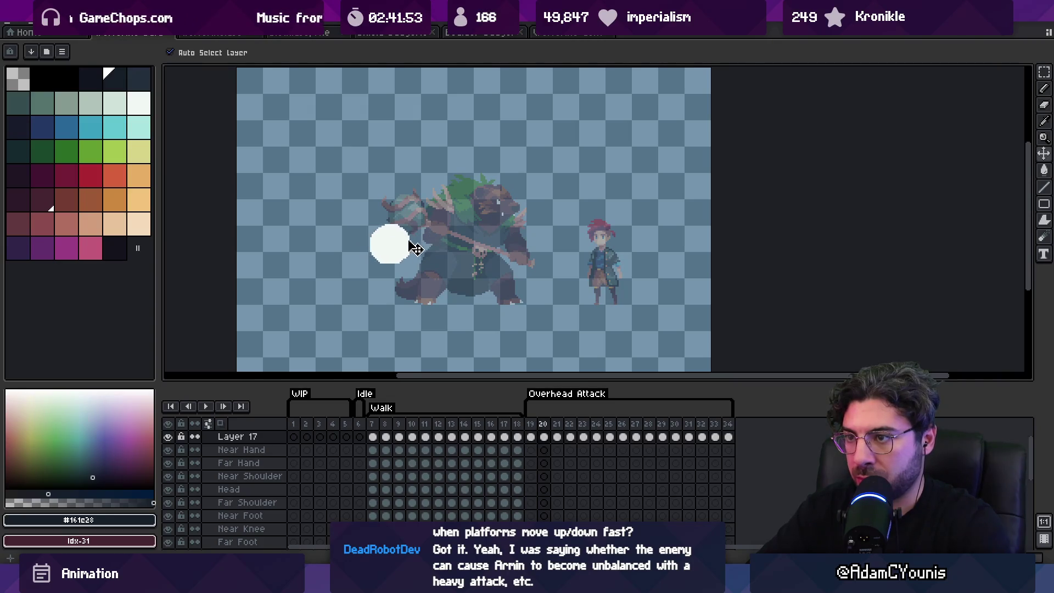
Move the white ball up and right, then compare its arc across frames 19–22.
drag(411, 248, 428, 242)
key(Left)
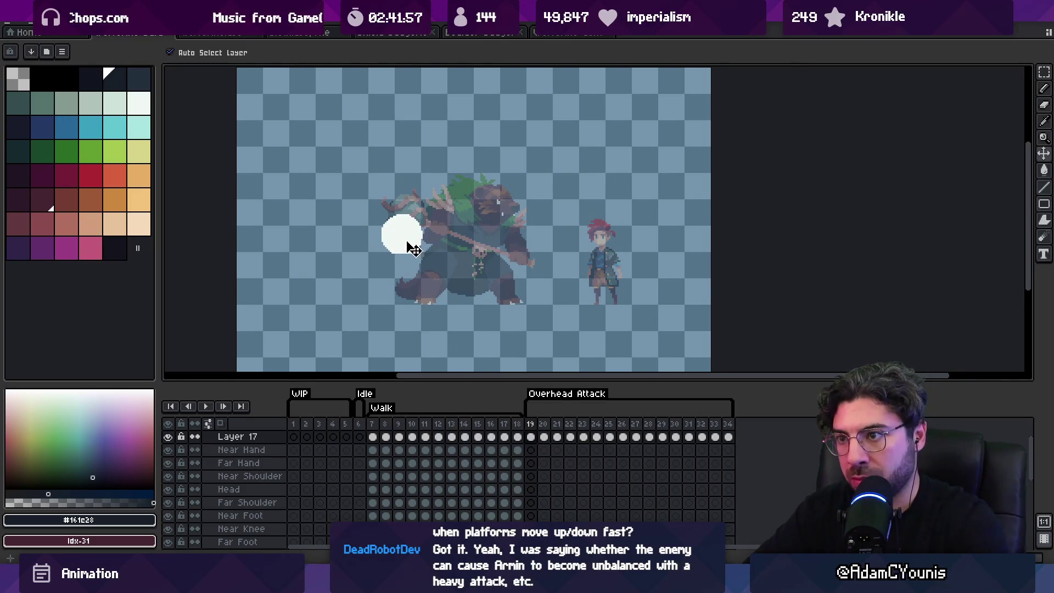
key(Right)
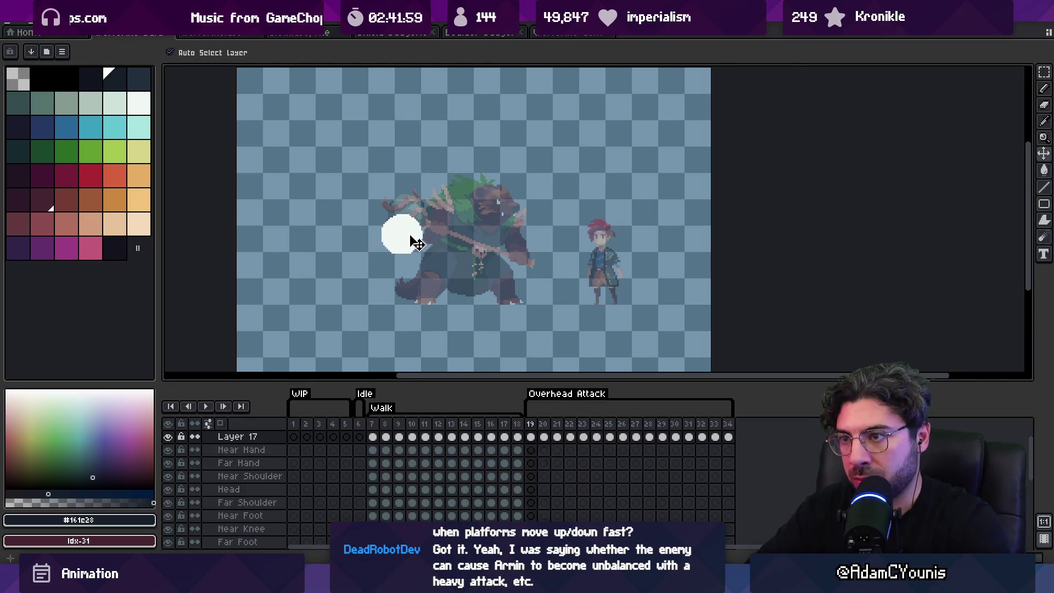
key(Right)
key(Right)
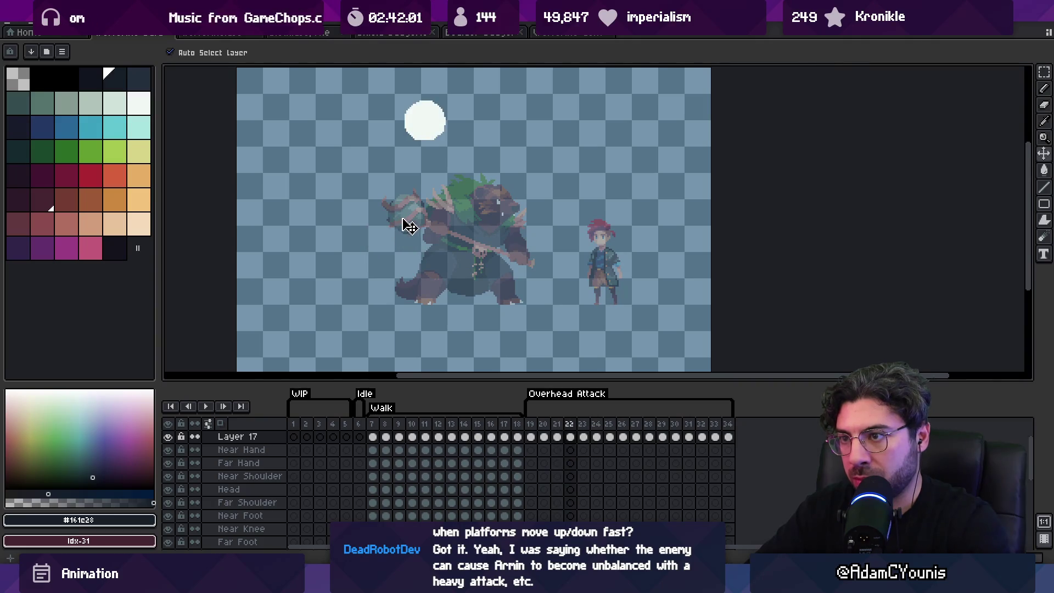
key(Left)
key(Right)
key(Left)
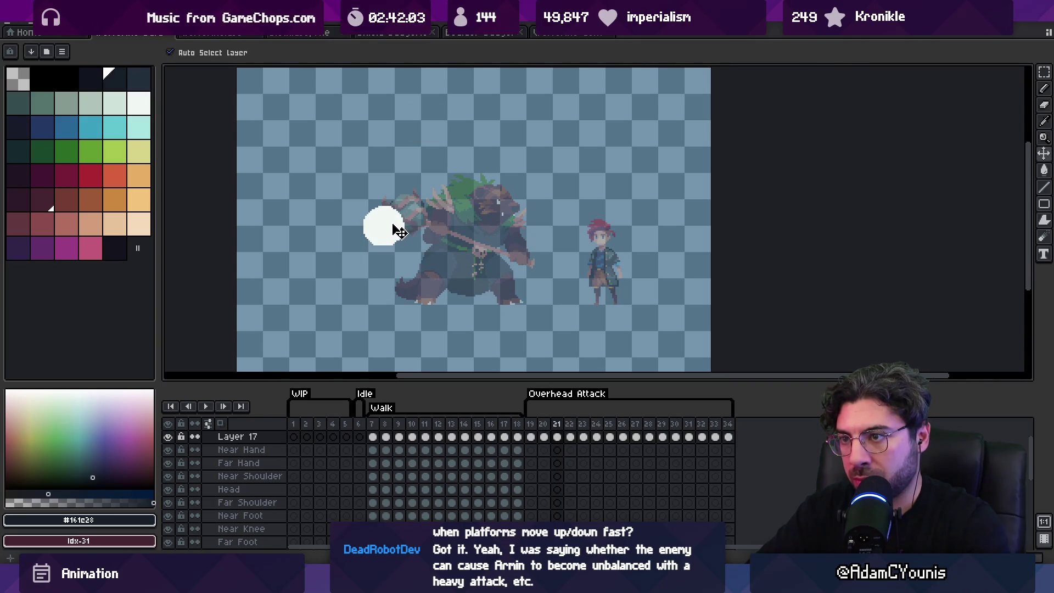
key(Right)
key(Left)
key(Left)
key(Right)
key(Right)
key(Left)
key(Left)
key(Right)
key(Right)
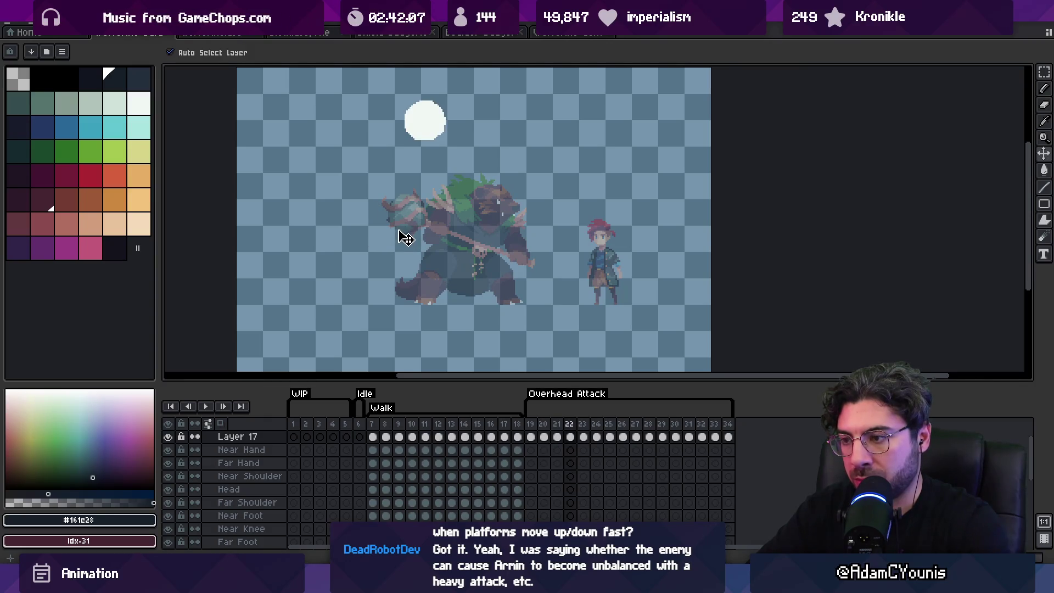
Add a new frame so the Overhead Attack runs to frame 35.
key(Left)
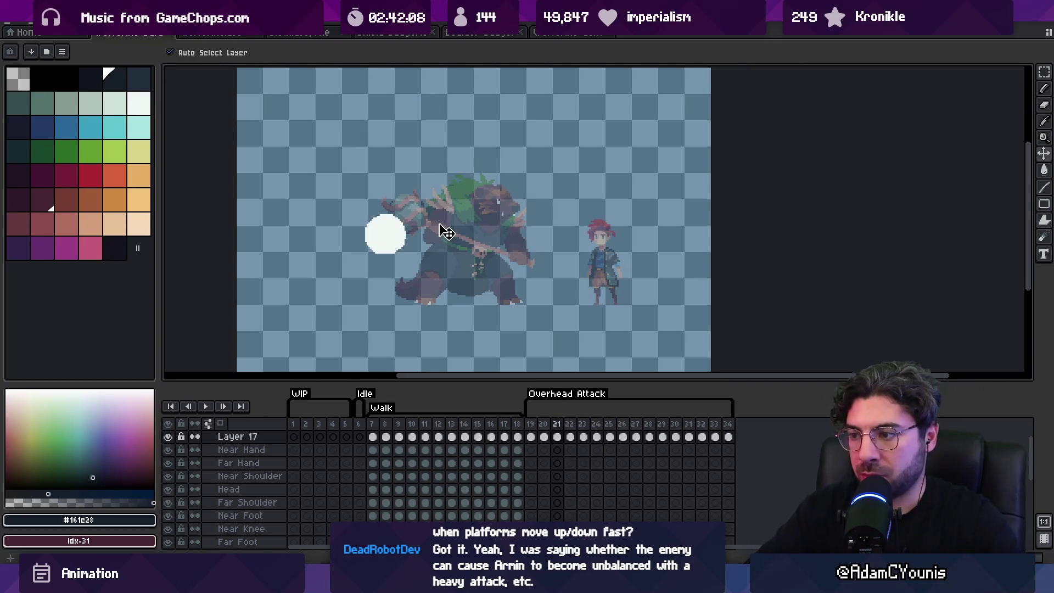
key(alt+n)
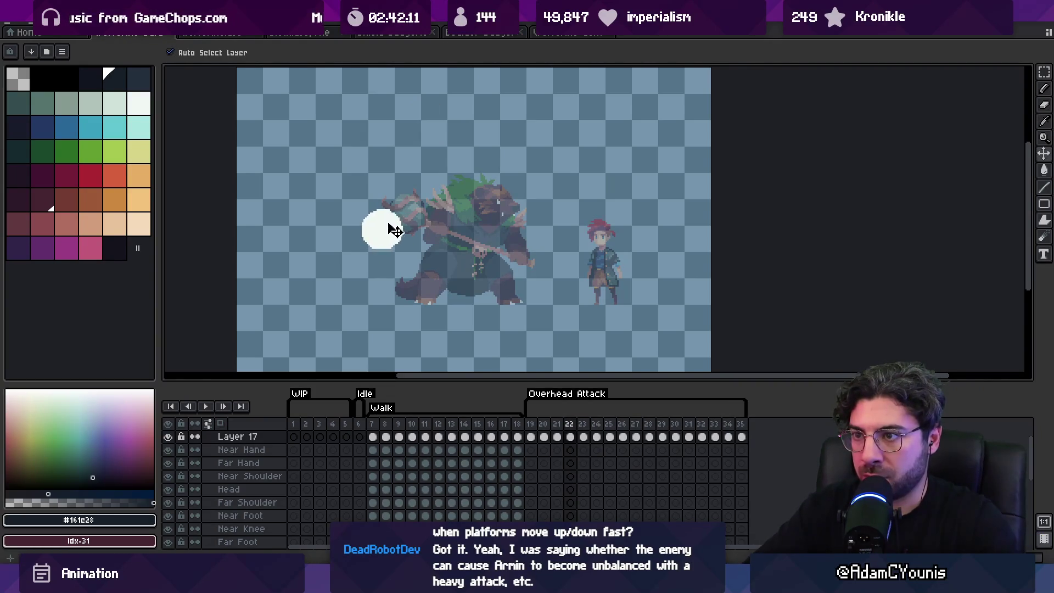
key(z)
scroll(538, 167, down, 3)
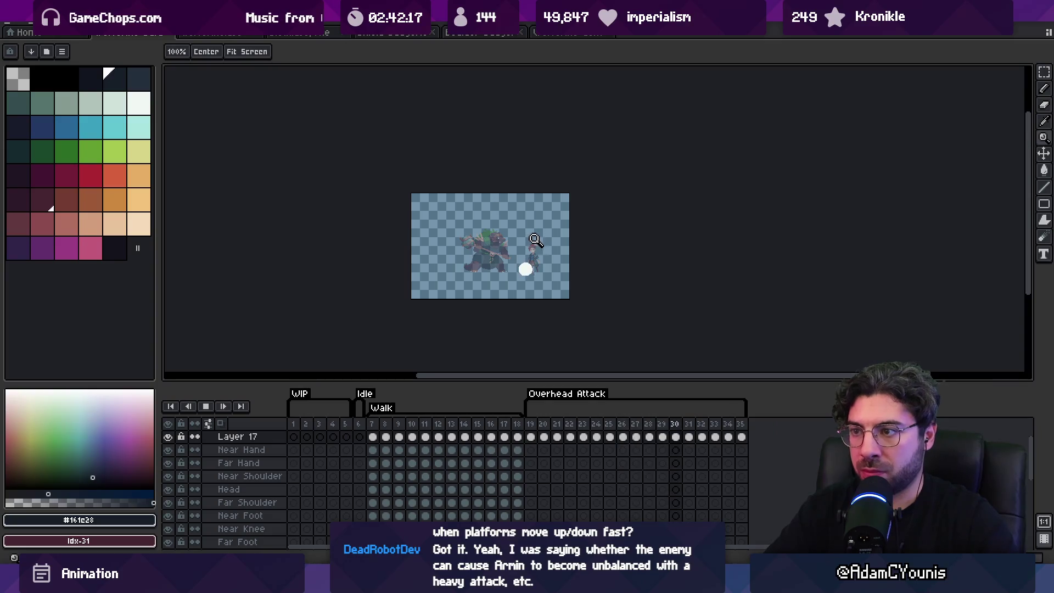
Add frame 36, move the white ball up and right, and preview the animation.
scroll(555, 206, up, 3)
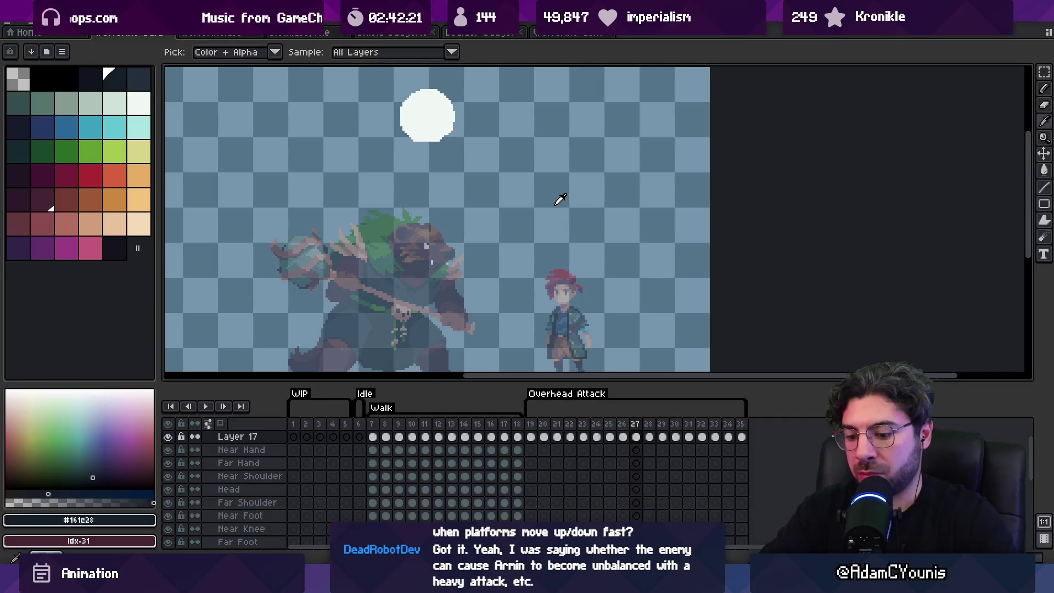
key(alt+n)
key(v)
drag(448, 133, 460, 121)
key(z)
scroll(485, 79, down, 3)
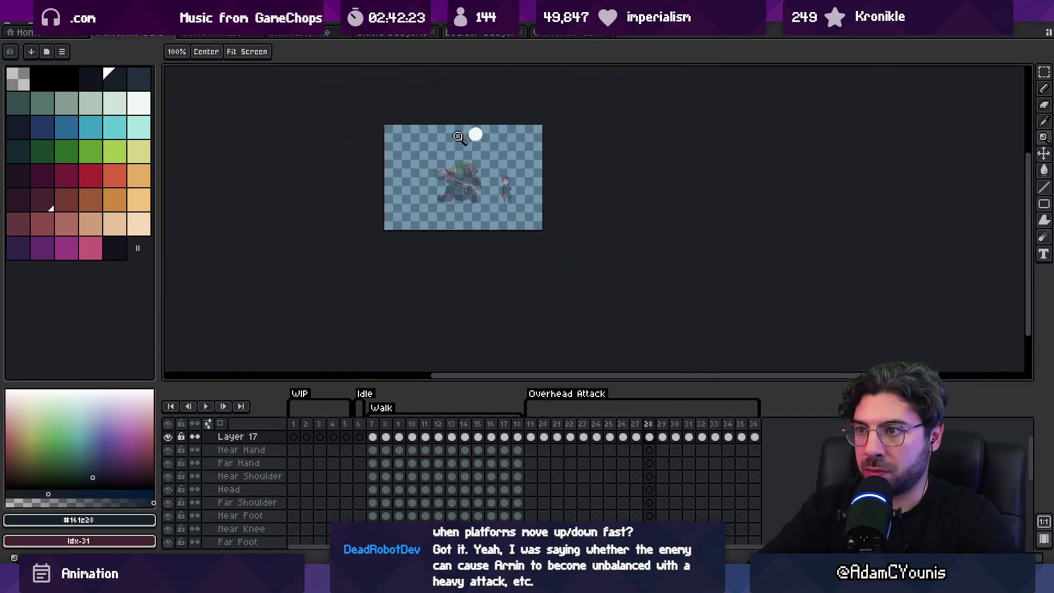
key(Return)
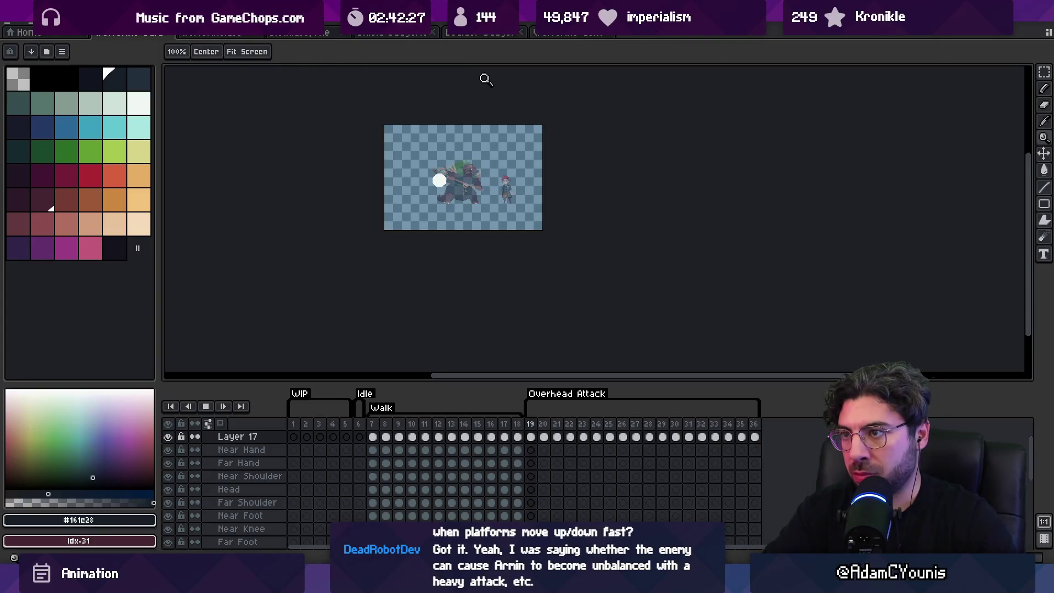
key(Return)
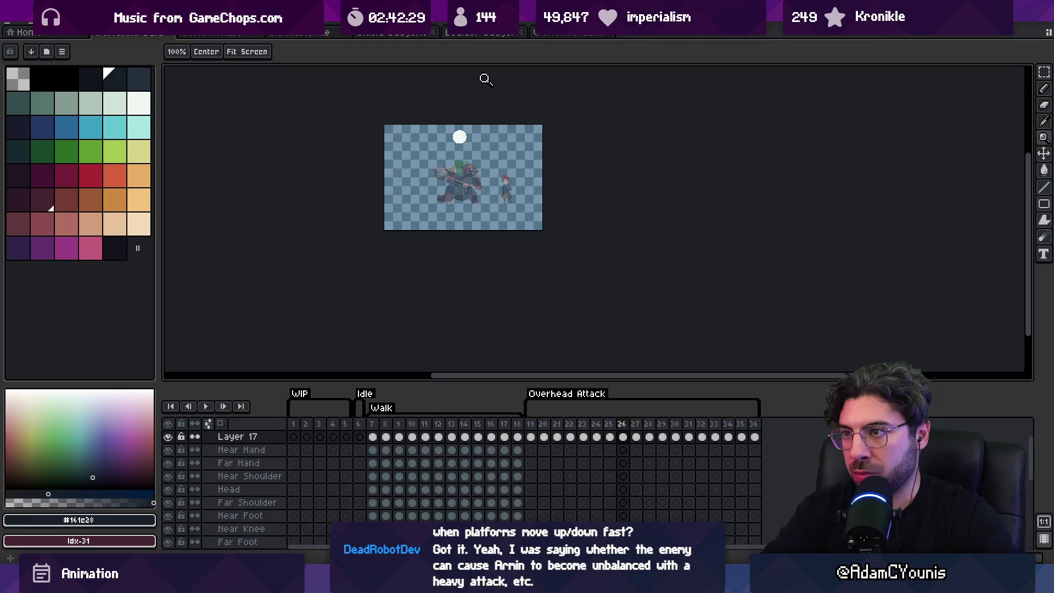
Check the ball's position on frames 25–28, then zoom out and replay the loop.
scroll(475, 138, up, 3)
key(v)
key(Left)
key(Left)
key(Left)
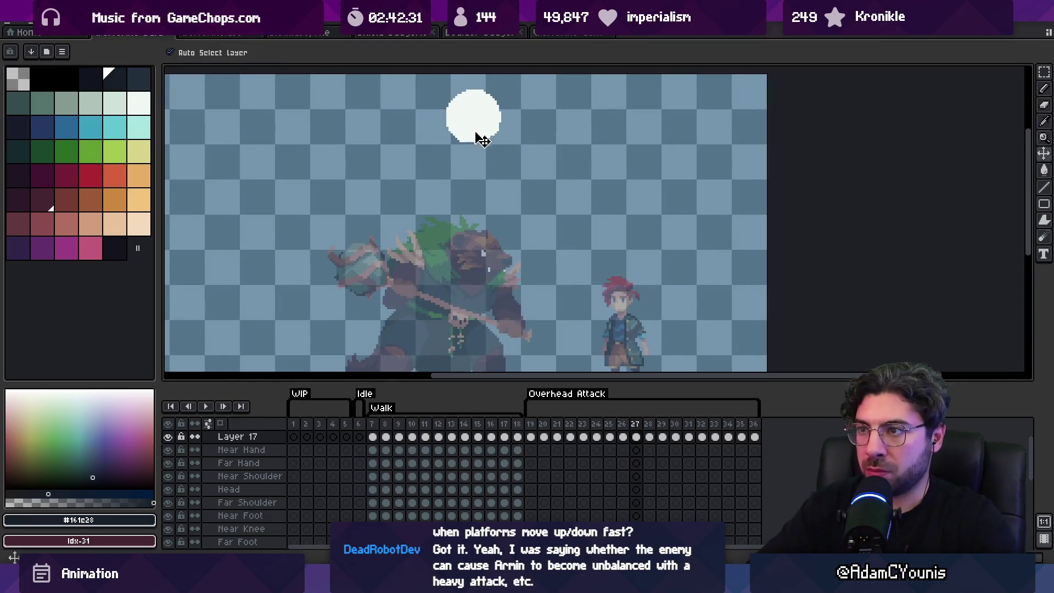
key(Right)
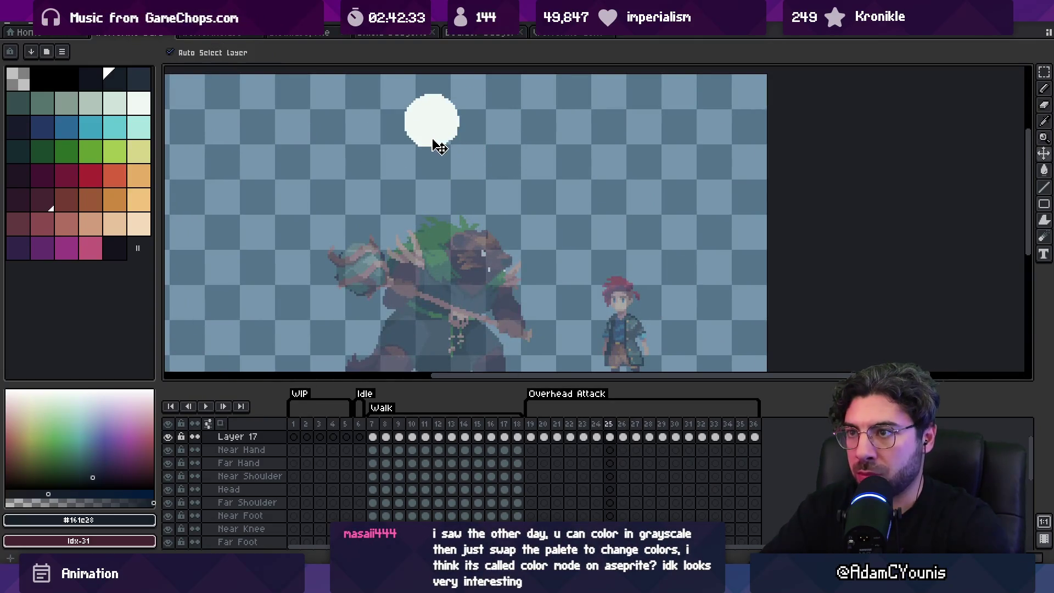
key(Right)
key(Right)
key(Right)
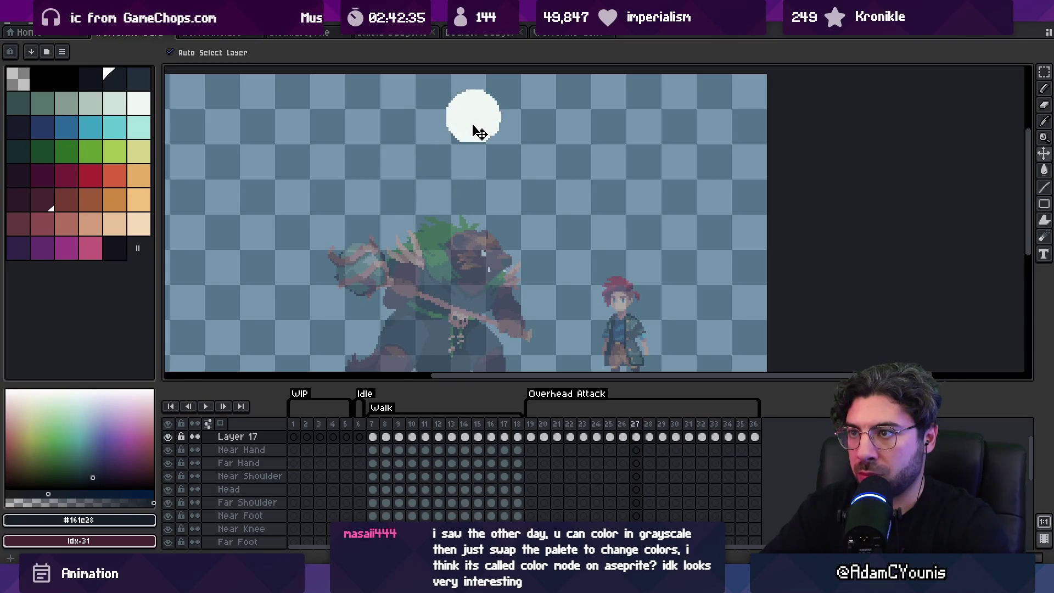
key(Right)
key(Left)
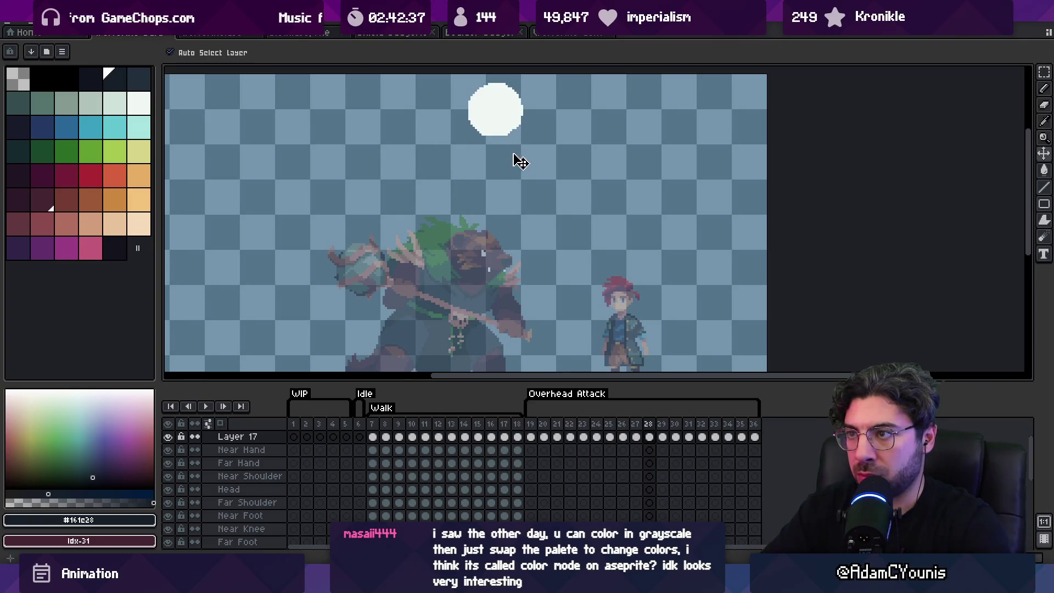
key(z)
scroll(516, 186, down, 3)
key(Return)
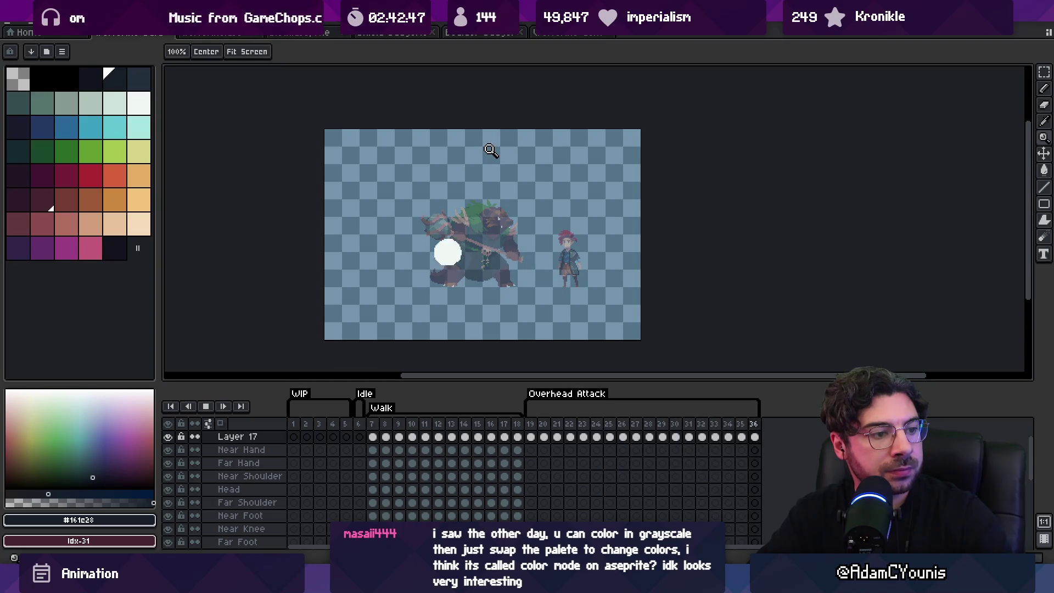
Stop playback at frame 19 and switch the sprite's color mode to Indexed.
key(Return)
click(65, 20)
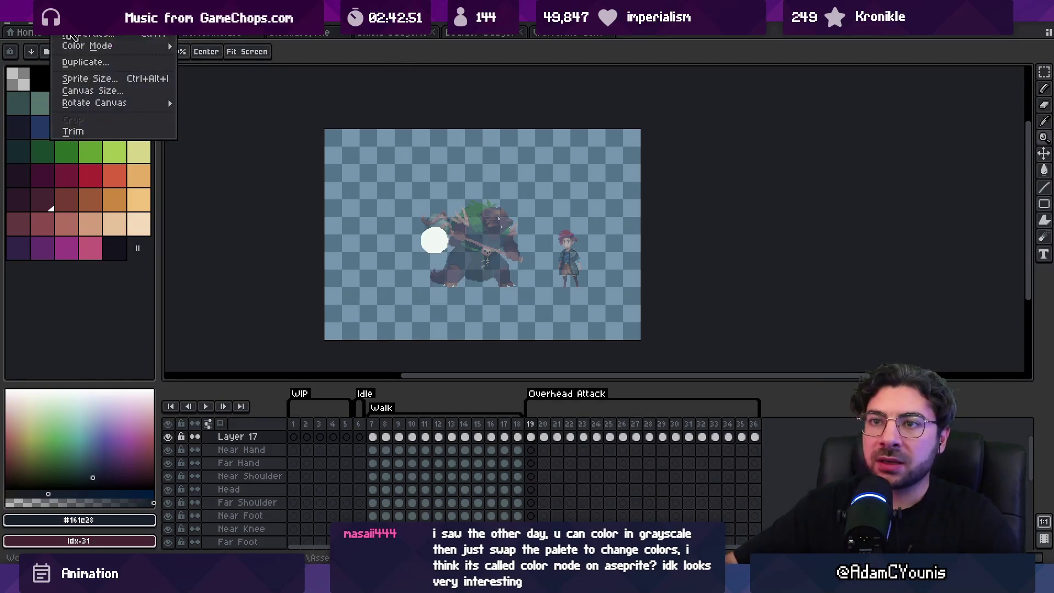
mouse_move(137, 46)
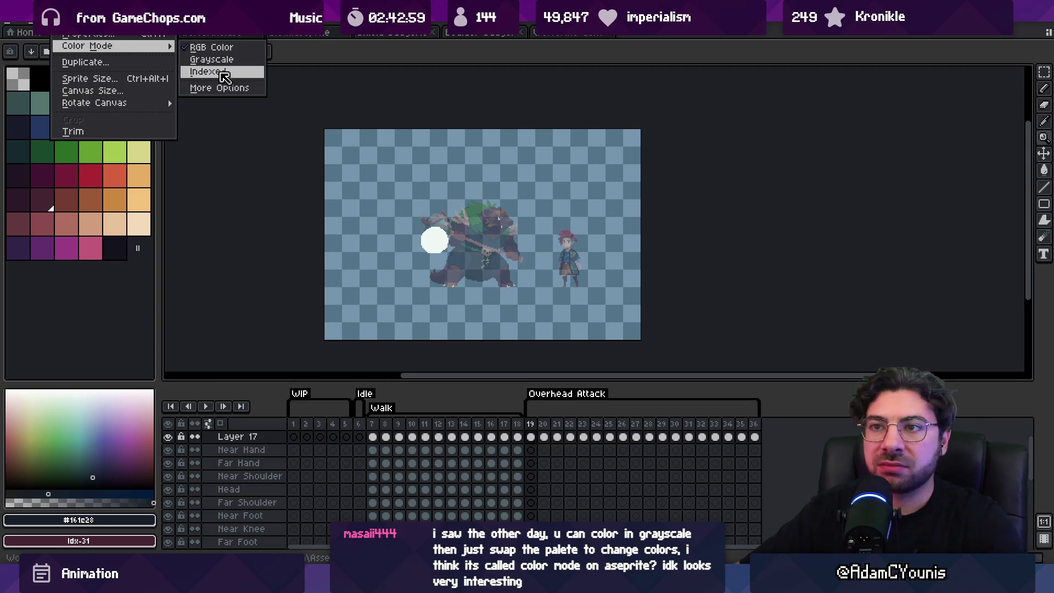
click(219, 79)
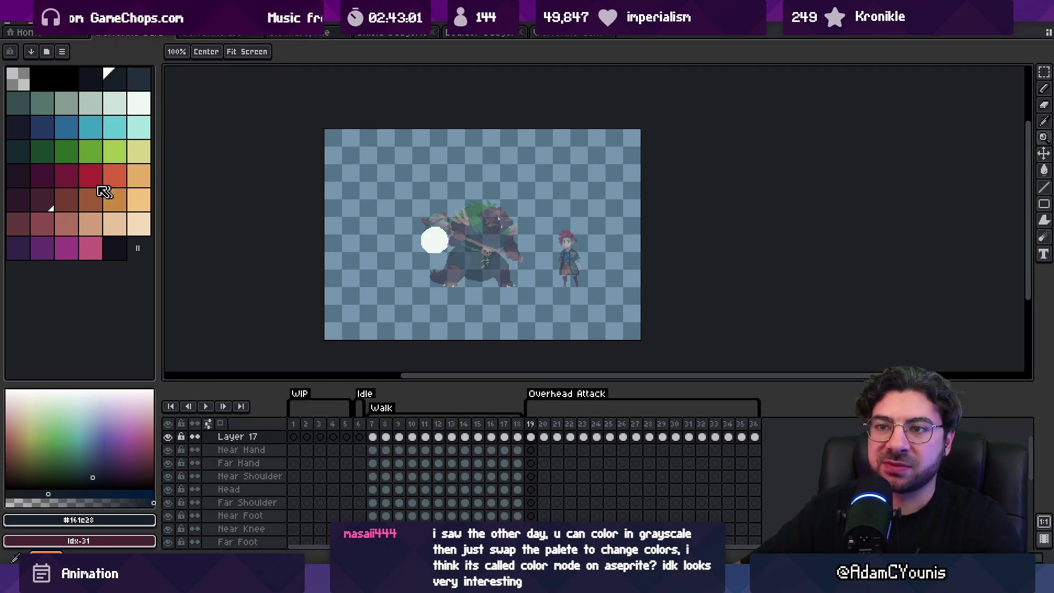
click(488, 235)
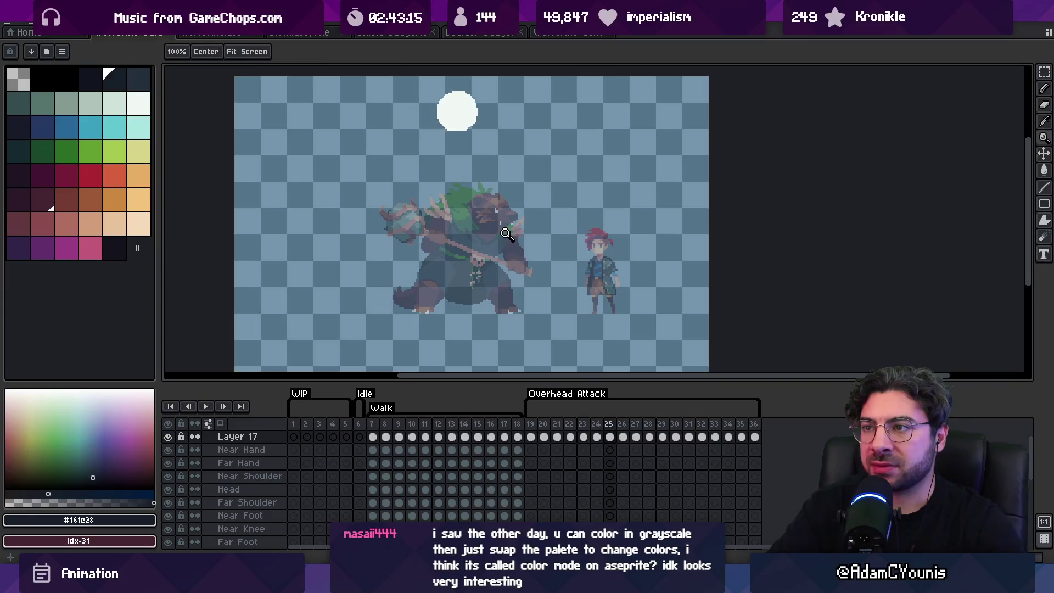
Switch to the Pencil and sample the white ball's off-white colour.
key(v)
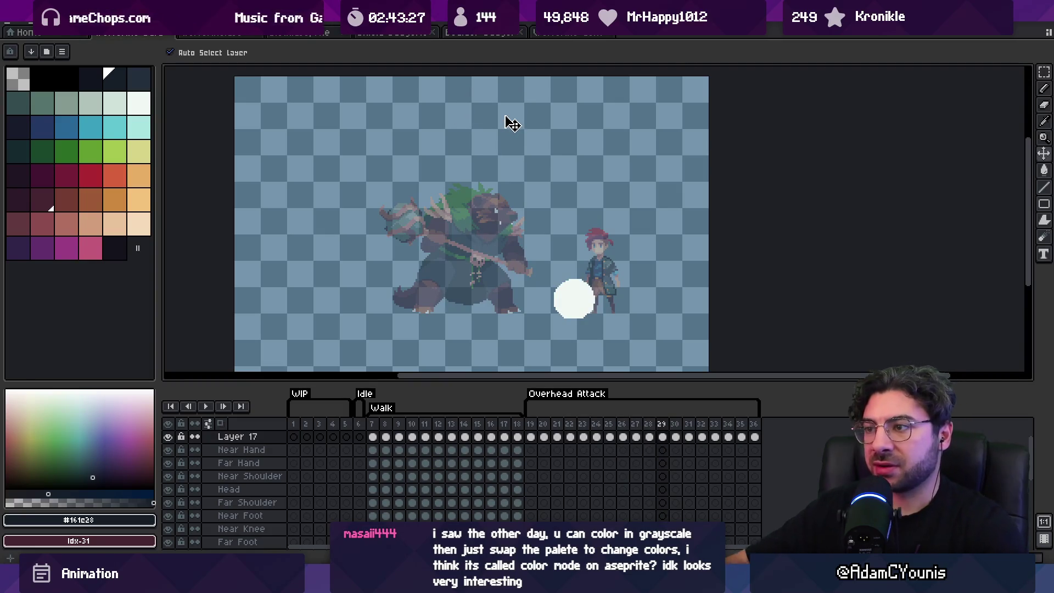
key(b)
alt+click(568, 274)
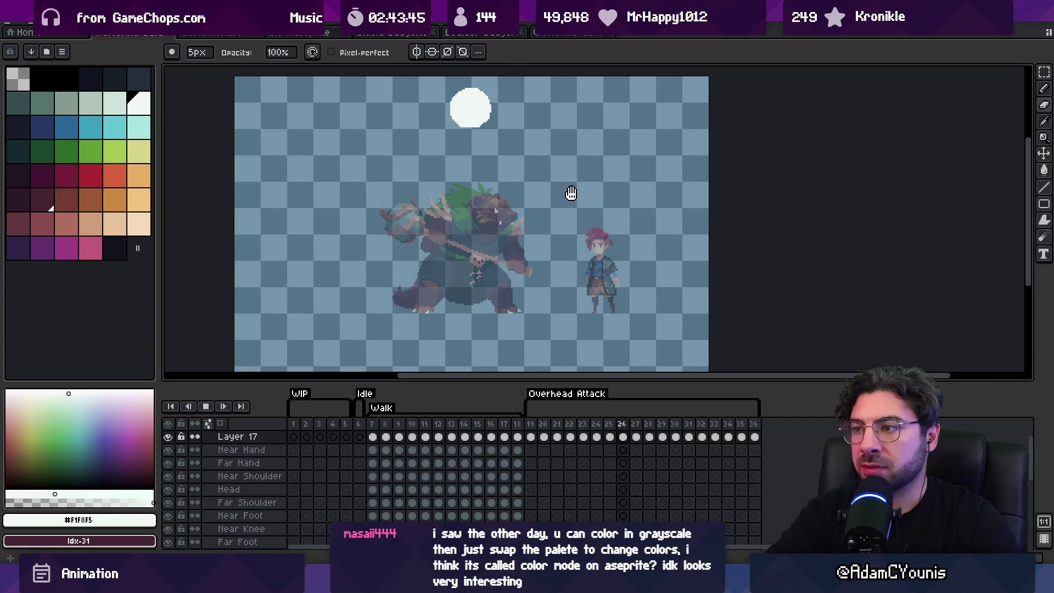
On frame 29, lasso the white slash arc and shift it left, comparing neighbouring frames.
key(Return)
key(v)
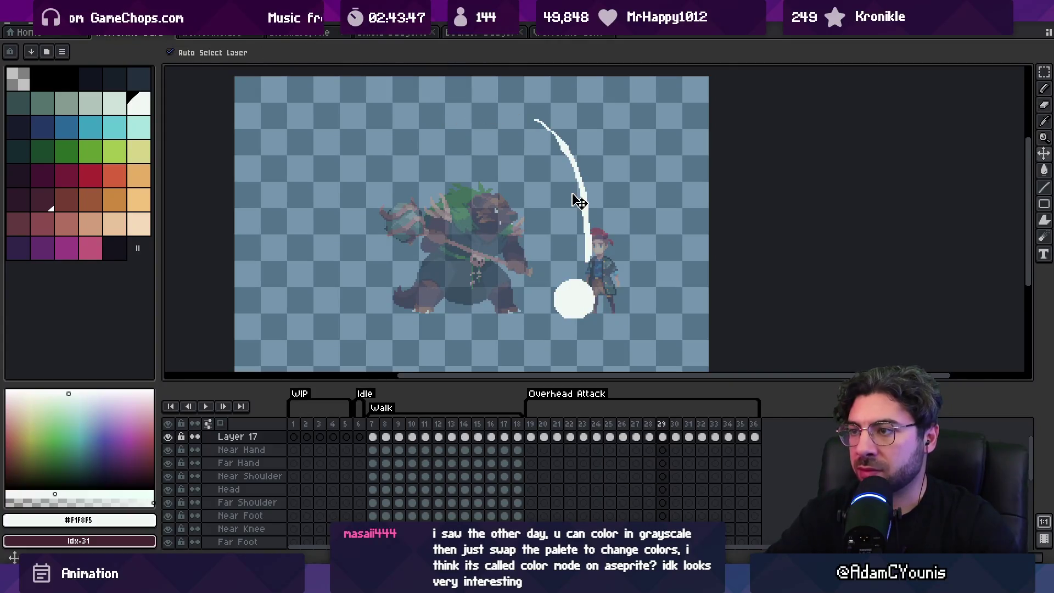
key(m)
drag(568, 258, 570, 260)
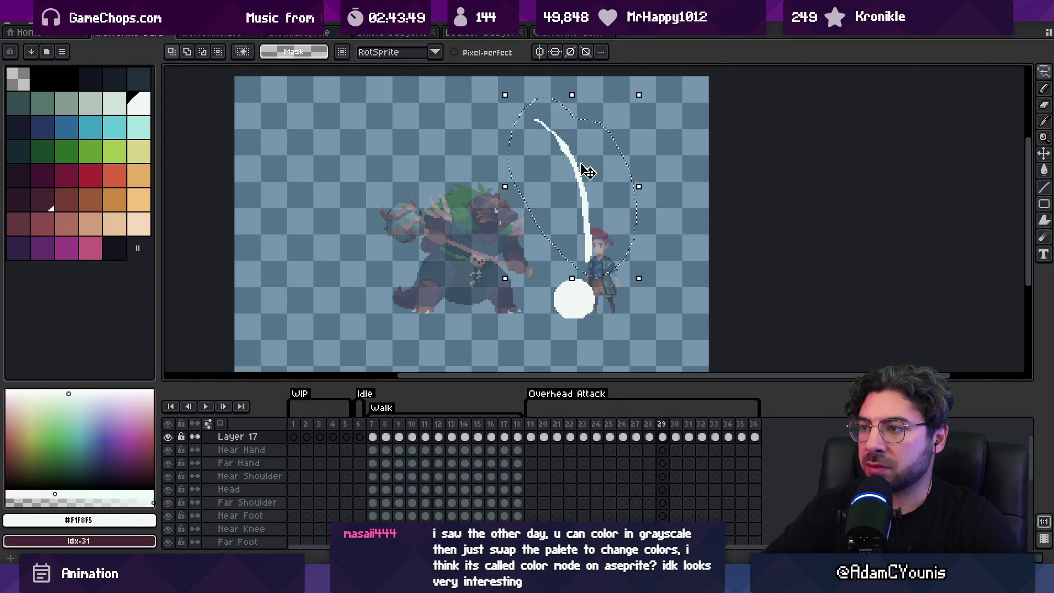
drag(589, 164, 565, 164)
key(b)
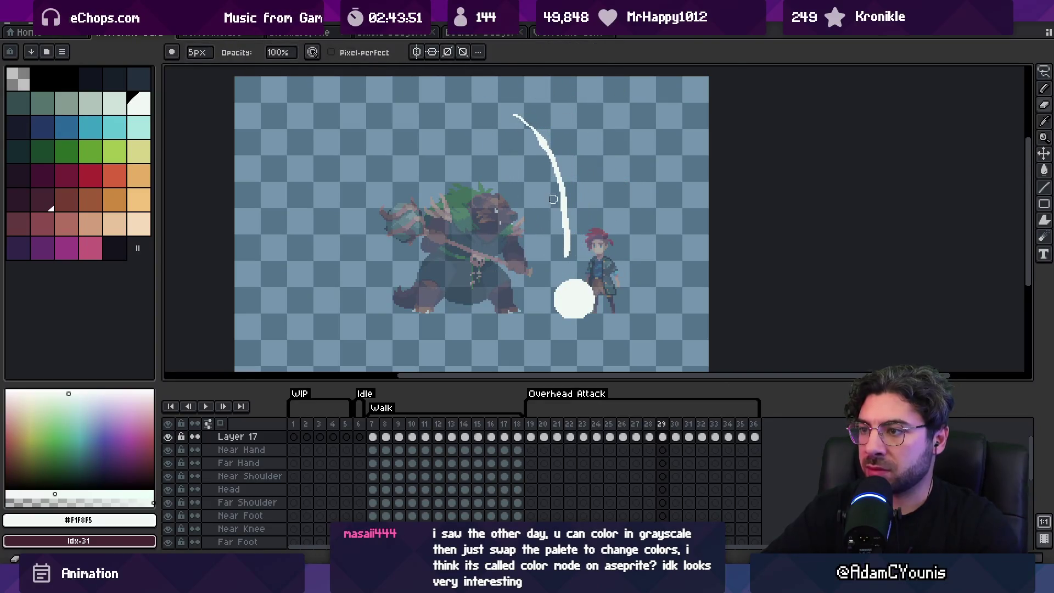
key(Left)
key(Right)
key(Left)
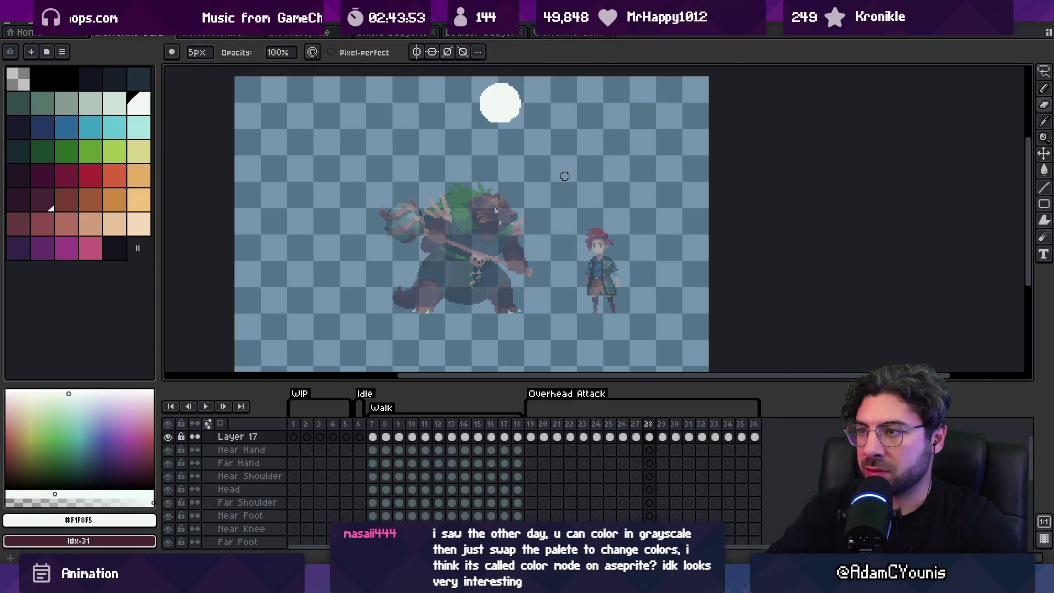
key(Right)
Thin the lower part of the white slash arc on frame 29.
key(e)
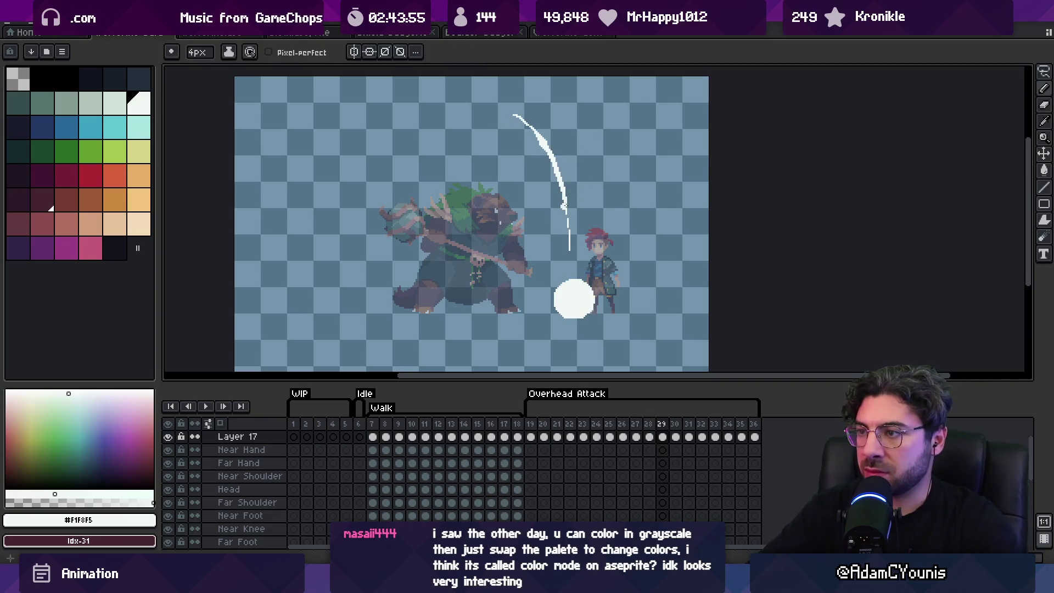
key(ctrl+z)
key(b)
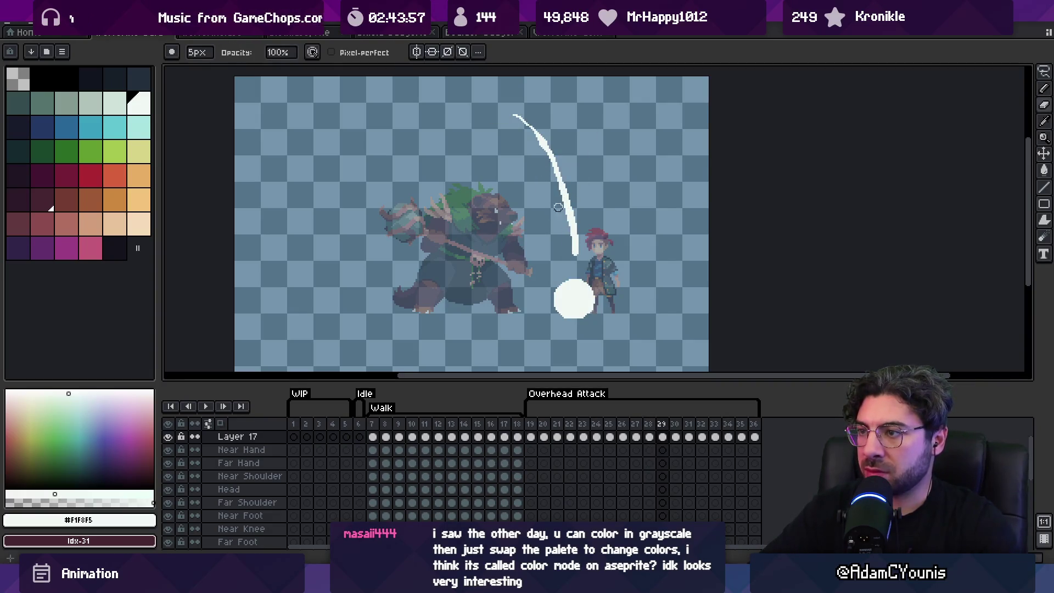
key(e)
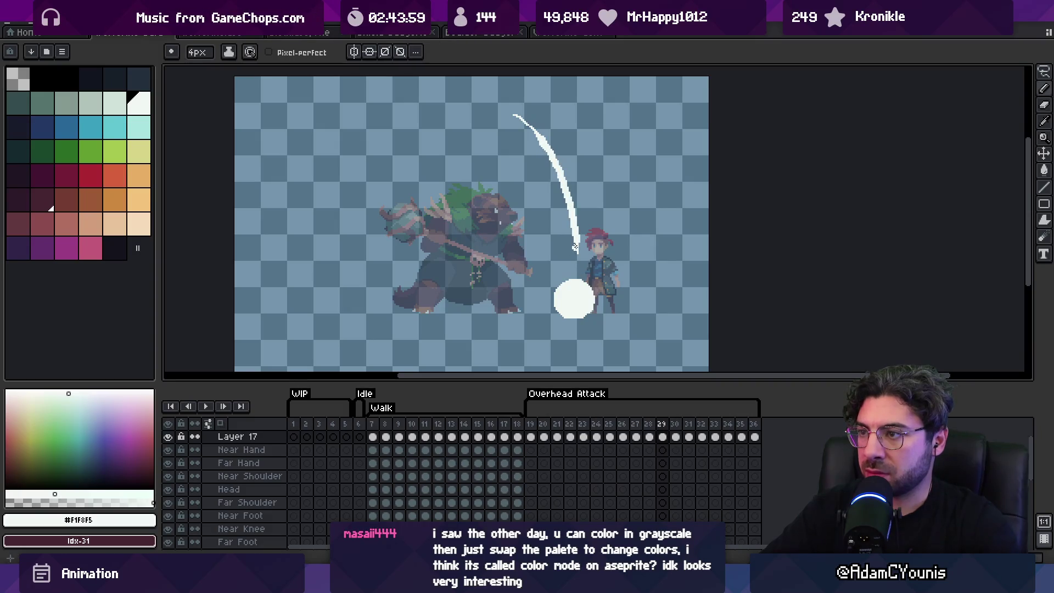
key(b)
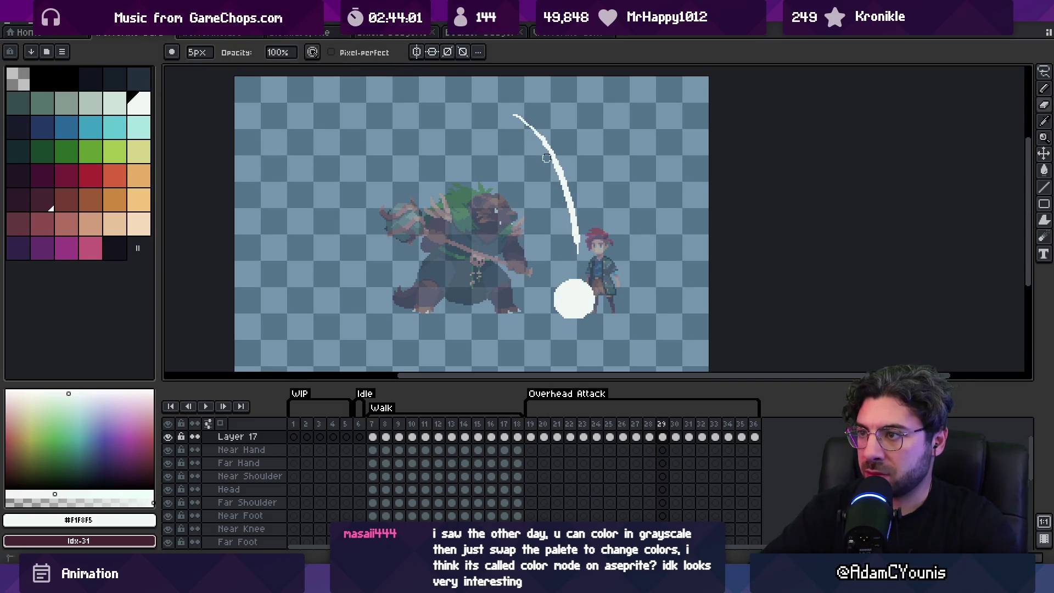
drag(549, 163, 569, 226)
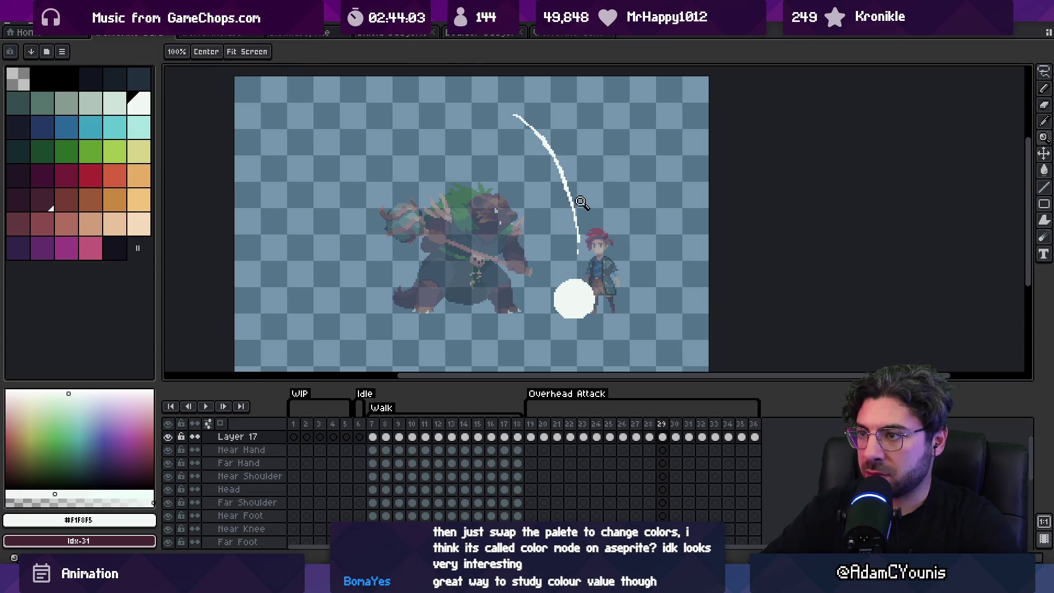
Preview the attack, zoom in on the ball and slash, then move to frame 30.
key(z)
scroll(579, 202, down, 2)
key(Return)
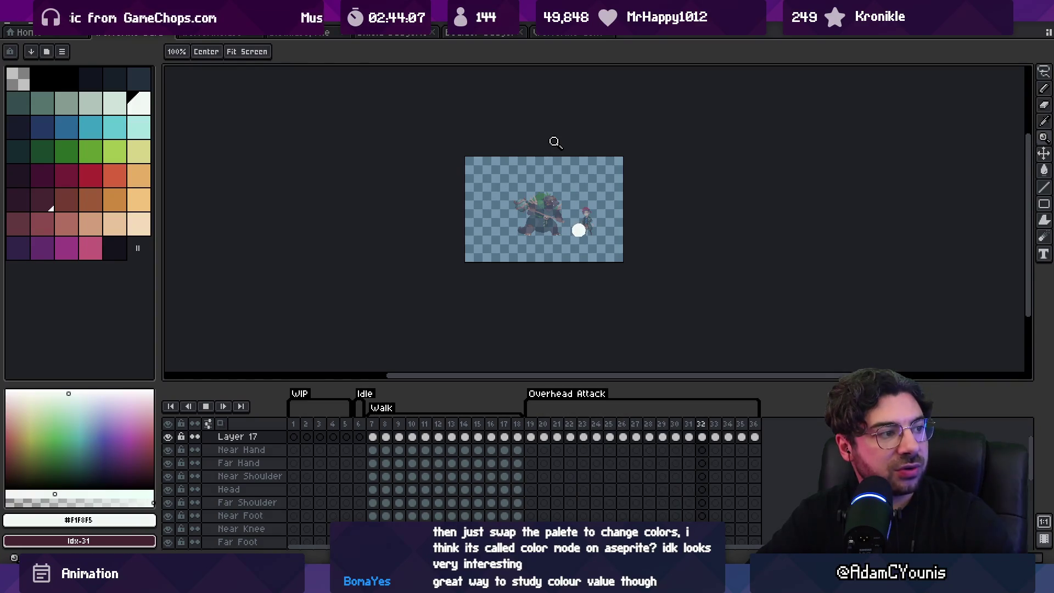
key(Return)
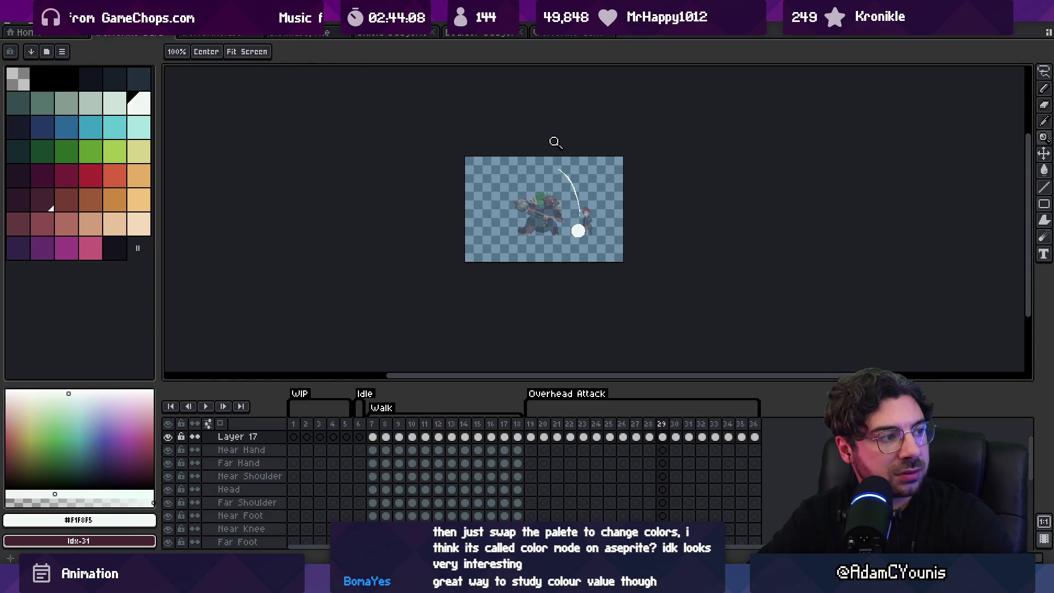
click(572, 244)
key(b)
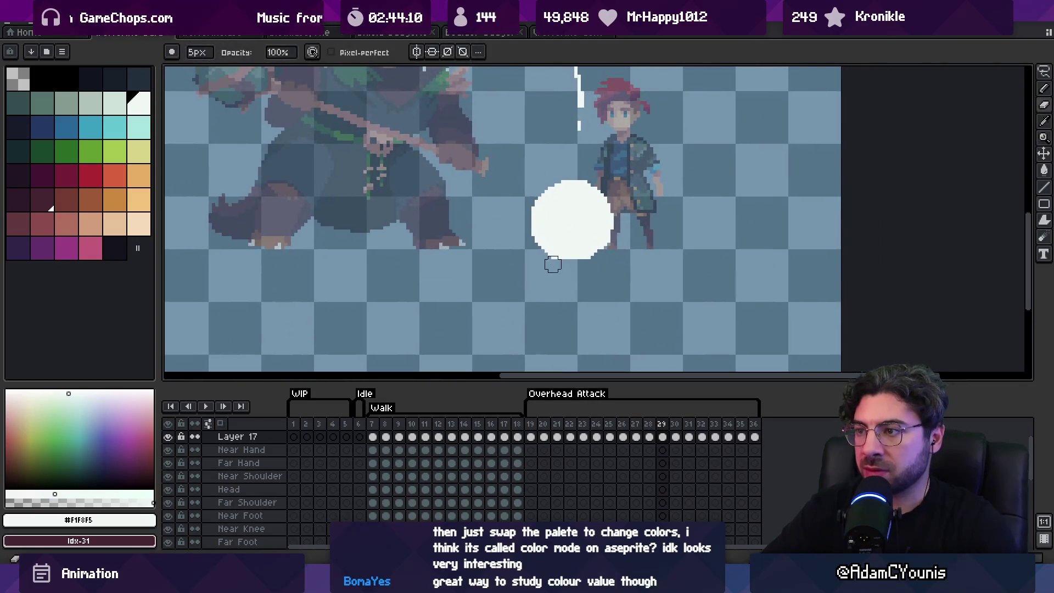
key(e)
scroll(604, 257, down, 2)
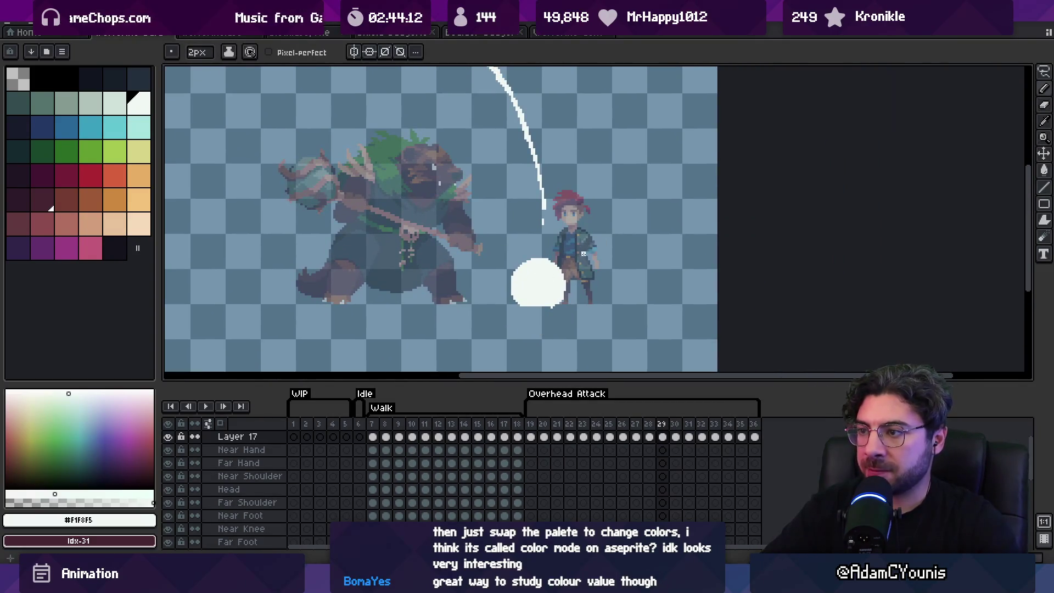
key(Right)
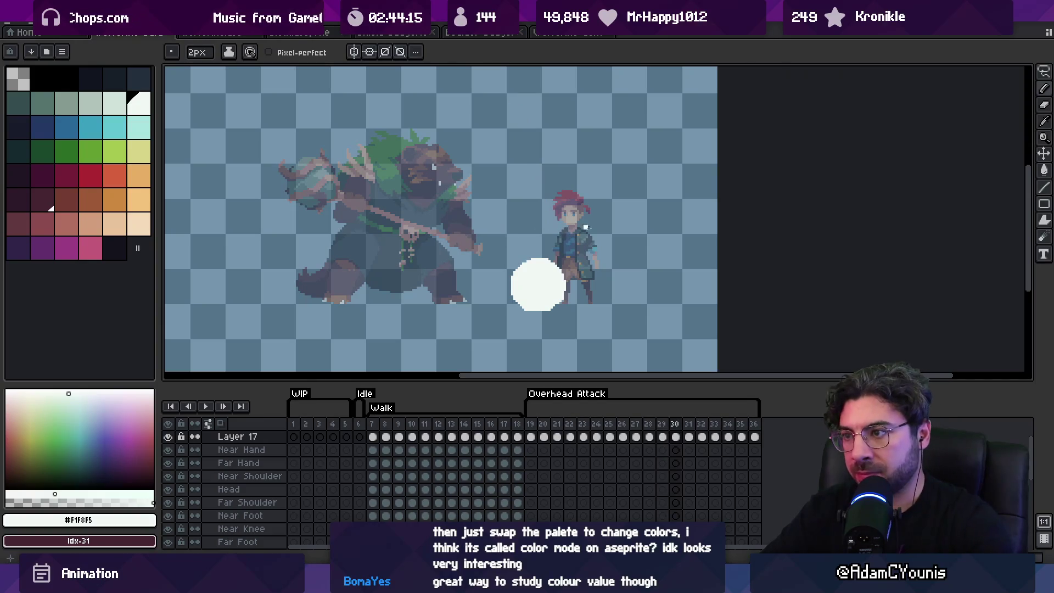
Step to frame 31, play the full attack zoomed out, then zoom in on the sprite.
key(b)
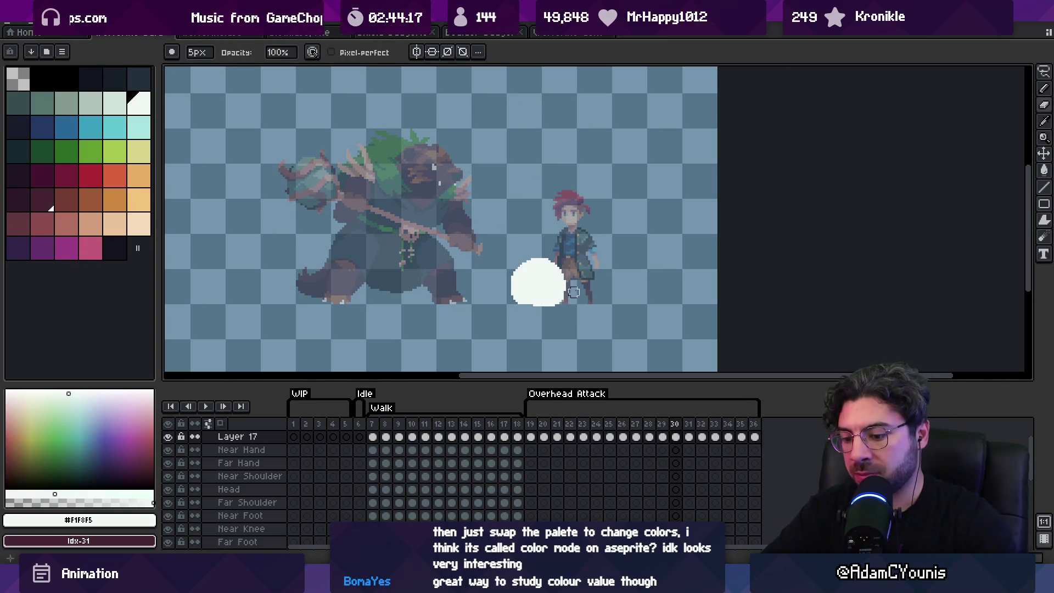
key(Right)
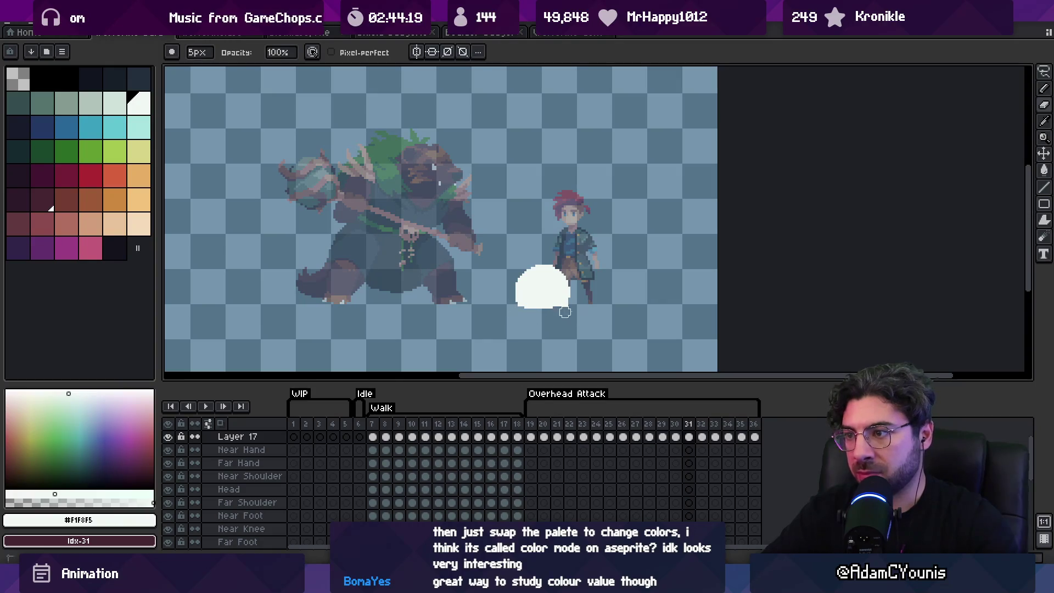
key(z)
scroll(555, 231, down, 4)
key(Return)
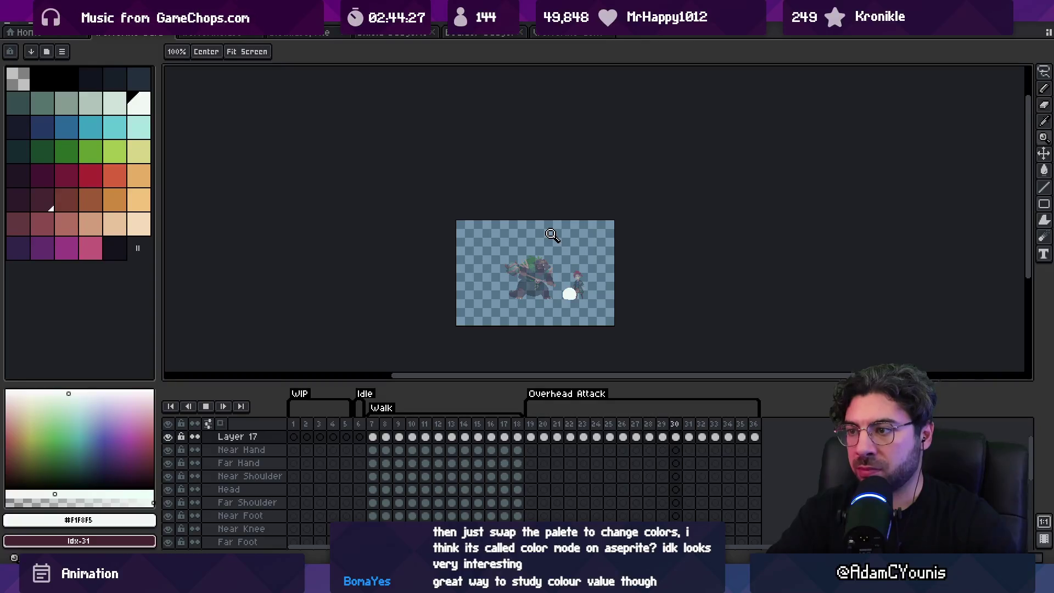
click(530, 298)
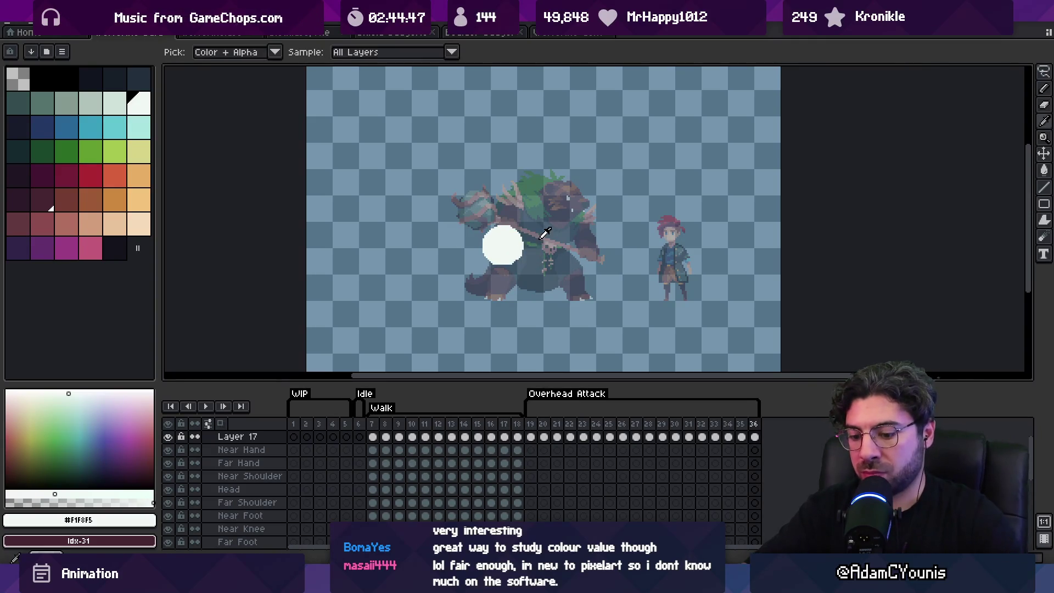
Add frames 37 and 38, previewing the loop in between, then return to frame 19.
key(alt+n)
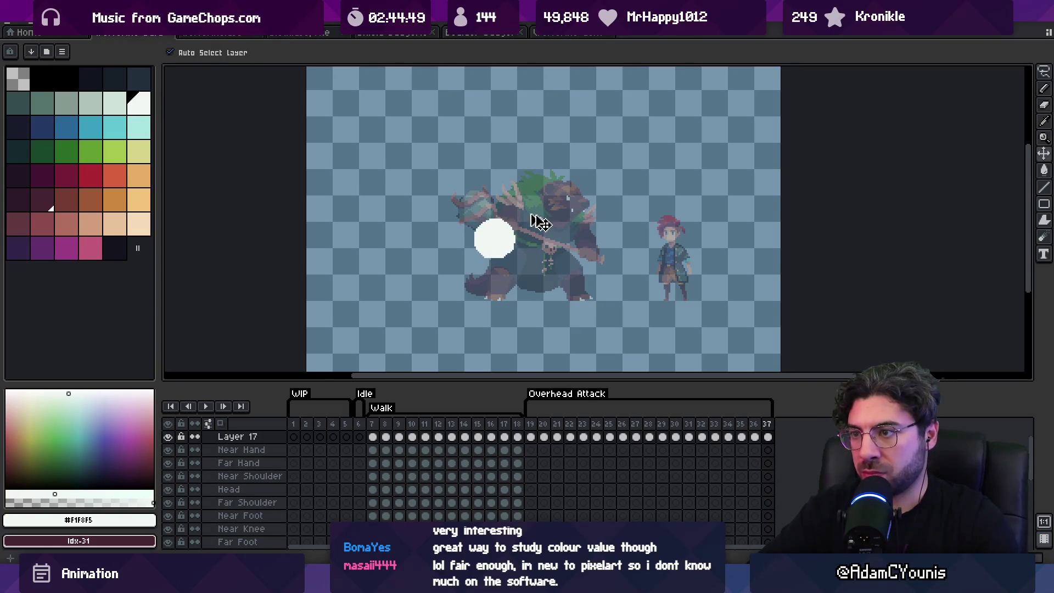
key(Return)
key(z)
scroll(569, 208, down, 5)
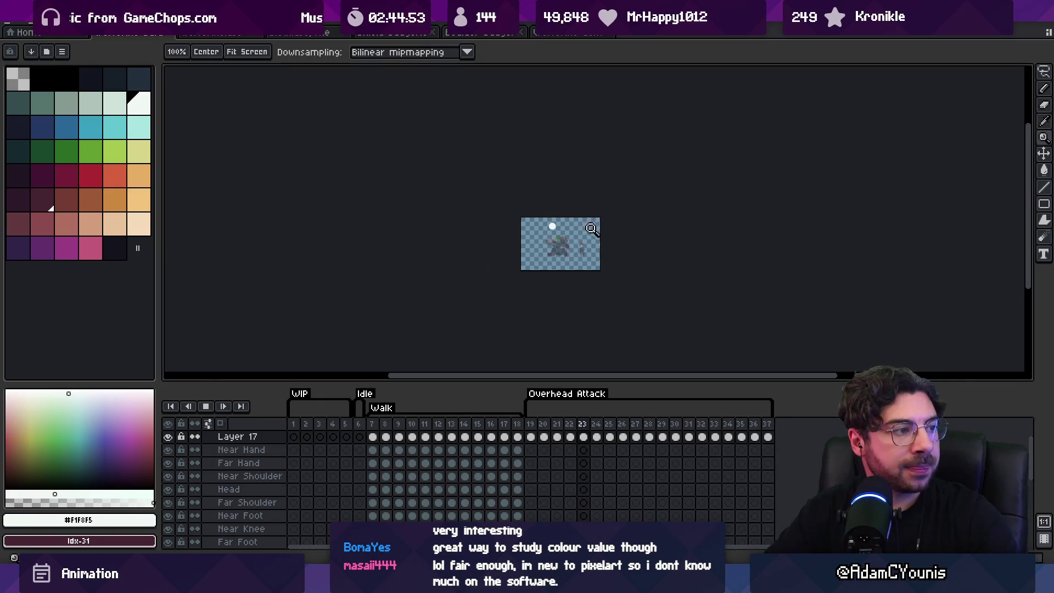
scroll(592, 203, up, 5)
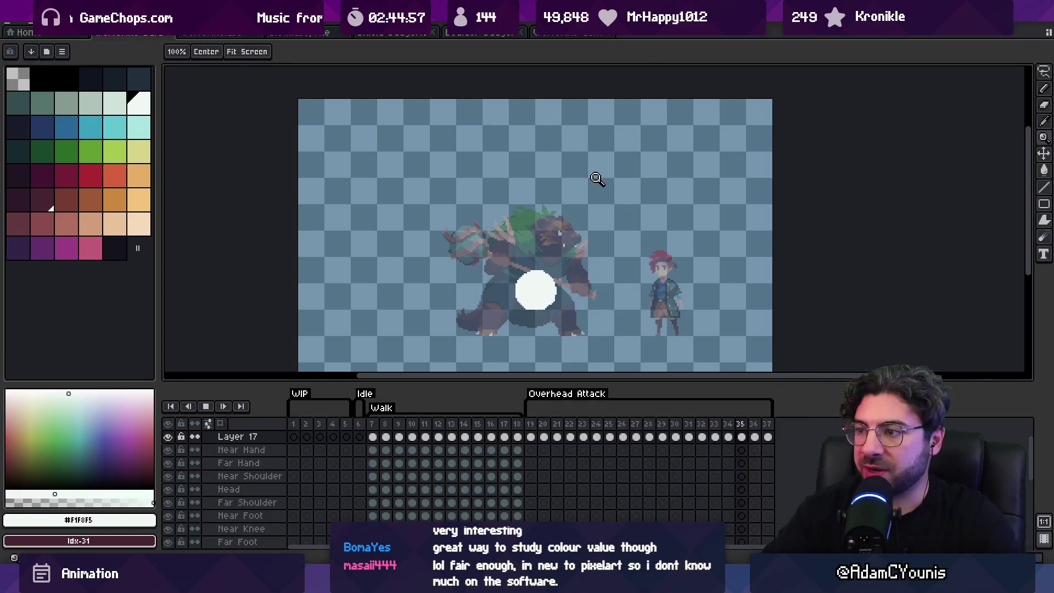
key(Return)
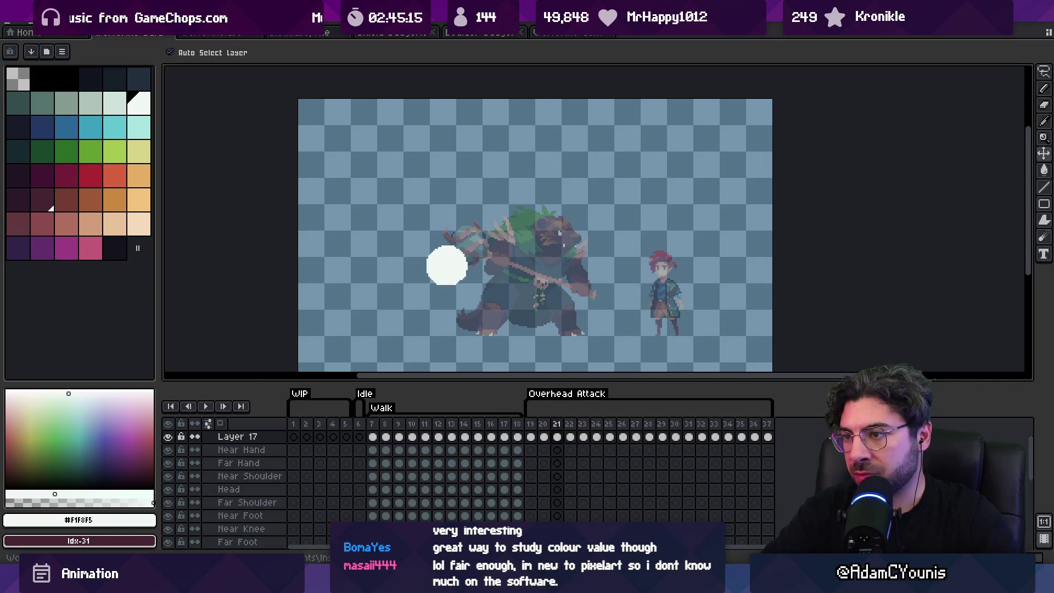
mouse_move(1016, 8)
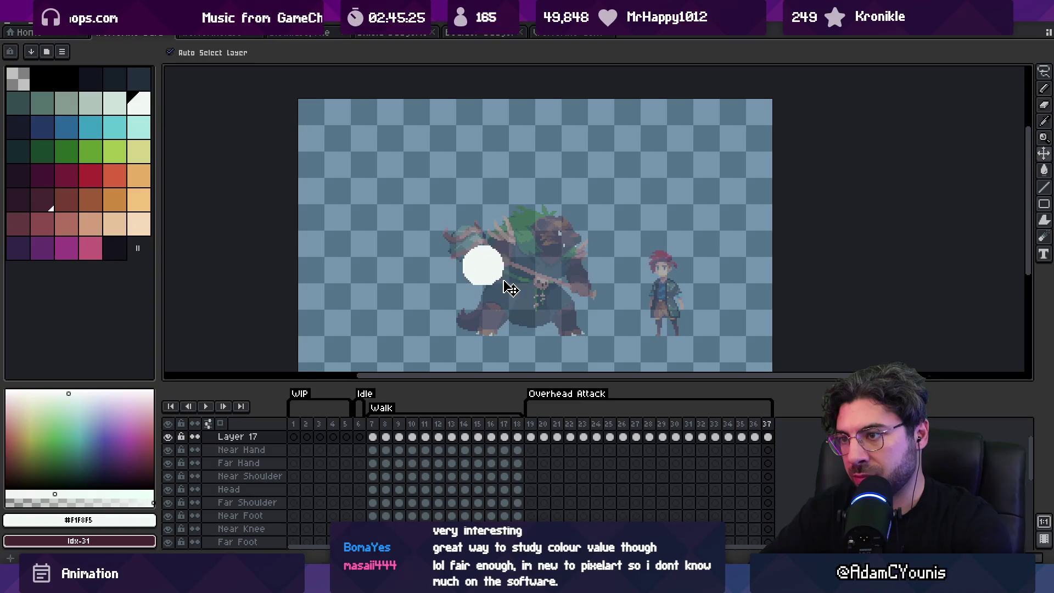
key(alt+n)
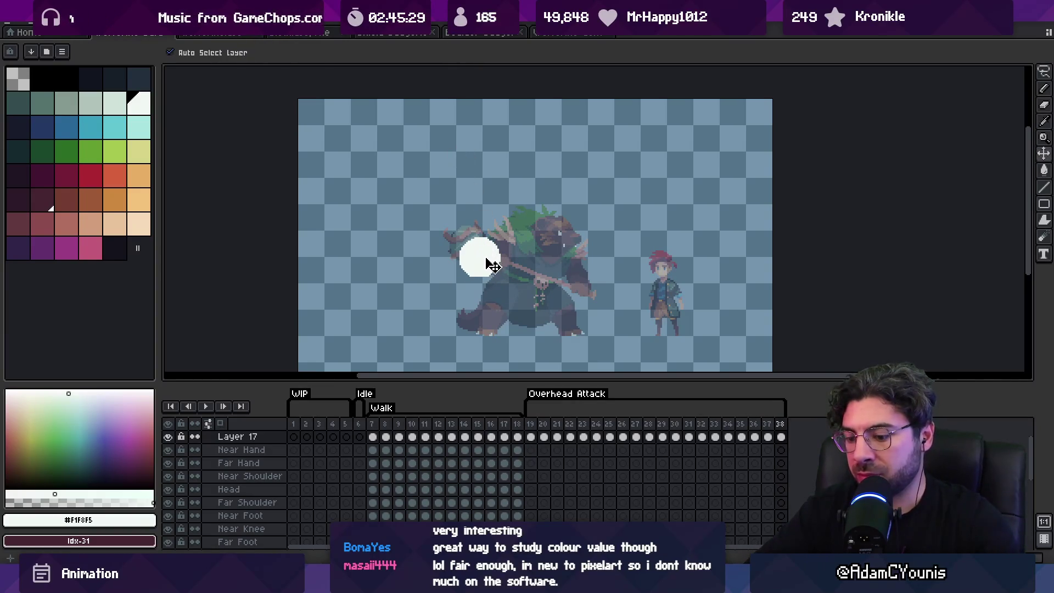
click(535, 435)
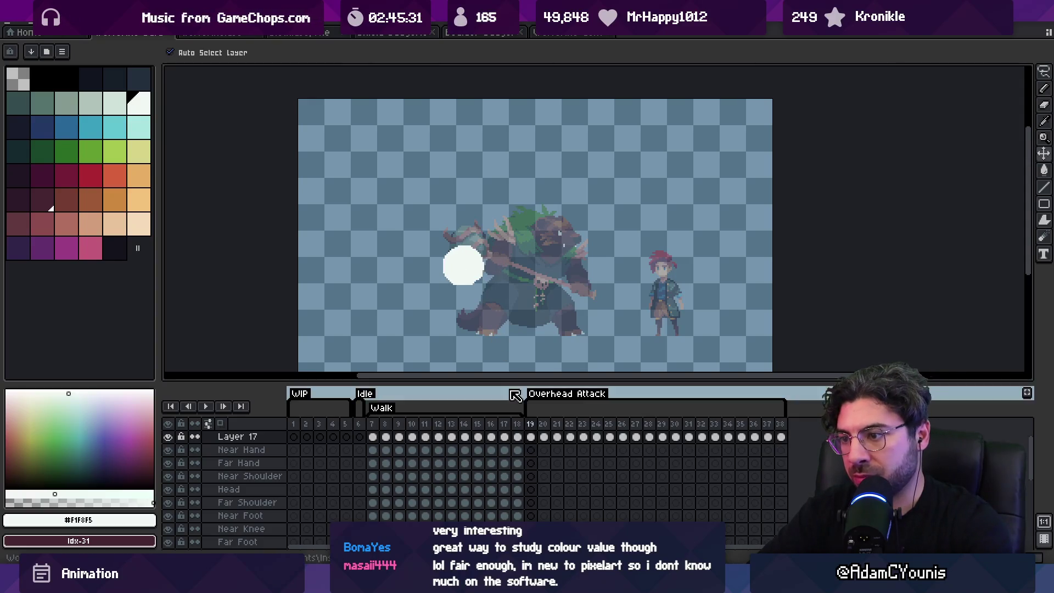
double_click(531, 424)
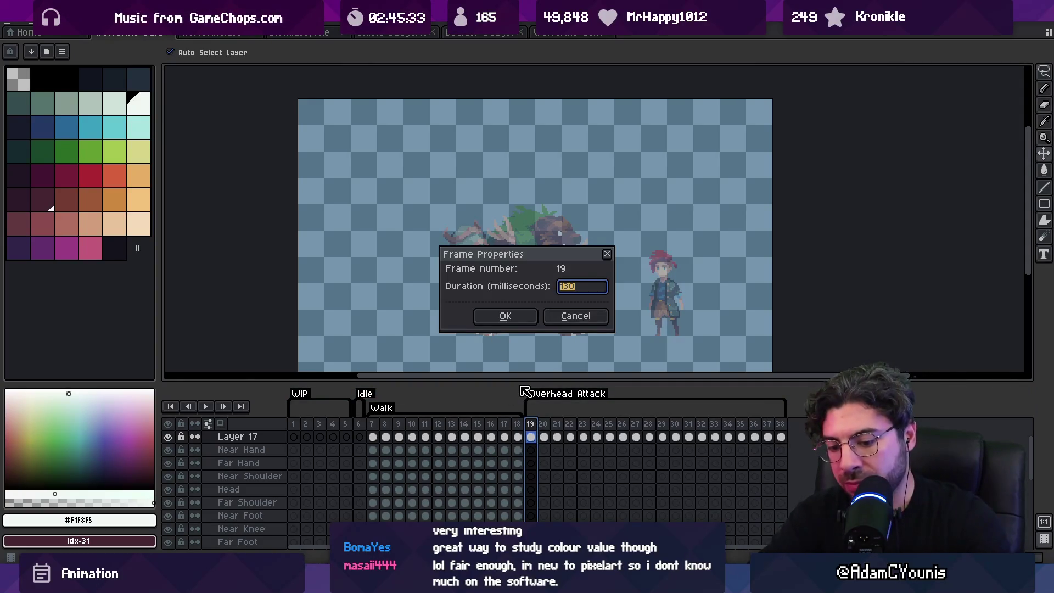
key(Return)
key(Return)
key(z)
scroll(535, 344, down, 3)
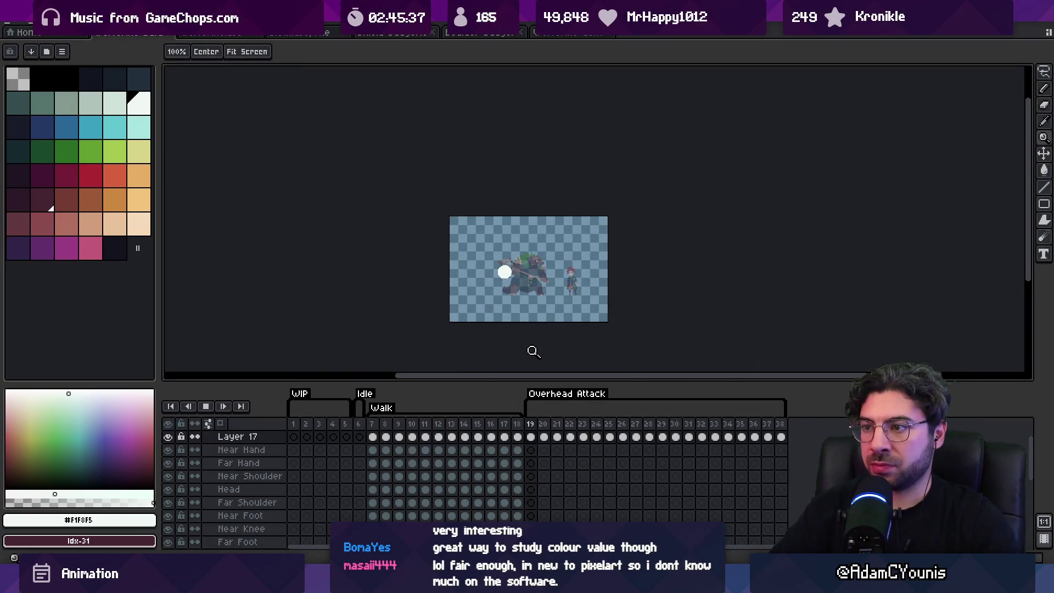
scroll(537, 284, up, 2)
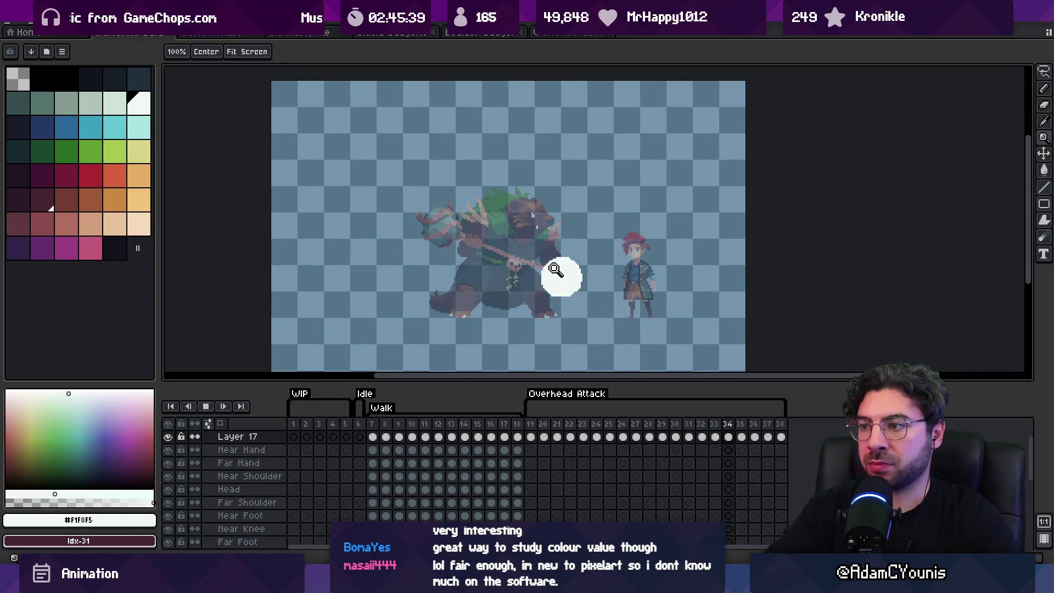
key(v)
key(space)
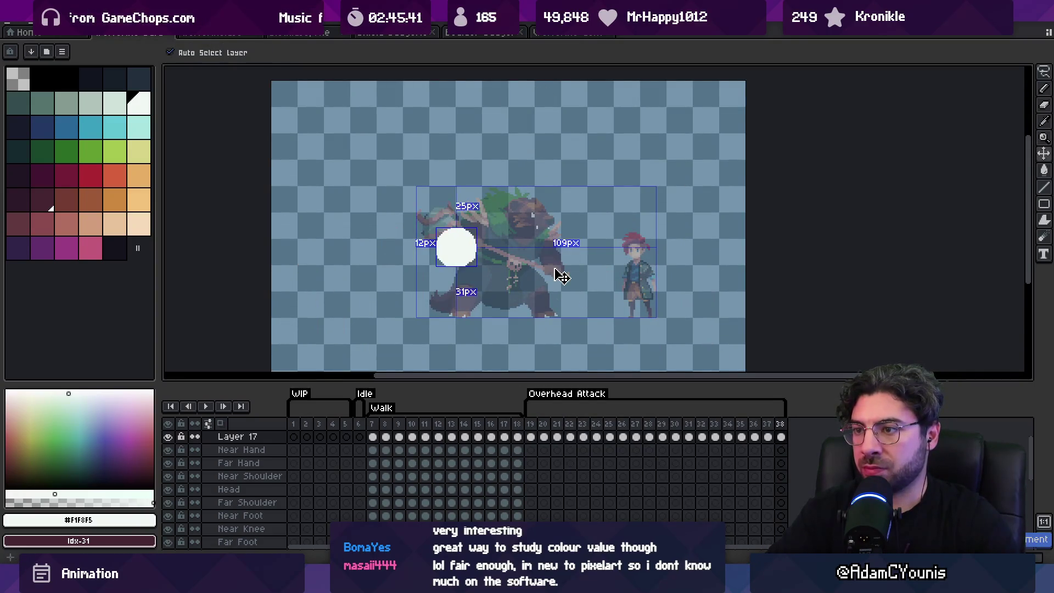
key(z)
click(532, 423)
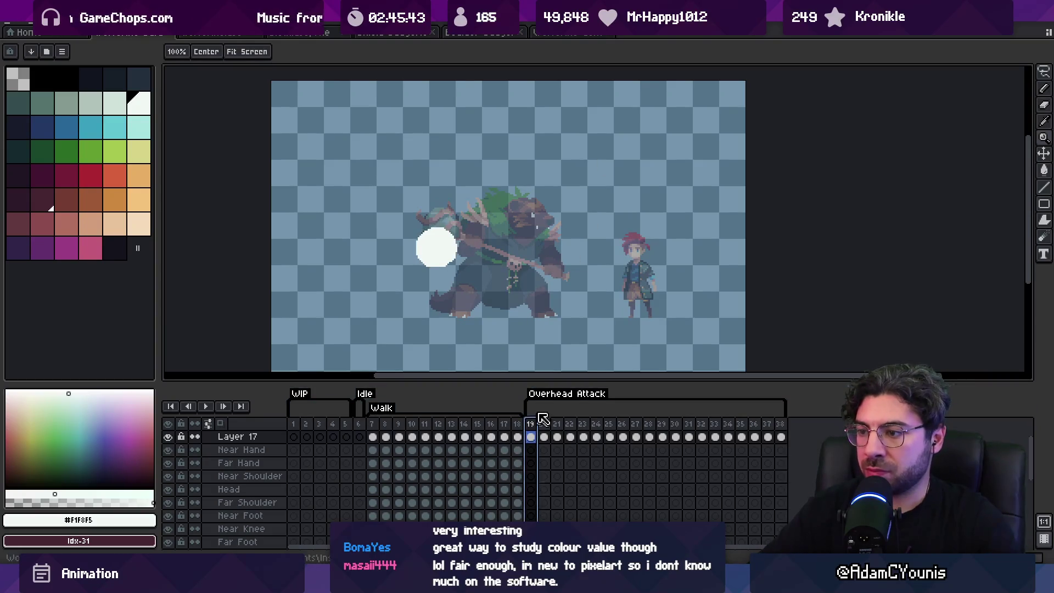
key(alt+n)
click(532, 425)
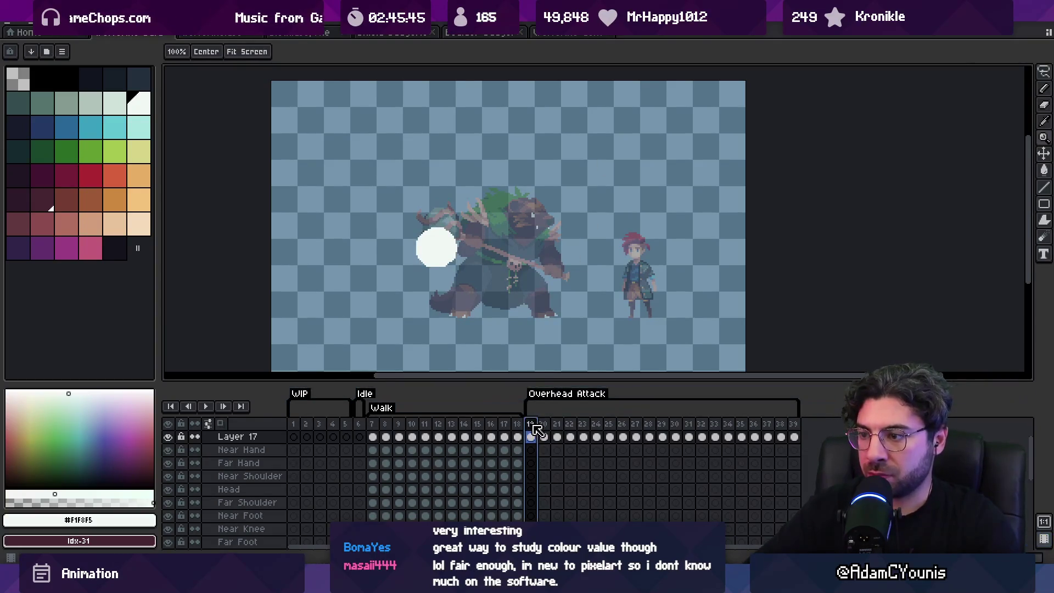
drag(452, 263, 453, 237)
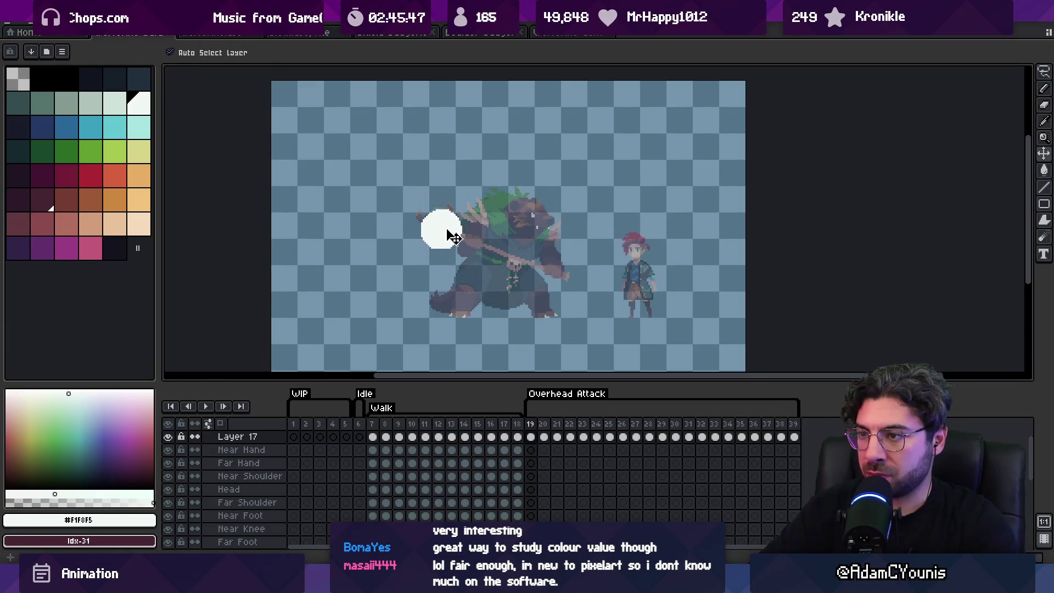
double_click(531, 426)
text(500)
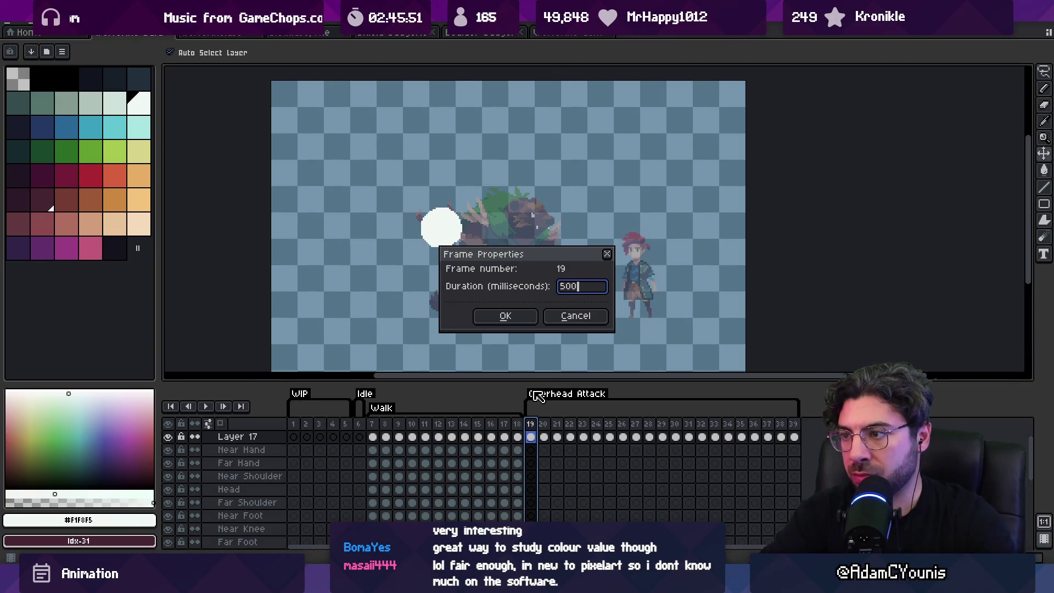
key(Return)
key(Return)
key(z)
scroll(565, 291, down, 1)
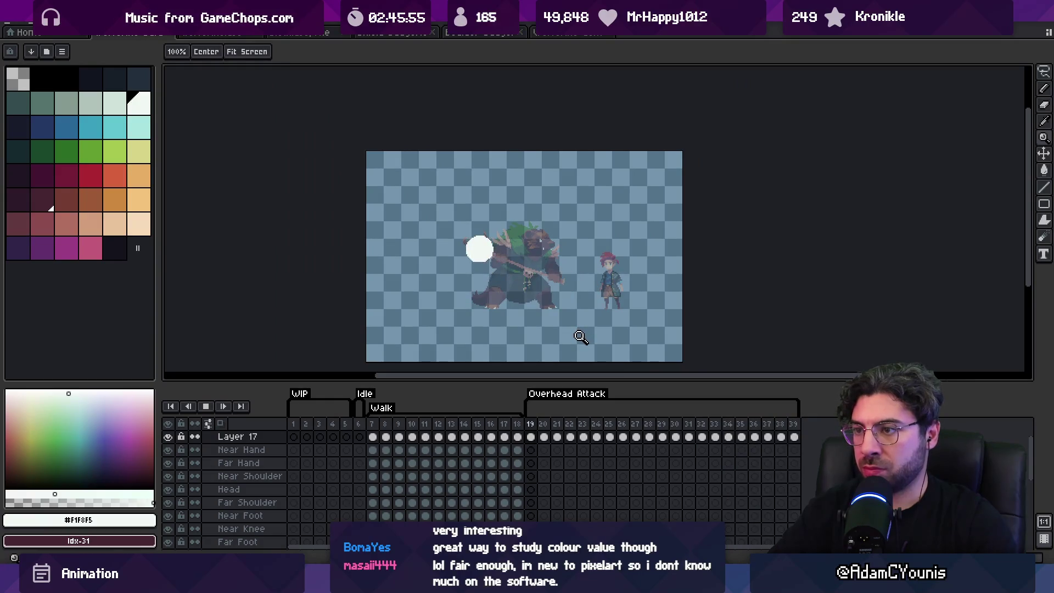
key(Return)
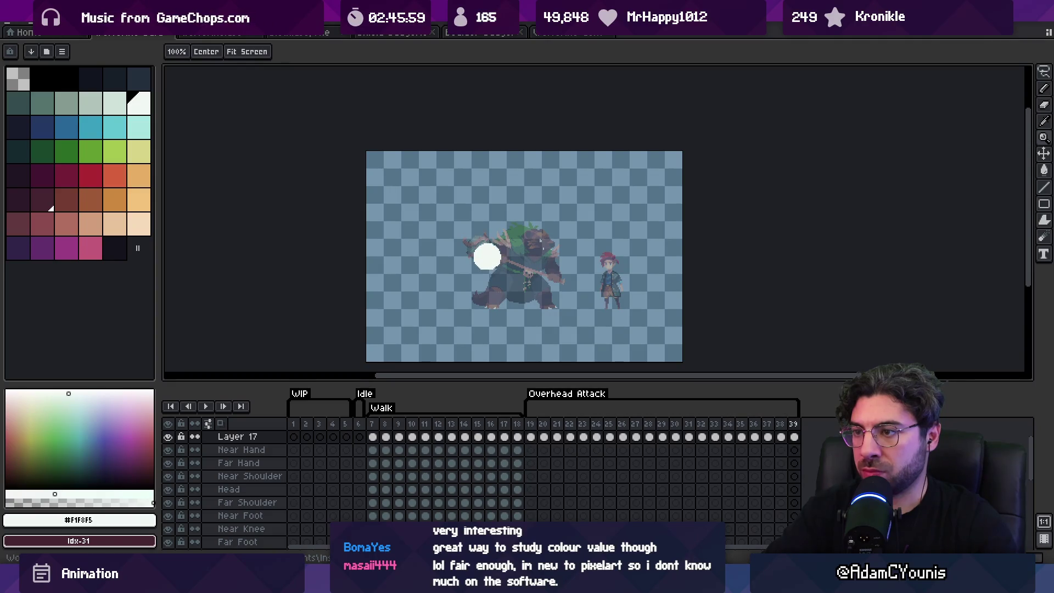
click(542, 184)
key(v)
drag(510, 274, 490, 282)
key(Left)
key(Right)
key(Return)
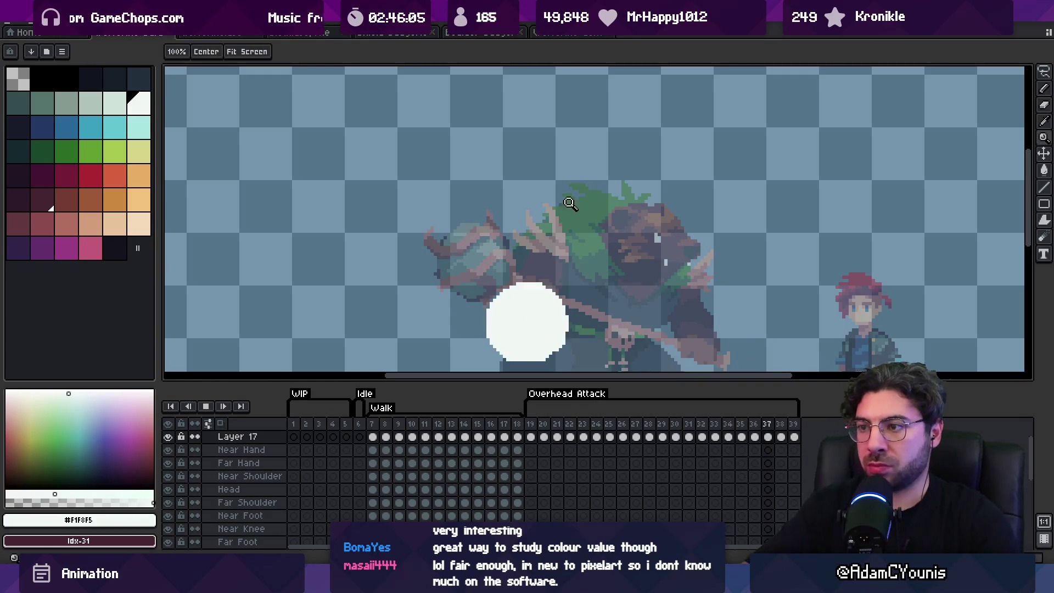
key(z)
scroll(556, 181, down, 5)
scroll(582, 236, up, 2)
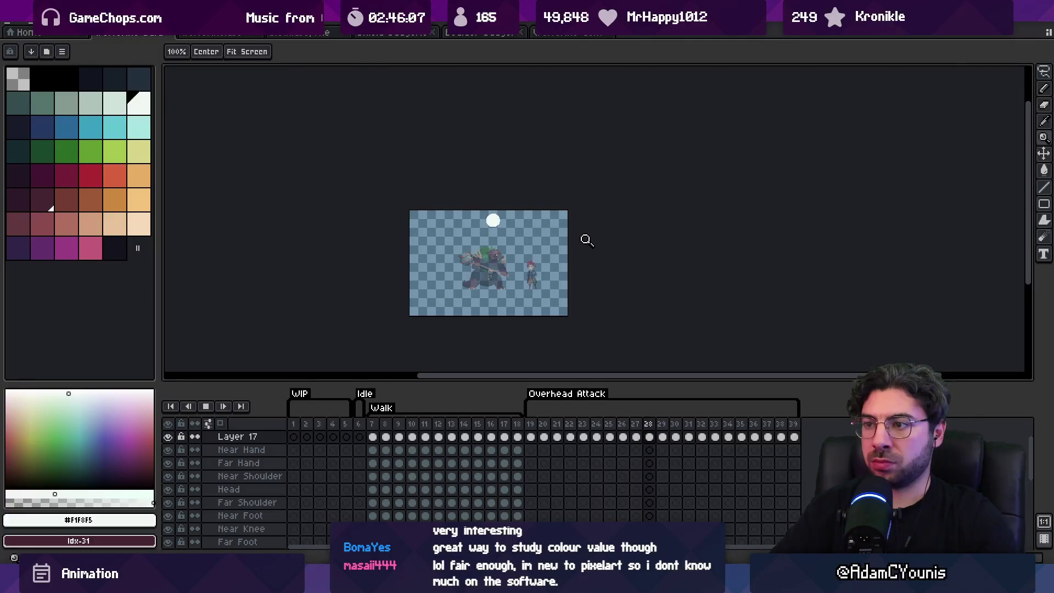
scroll(524, 252, up, 2)
drag(529, 250, 536, 235)
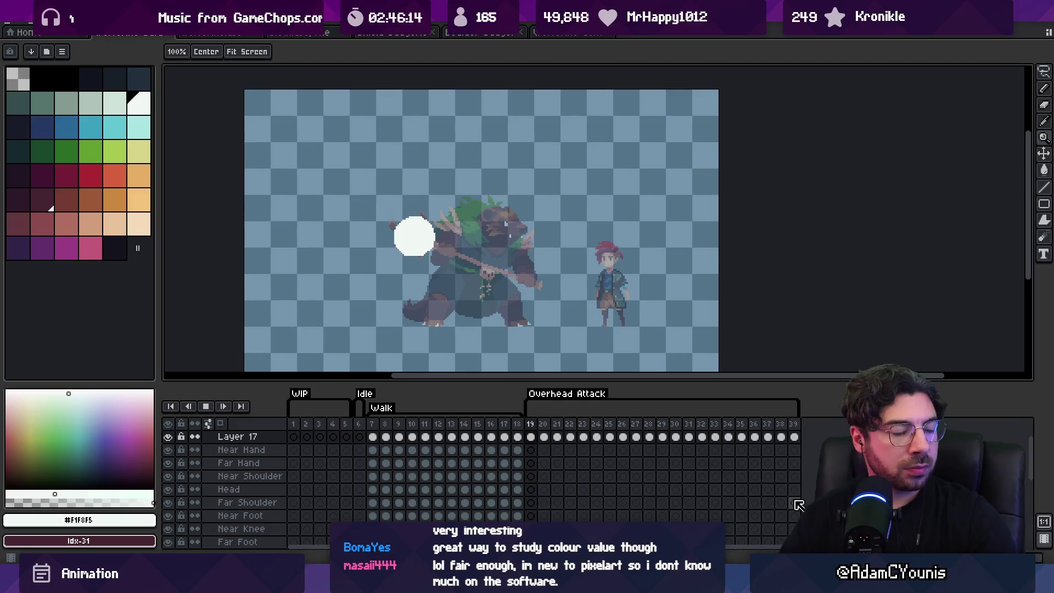
Select frames 30–35 on Layer 17 and replay the attack to review frames 28–30.
key(space)
key(Right)
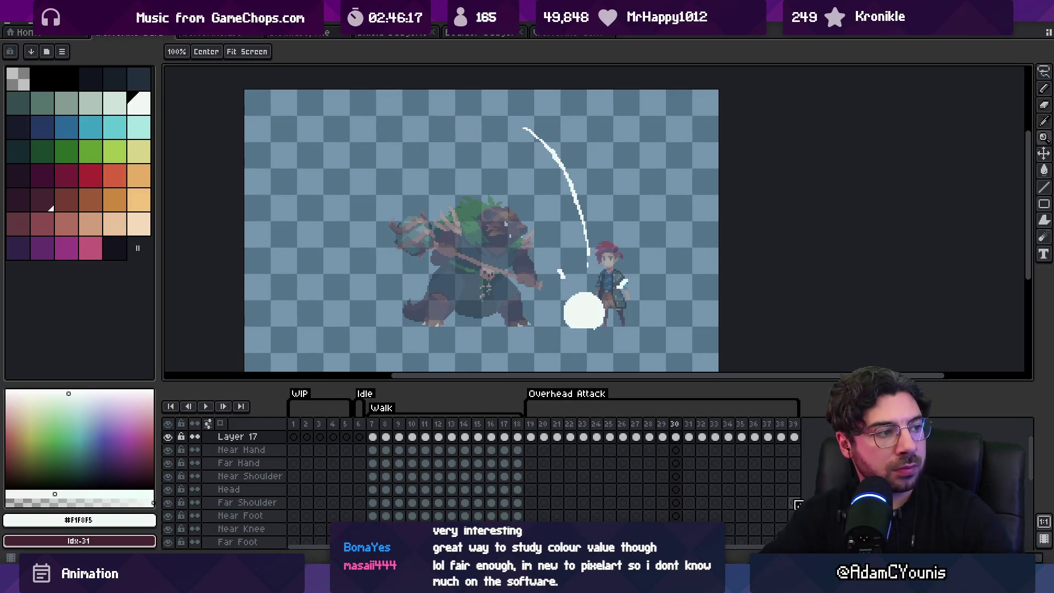
drag(679, 437, 741, 437)
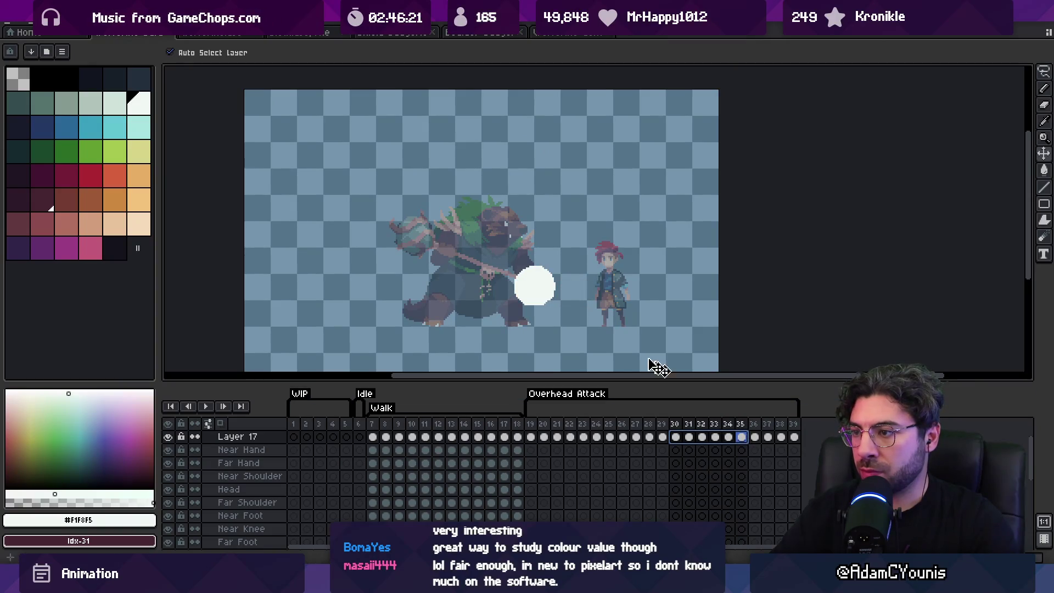
key(Return)
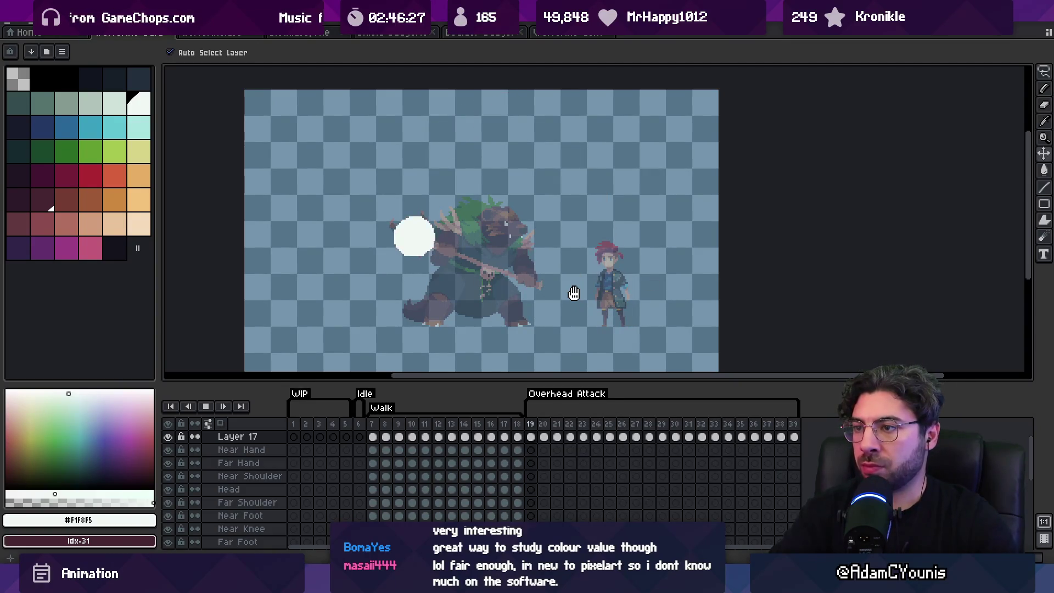
key(Return)
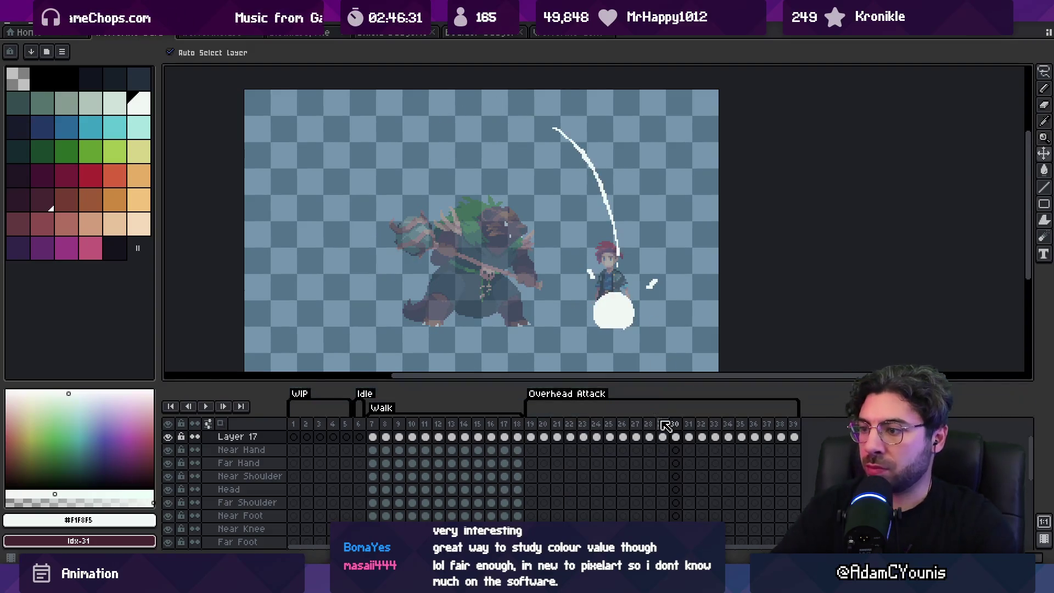
click(648, 436)
click(662, 437)
click(675, 437)
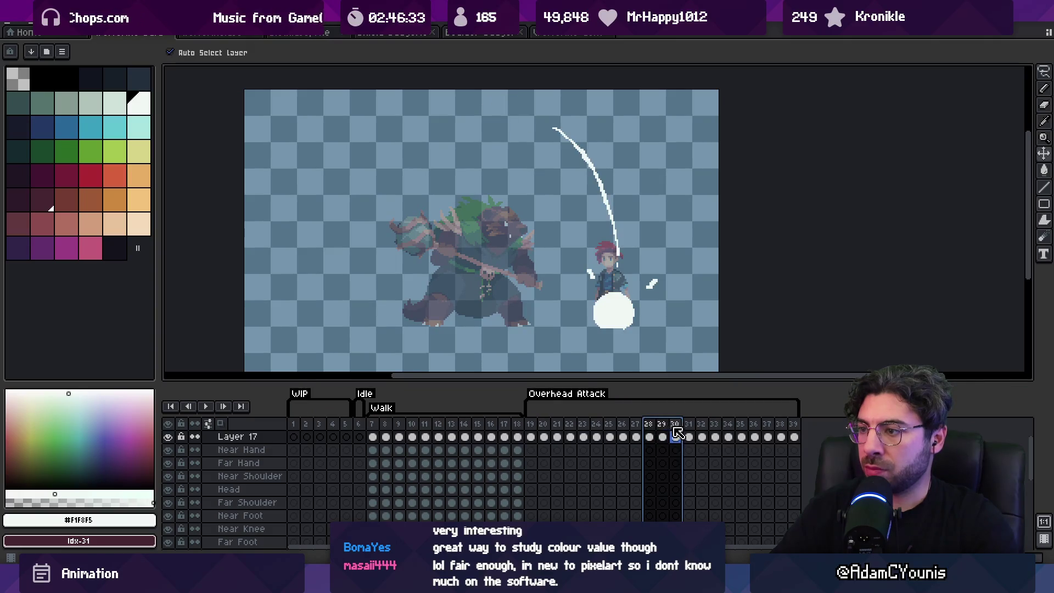
drag(677, 437, 748, 439)
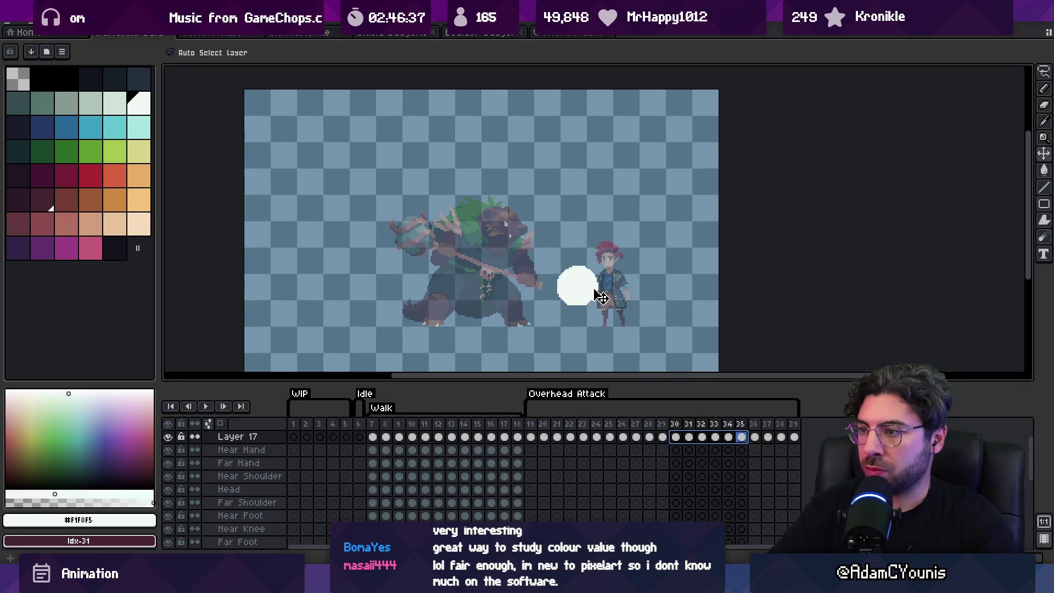
key(Return)
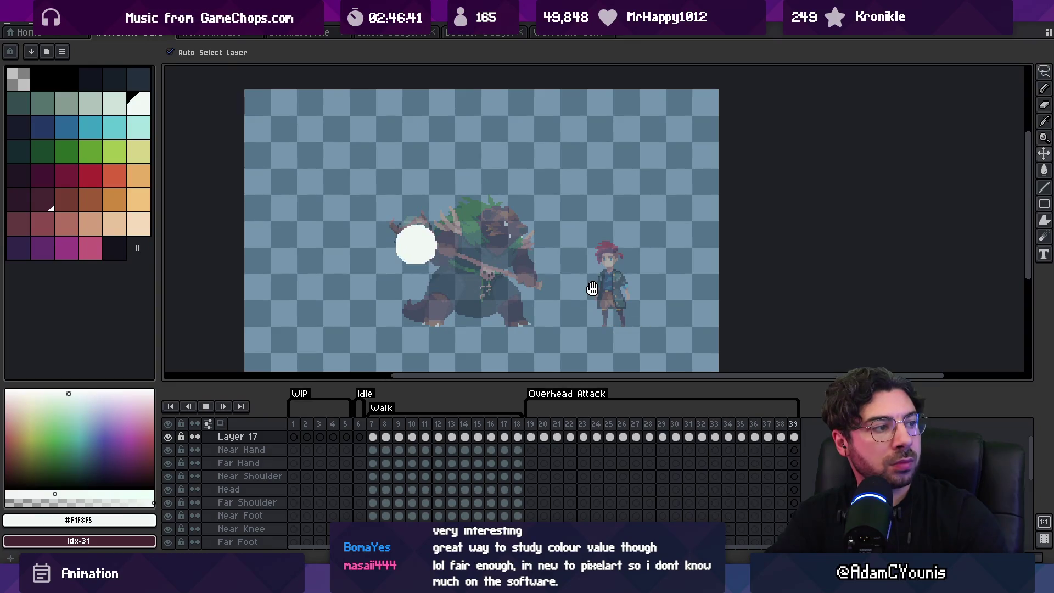
key(Return)
Stretch frame 30's white slash arc wider to the left and replay to check it.
key(Right)
key(Left)
key(Right)
key(Left)
key(Right)
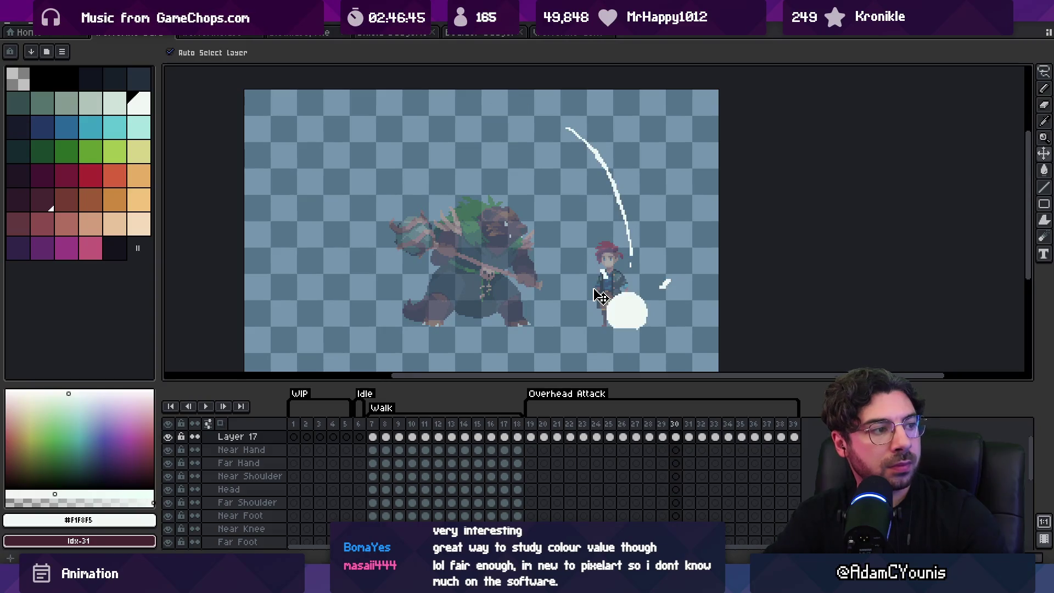
key(m)
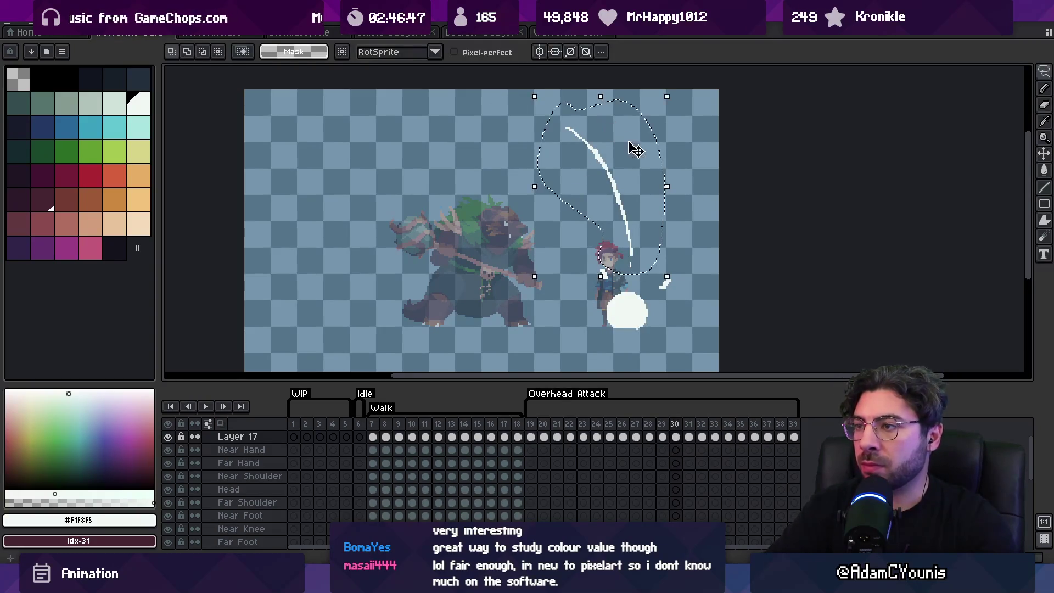
drag(533, 187, 513, 188)
key(Return)
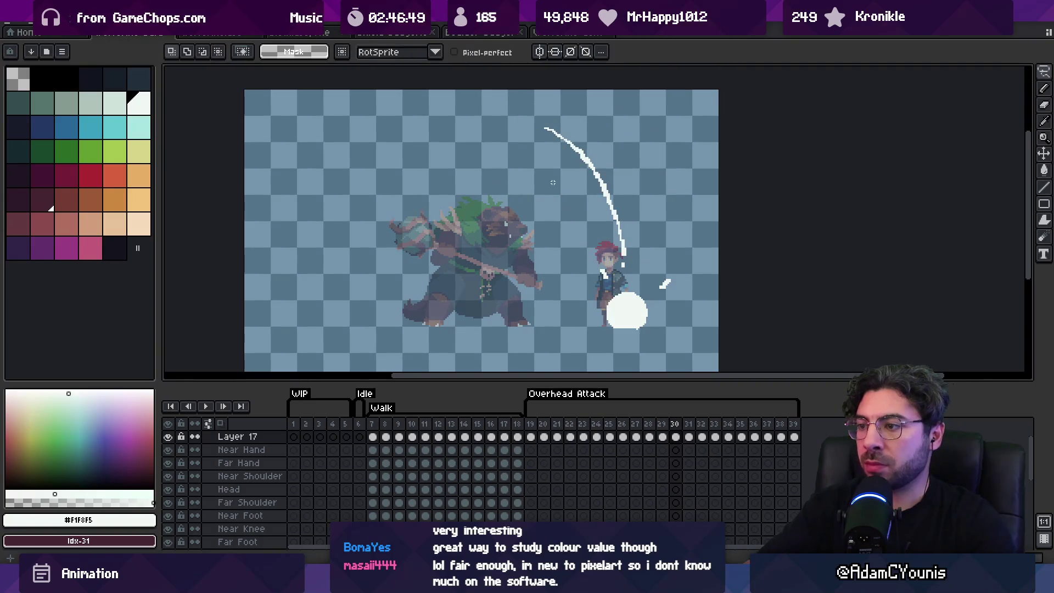
key(Return)
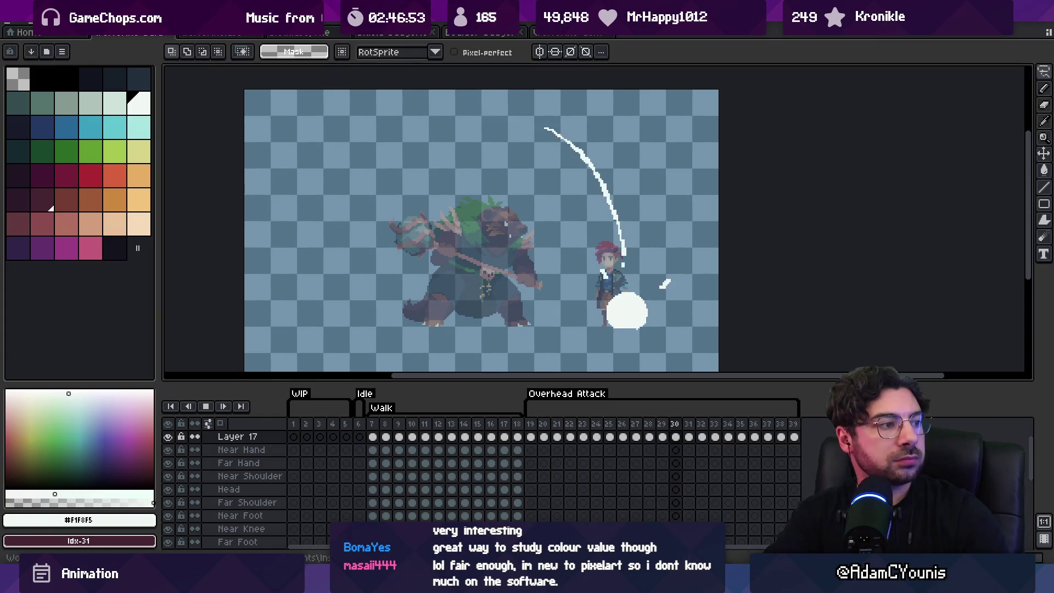
key(Return)
key(Return)
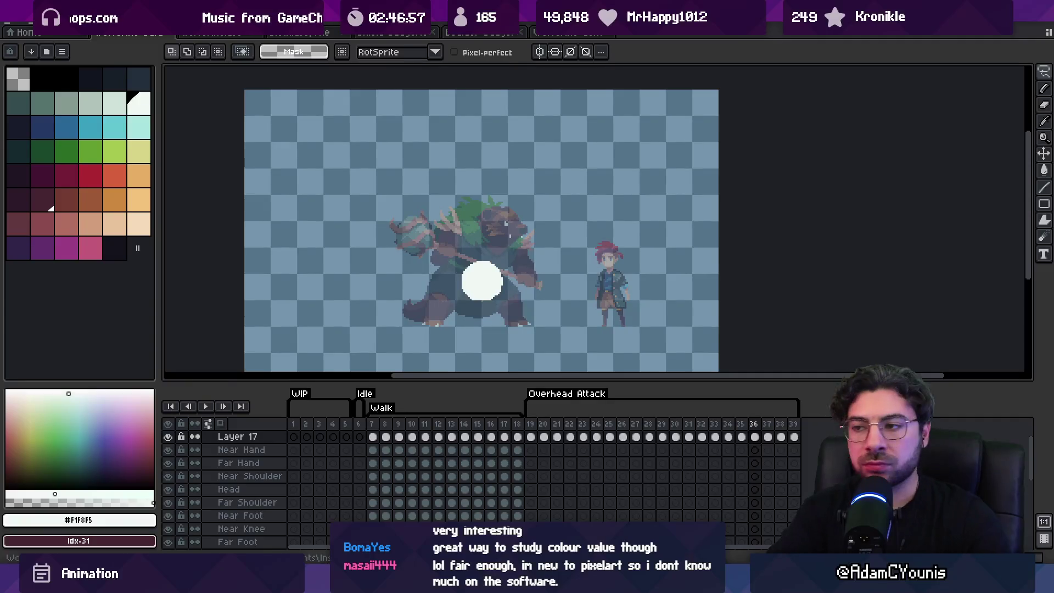
key(v)
key(Left)
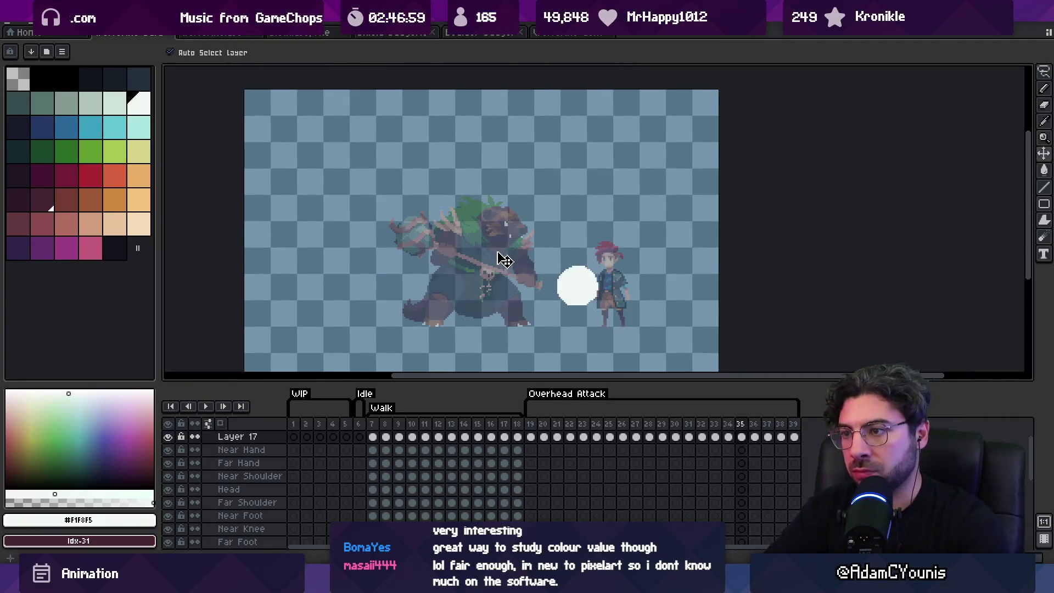
Replay the full Overhead Attack, then select the Far Hand layer's cel at frame 19.
key(Return)
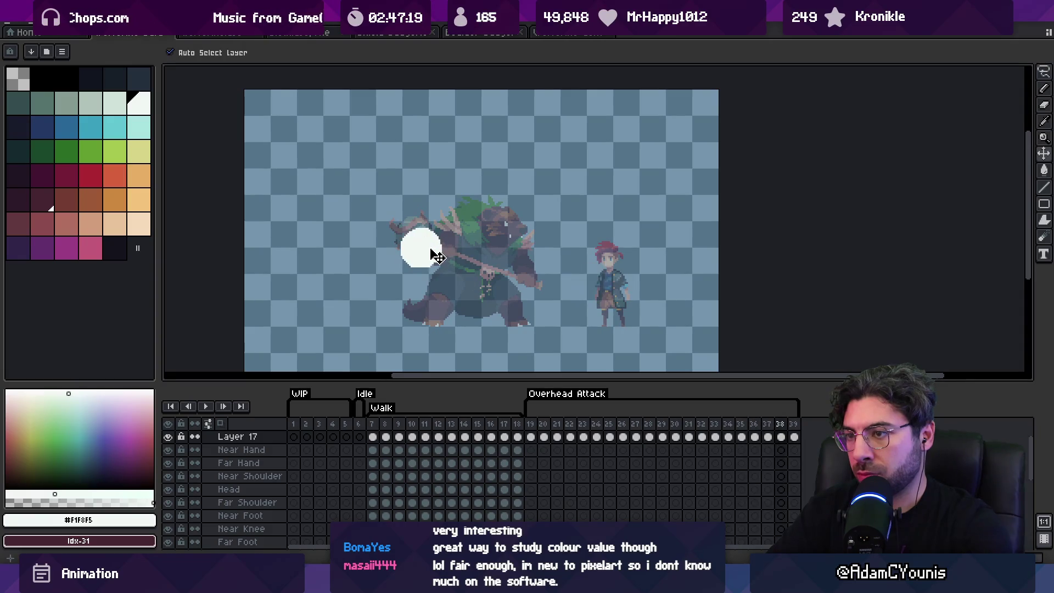
key(z)
scroll(466, 230, down, 5)
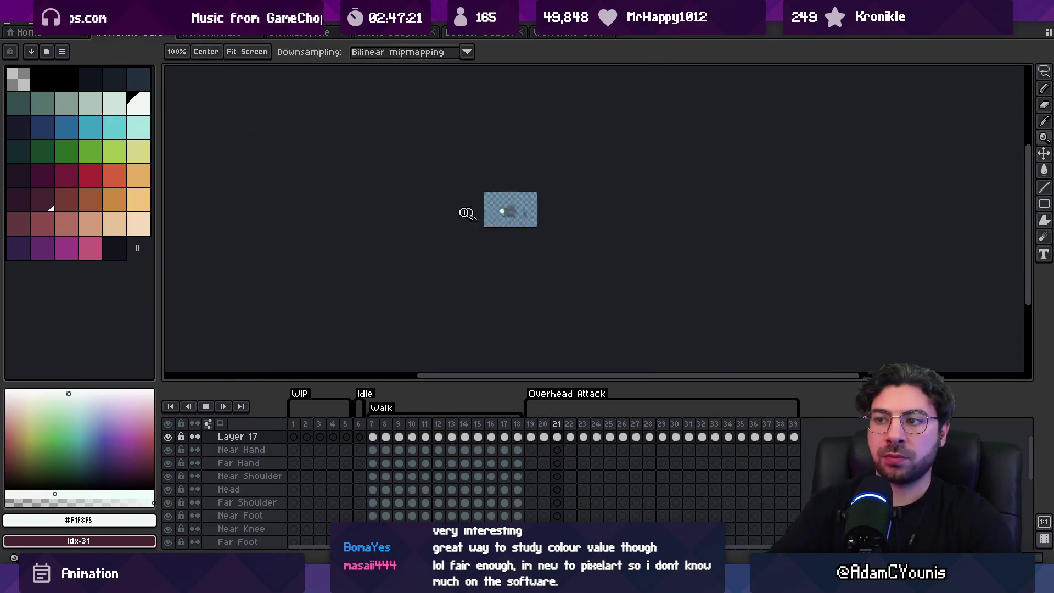
scroll(550, 192, up, 3)
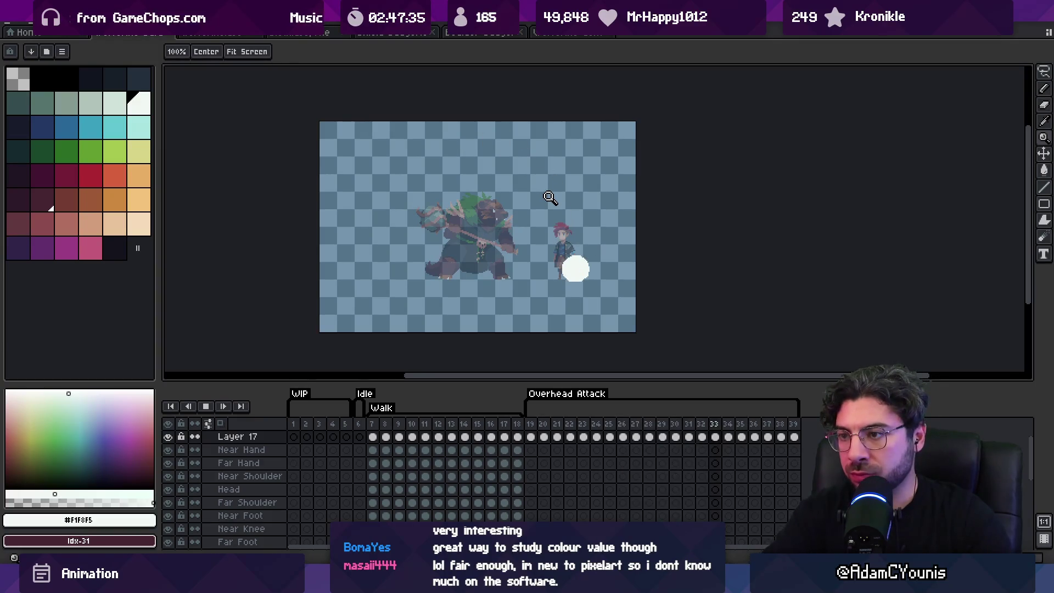
key(space)
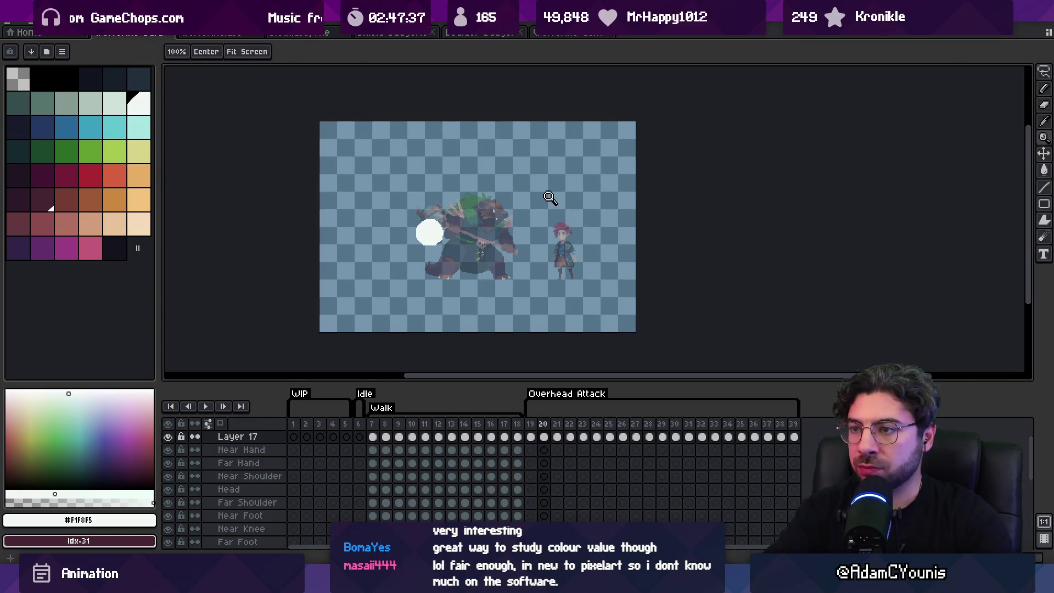
key(m)
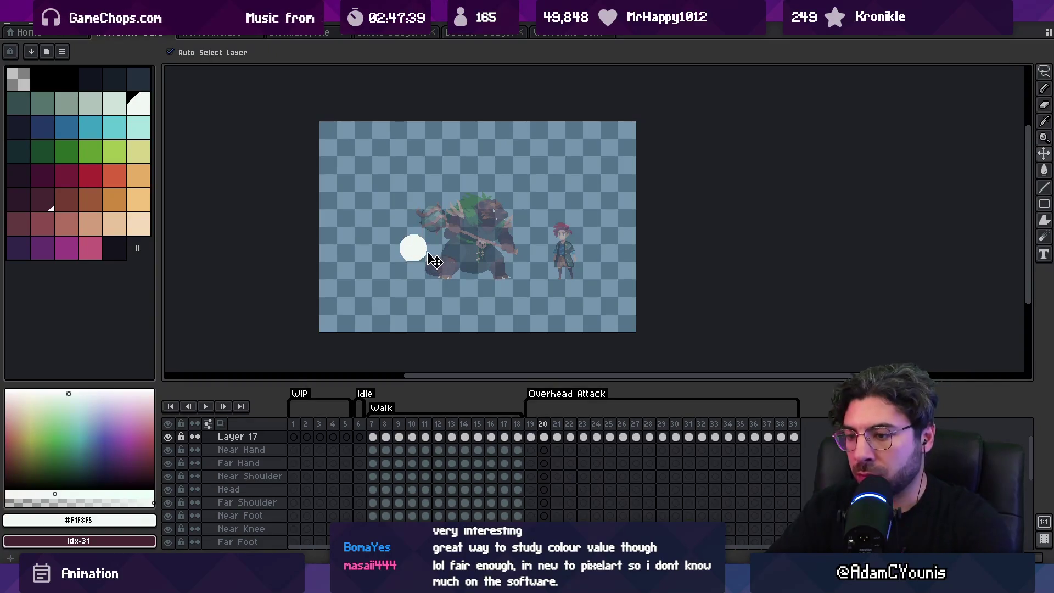
key(Right)
key(Right)
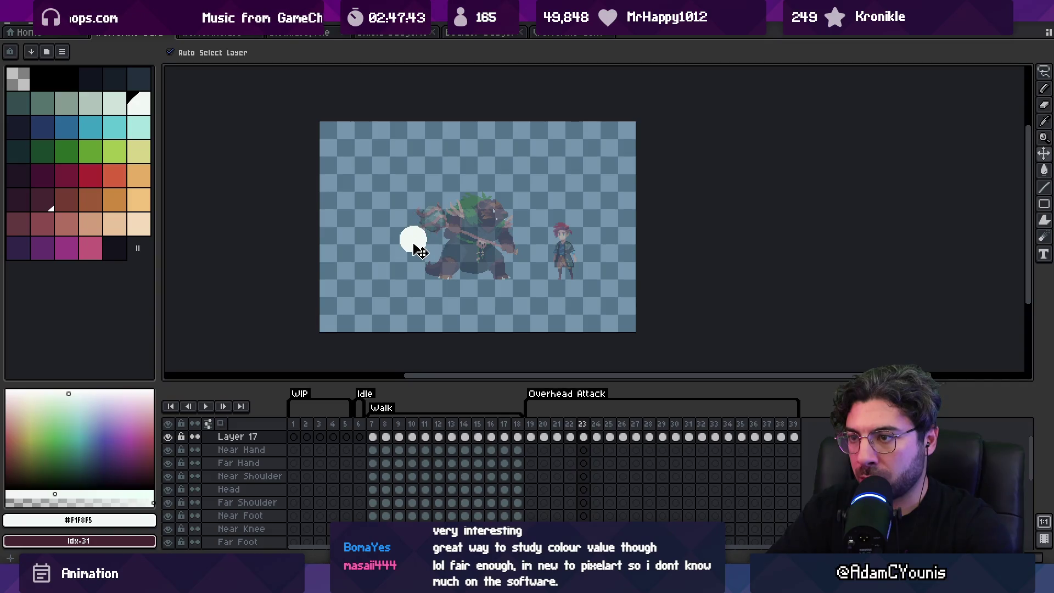
key(Return)
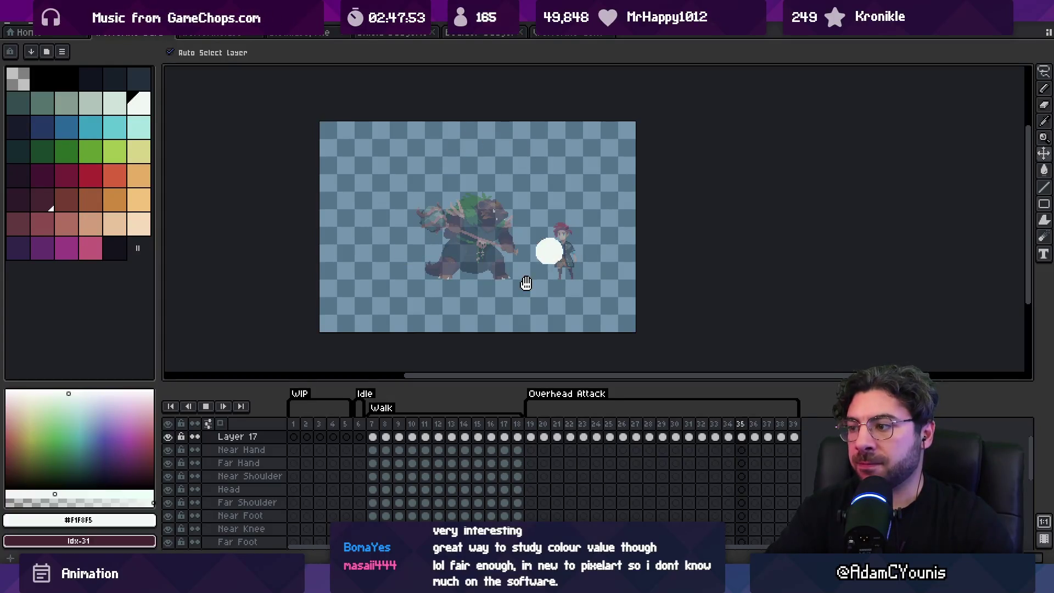
key(Return)
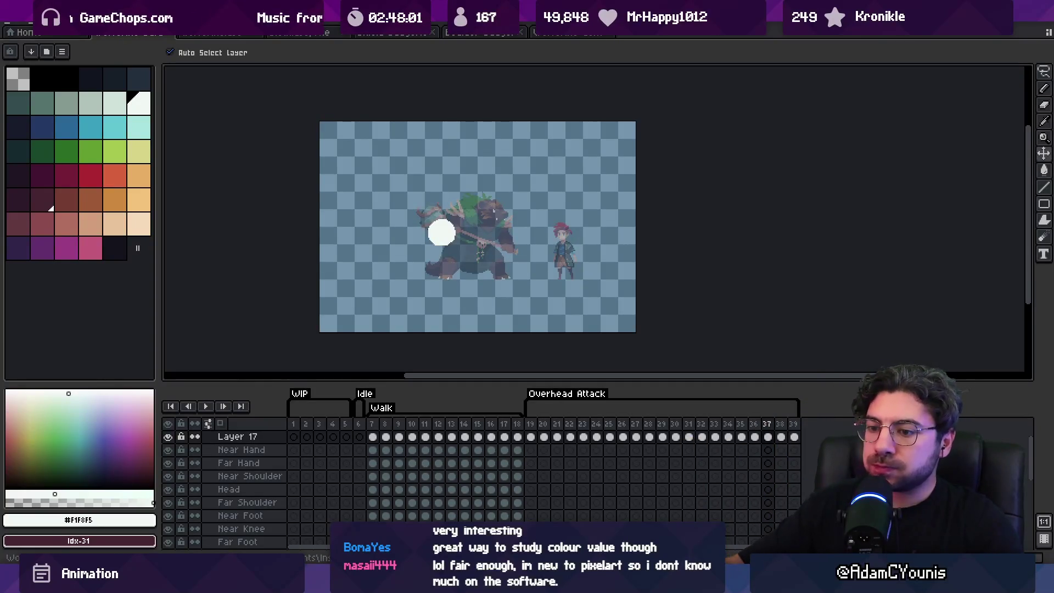
mouse_move(450, 488)
mouse_down()
mouse_move(412, 437)
mouse_move(392, 449)
mouse_move(388, 493)
mouse_up()
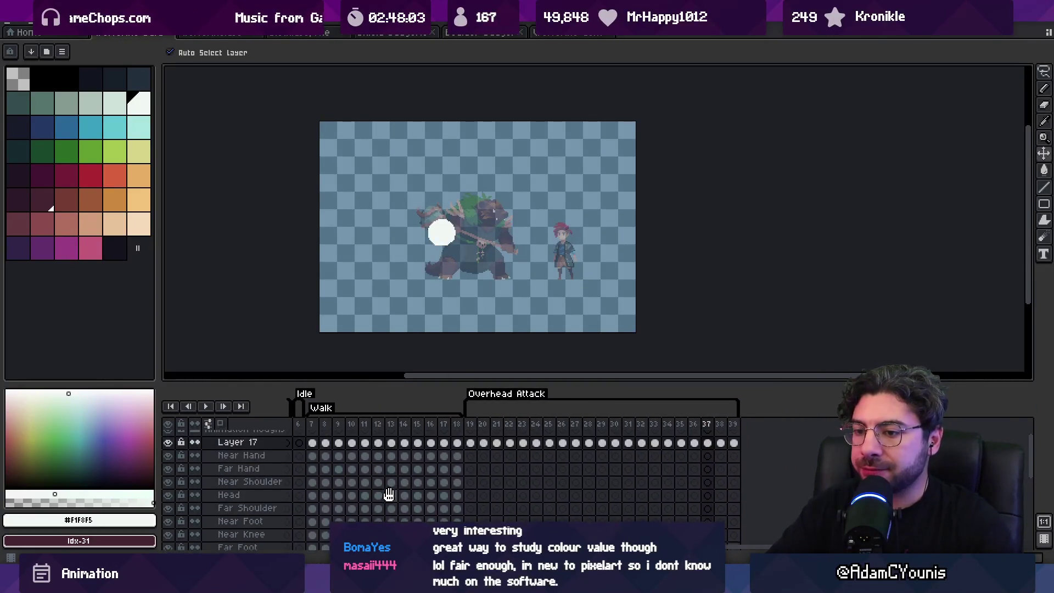
click(470, 470)
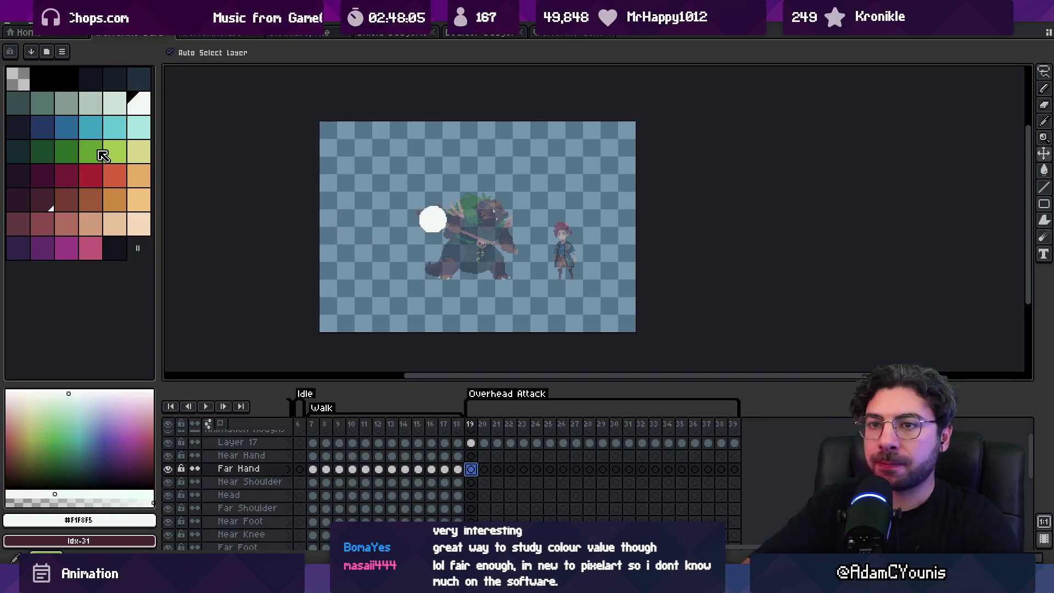
Sample the sprite's dark red and set a 5px brush on the Far Hand layer.
click(91, 175)
click(458, 469)
key(z)
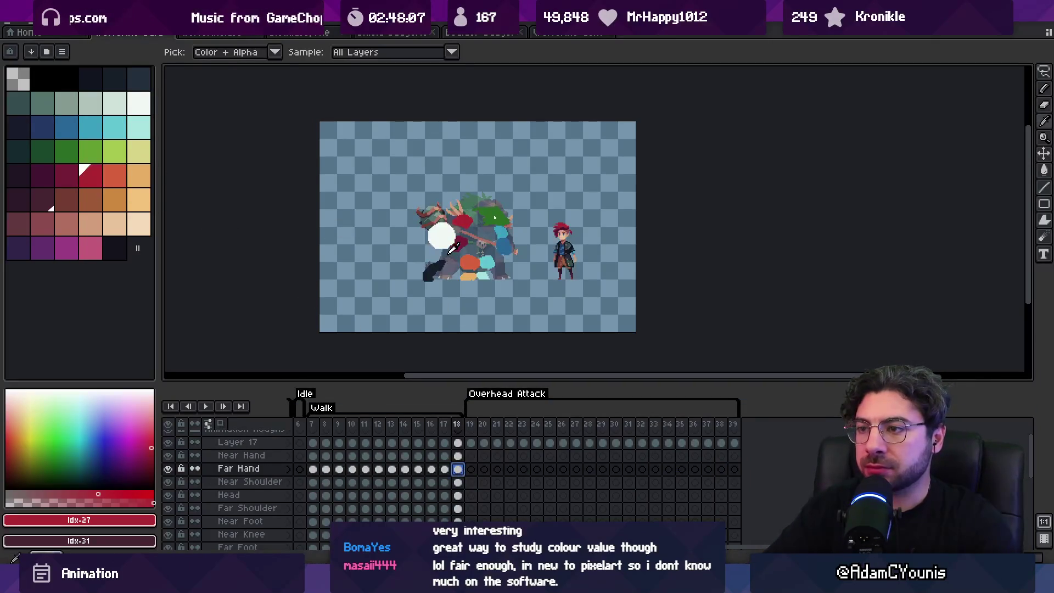
click(504, 293)
click(471, 469)
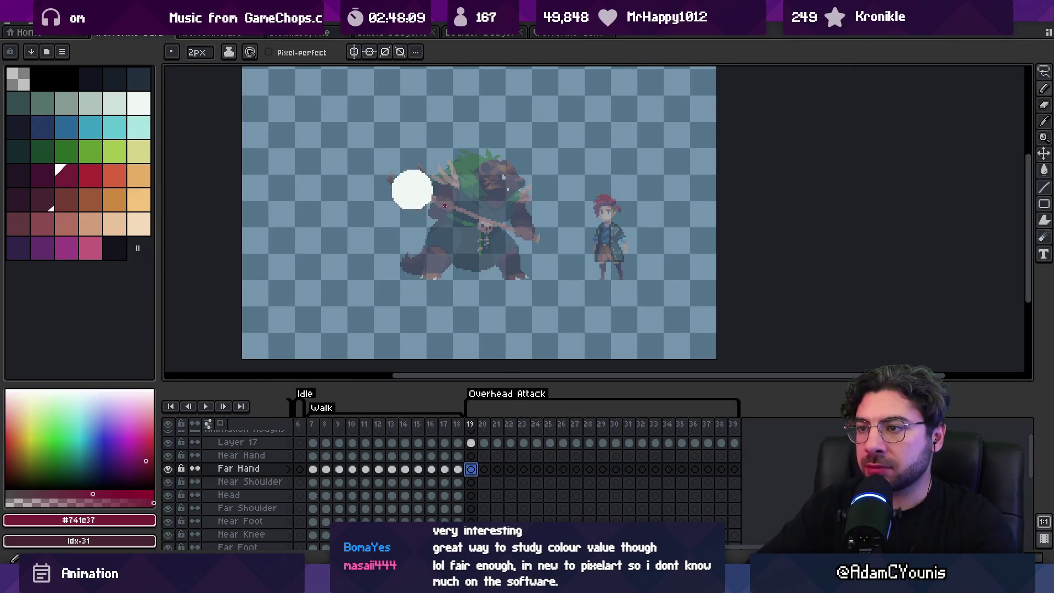
key(v)
key(b)
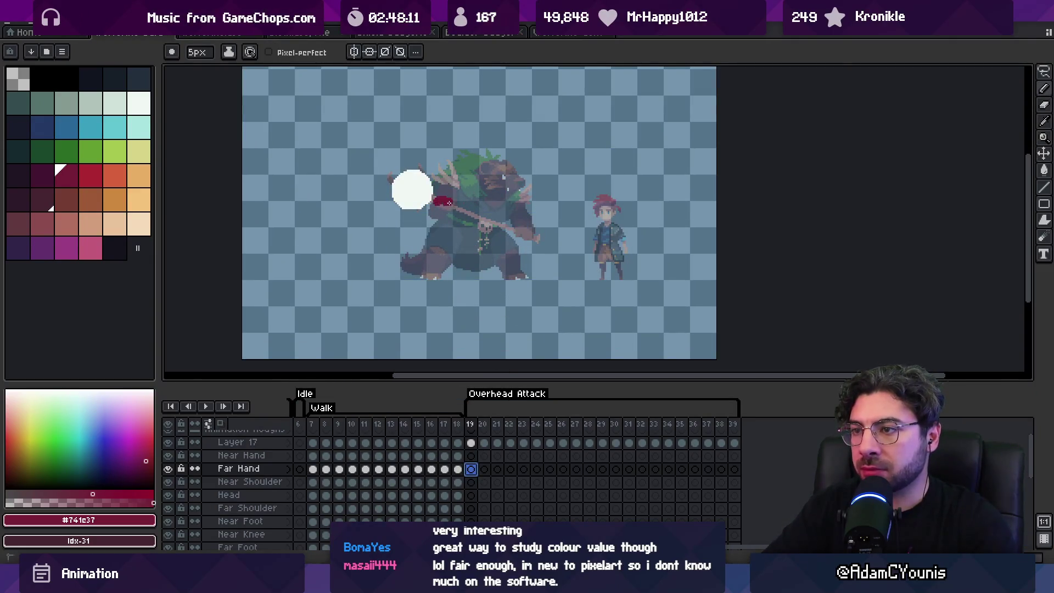
Paint a dark red hand blob on each frame 20–30, trailing the white circle.
key(Right)
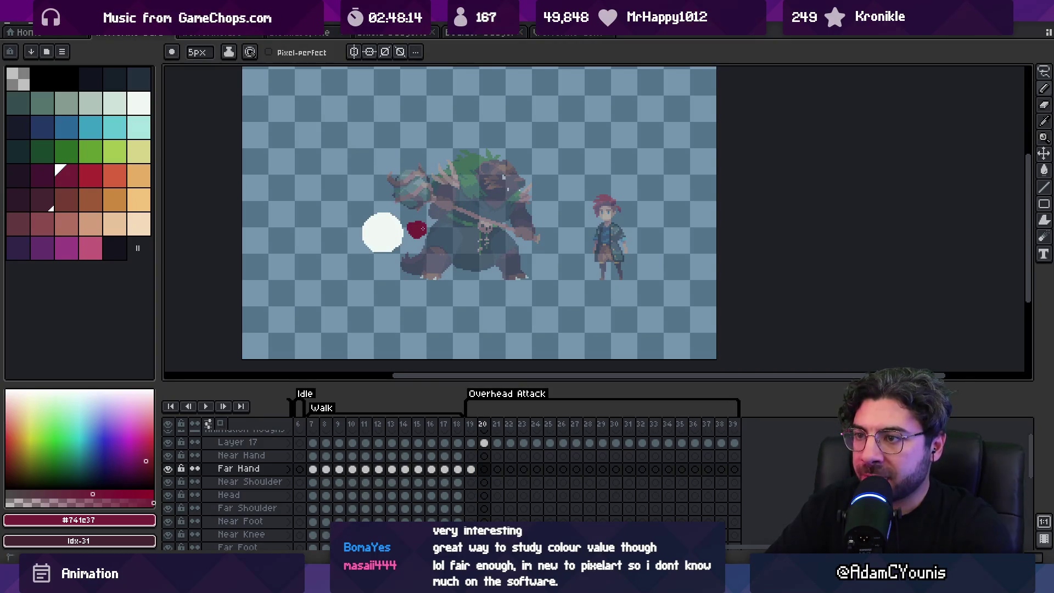
key(Right)
key(Right)
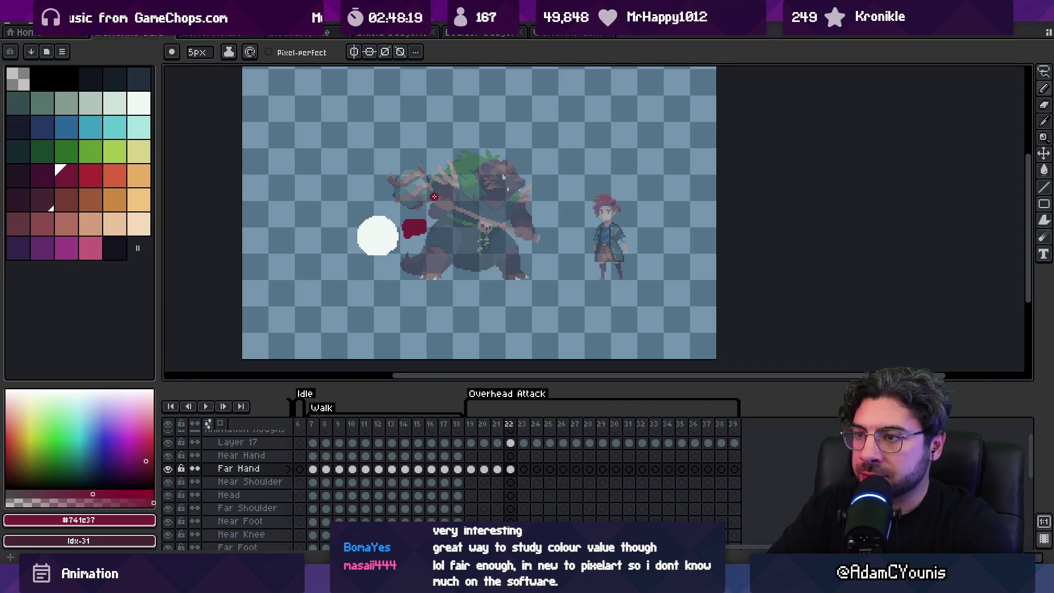
key(Right)
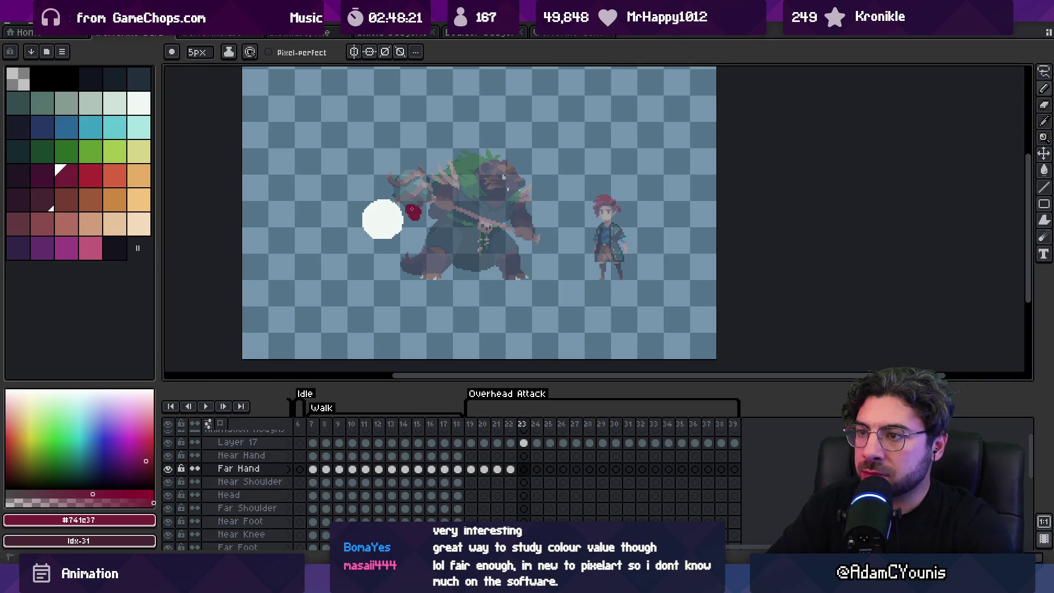
key(Right)
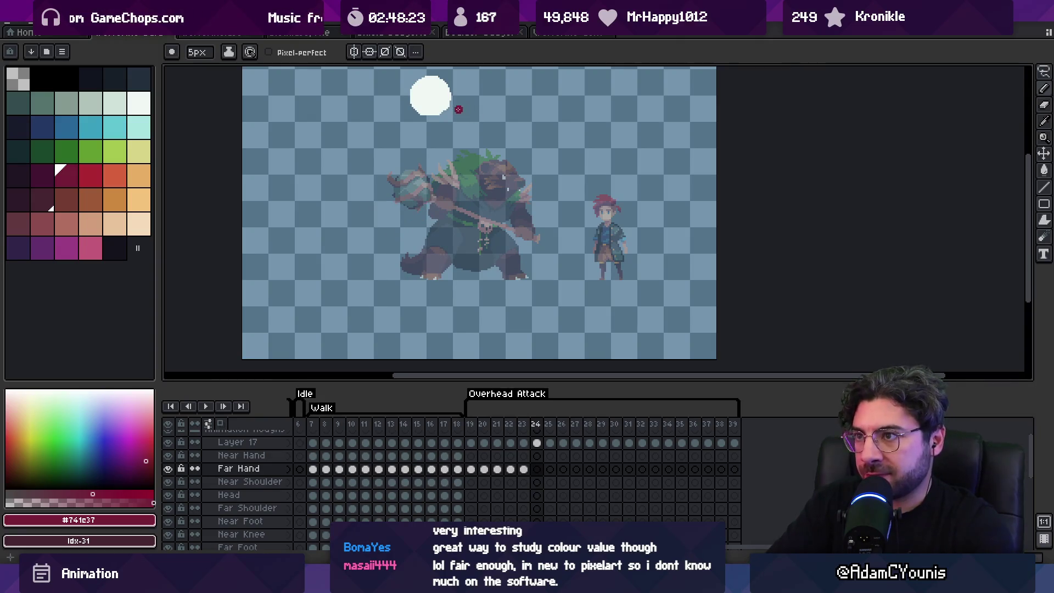
key(Right)
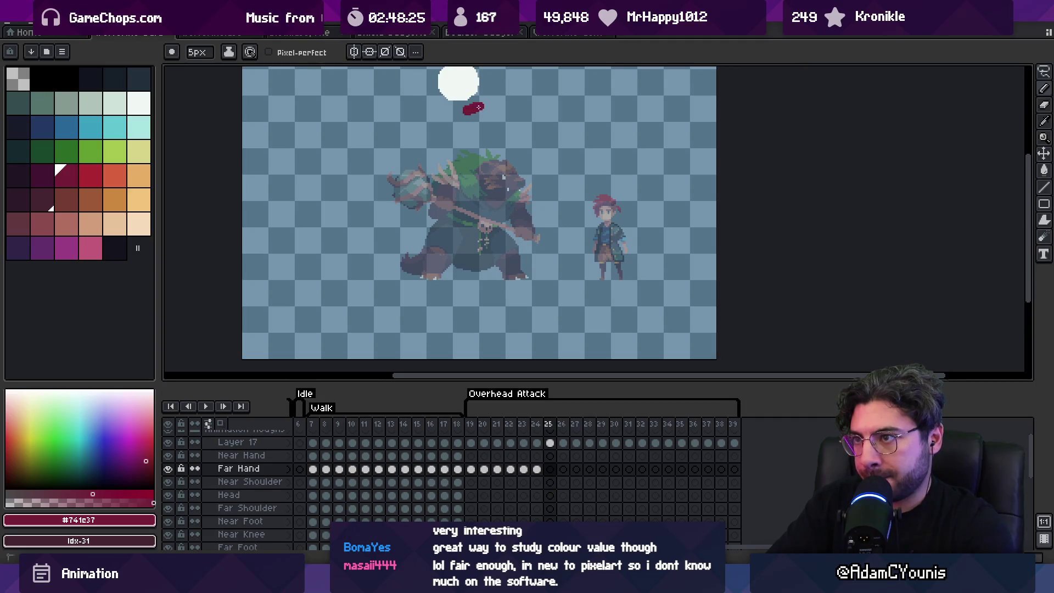
key(Right)
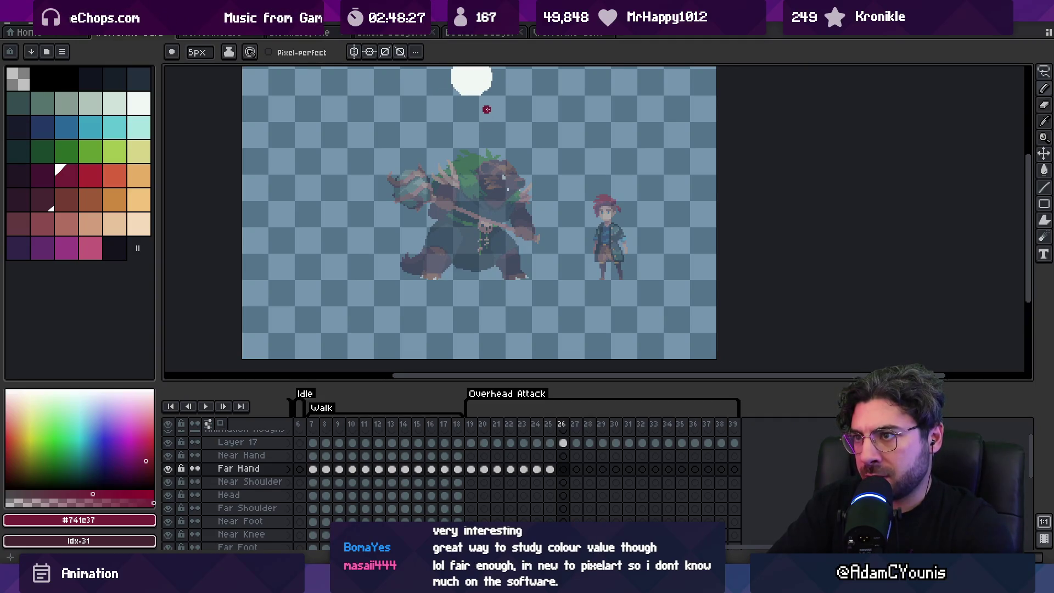
key(Right)
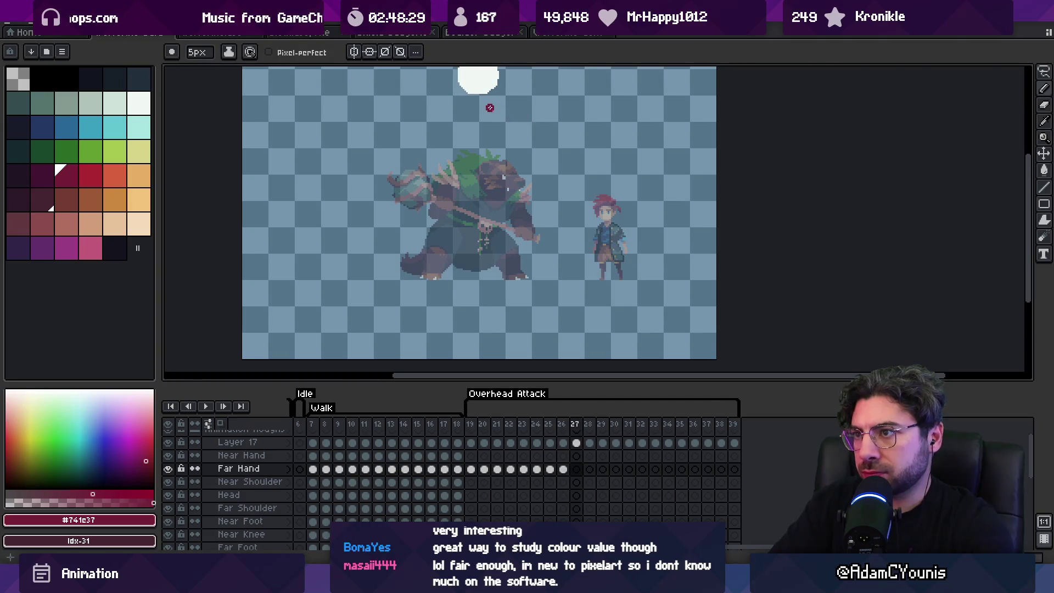
key(Right)
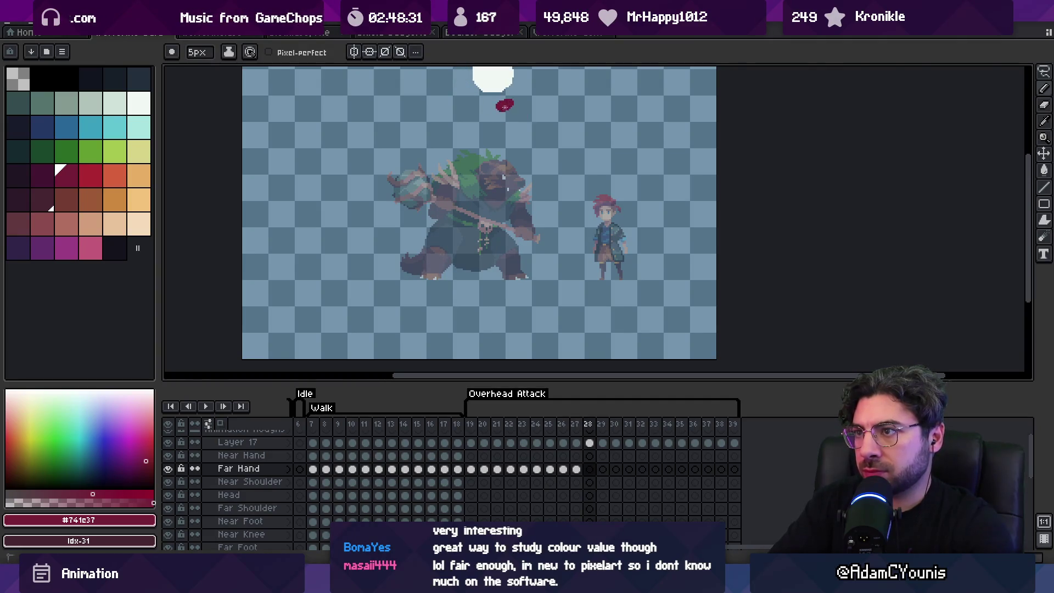
key(Right)
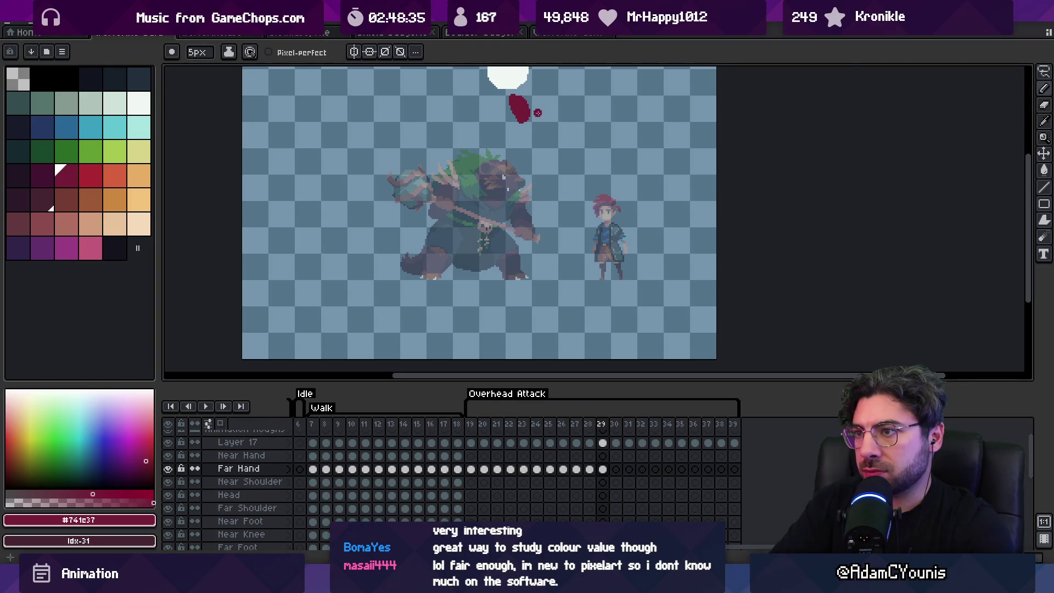
key(Left)
key(Left)
key(Left)
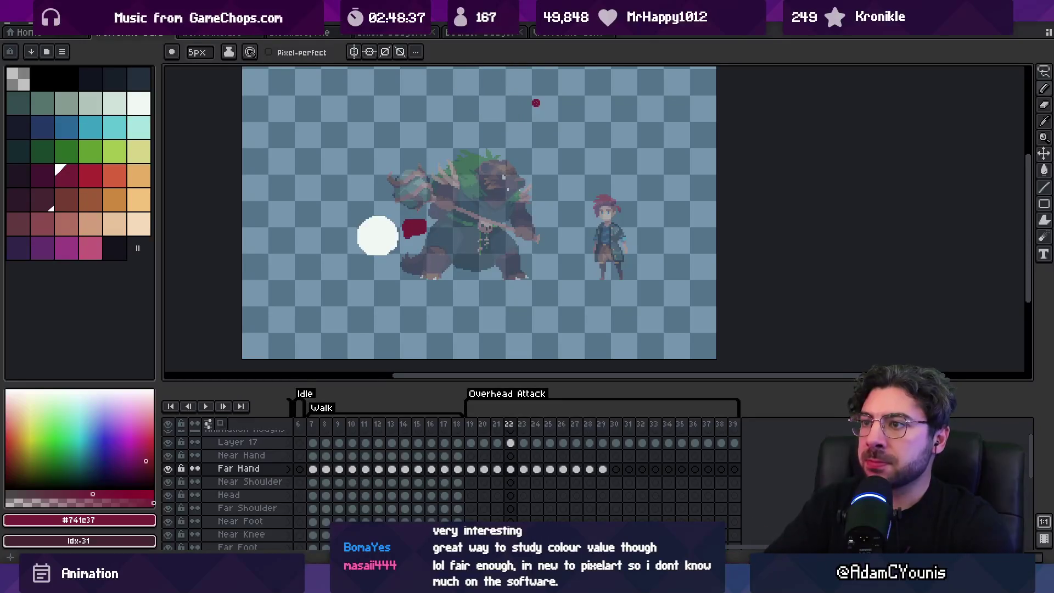
key(Right)
key(Right)
key(Right)
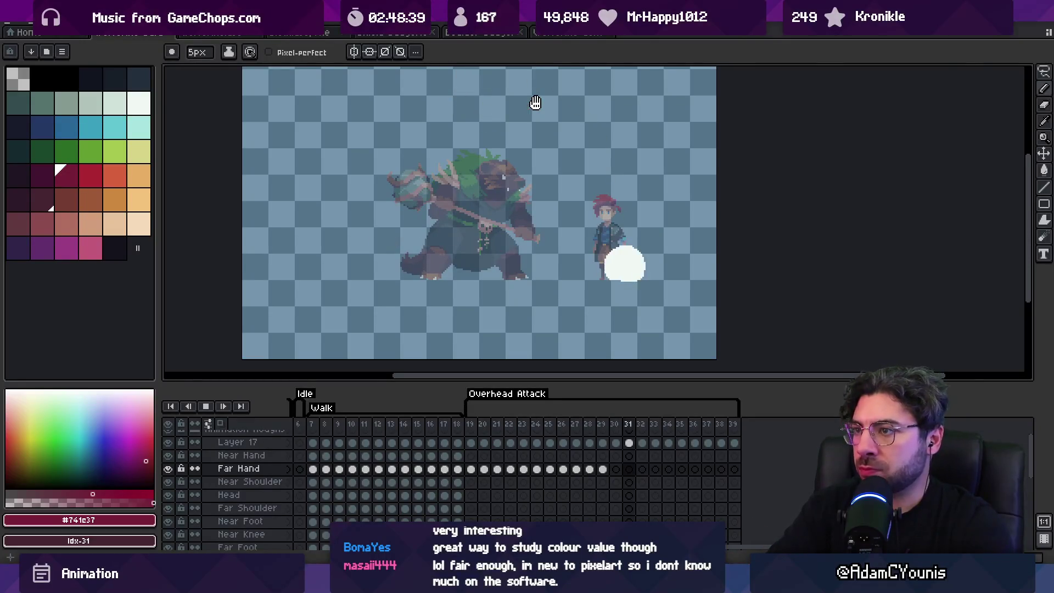
key(Left)
key(Left)
key(Left)
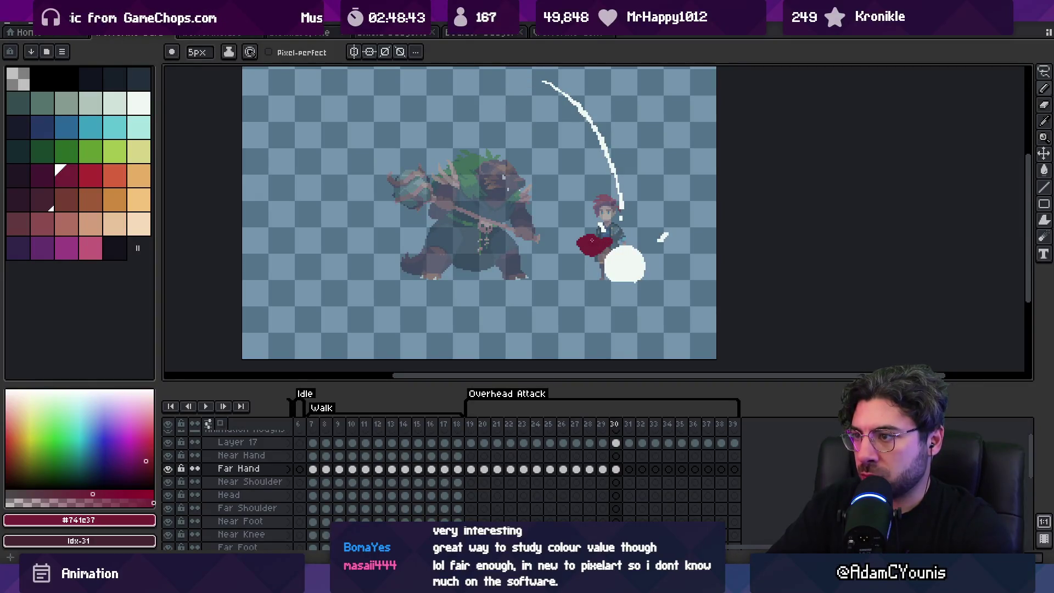
Shift the red hand blobs left on frames 30 and 31.
key(Right)
key(Right)
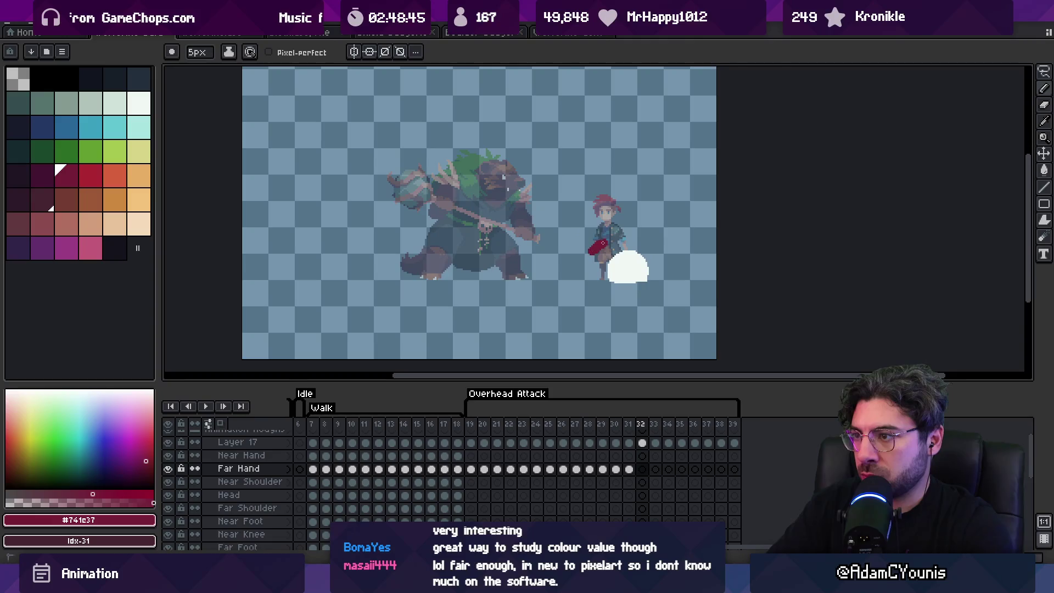
key(Left)
key(Left)
key(v)
drag(587, 247, 564, 240)
key(b)
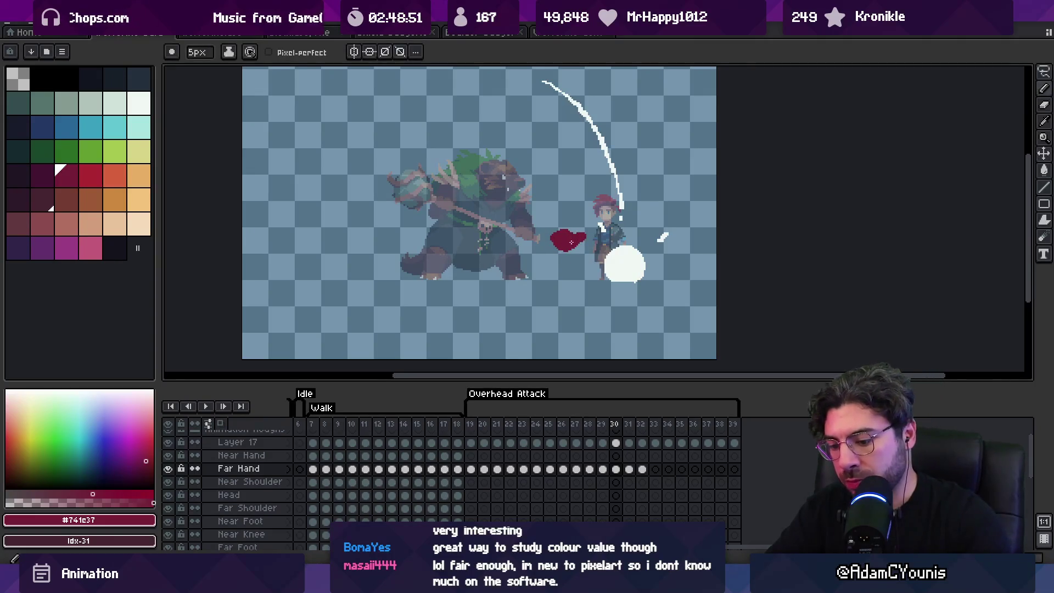
key(Right)
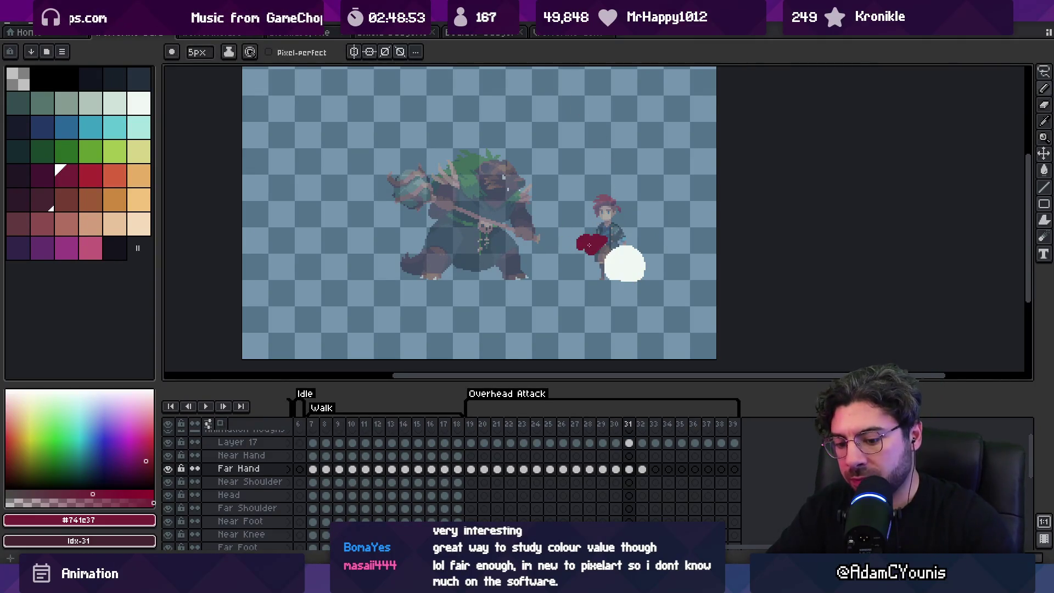
key(v)
drag(589, 245, 571, 251)
Paint the red hand blob on frames 32 through 35.
key(Right)
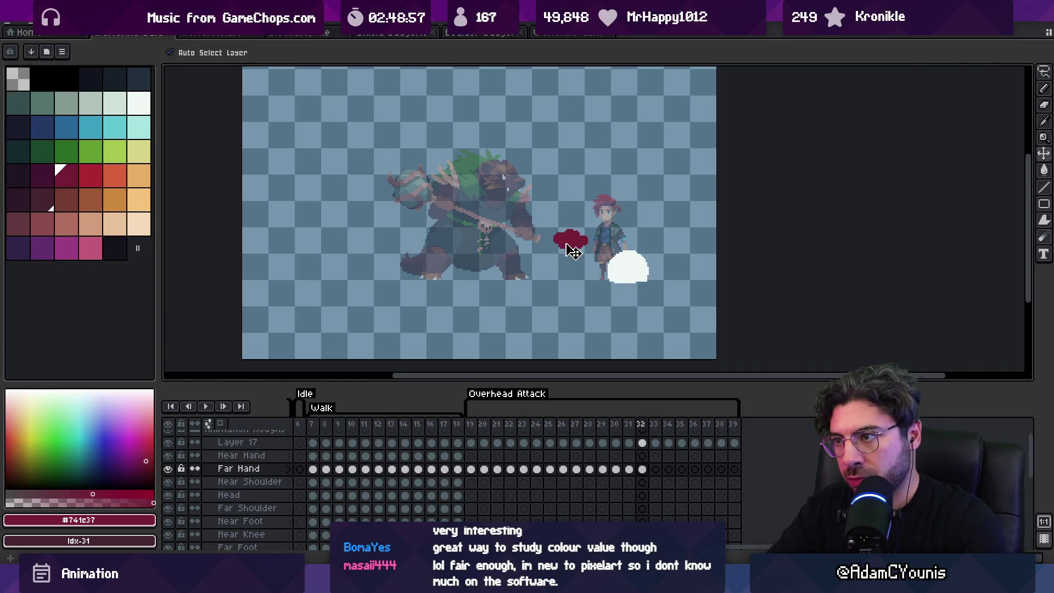
key(Right)
key(b)
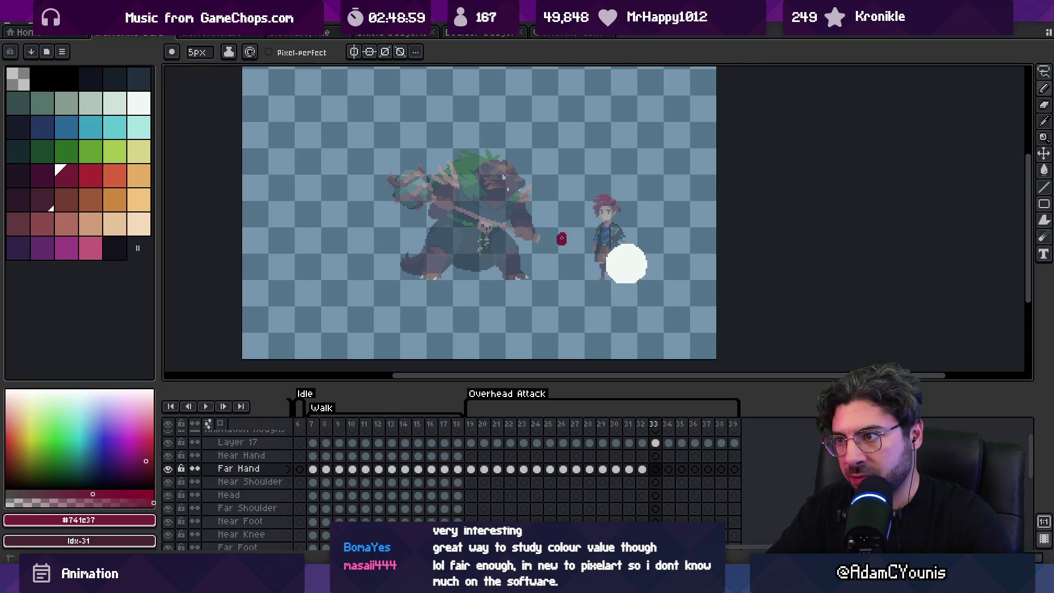
key(Right)
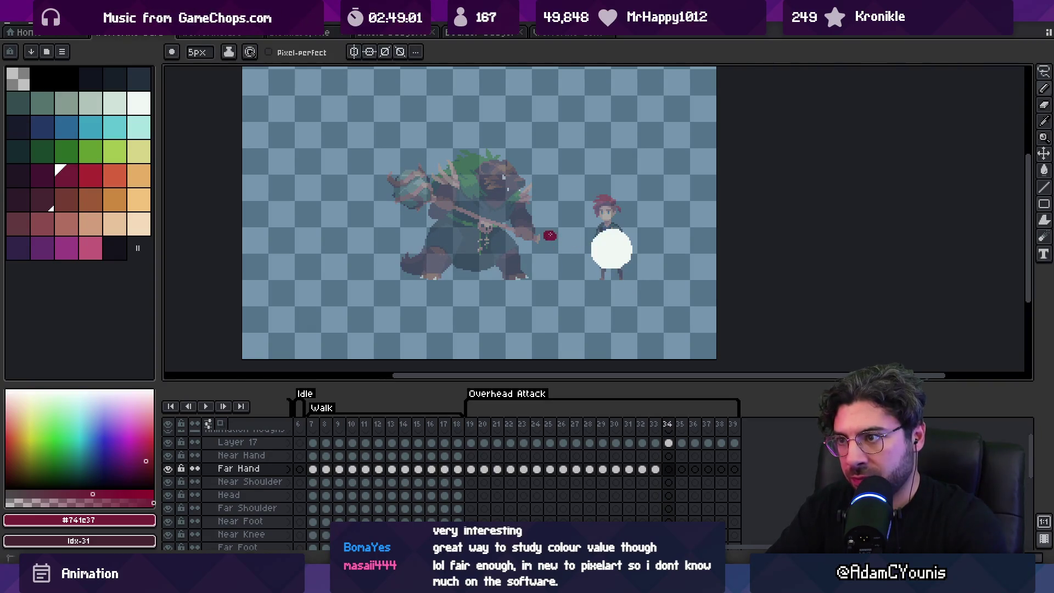
key(Right)
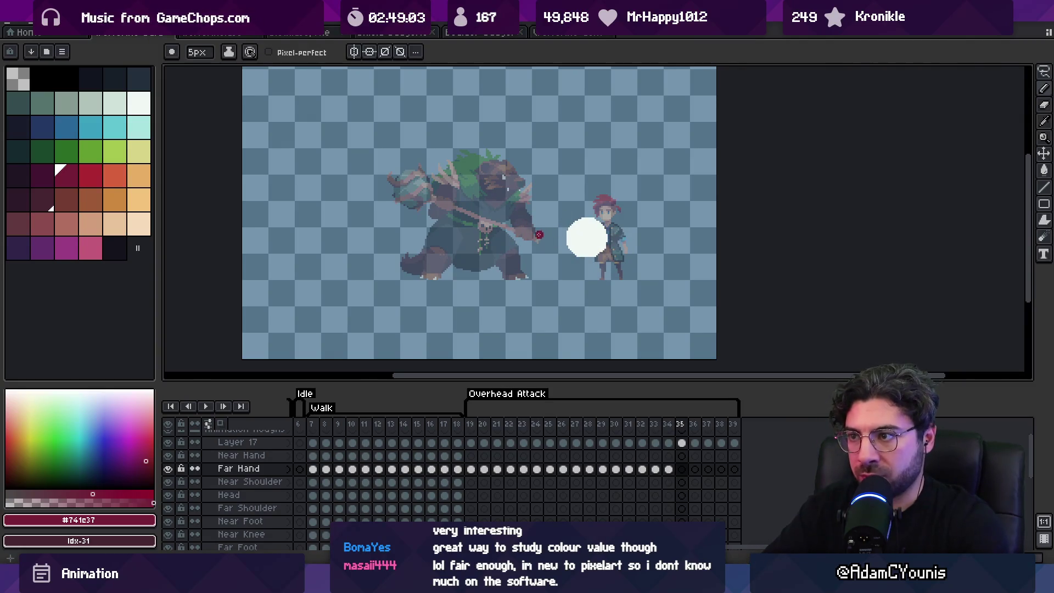
Delete the Far Hand drawing on frame 36, leaving it empty.
key(Right)
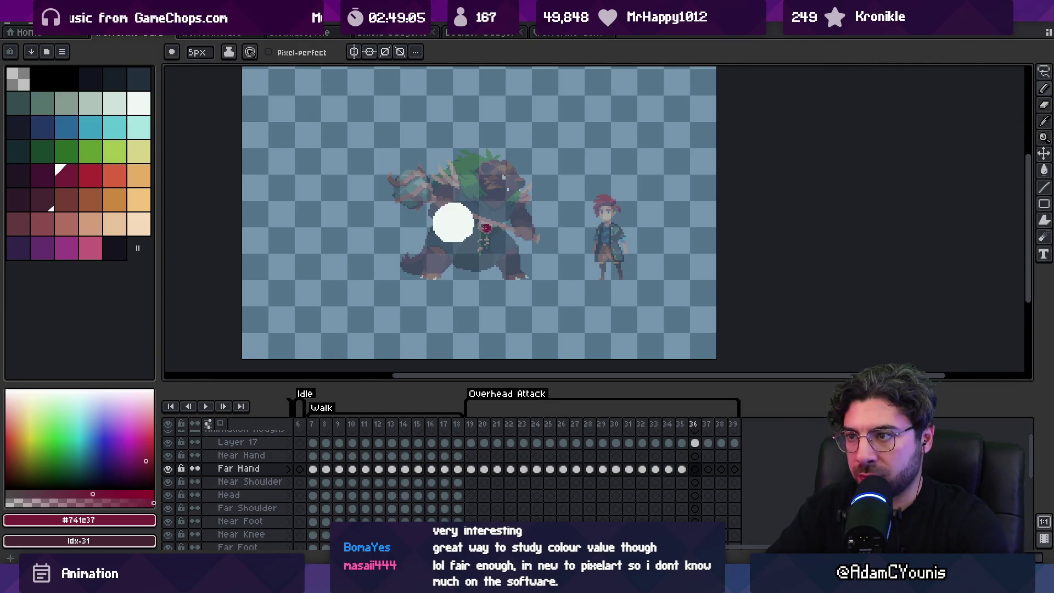
key(super+x)
key(Escape)
key(Delete)
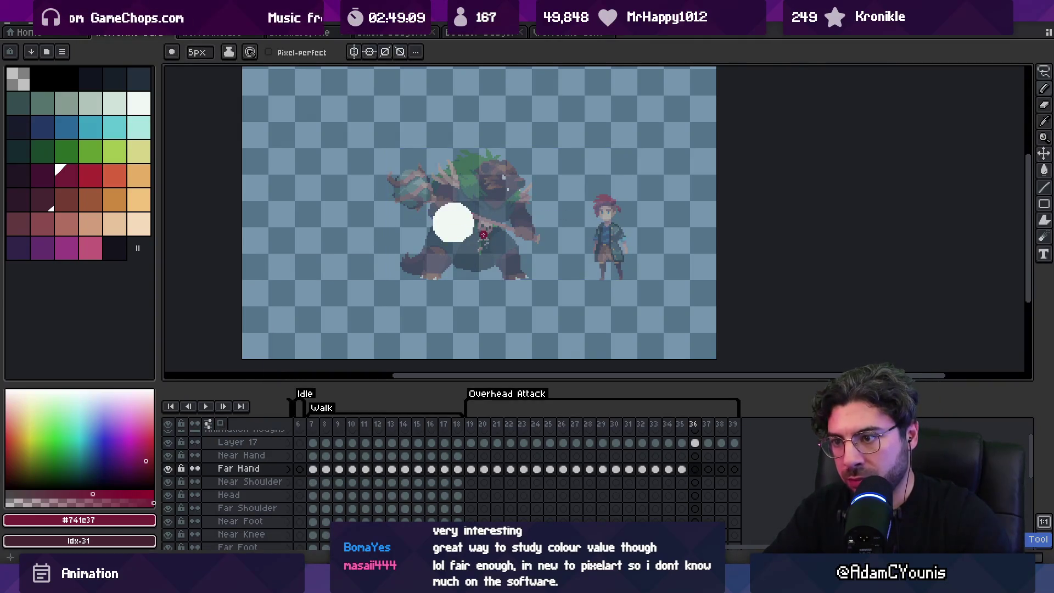
Paint the hand blob along the ball's path on frames 37–39.
key(Right)
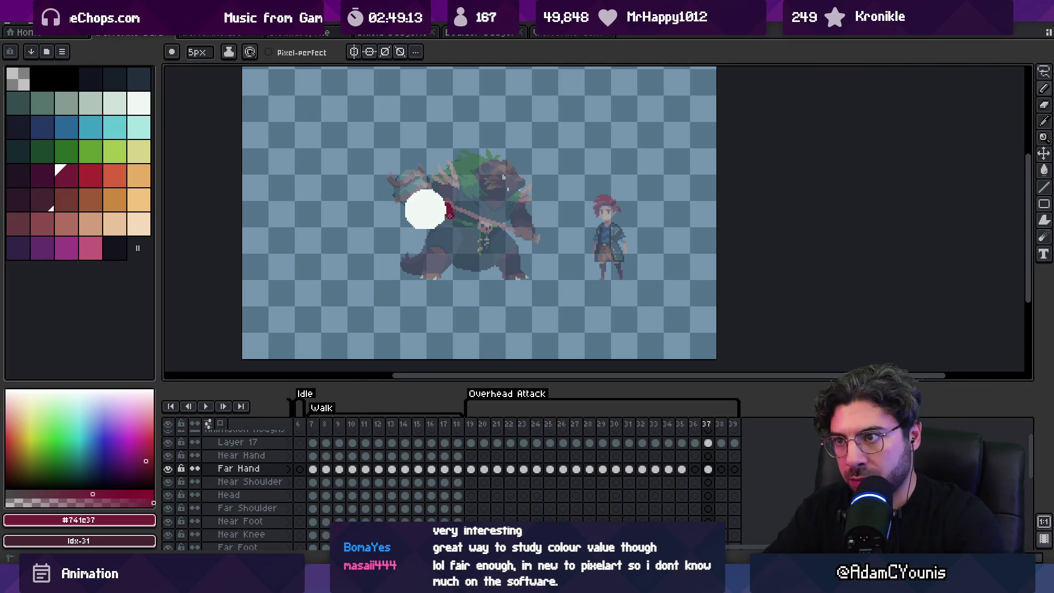
key(Right)
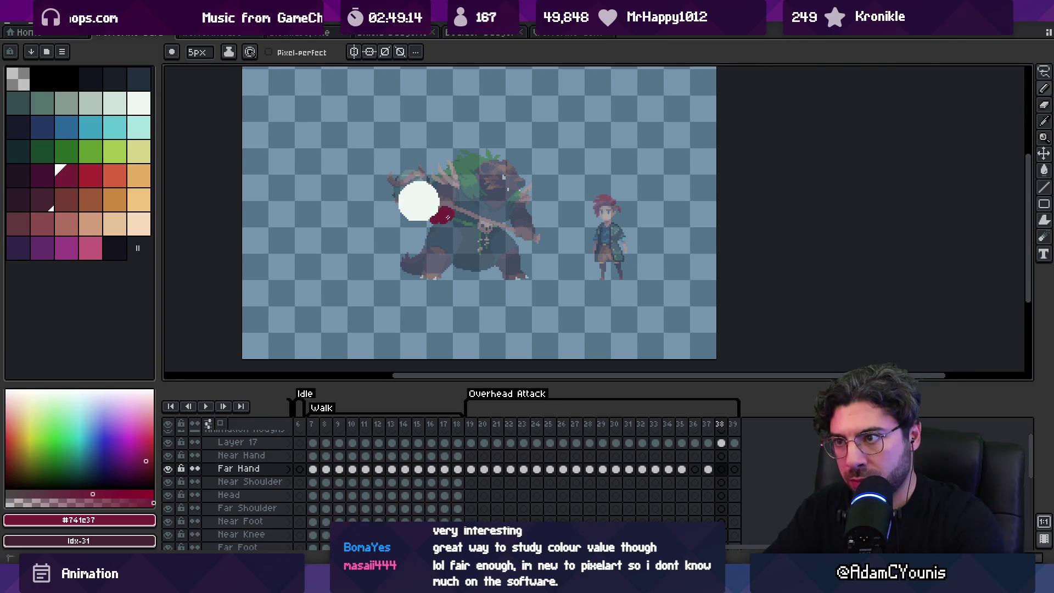
key(Right)
key(Right)
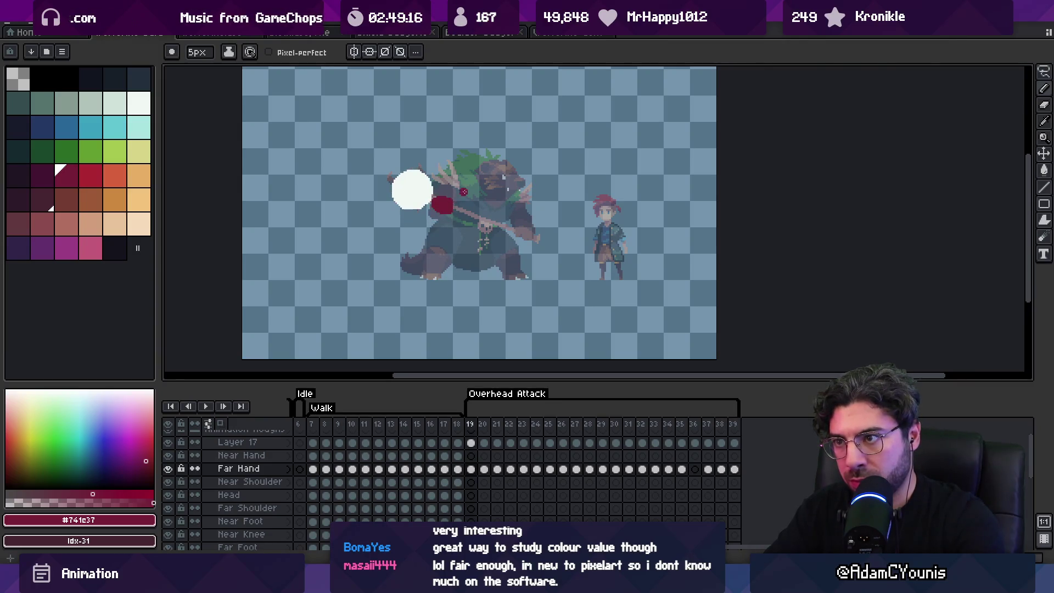
key(z)
scroll(494, 186, down, 1)
key(Return)
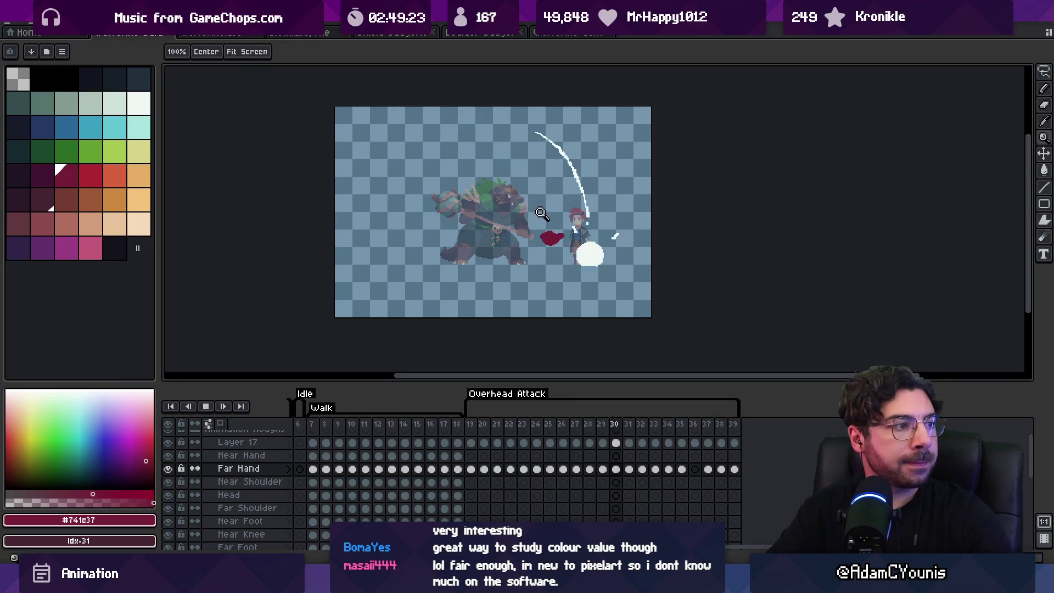
Move the red hand blob down on frame 33 and the white circle up on frame 34.
click(549, 184)
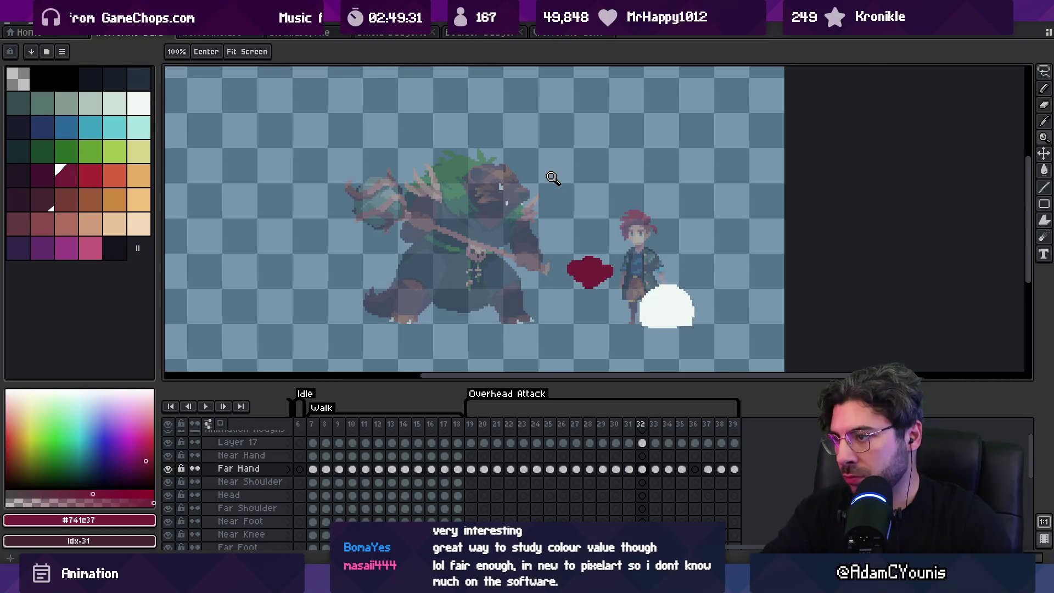
key(v)
mouse_move(606, 277)
mouse_down()
mouse_move(603, 299)
mouse_move(583, 298)
mouse_up()
key(period)
drag(649, 282, 649, 270)
key(period)
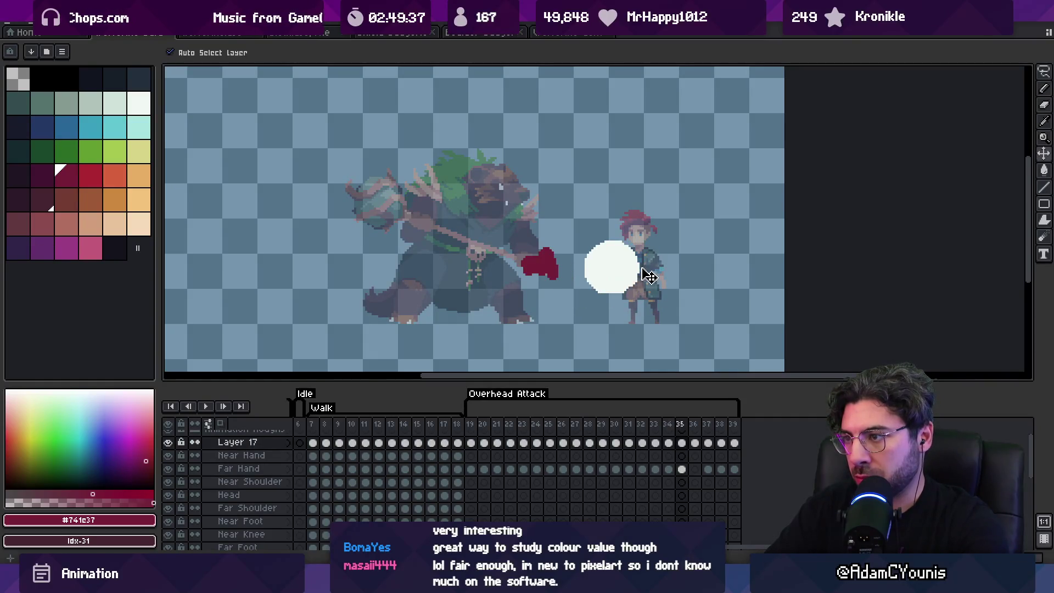
key(comma)
key(comma)
Lower the red hand blob on frame 32, then play the animation to check motion.
drag(553, 276, 558, 287)
key(comma)
key(period)
key(period)
key(period)
key(Return)
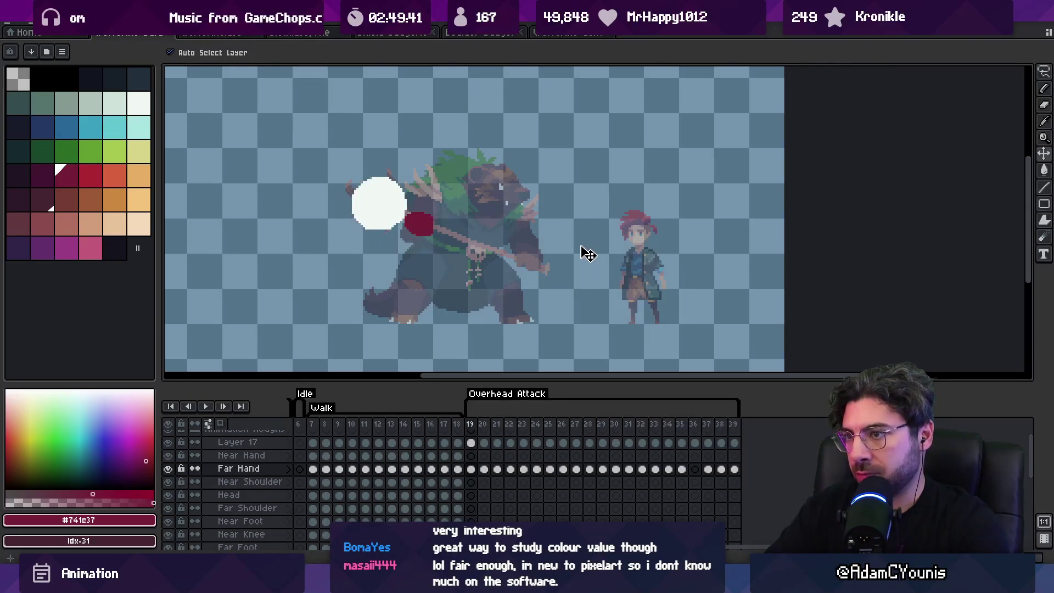
key(z)
scroll(521, 232, down, 3)
scroll(550, 227, down, 1)
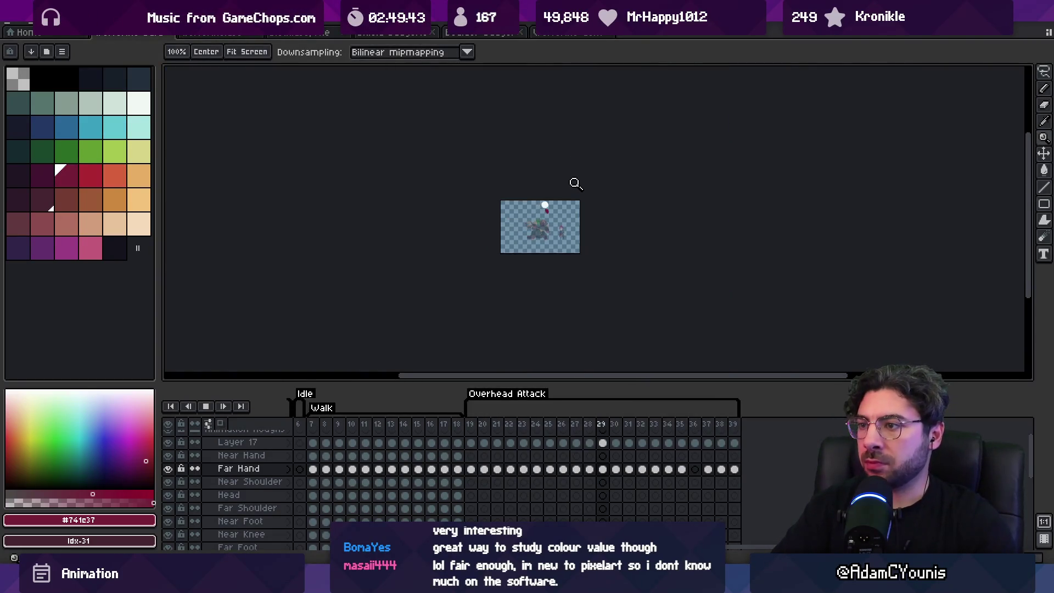
Stop playback, reposition the red hand blob, then shift the circle right and realign the blob next frame.
scroll(593, 188, up, 4)
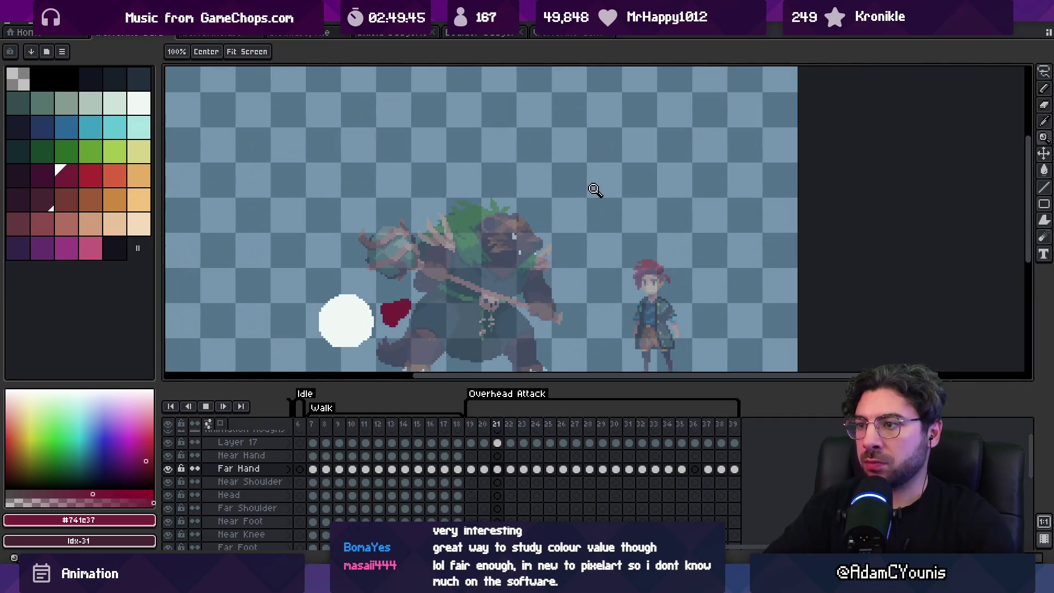
key(Return)
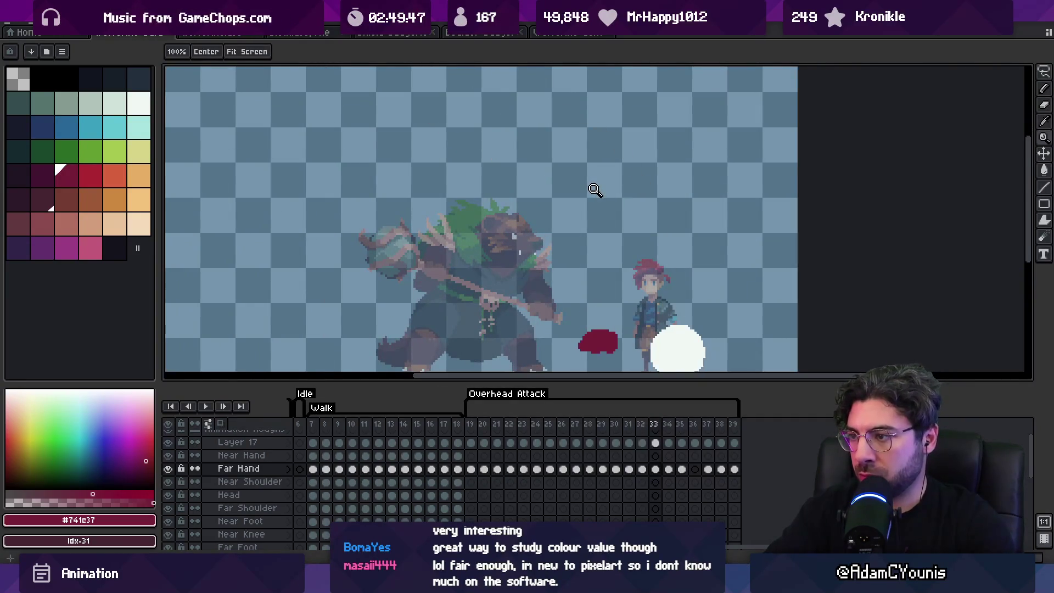
key(v)
drag(602, 345, 607, 335)
key(Down)
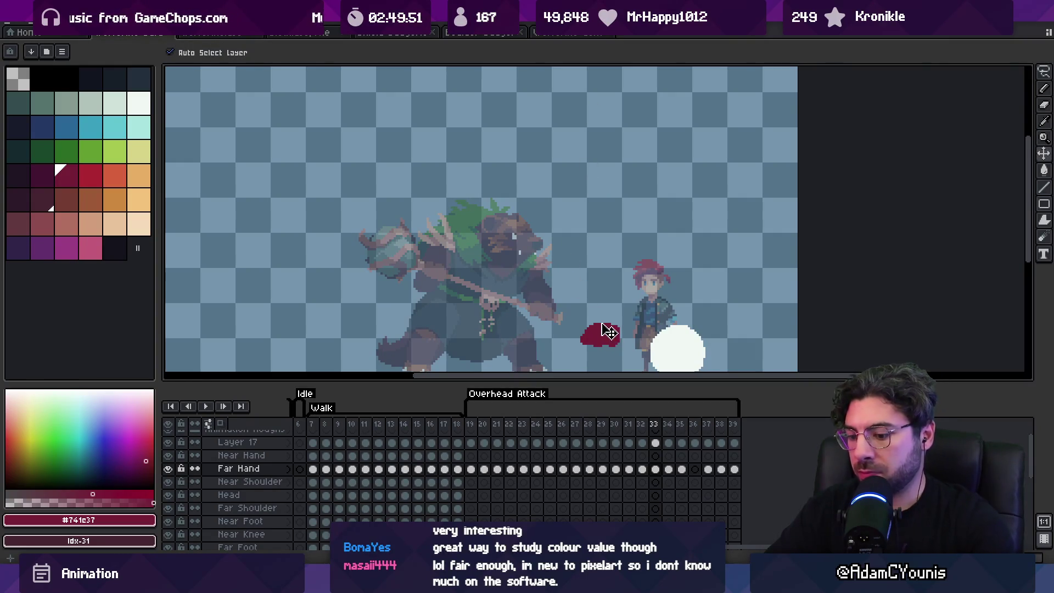
key(Right)
drag(661, 324, 679, 324)
mouse_move(608, 346)
mouse_down()
mouse_move(636, 311)
mouse_move(588, 341)
mouse_up()
Reposition the white circle on the following frame and flip between frames to compare.
key(Right)
drag(634, 296, 646, 313)
drag(584, 339, 576, 334)
key(Right)
key(Left)
key(Left)
key(Left)
key(Left)
key(Right)
key(Left)
key(Left)
key(Right)
key(Right)
key(Right)
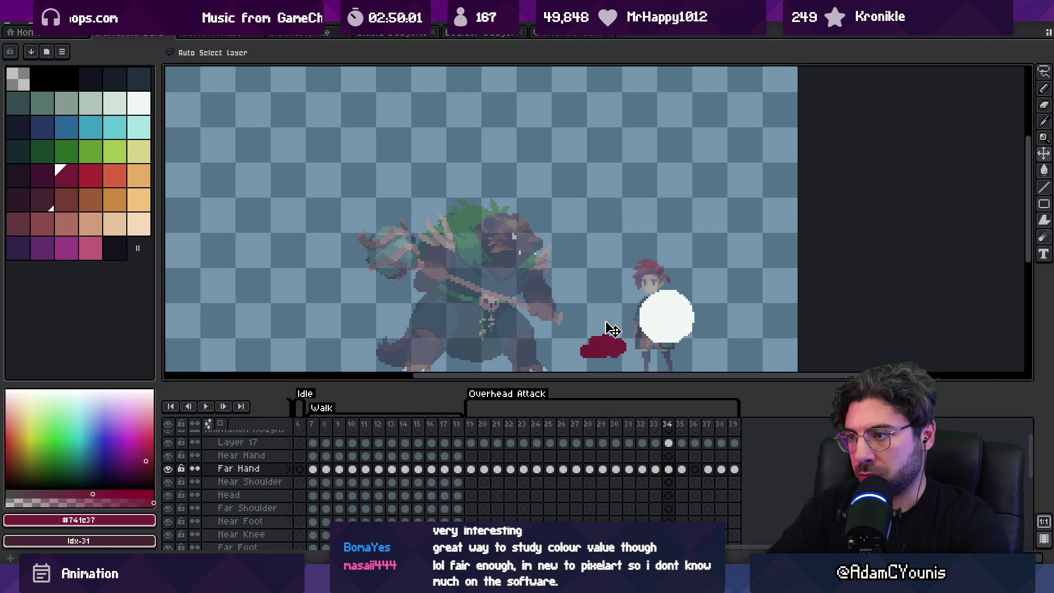
On frame 35 shift the red blob left and the circle right, then preview the attack.
key(Right)
mouse_move(606, 347)
mouse_down()
mouse_move(587, 343)
mouse_move(603, 348)
mouse_up()
drag(653, 314, 663, 313)
key(Right)
key(Return)
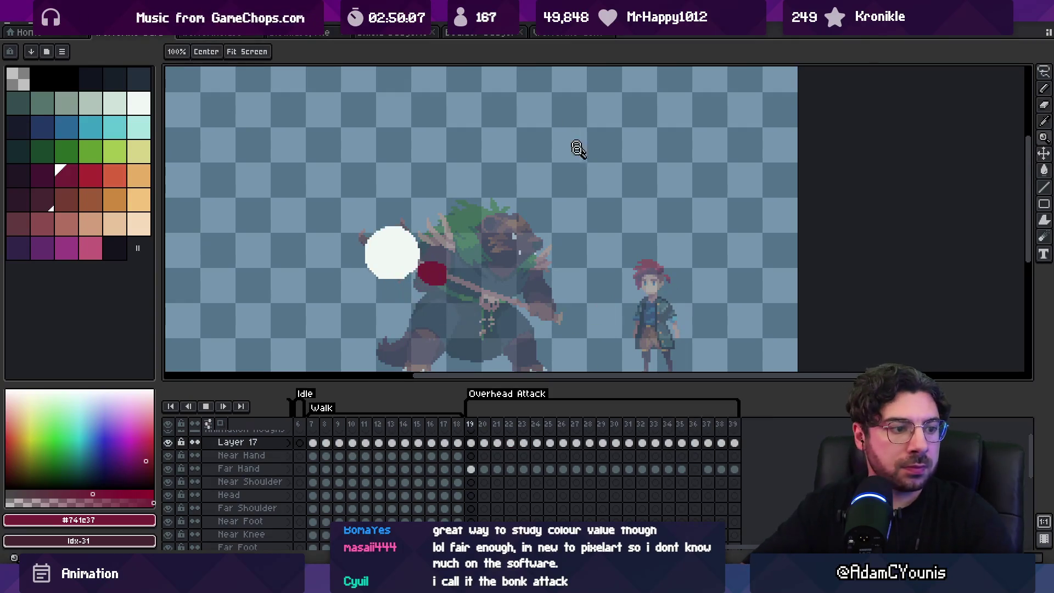
key(z)
scroll(585, 169, down, 1)
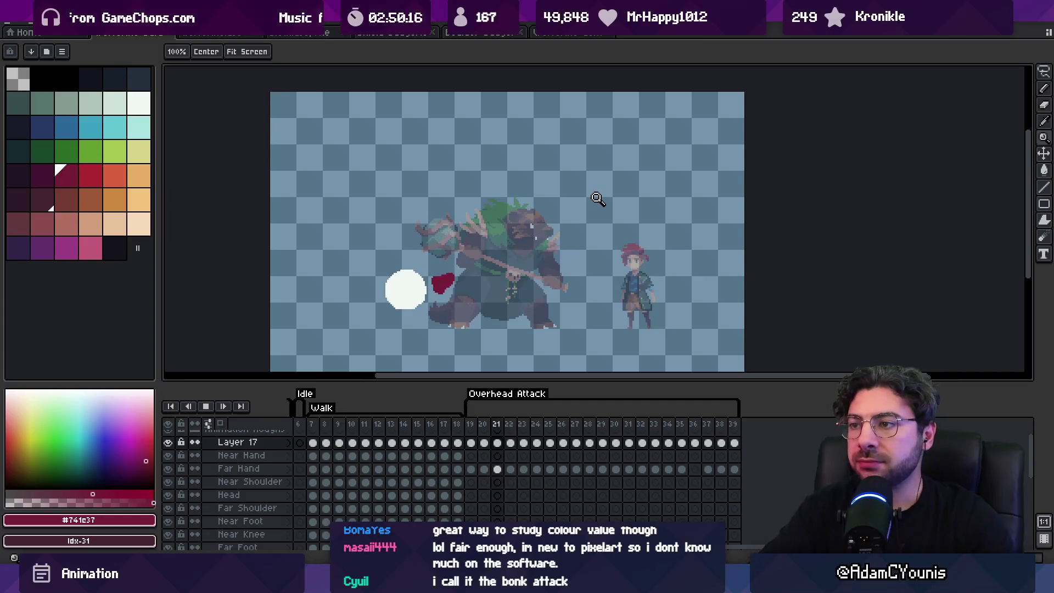
key(Return)
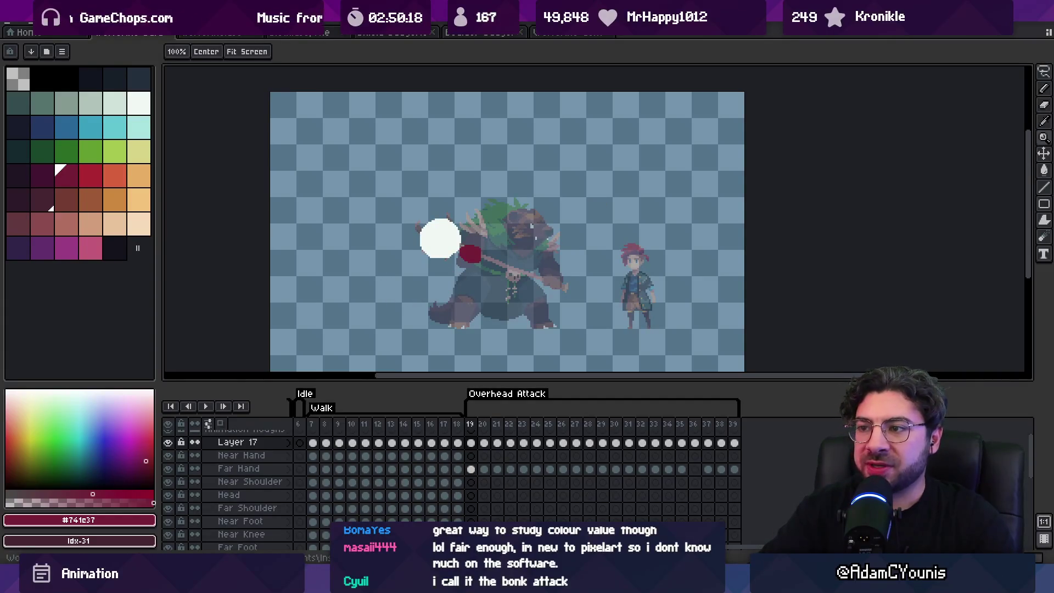
drag(470, 425, 512, 429)
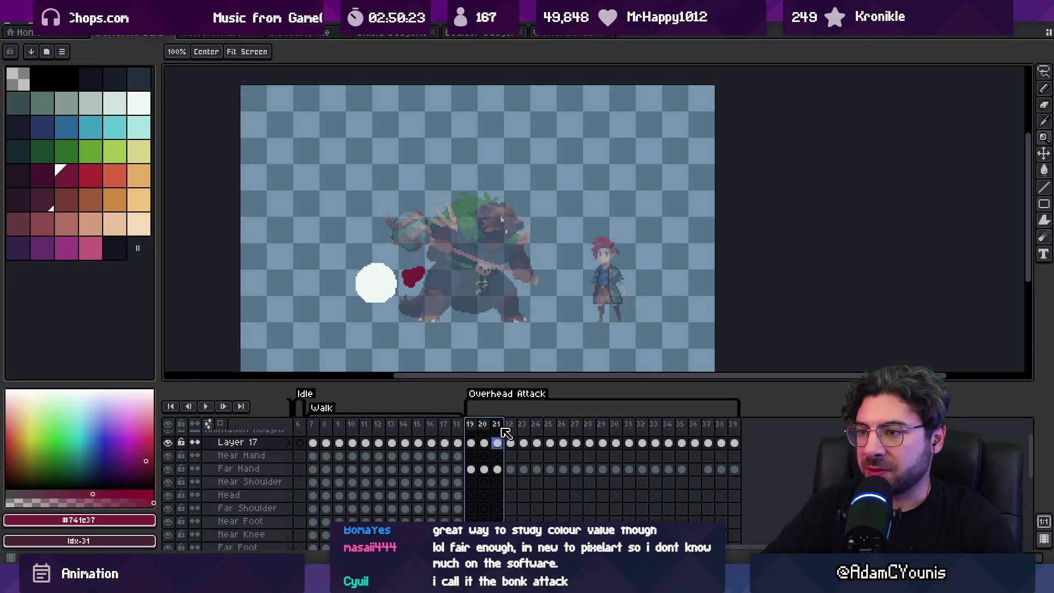
Create a new layer named 'Pose' below the Tail layer on frame 21.
key(Escape)
scroll(487, 483, down, 3)
key(shift+n)
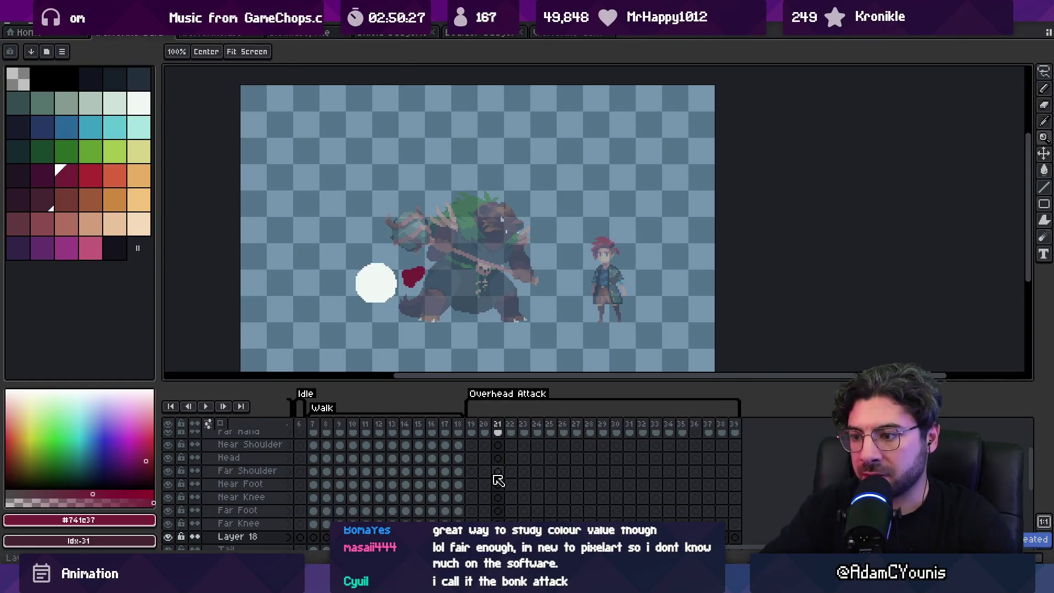
scroll(269, 494, down, 5)
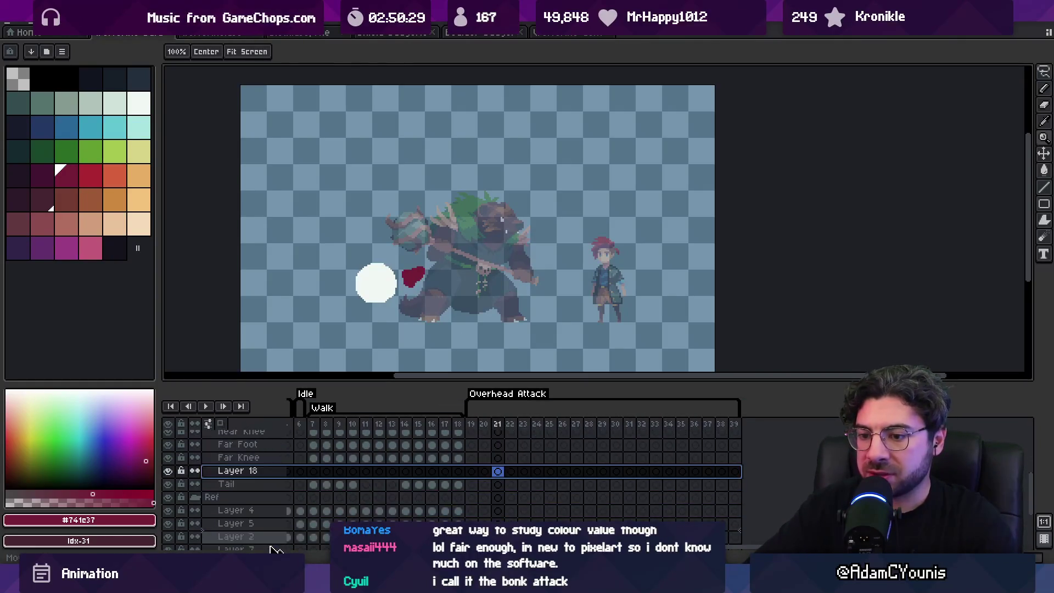
drag(269, 470, 268, 468)
key(shift+p)
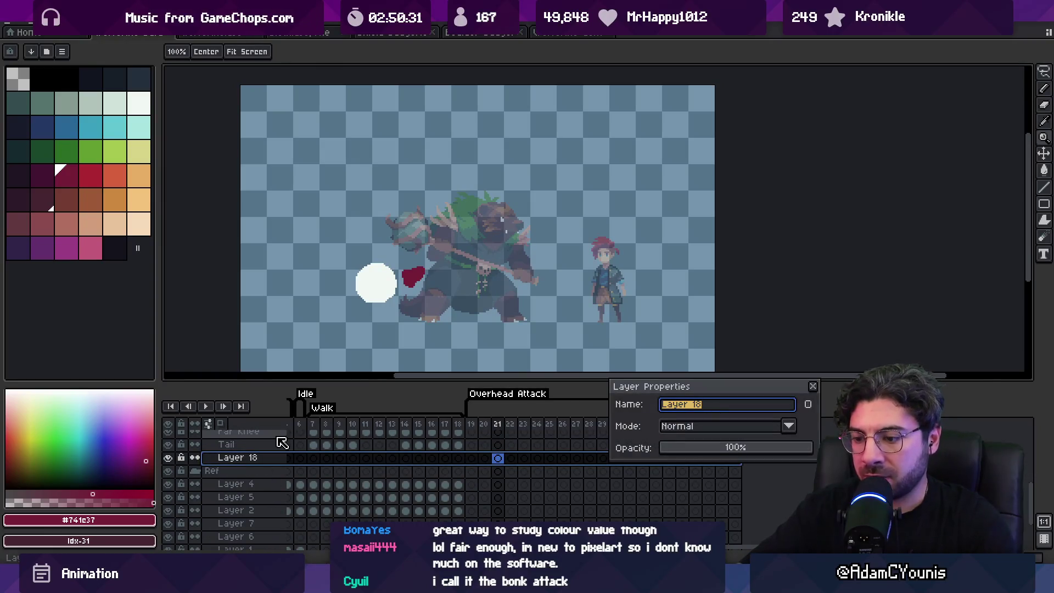
text(P)
key(Return)
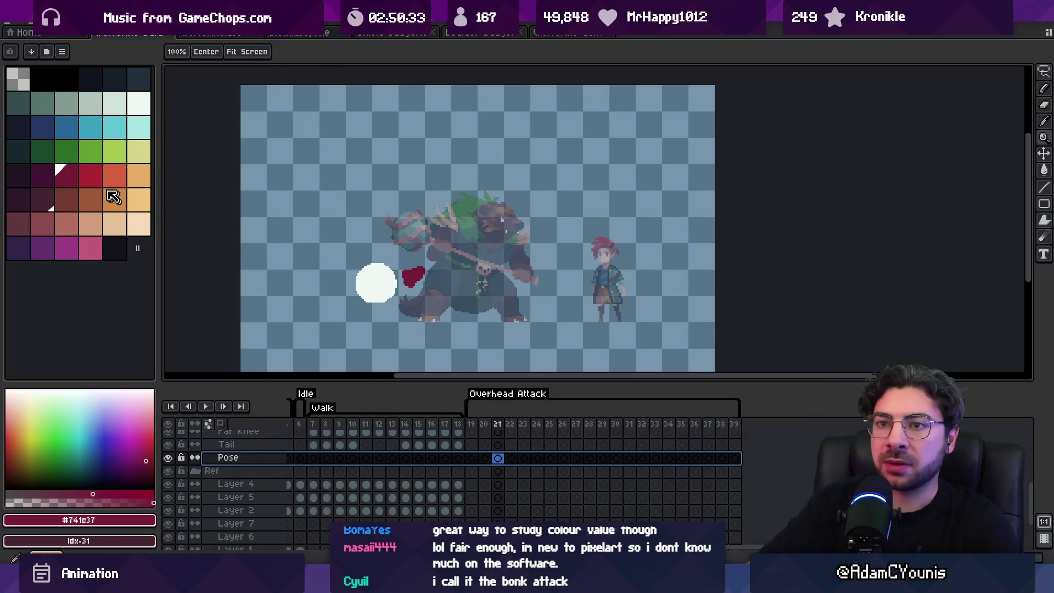
click(90, 176)
Paint red strokes over the monster's body and left side, erasing red from the right arm.
key(b)
mouse_move(413, 274)
mouse_down()
mouse_move(452, 254)
mouse_move(466, 213)
mouse_move(494, 229)
mouse_move(519, 275)
mouse_up()
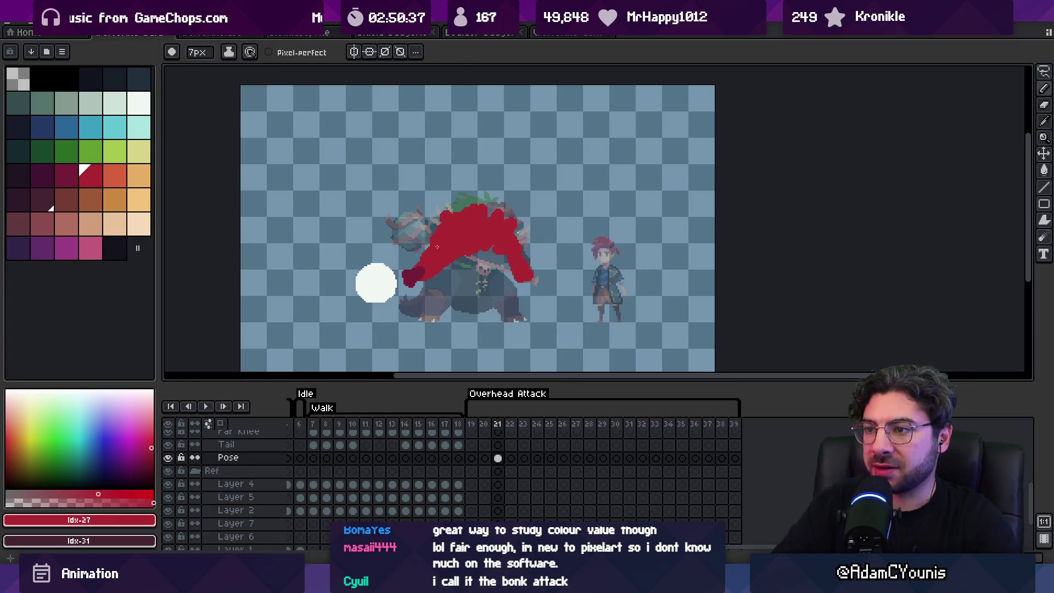
alt+click(439, 265)
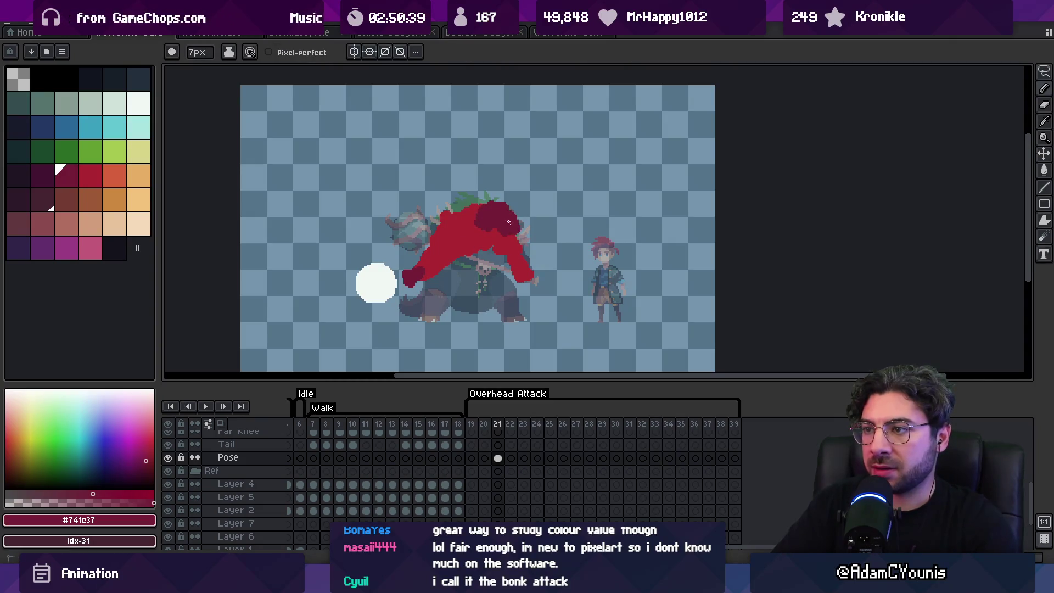
key(v)
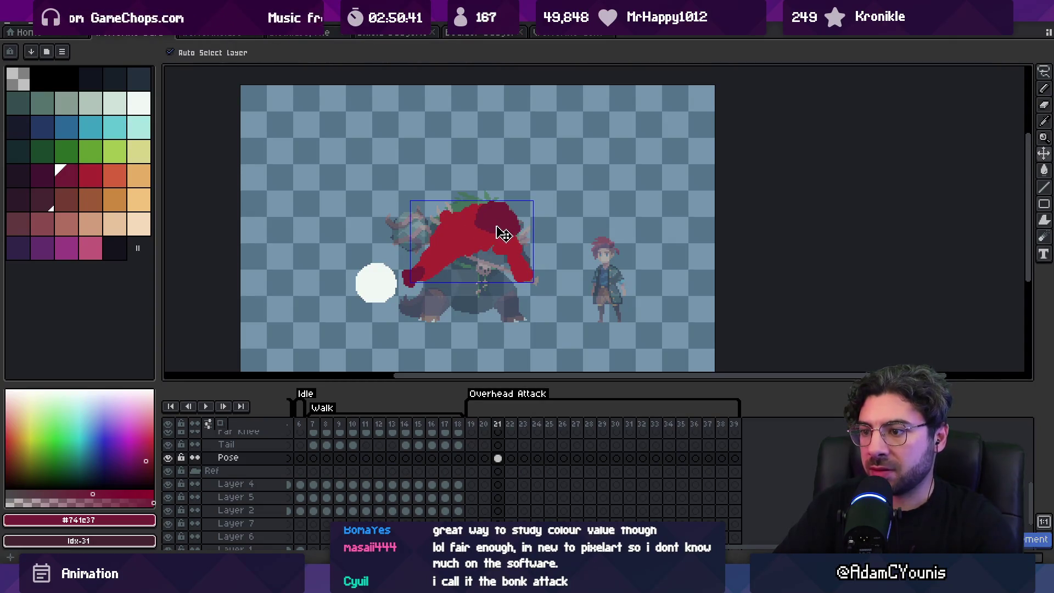
key(ctrl+z)
alt+click(471, 244)
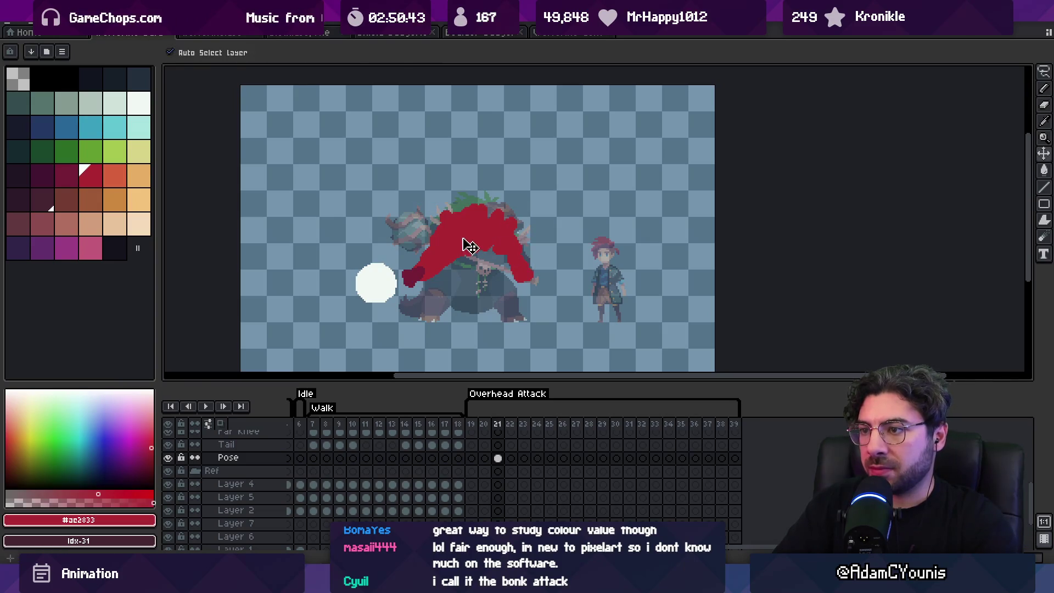
key(b)
drag(461, 266, 431, 276)
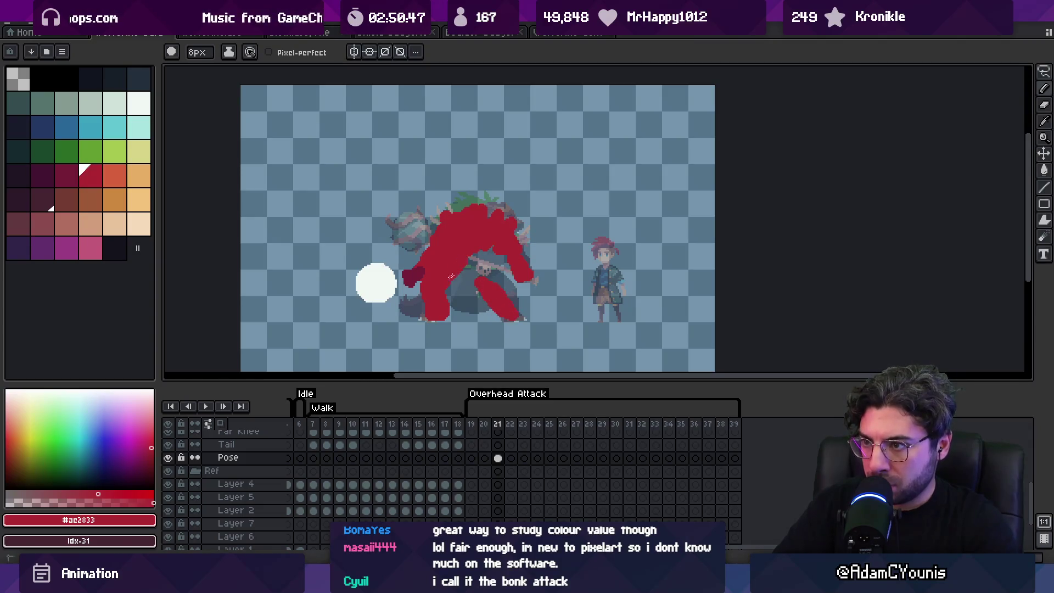
key(e)
mouse_move(512, 243)
mouse_down()
mouse_move(521, 283)
mouse_move(484, 265)
mouse_up()
key(b)
key([)
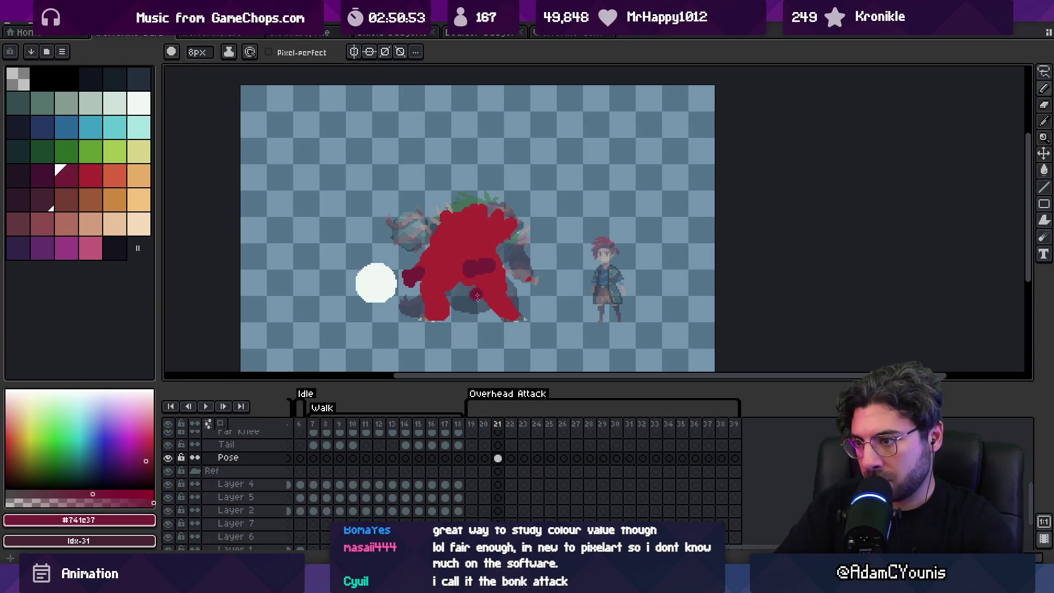
Sample red and dark maroon from the silhouette to shape the limbs.
drag(471, 423, 497, 423)
key(alt)
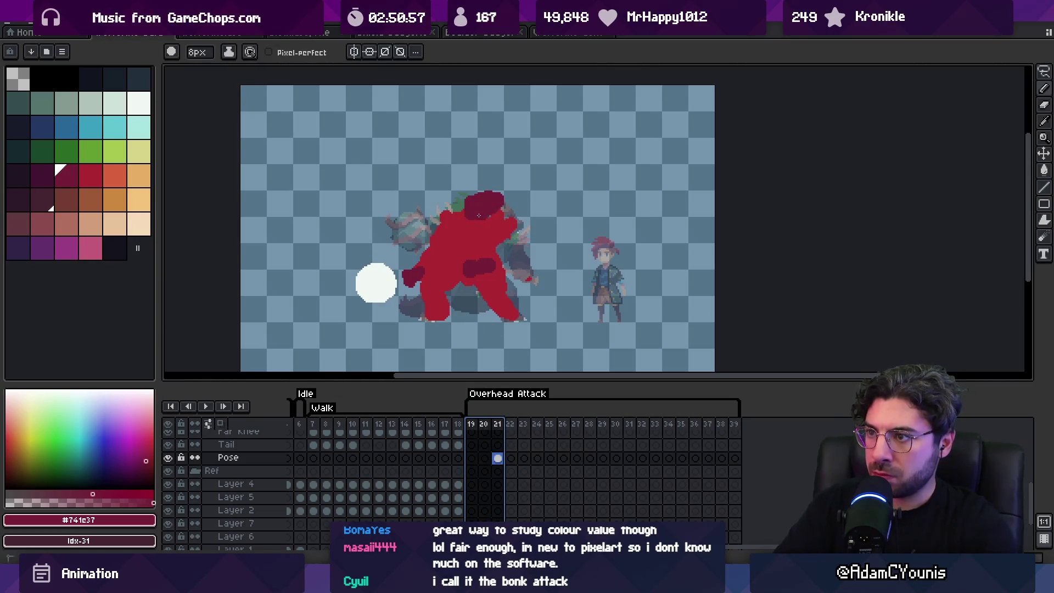
key(e)
key(b)
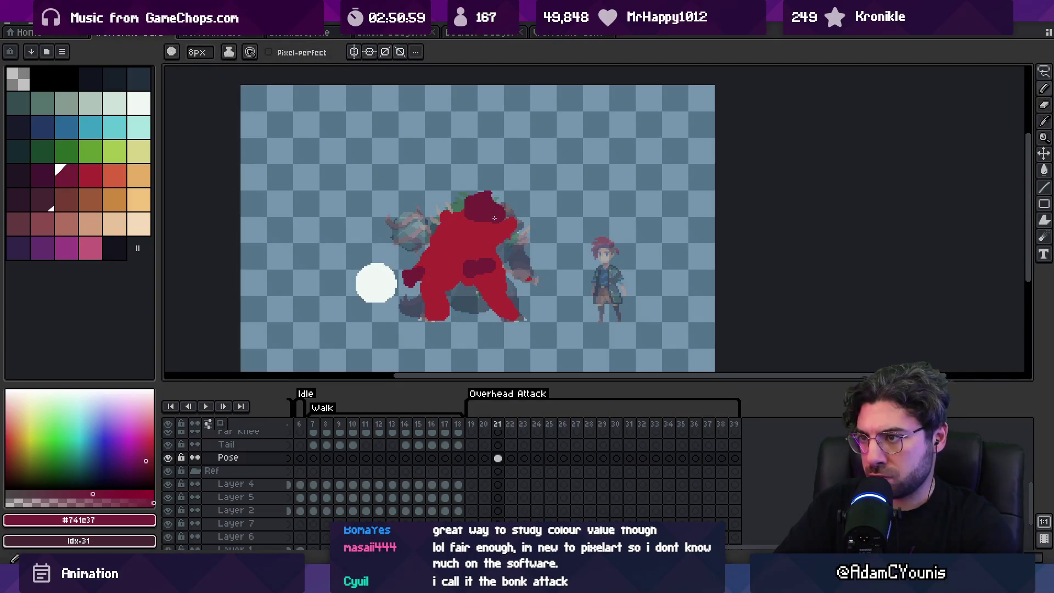
alt+click(508, 245)
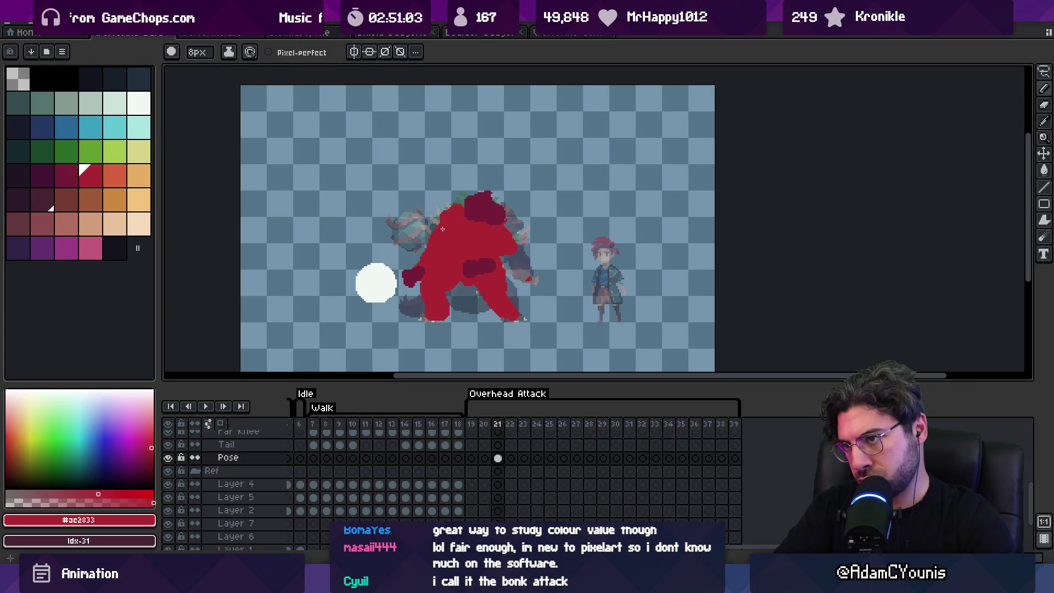
alt+click(476, 263)
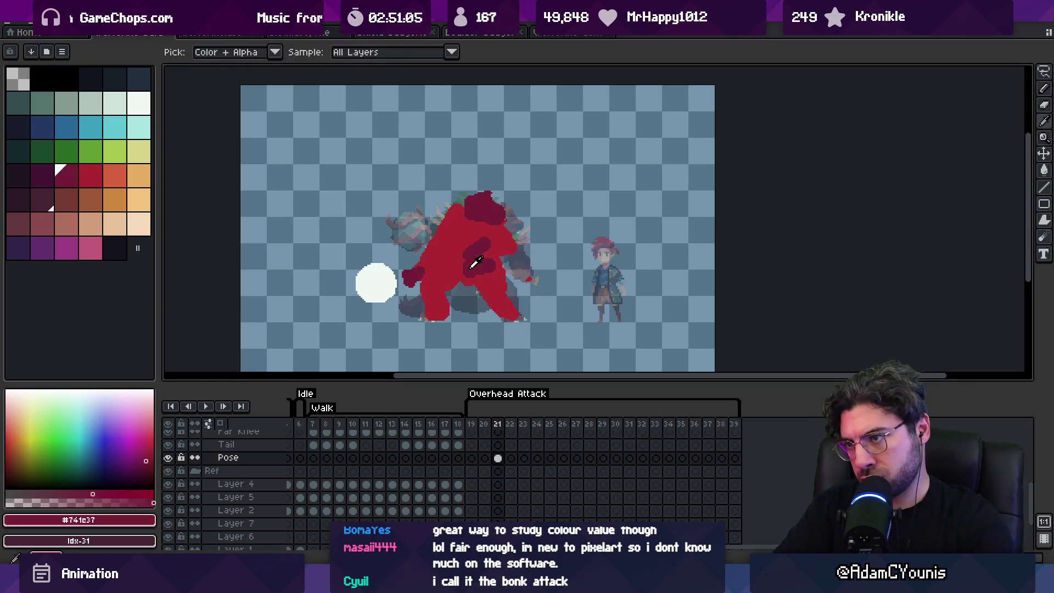
alt+click(463, 278)
alt+click(473, 249)
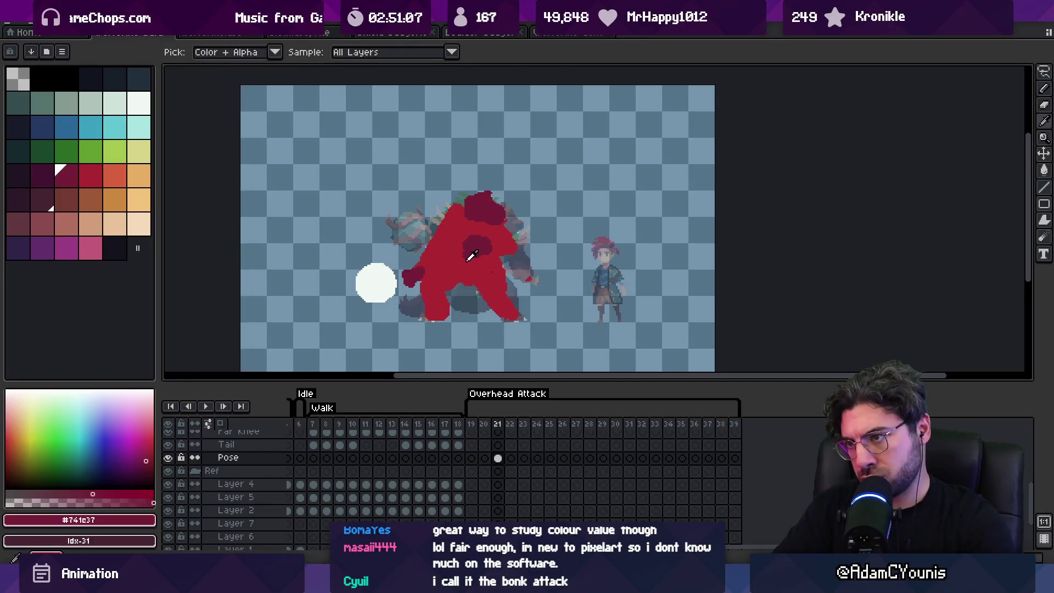
alt+click(482, 264)
alt+click(477, 246)
alt+click(507, 240)
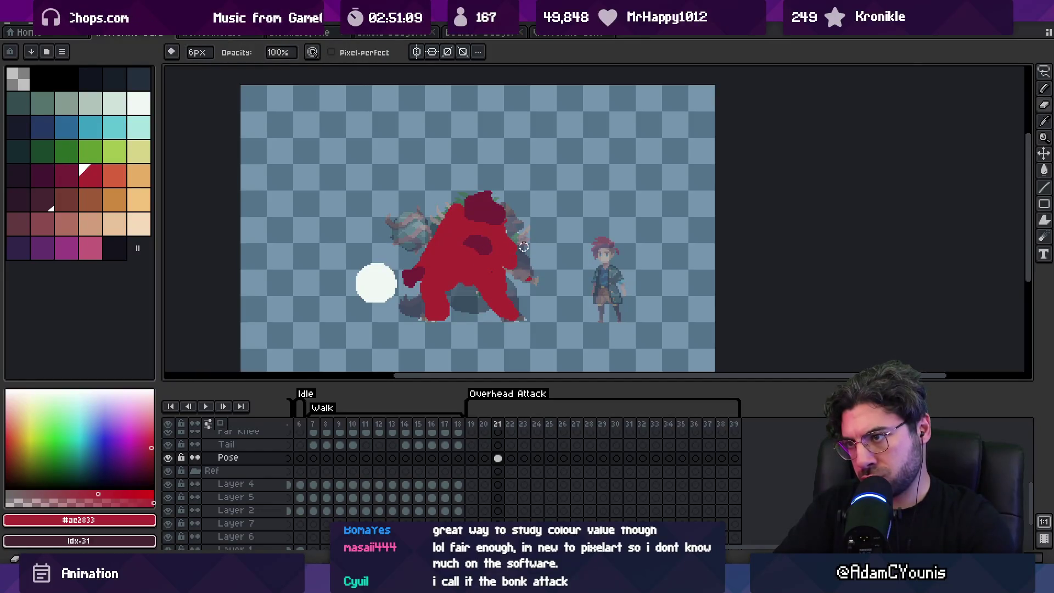
Compare with the previous frame and touch up the silhouette with brush and eraser.
key(Left)
key(Right)
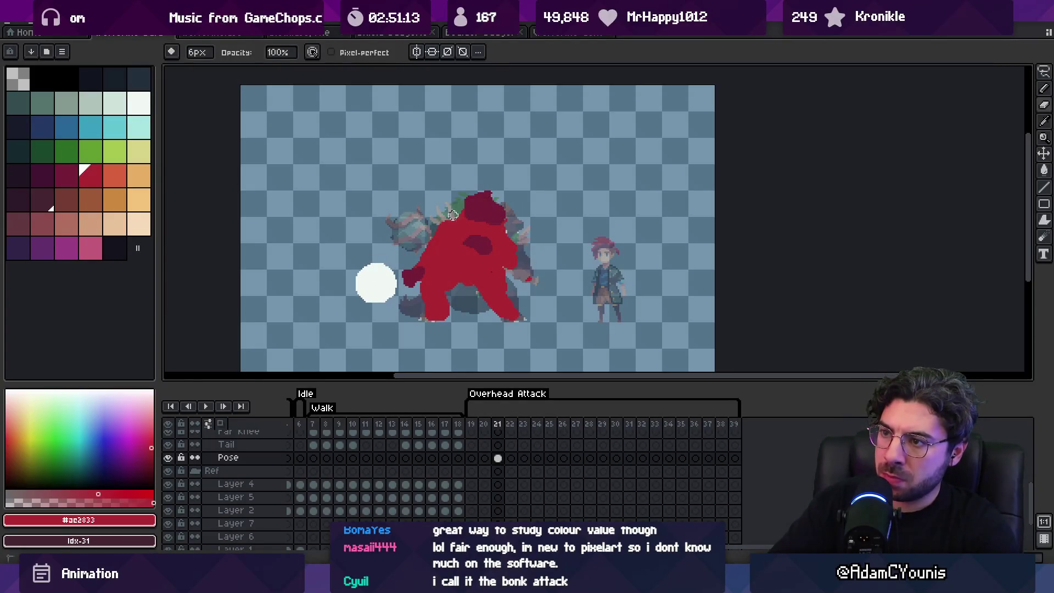
key(e)
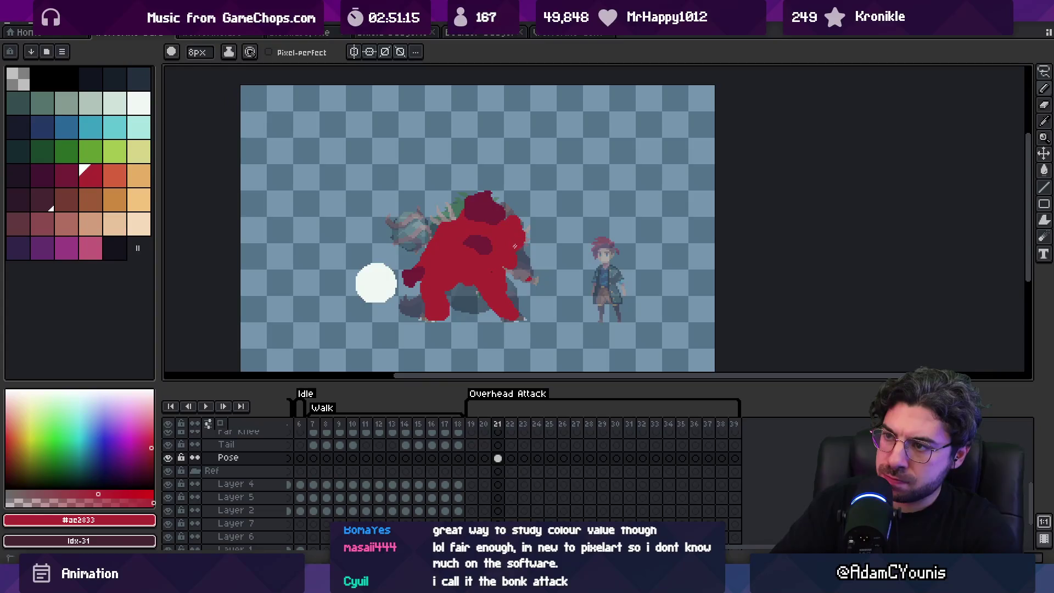
key(b)
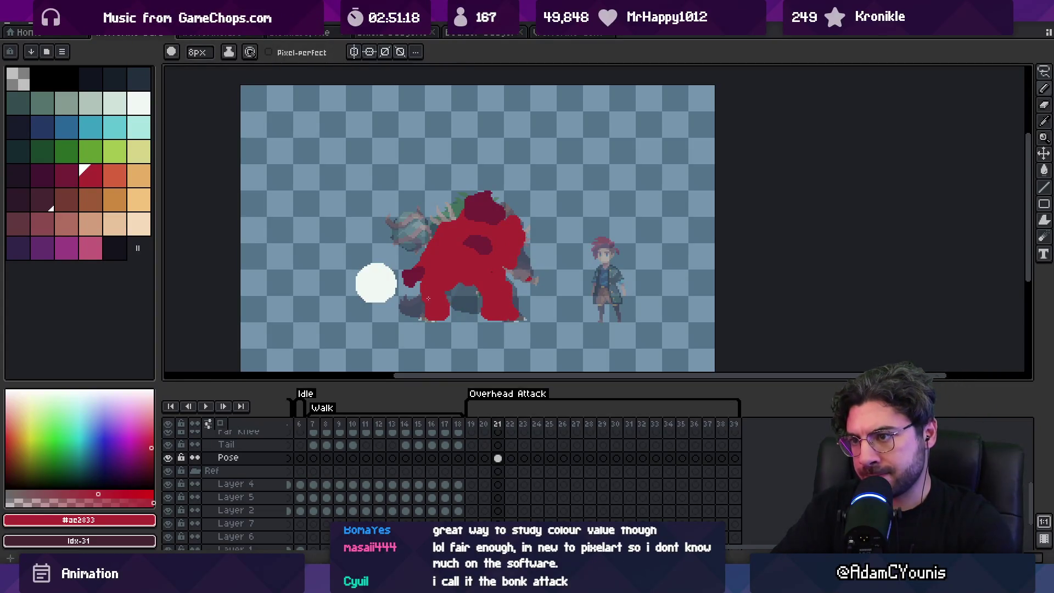
key(alt)
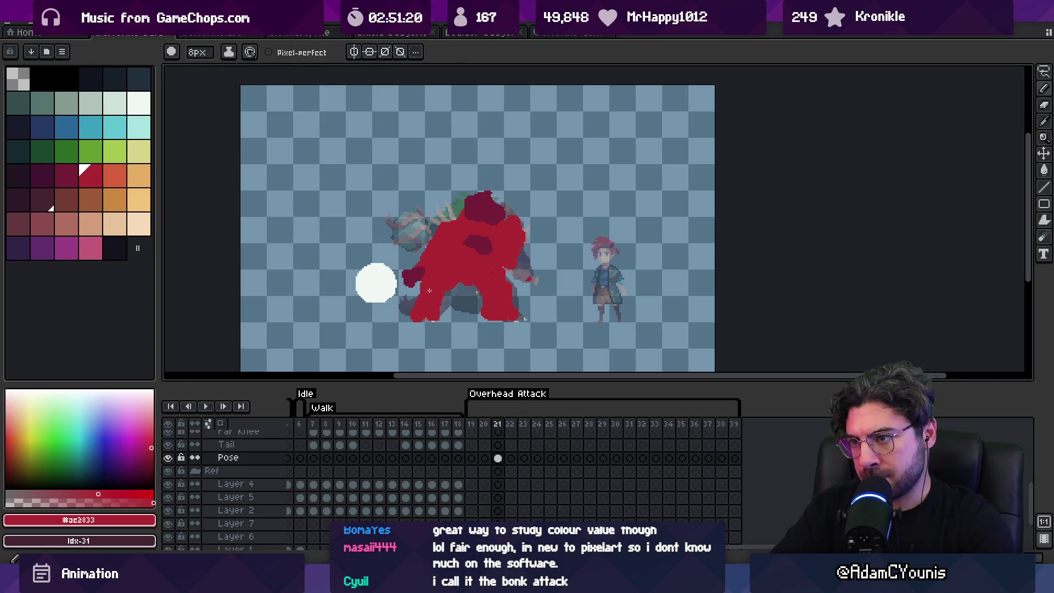
key(alt)
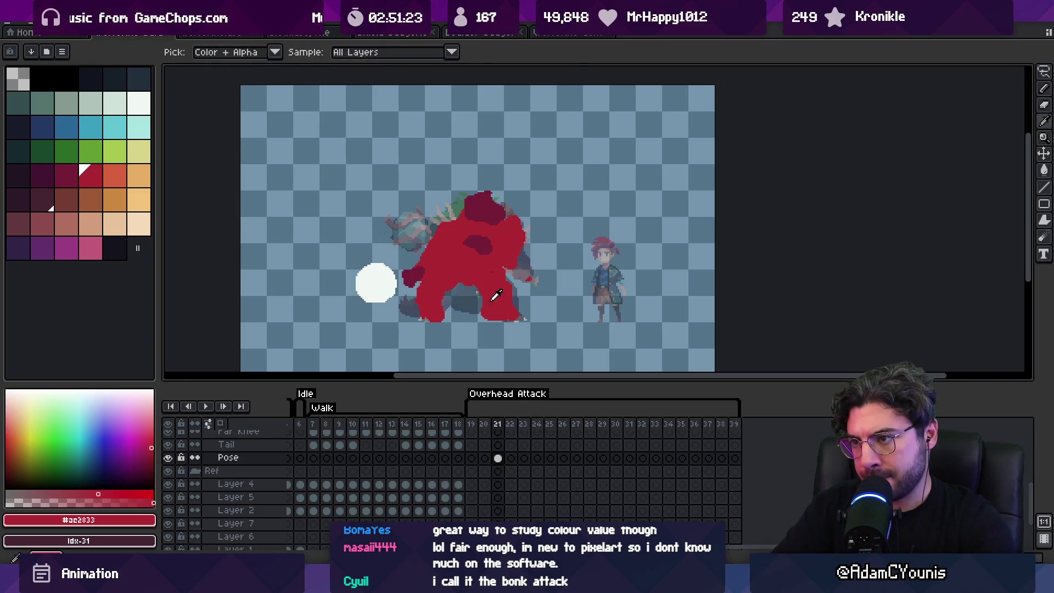
key(e)
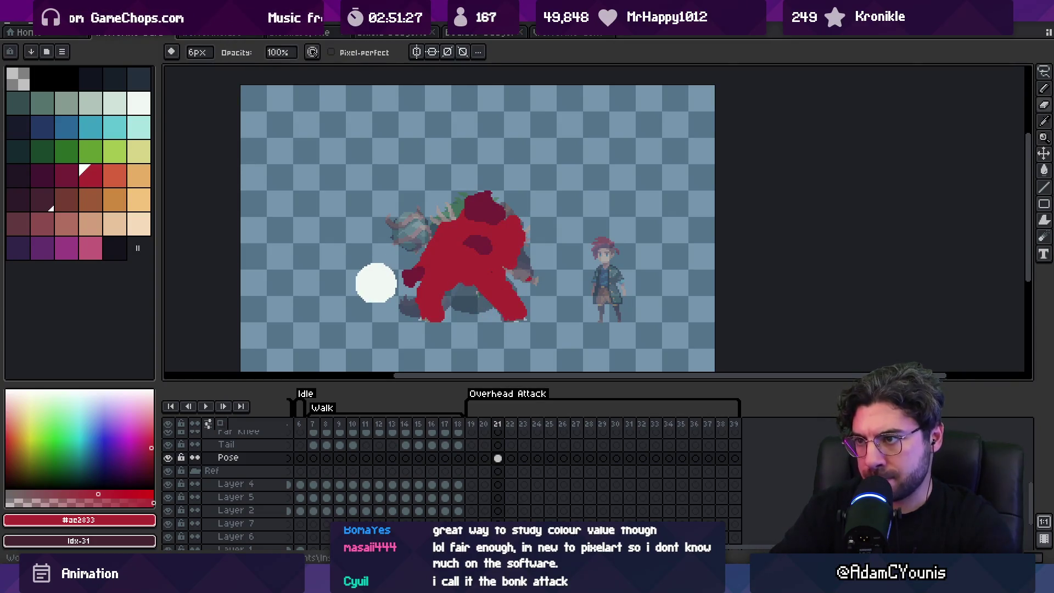
key(alt)
key(alt)
Erase red from the top of the head and paint dark red shading on the crouching body.
mouse_move(471, 195)
mouse_down()
mouse_move(516, 205)
mouse_move(508, 220)
mouse_up()
key(b)
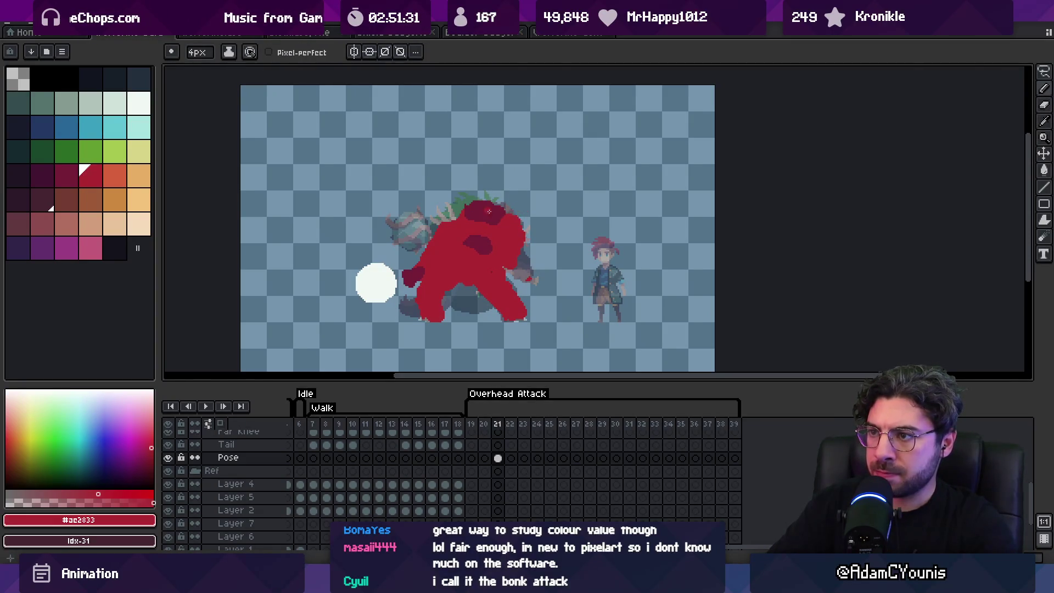
alt+click(497, 206)
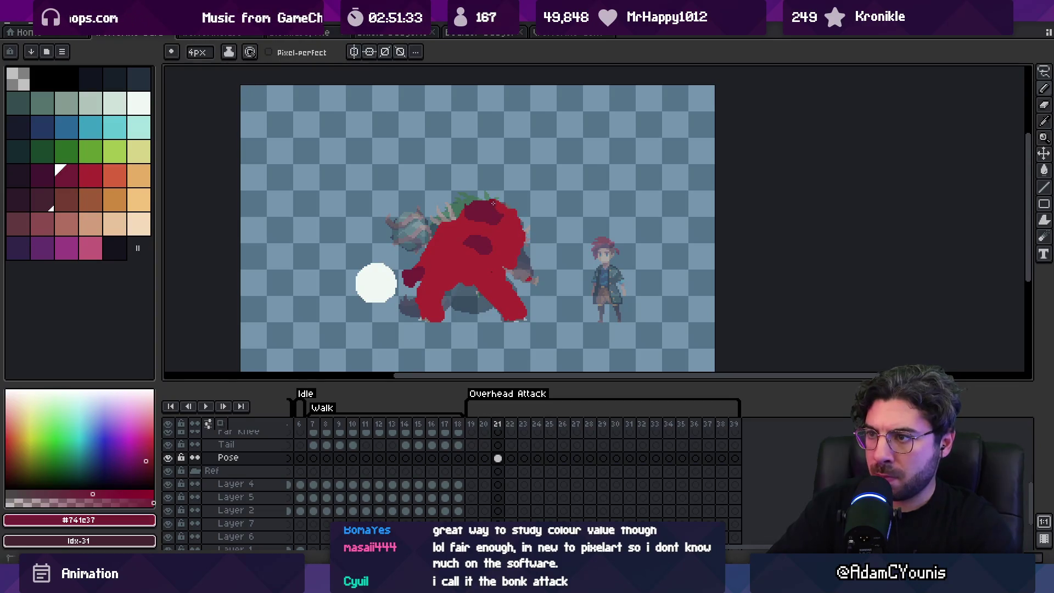
alt+click(451, 220)
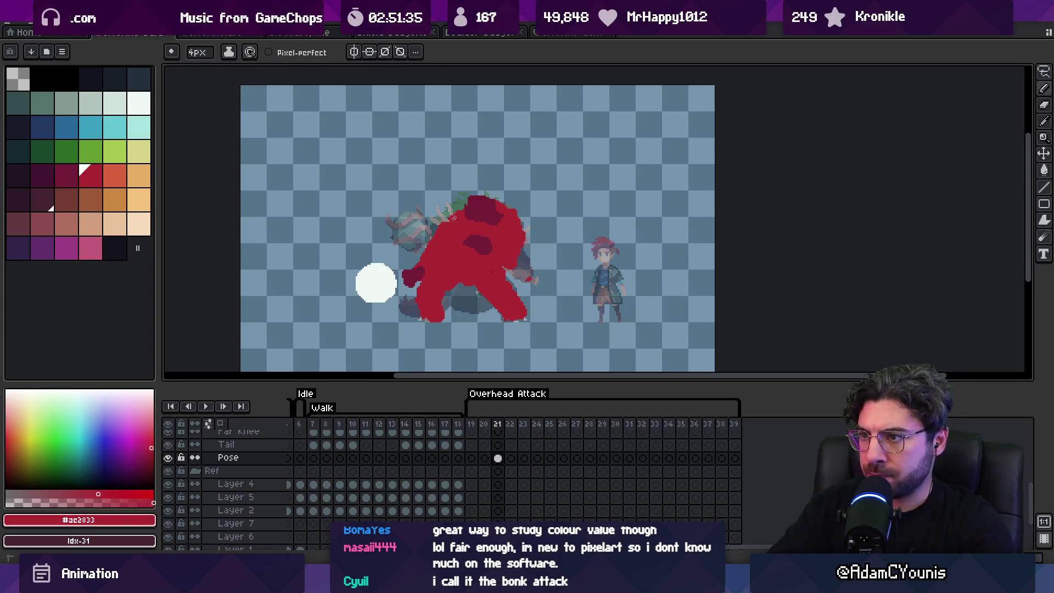
key(e)
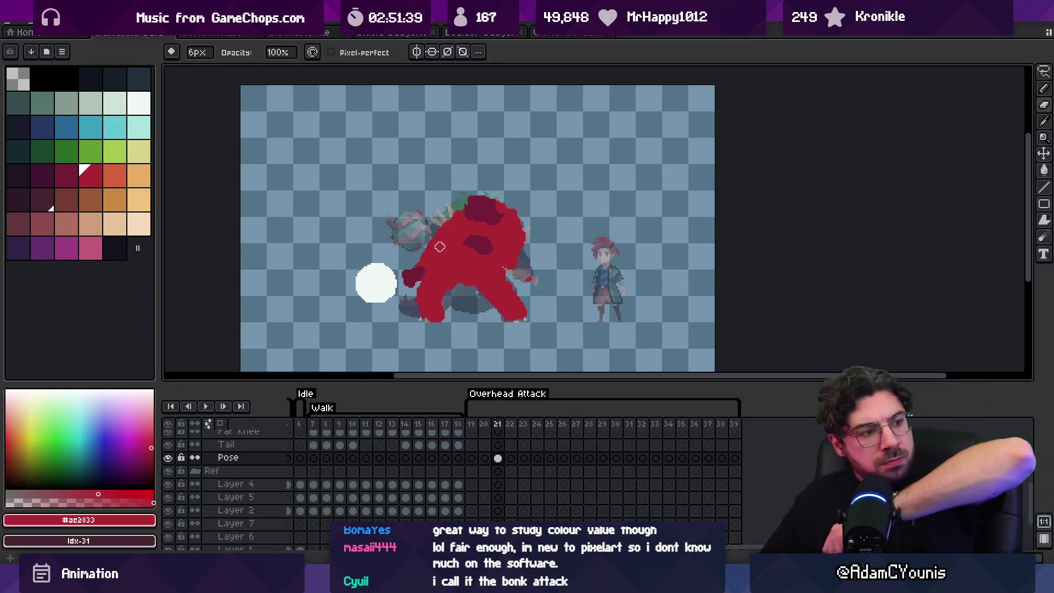
key(b)
alt+click(502, 209)
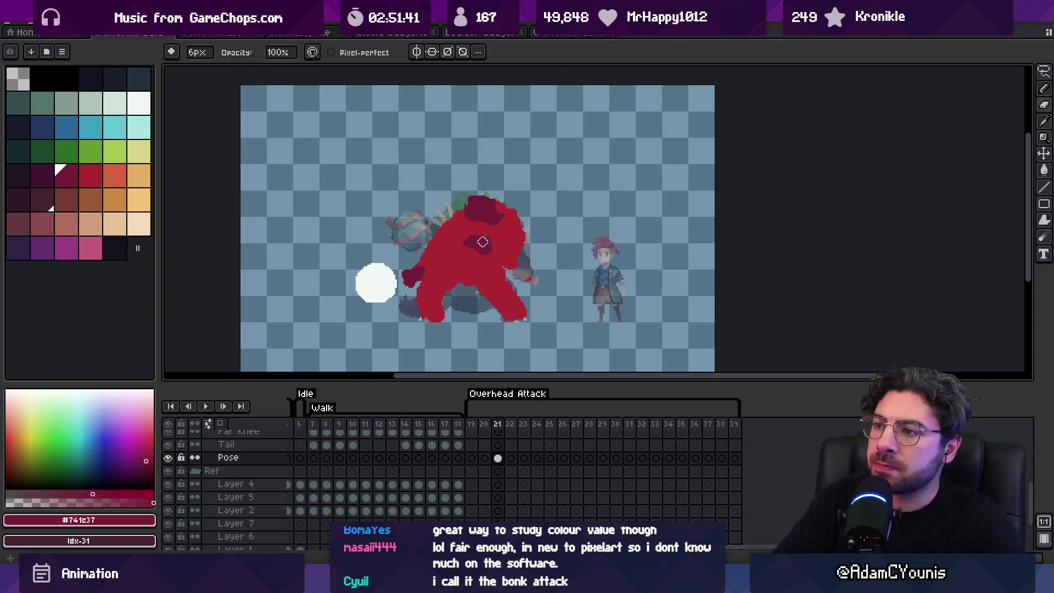
drag(493, 240, 482, 251)
Add more shading, alternating sampled body red and dark red, comparing with the next frame.
alt+click(477, 236)
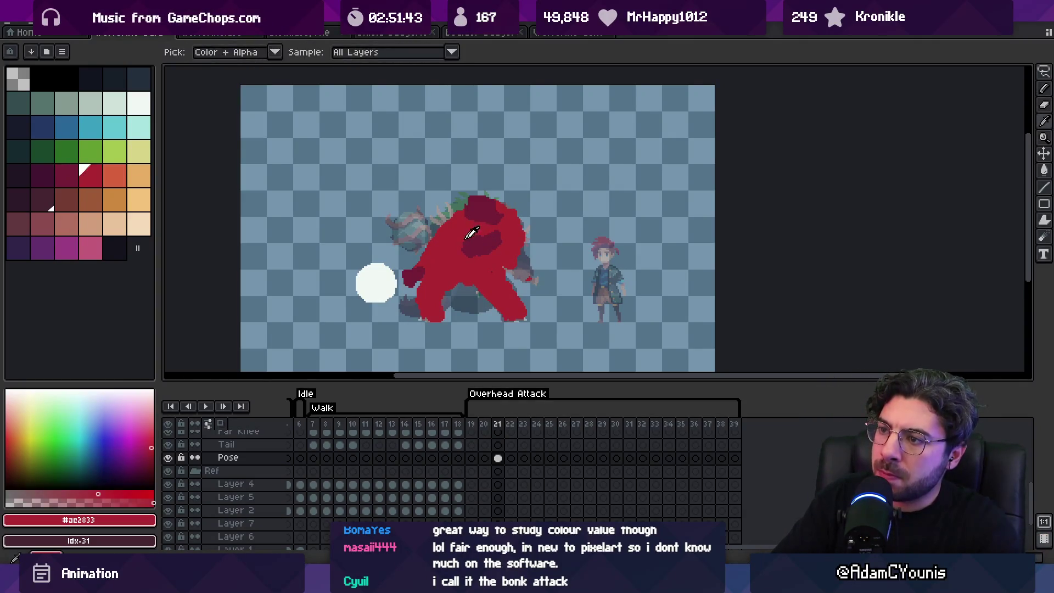
alt+click(458, 254)
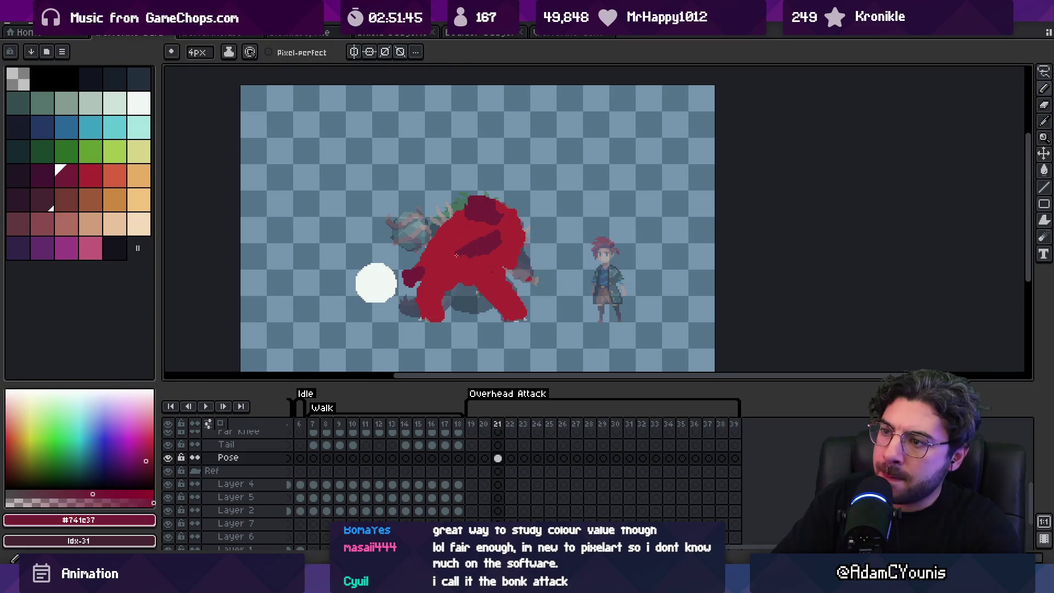
alt+click(468, 233)
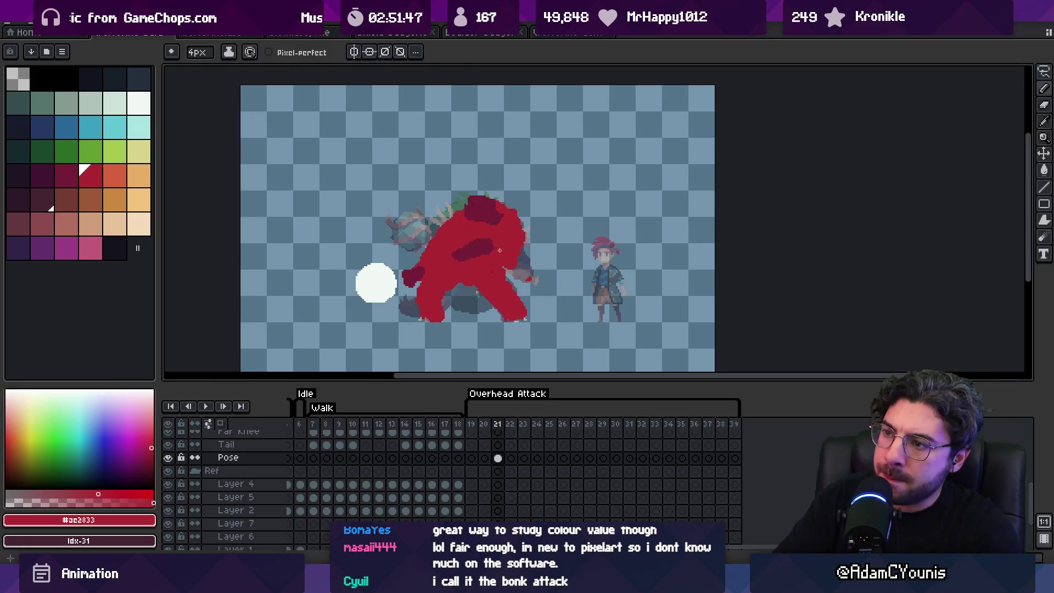
alt+click(483, 254)
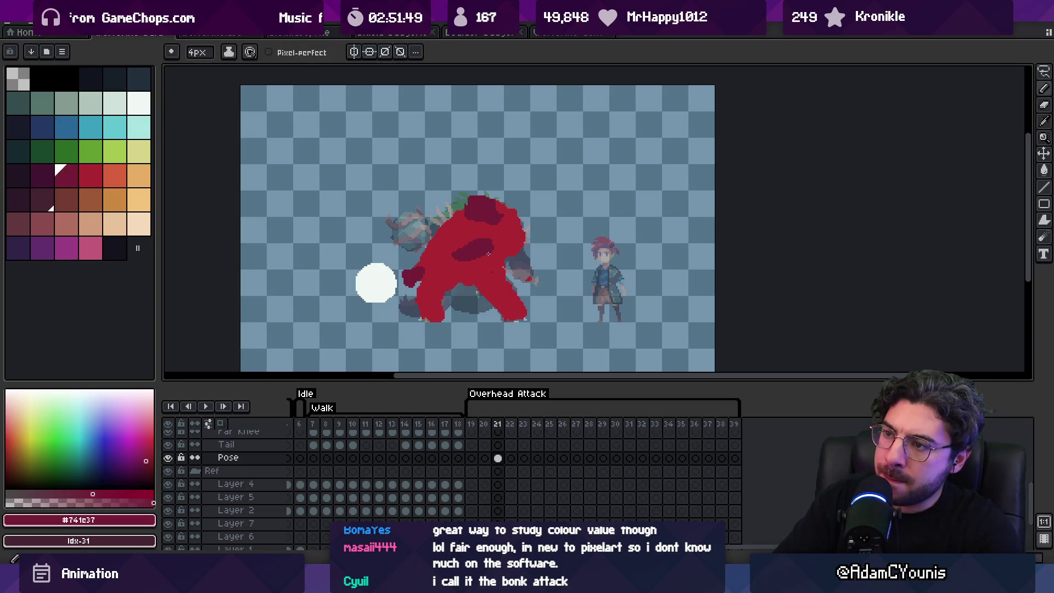
alt+click(475, 242)
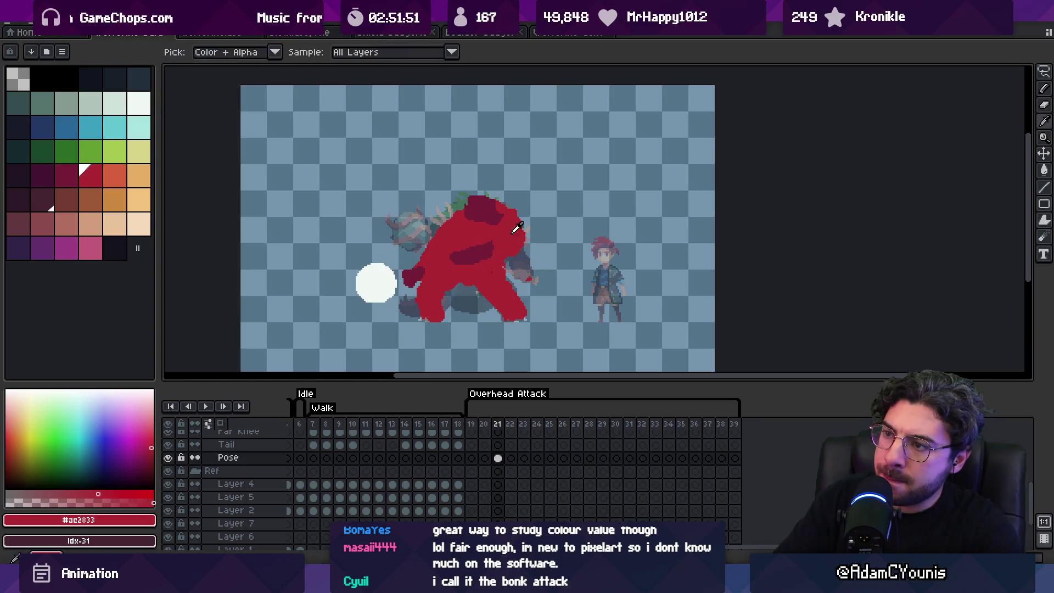
key(e)
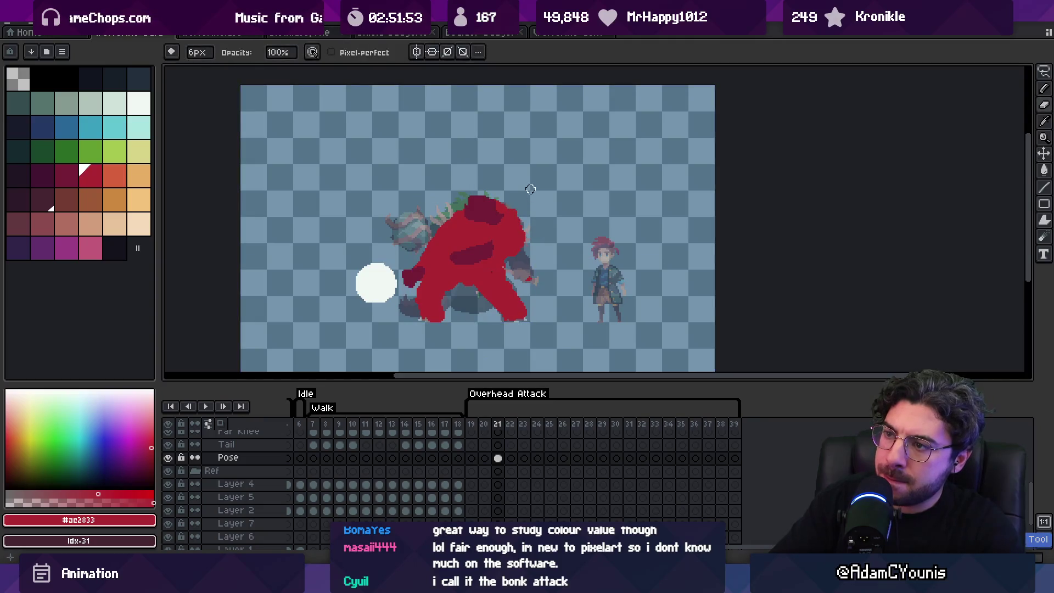
key(Right)
key(Left)
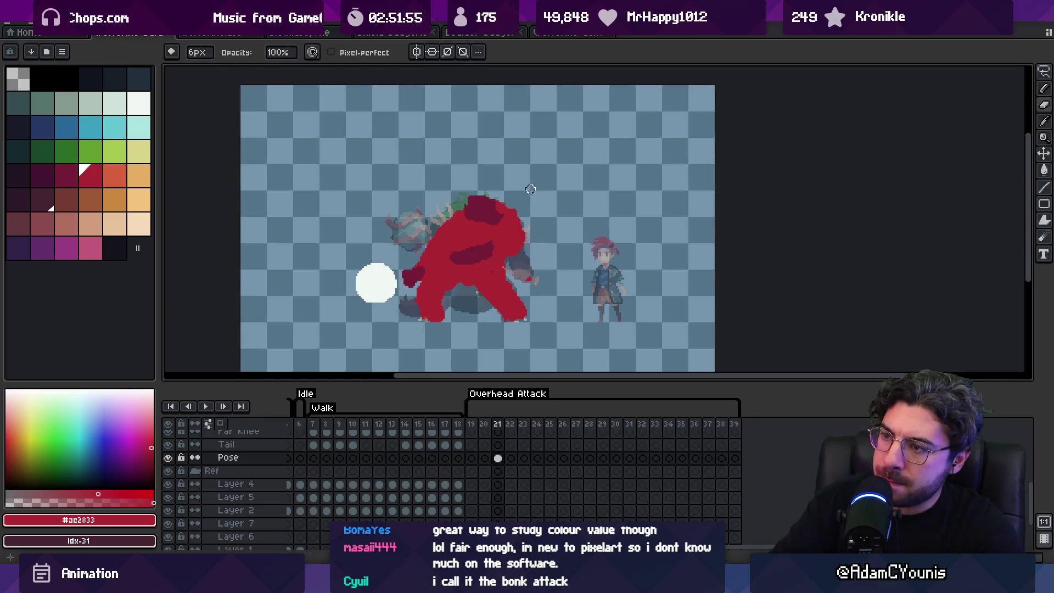
key(b)
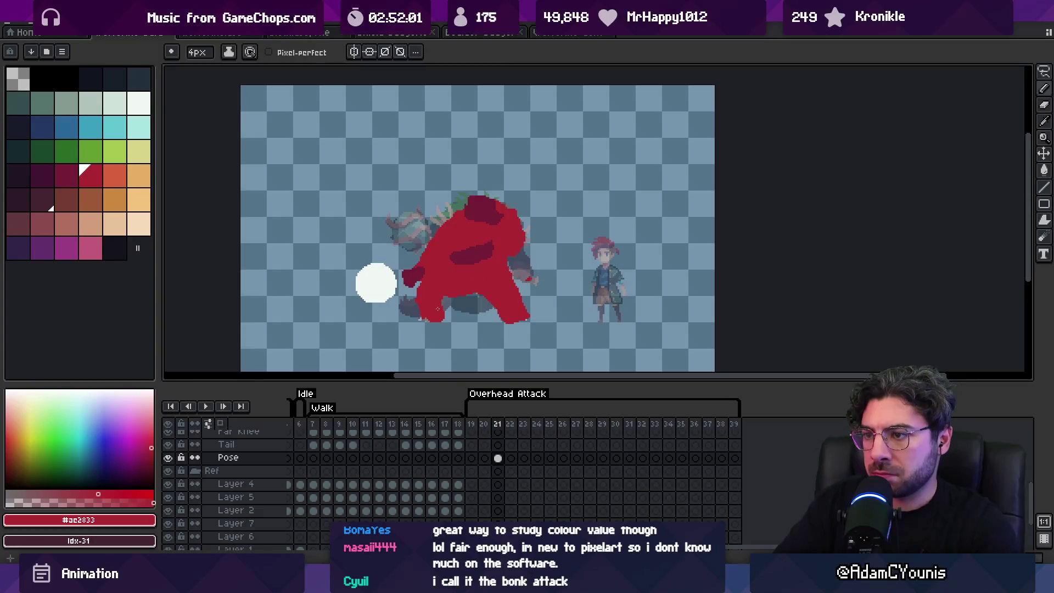
key(Right)
key(Right)
key(Right)
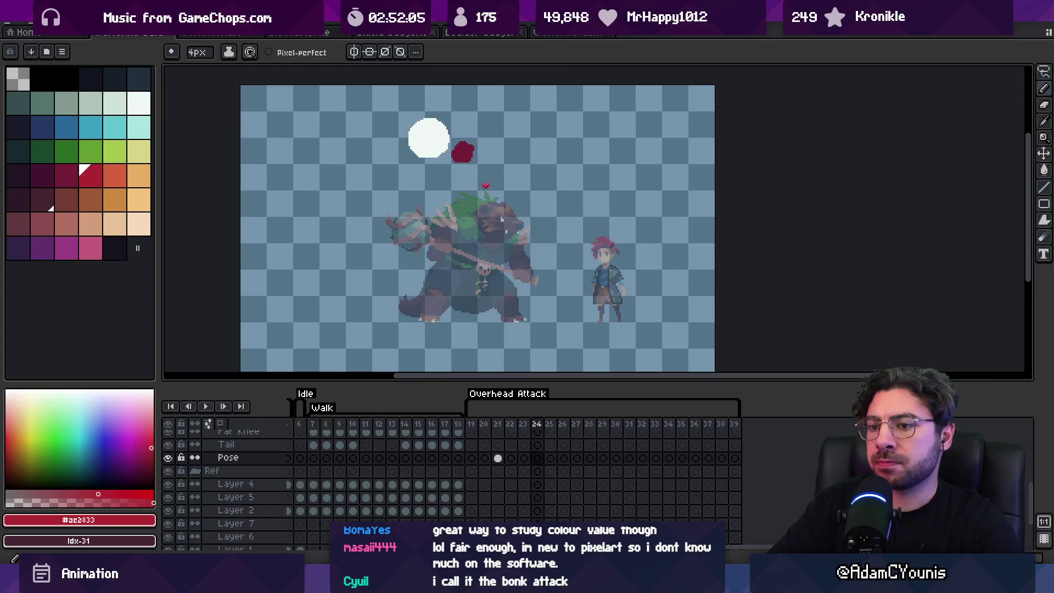
Paint frame 24's red silhouette with the arm raised to the ball, head, shoulders and body, then play it back.
mouse_move(463, 157)
mouse_down()
mouse_move(479, 206)
mouse_move(486, 189)
mouse_up()
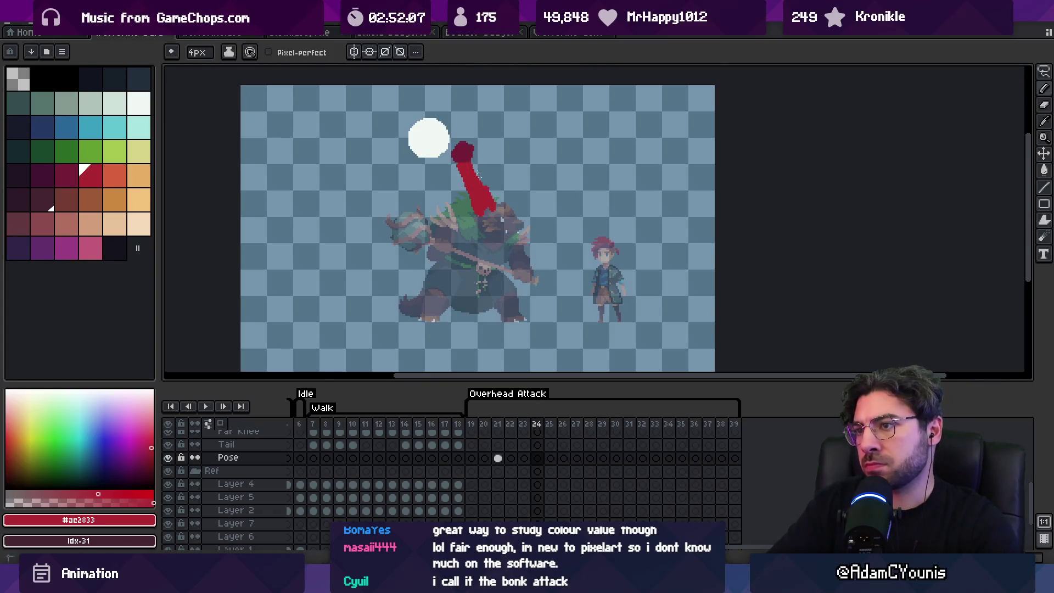
mouse_move(487, 229)
mouse_down()
mouse_move(500, 241)
mouse_move(508, 217)
mouse_move(478, 229)
mouse_up()
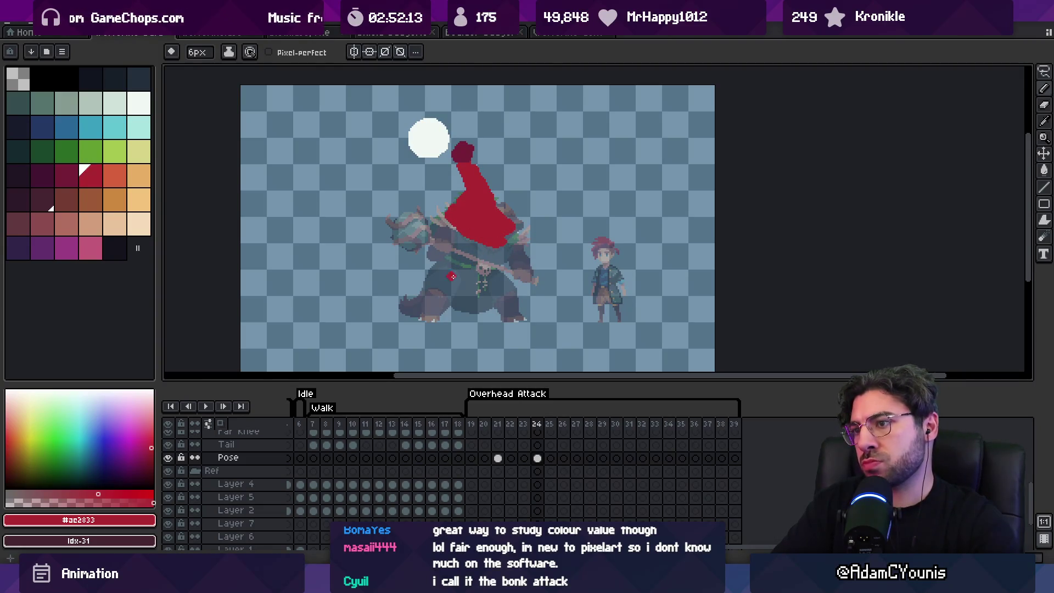
mouse_move(482, 262)
mouse_down()
mouse_move(491, 296)
mouse_move(486, 252)
mouse_move(496, 305)
mouse_up()
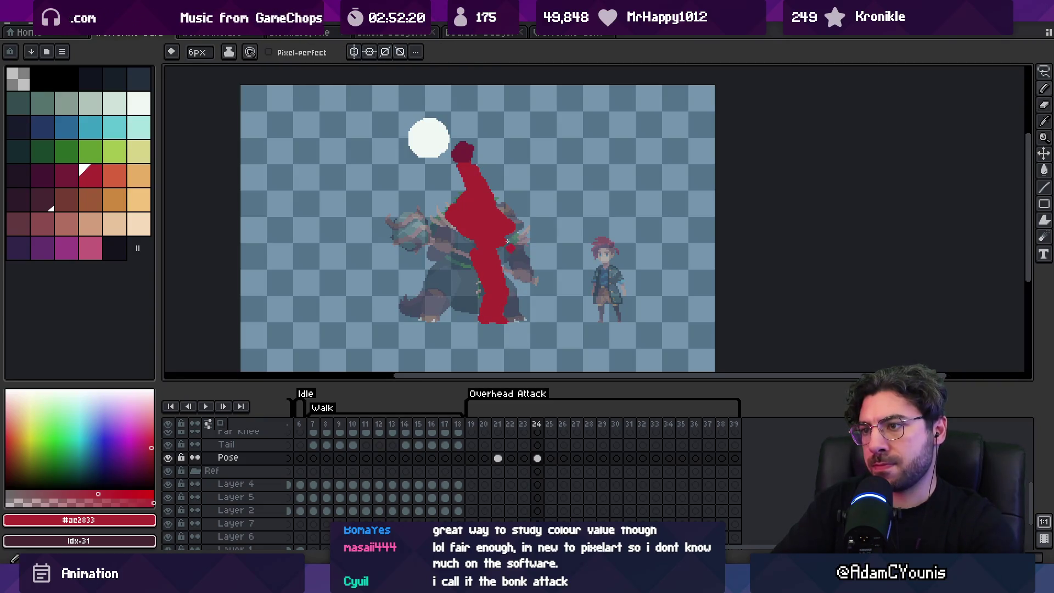
key(alt)
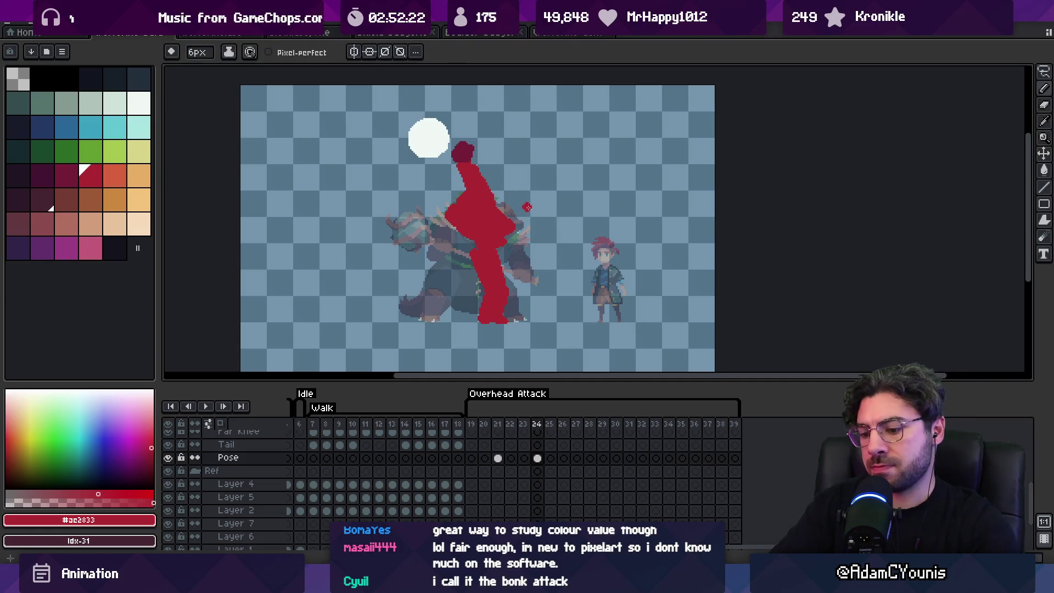
key(Return)
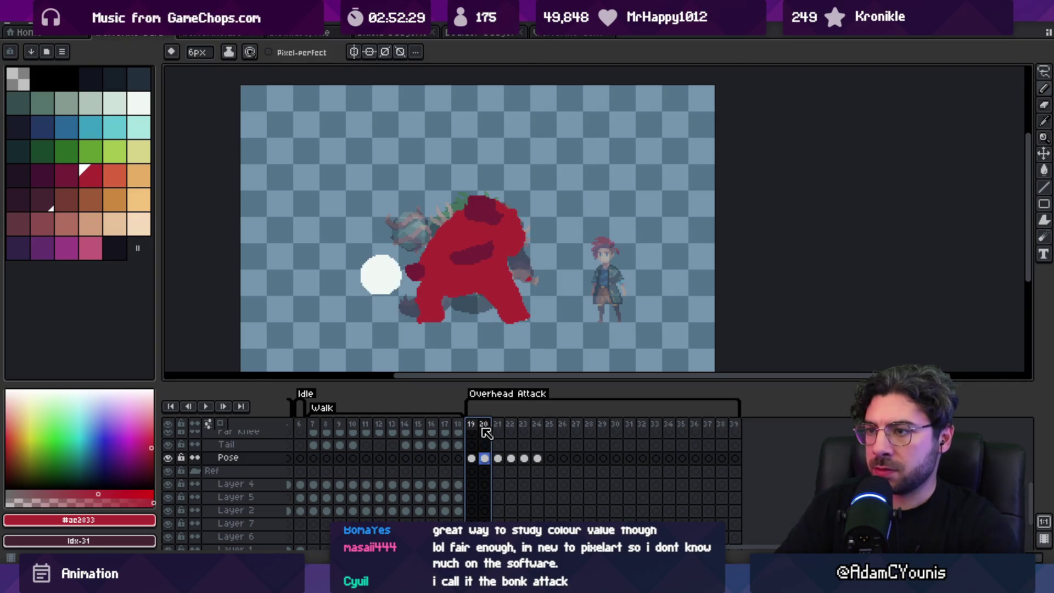
Clear frame 19's pose drawing and move the pose key from frame 20 to 22, checking timing.
key(Delete)
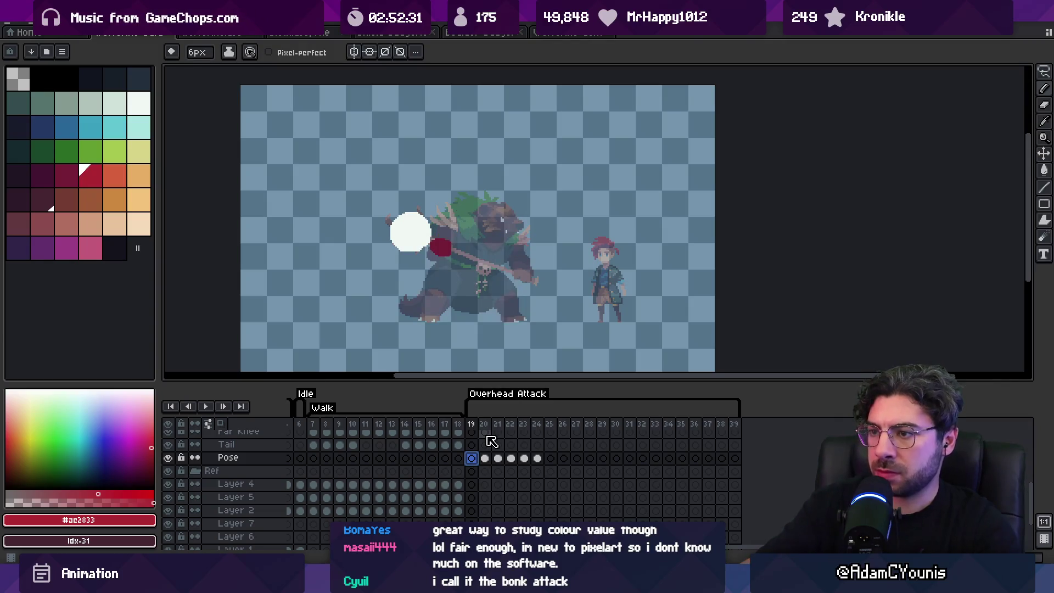
key(Right)
key(Left)
drag(484, 457, 502, 437)
key(Return)
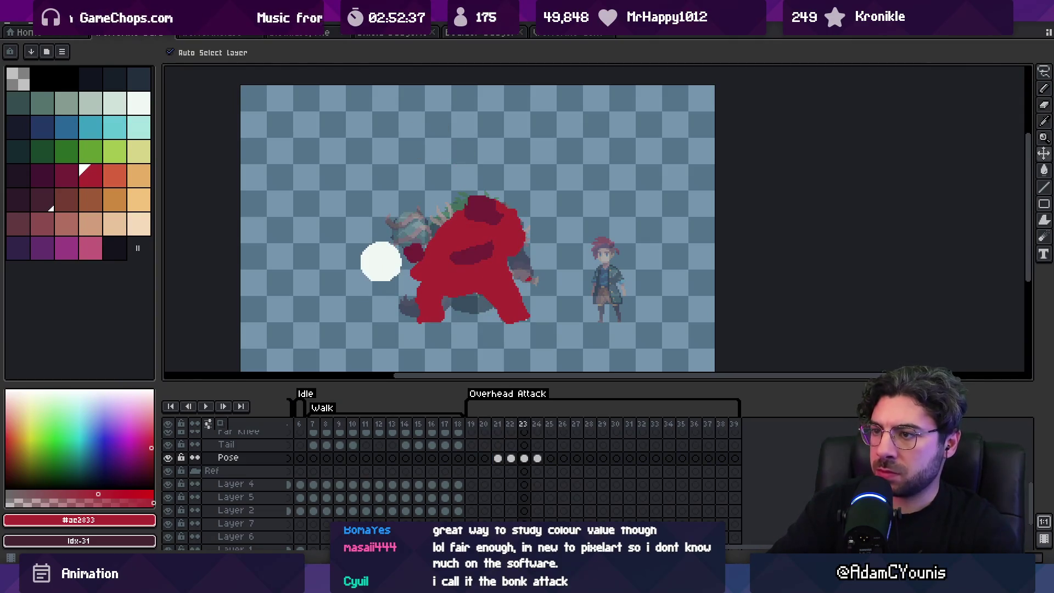
key(Left)
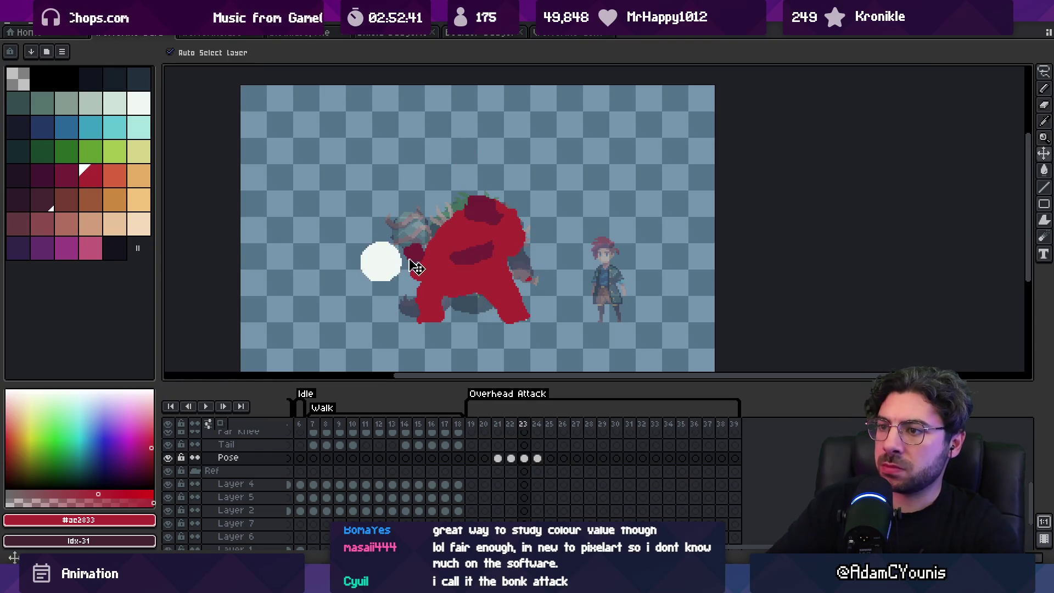
On frame 24, shade the right upper body darker red and thicken the neck with body red.
key(b)
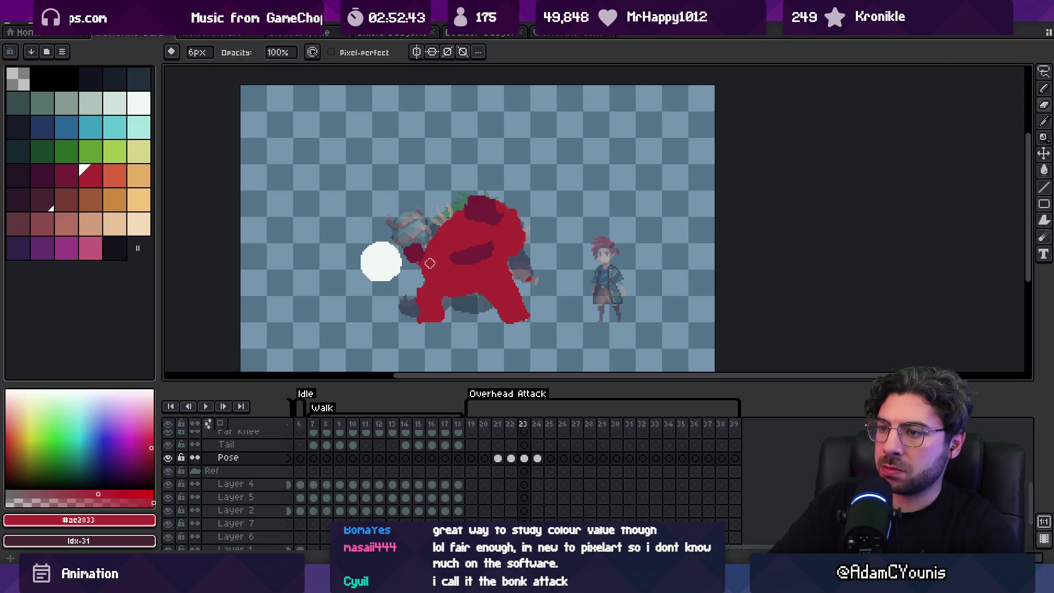
key(e)
key(Right)
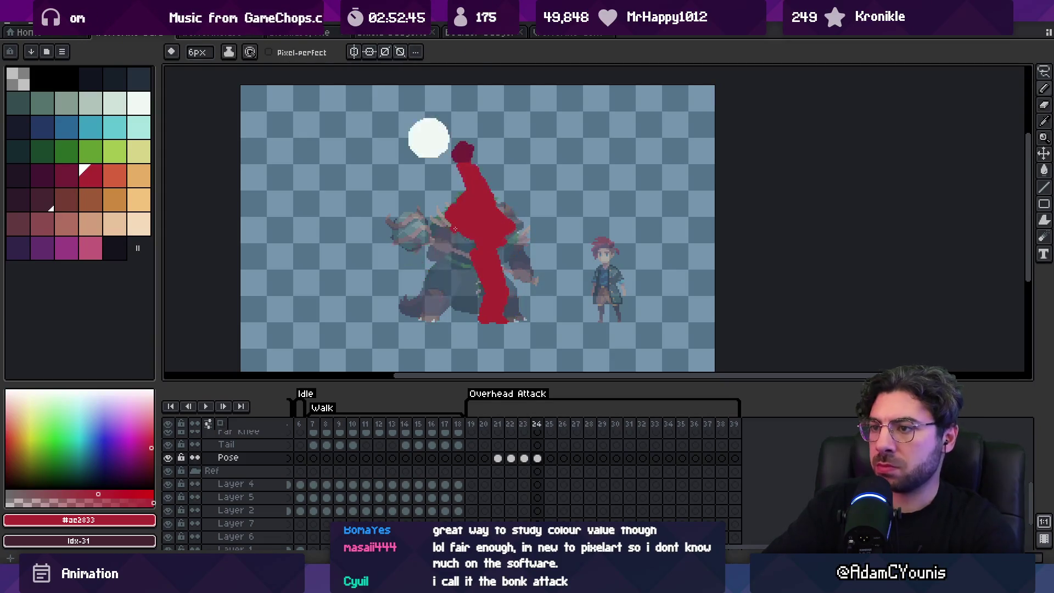
key(Left)
key(Right)
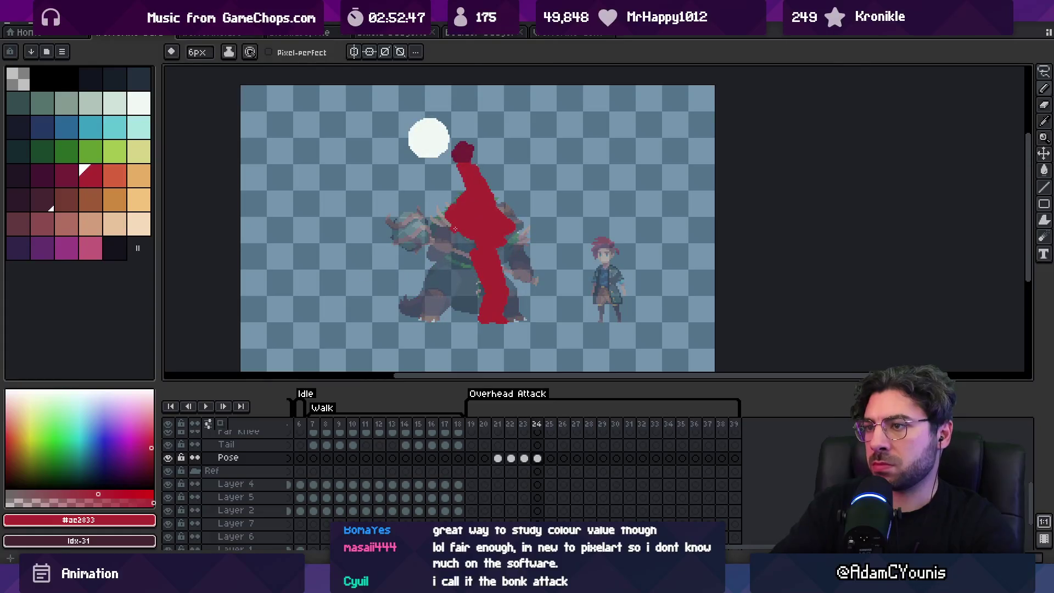
alt+click(466, 151)
mouse_move(484, 192)
mouse_down()
mouse_move(505, 217)
mouse_move(489, 193)
mouse_up()
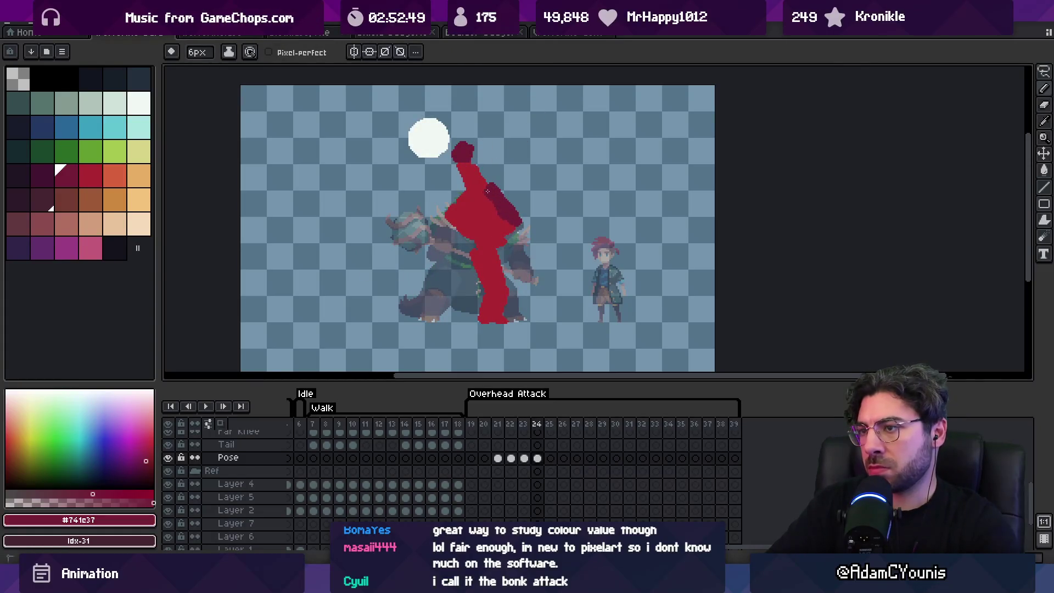
alt+click(516, 237)
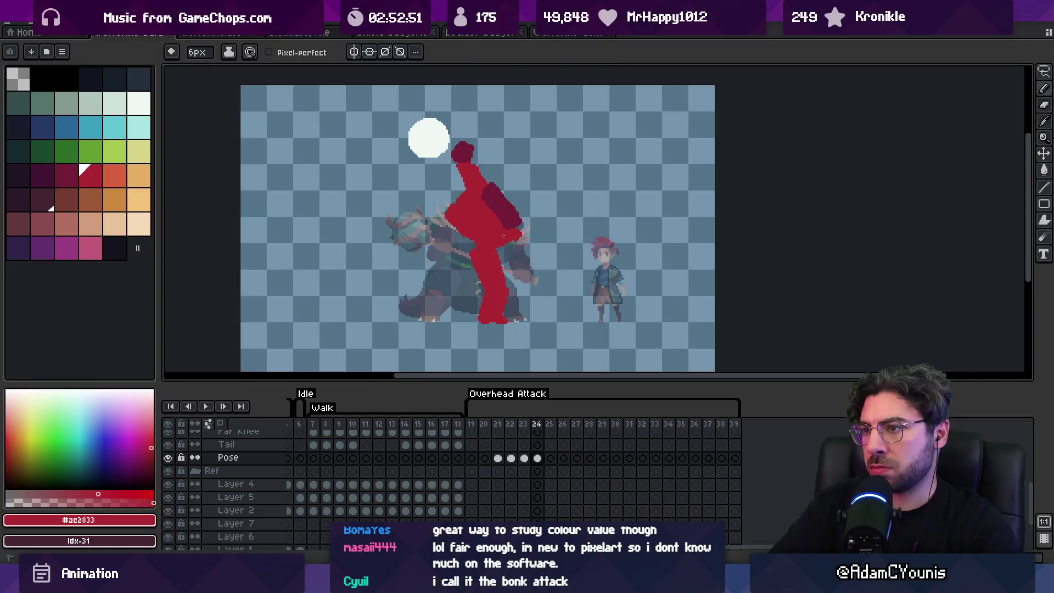
mouse_move(463, 192)
mouse_down()
mouse_move(459, 173)
mouse_move(502, 191)
mouse_up()
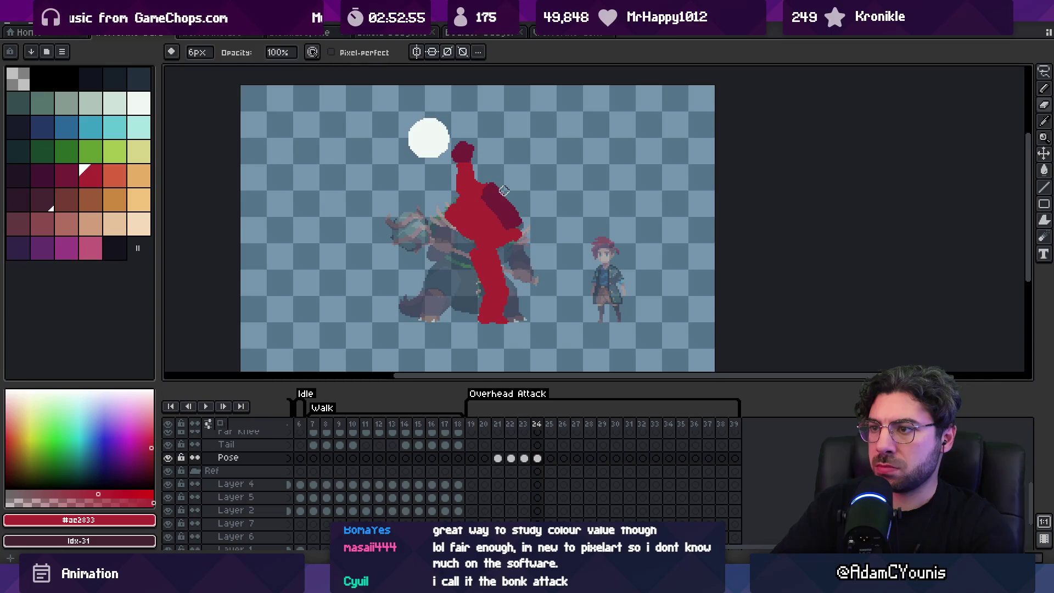
Shift the far hand shape slightly with the Move tool.
alt+click(502, 198)
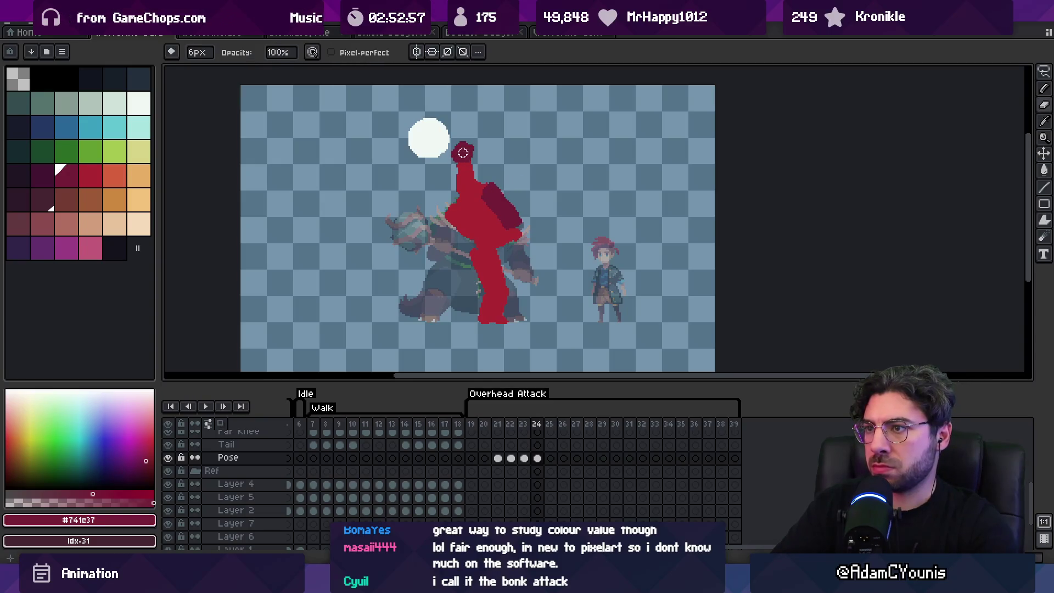
key(v)
mouse_move(468, 160)
mouse_down()
mouse_move(456, 164)
mouse_move(467, 172)
mouse_move(470, 160)
mouse_up()
key(Right)
key(Right)
key(Left)
key(Left)
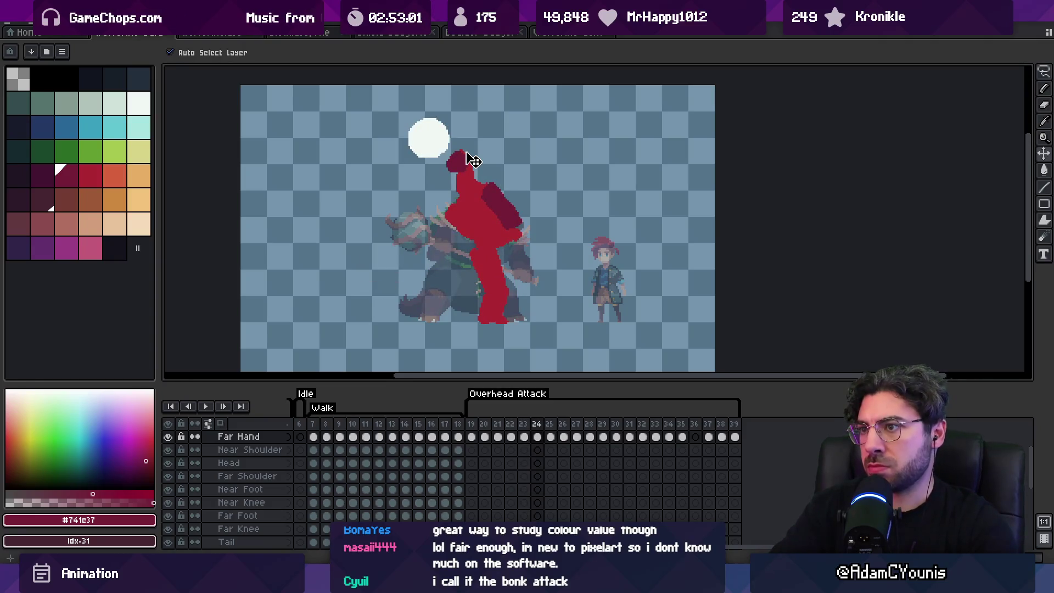
Shade the shoulder and upper arm dark red on the Pose layer.
click(470, 195)
key(b)
alt+click(466, 184)
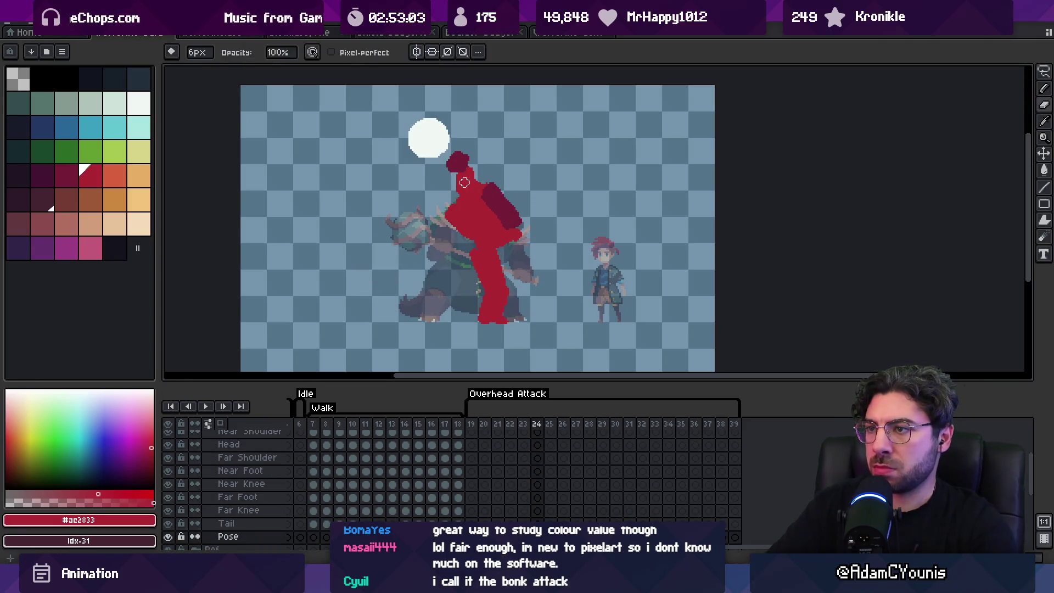
key(e)
alt+click(505, 216)
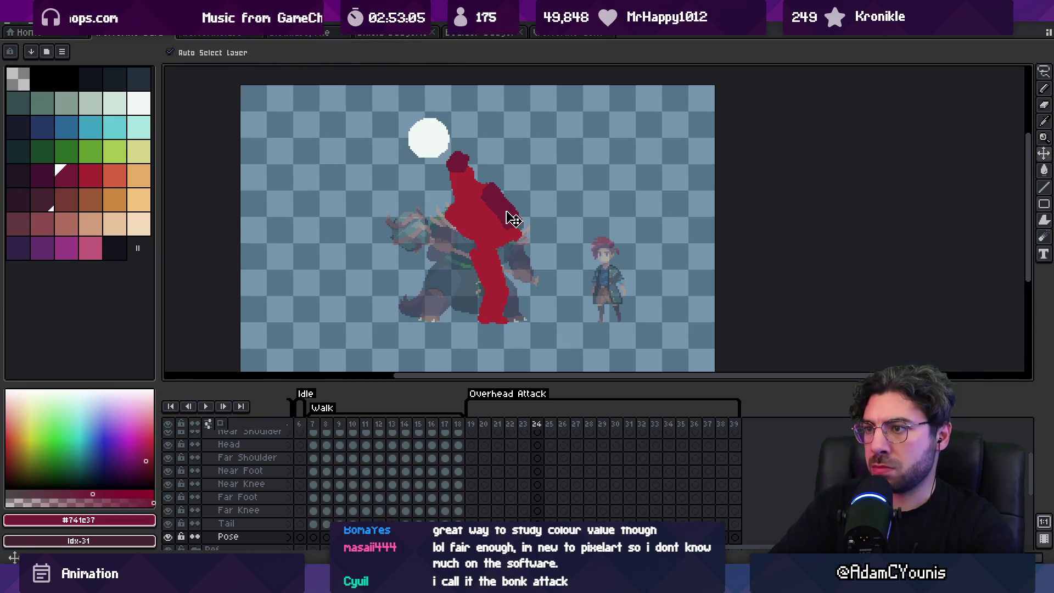
drag(480, 216, 518, 225)
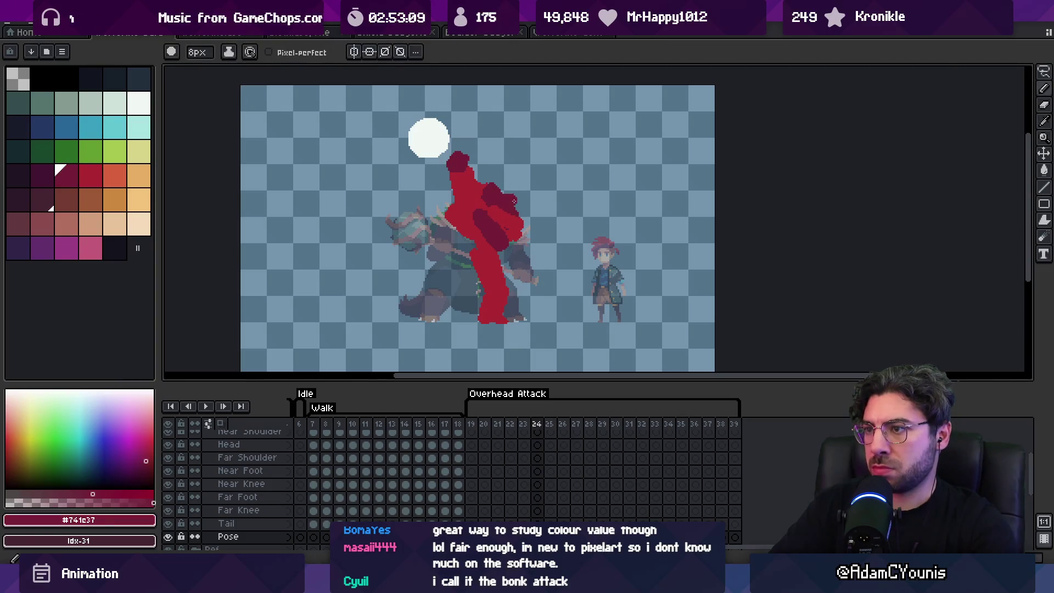
Sample the body red #ac2833 and darker red #741c37 from the silhouette.
key(e)
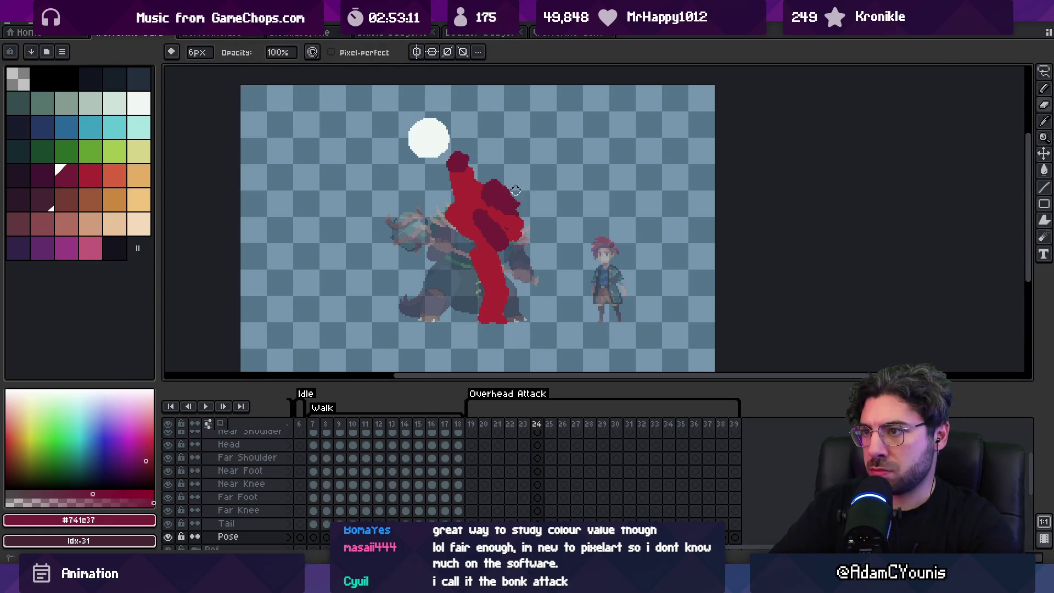
key(alt)
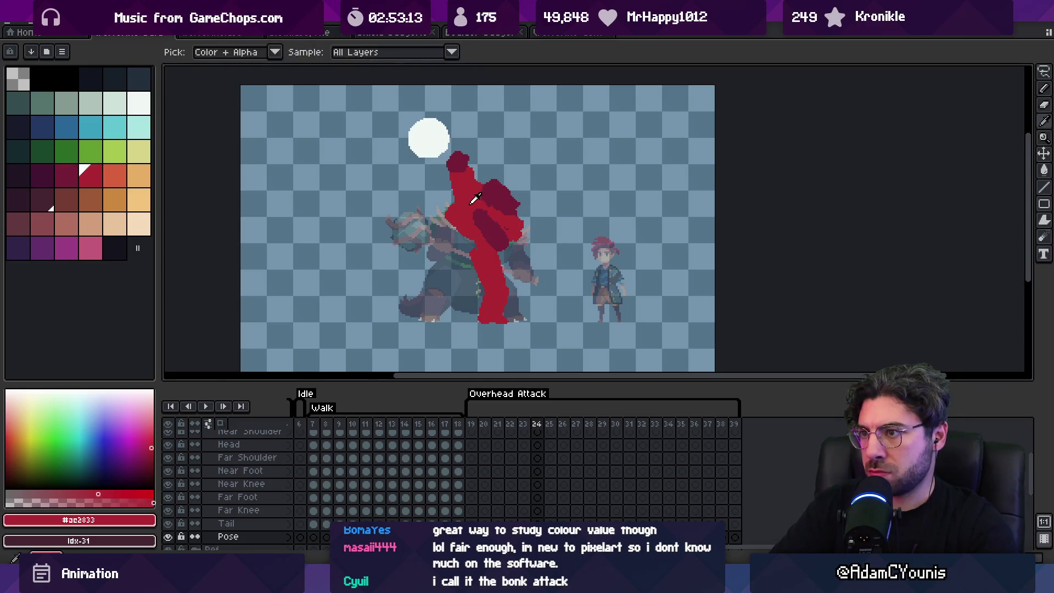
alt+click(483, 234)
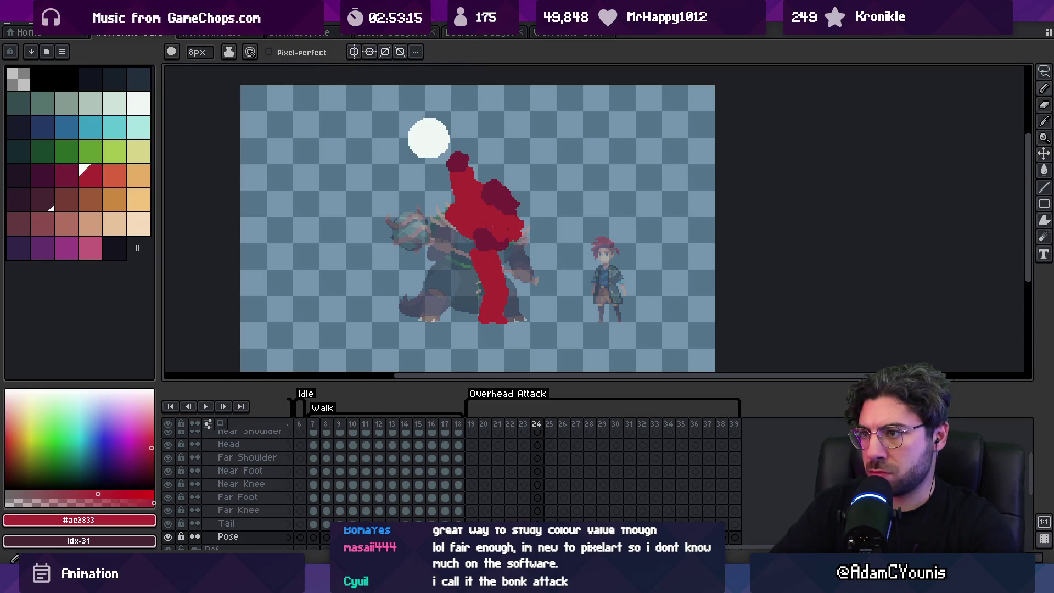
alt+click(511, 227)
key(e)
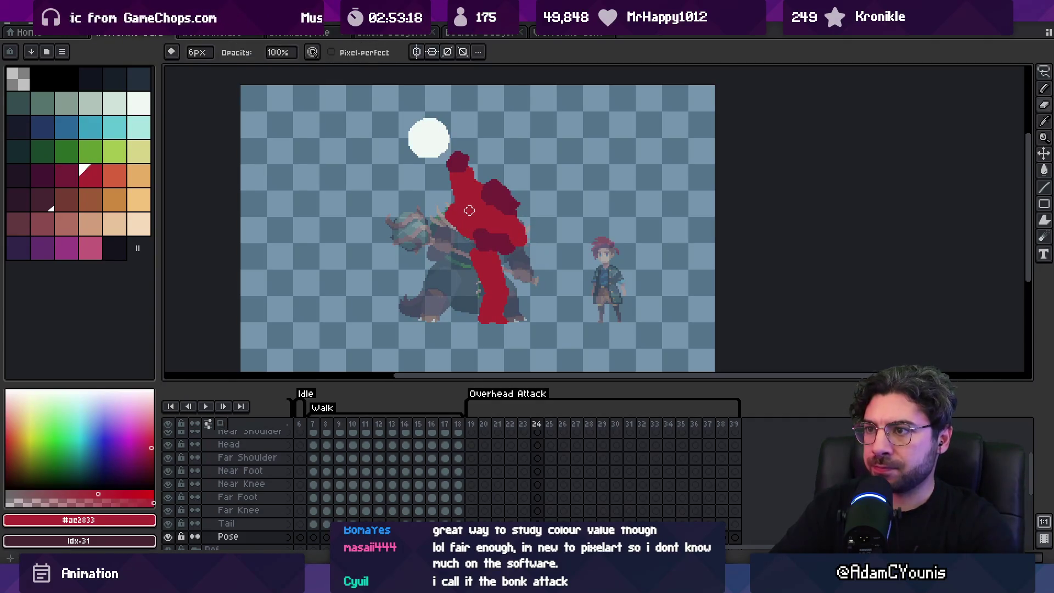
alt+click(456, 173)
key(b)
key(e)
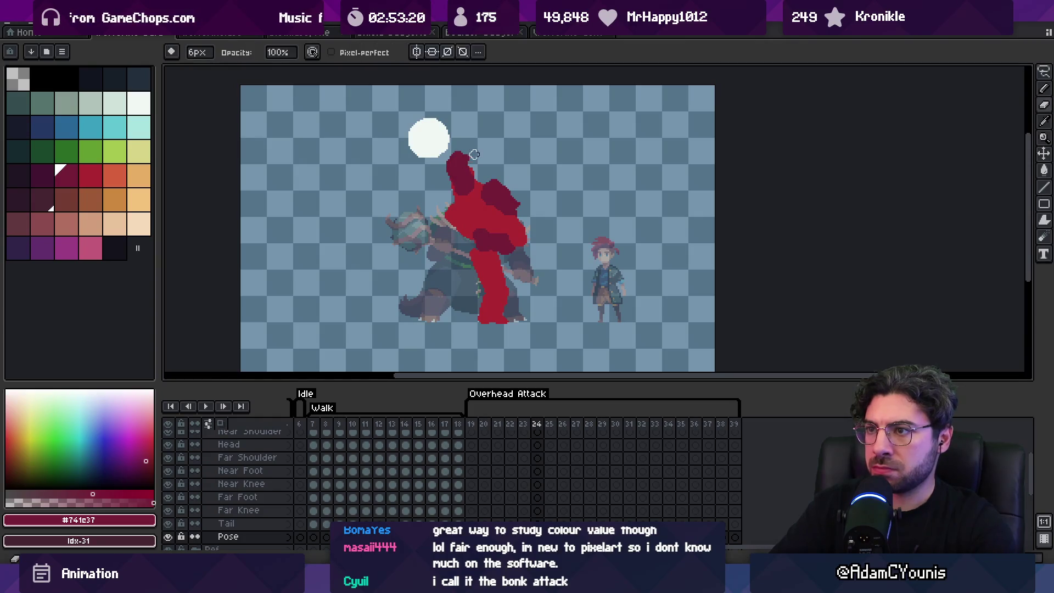
Move the Far Hand layer's red hand tip up toward the orb.
ctrl+click(463, 156)
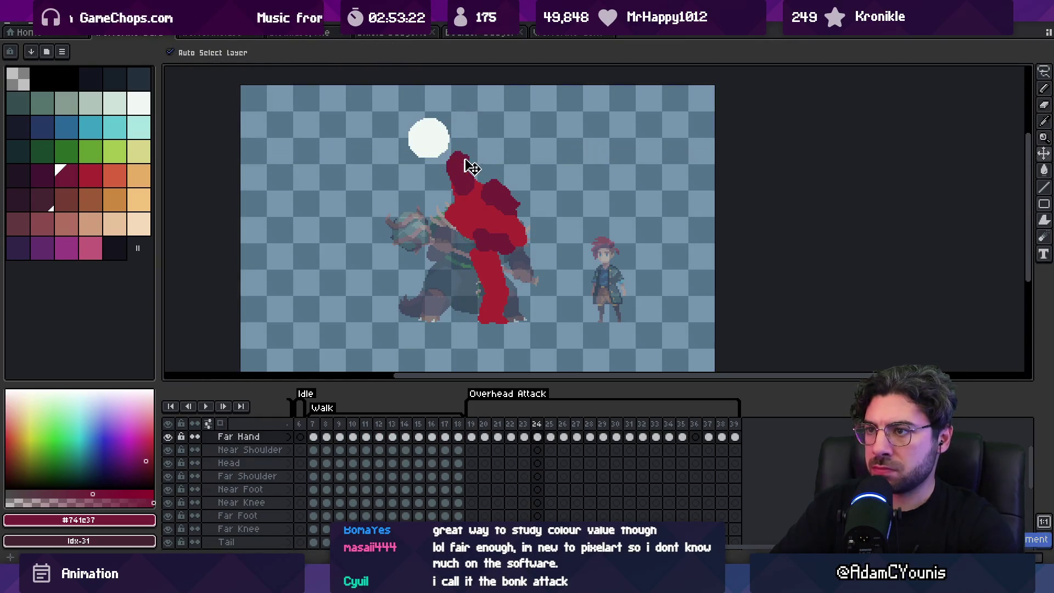
drag(474, 153, 483, 141)
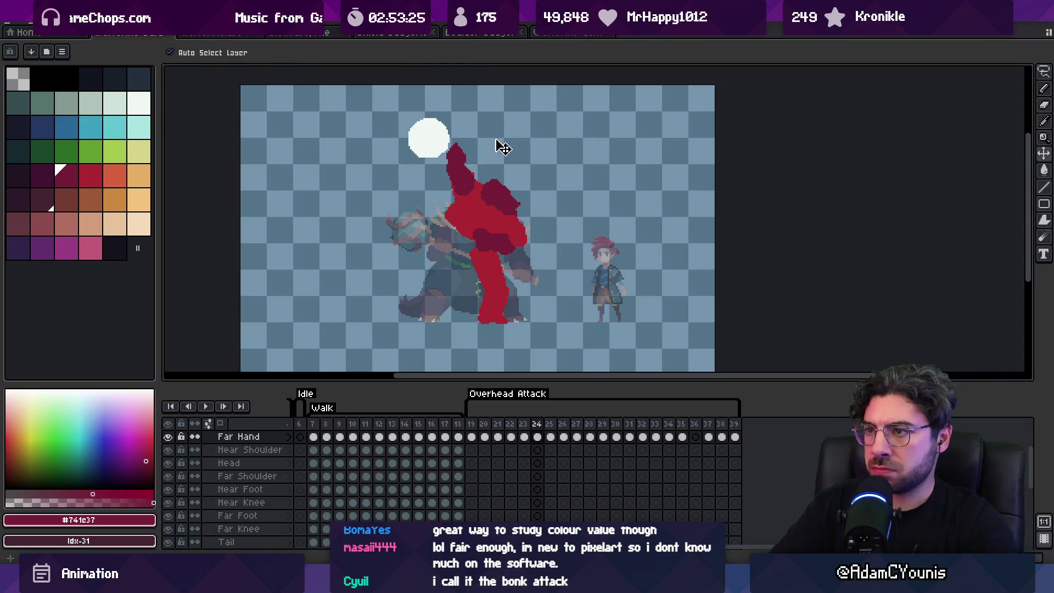
ctrl+click(469, 176)
Paint bright red #ac2833 down over the monster's left arm area after previewing the attack.
key(b)
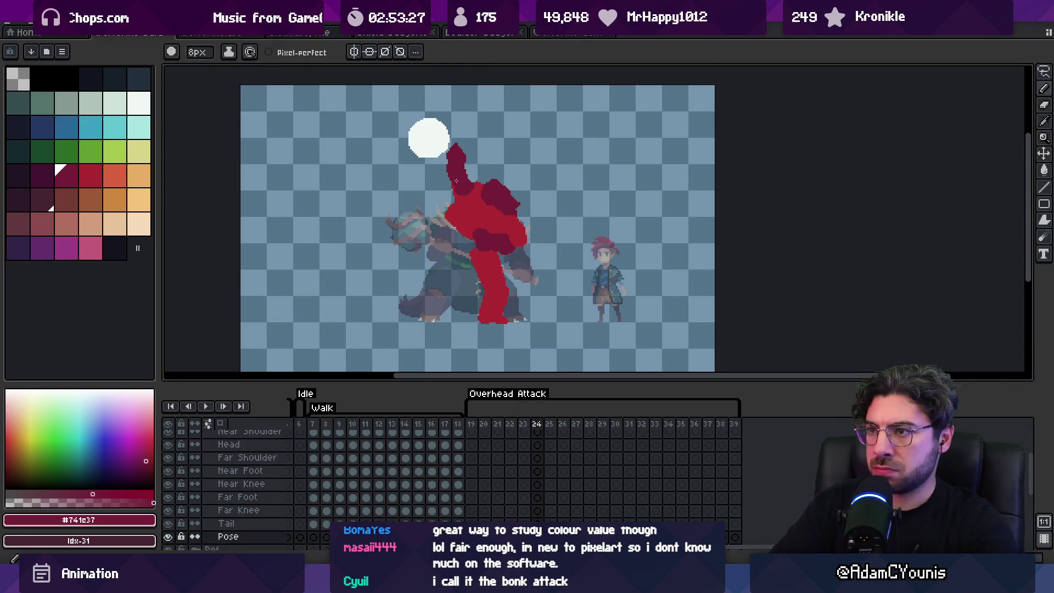
alt+click(455, 195)
key(e)
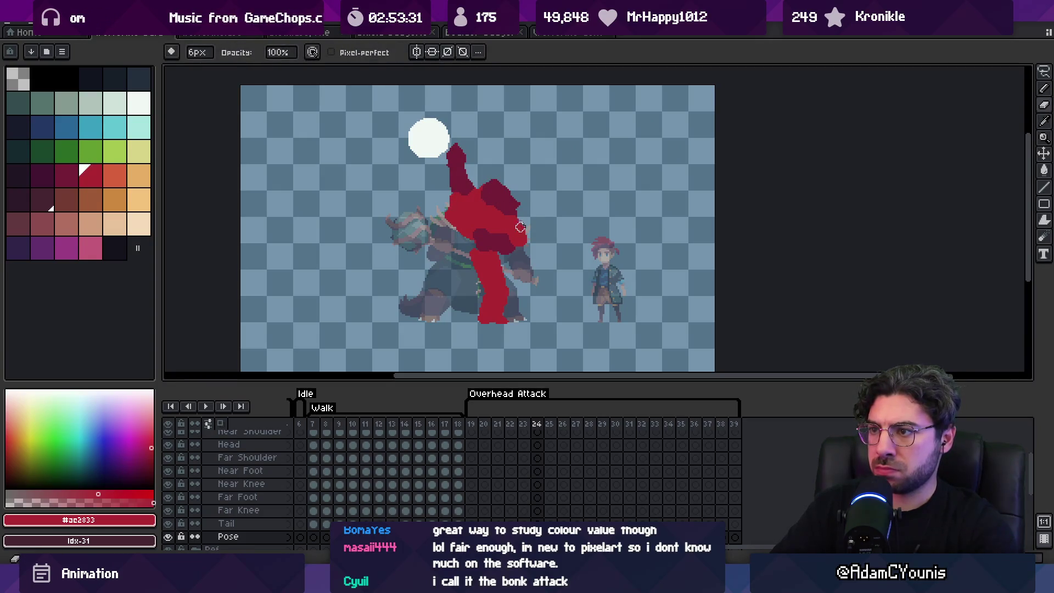
key(b)
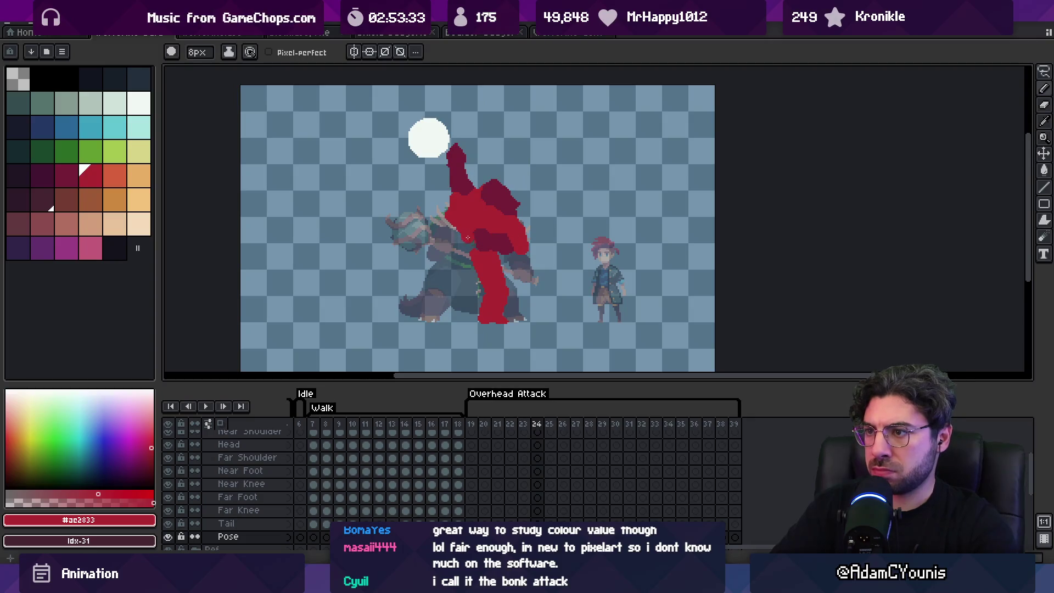
key(Return)
key(Return)
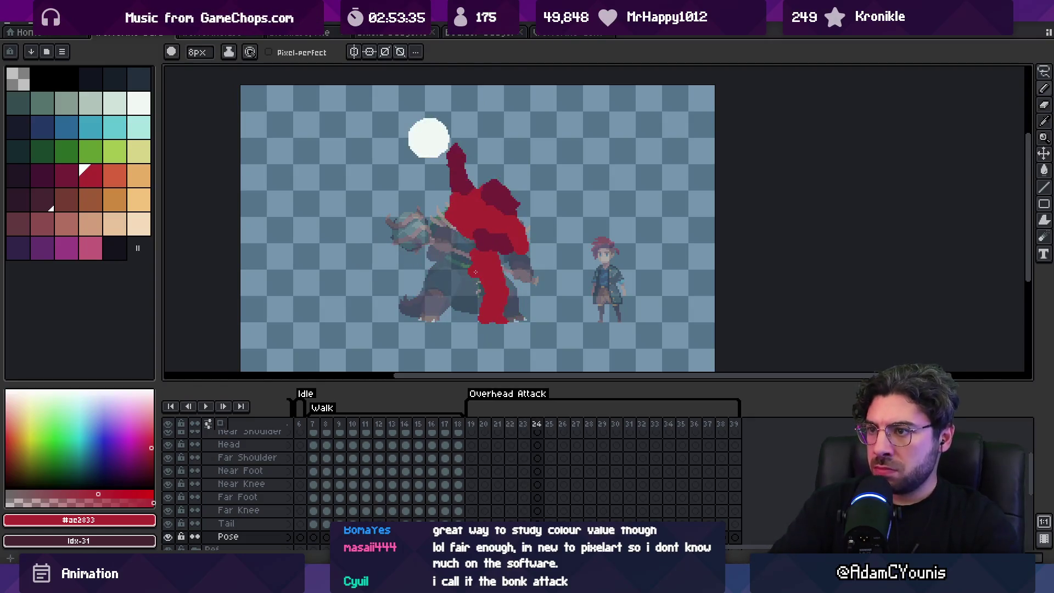
mouse_move(459, 230)
mouse_down()
mouse_move(443, 268)
mouse_move(463, 263)
mouse_move(455, 298)
mouse_up()
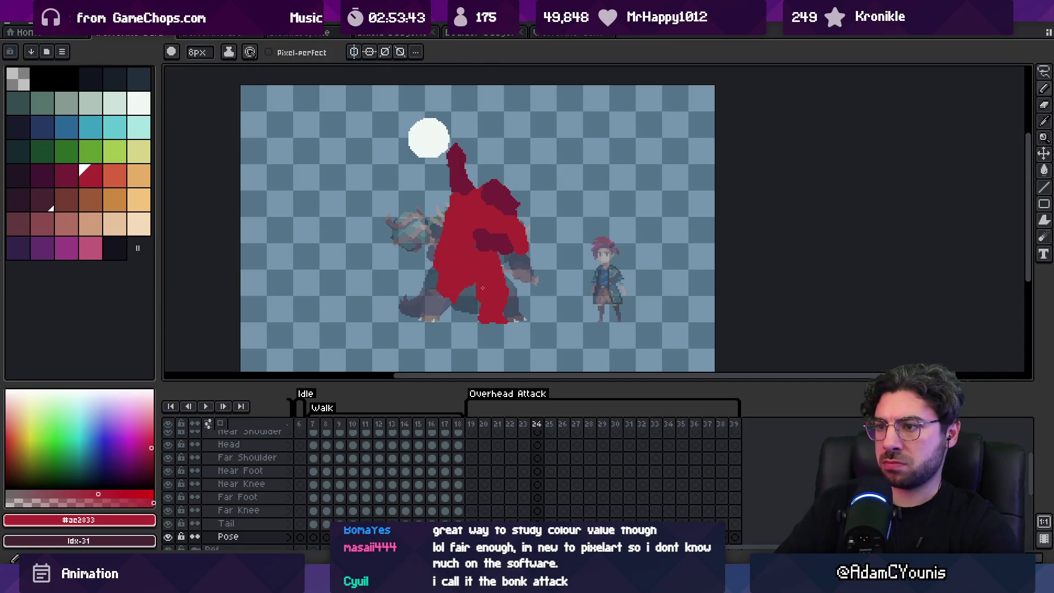
Paint #ac2833 over the figure's lower-left flank and hip, undoing the stray stroke.
alt+click(436, 293)
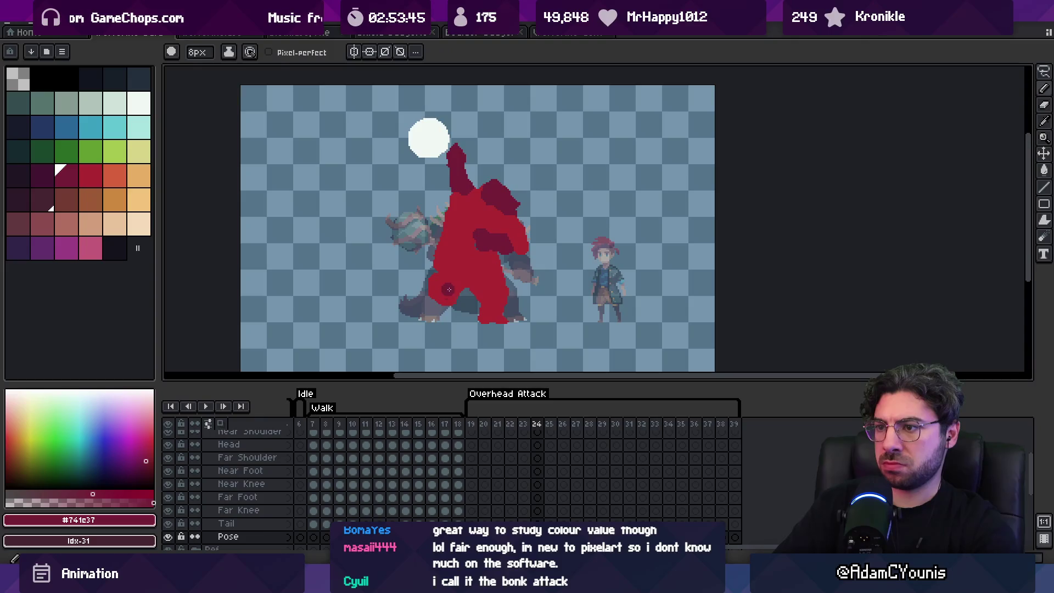
key(minus)
key(minus)
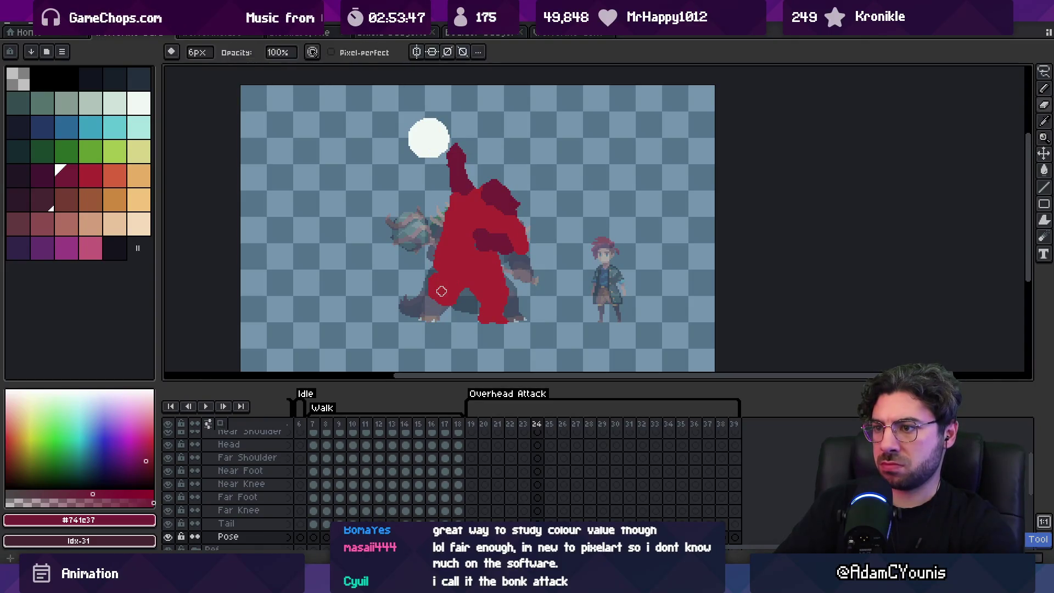
alt+click(439, 287)
key(plus)
key(plus)
drag(434, 272, 419, 296)
key(ctrl+z)
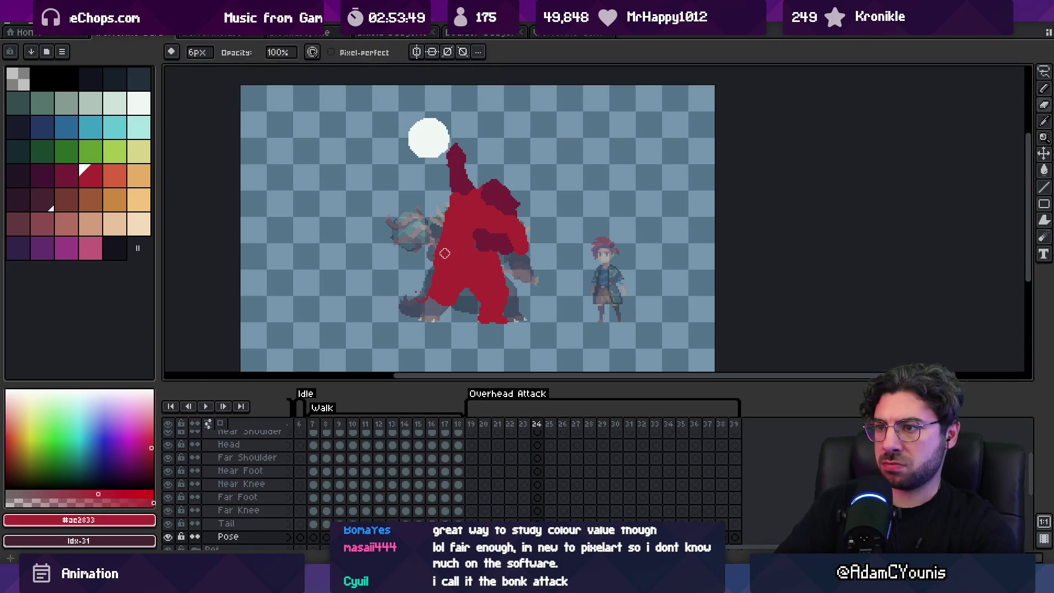
key(e)
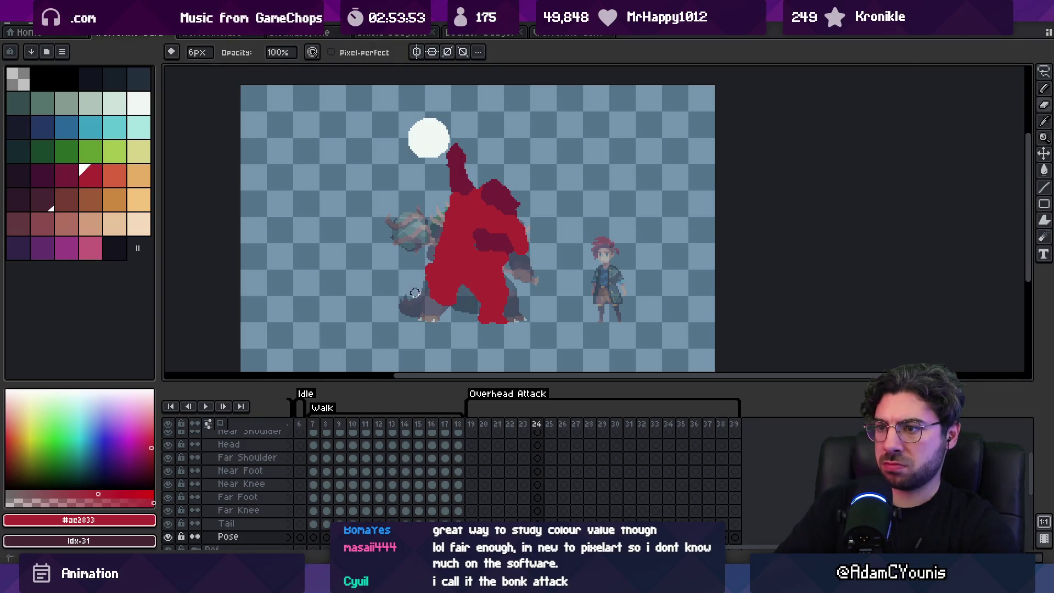
key(alt)
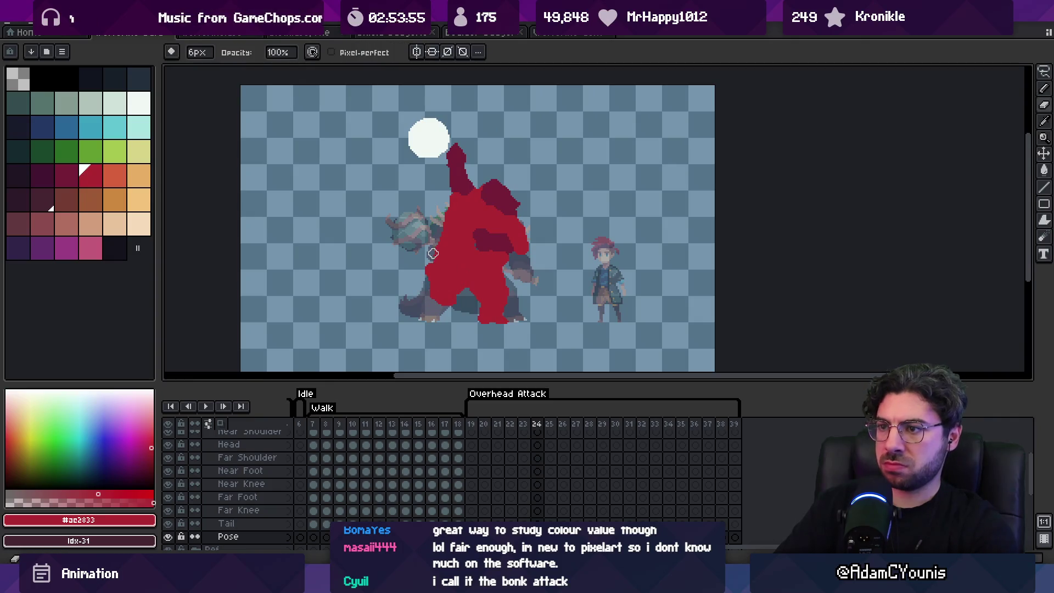
key(z)
scroll(483, 230, down, 1)
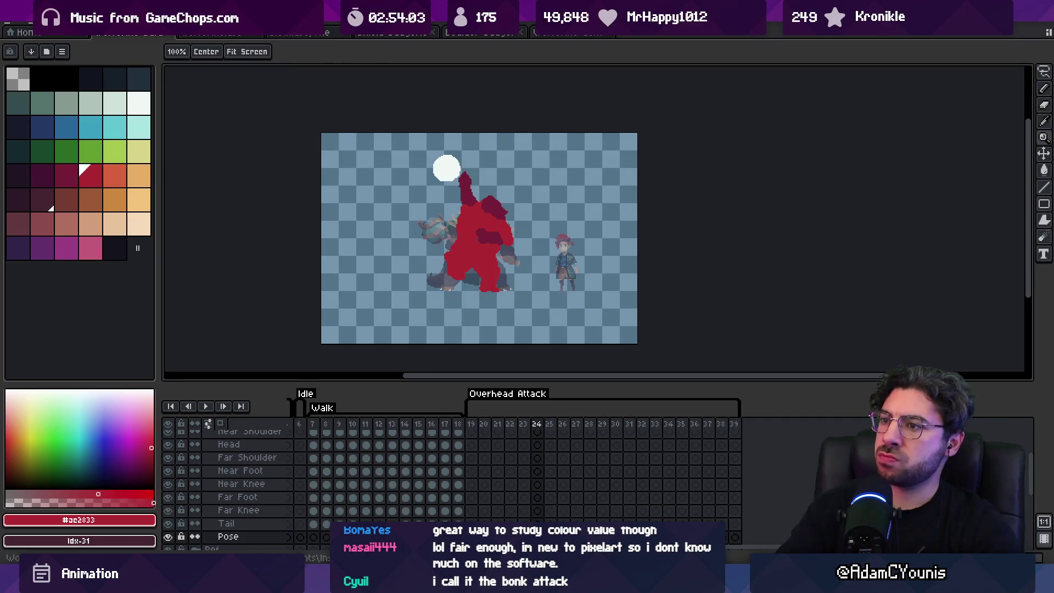
Paint a dark #741c37 blob right of the torso and cover the inner dark patch with #ac2833.
scroll(464, 199, up, 2)
alt+click(513, 253)
mouse_move(571, 184)
mouse_down()
mouse_move(584, 241)
mouse_move(565, 231)
mouse_up()
alt+click(473, 218)
drag(489, 242, 541, 258)
key(space)
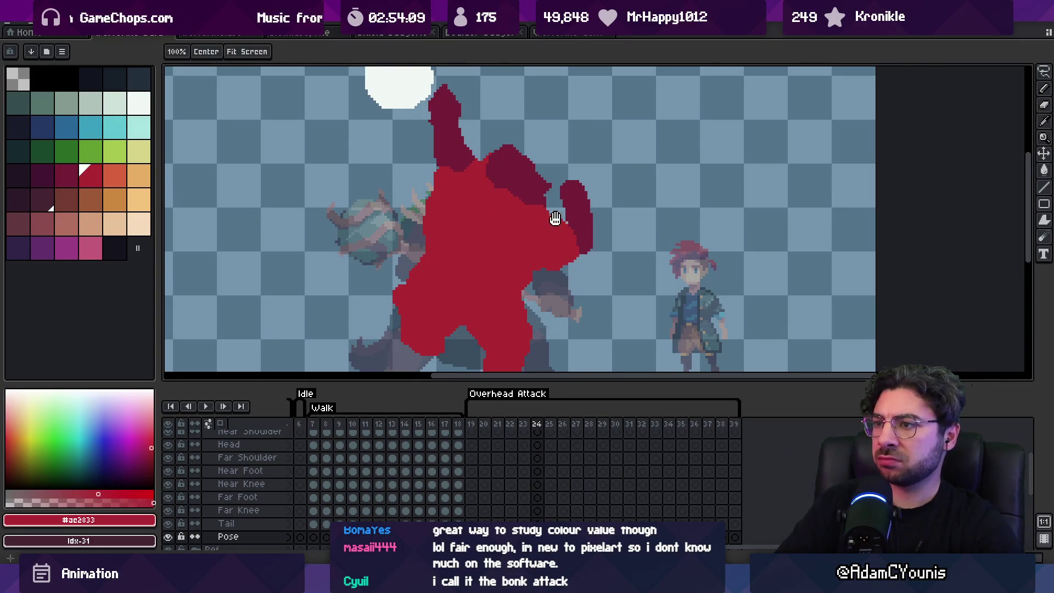
scroll(502, 218, down, 2)
Nudge the dark maroon patch lower with a selection, then enlarge it into a fist.
alt+click(502, 218)
drag(502, 219, 497, 241)
key(ctrl+d)
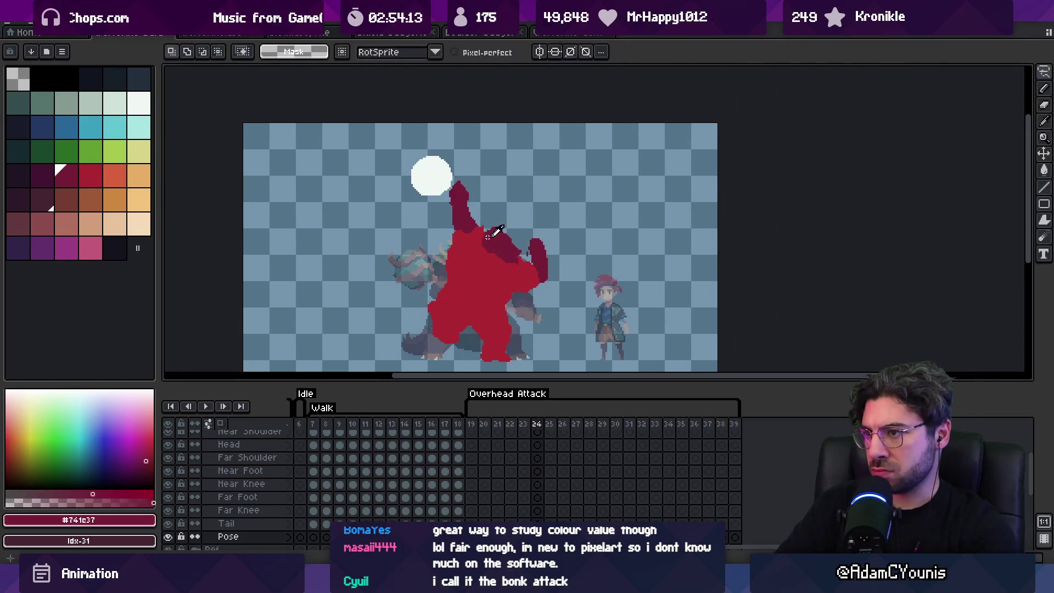
key(b)
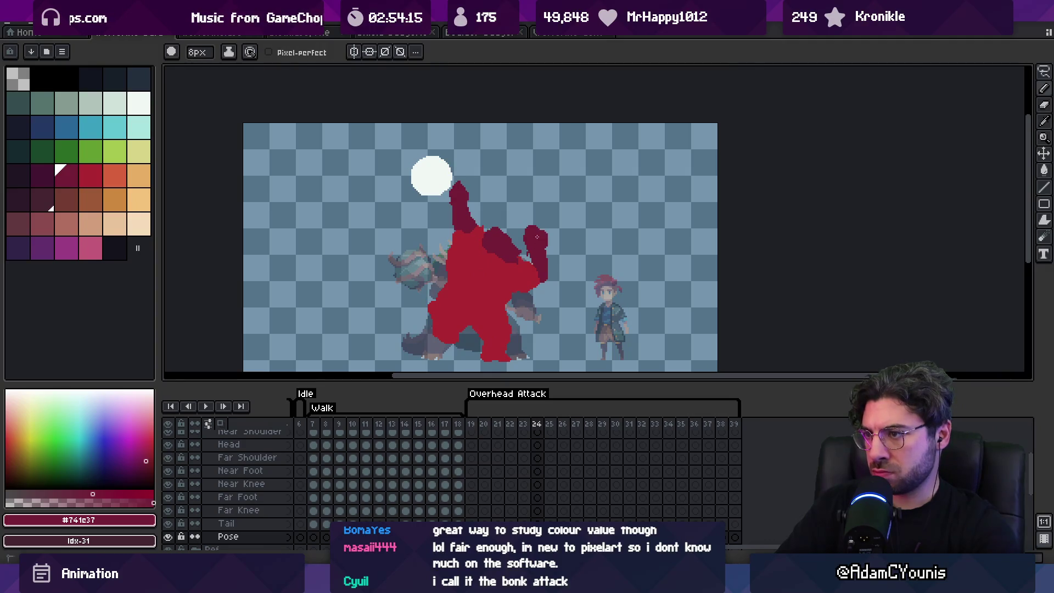
drag(535, 244, 551, 270)
Step back one frame to compare poses, then return to frame 24 with the raised fists.
alt+click(544, 279)
alt+click(543, 266)
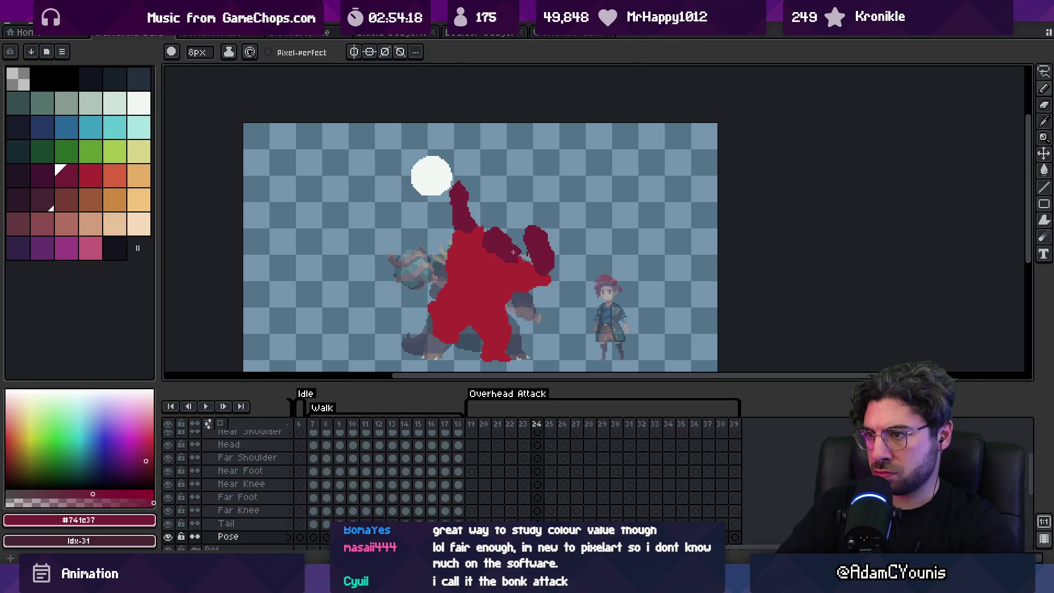
scroll(514, 253, down, 1)
key(m)
key(Left)
key(Right)
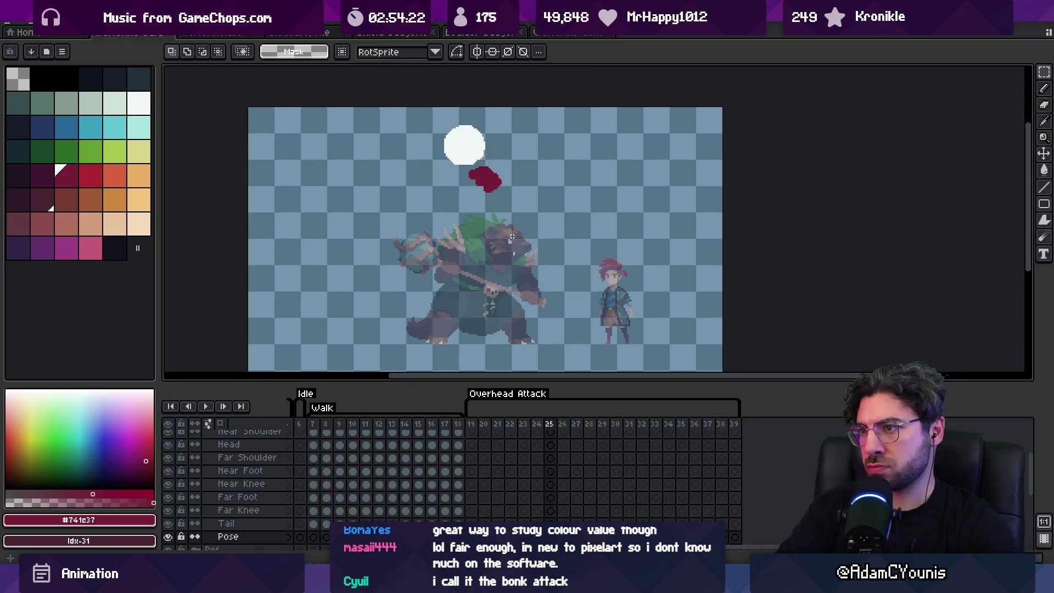
Extend the silhouette's left leg diagonally down-left in #ac2833, then preview the attack animation.
key(b)
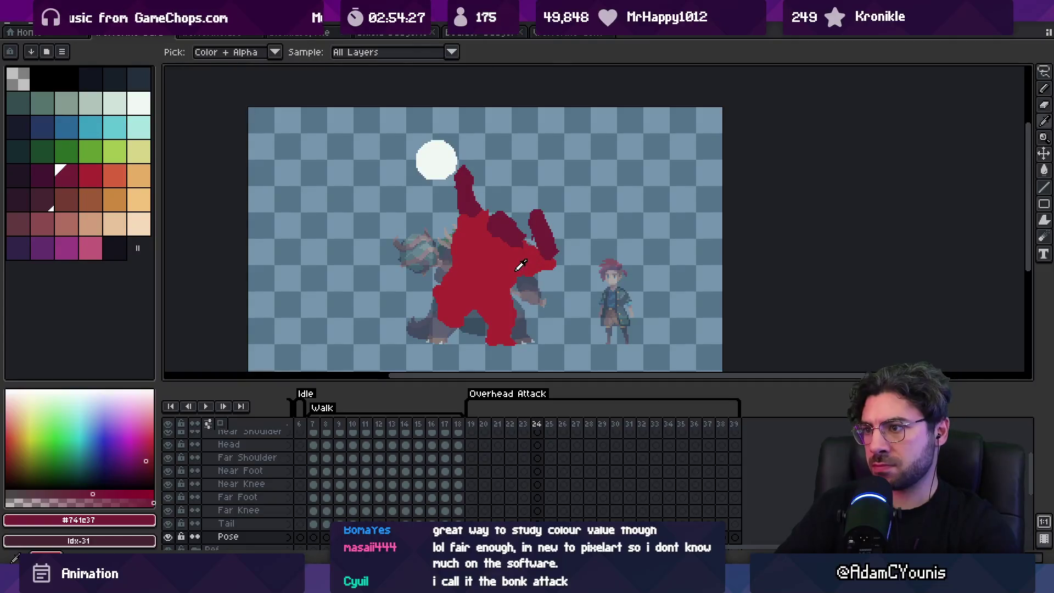
alt+click(508, 290)
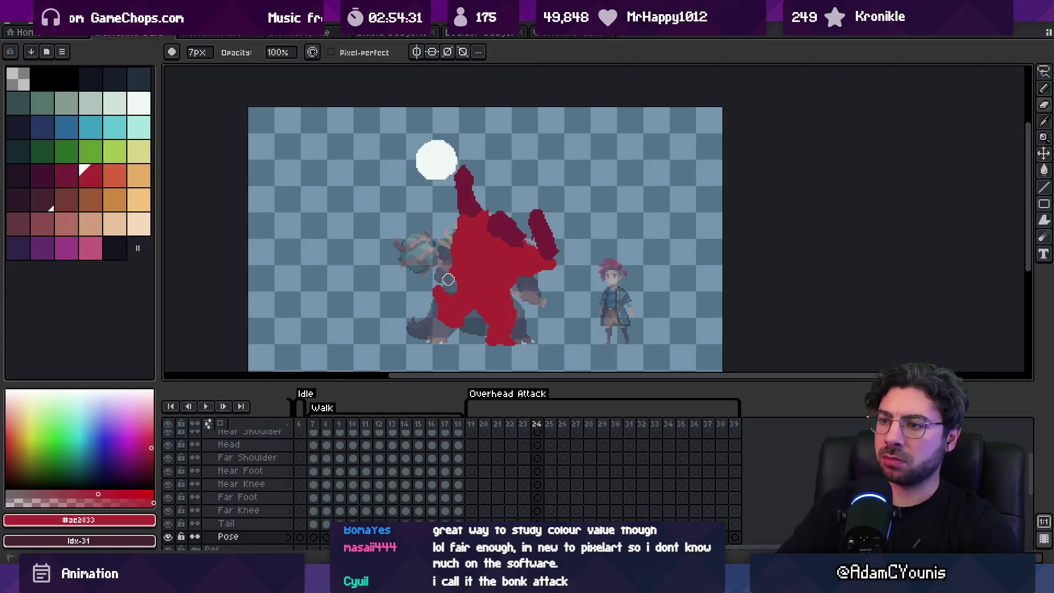
key(e)
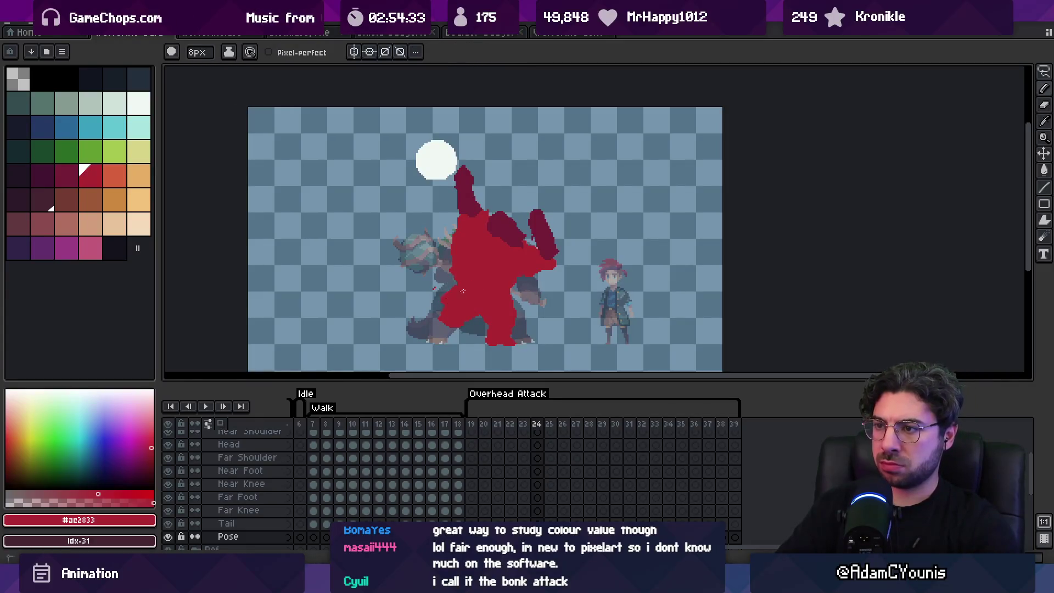
mouse_move(450, 308)
mouse_down()
mouse_move(422, 328)
mouse_move(439, 336)
mouse_up()
key(b)
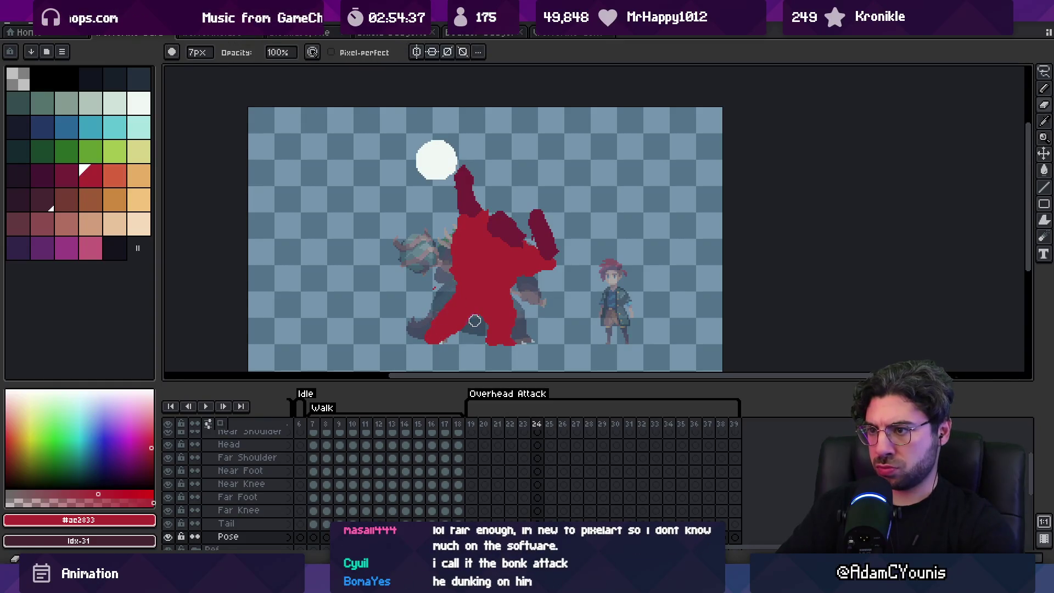
key(e)
key(alt)
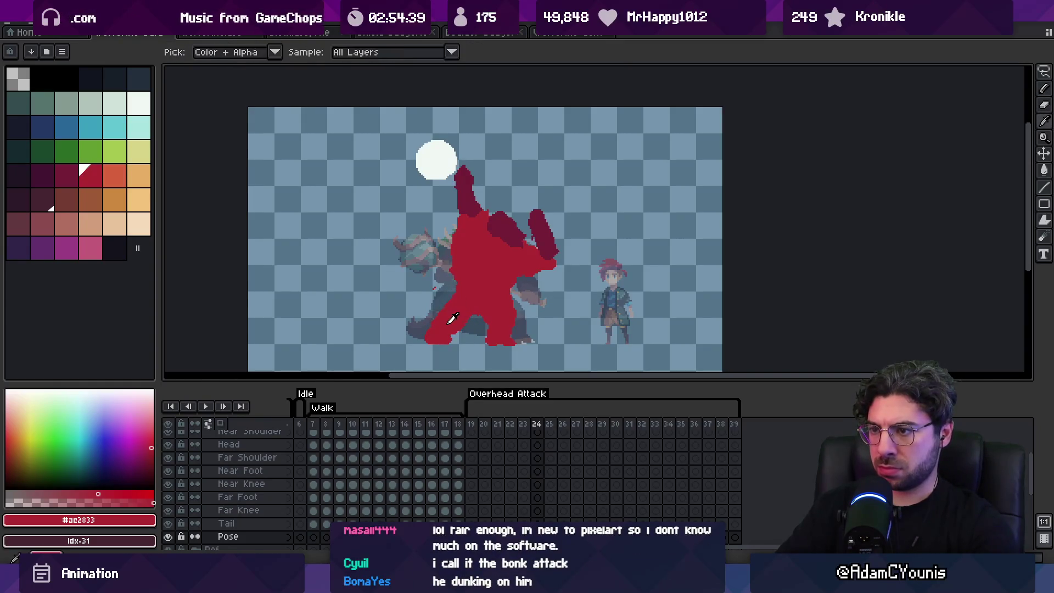
key(Return)
key(Return)
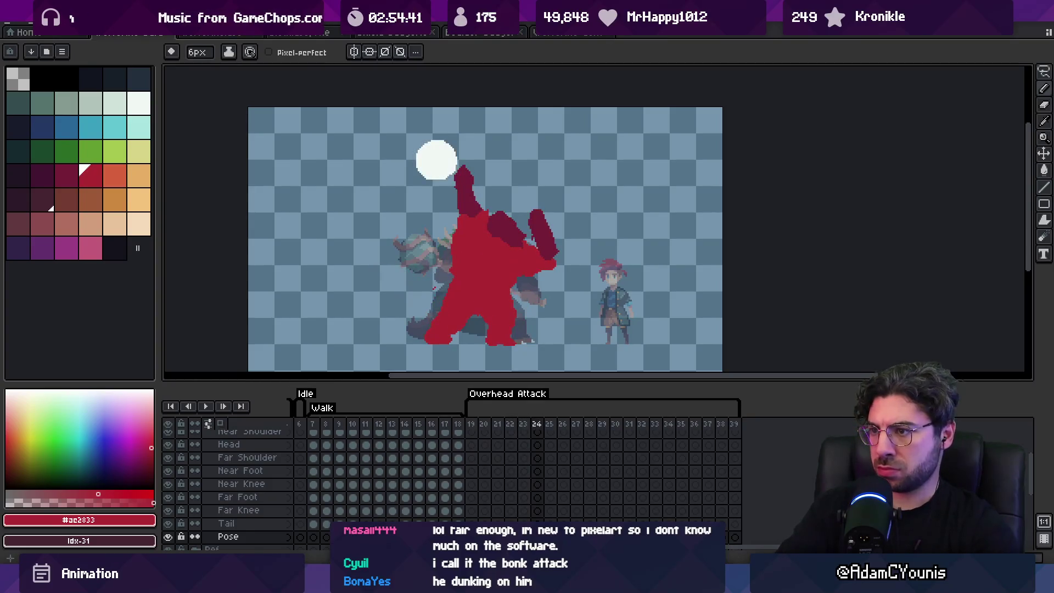
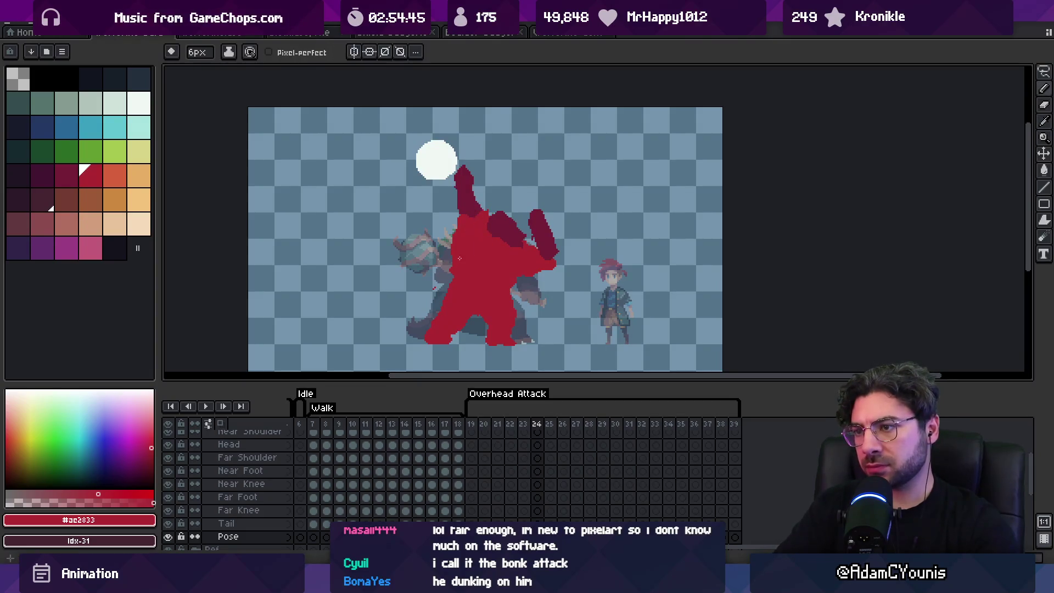
Trim the raised arm's right edge on the key frame, sampling dark maroon and bright red.
alt+click(457, 204)
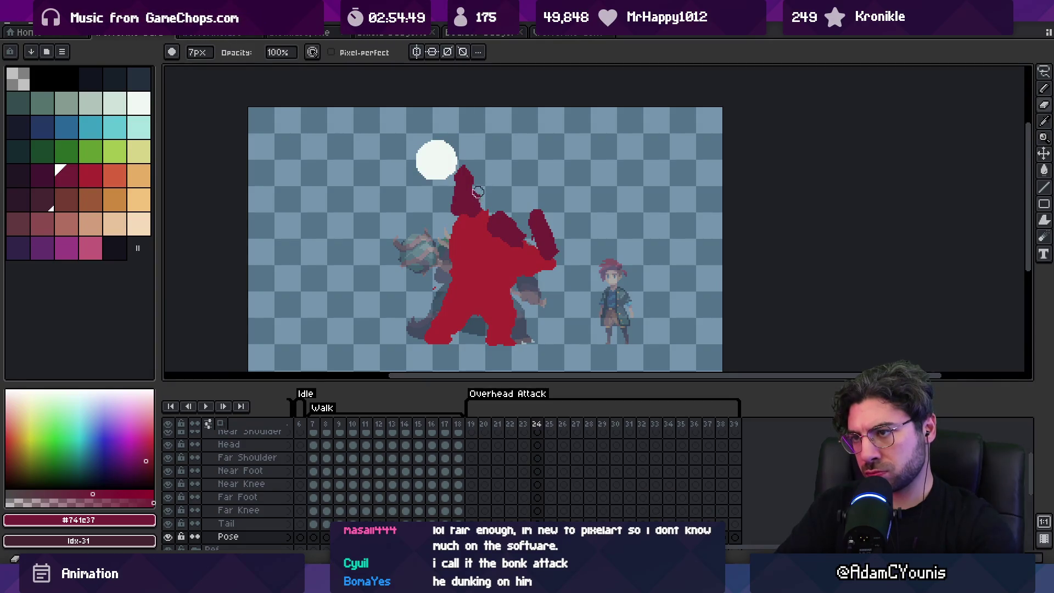
key(ctrl+z)
alt+click(469, 220)
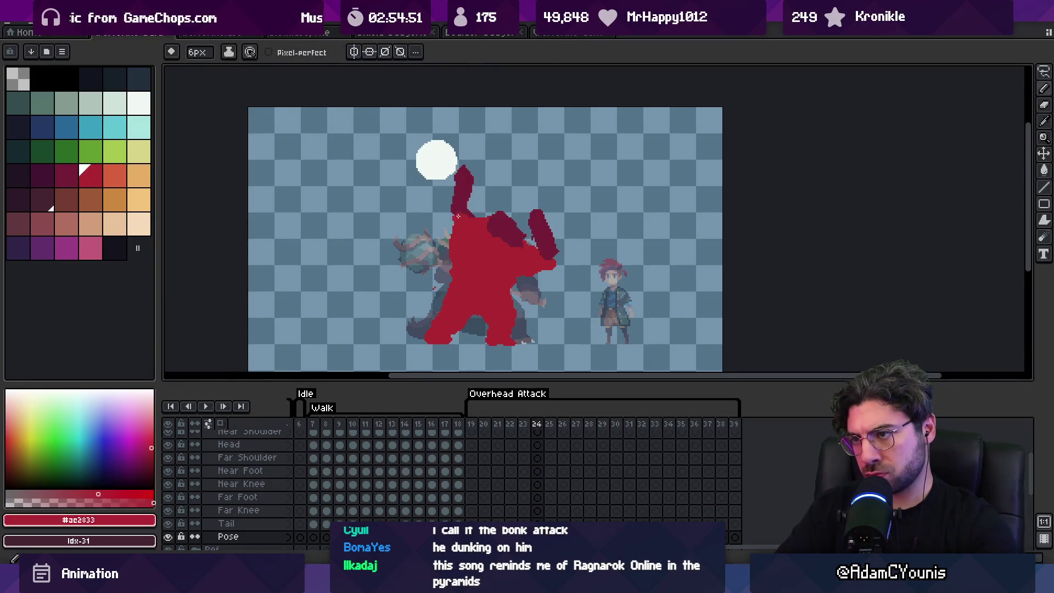
Step through Overhead Attack frames 21–30, select frames 19–28, then settle on frame 28.
key(Left)
key(Left)
key(Left)
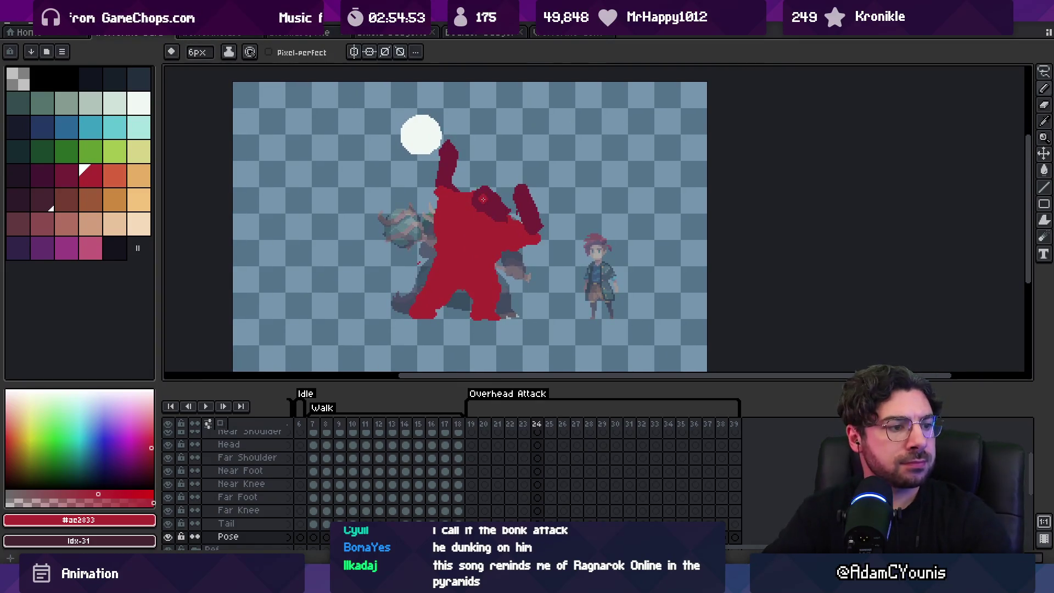
key(Right)
key(Right)
key(Right)
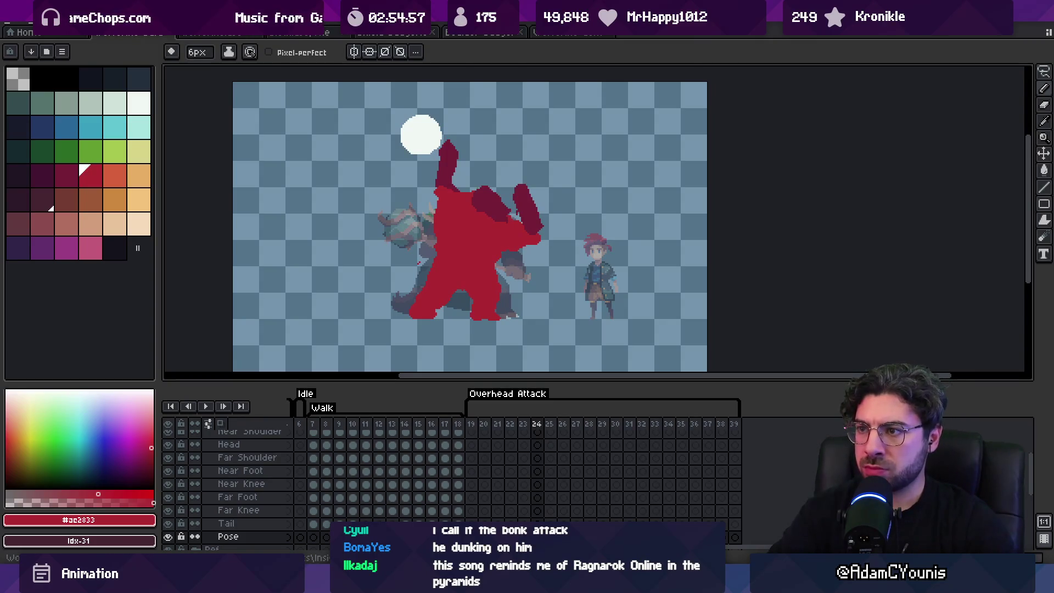
key(Right)
key(Right)
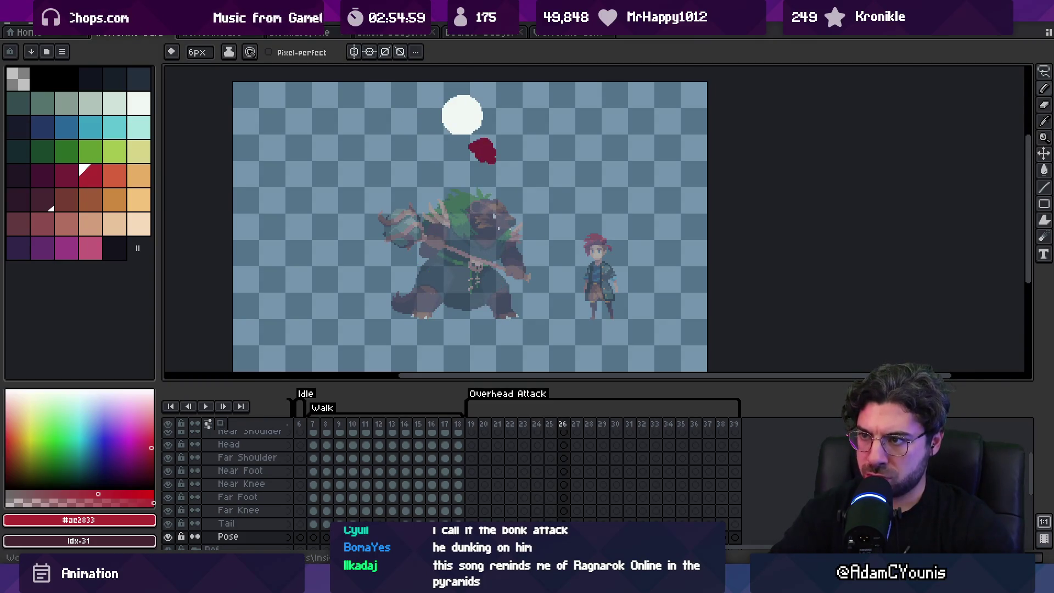
key(Right)
key(Right)
key(Right)
key(Right)
key(Left)
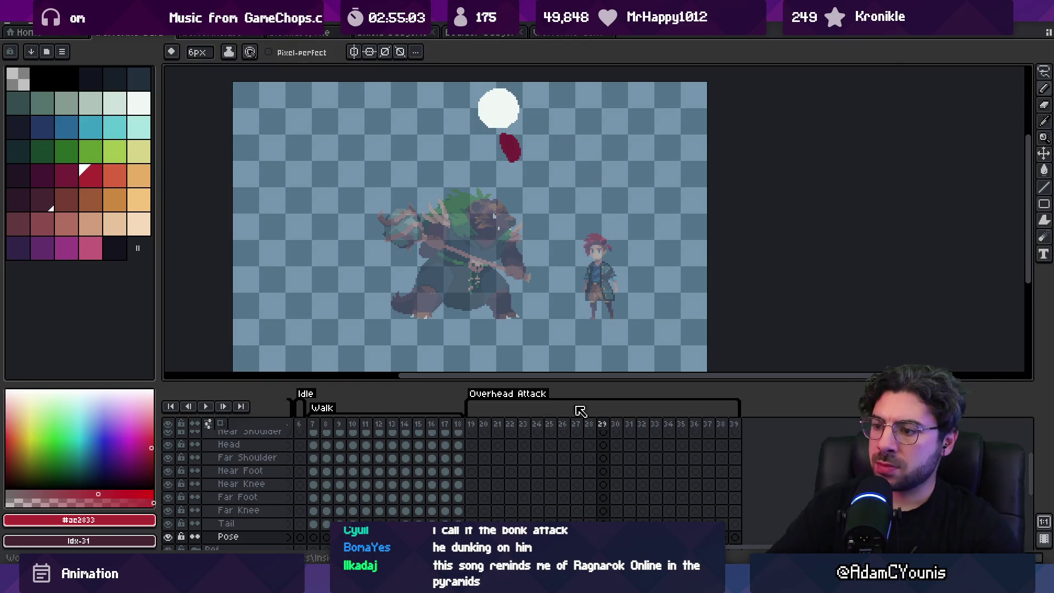
key(Left)
key(Left)
key(Left)
key(Right)
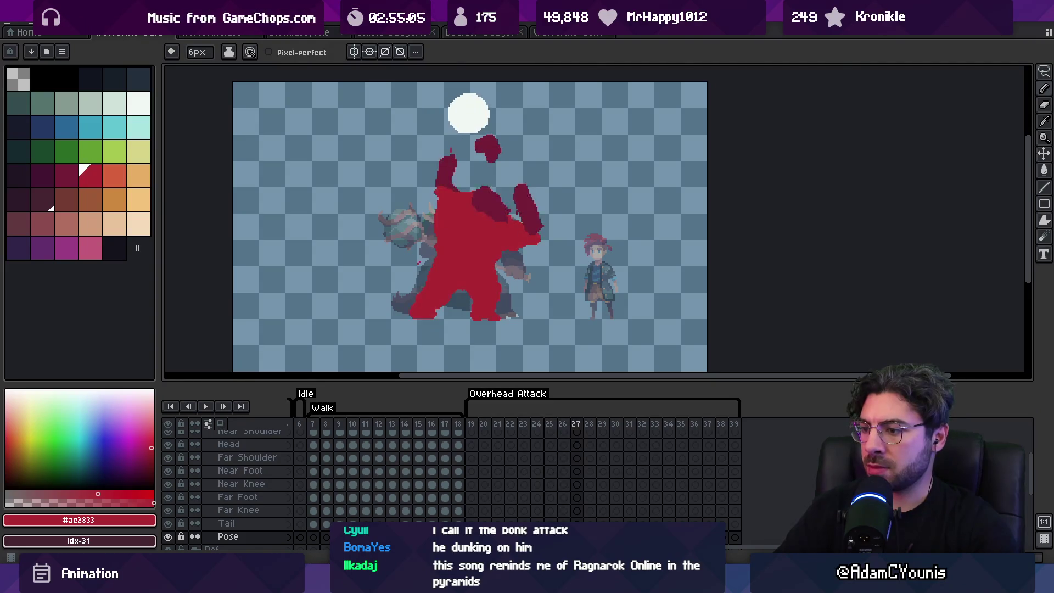
key(Right)
key(Right)
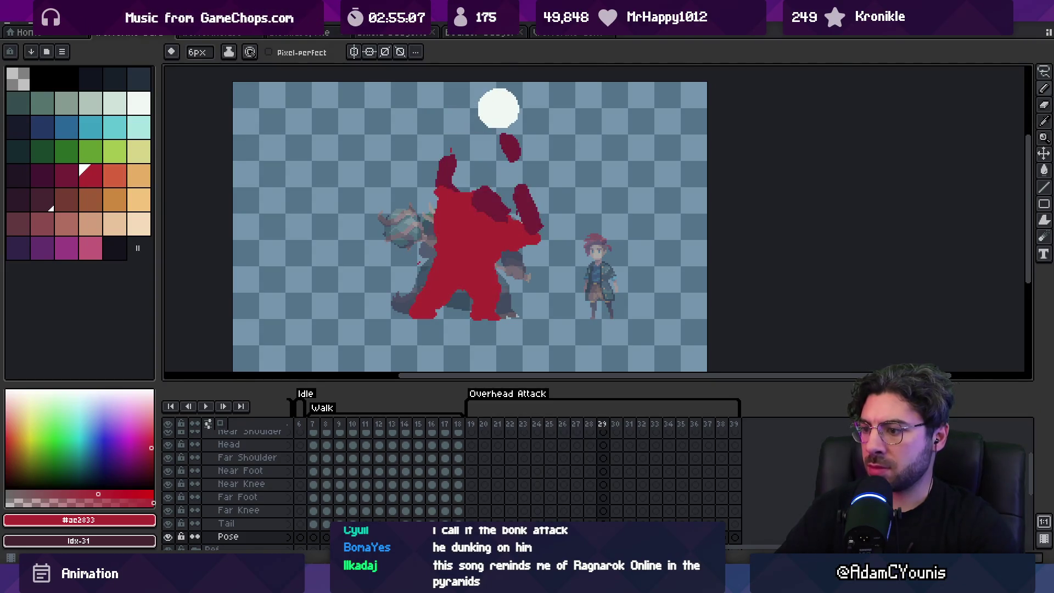
key(Right)
drag(473, 426, 591, 431)
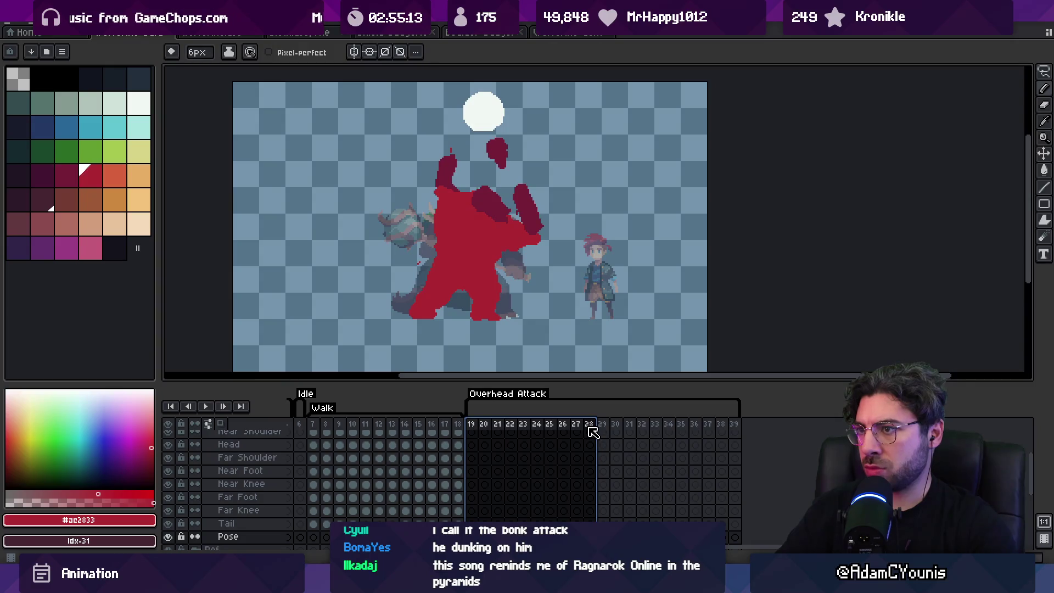
click(590, 426)
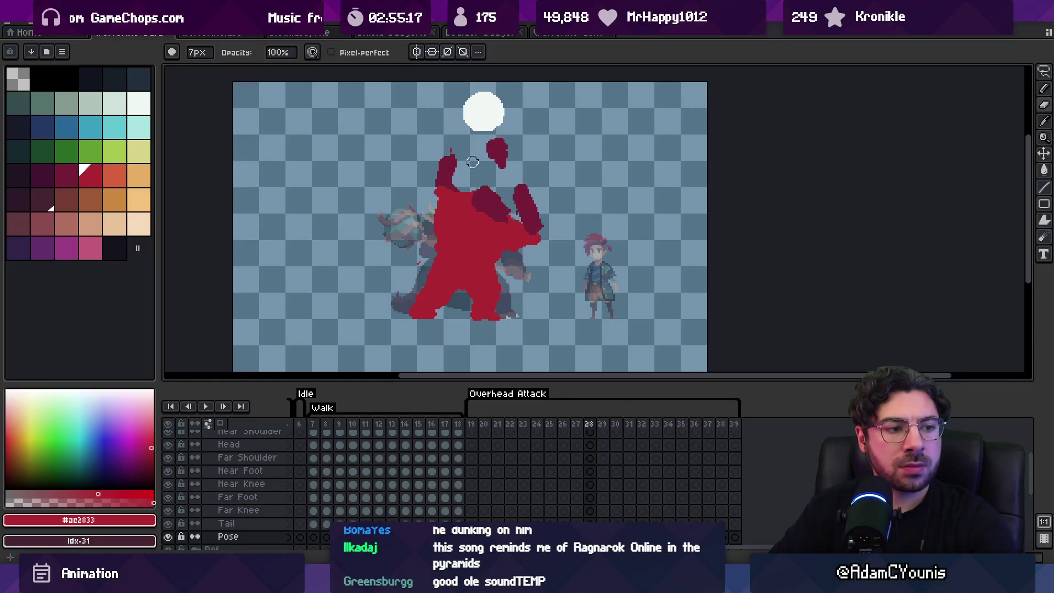
On frame 28, erase the old upper-left arm stroke and the top of the dark red arm.
key([)
mouse_move(477, 160)
mouse_down()
mouse_move(453, 158)
mouse_move(535, 193)
mouse_up()
key(b)
key(e)
key(b)
drag(537, 235, 529, 242)
key(e)
drag(519, 204, 542, 214)
key(b)
Erase the lower-left bright red area and repaint the lower body in dark maroon.
key(e)
key(alt)
mouse_move(433, 275)
mouse_down()
mouse_move(446, 290)
mouse_move(425, 307)
mouse_move(435, 317)
mouse_up()
alt+click(450, 284)
key(b)
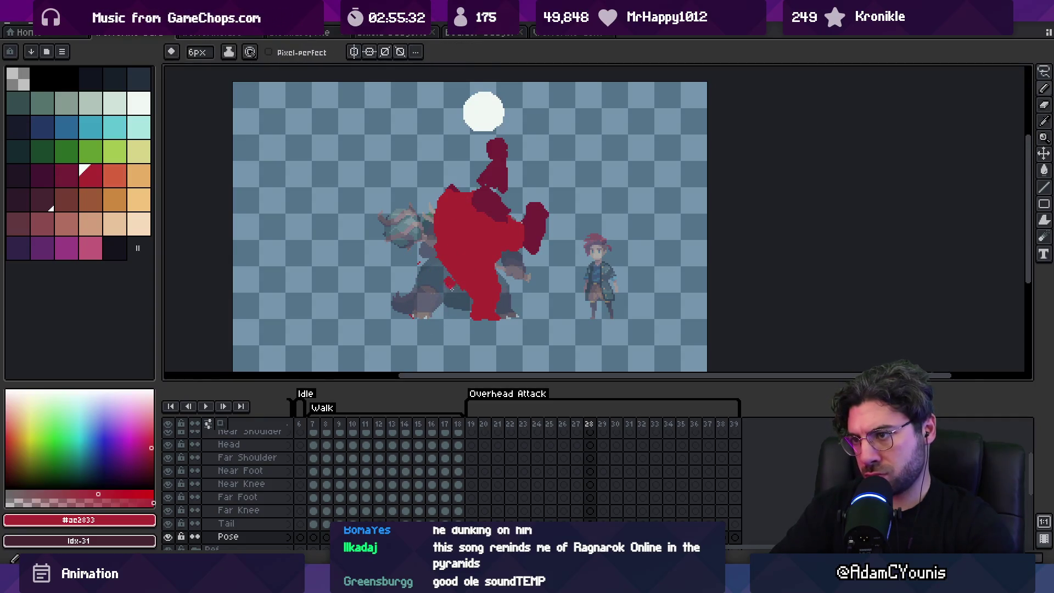
alt+click(494, 297)
mouse_move(473, 300)
mouse_down()
mouse_move(485, 307)
mouse_move(494, 296)
mouse_up()
key(e)
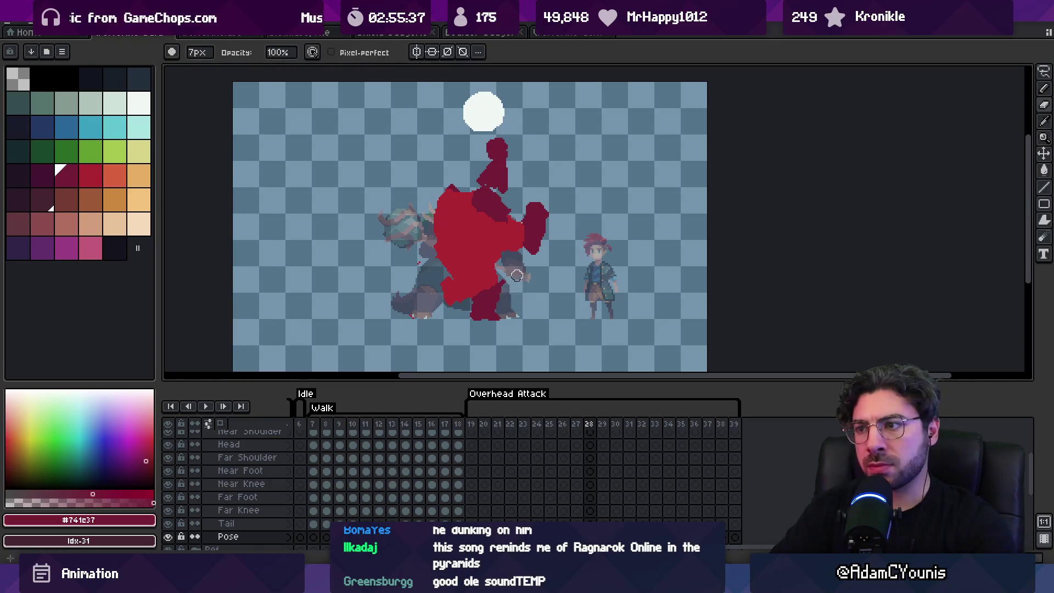
alt+click(451, 278)
key(b)
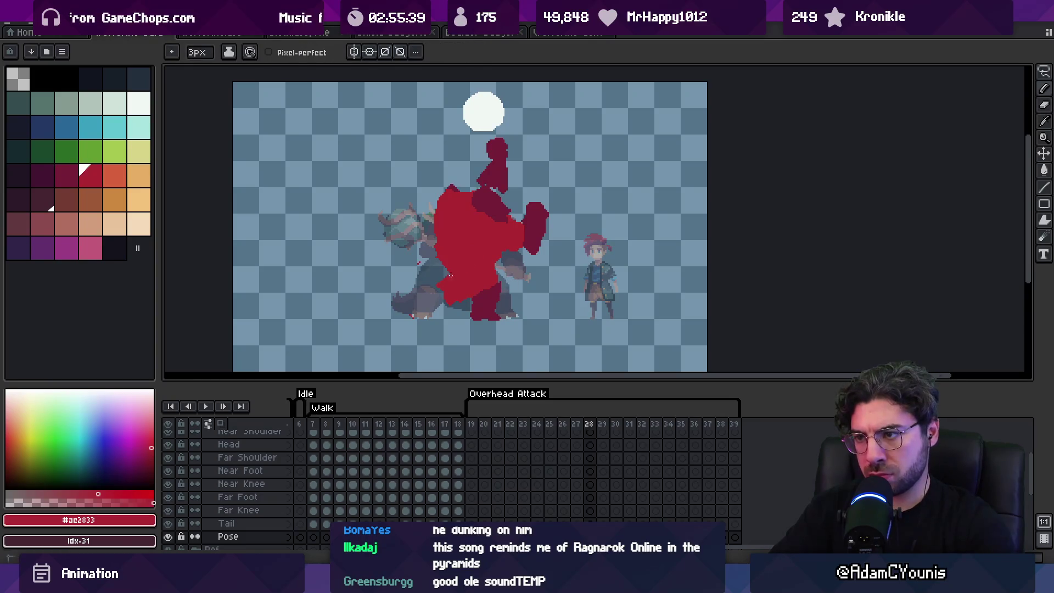
key(e)
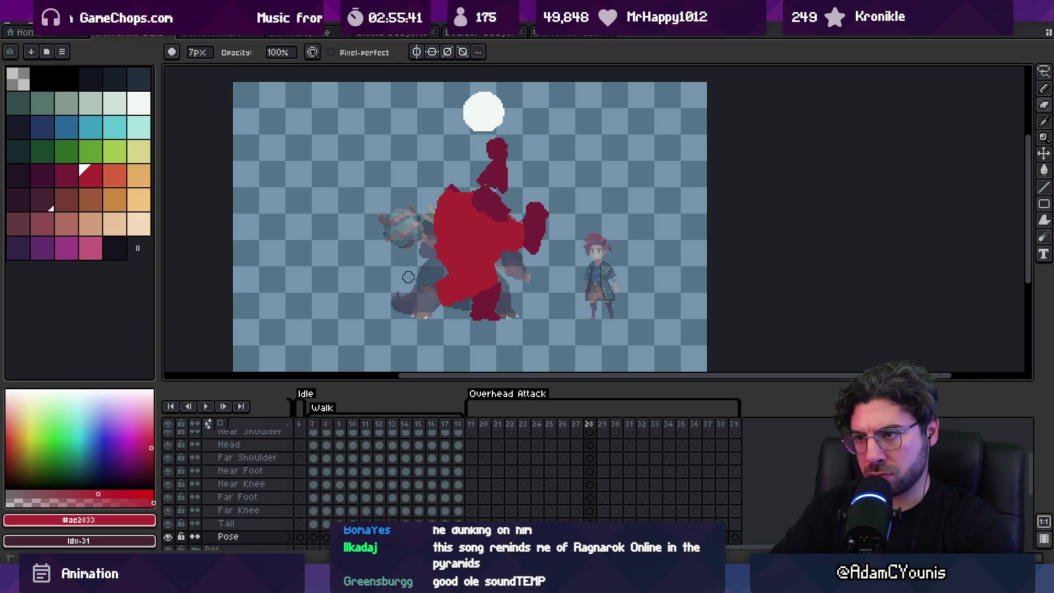
Compare with the neighbouring frame, then trim red paint from the body's top-left edge.
key(Left)
key(Right)
key(Left)
key(Right)
drag(464, 184, 439, 211)
key(b)
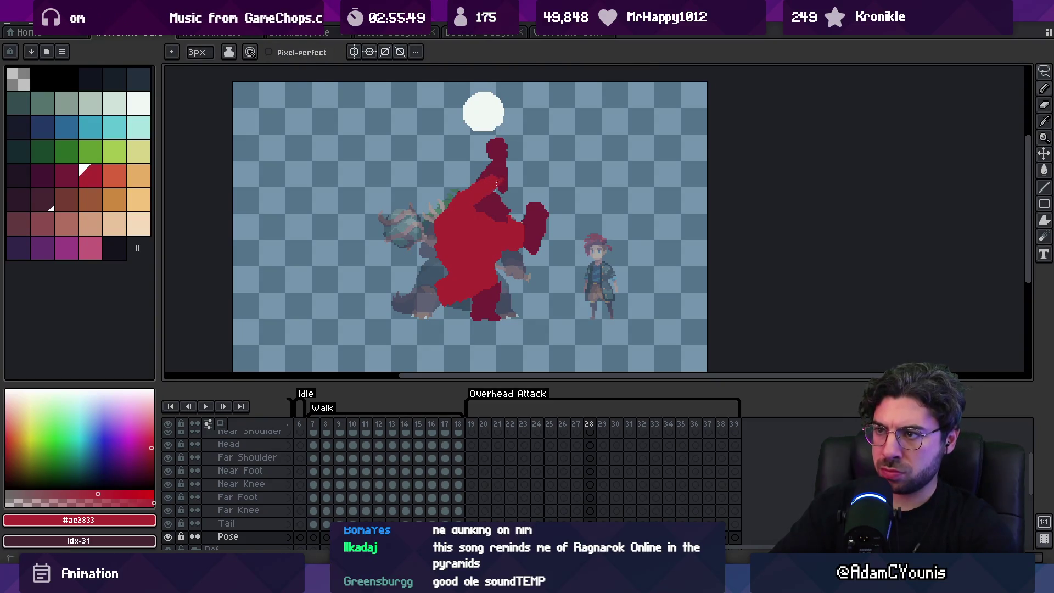
key(e)
drag(442, 214, 456, 198)
key(b)
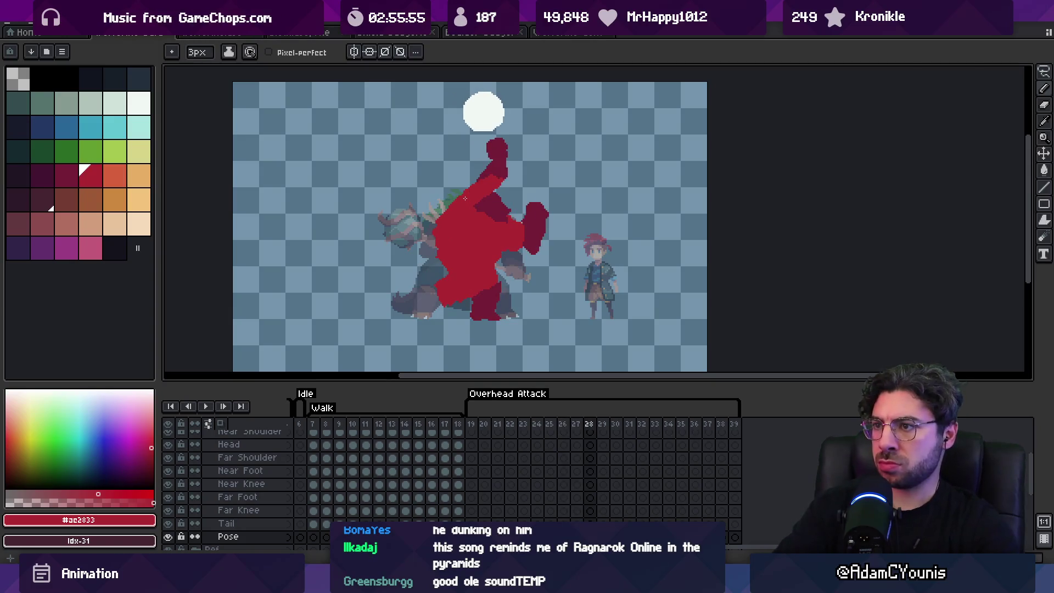
drag(509, 159, 511, 212)
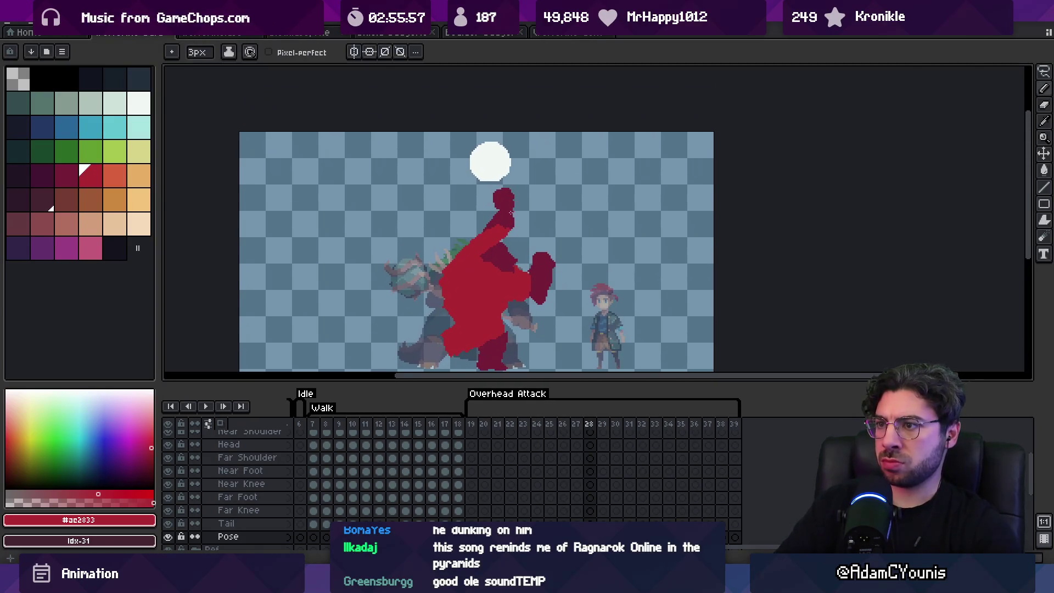
key(v)
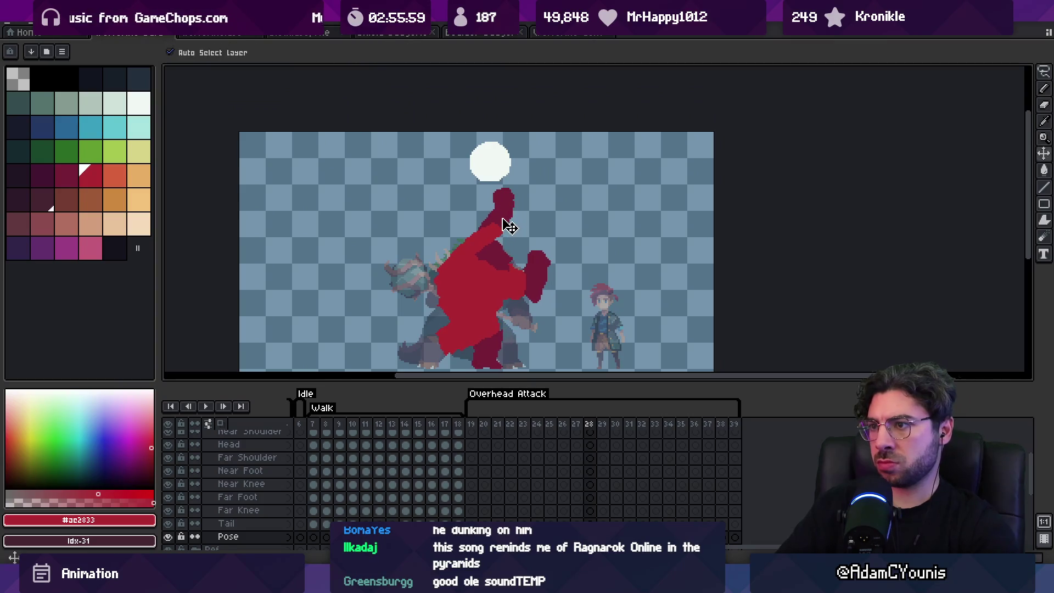
click(512, 206)
click(512, 232)
key(m)
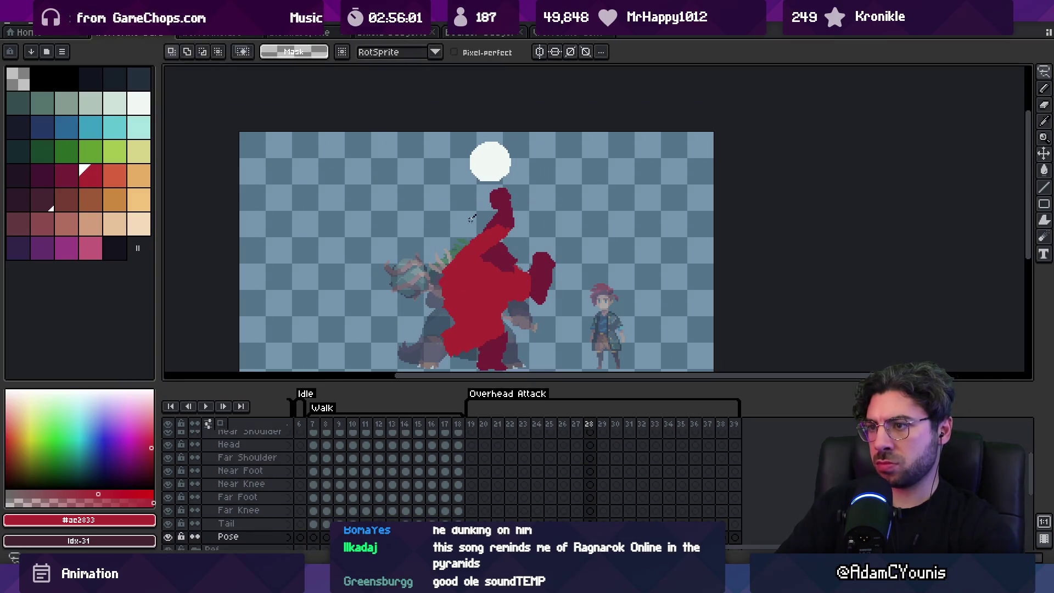
drag(525, 196, 472, 181)
key(b)
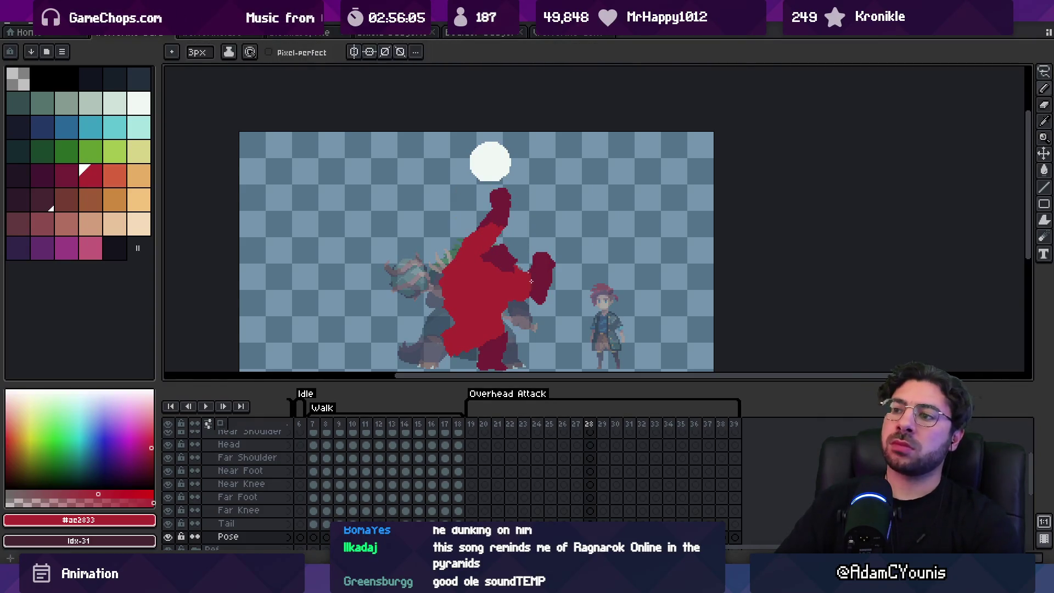
scroll(529, 281, down, 2)
key(e)
key(b)
alt+click(536, 223)
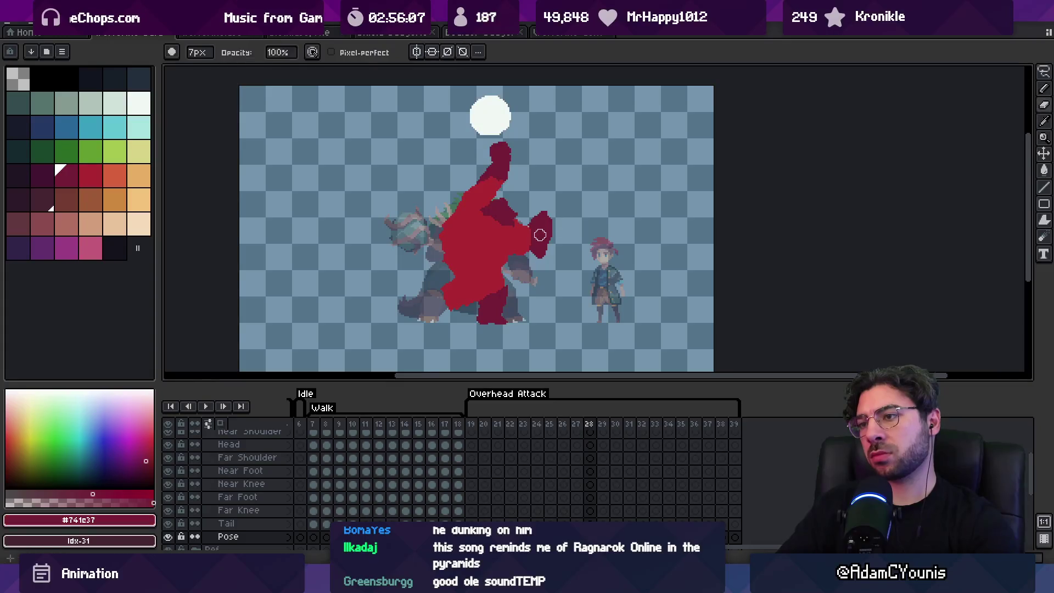
key(e)
key(b)
drag(553, 222, 551, 231)
key(e)
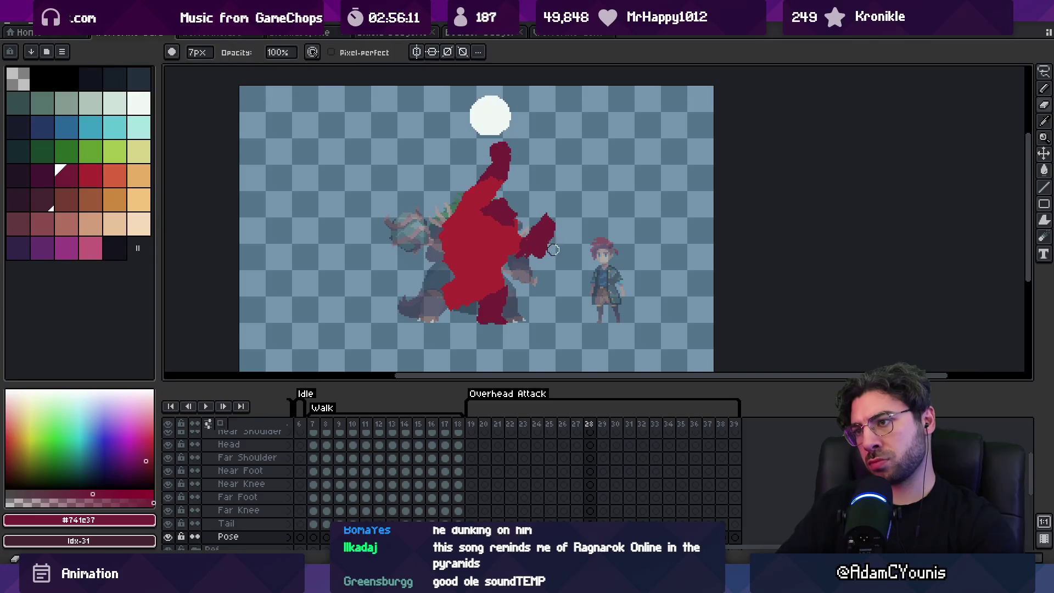
key(b)
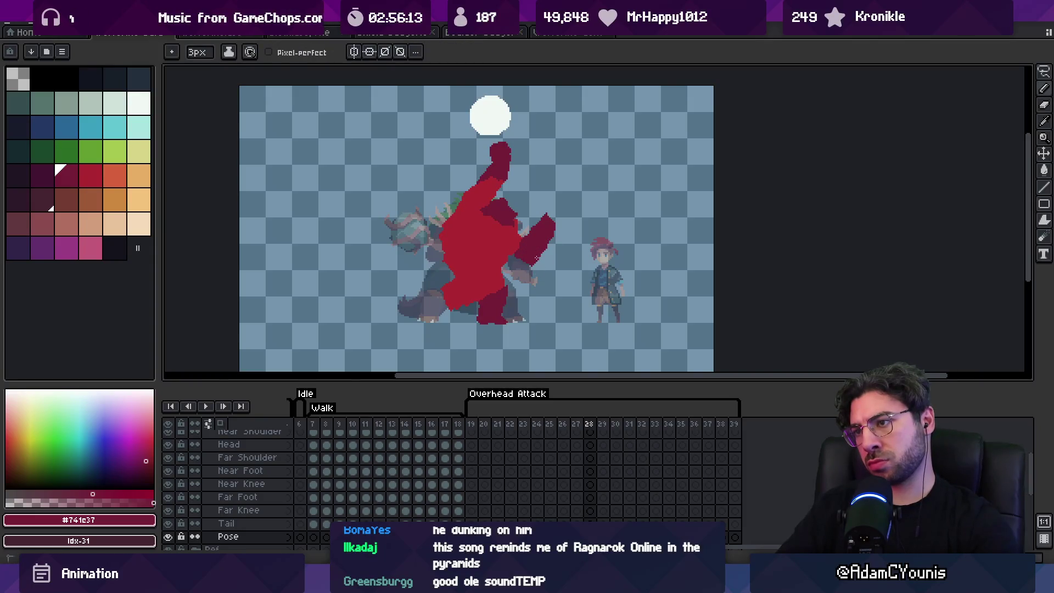
key(e)
key(b)
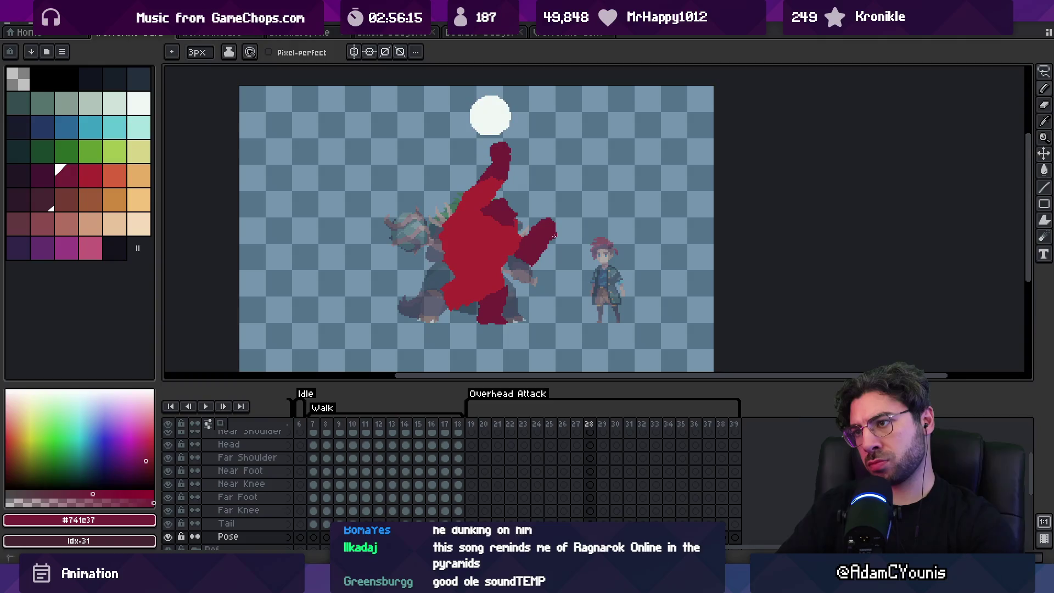
key(e)
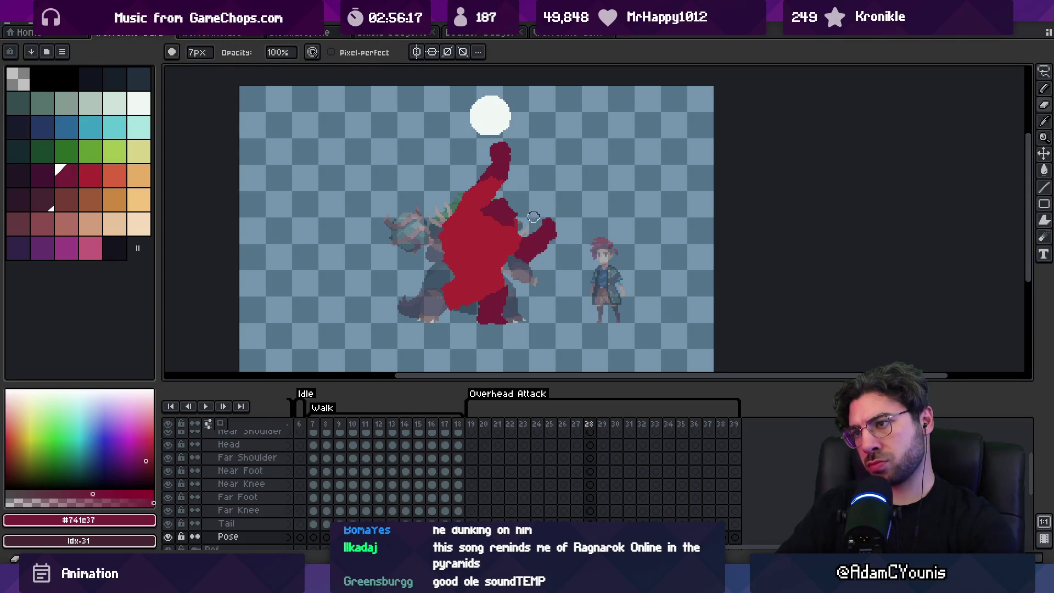
key(b)
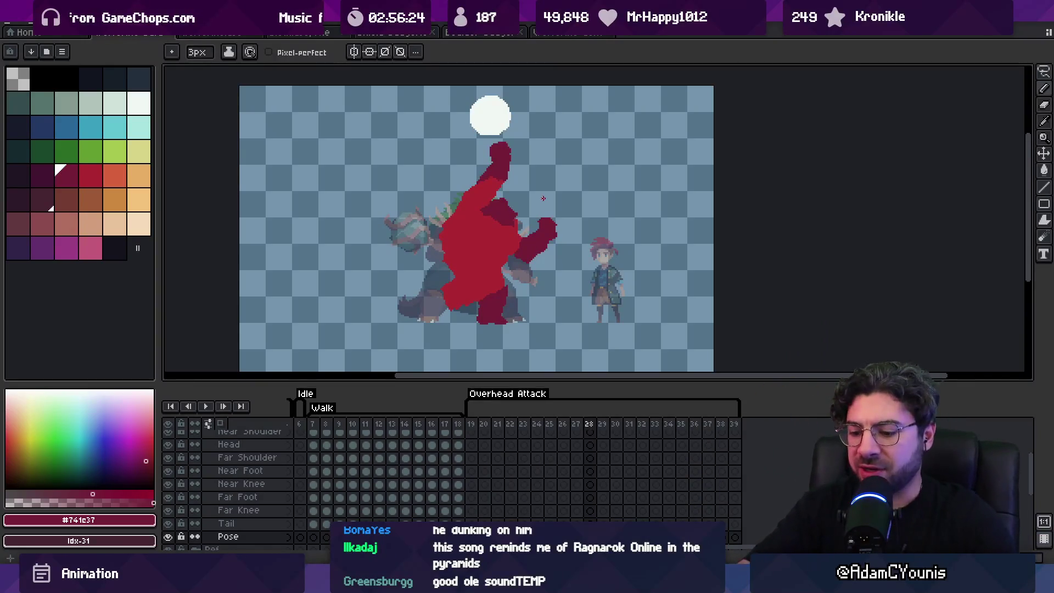
key(Left)
key(Left)
key(Left)
key(Left)
key(Left)
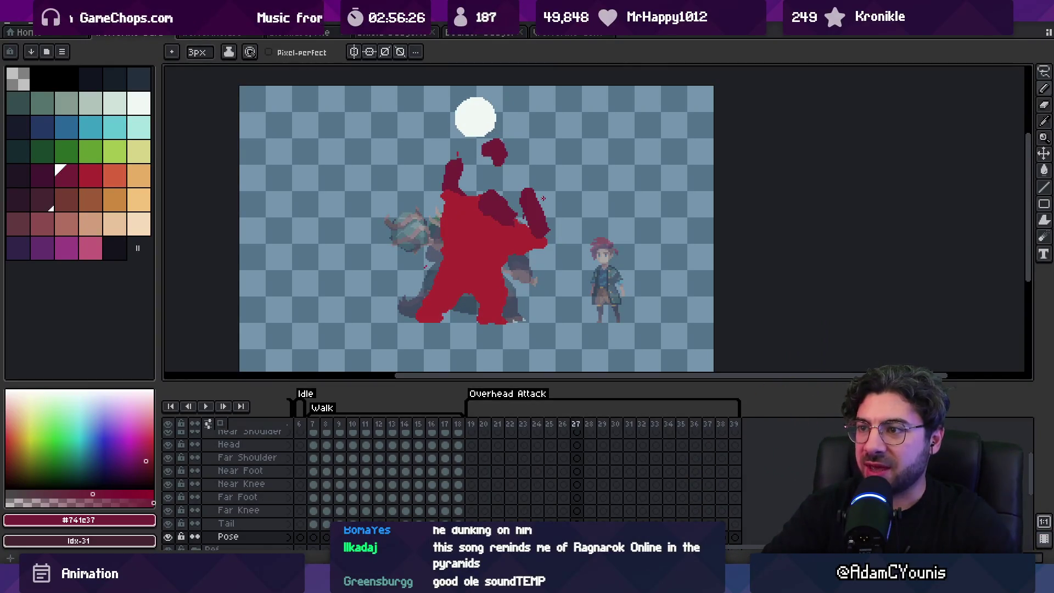
key(Right)
key(Right)
key(Right)
key(Left)
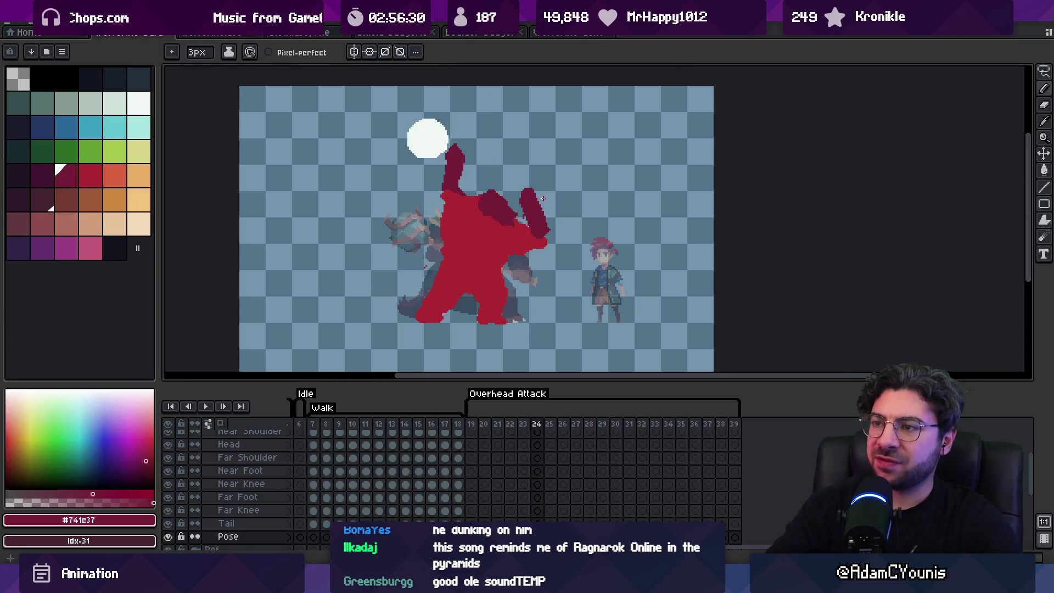
key(v)
key(Right)
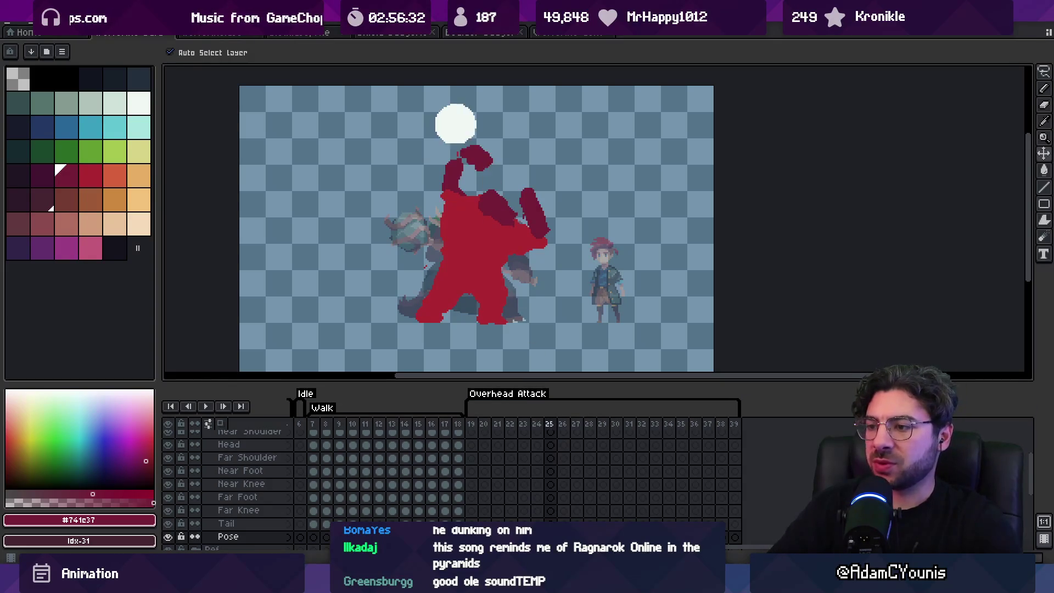
key(Right)
key(Right)
key(Right)
key(Return)
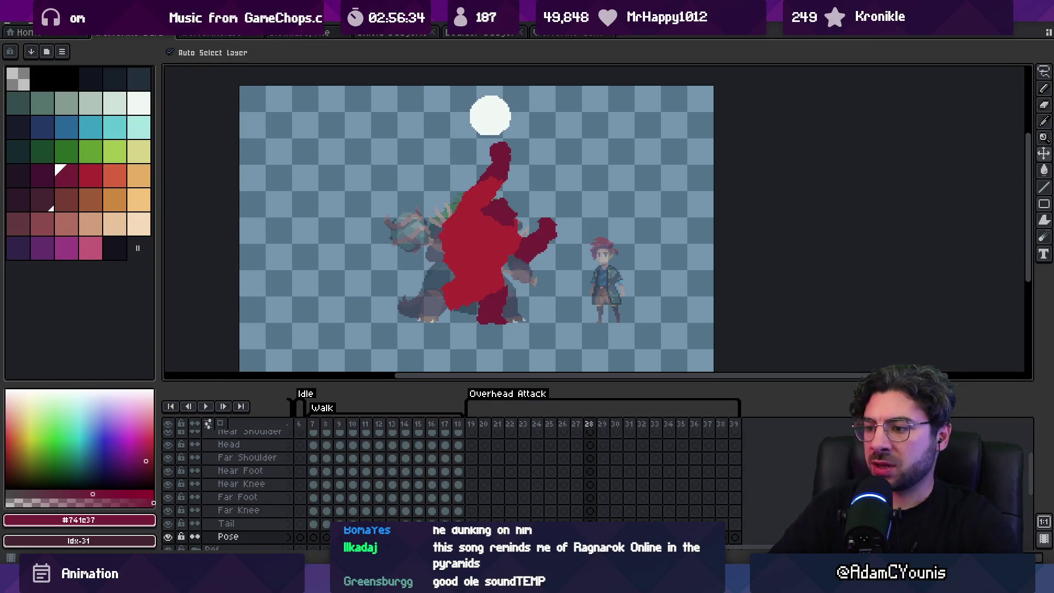
key(Right)
drag(496, 425, 592, 428)
Select attack frames 19–25, then play the Walk cycle from frame 7 and stop on frame 8.
click(499, 434)
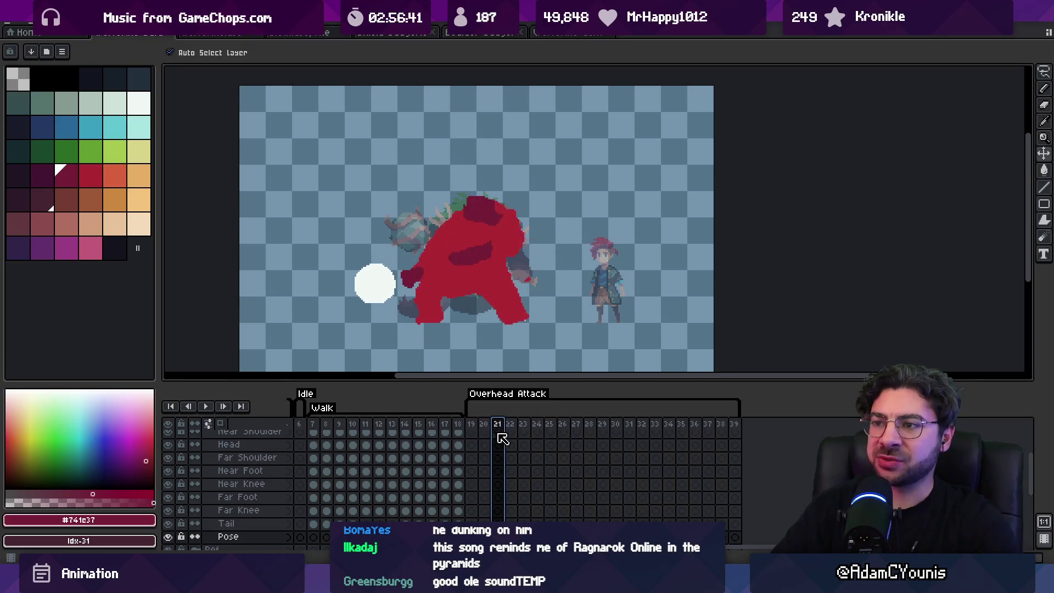
drag(470, 425, 614, 428)
click(312, 425)
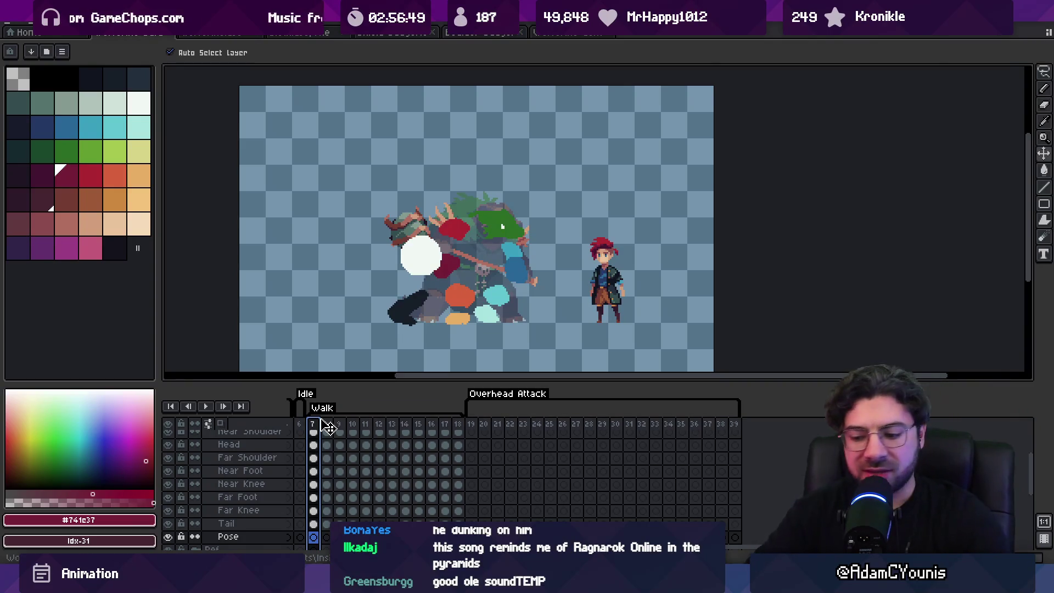
key(Return)
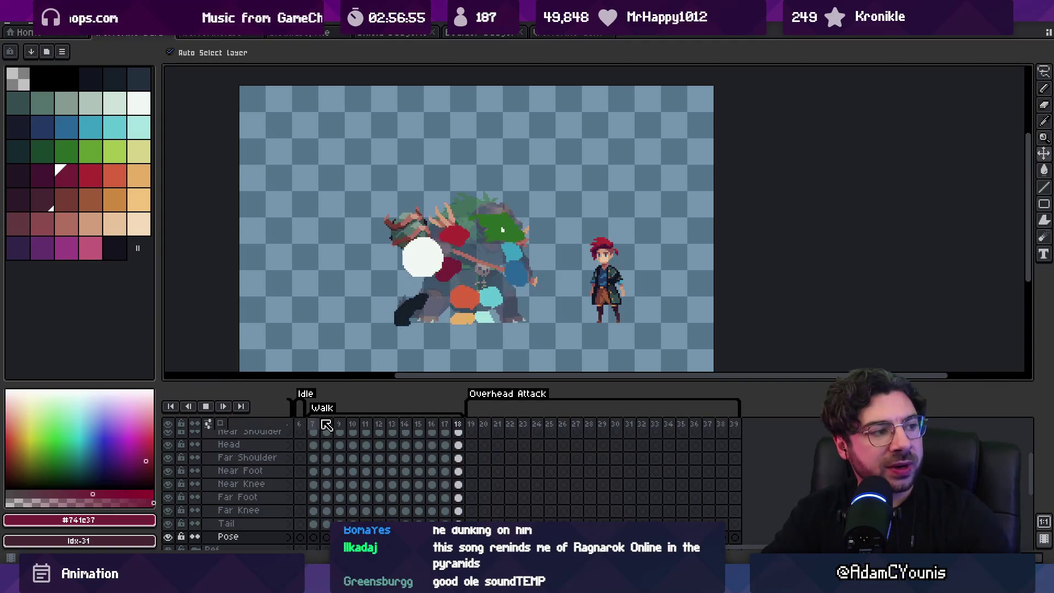
click(326, 424)
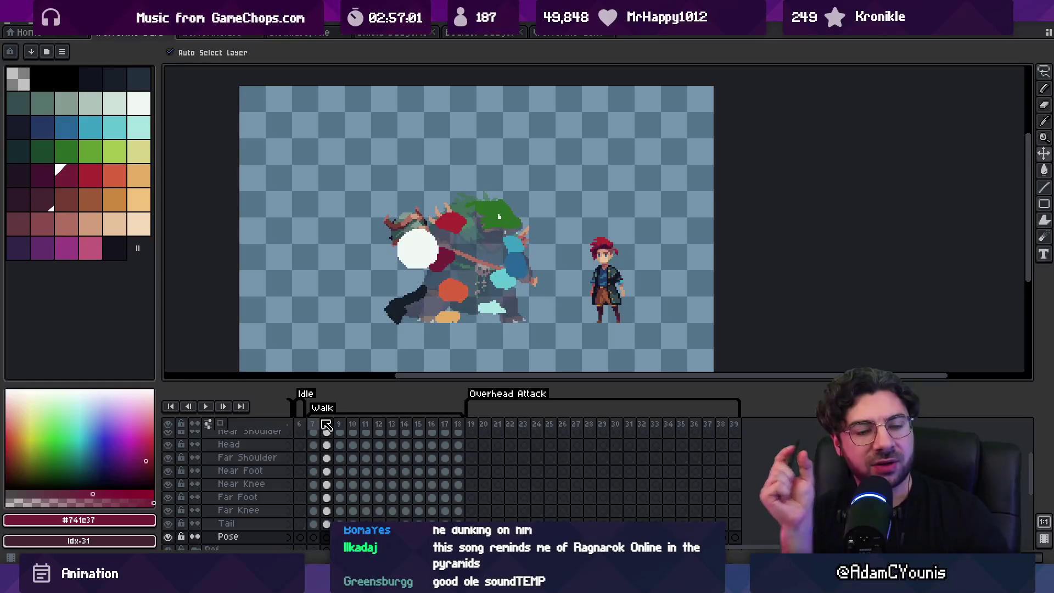
key(Right)
key(Left)
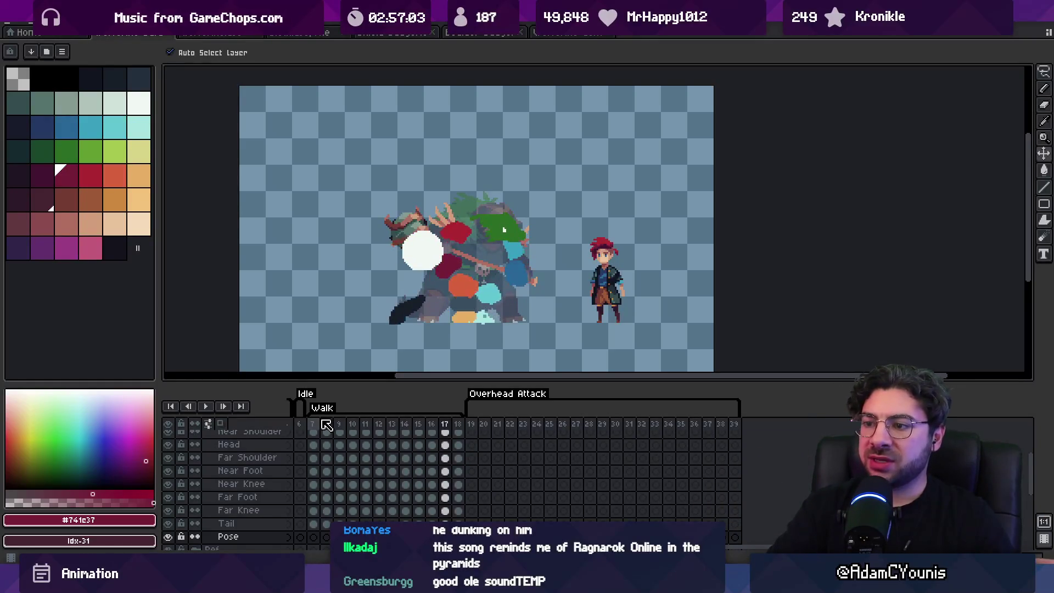
Play on through frame 19 and the Overhead Attack frames, ending on frame 19.
key(Return)
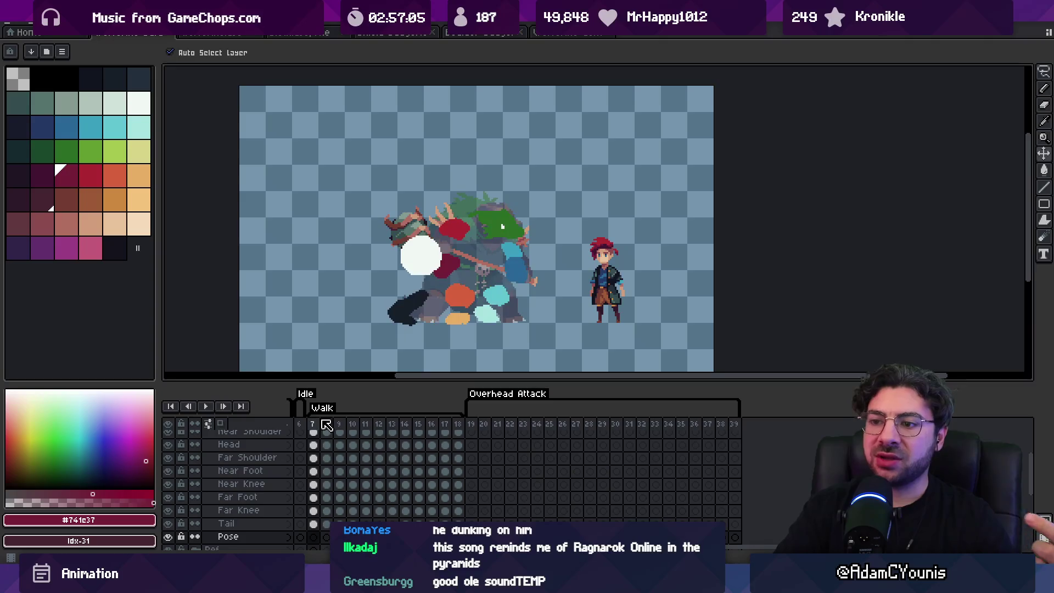
key(Right)
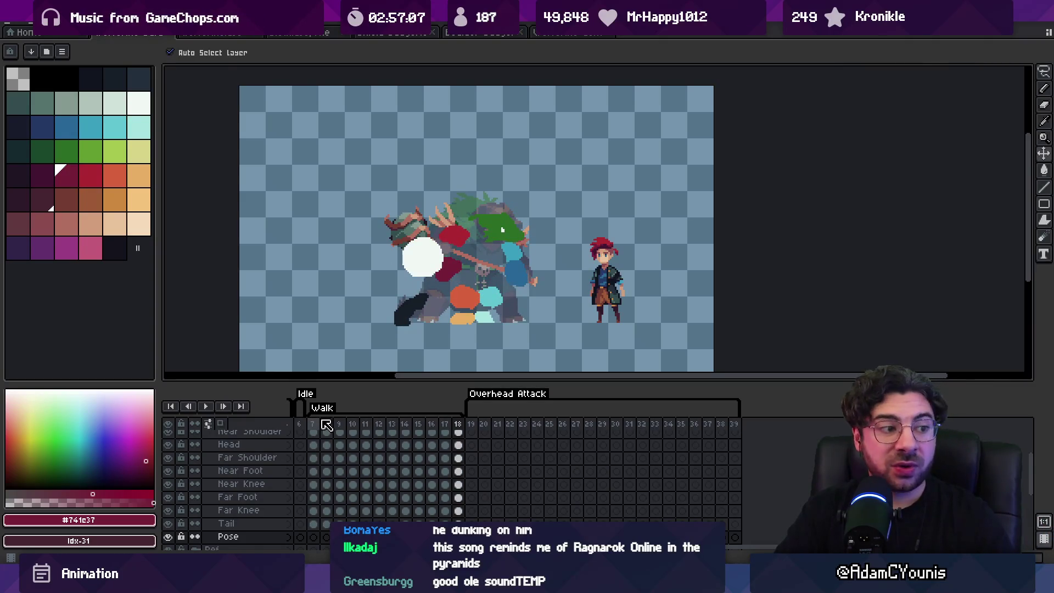
key(Right)
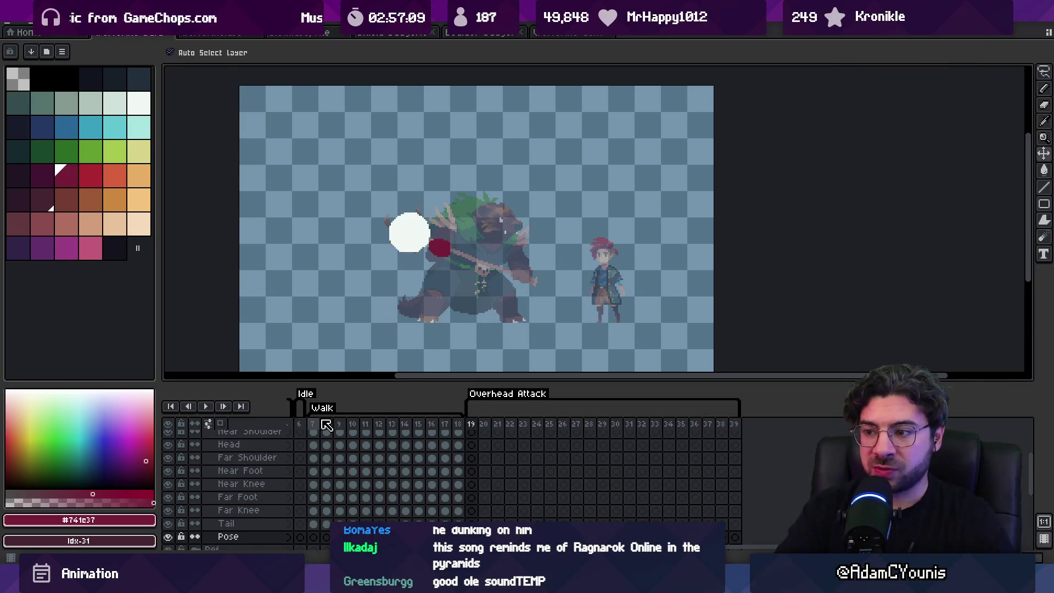
key(Return)
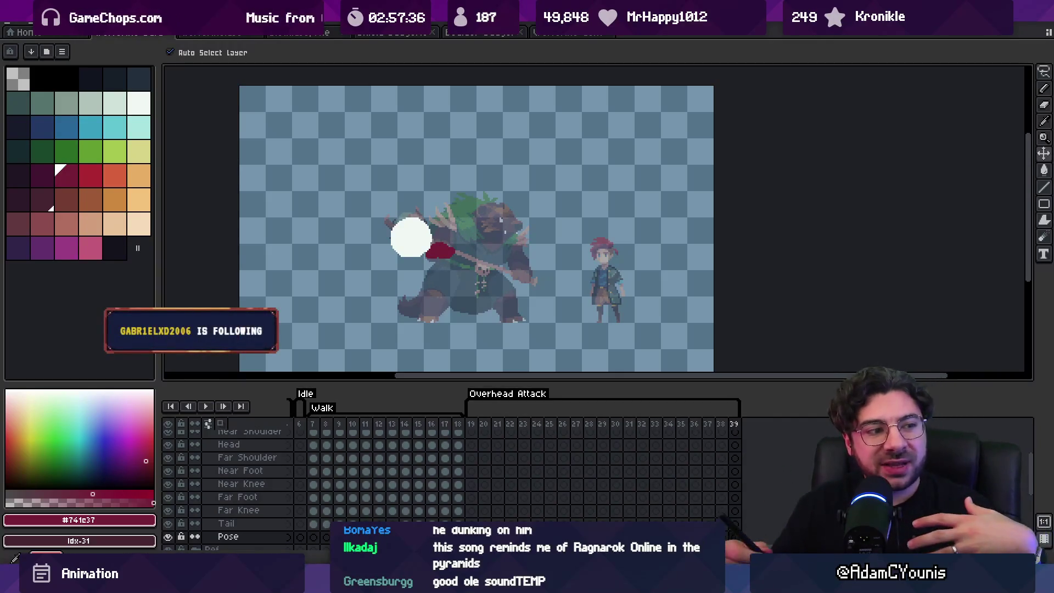
click(472, 426)
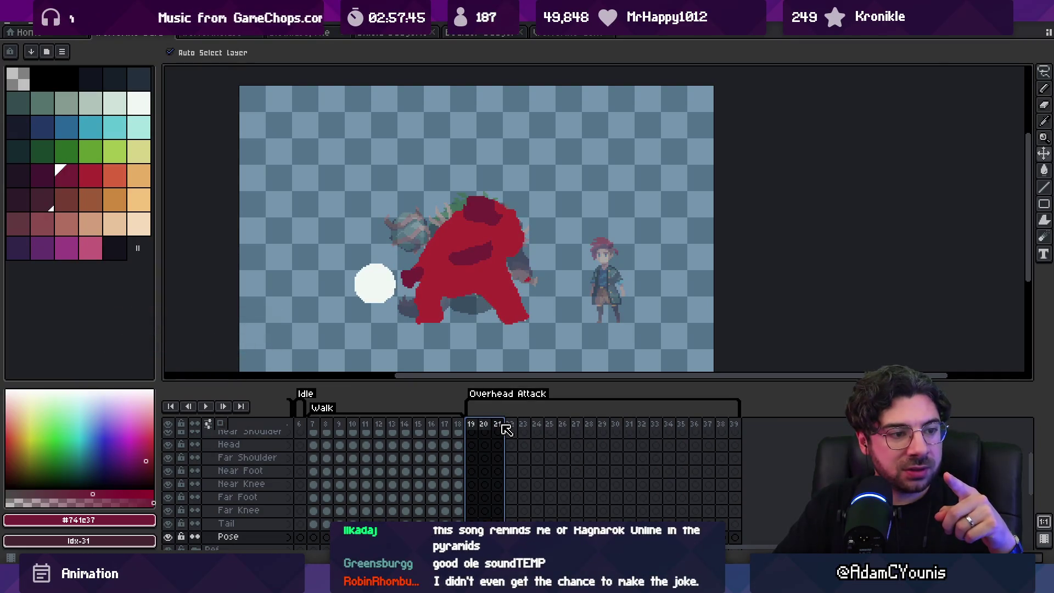
Select Overhead Attack frames 19–29, then narrow to frames 19–21 and drag near the arm tip.
mouse_move(506, 429)
mouse_down()
mouse_move(603, 413)
mouse_move(728, 412)
mouse_up()
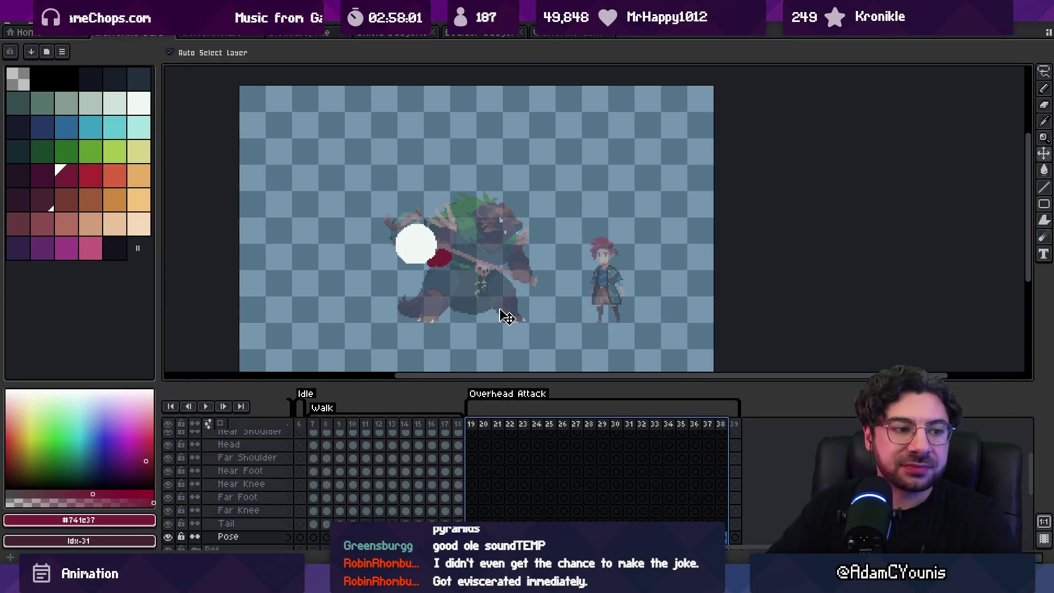
click(473, 425)
mouse_move(476, 427)
mouse_down()
mouse_move(596, 428)
mouse_move(524, 422)
mouse_move(541, 422)
mouse_up()
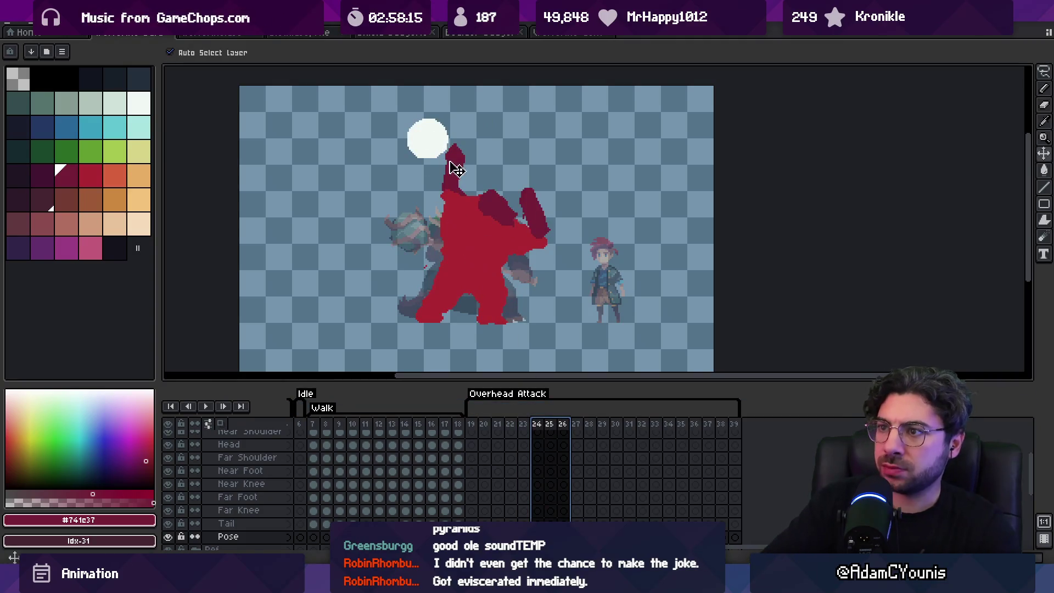
drag(459, 172, 467, 178)
Undo the accidental artwork shift and the latest dark red arm strokes, then preview nearby frames.
key(ctrl+z)
key(b)
key(alt)
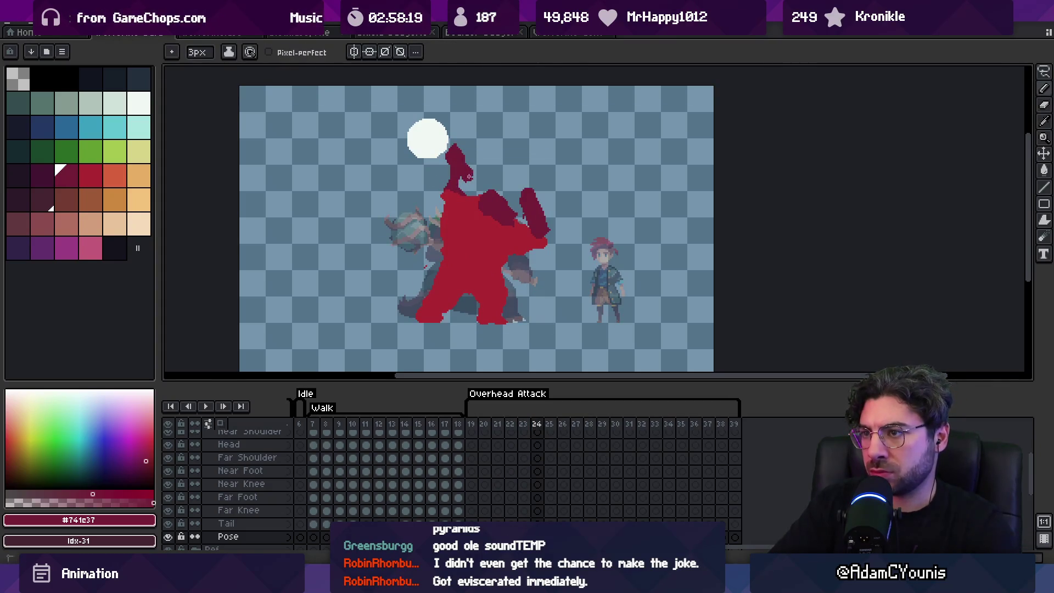
key(ctrl+z)
key(ctrl+z)
key(ctrl+z)
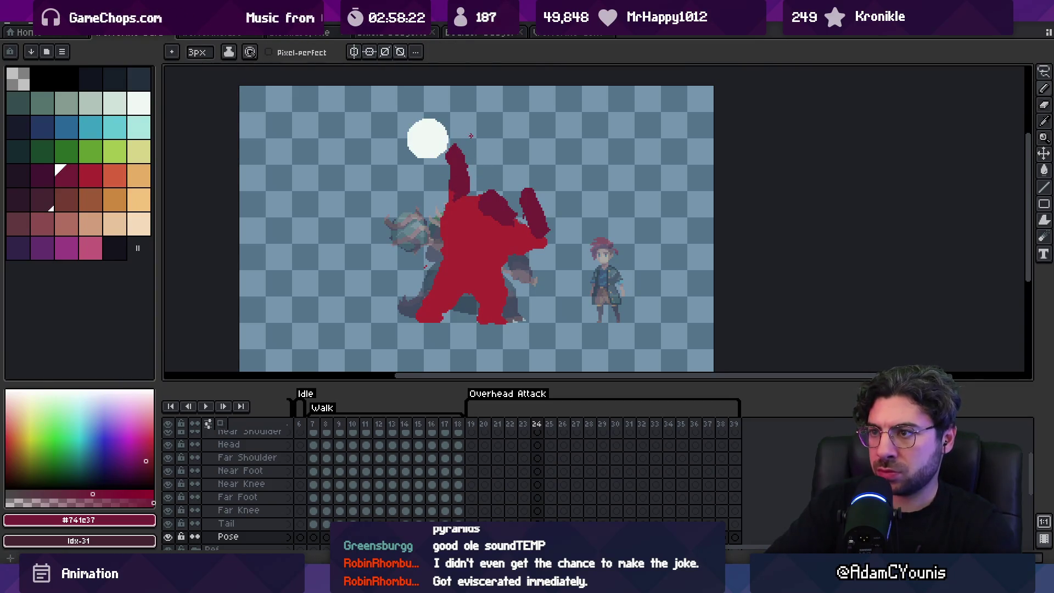
key(Return)
key(Return)
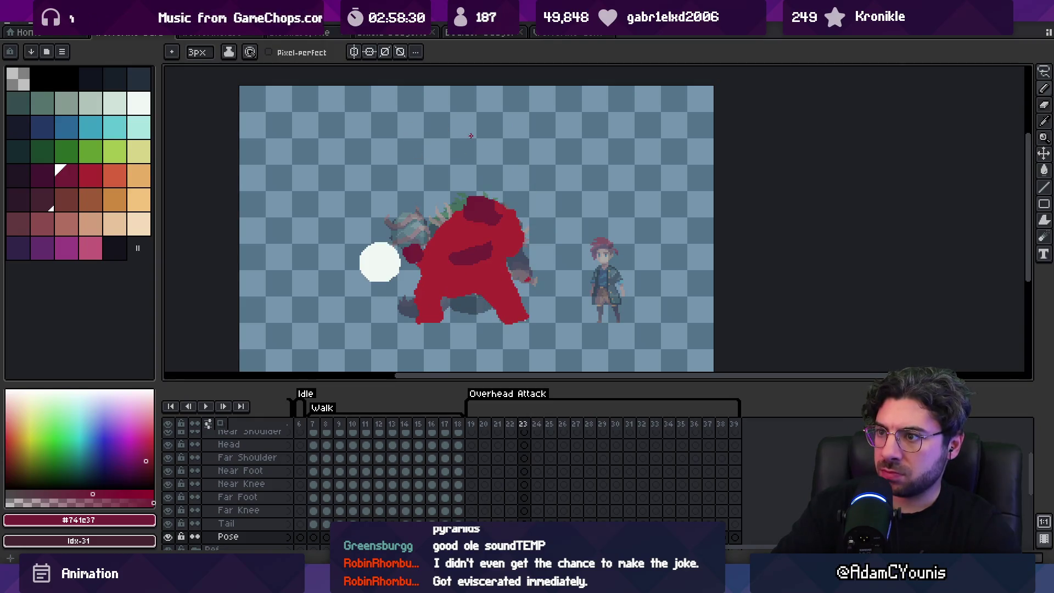
key(Right)
Touch up the maroon #741c37 arm edges on frame 24, sampling #ac2833 red in between.
scroll(493, 225, up, 2)
alt+click(516, 225)
key(b)
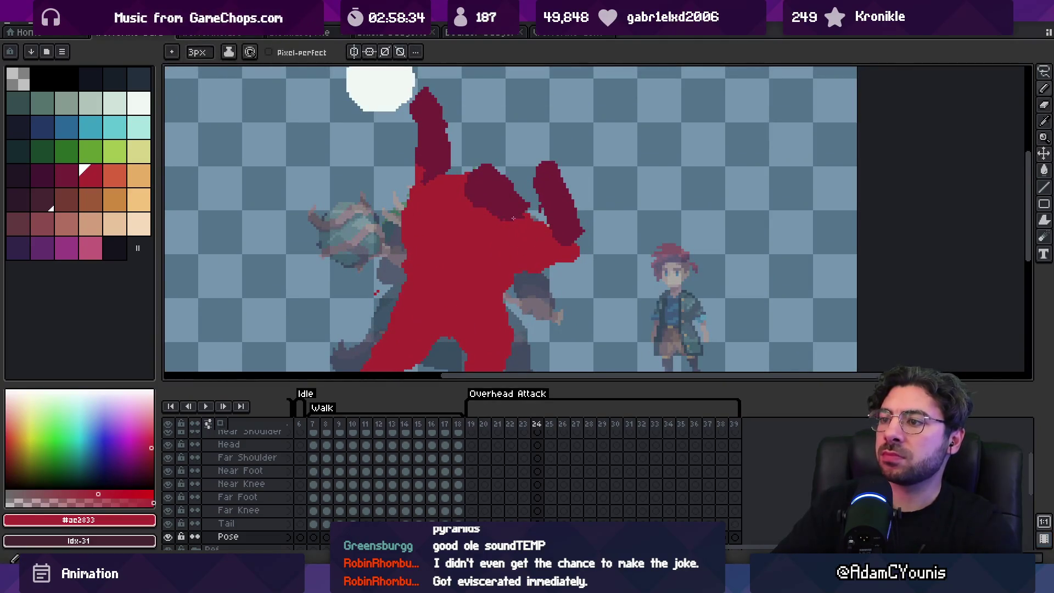
alt+click(517, 184)
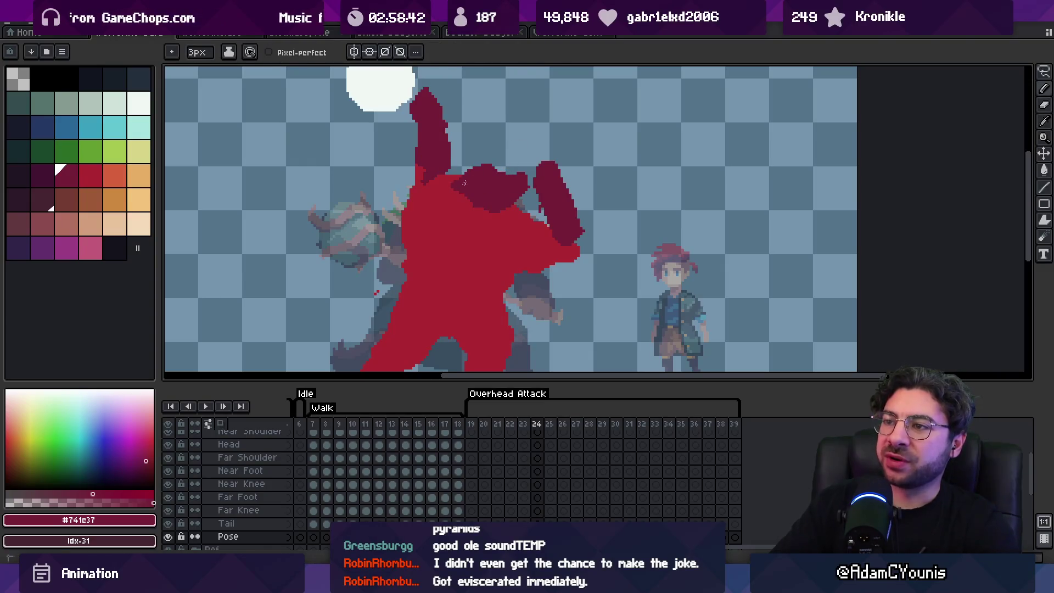
alt+click(483, 211)
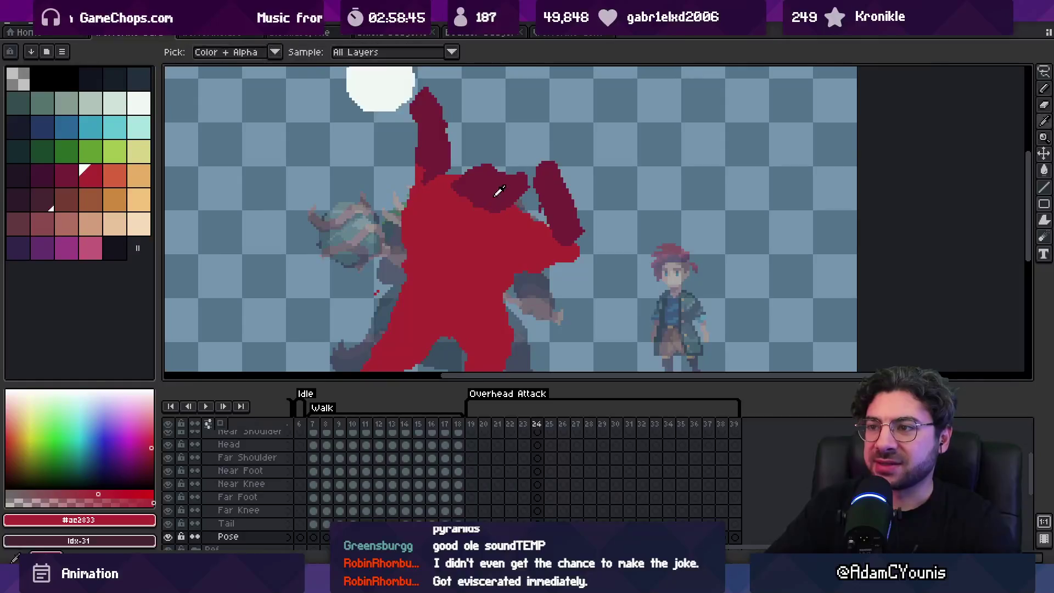
alt+click(564, 181)
mouse_move(541, 195)
mouse_down()
mouse_move(542, 215)
mouse_move(571, 189)
mouse_up()
key(z)
scroll(569, 184, down, 3)
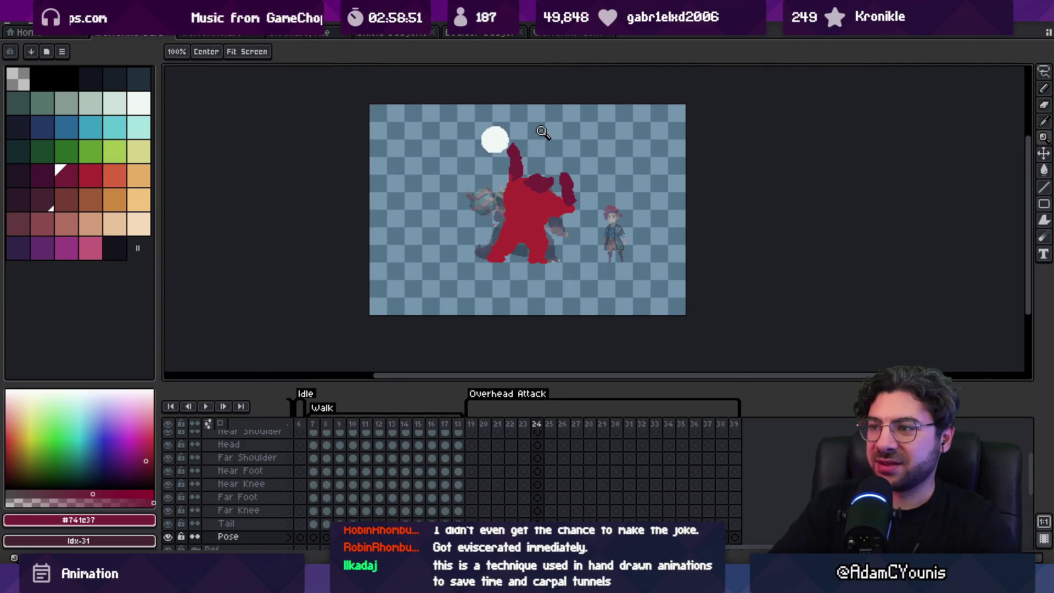
Compare frame 24's raised-arm pose against the neighbouring frames.
key(Left)
key(Right)
key(Left)
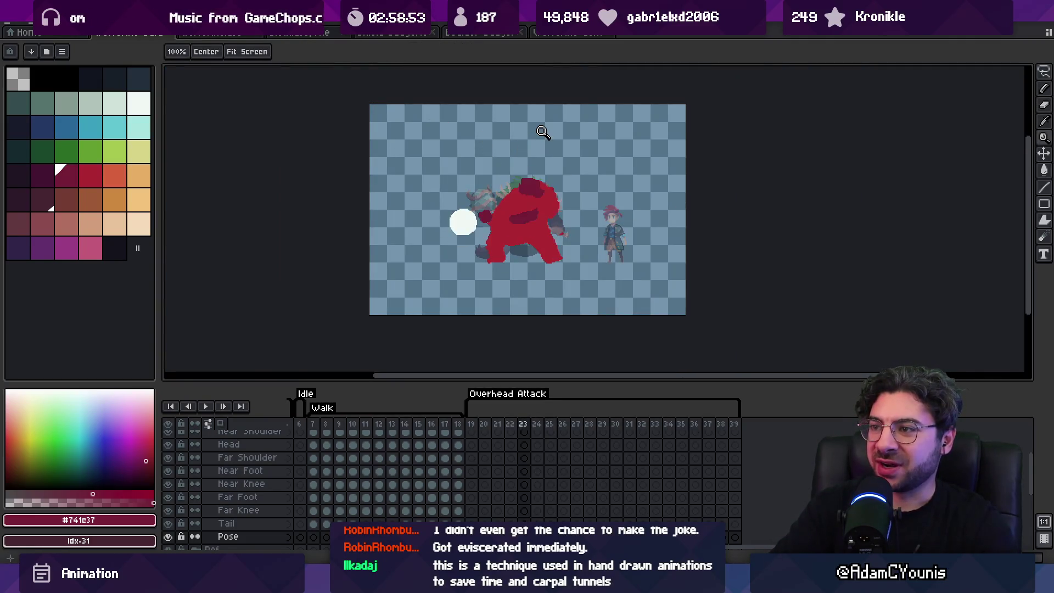
key(Right)
click(529, 125)
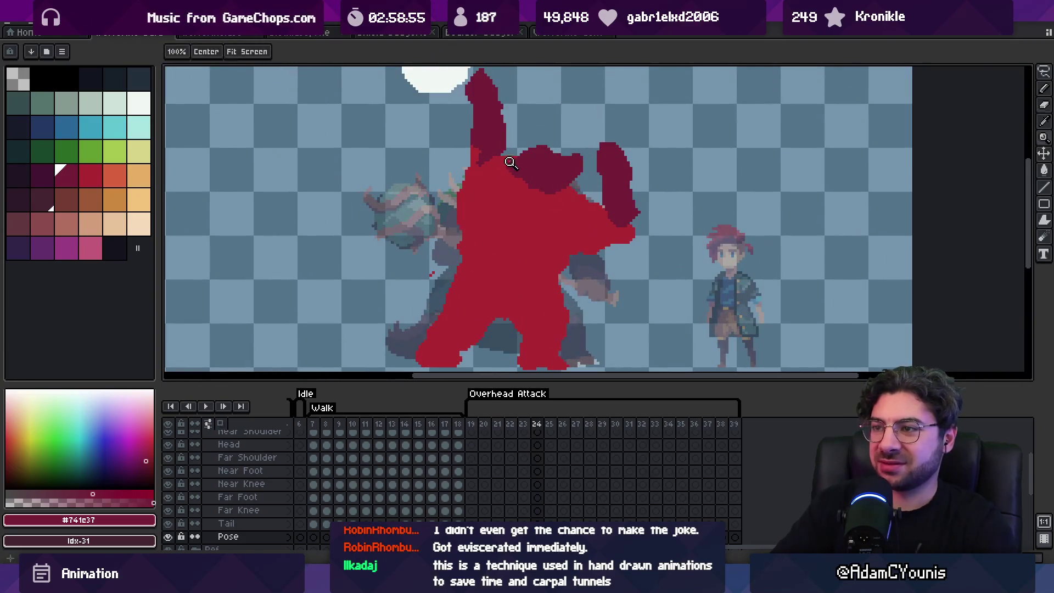
key(b)
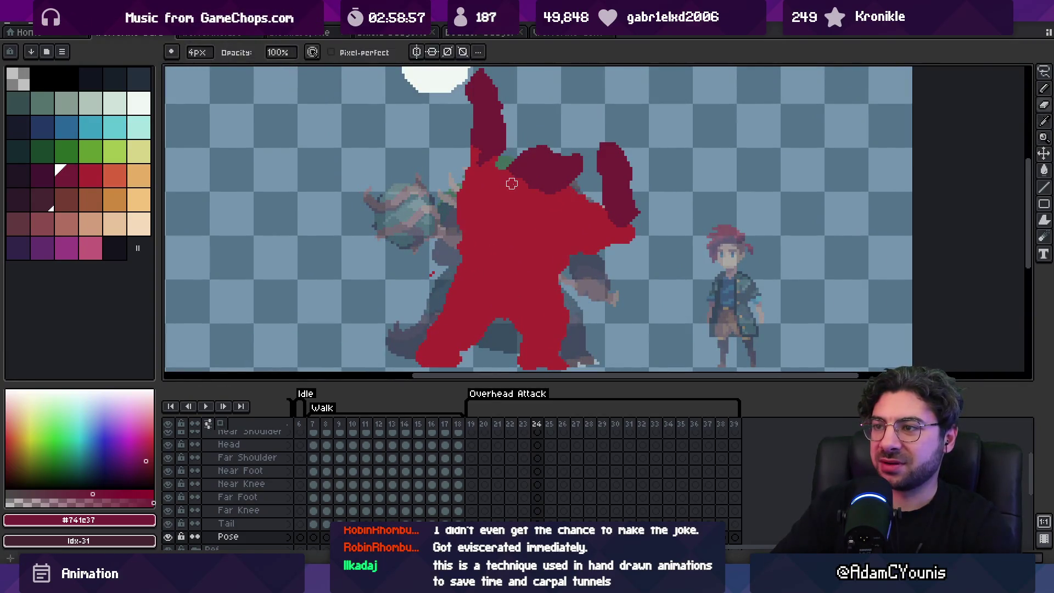
key(z)
right_click(502, 180)
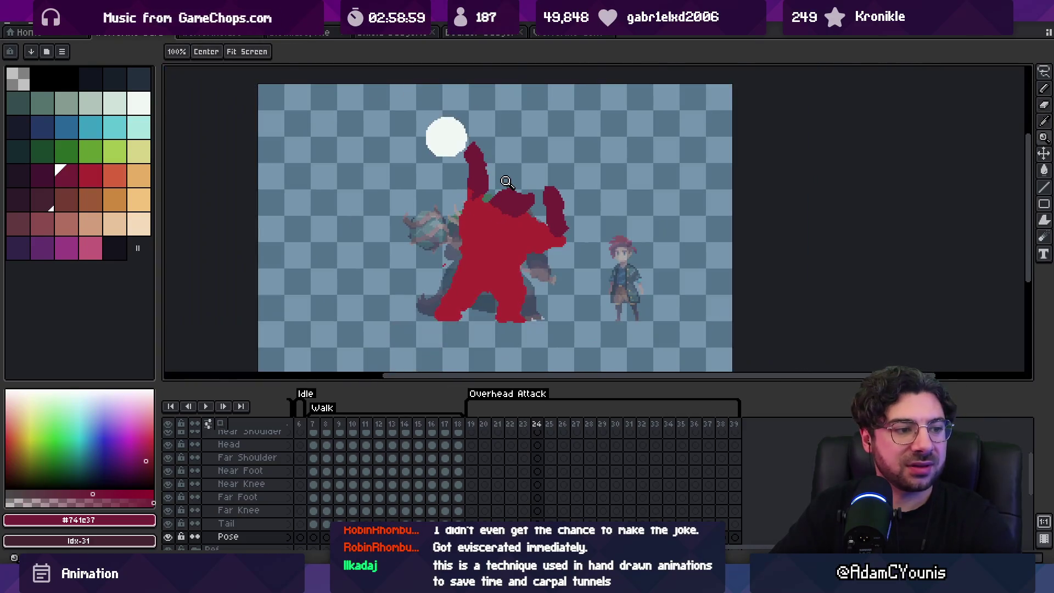
key(Left)
key(Left)
key(Right)
key(Right)
key(Left)
key(Right)
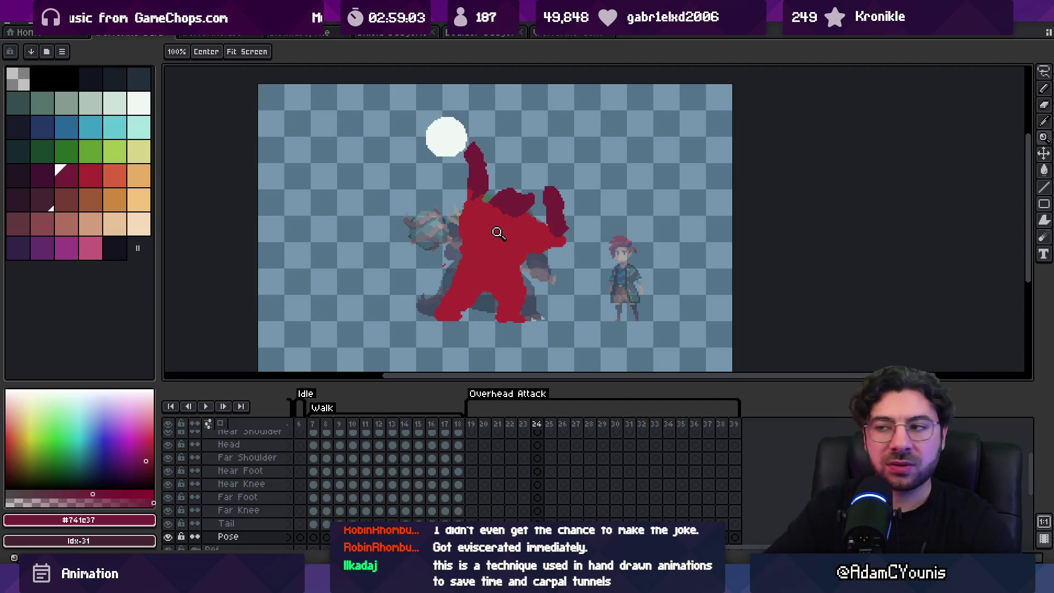
click(504, 184)
key(b)
Magic Wand the dark-red head, raise it about 28 px, and reshape its right edge.
key(w)
click(529, 197)
drag(531, 198, 535, 183)
key(b)
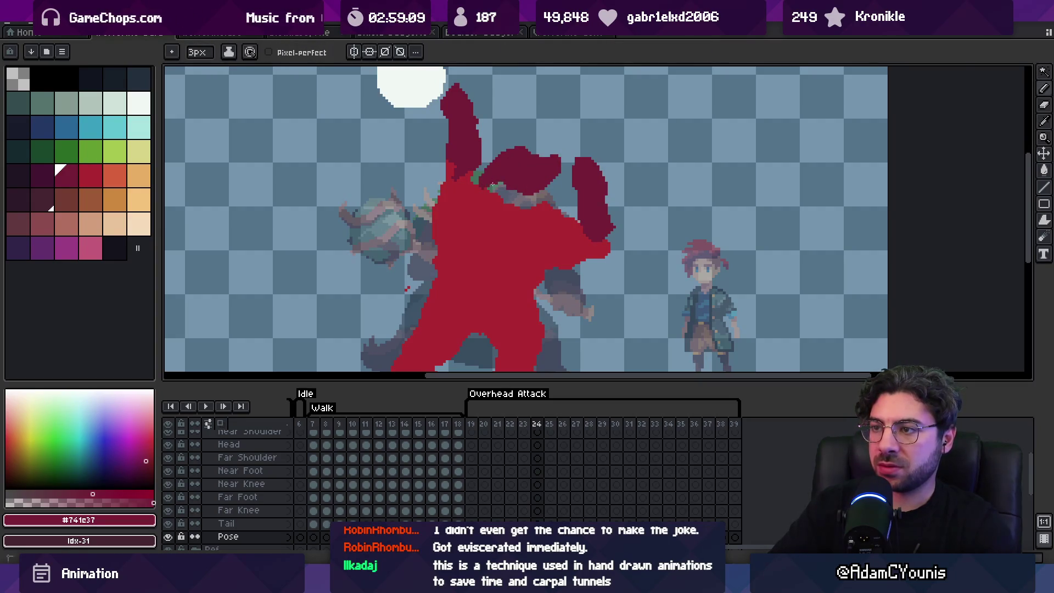
mouse_move(543, 193)
mouse_down()
mouse_move(555, 164)
mouse_move(538, 159)
mouse_up()
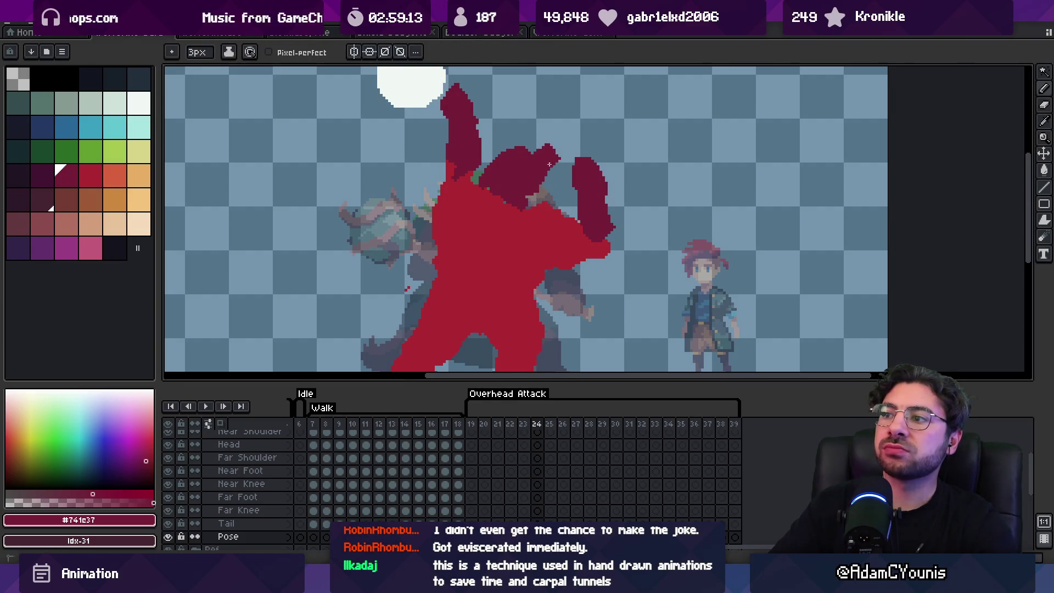
Flip between frames 23 and 24 to check the raised head.
key(z)
scroll(518, 123, down, 5)
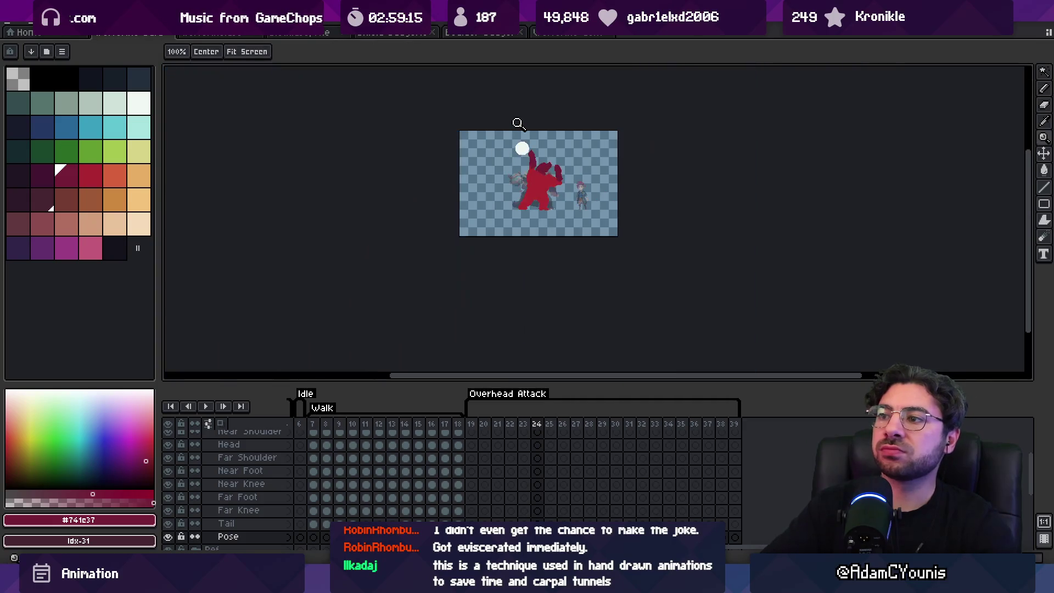
key(Left)
key(Right)
key(Left)
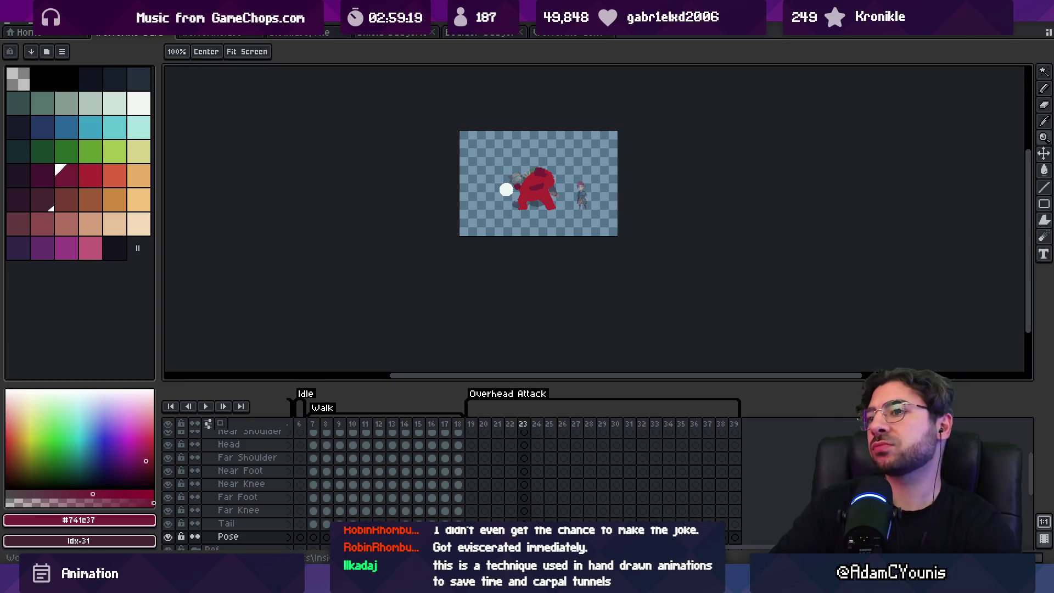
key(Right)
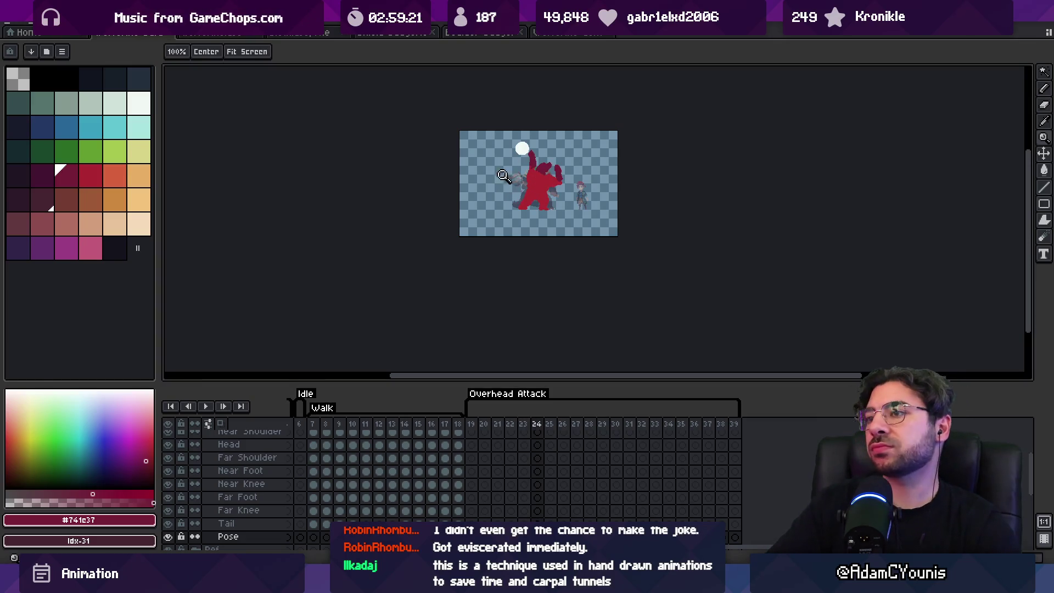
Pick body red #ac2833 and trim a stray red patch on the raised right arm.
scroll(504, 181, up, 3)
key(b)
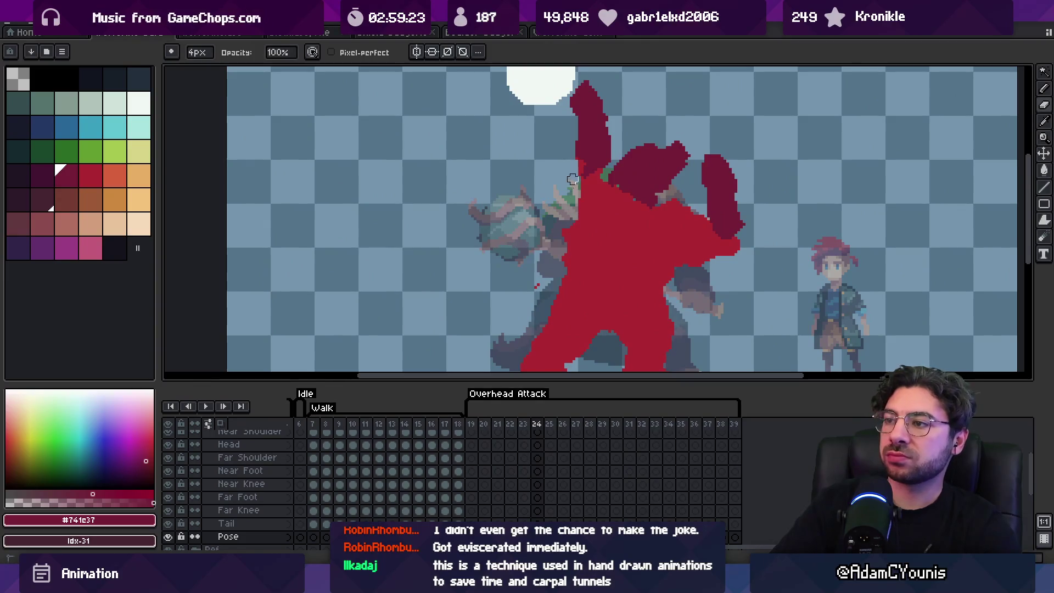
alt+click(616, 233)
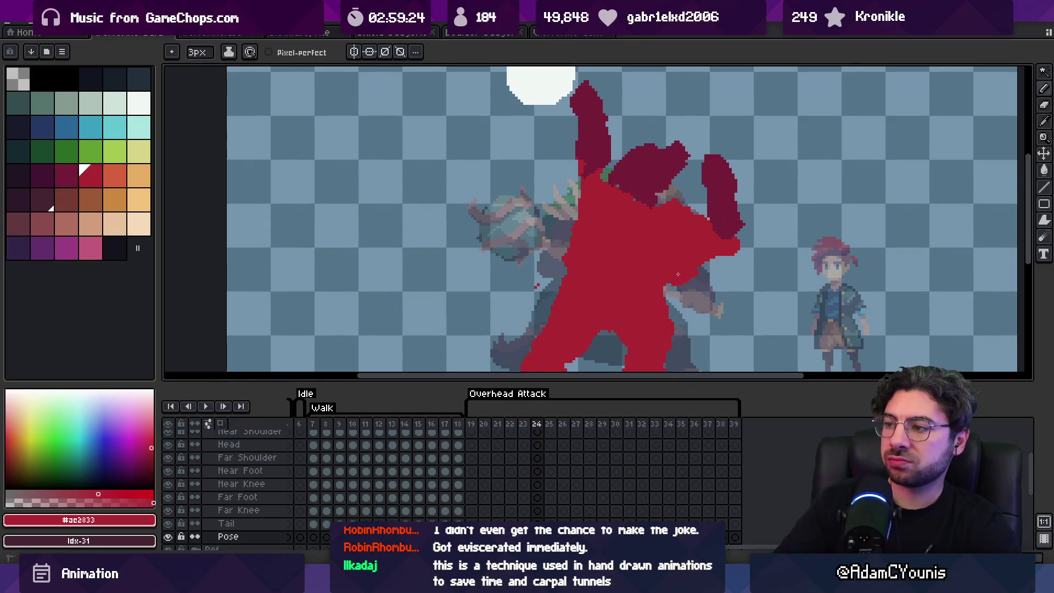
drag(673, 269, 645, 173)
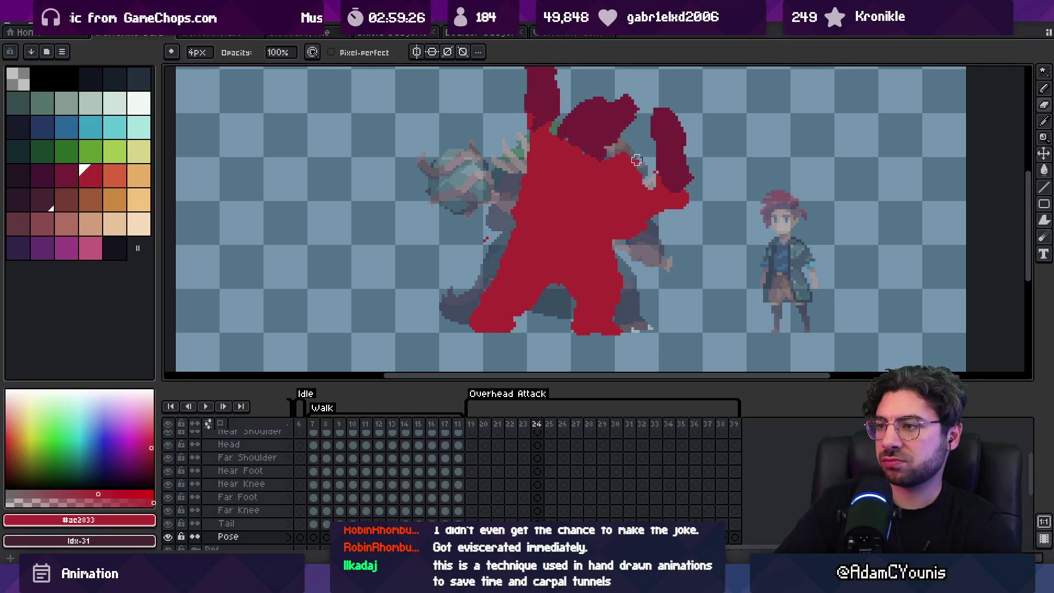
key(ctrl+z)
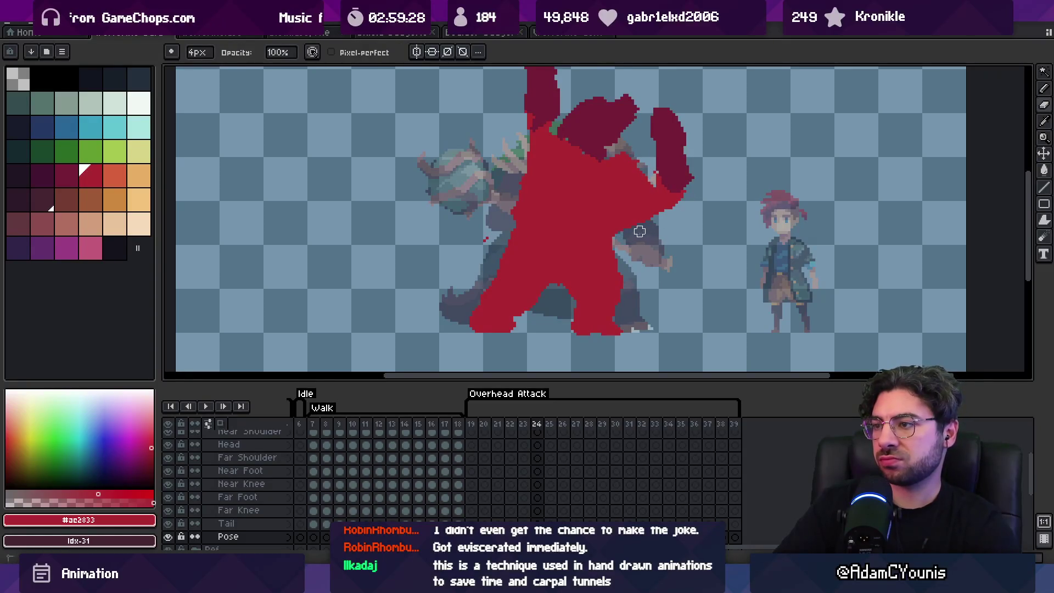
key(z)
scroll(642, 231, down, 3)
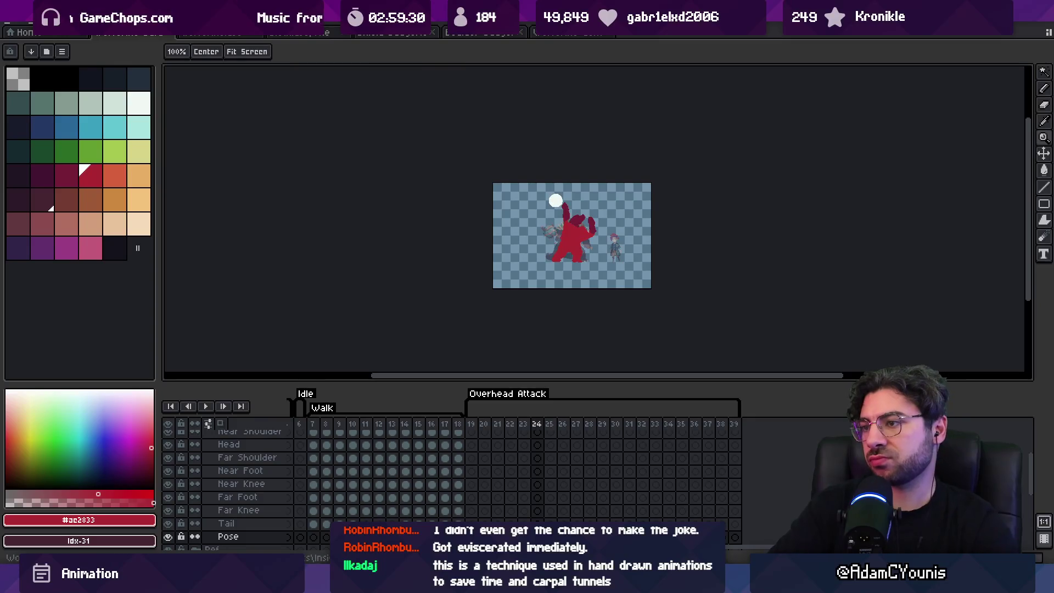
key(Right)
key(Left)
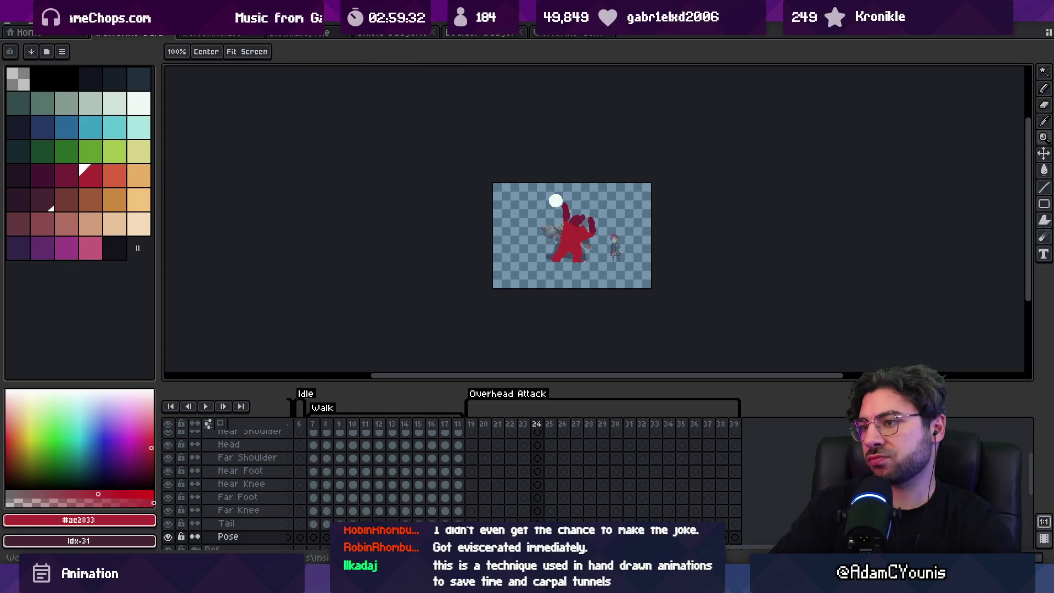
Shift the foot slightly to the right with a rectangular selection.
key(v)
scroll(548, 220, up, 4)
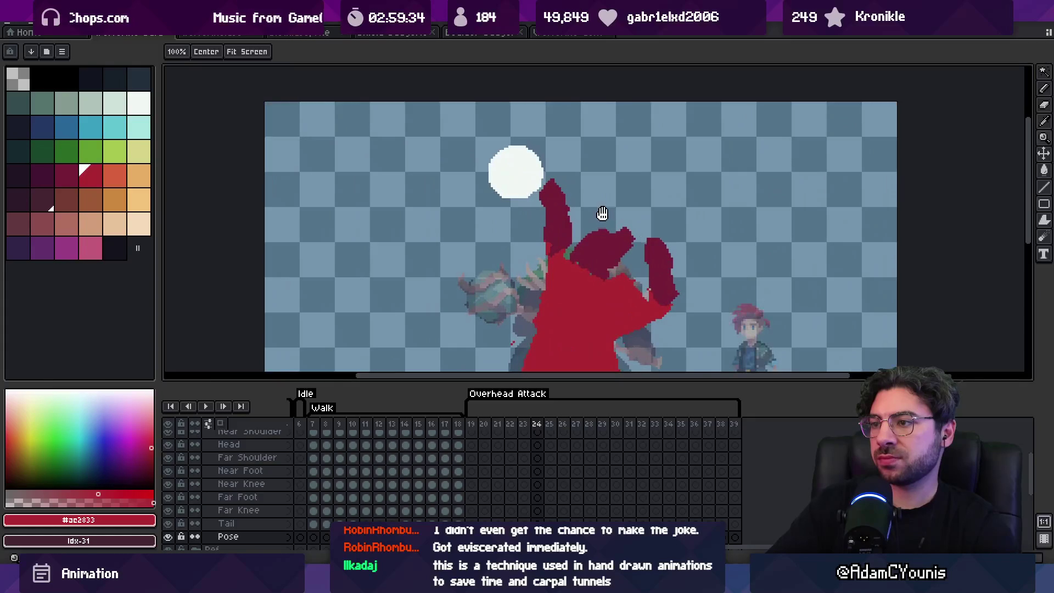
key(b)
scroll(494, 233, down, 3)
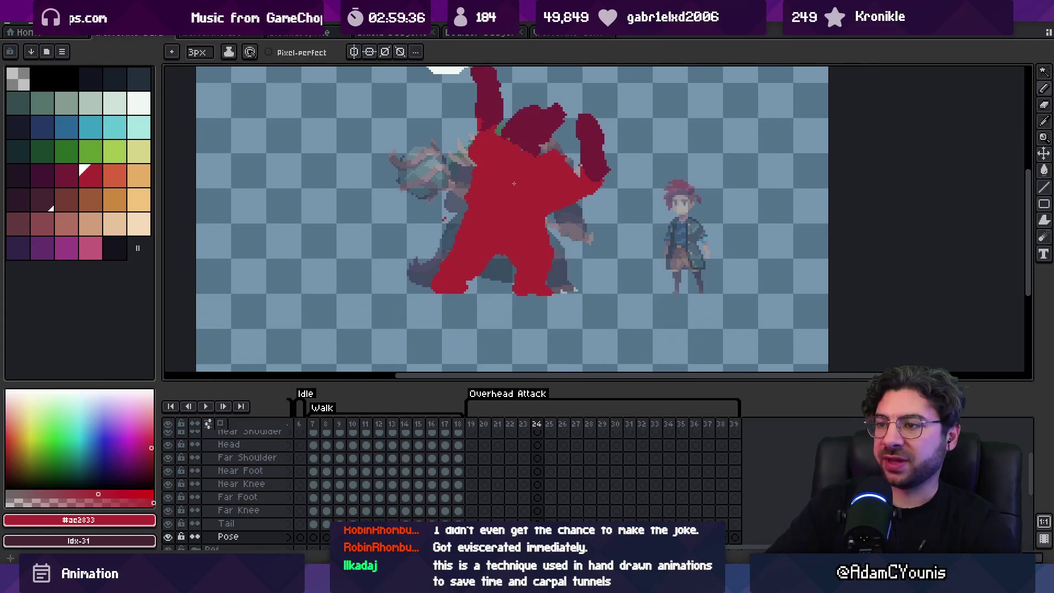
key(Left)
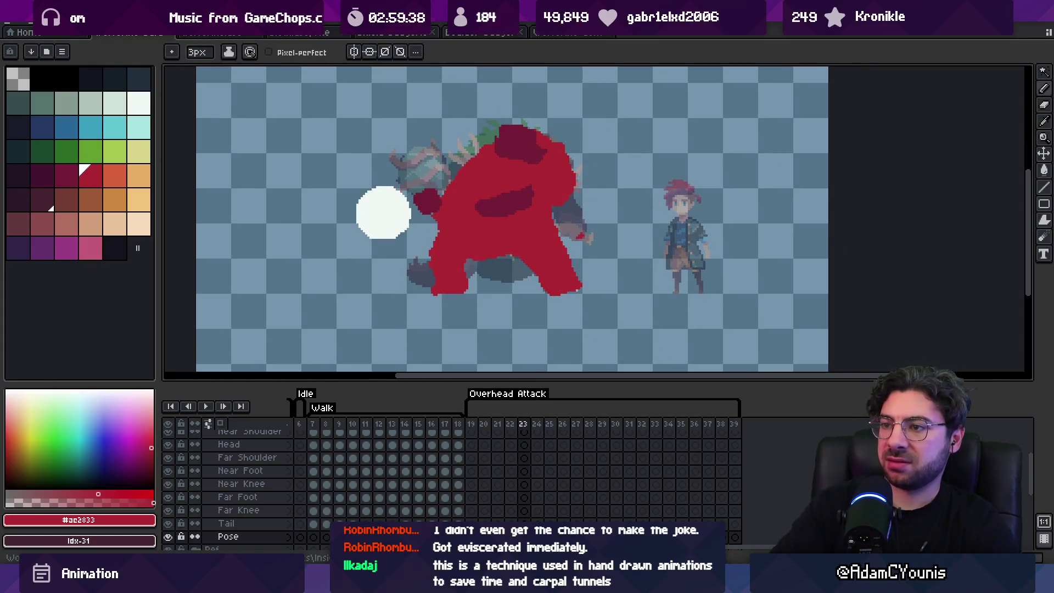
key(Right)
key(Right)
key(Left)
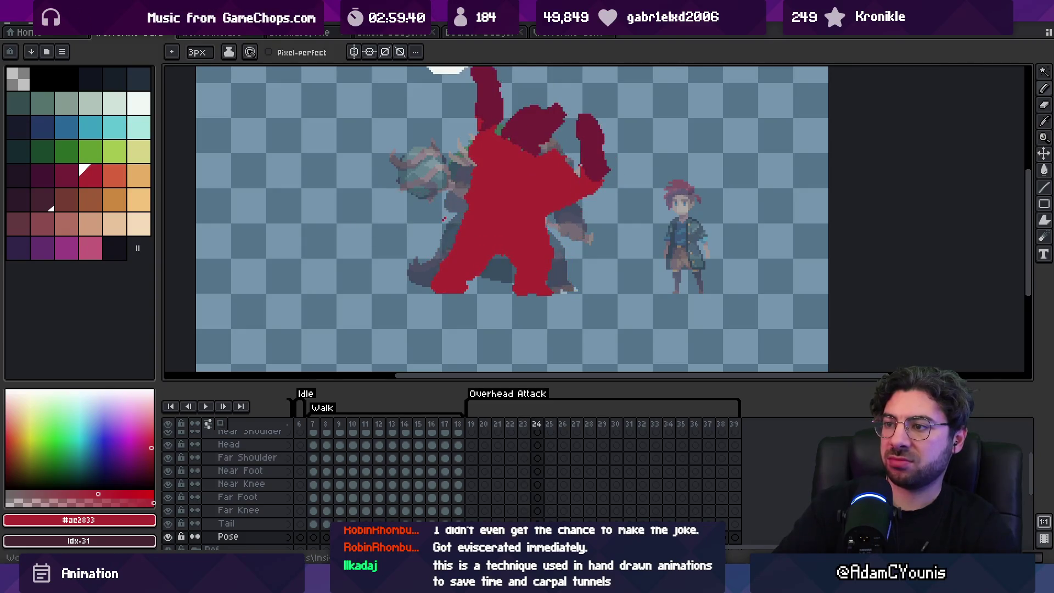
key(m)
mouse_move(516, 269)
mouse_down()
mouse_move(582, 310)
mouse_move(557, 291)
mouse_up()
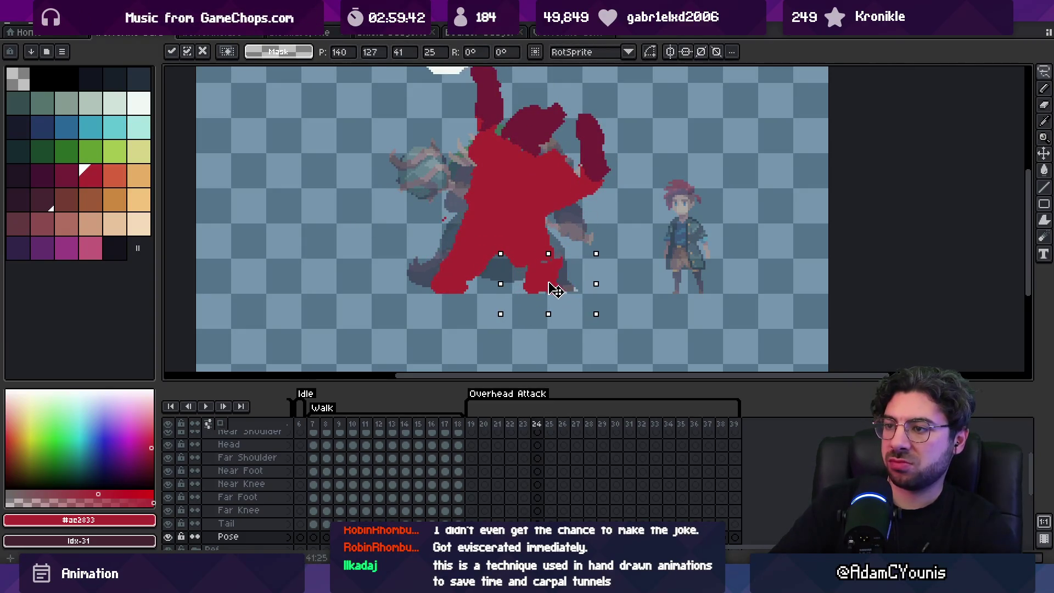
key(b)
key(i)
key(b)
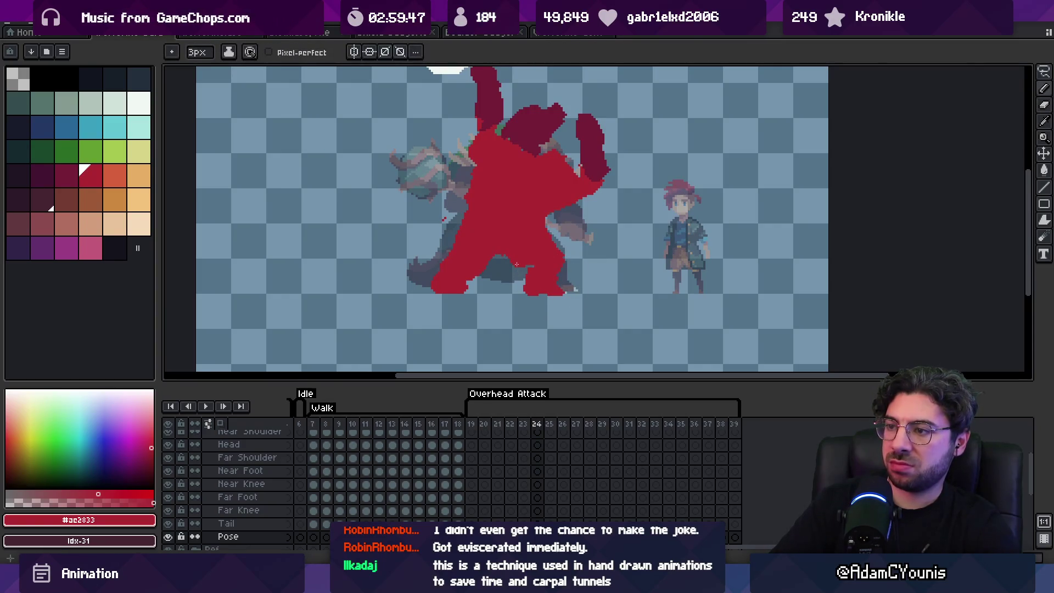
Lasso the near leg and shift it left into a wider stance.
key(q)
mouse_move(518, 220)
mouse_down()
mouse_move(483, 294)
mouse_move(518, 258)
mouse_up()
drag(473, 279, 454, 275)
key(b)
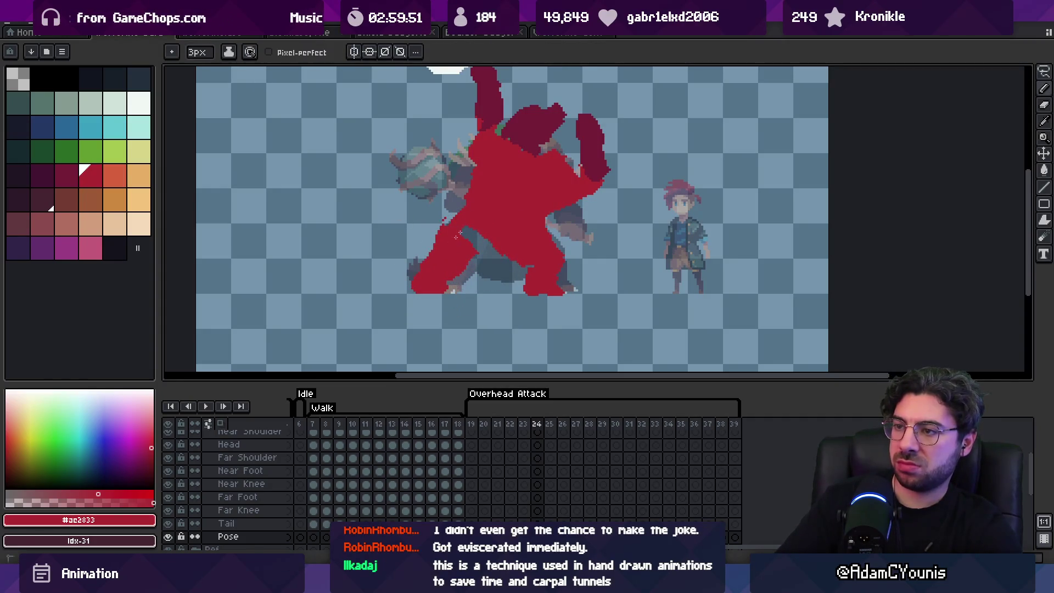
key(e)
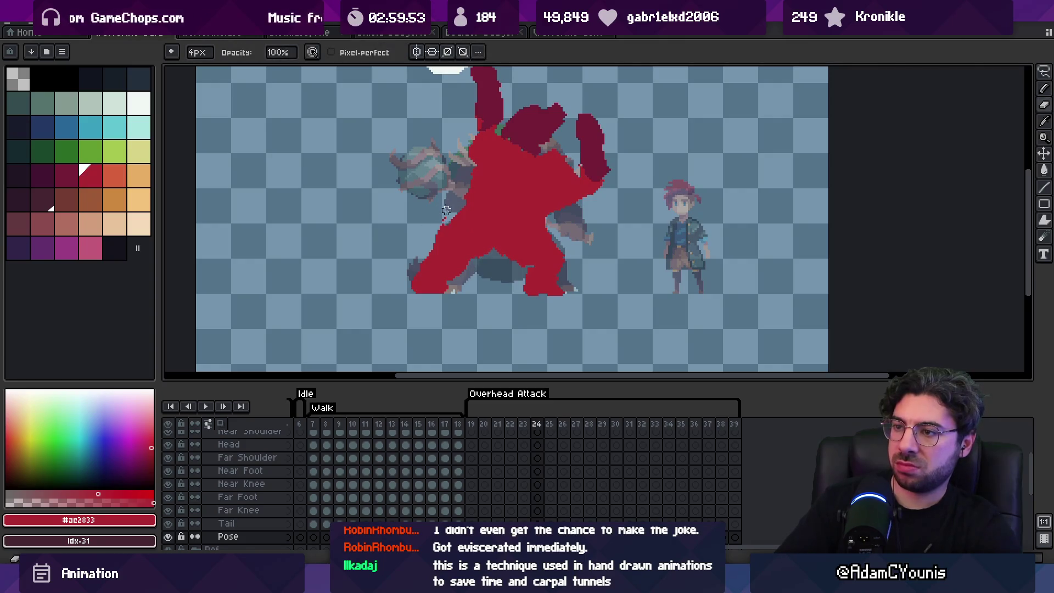